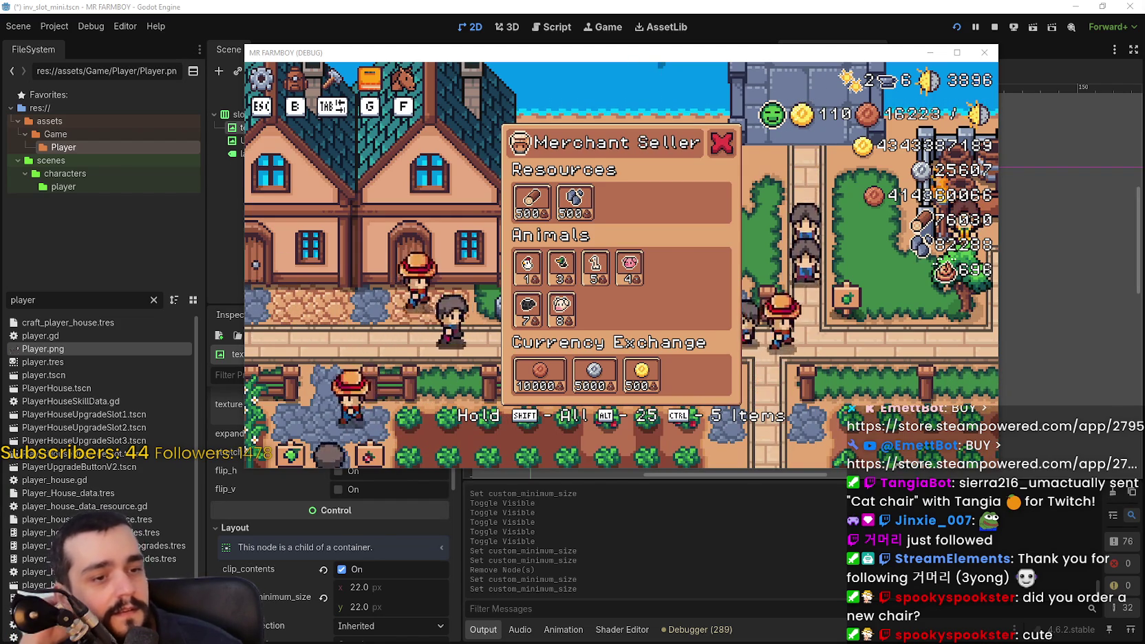
Move Steam aside, maximize the MR FARMBOY game to check the Merchant Seller panel, then return to Godot.
key(alt+Tab)
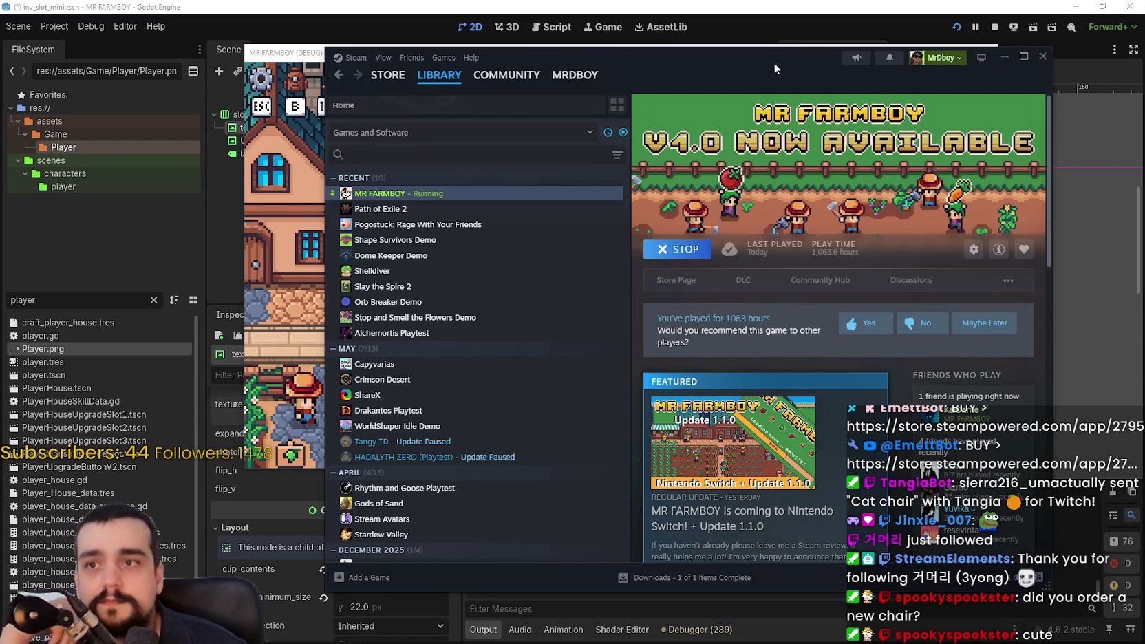
click(1009, 59)
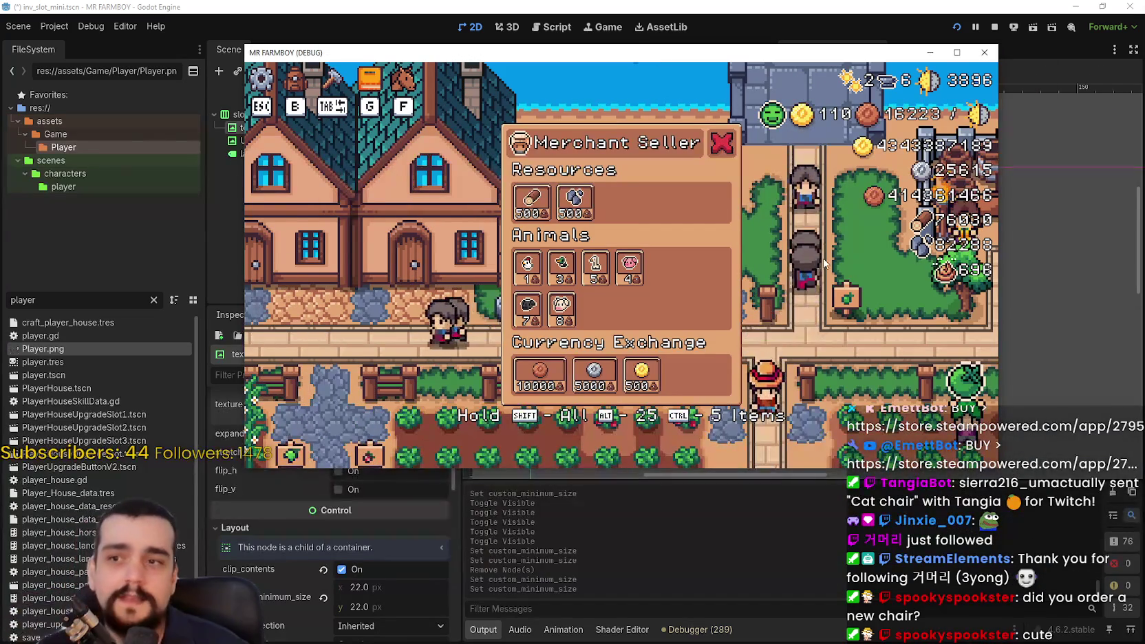
click(958, 53)
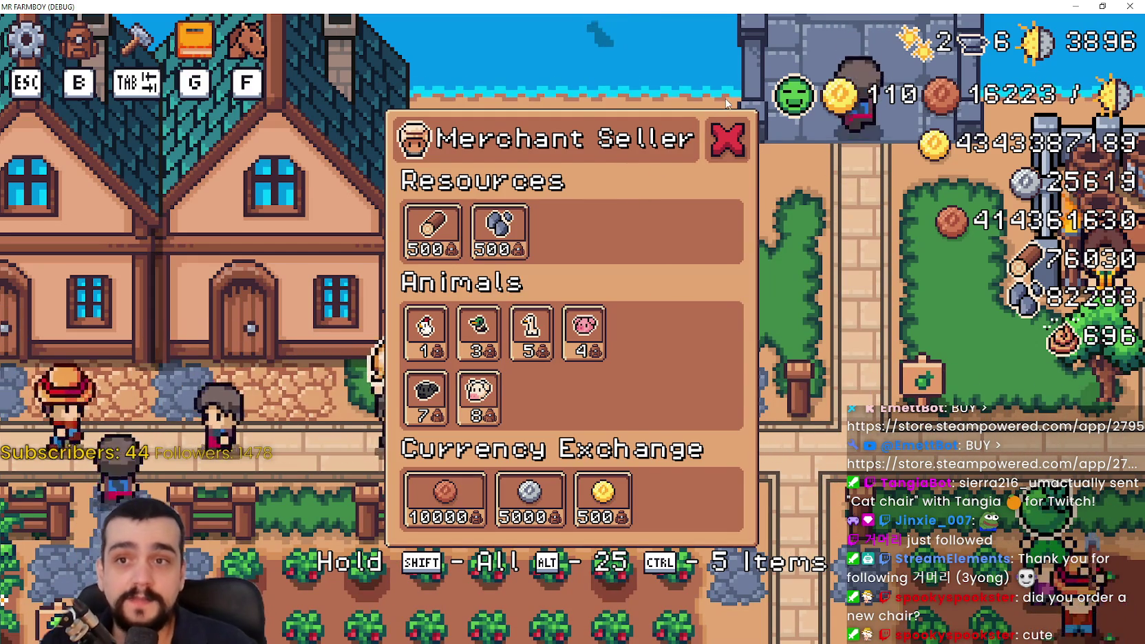
mouse_move(938, 118)
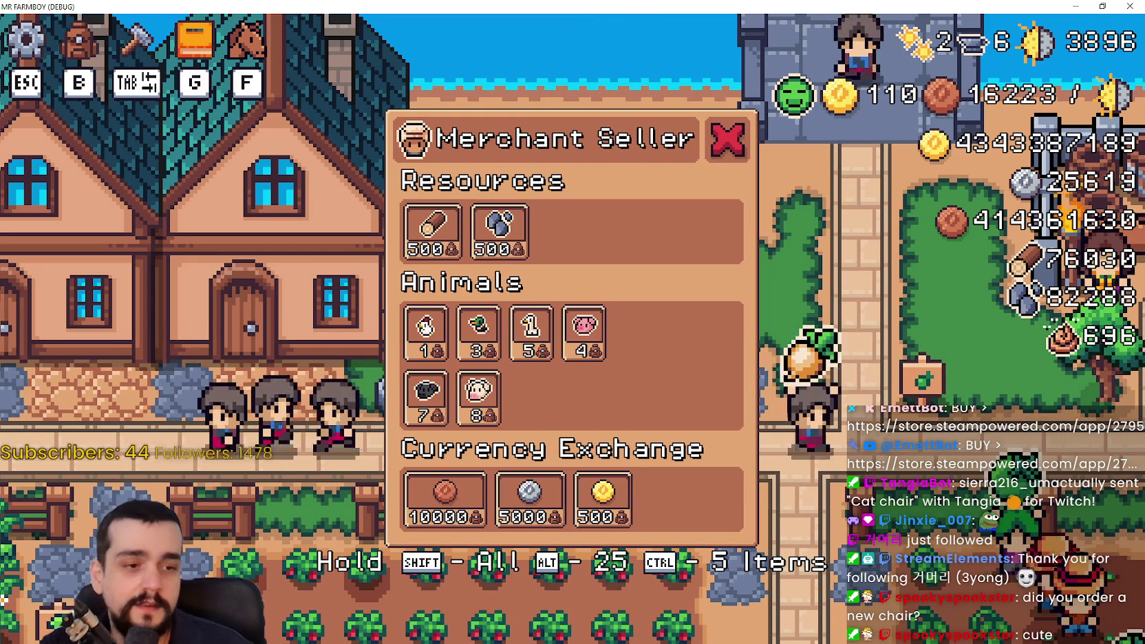
key(alt+Tab)
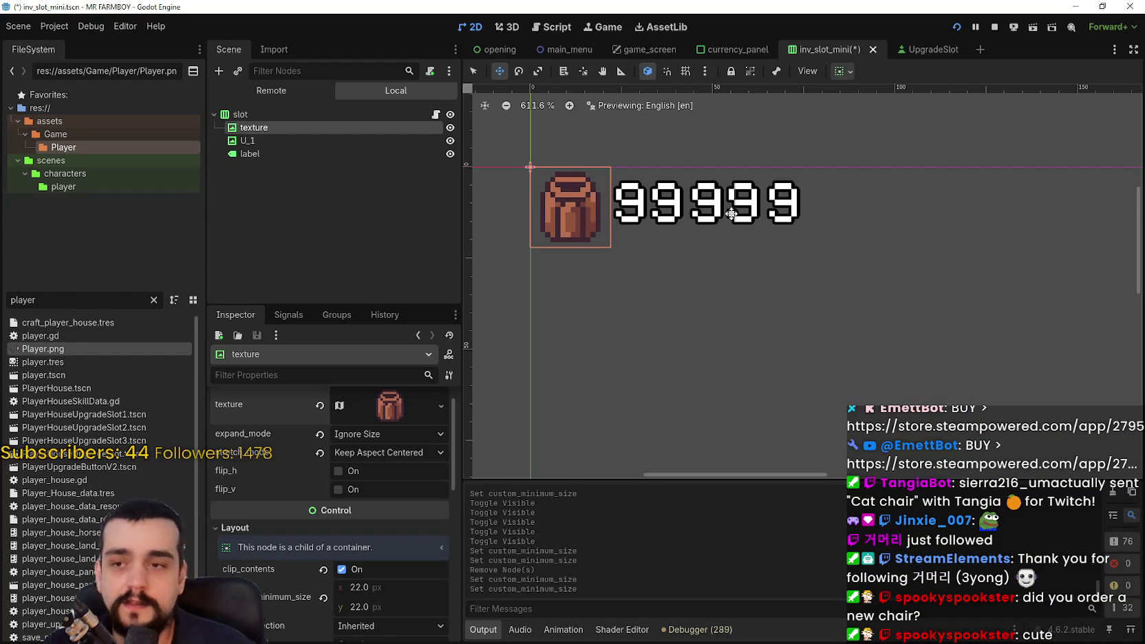
Compare with the running game's Merchant Seller panel, then save inv_slot_mini.tscn.
scroll(681, 207, up, 1)
key(alt+Tab)
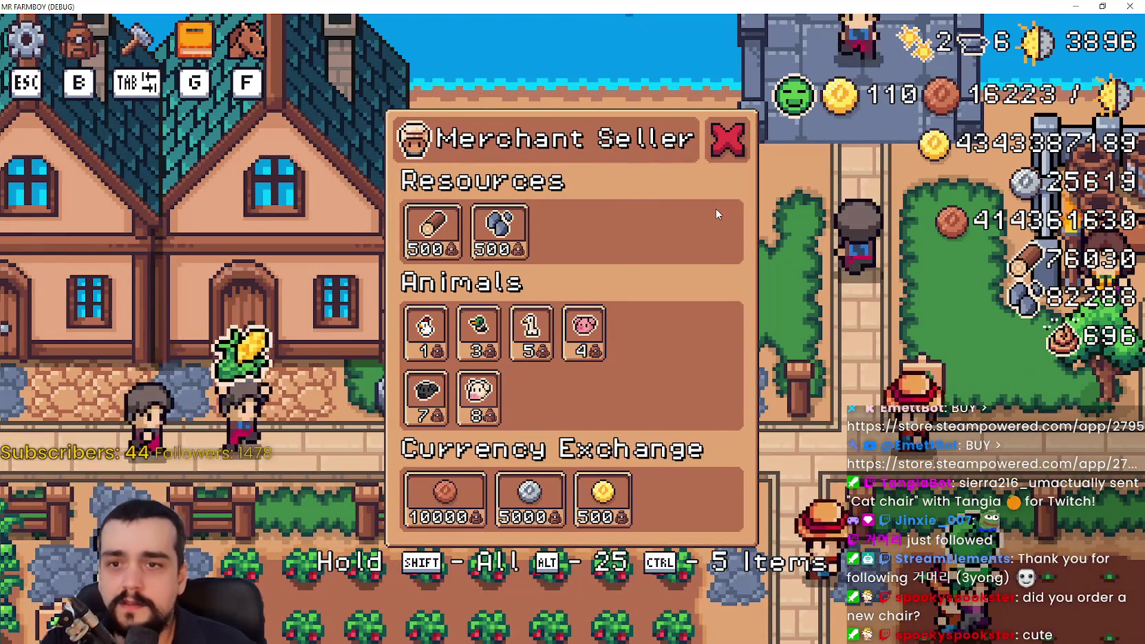
key(alt+Tab)
scroll(349, 446, down, 3)
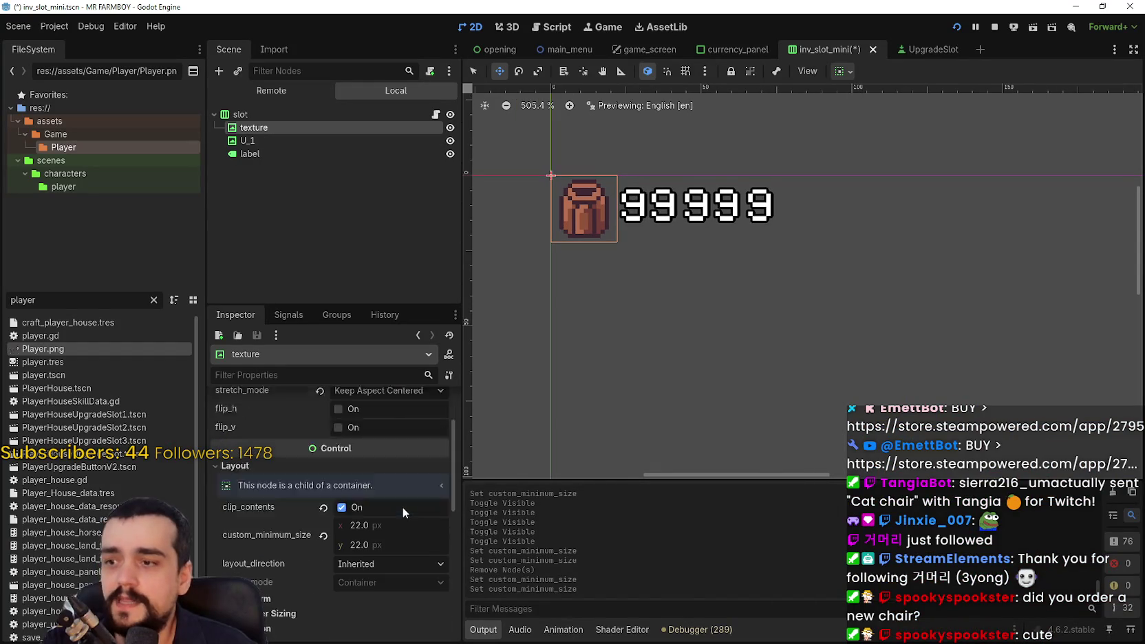
scroll(653, 209, up, 4)
scroll(653, 210, down, 1)
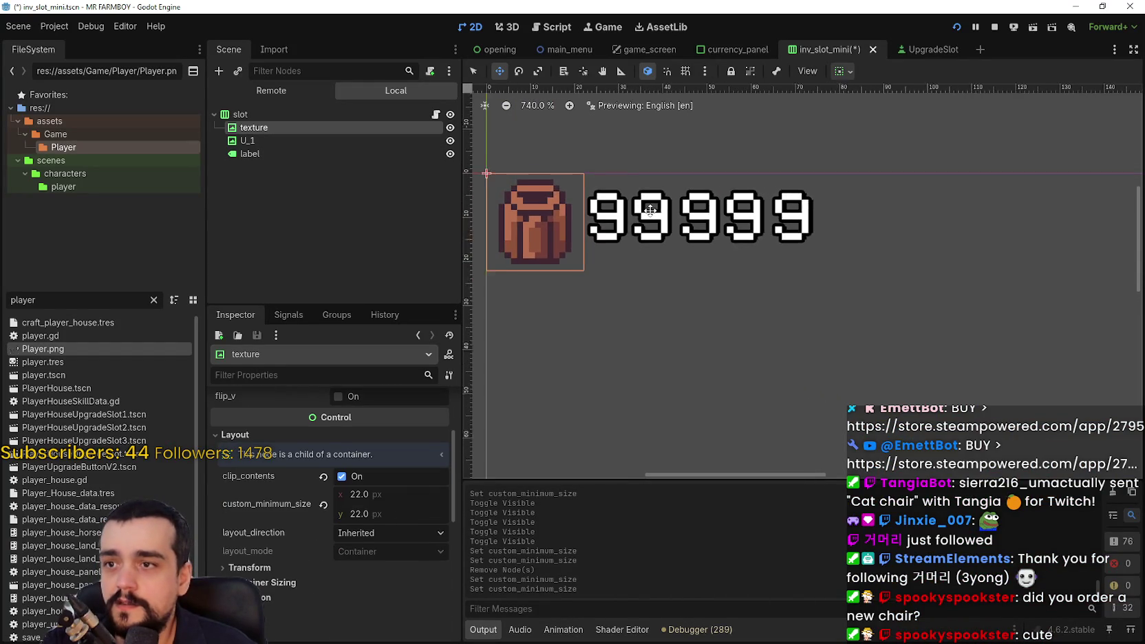
scroll(742, 235, up, 3)
scroll(678, 306, down, 4)
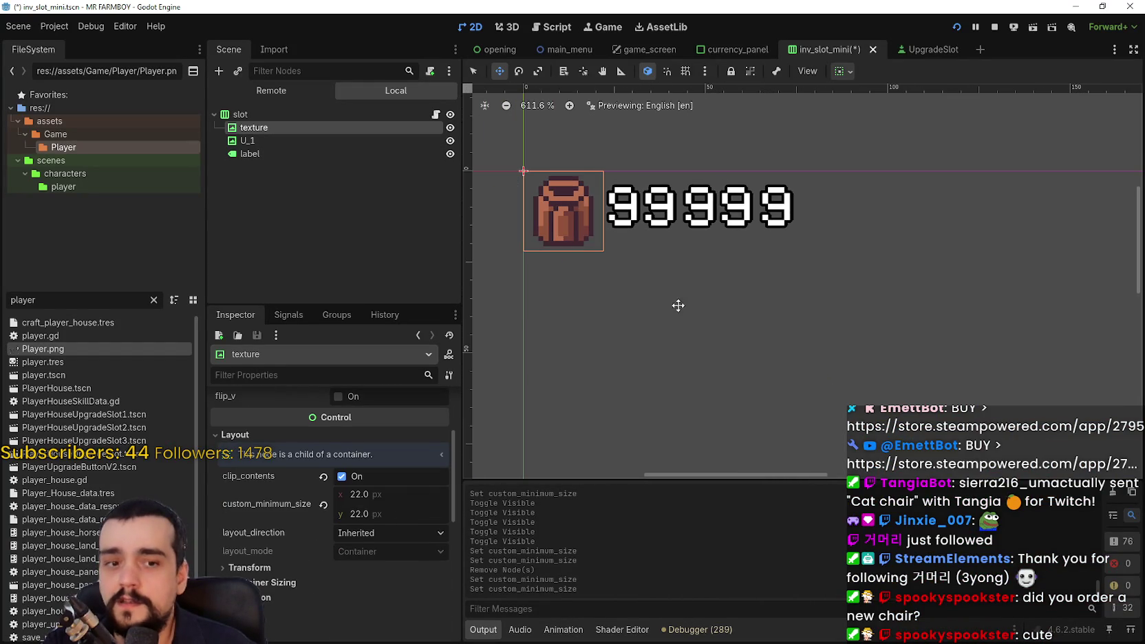
key(ctrl+s)
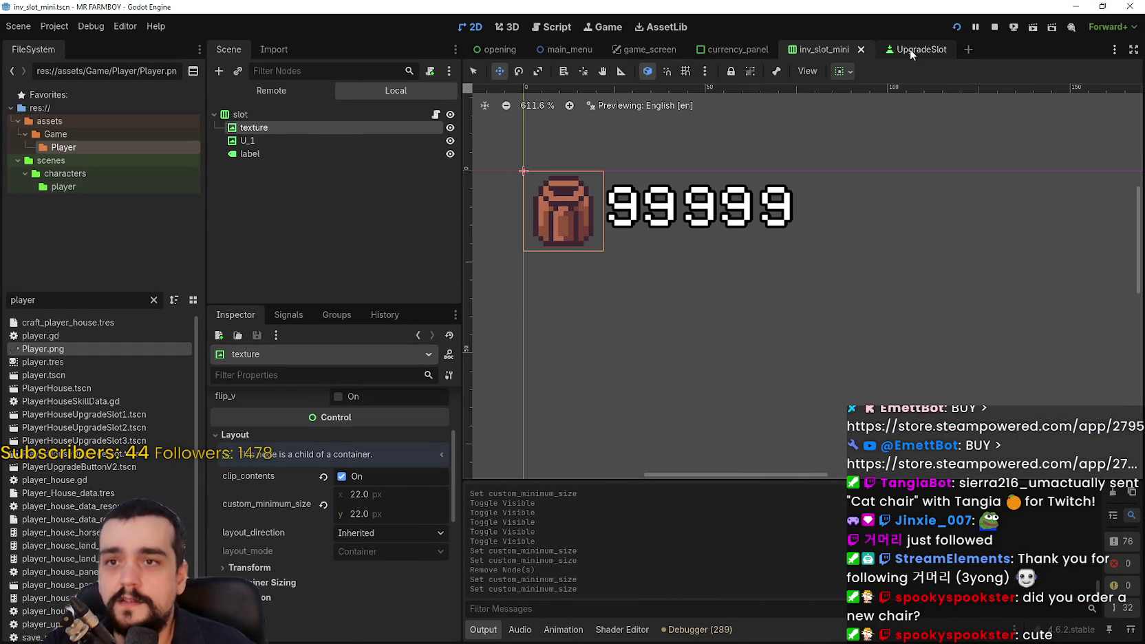
Open the UpgradeSlot scene and review the upgradeButton node's properties.
click(913, 49)
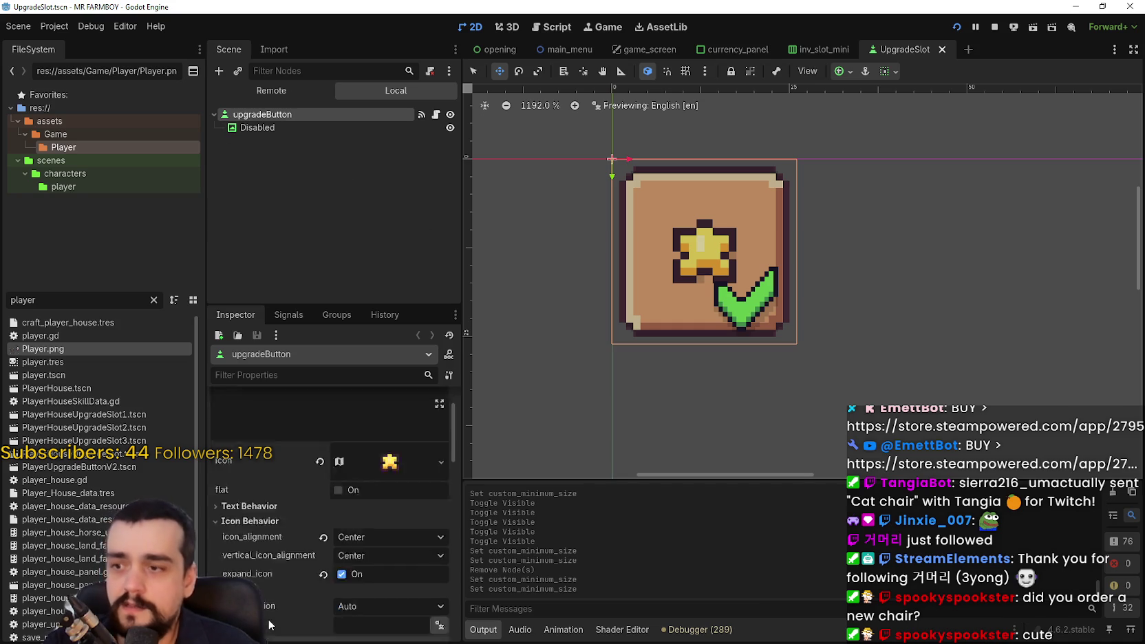
scroll(275, 592, down, 10)
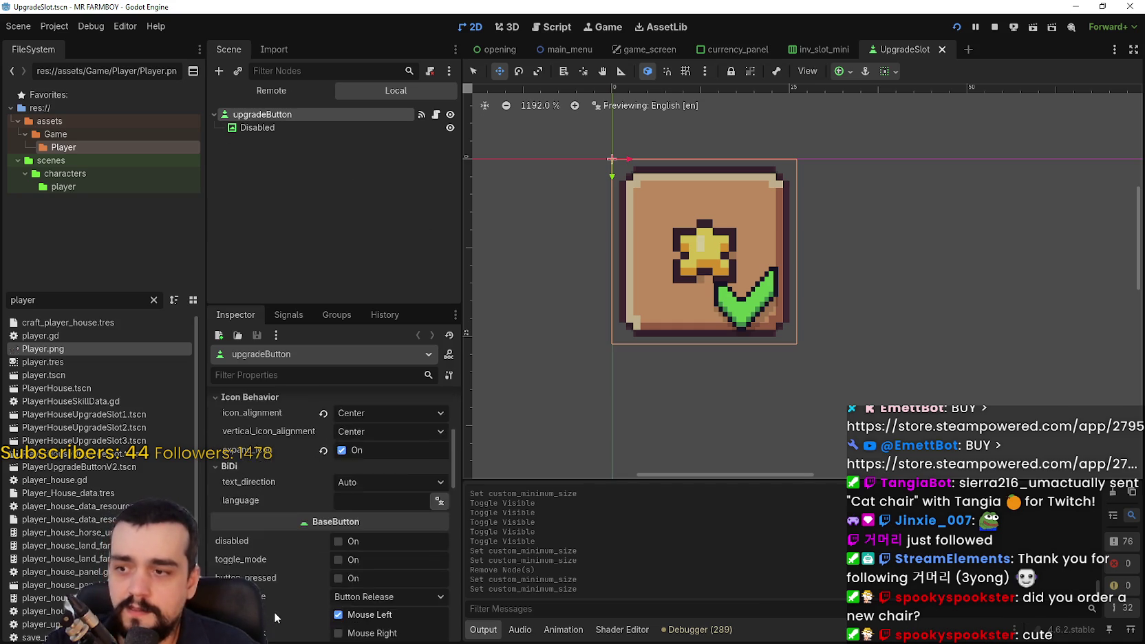
click(266, 129)
click(262, 114)
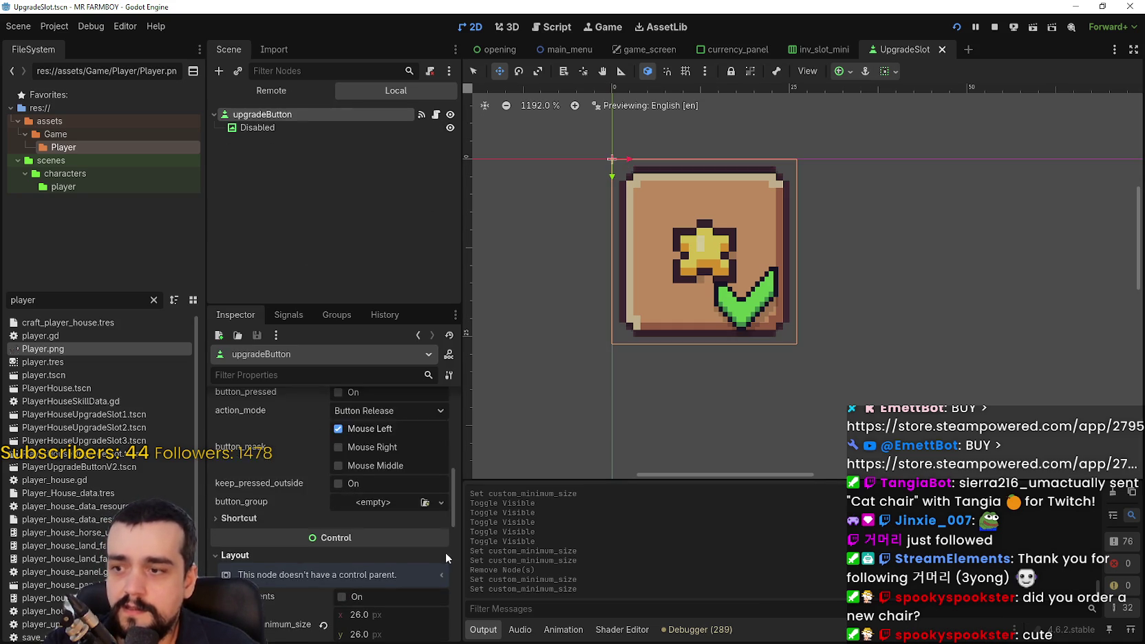
scroll(441, 550, down, 2)
scroll(390, 499, up, 2)
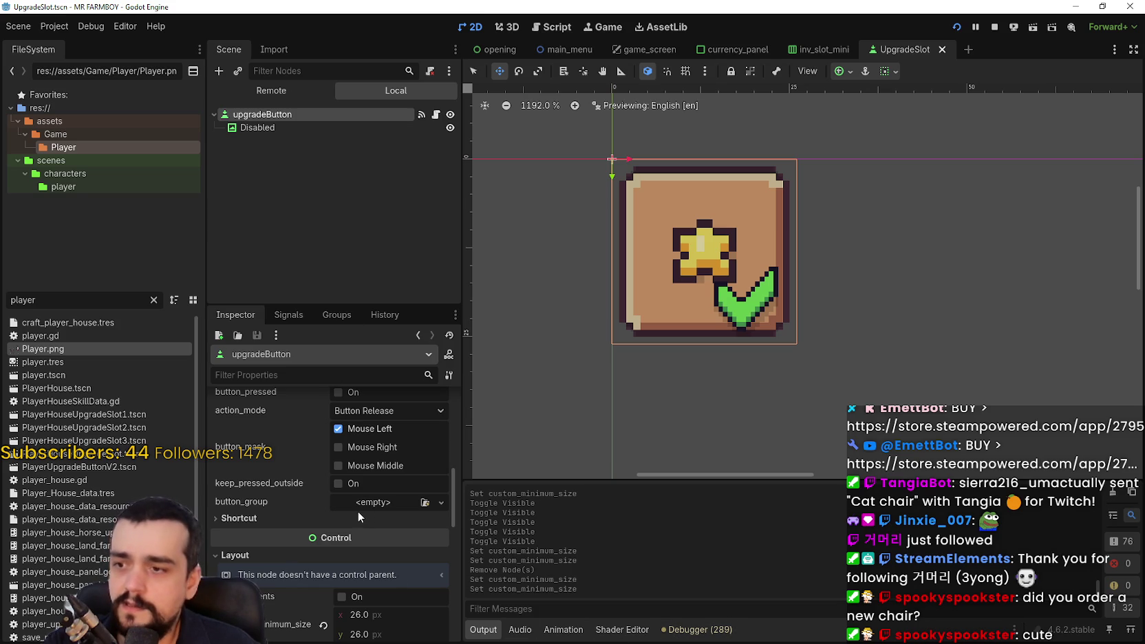
scroll(353, 530, down, 1)
scroll(318, 506, down, 1)
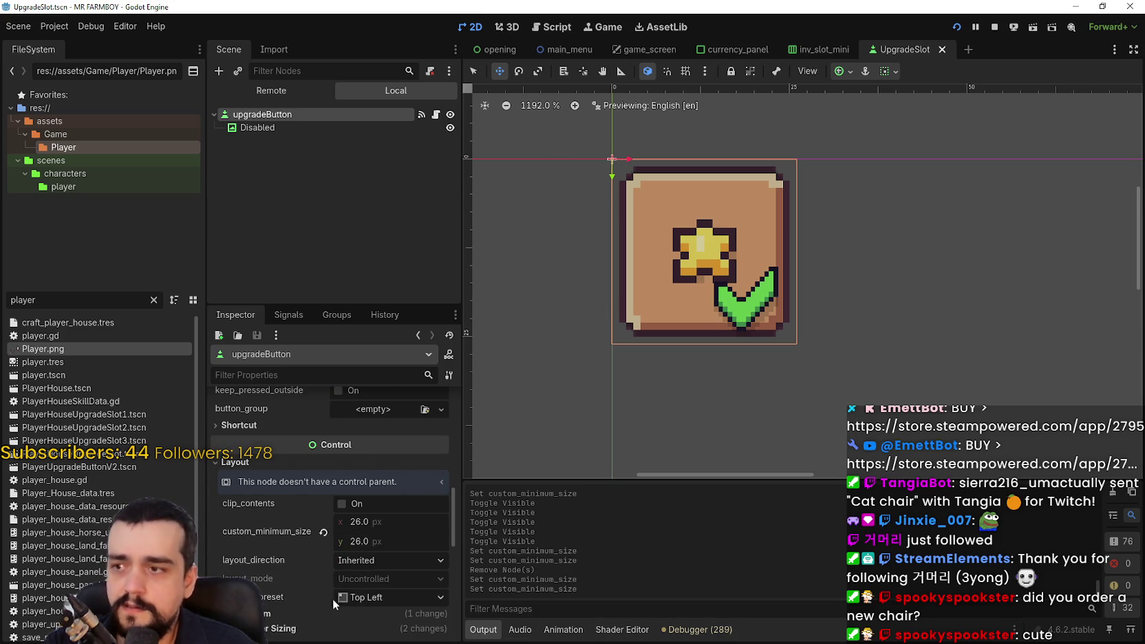
scroll(335, 604, up, 2)
scroll(344, 581, down, 5)
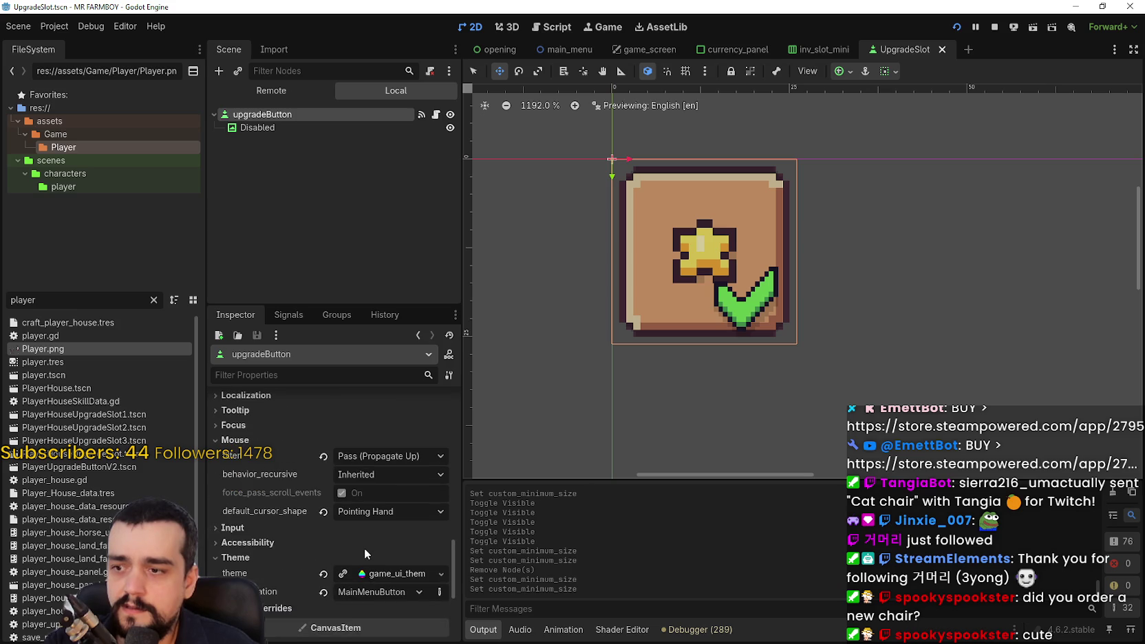
Open the button's game_ui_theme.tres theme in the Theme editor and browse its types.
click(371, 573)
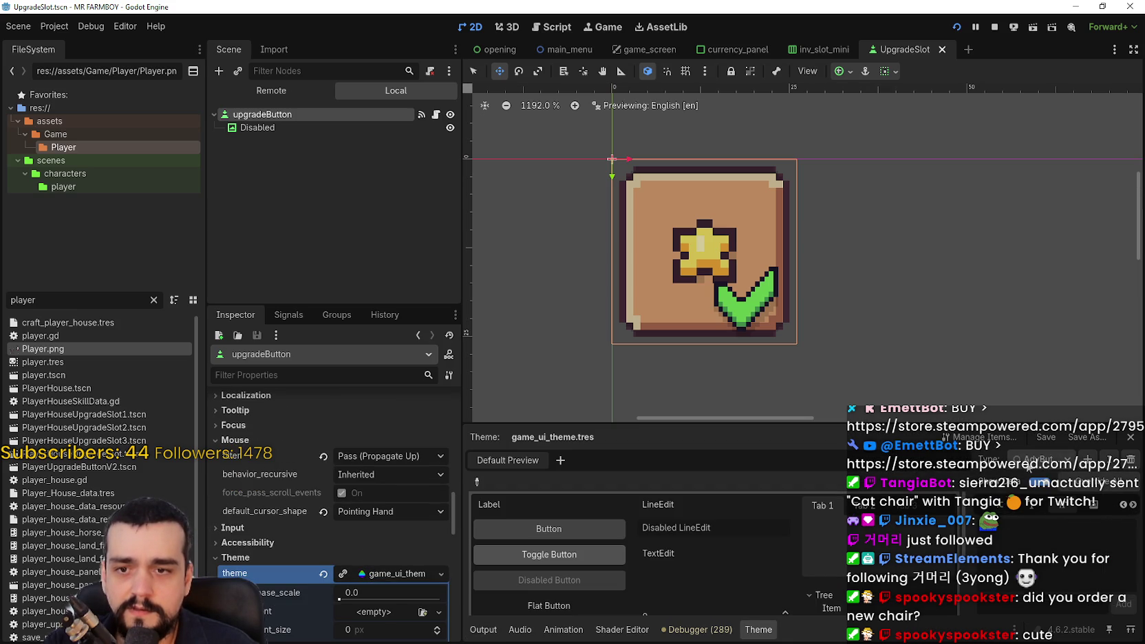
scroll(725, 481, down, 3)
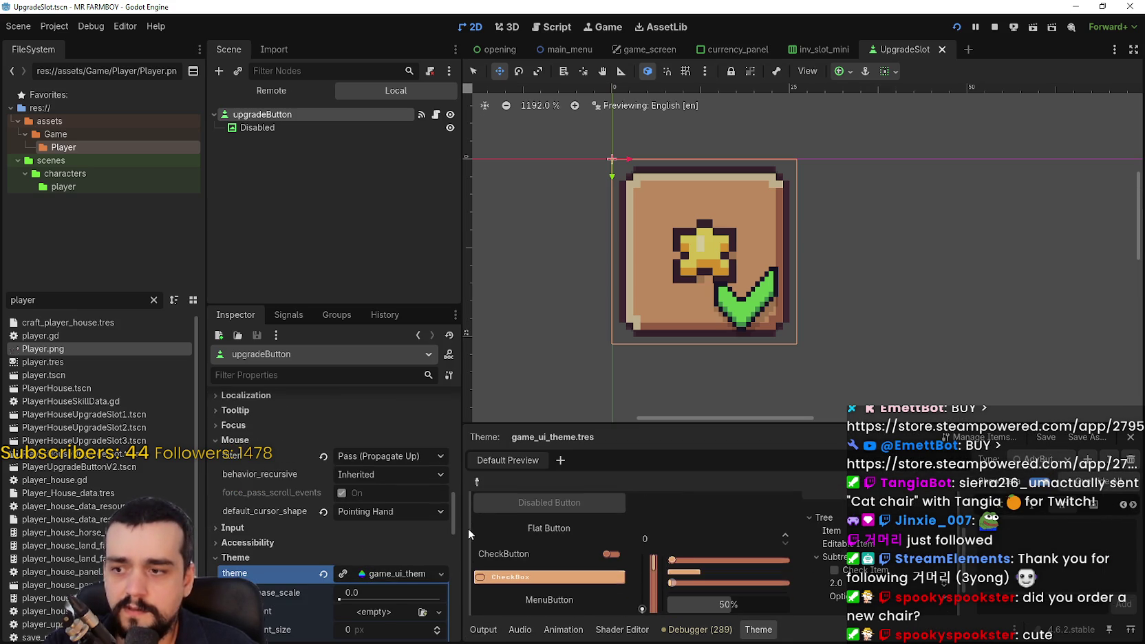
click(1065, 469)
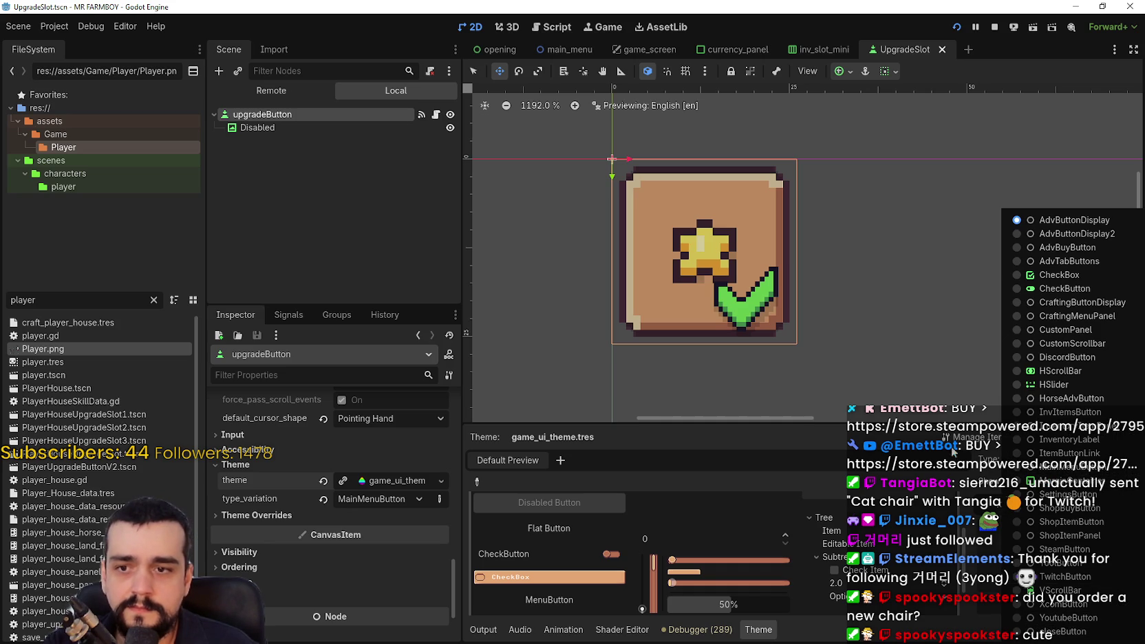
click(914, 448)
scroll(330, 523, up, 6)
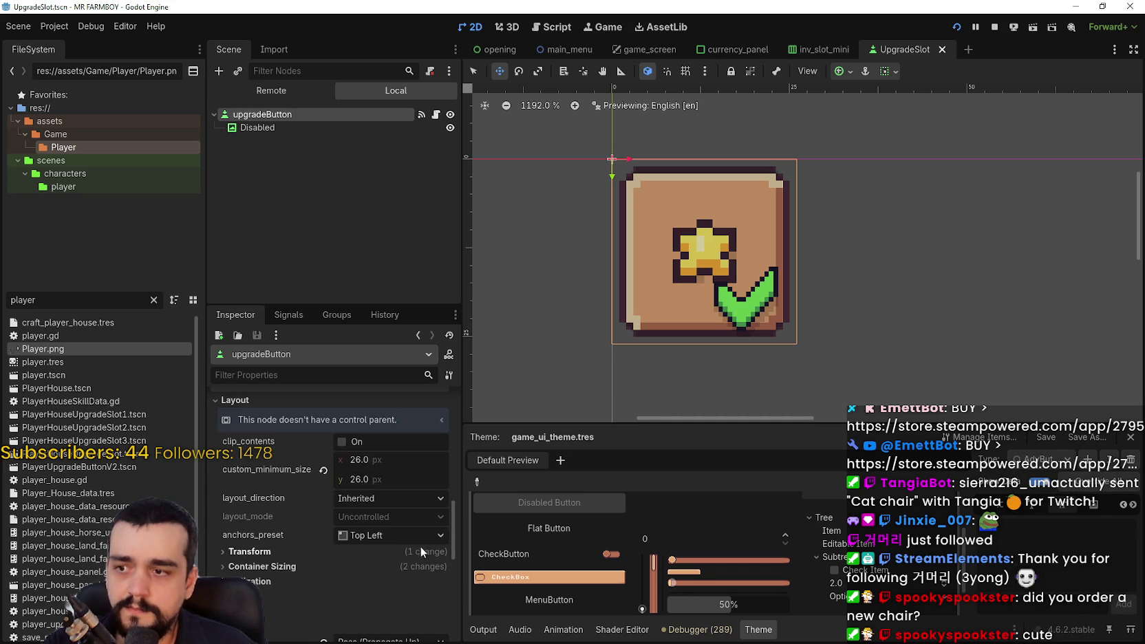
drag(451, 528, 466, 404)
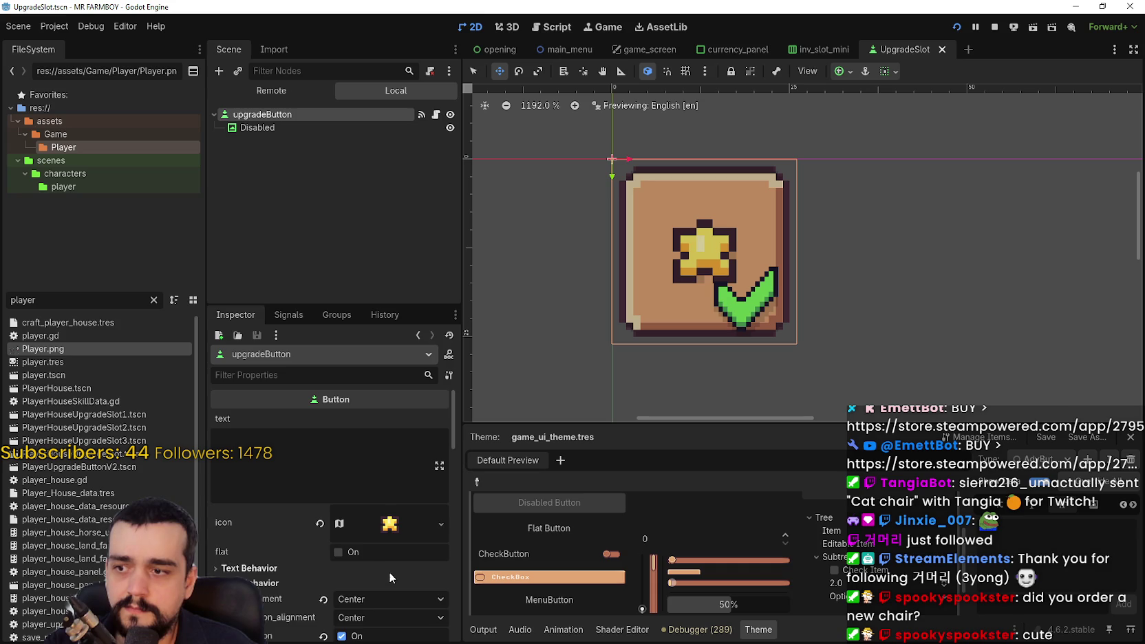
Inspect the icon's atlas texture and Text Behavior properties, then save UpgradeSlot.tscn.
click(389, 524)
scroll(390, 577, down, 3)
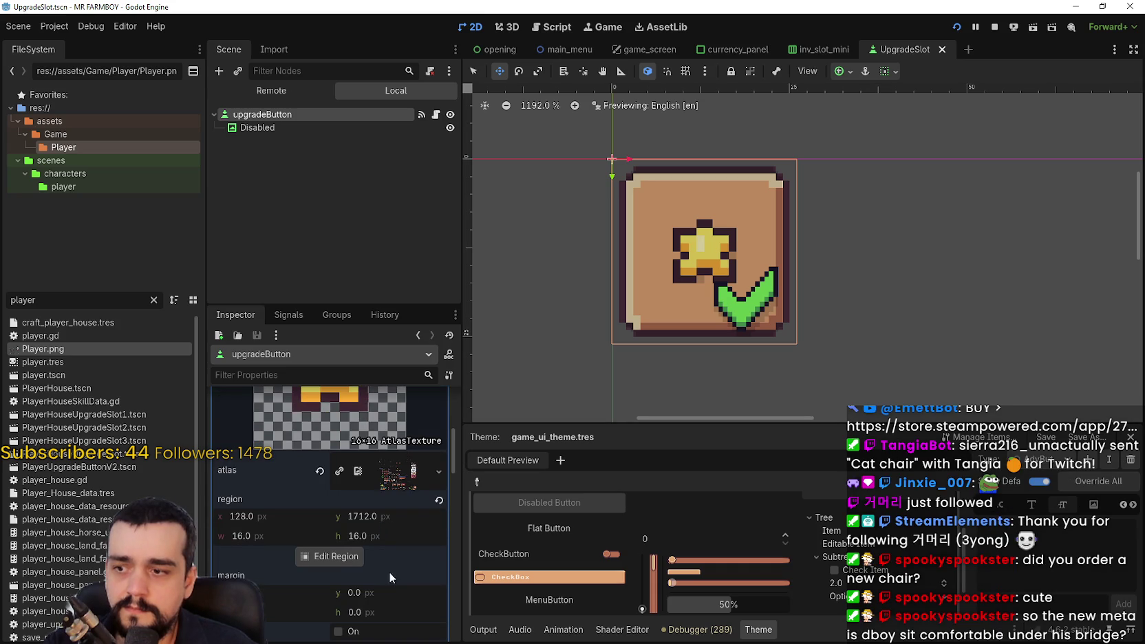
scroll(397, 569, up, 2)
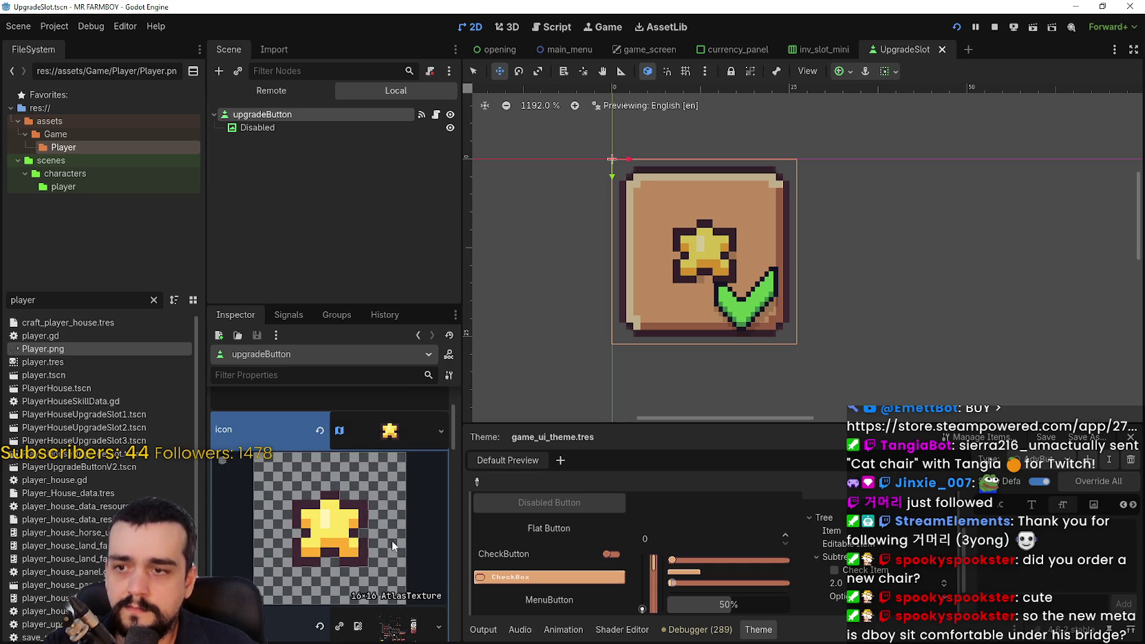
scroll(391, 540, down, 2)
scroll(391, 537, down, 3)
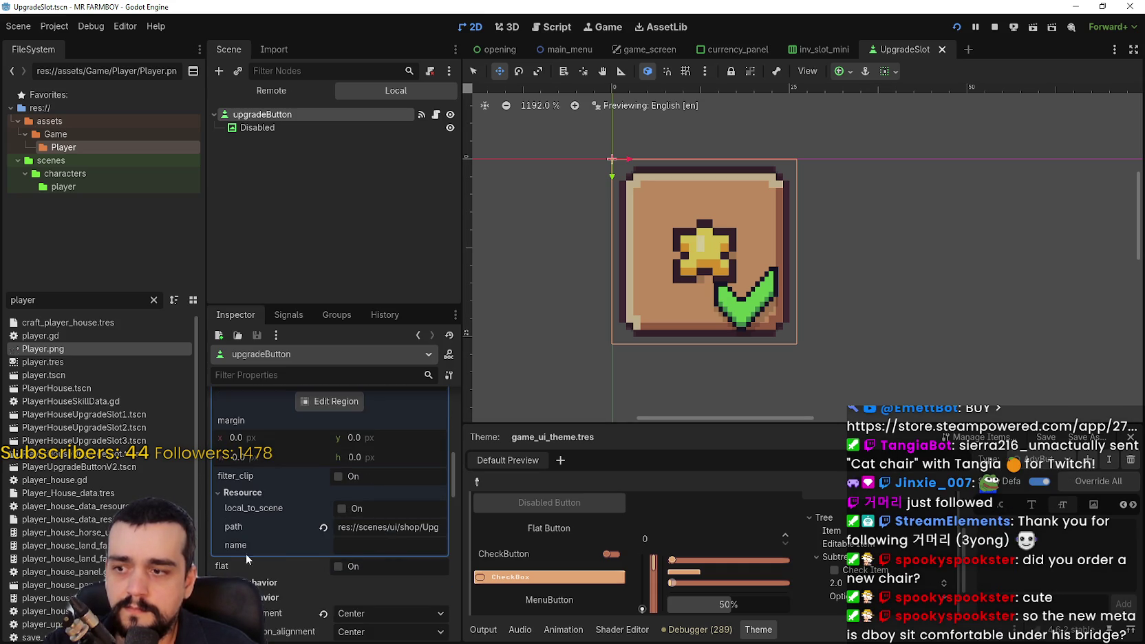
scroll(271, 559, down, 2)
click(256, 427)
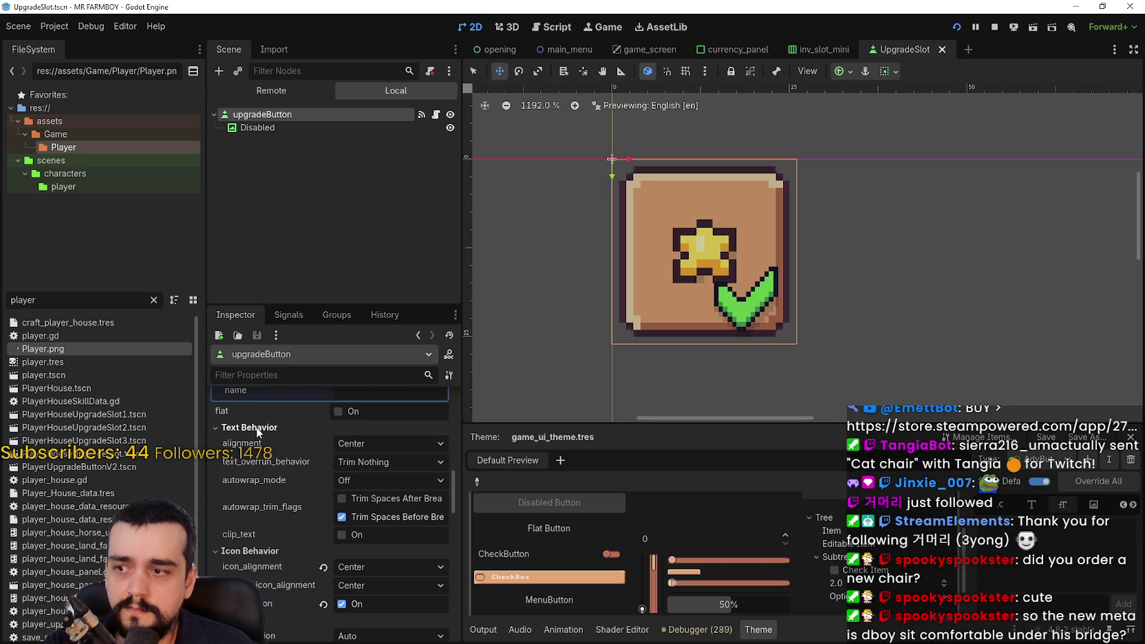
scroll(265, 506, down, 8)
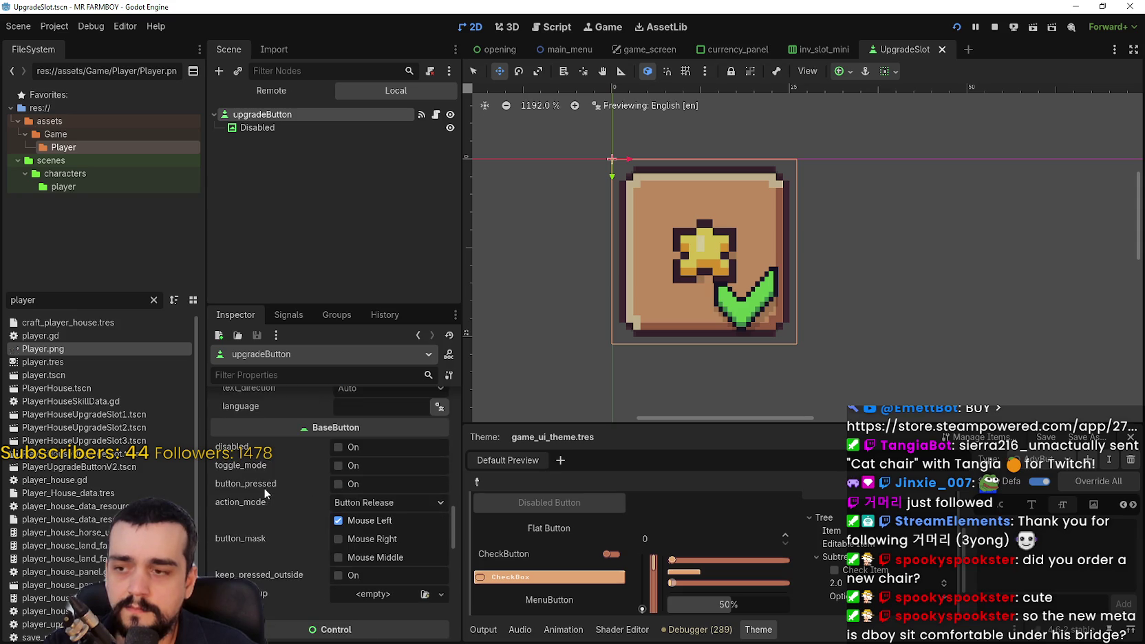
scroll(265, 485, down, 2)
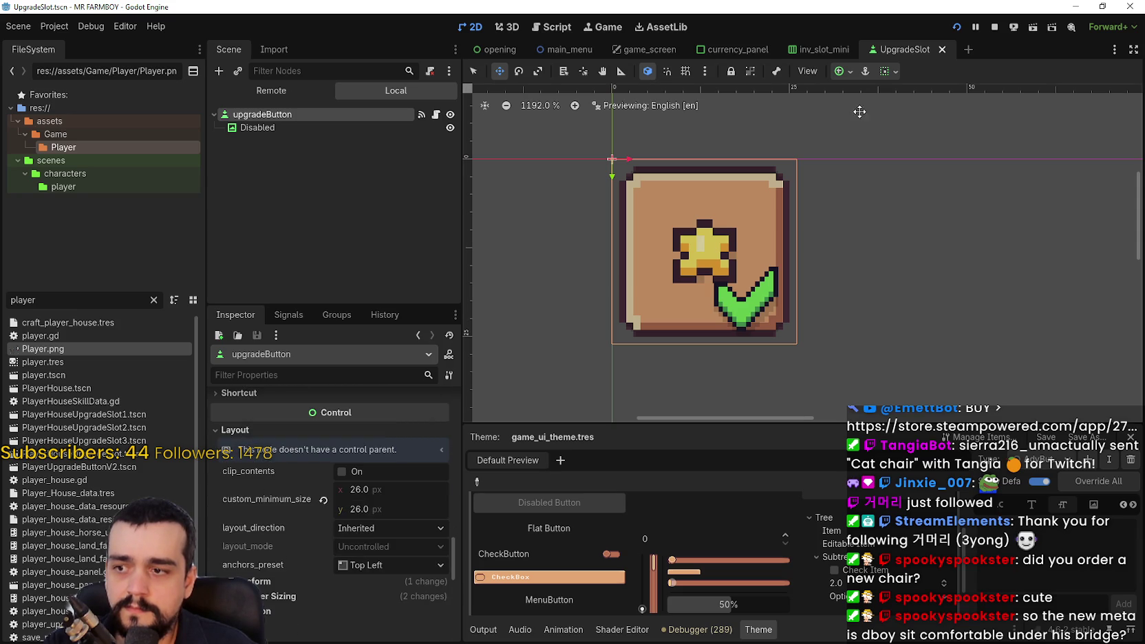
key(ctrl+s)
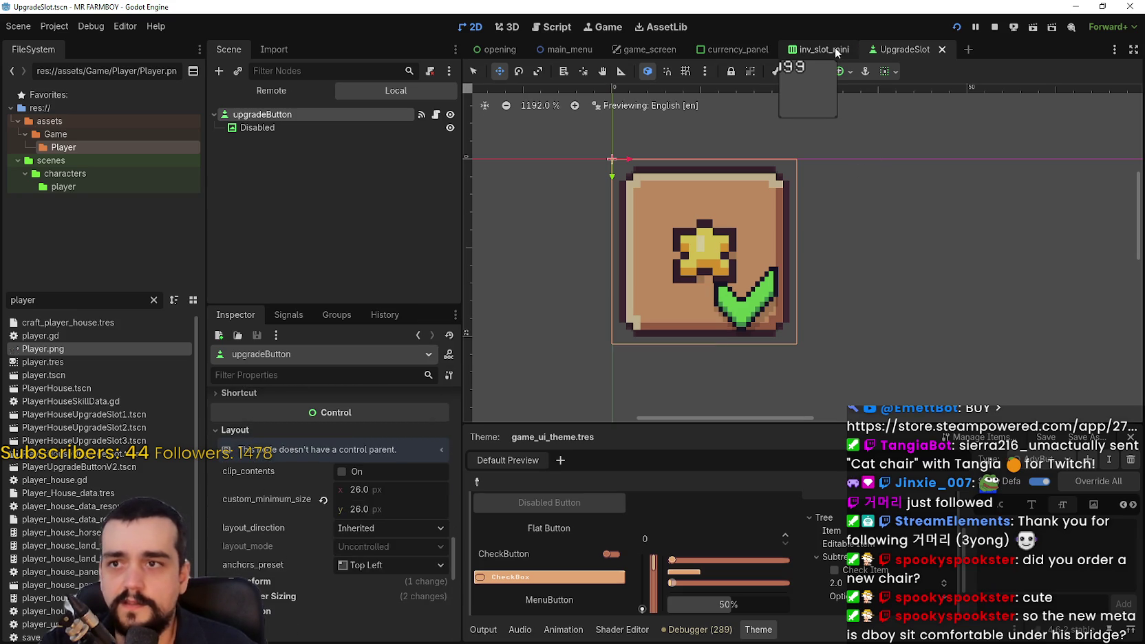
In currency_panel.tscn, set the coin icons' minimum size to 22 px, including the silver icon's height.
click(734, 53)
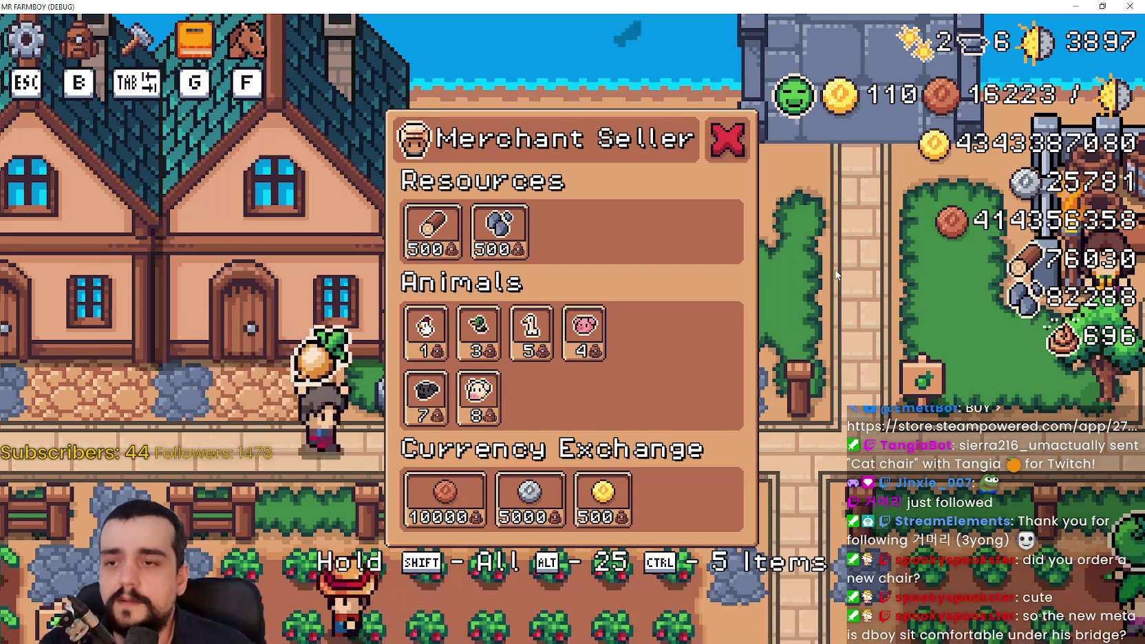
scroll(742, 308, up, 6)
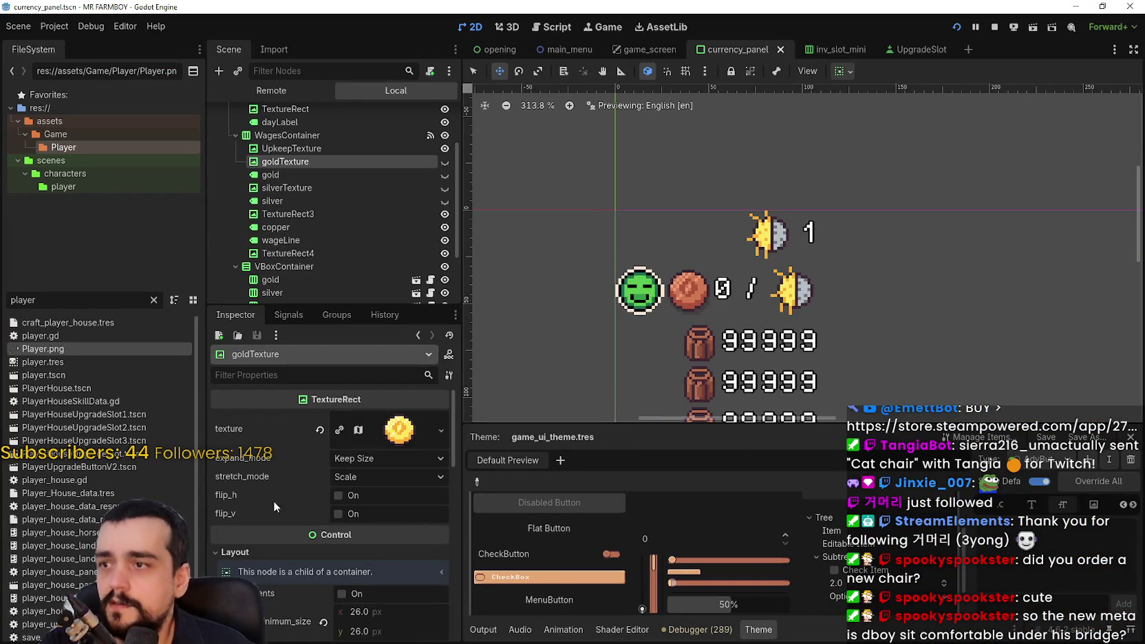
scroll(399, 523, down, 4)
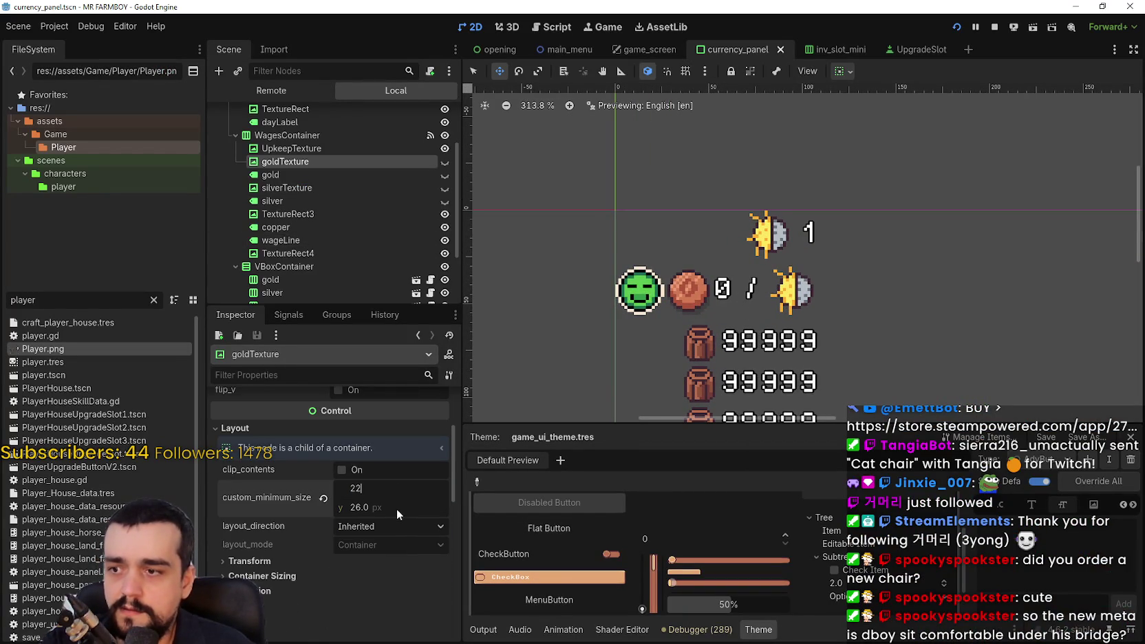
click(394, 507)
text(2)
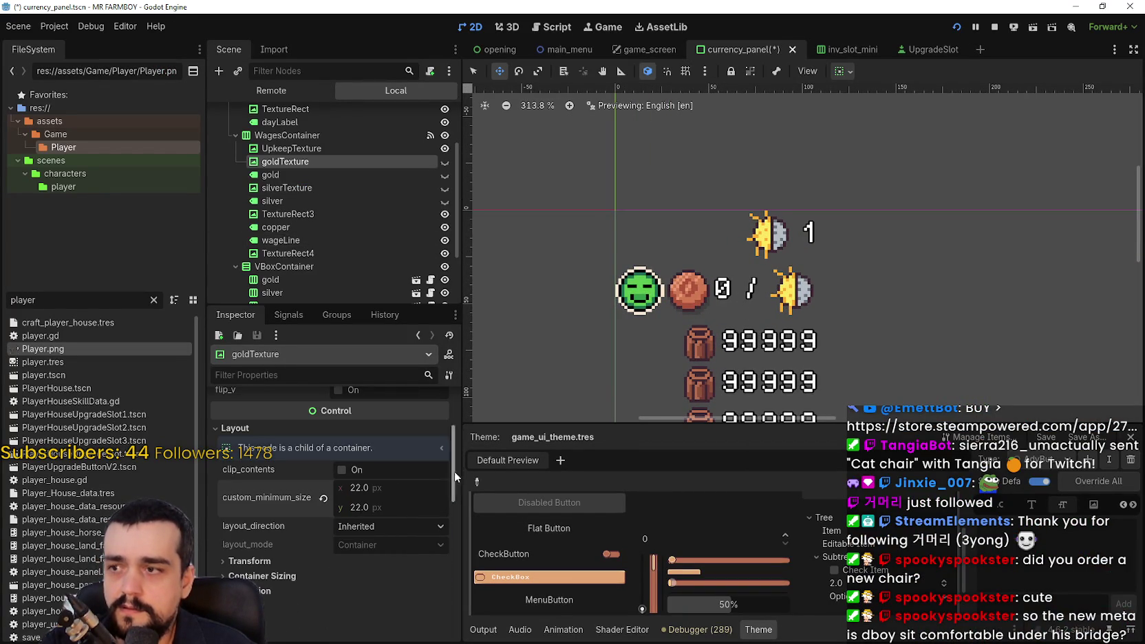
click(348, 188)
scroll(410, 494, down, 4)
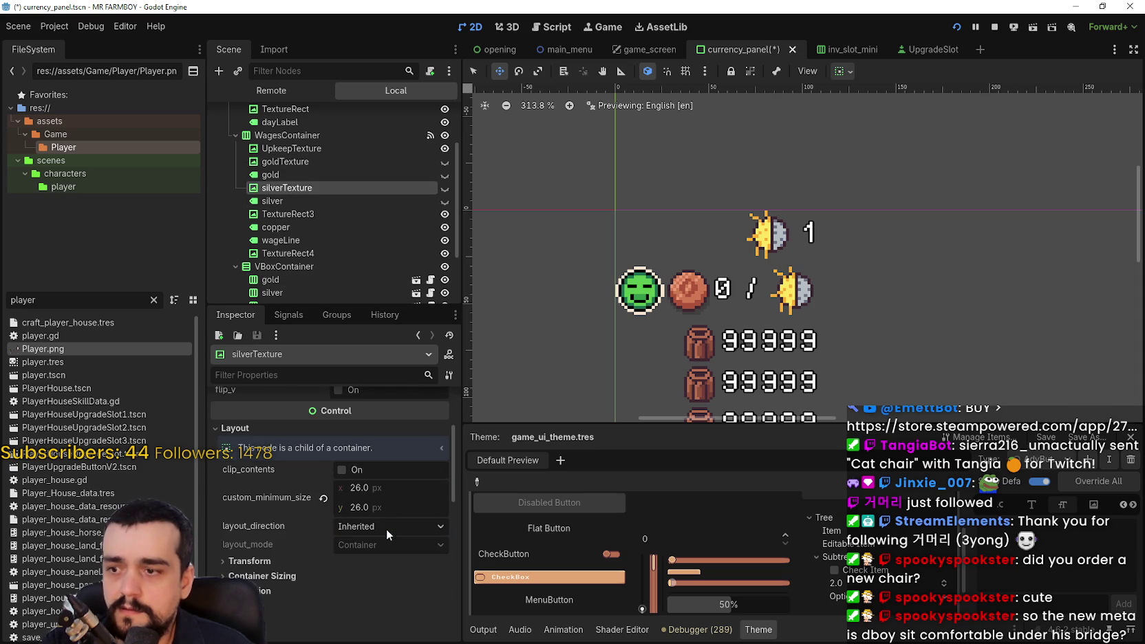
click(373, 498)
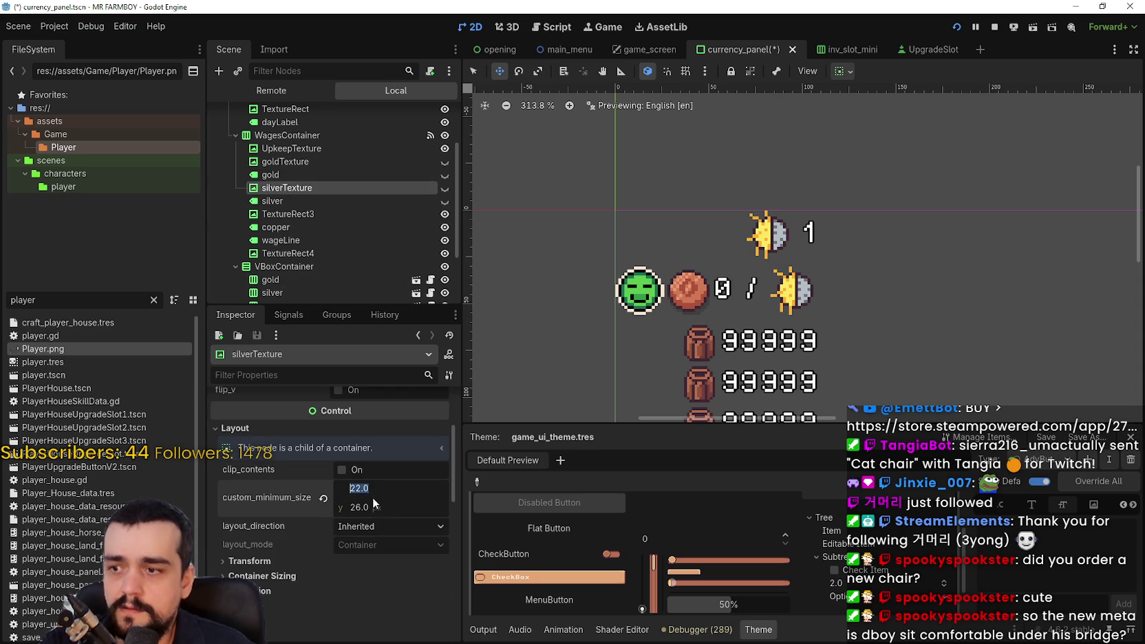
text(22)
key(Return)
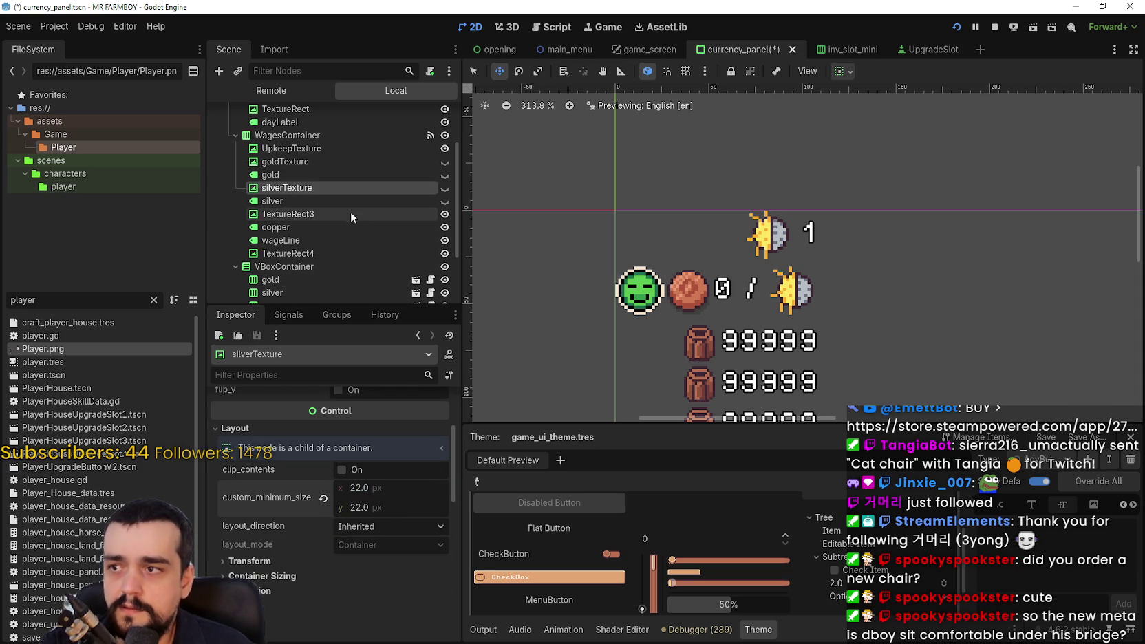
Set the copper coin icon's minimum width to 22 px.
click(352, 215)
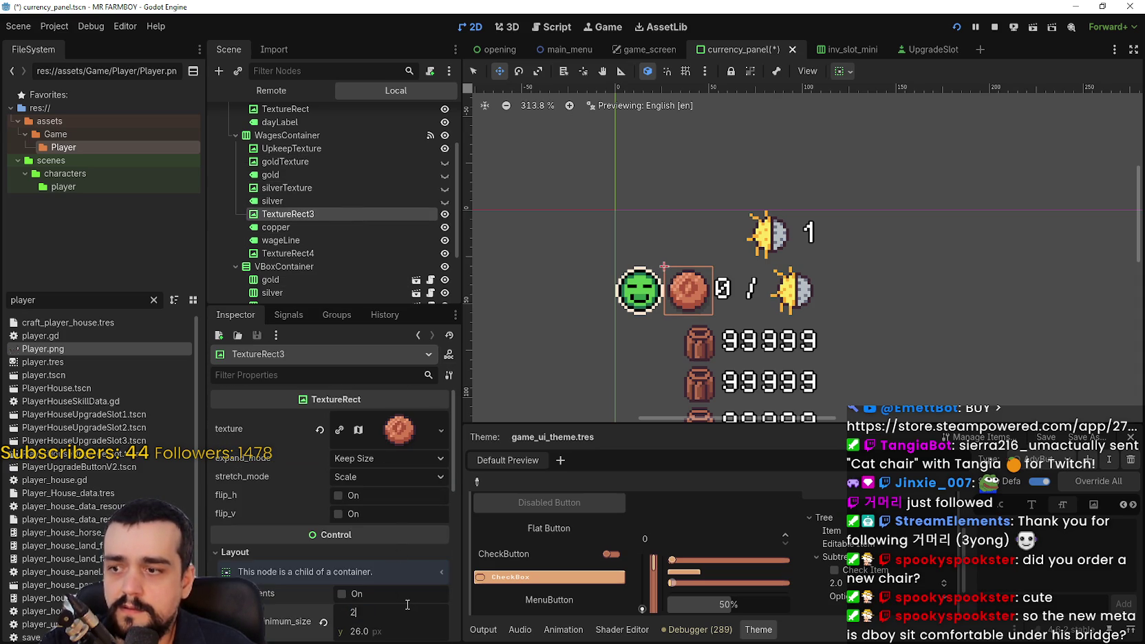
text(2)
key(Return)
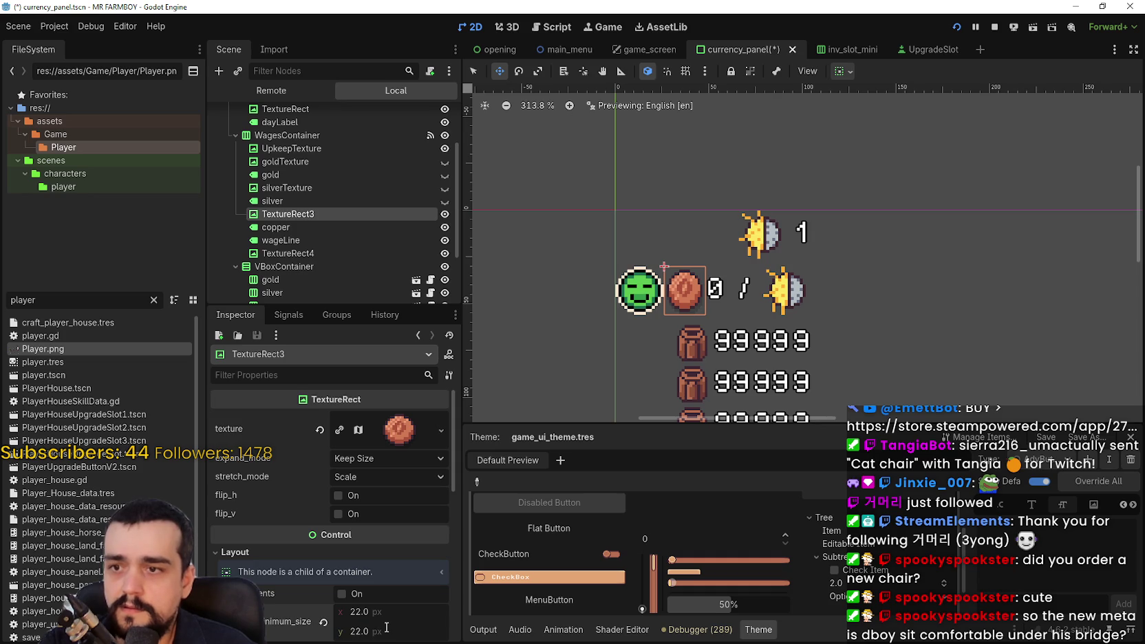
scroll(693, 295, up, 4)
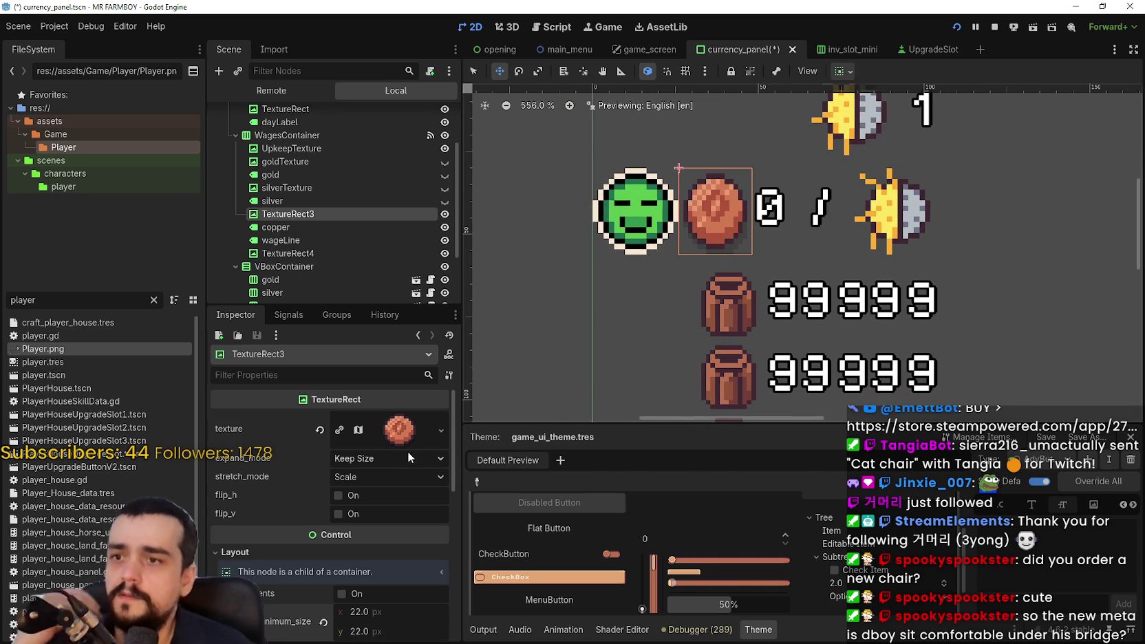
scroll(376, 518, down, 3)
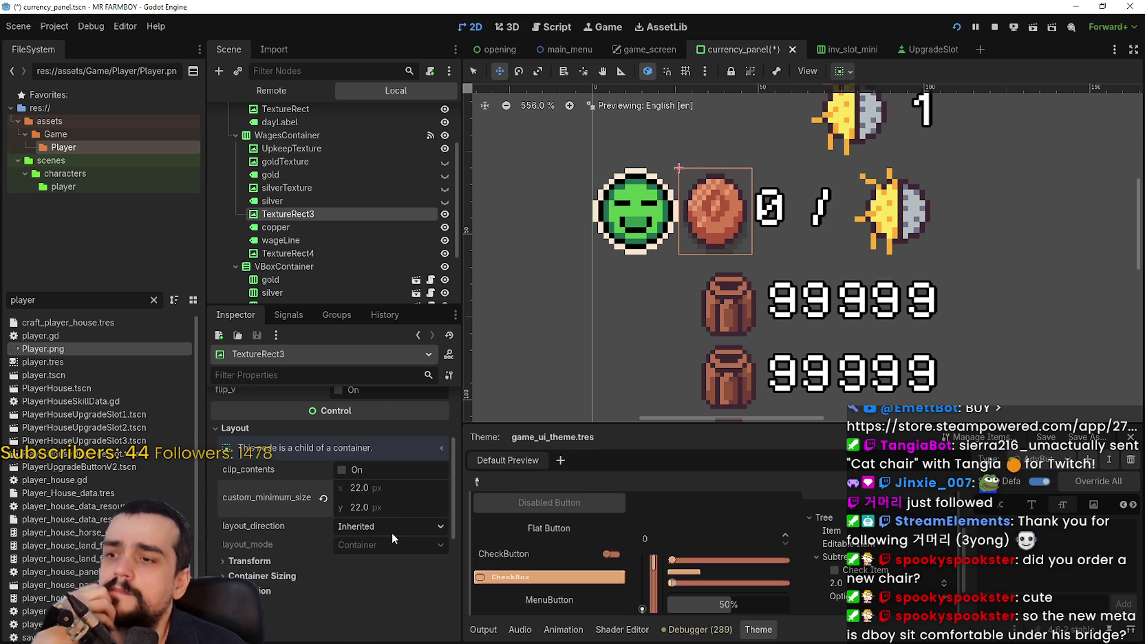
scroll(391, 532, up, 2)
scroll(392, 537, down, 1)
scroll(377, 448, up, 1)
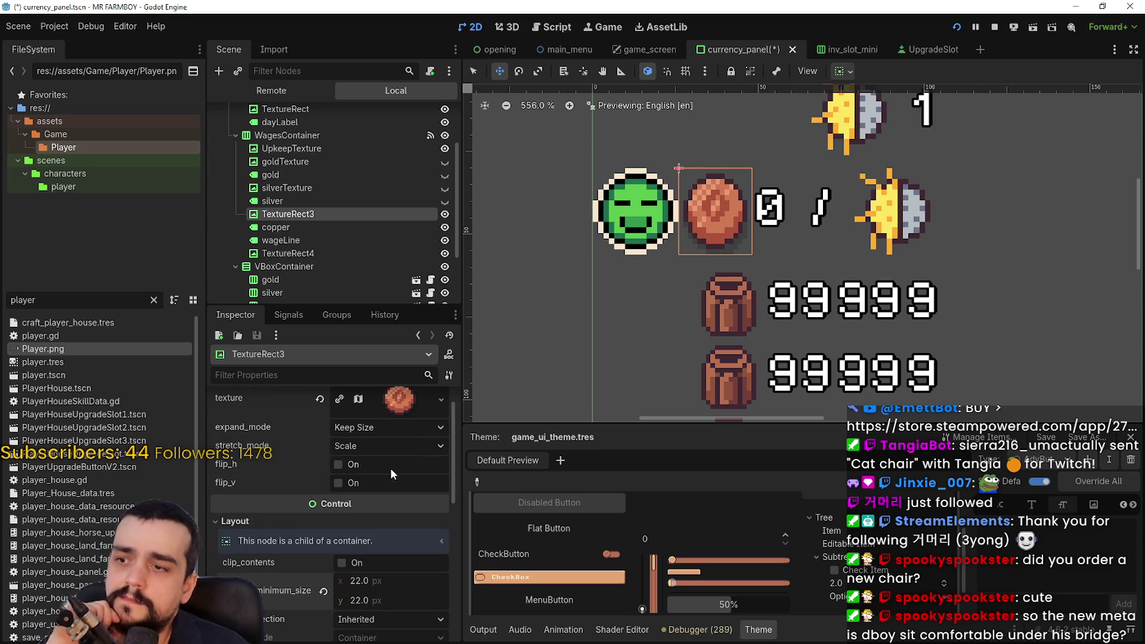
Review the copper icon's expand mode, transform and container alignment options without changing them.
click(372, 429)
click(372, 429)
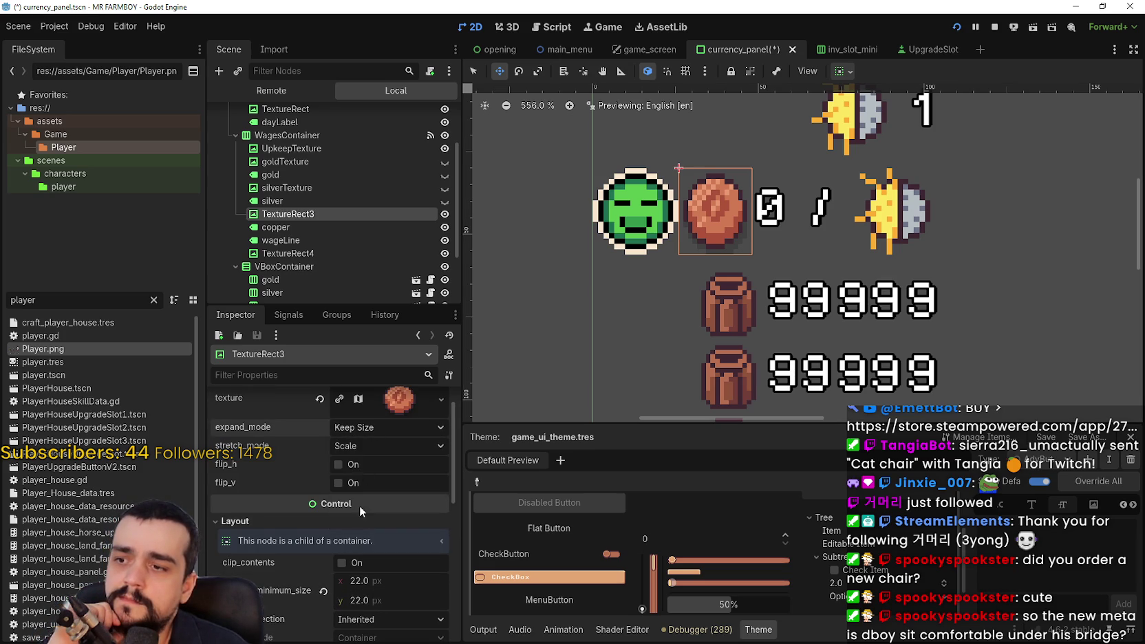
scroll(398, 566, down, 6)
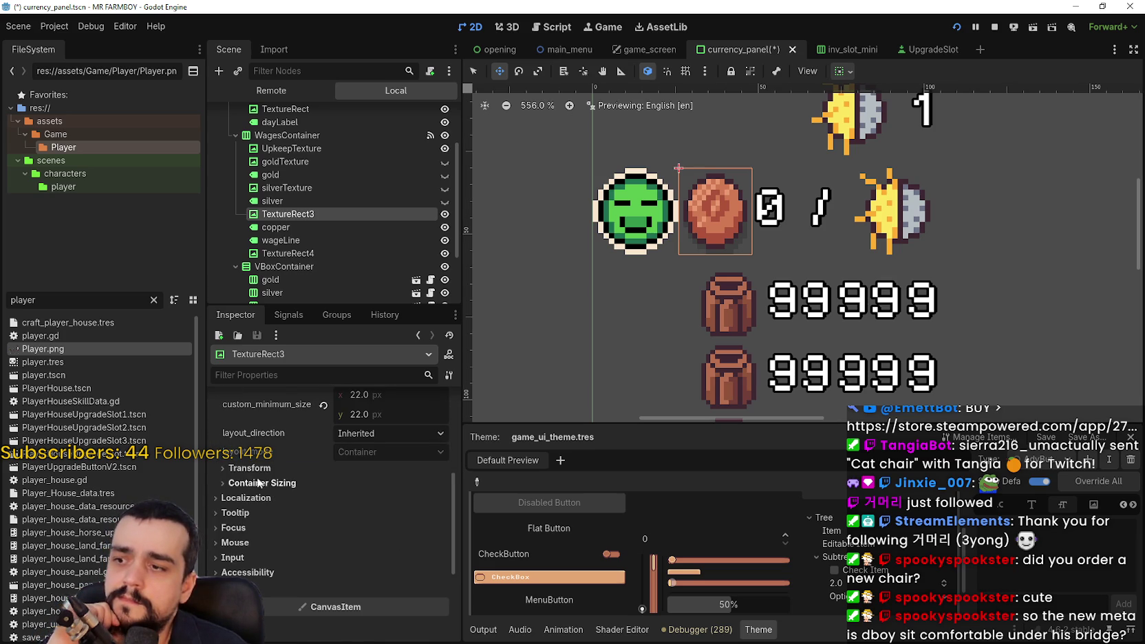
click(258, 469)
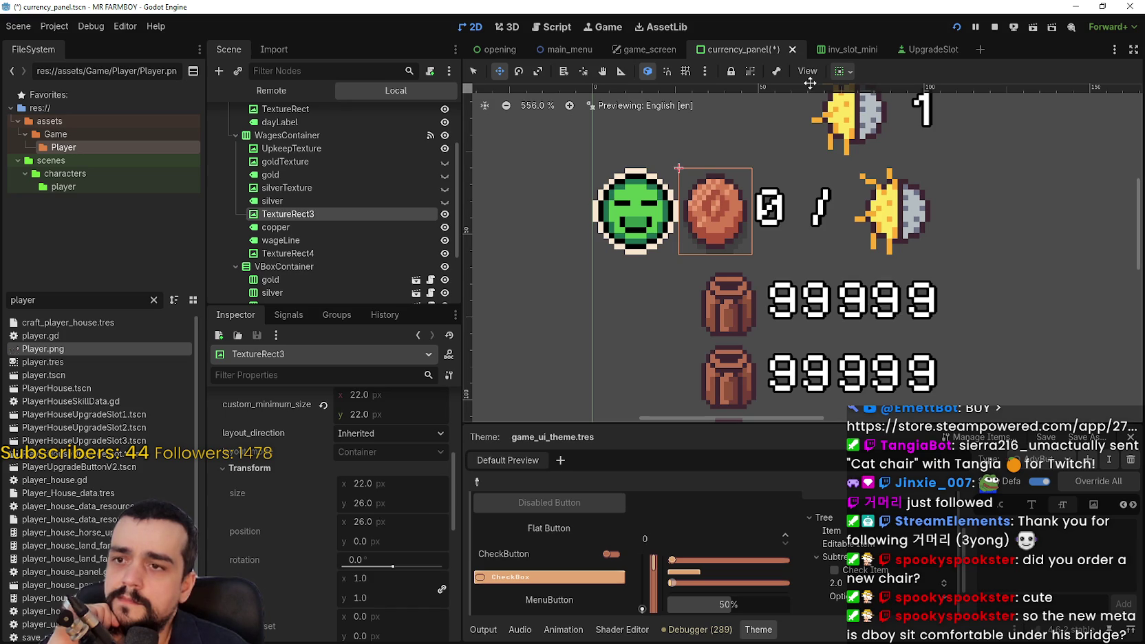
click(845, 72)
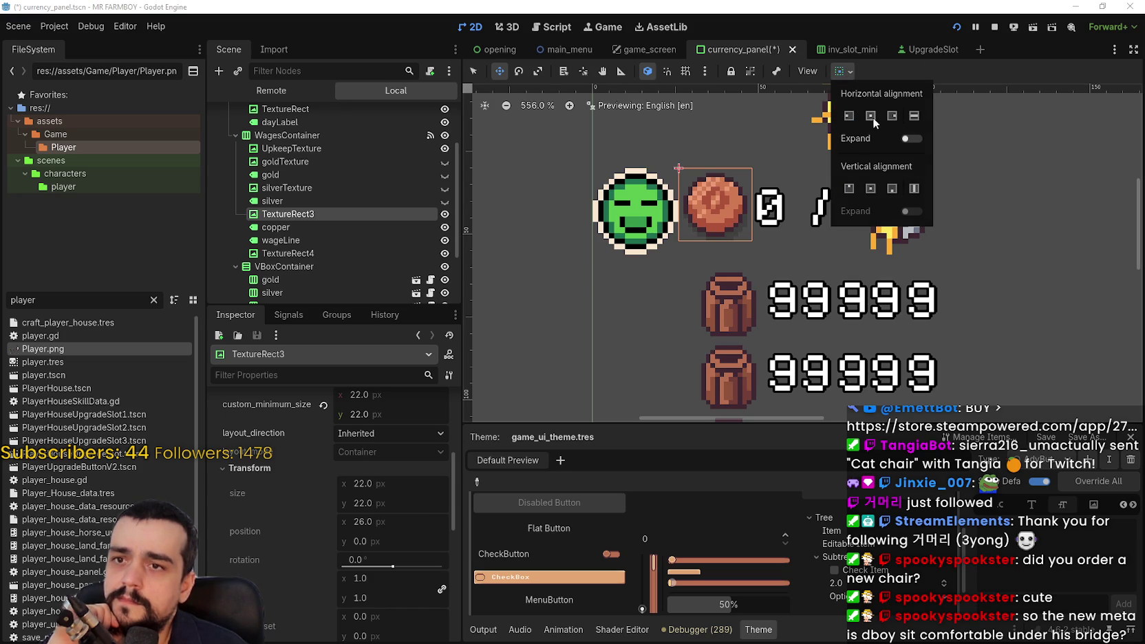
click(944, 79)
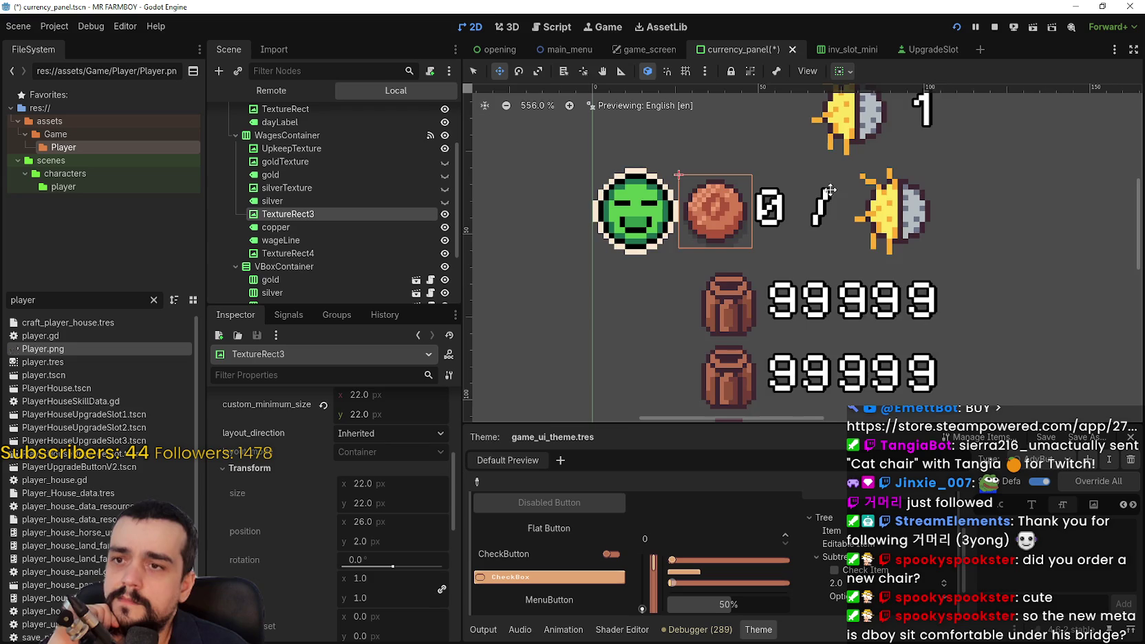
scroll(722, 269, down, 1)
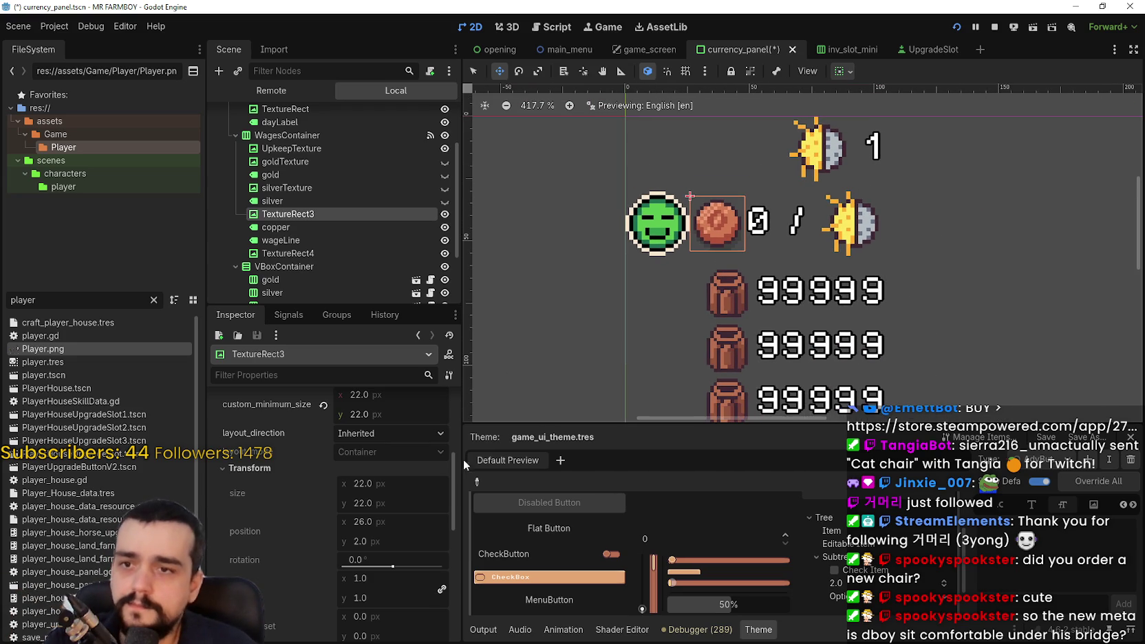
click(309, 228)
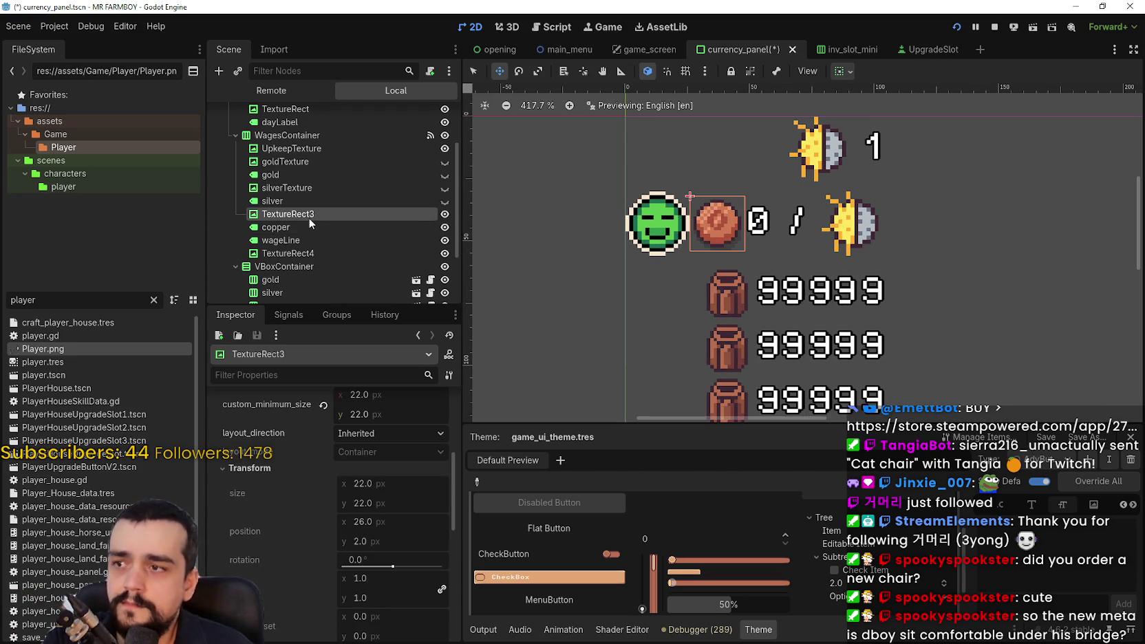
Unhide the silver and gold coin icons and their amount labels.
click(310, 187)
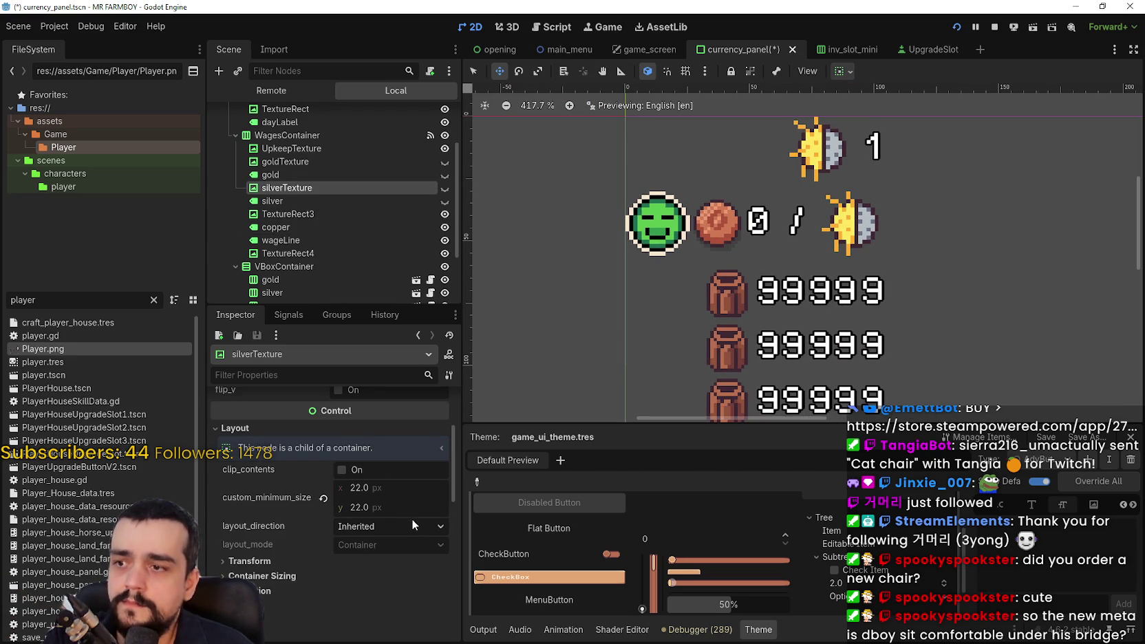
scroll(410, 517, up, 3)
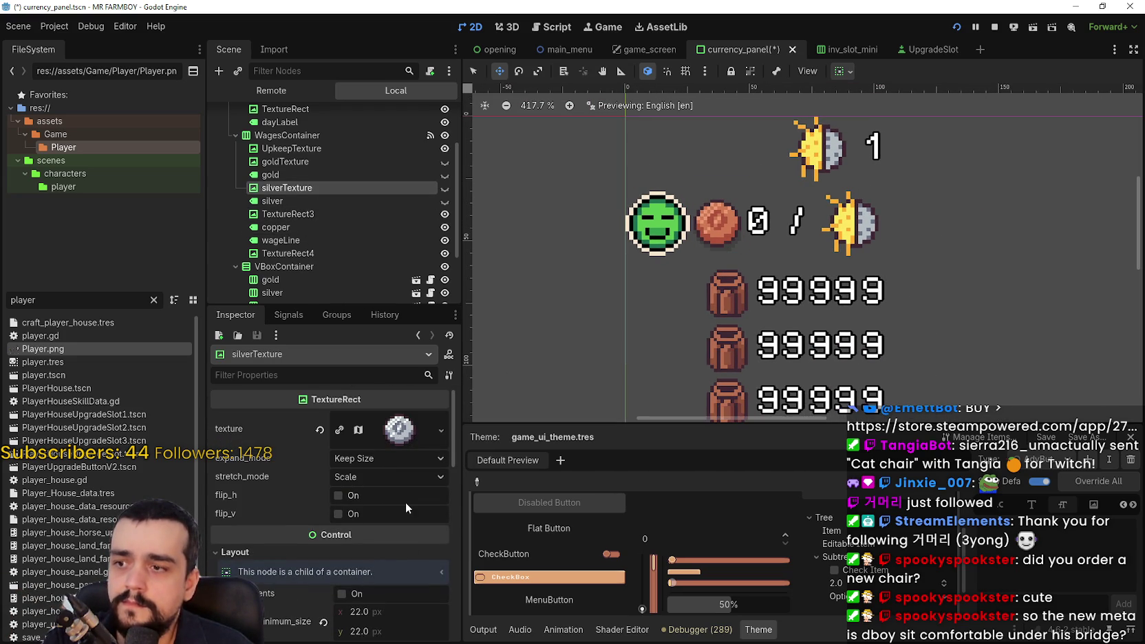
click(445, 188)
click(445, 201)
click(445, 162)
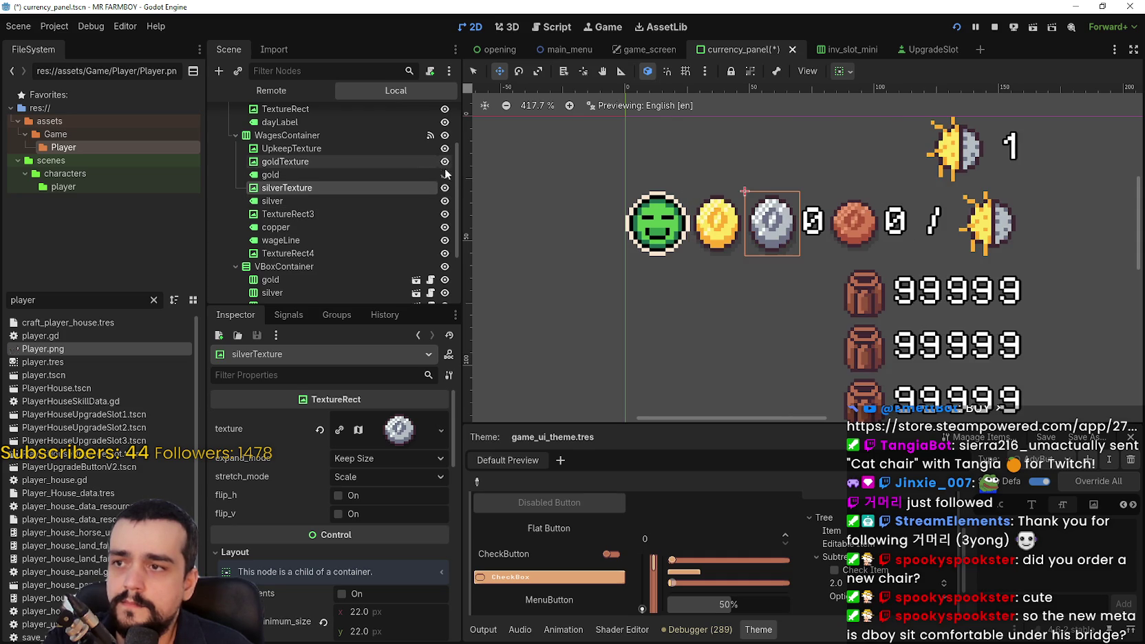
click(445, 175)
Center the gold and silver coin icons vertically in the wages row.
click(366, 166)
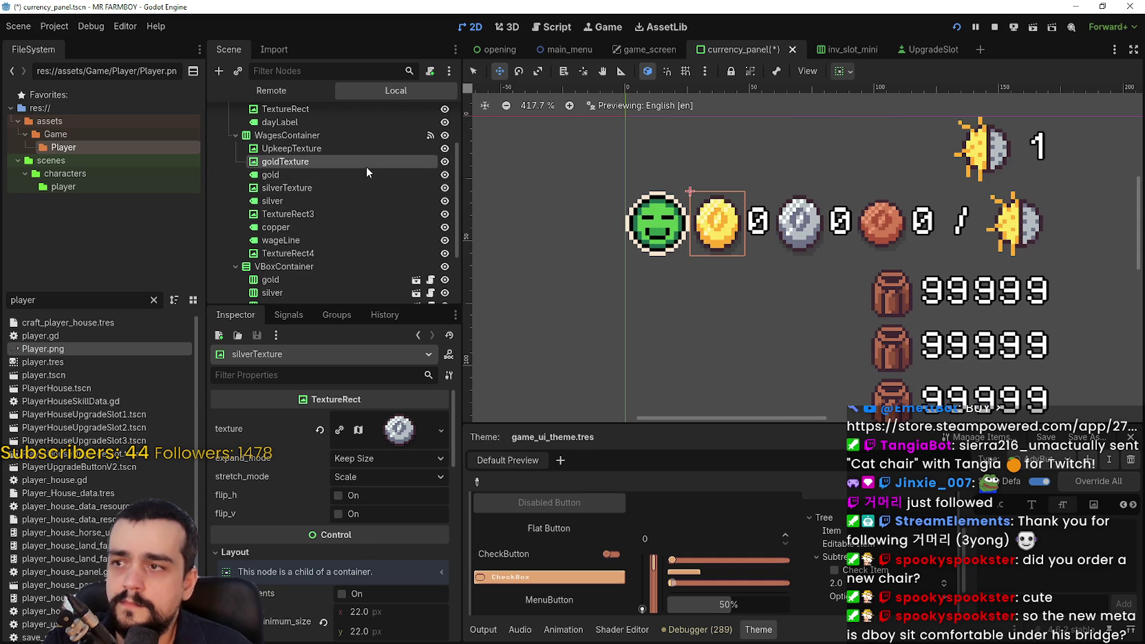
click(843, 71)
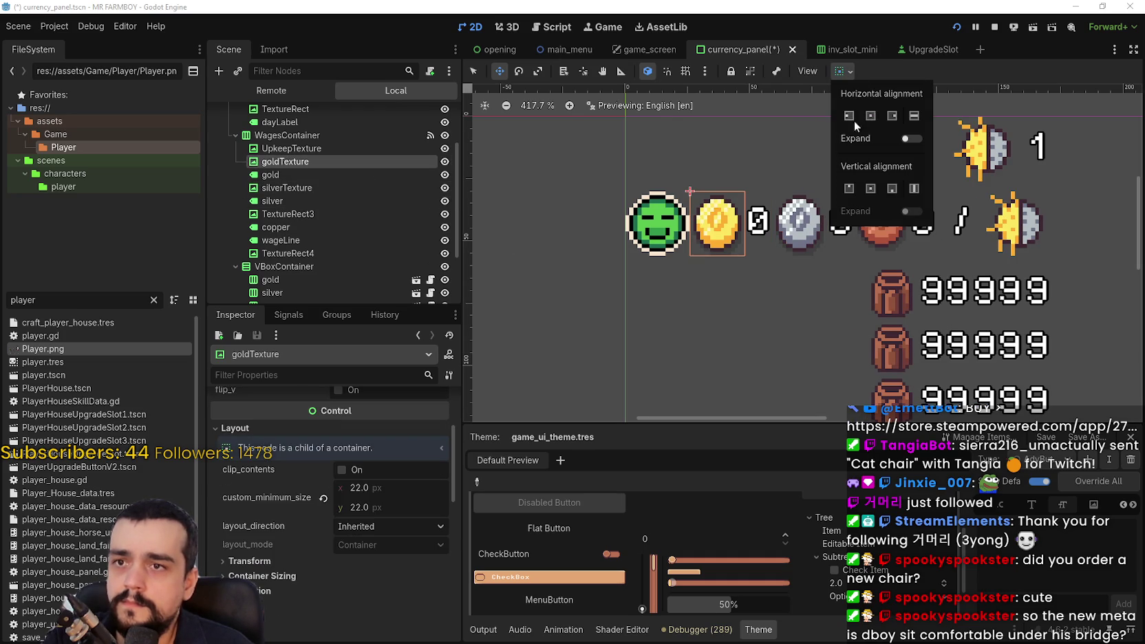
click(871, 188)
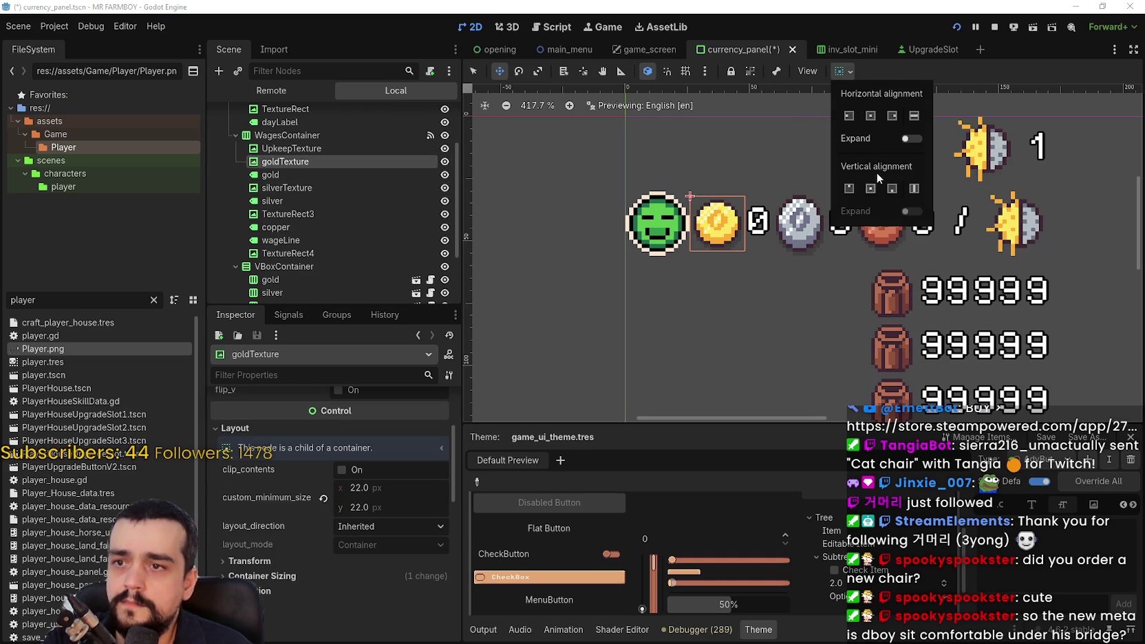
click(358, 186)
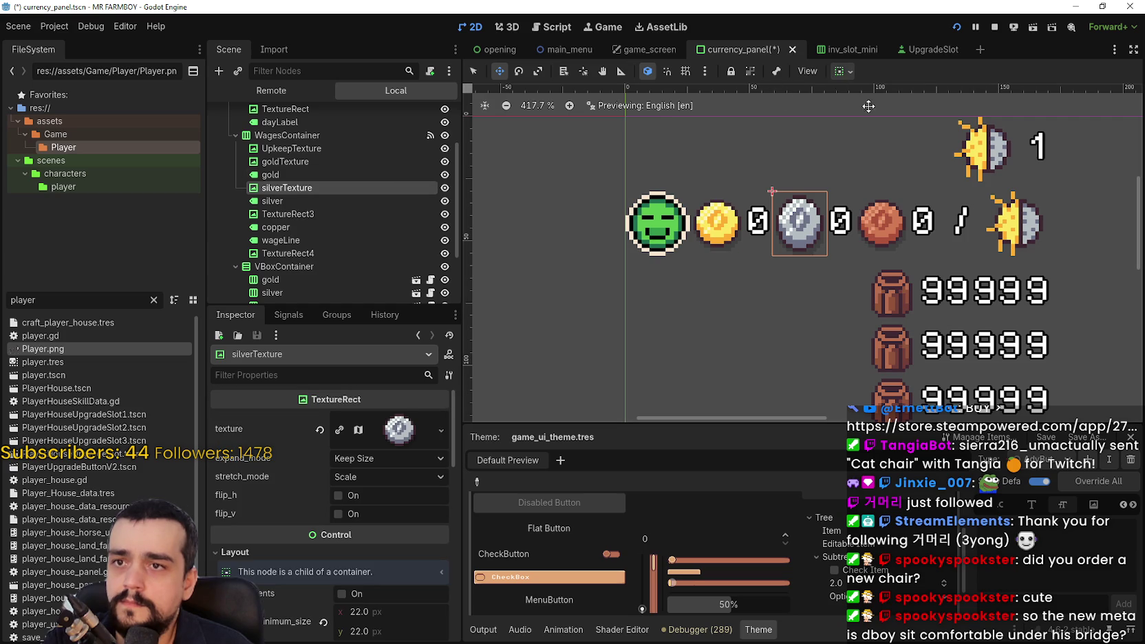
click(843, 71)
click(871, 189)
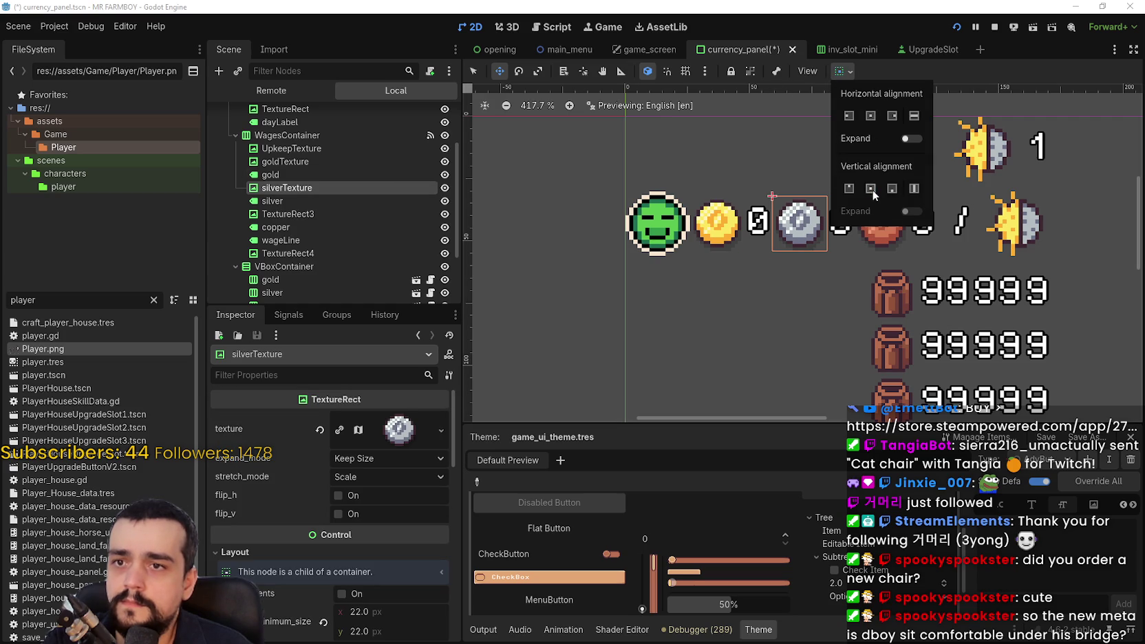
click(957, 79)
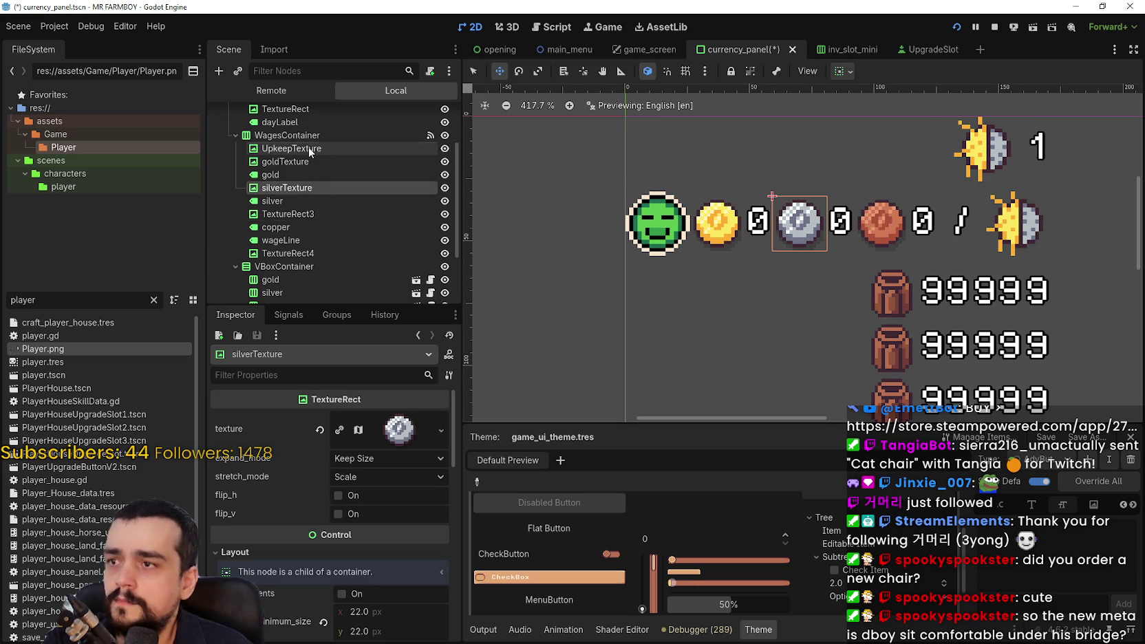
Give the upkeep face icon a 22×22 minimum size, center it vertically, and save.
click(330, 148)
scroll(432, 444, down, 2)
click(411, 566)
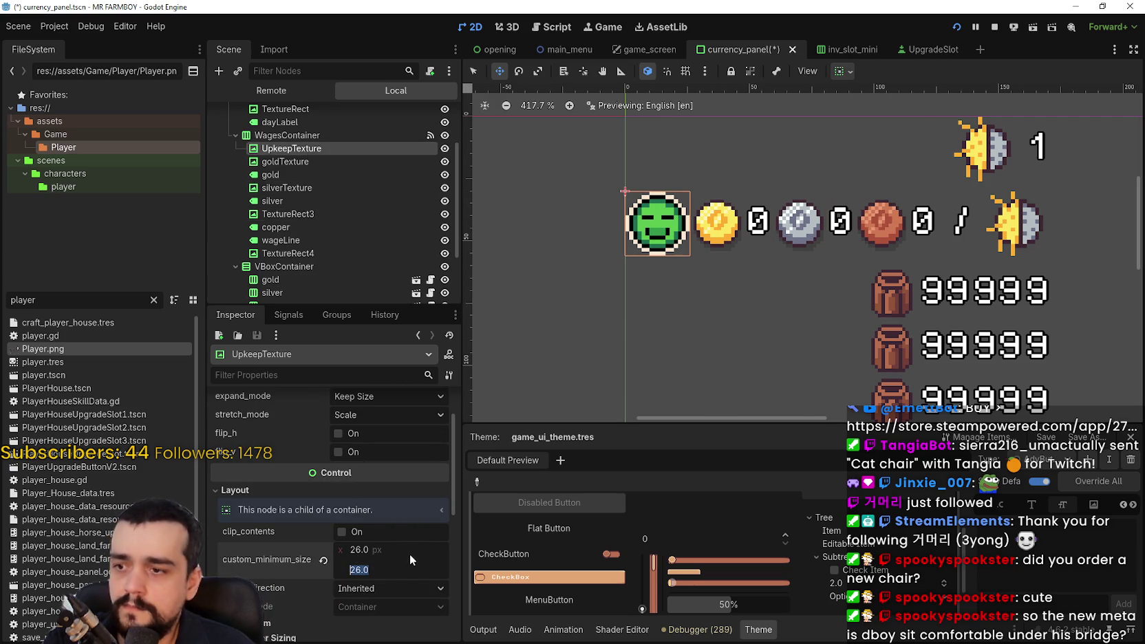
text(22)
key(Return)
click(403, 551)
text(22)
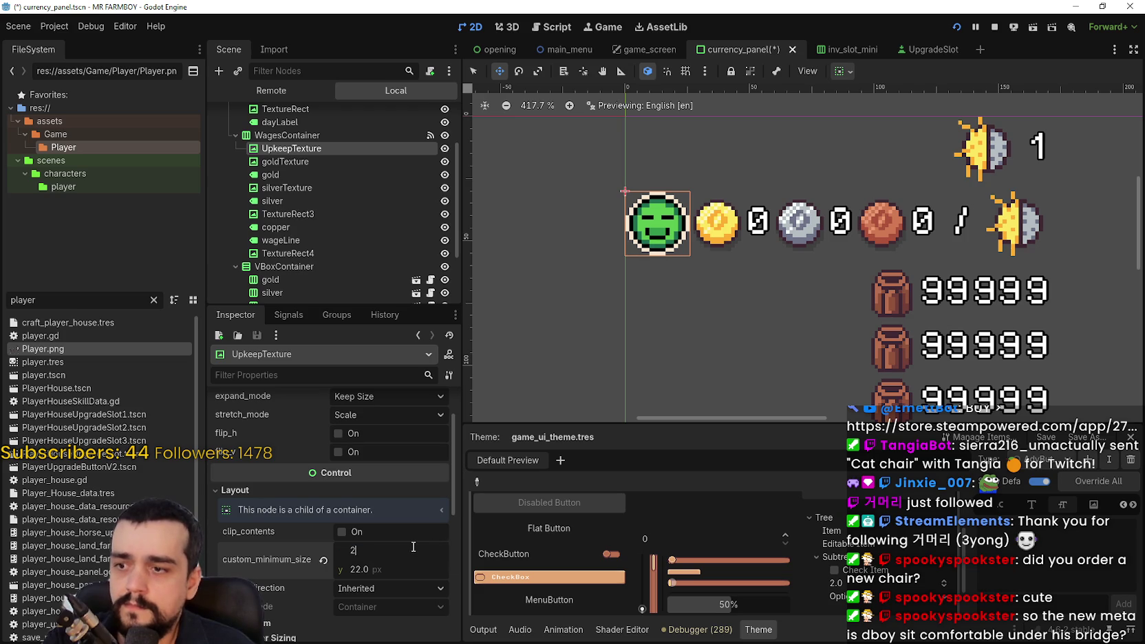
key(Return)
click(852, 71)
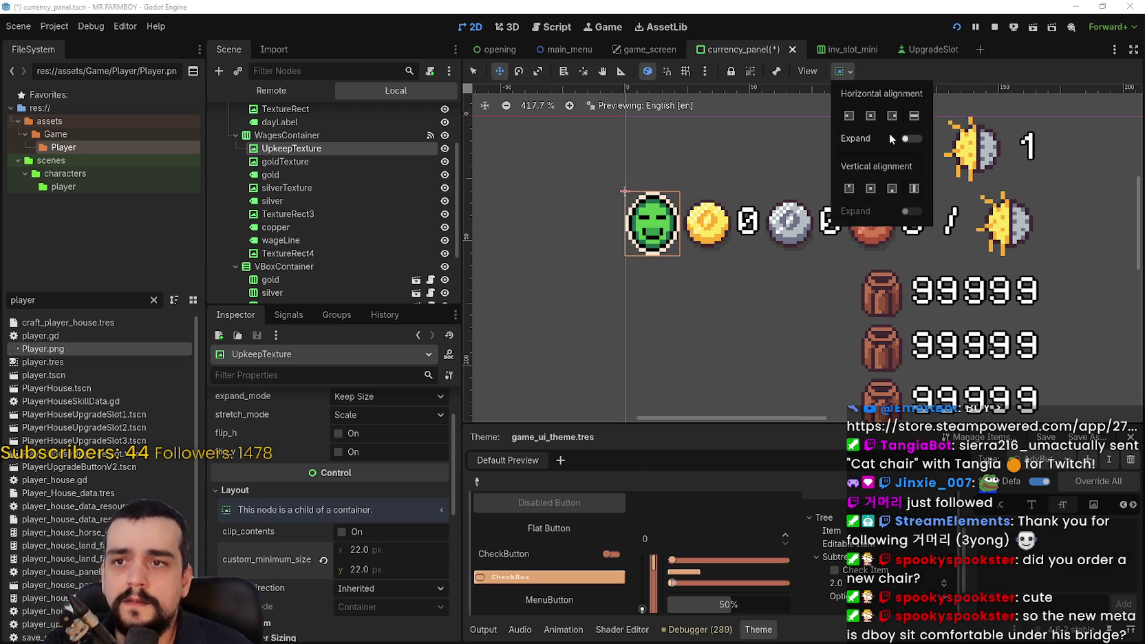
click(873, 190)
key(ctrl+s)
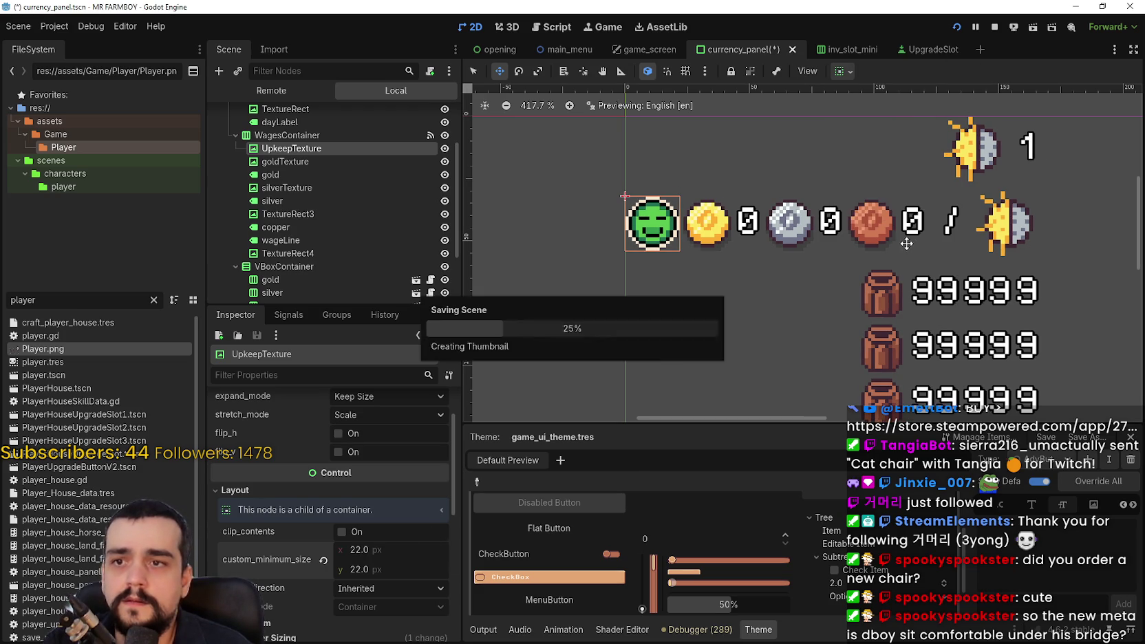
scroll(311, 156, up, 2)
Shrink the day sun icon's minimum size to 22 px.
click(311, 156)
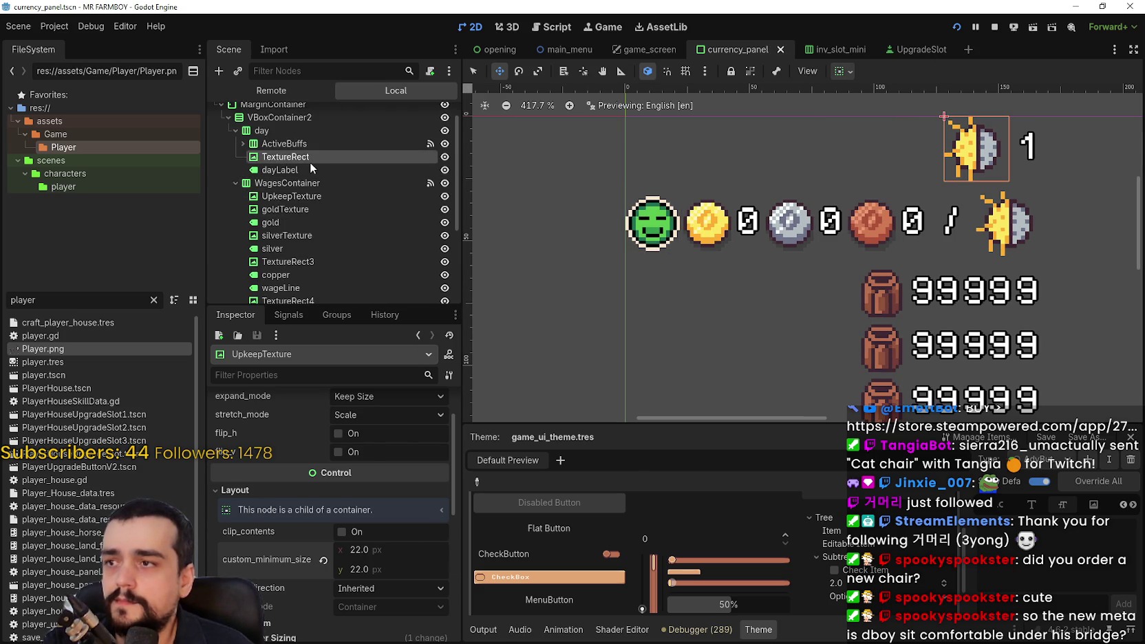
drag(375, 553, 361, 553)
text(2)
key(Return)
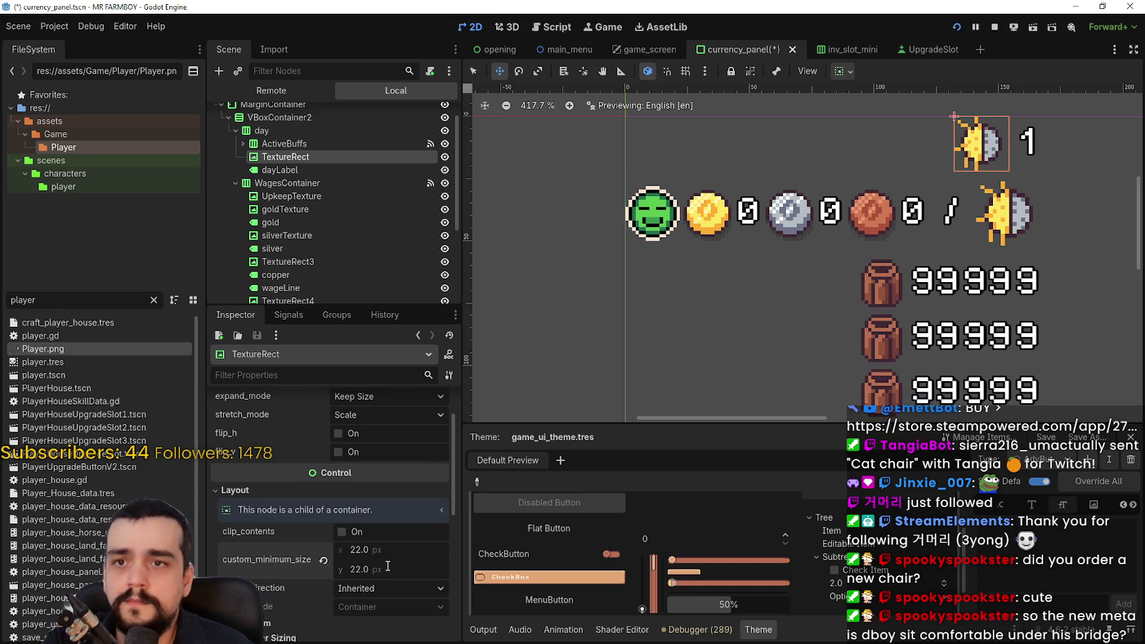
click(843, 71)
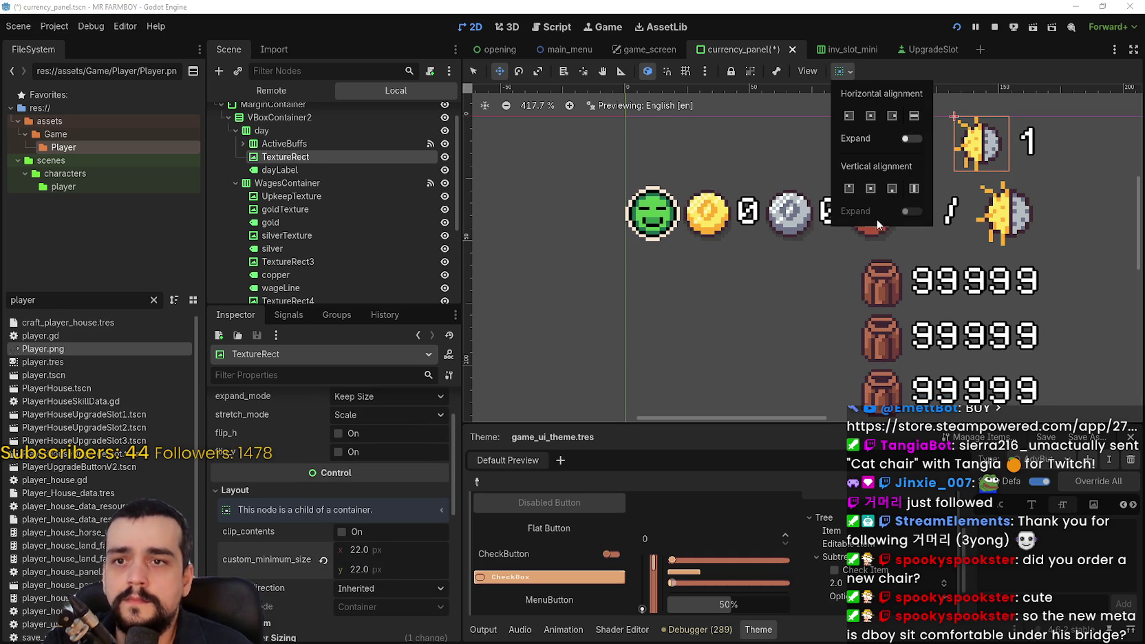
click(879, 195)
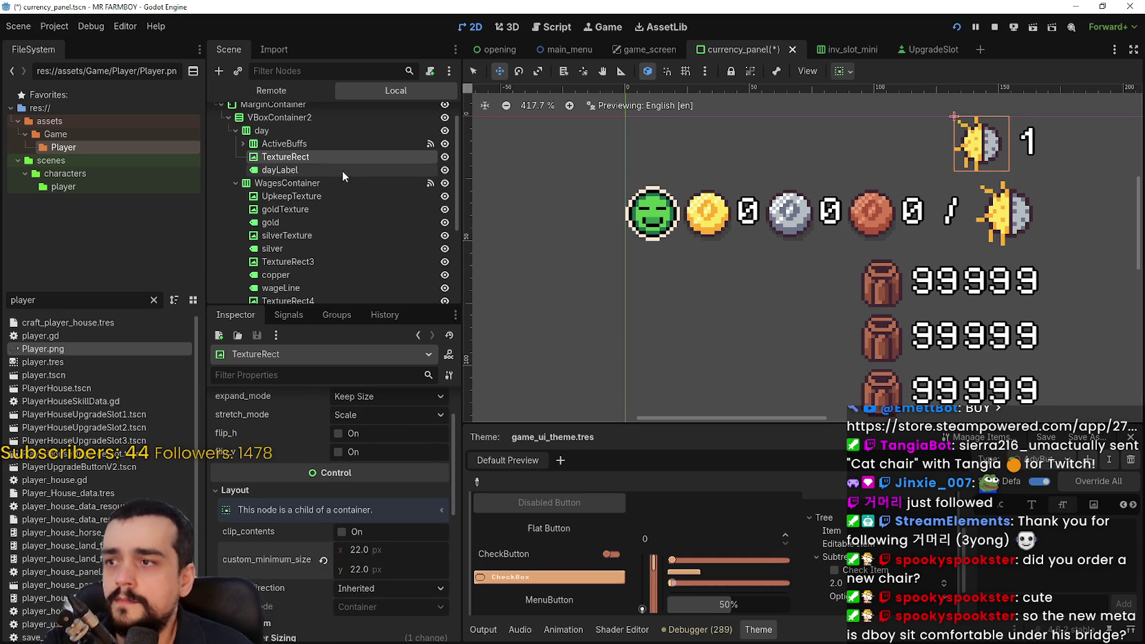
scroll(285, 205, down, 3)
Set the moon icon's minimum size to 22×22 and save the scene.
click(293, 196)
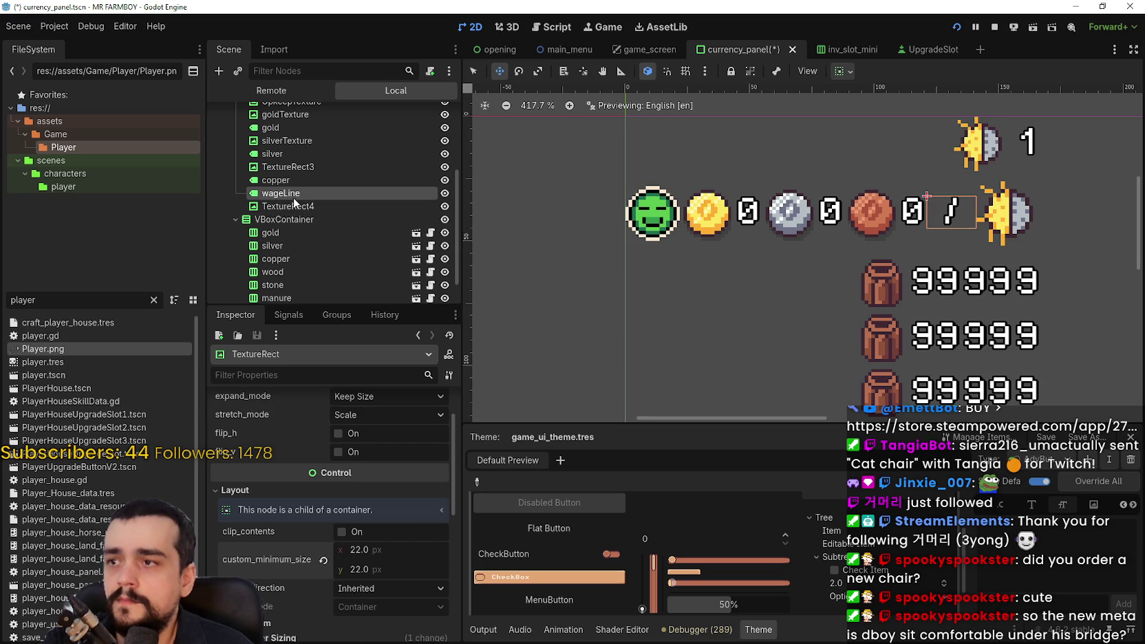
click(293, 206)
scroll(351, 601, down, 3)
click(413, 527)
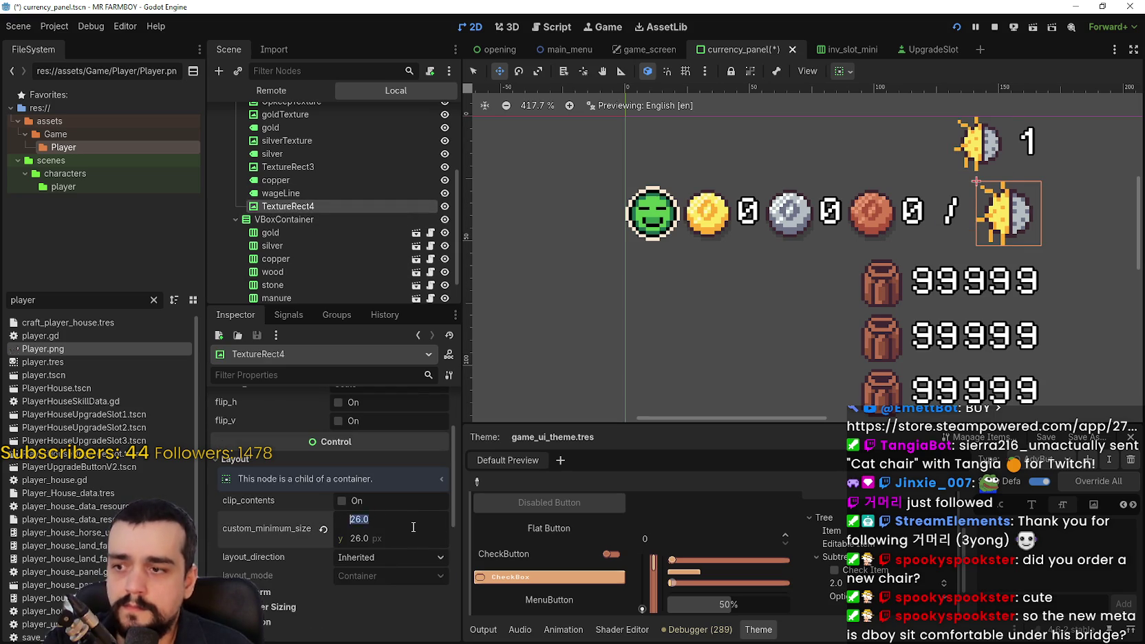
text(22)
key(Return)
text(22)
key(Return)
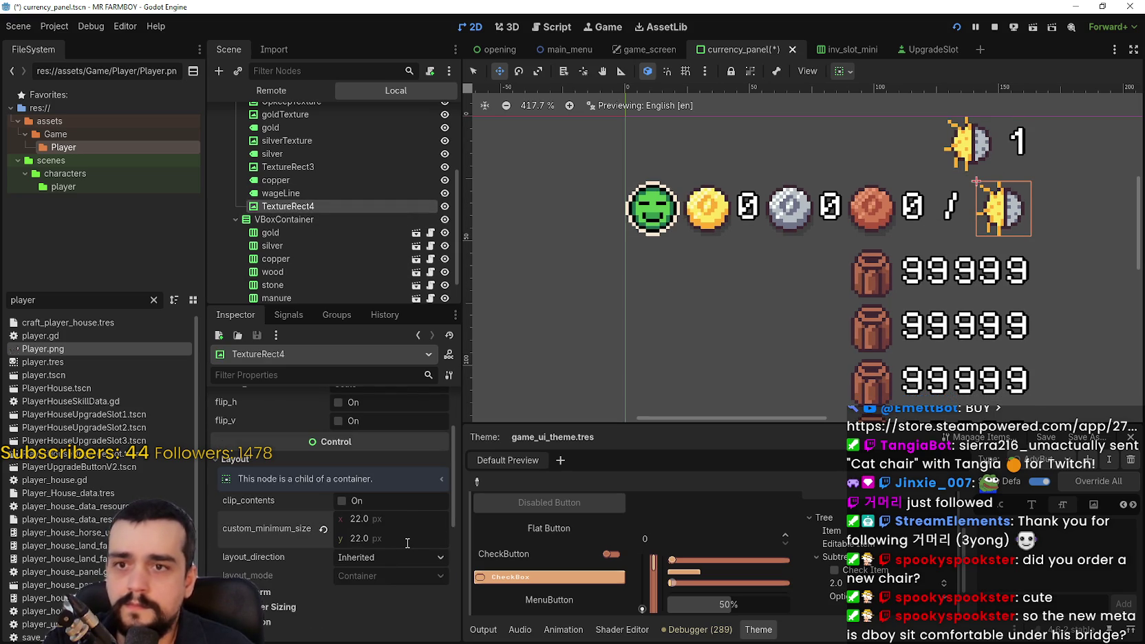
key(ctrl+s)
scroll(908, 223, down, 2)
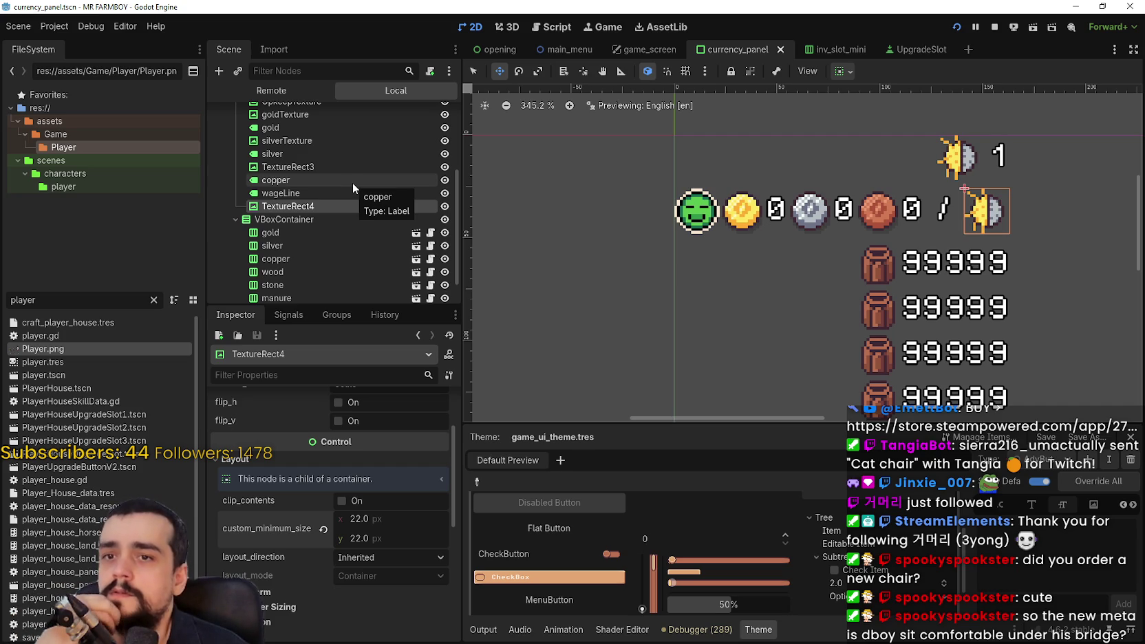
Hide the gold and silver coin icons and counts, leaving copper, then save currency_panel.tscn.
scroll(732, 171, down, 1)
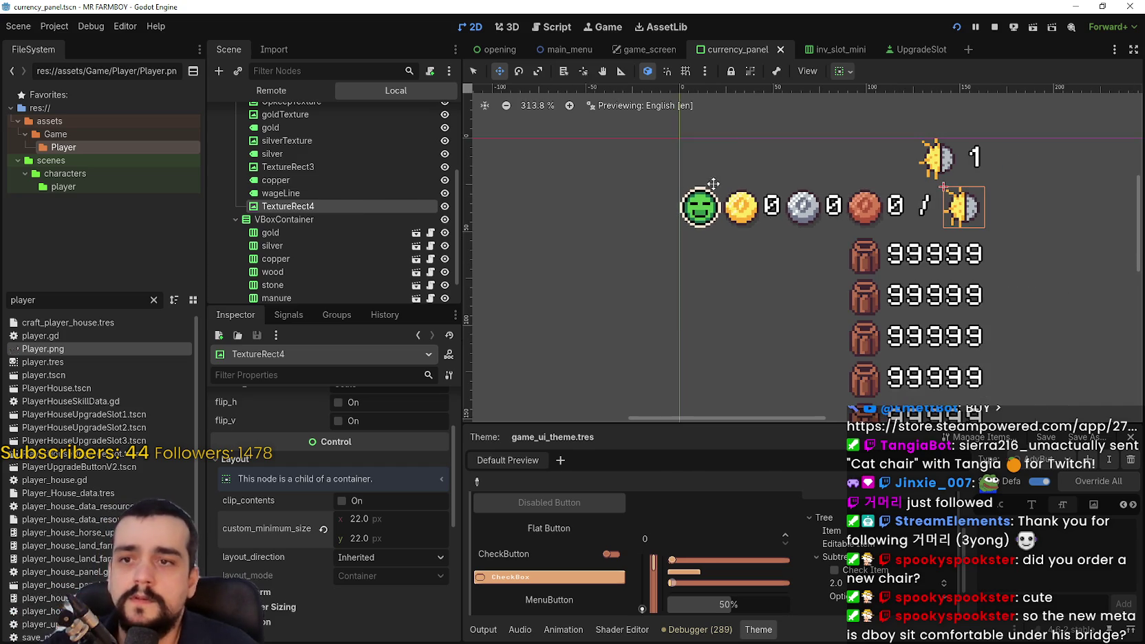
scroll(336, 208, up, 1)
click(362, 219)
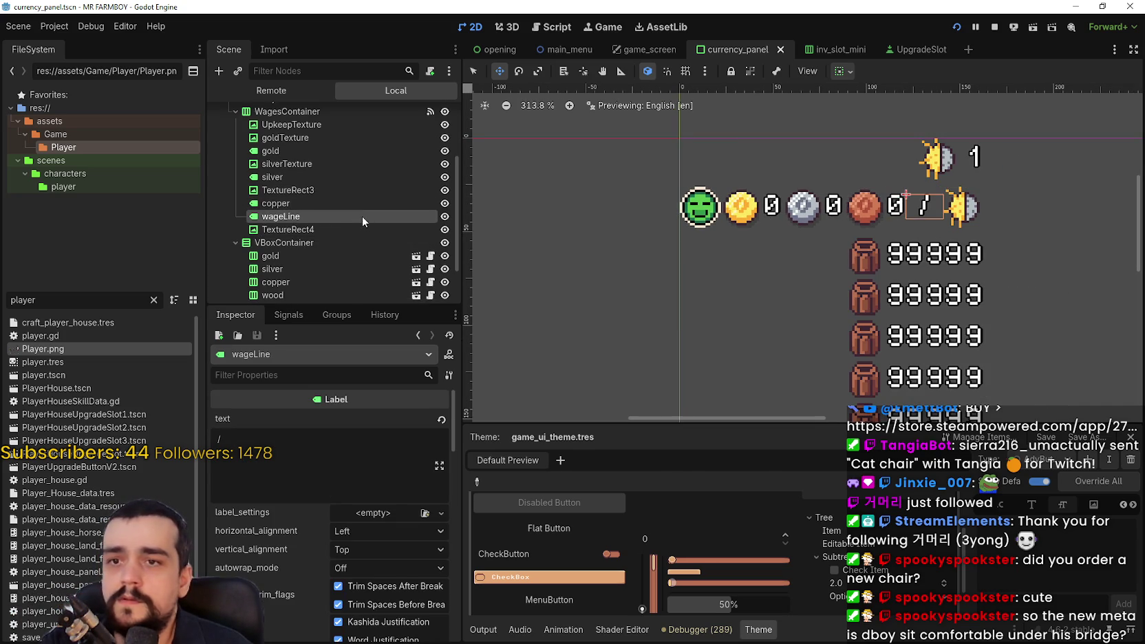
click(374, 189)
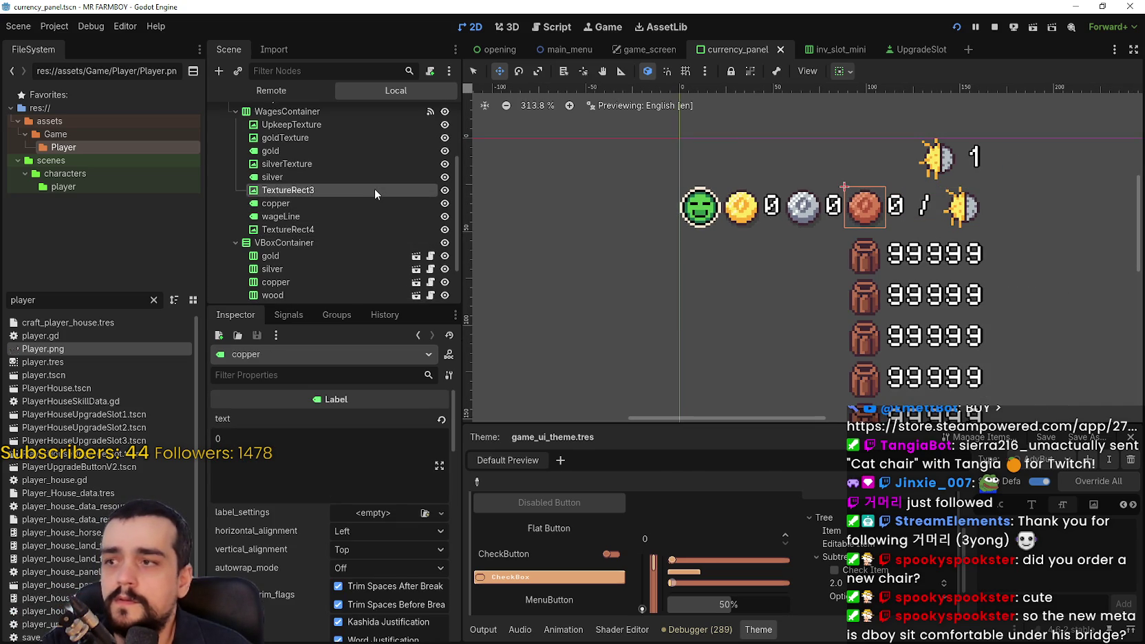
click(410, 175)
click(444, 177)
click(445, 164)
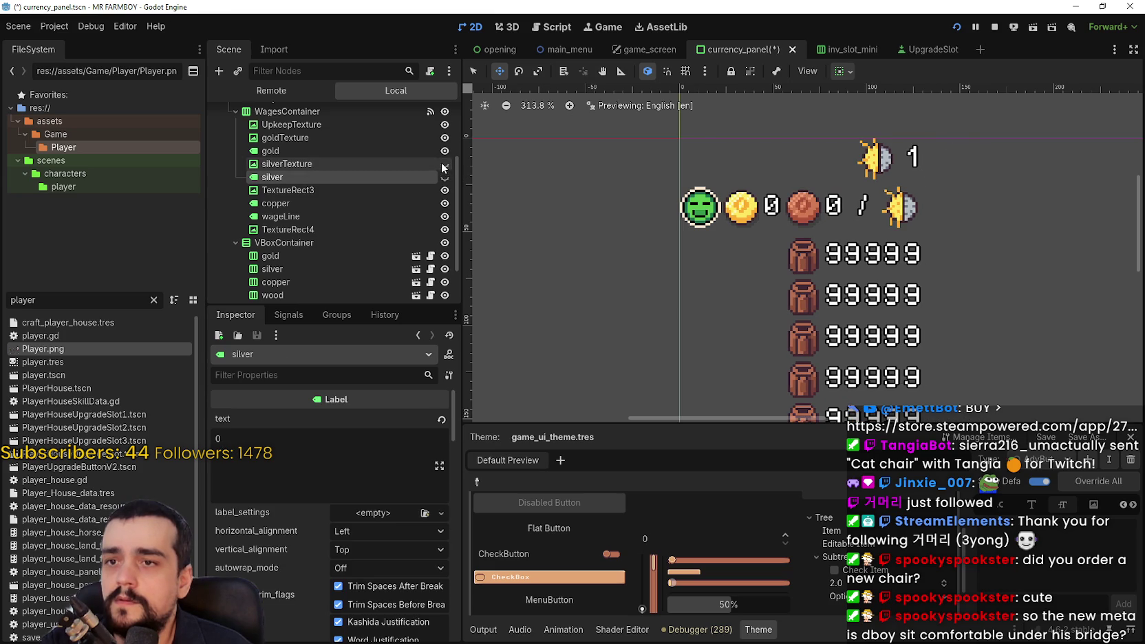
click(421, 163)
click(444, 151)
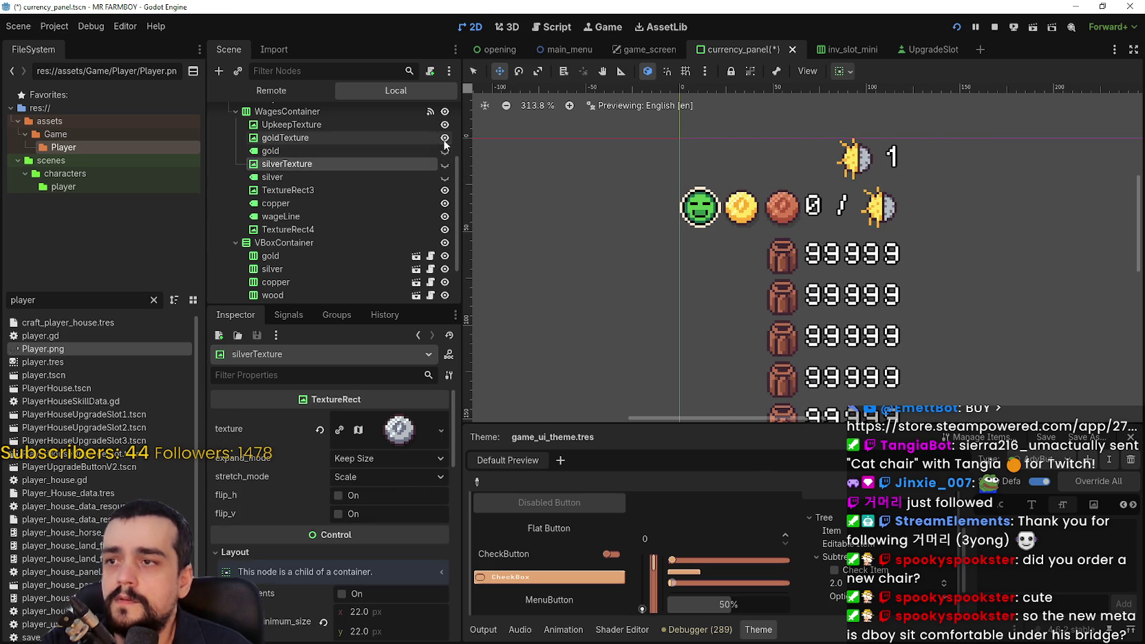
click(444, 138)
key(ctrl+s)
Save the currency panel scene.
scroll(400, 184, up, 2)
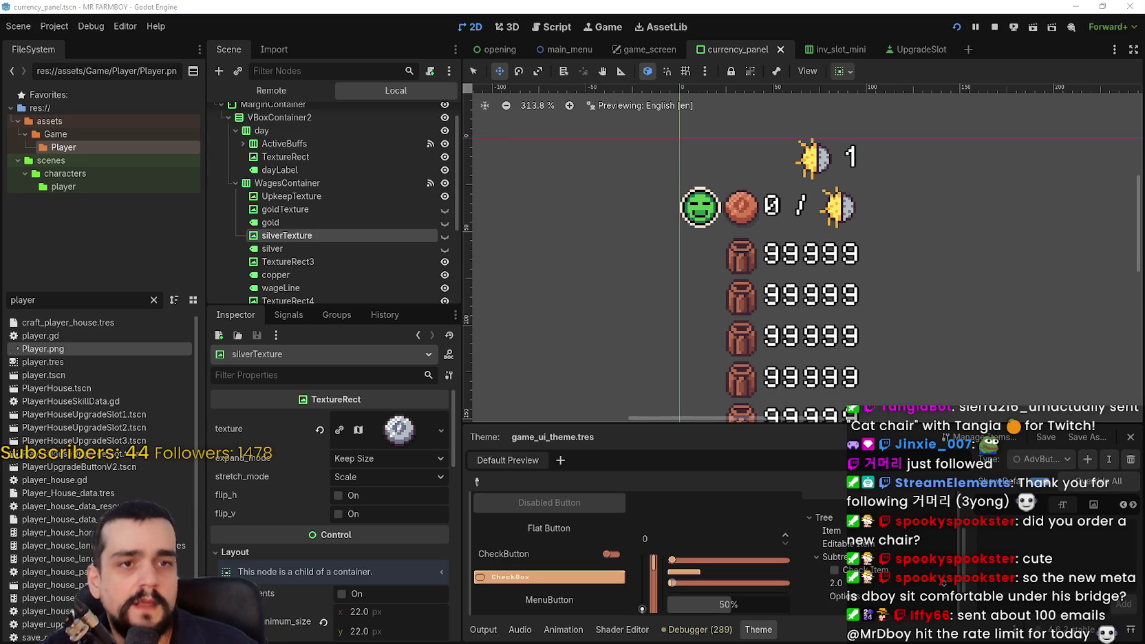
scroll(727, 228, down, 4)
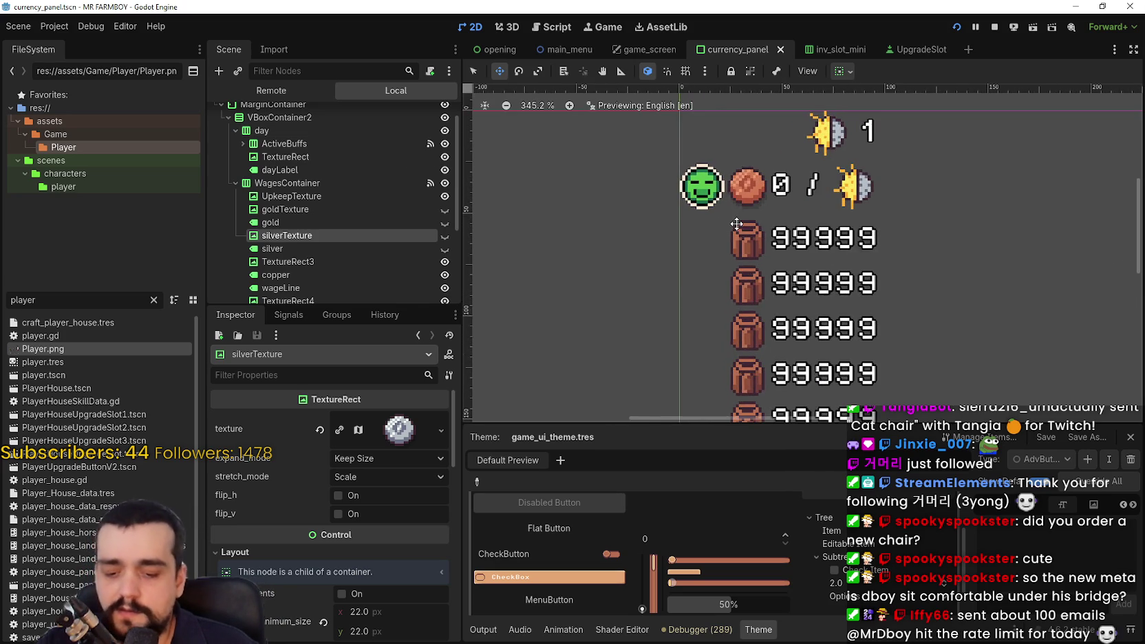
key(ctrl+s)
scroll(729, 267, up, 4)
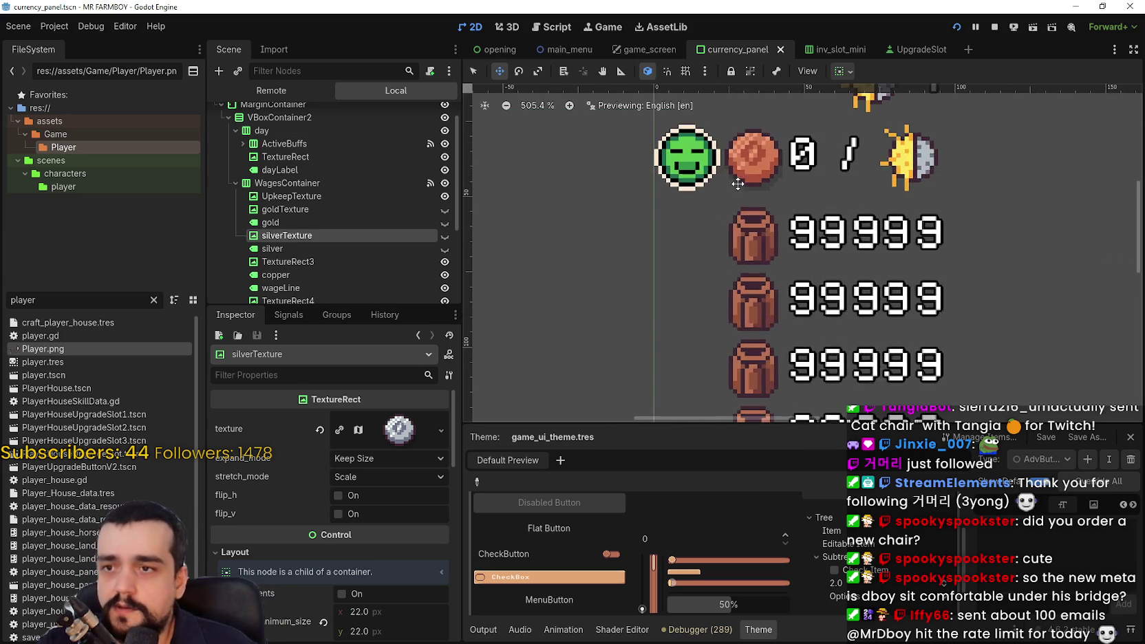
Select the first item slot in the Scene dock and open its inv_slot_mini scene.
click(324, 215)
click(330, 197)
scroll(344, 207, down, 1)
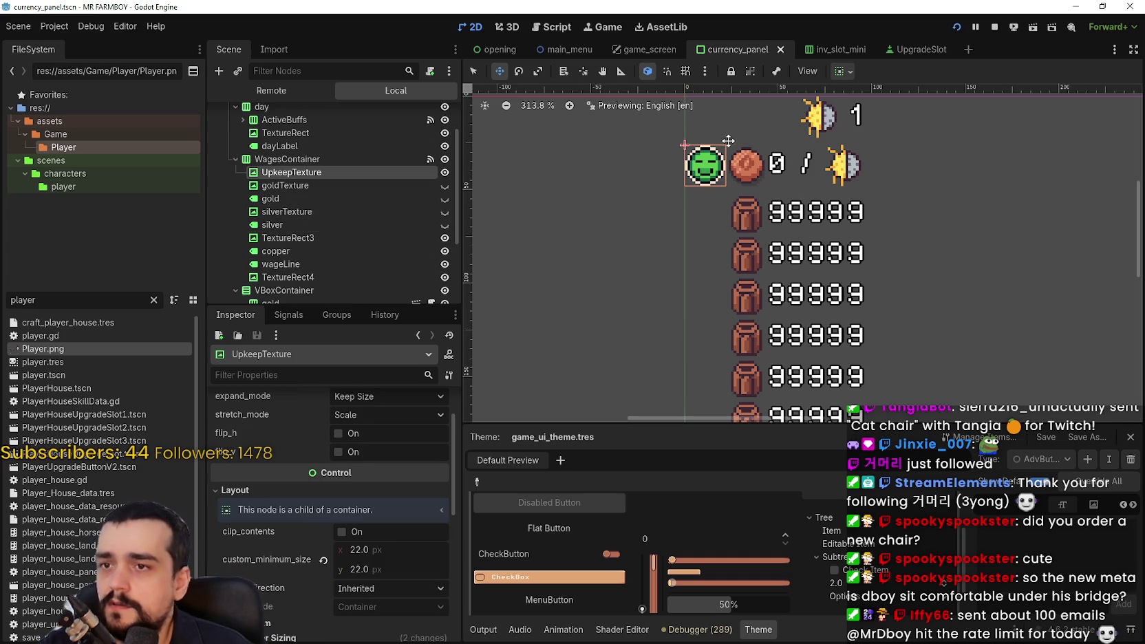
scroll(413, 419, down, 4)
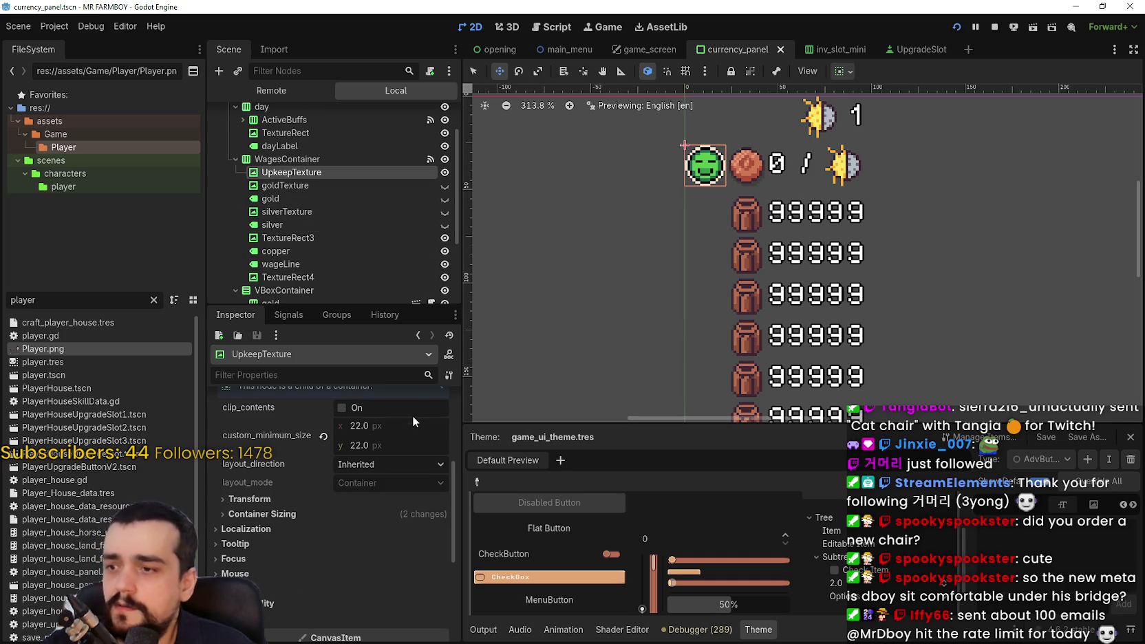
click(308, 240)
scroll(806, 179, up, 3)
scroll(389, 285, down, 4)
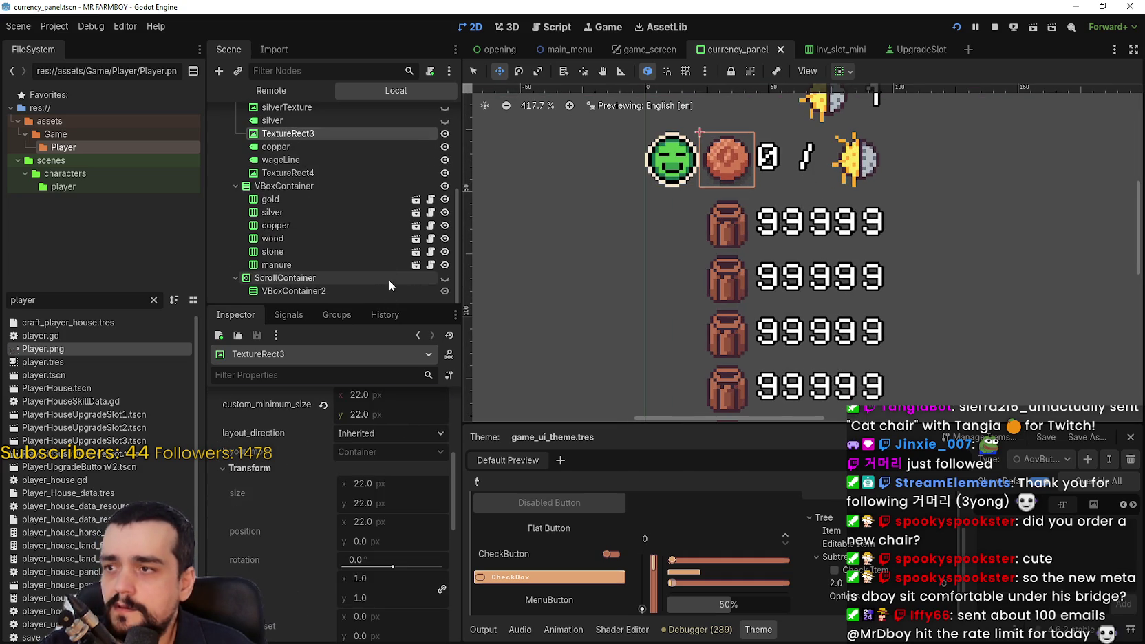
click(304, 170)
click(320, 203)
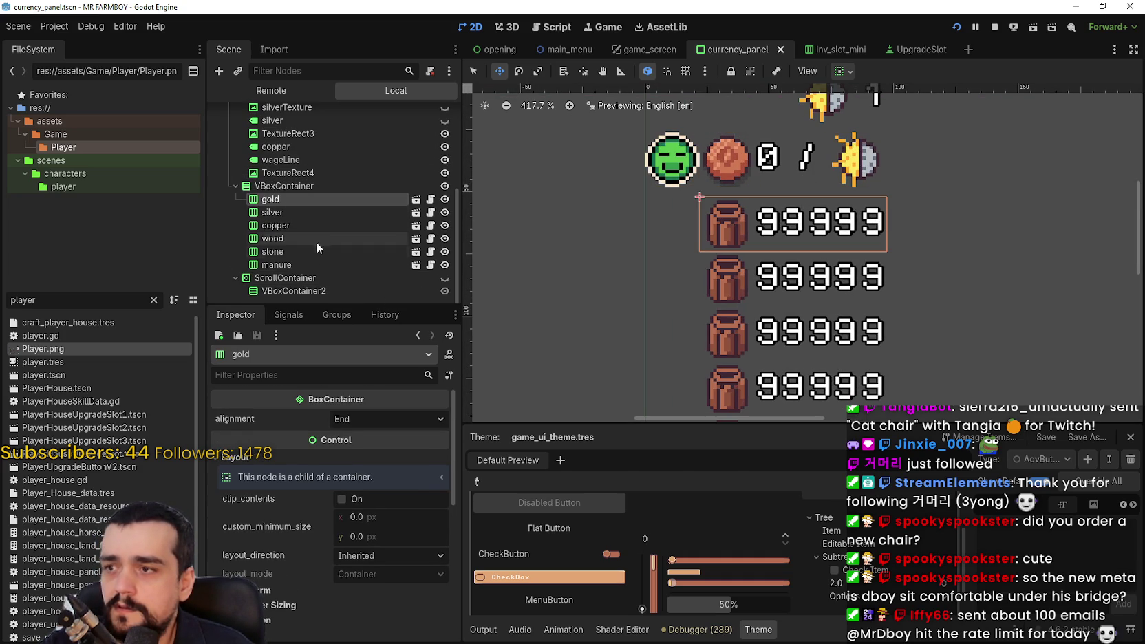
click(417, 199)
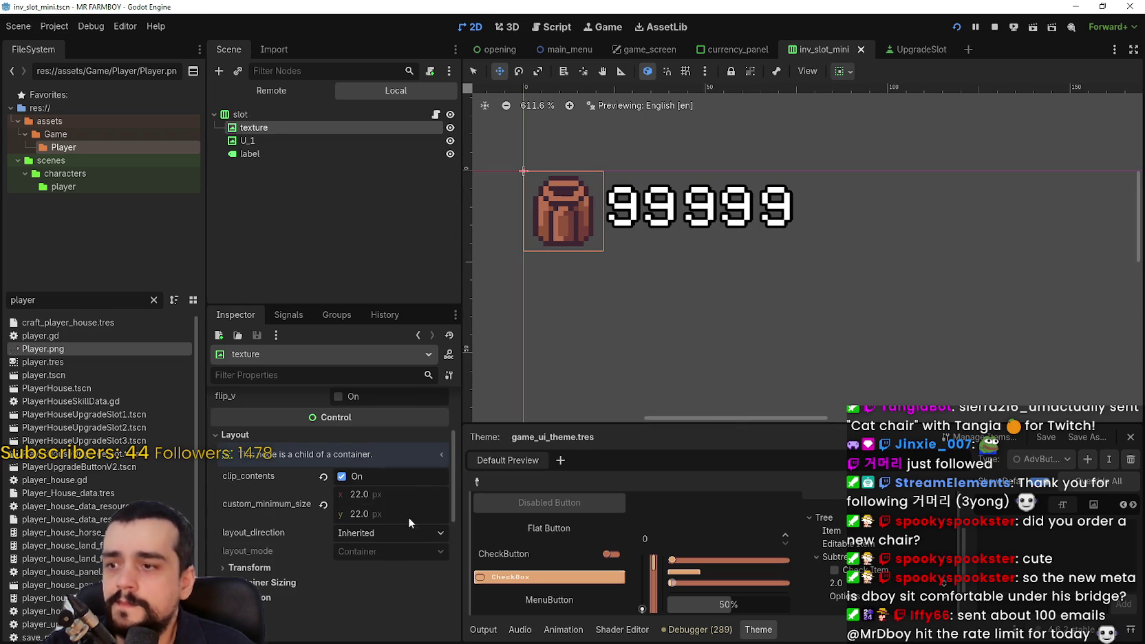
Enable clip_contents on the slot's texture icon and save the inv_slot_mini scene.
scroll(409, 517, down, 2)
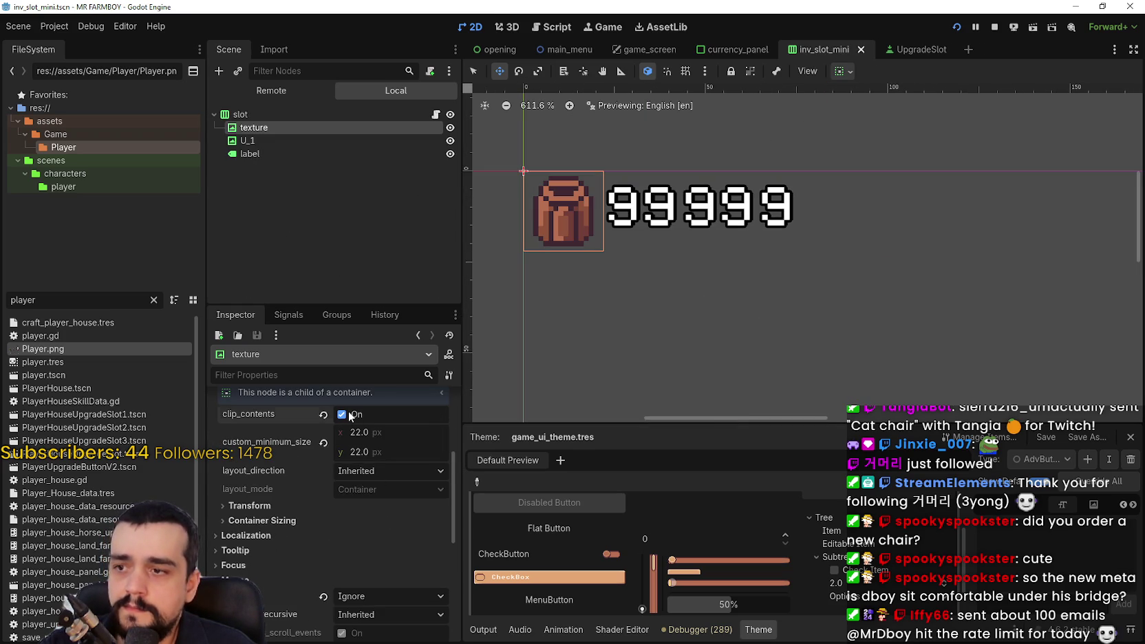
double_click(350, 416)
scroll(324, 554, down, 1)
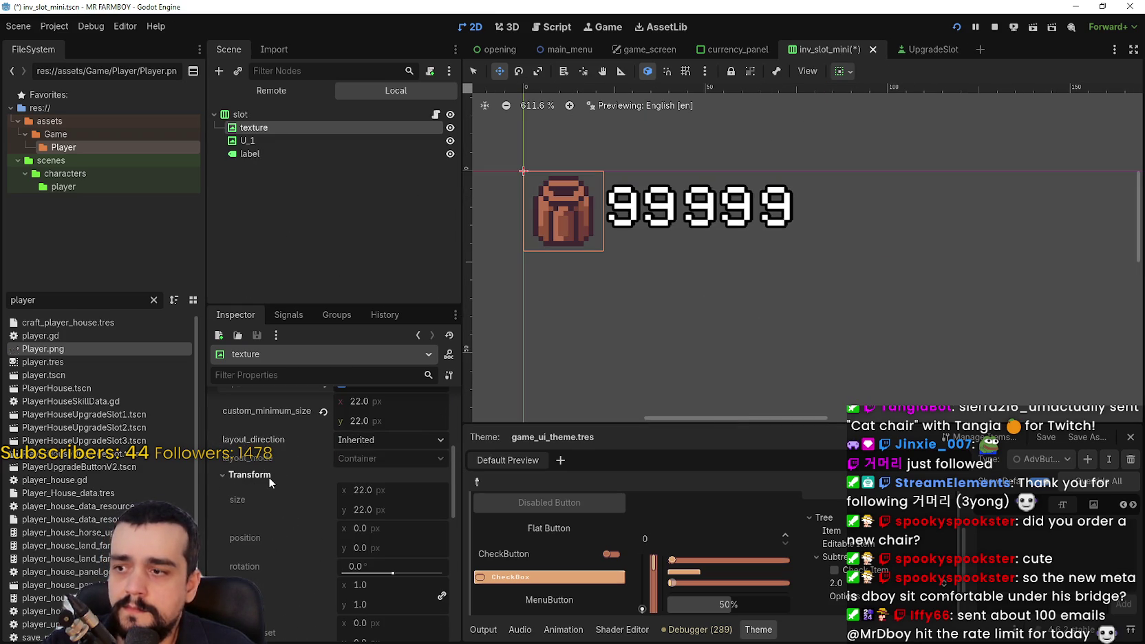
key(ctrl+s)
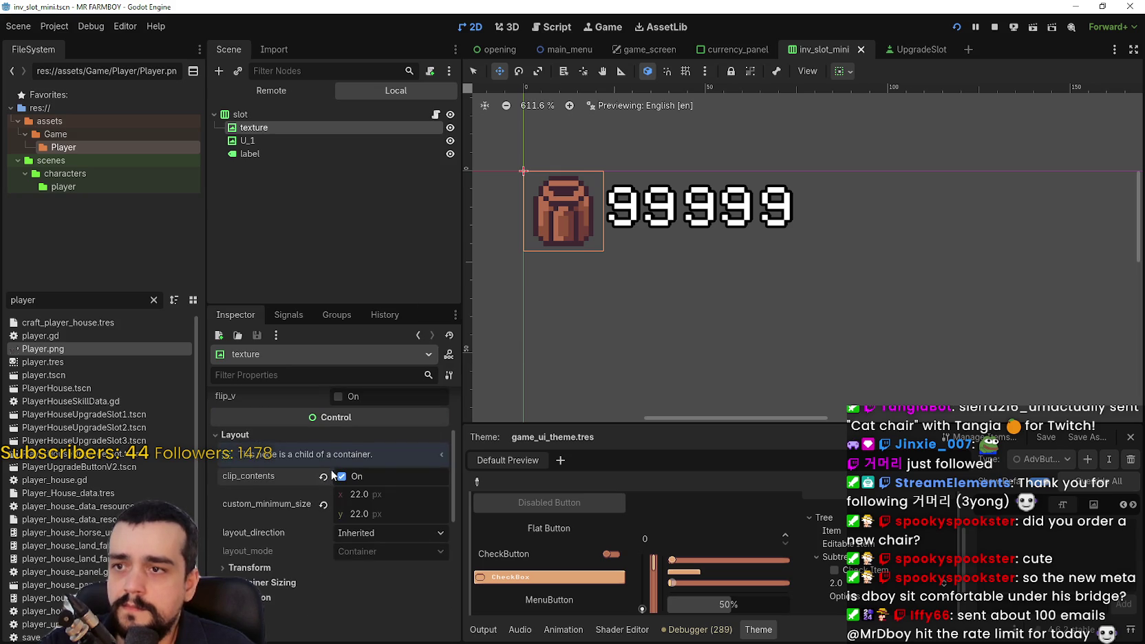
Select the U_1 and texture nodes, then move through the UpgradeSlot and currency_panel scenes to game_screen.
click(318, 140)
click(309, 131)
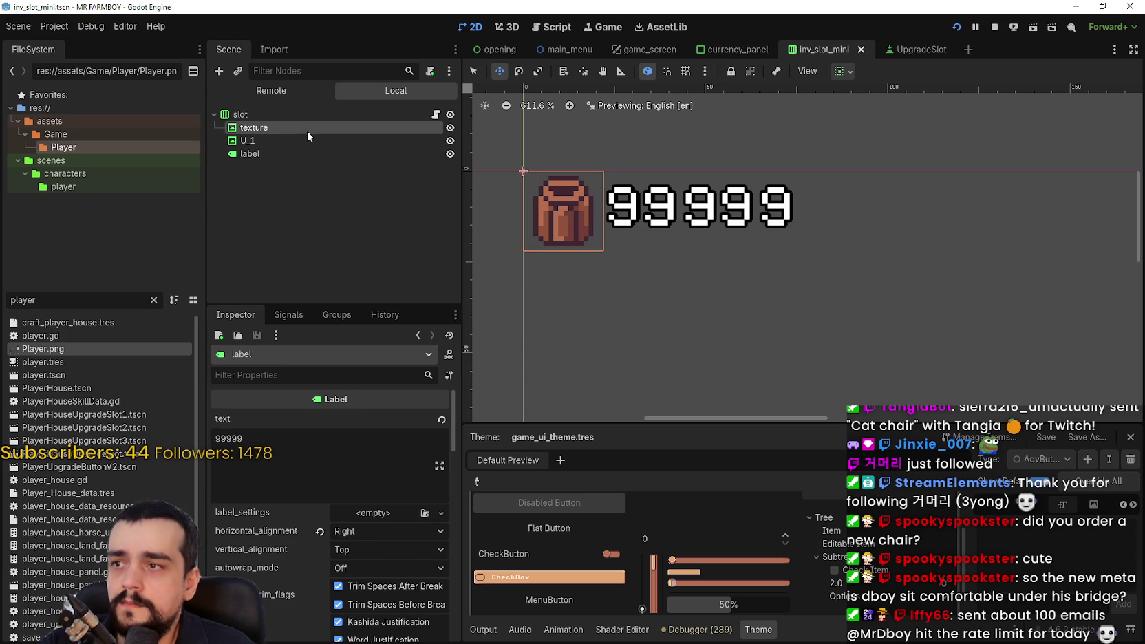
click(921, 48)
click(709, 50)
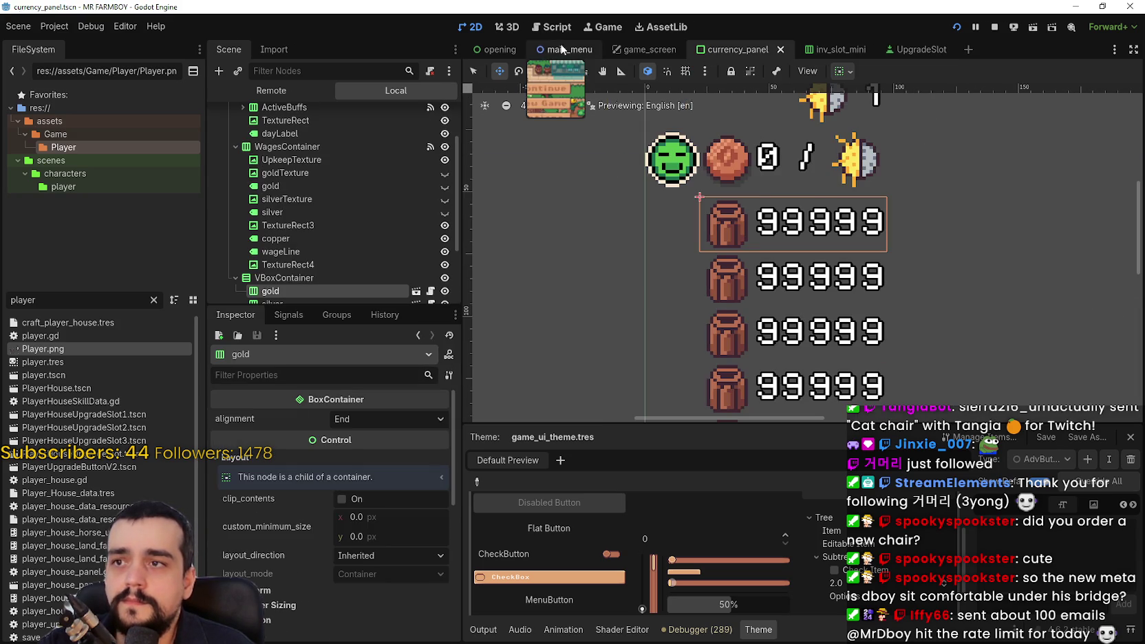
click(633, 49)
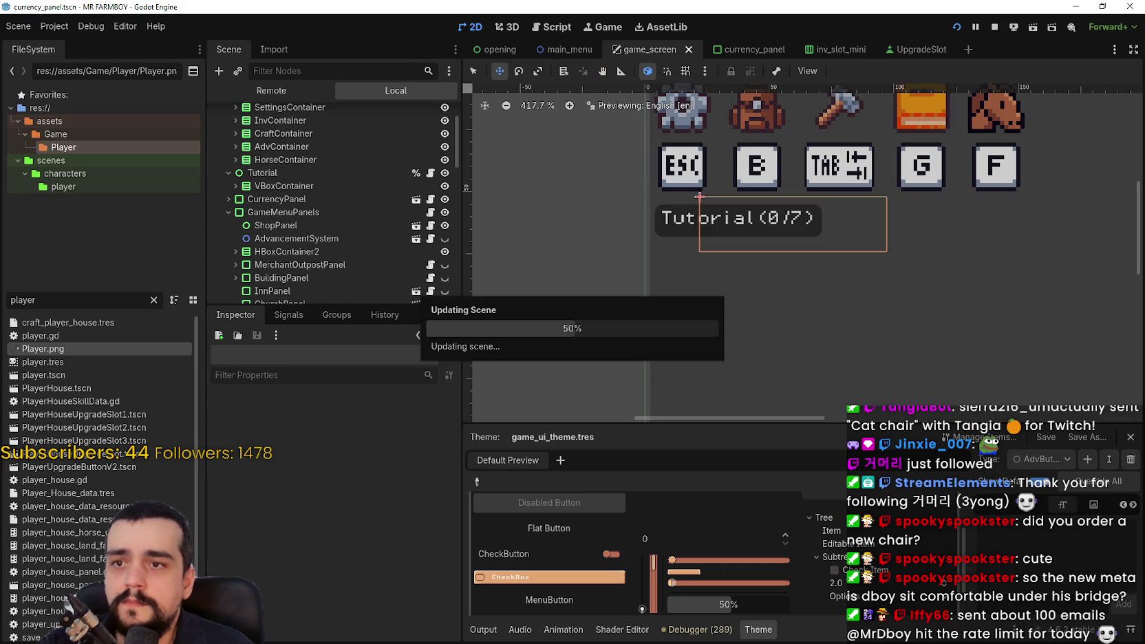
In the running game, check the Merchant Seller panel and open then close the inventory with B.
key(alt+Tab)
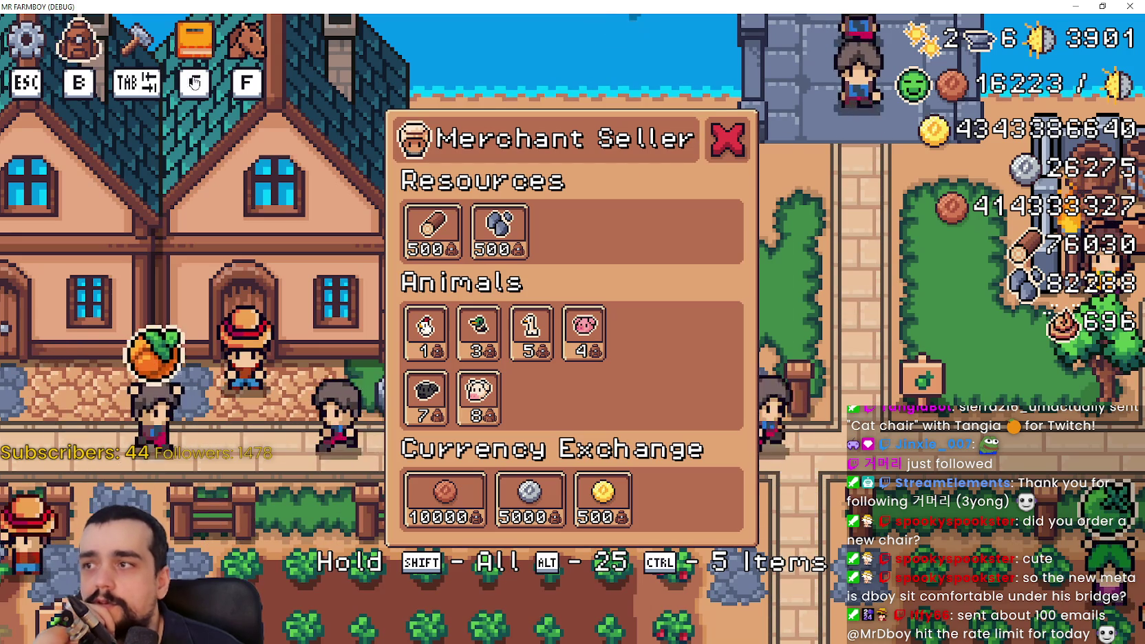
key(b)
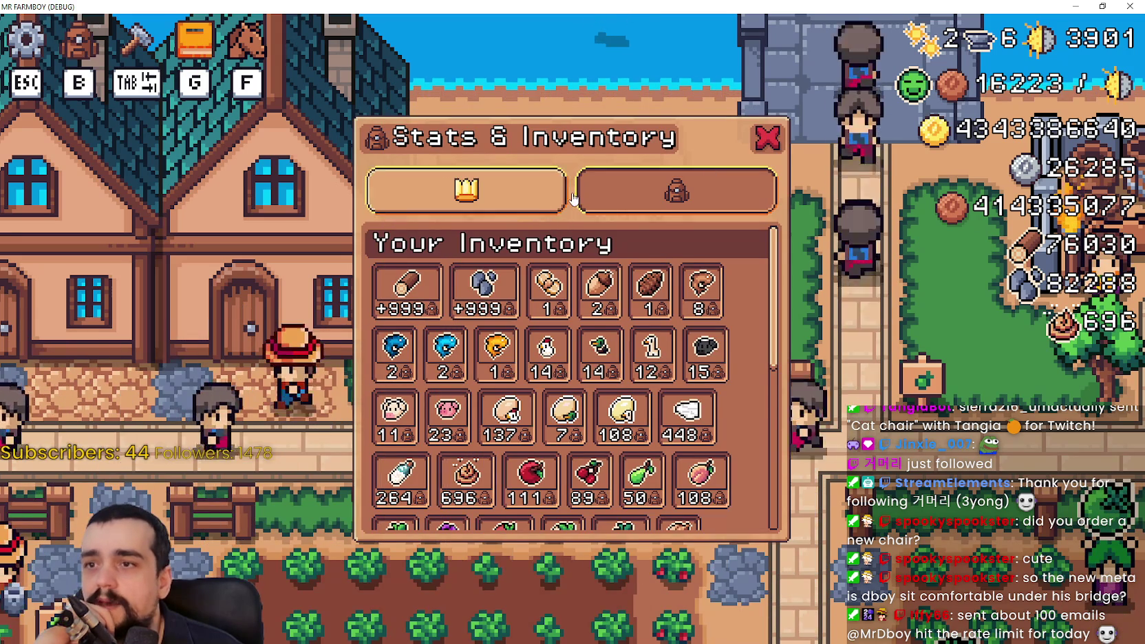
scroll(656, 406, down, 3)
scroll(647, 358, down, 3)
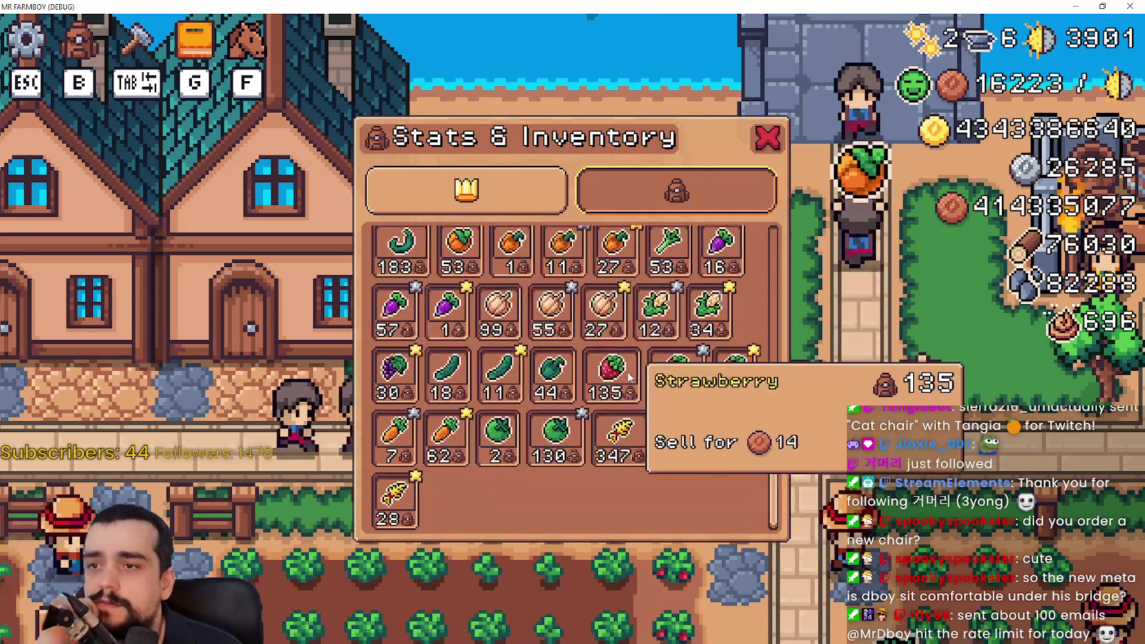
scroll(645, 324, up, 2)
scroll(645, 324, up, 4)
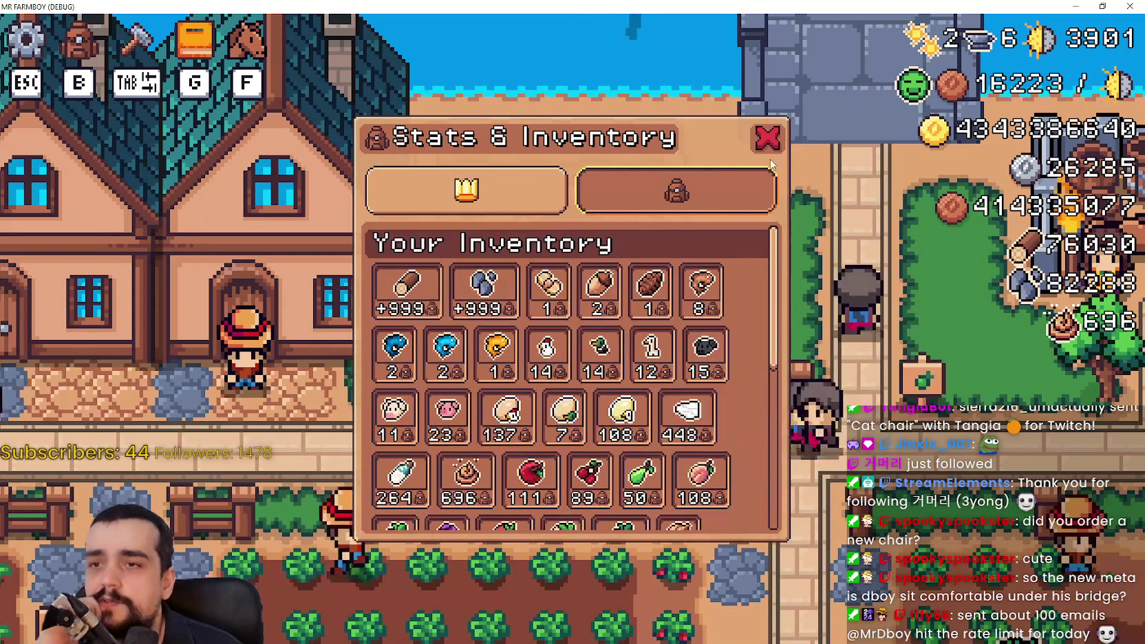
click(767, 137)
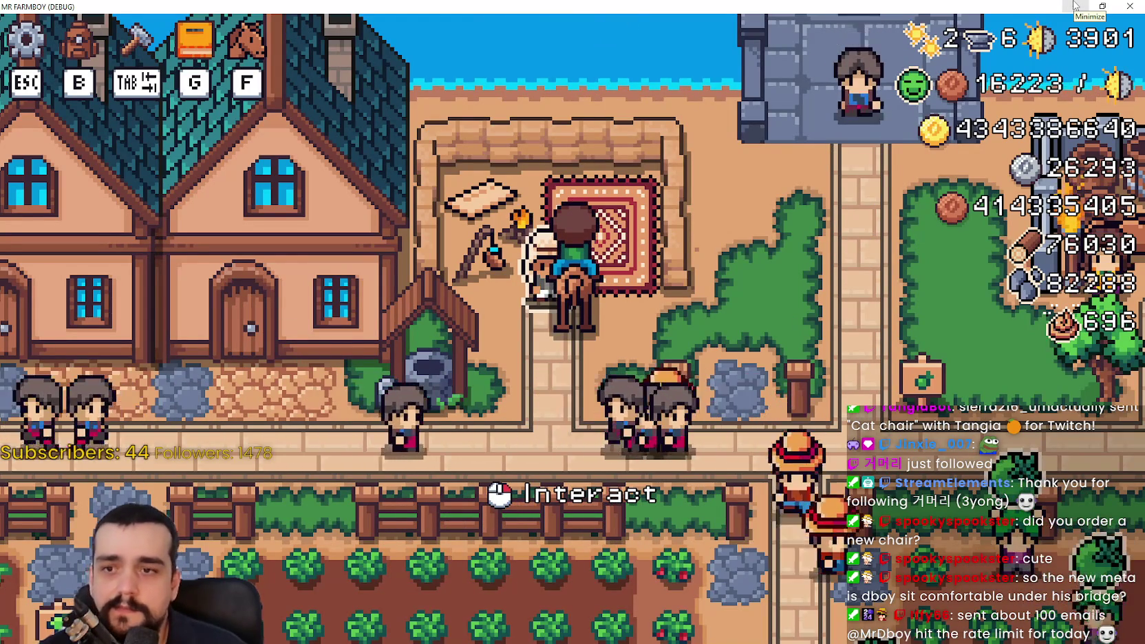
Minimize the game and pan the Godot canvas to the Merchant Seller panel layout.
click(1076, 6)
scroll(815, 249, up, 1)
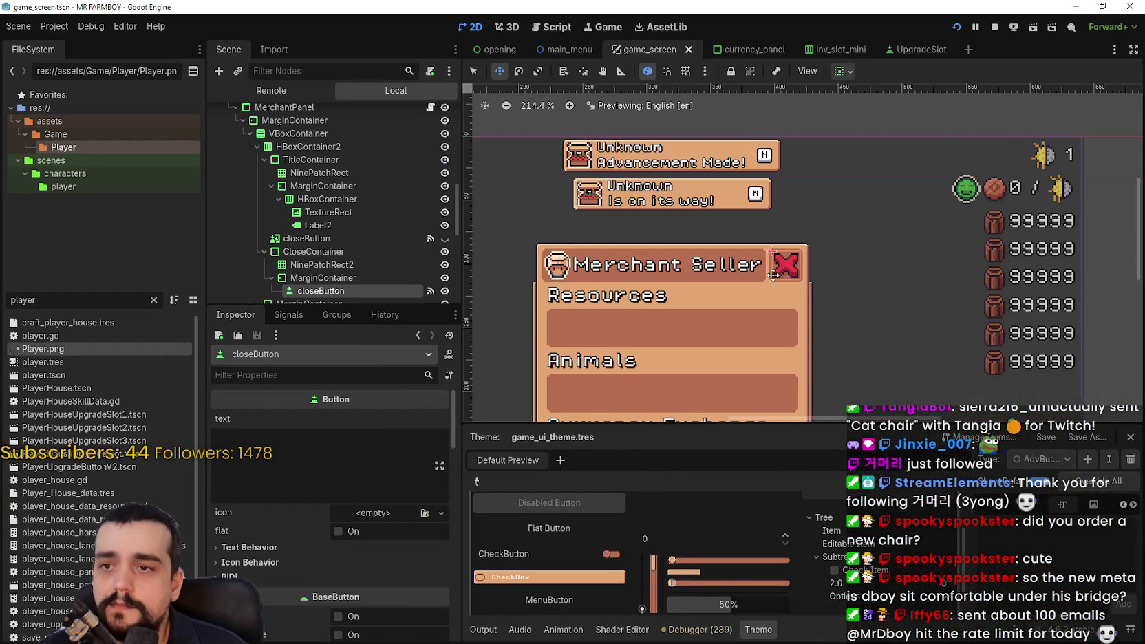
scroll(320, 232, down, 2)
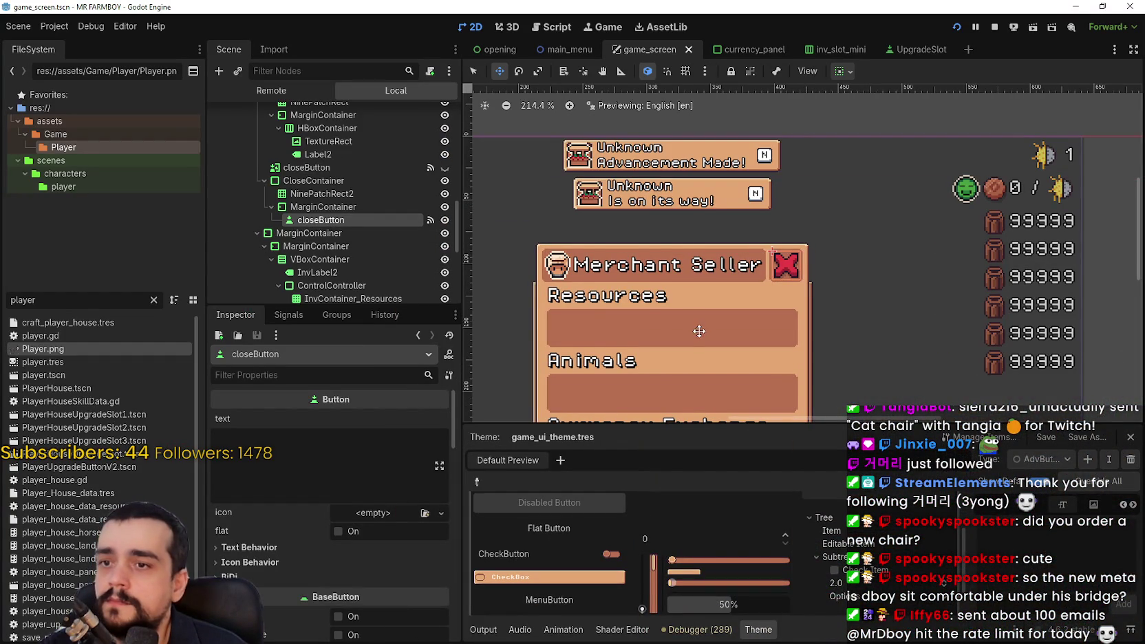
mouse_move(699, 331)
mouse_down()
mouse_move(726, 286)
mouse_move(736, 212)
mouse_up()
scroll(636, 233, up, 2)
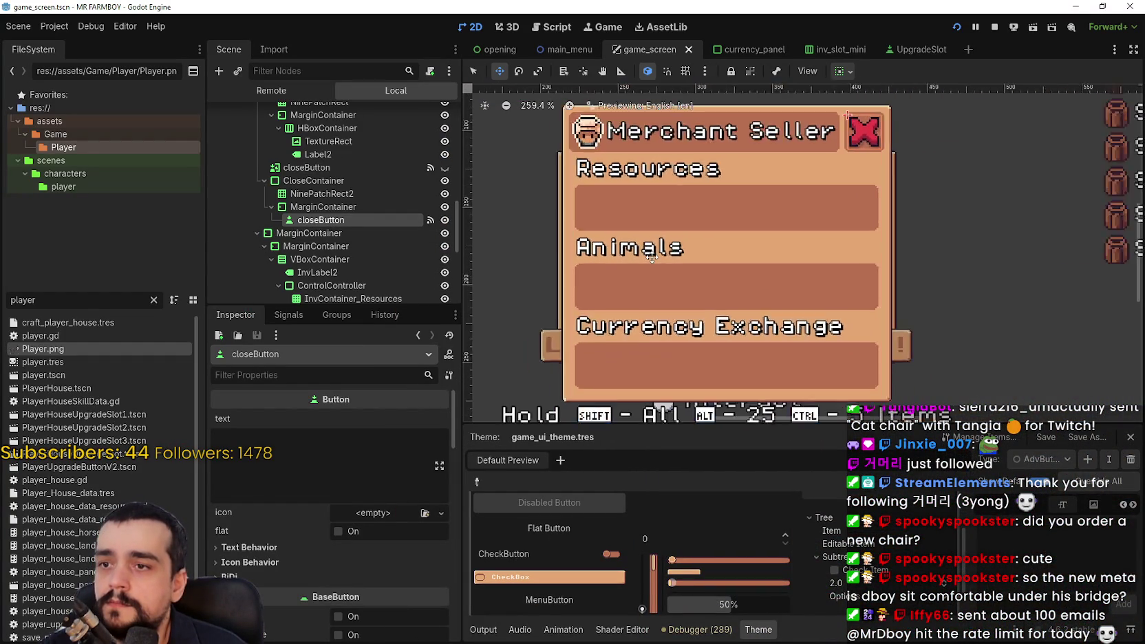
scroll(636, 245, down, 2)
Bring the running game forward and open its Merchant Seller panel with E.
key(alt+Tab)
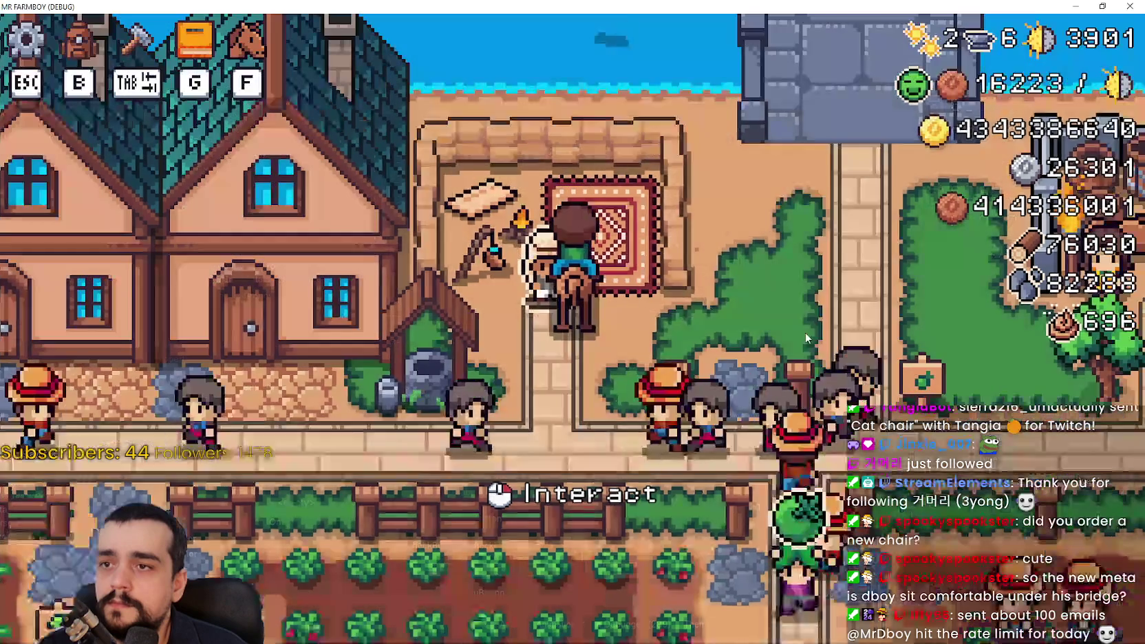
key(e)
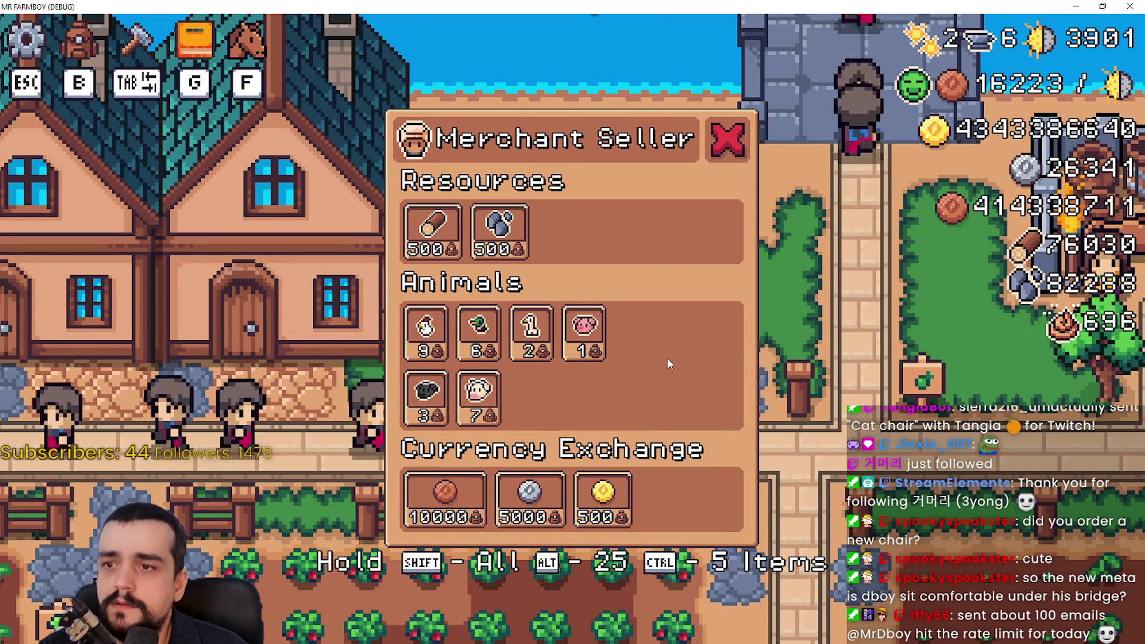
Back in Godot, inspect the InvLabel2 label's properties.
key(alt+Tab)
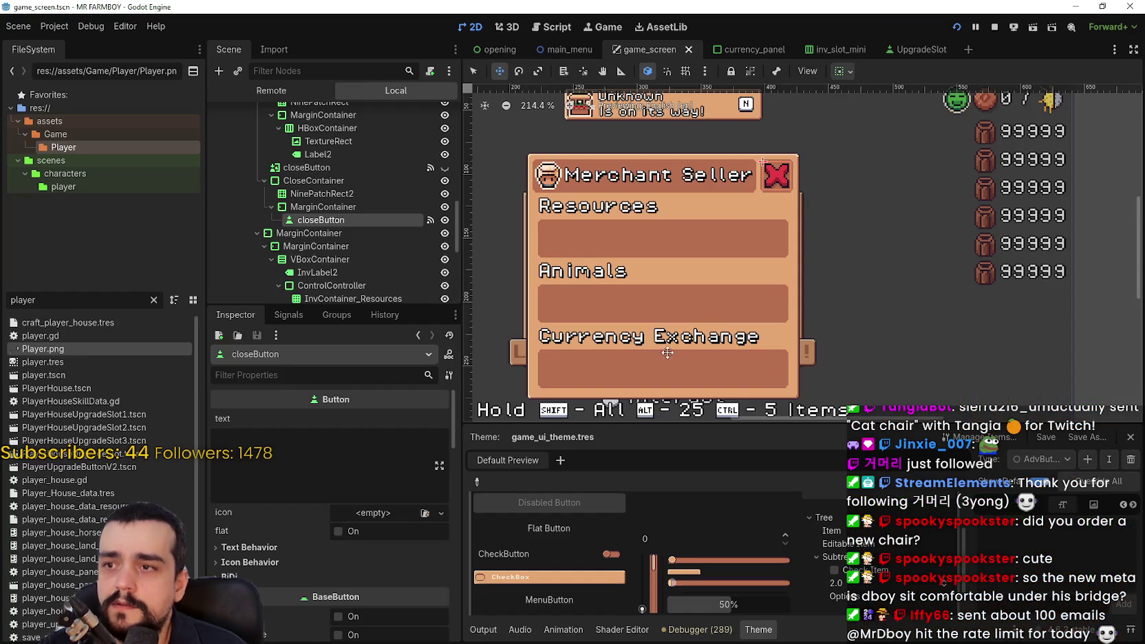
scroll(349, 232, down, 3)
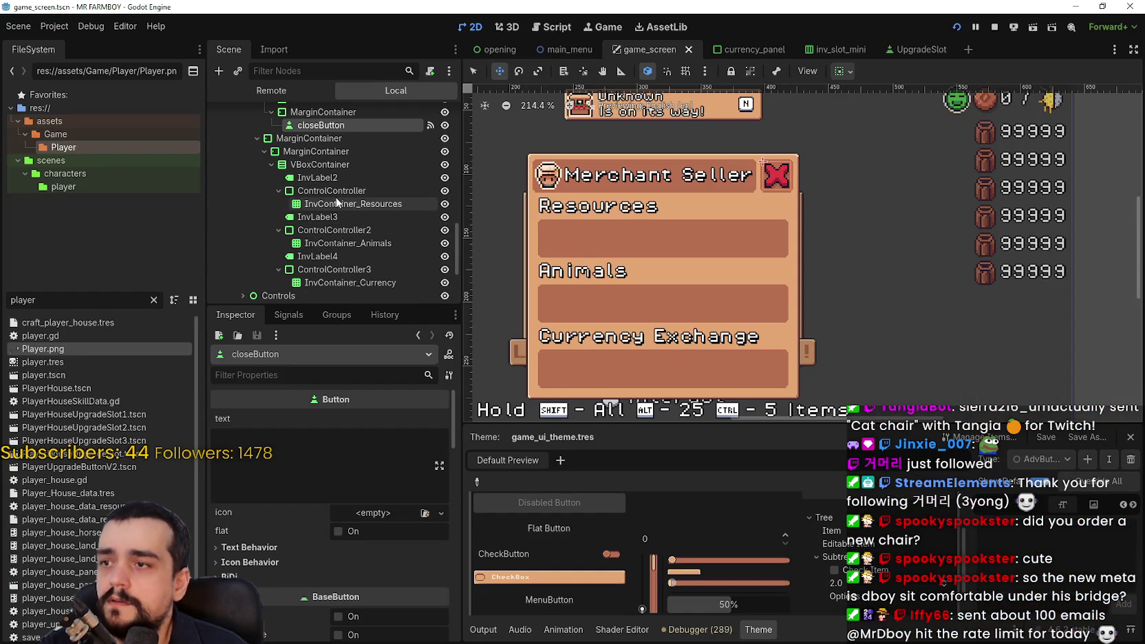
click(340, 178)
scroll(426, 488, down, 3)
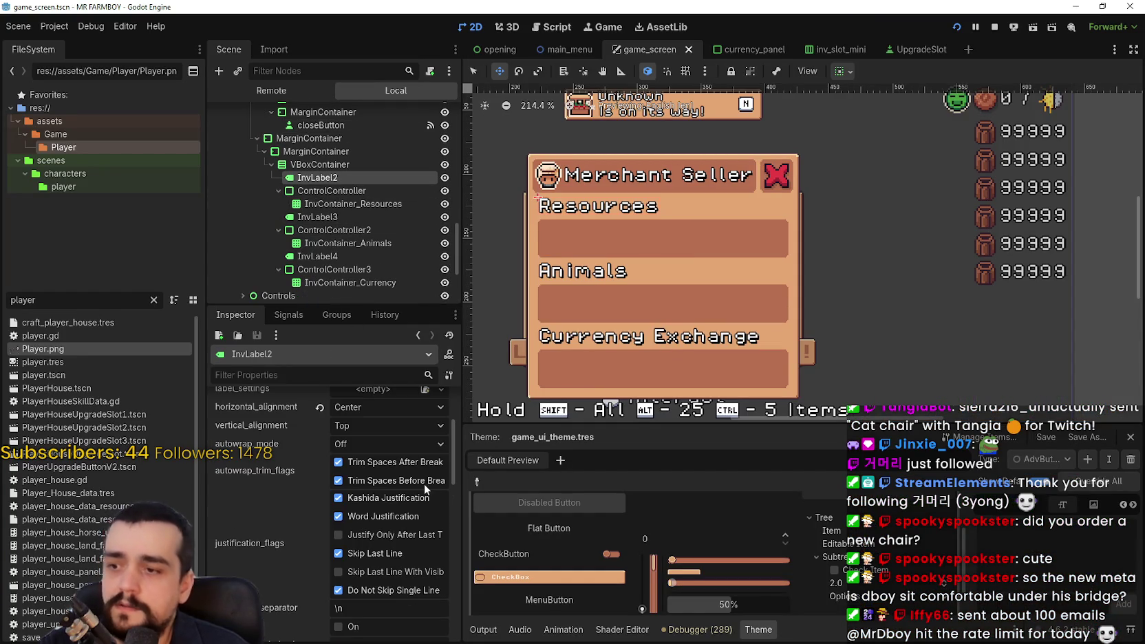
mouse_move(447, 462)
mouse_down()
mouse_move(444, 587)
mouse_move(444, 568)
mouse_up()
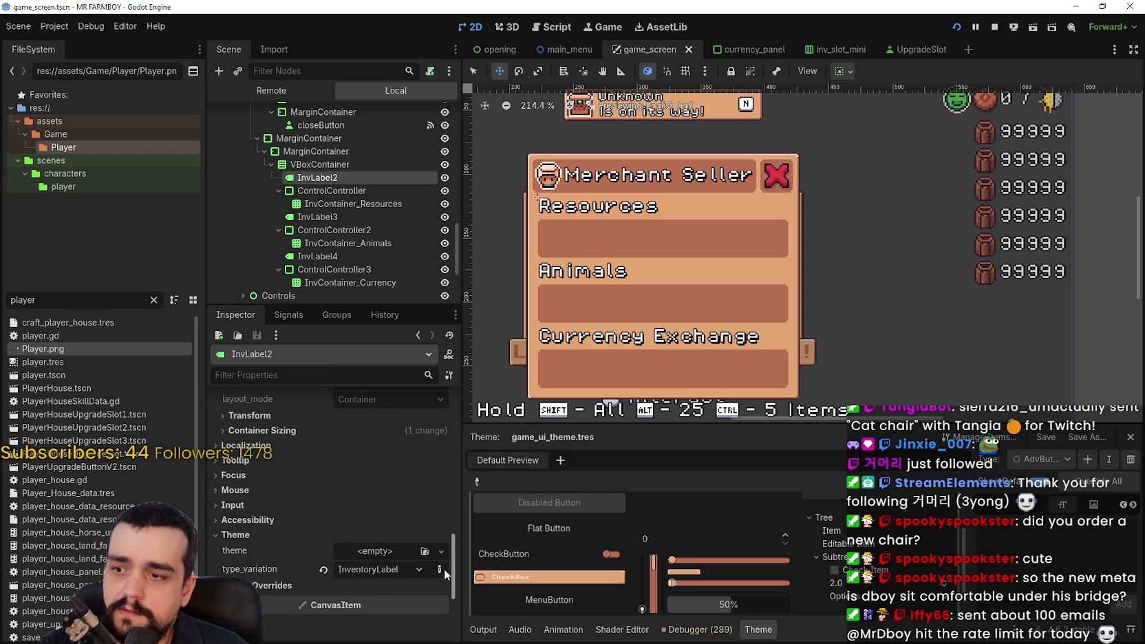
Inspect the InvContainer_Resources grid and filter the FileSystem dock by 'merchant'.
scroll(344, 207, down, 1)
click(345, 182)
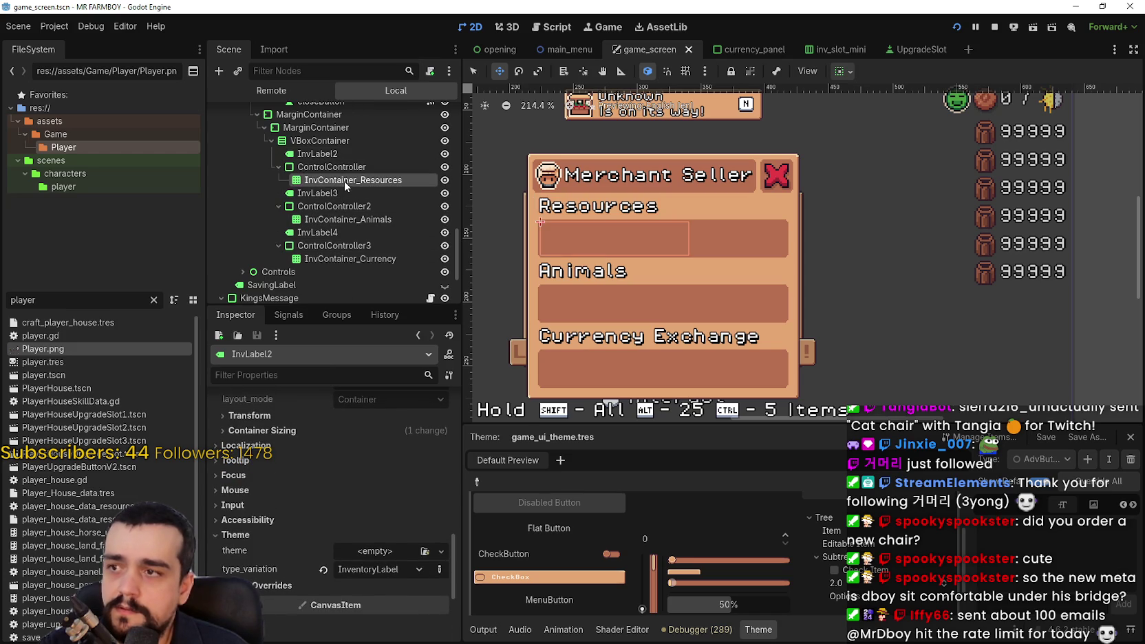
scroll(331, 206, down, 1)
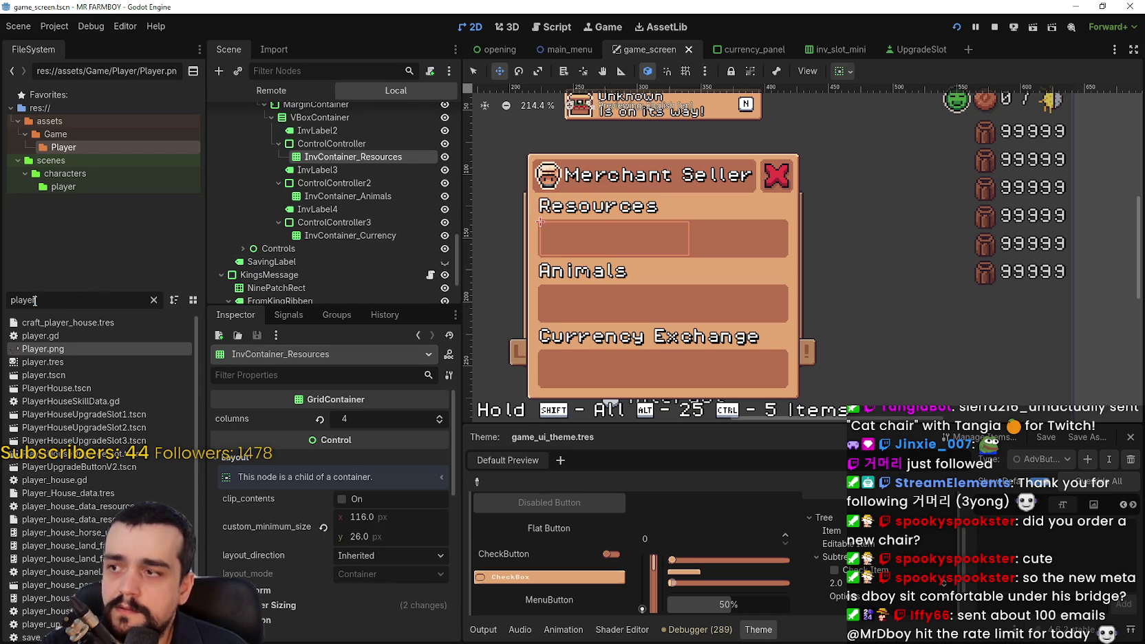
key(ctrl+a)
text(merc)
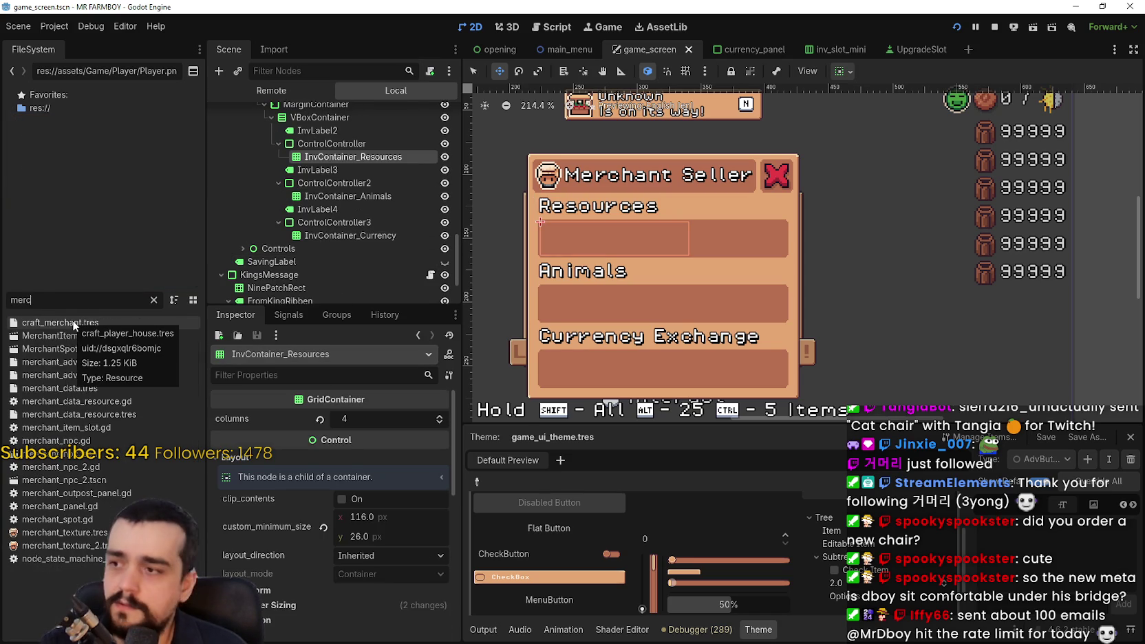
text(hant)
Open MerchantItemSlot.tscn and select its itemTexture node.
double_click(65, 335)
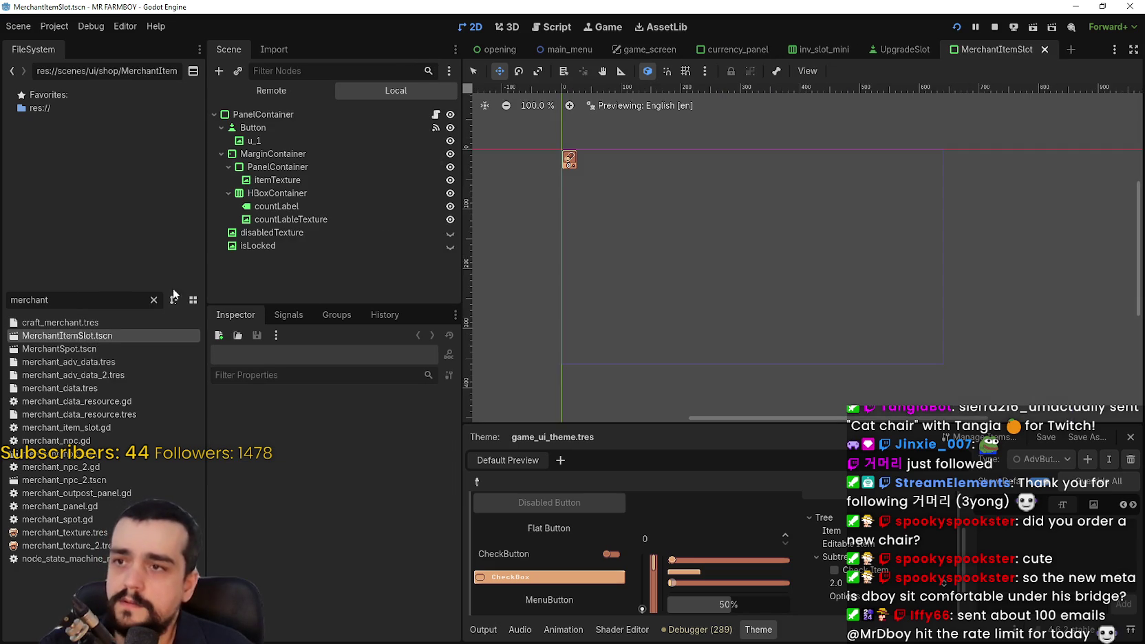
scroll(566, 172, up, 7)
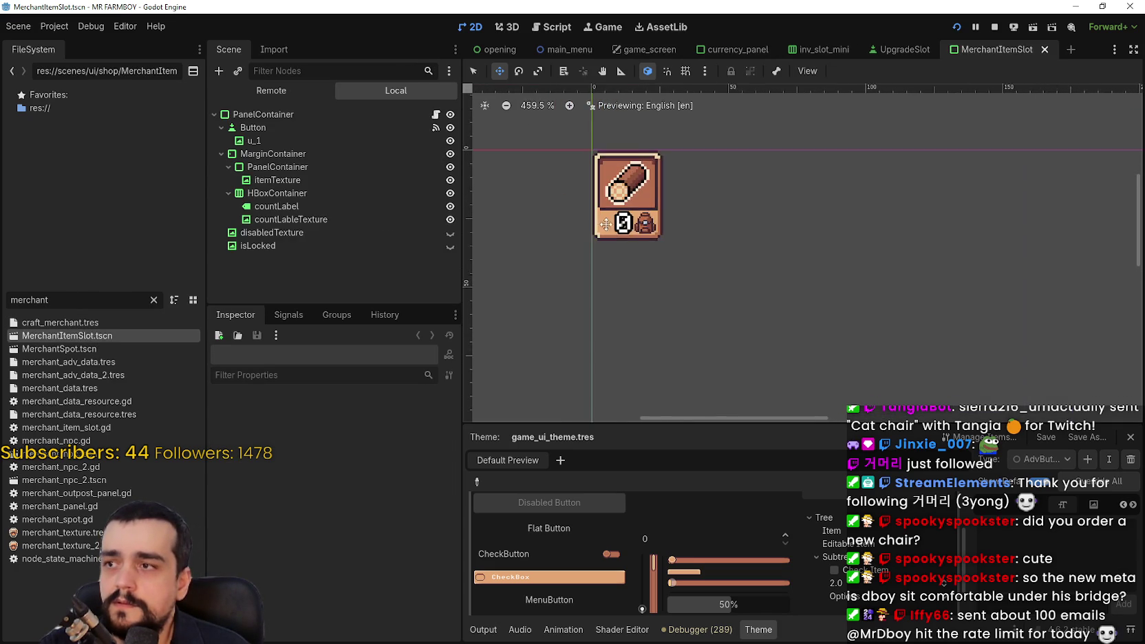
scroll(552, 161, up, 2)
click(415, 142)
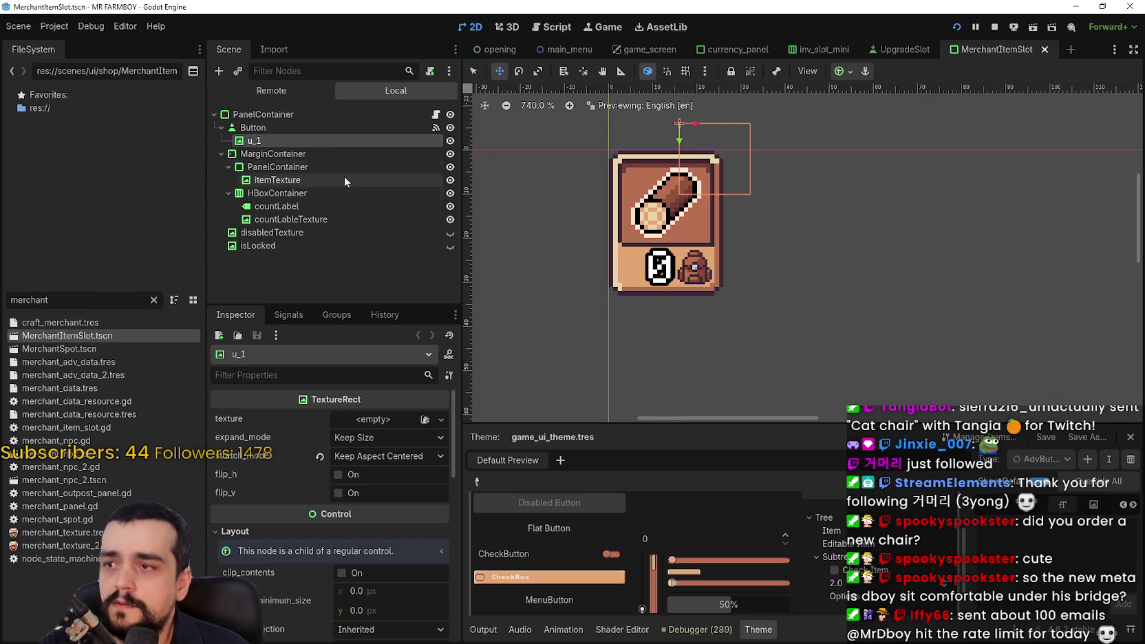
click(336, 155)
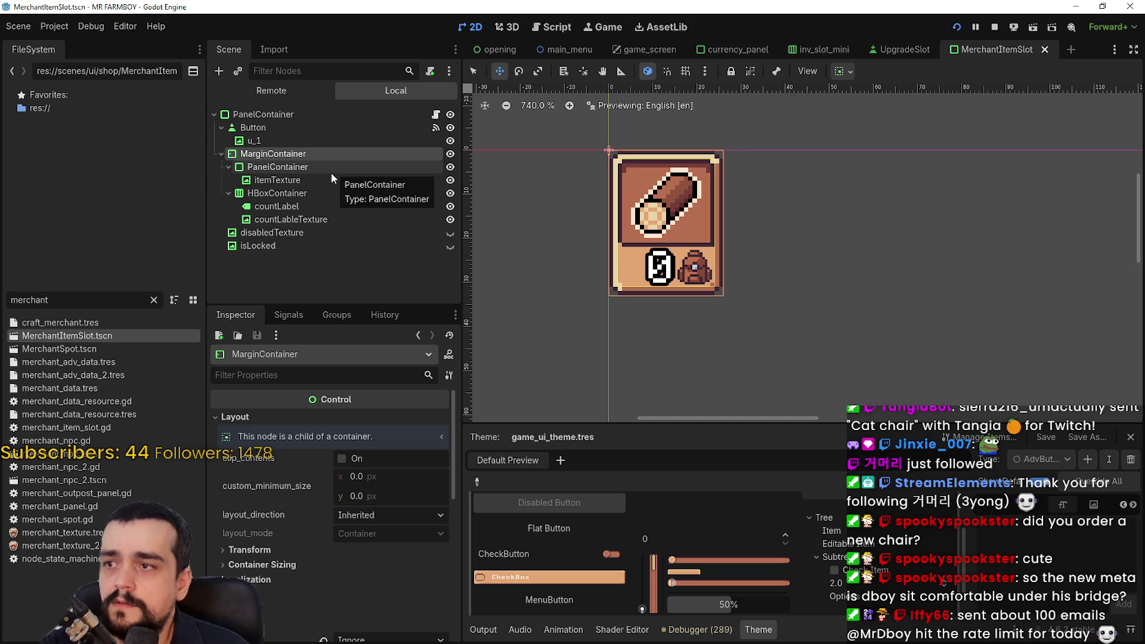
click(310, 179)
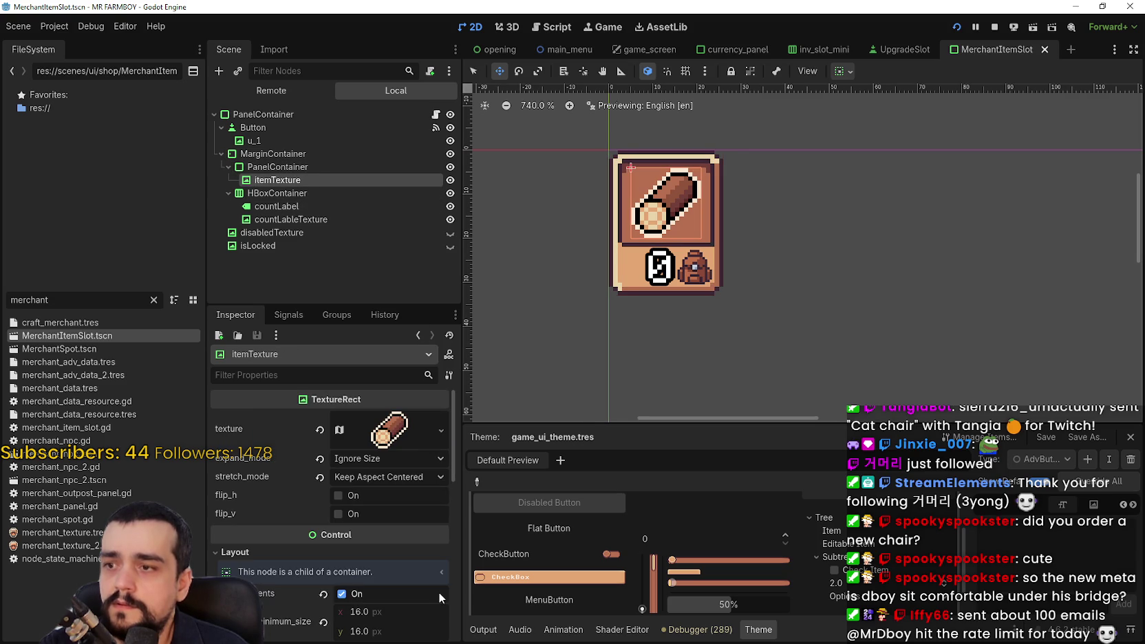
Set itemTexture's Custom Minimum Size to 22 × 22 and save the scene.
scroll(434, 593, down, 1)
click(409, 578)
text(2)
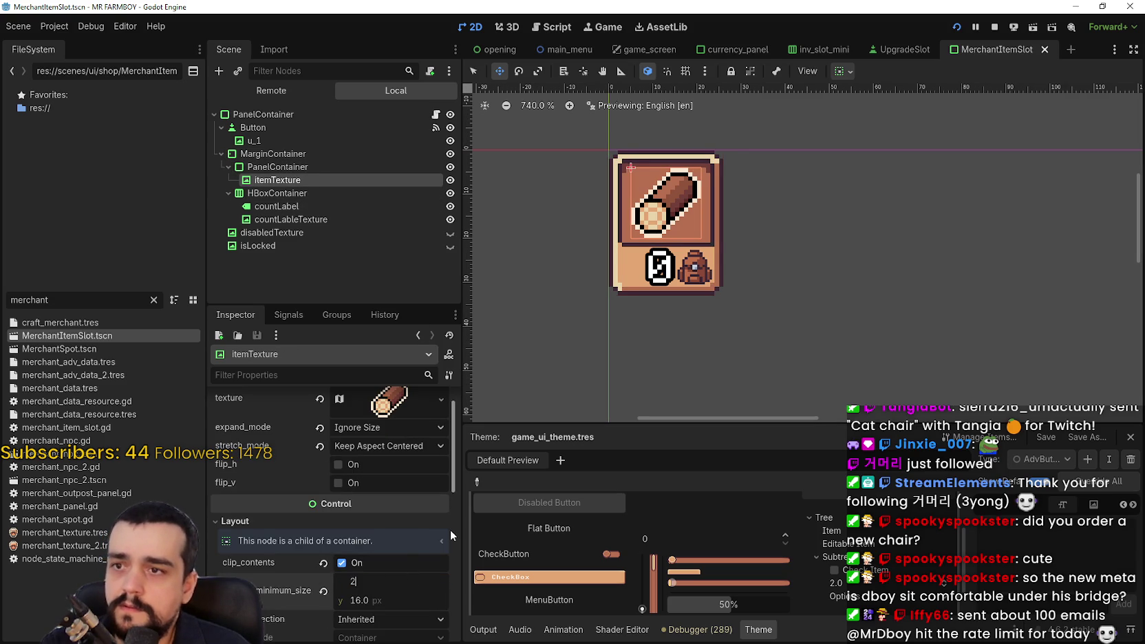
text(2)
key(Return)
click(412, 591)
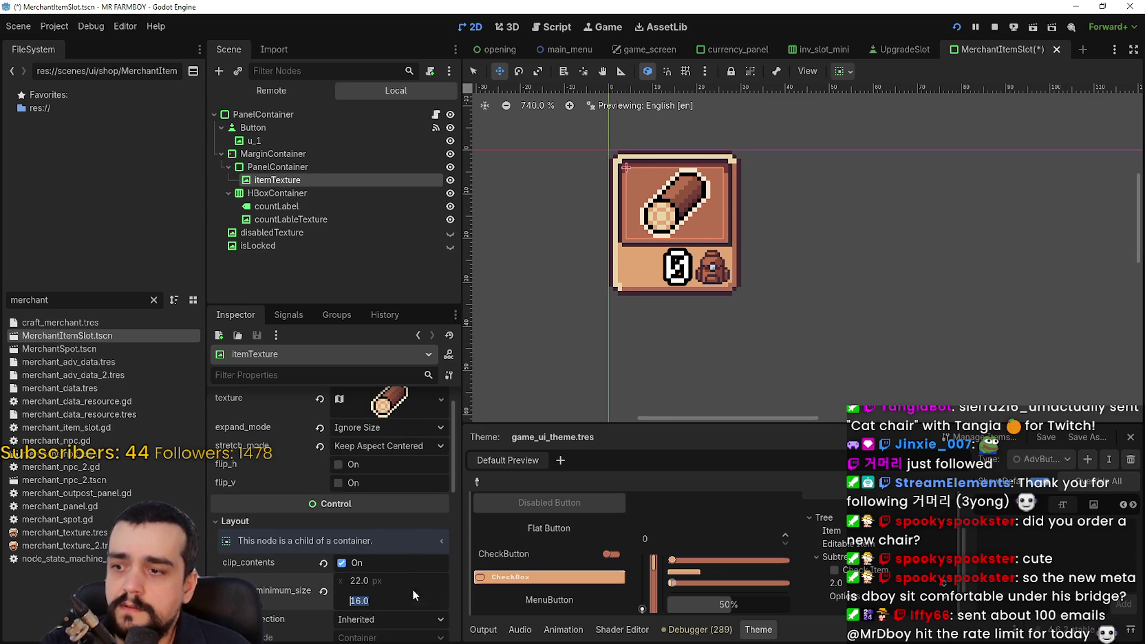
text(22)
key(Return)
scroll(674, 191, up, 2)
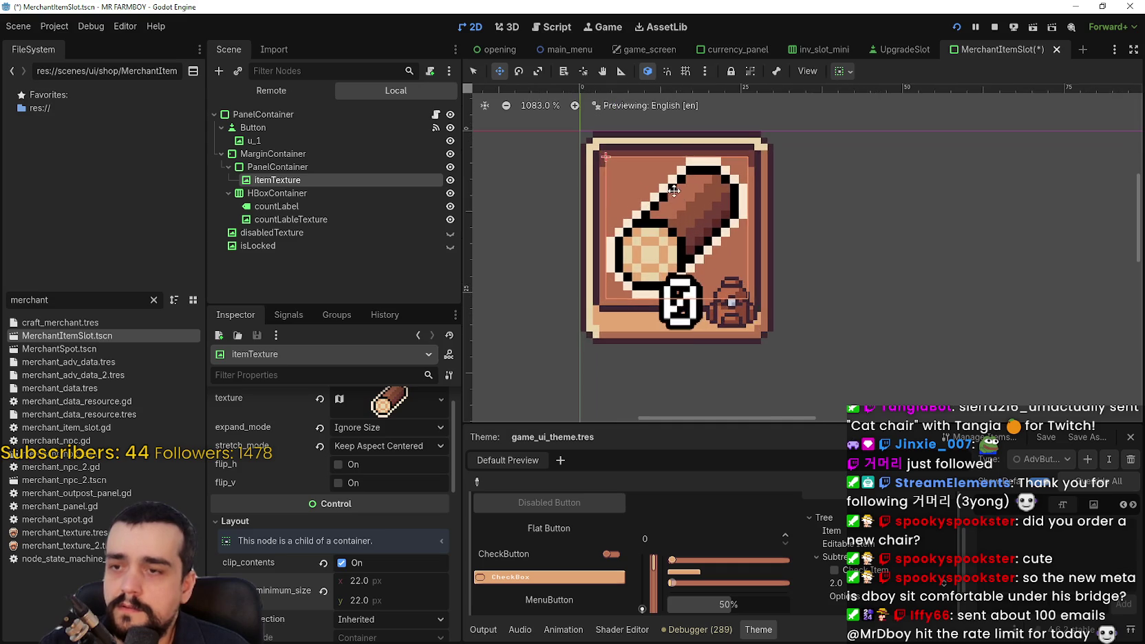
scroll(674, 220, down, 2)
key(ctrl+s)
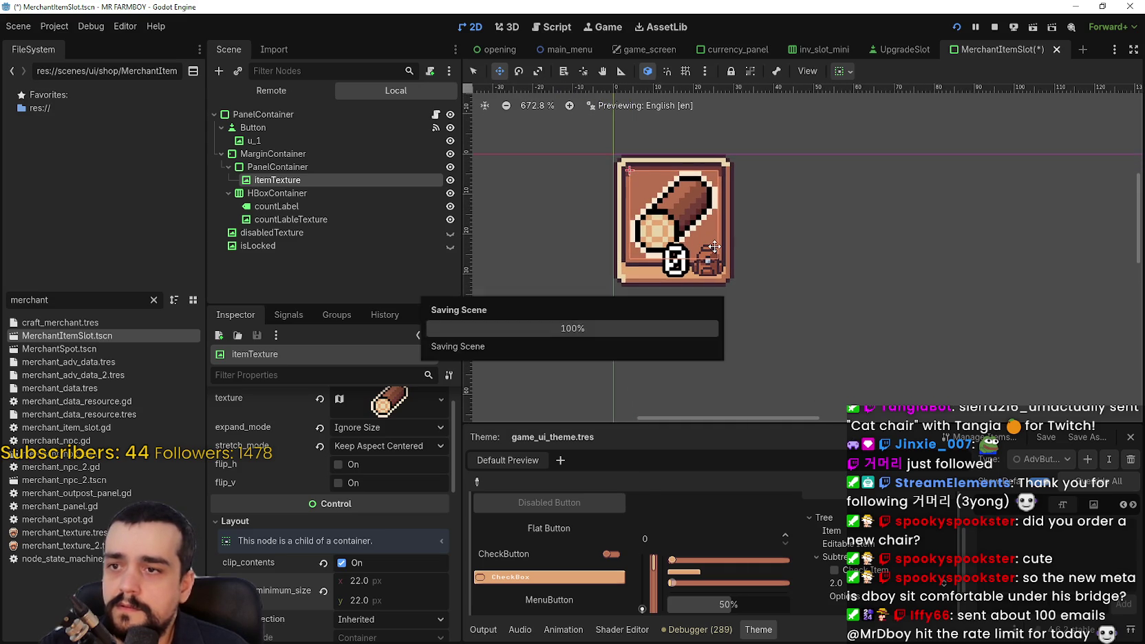
Override the countLabel font size to 12 px.
scroll(660, 214, up, 1)
click(281, 195)
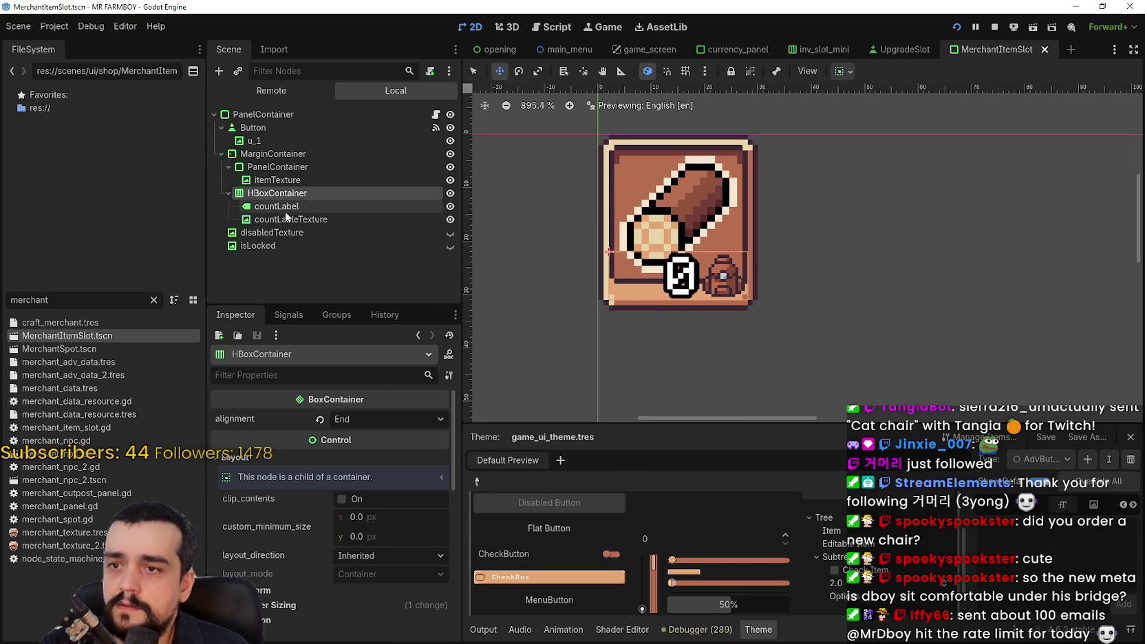
click(275, 206)
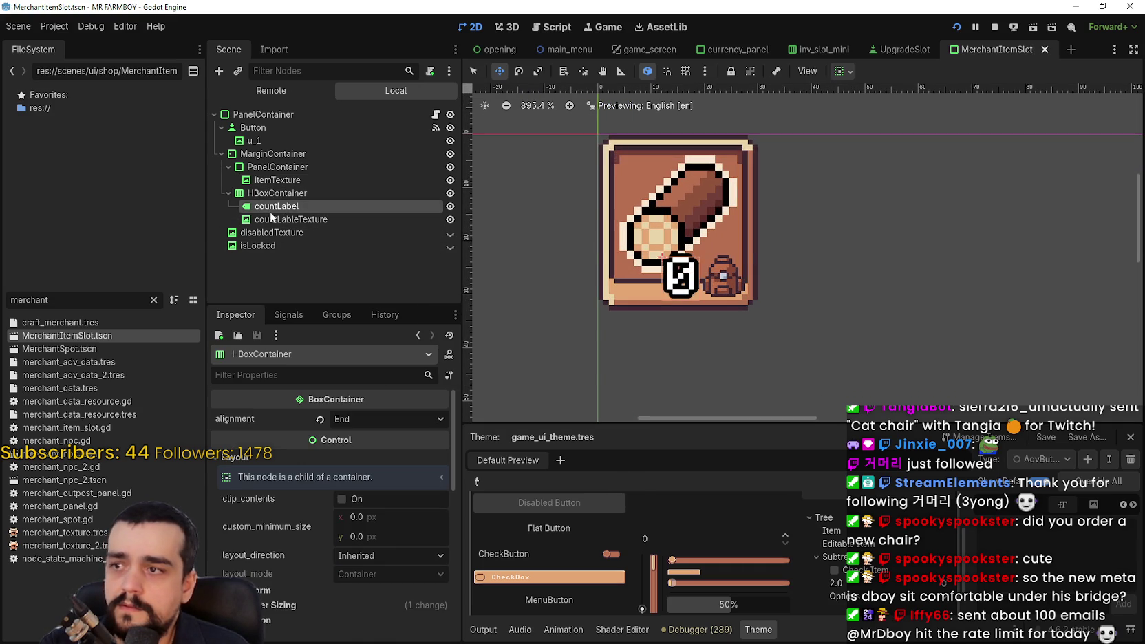
scroll(326, 579, down, 6)
scroll(329, 574, down, 5)
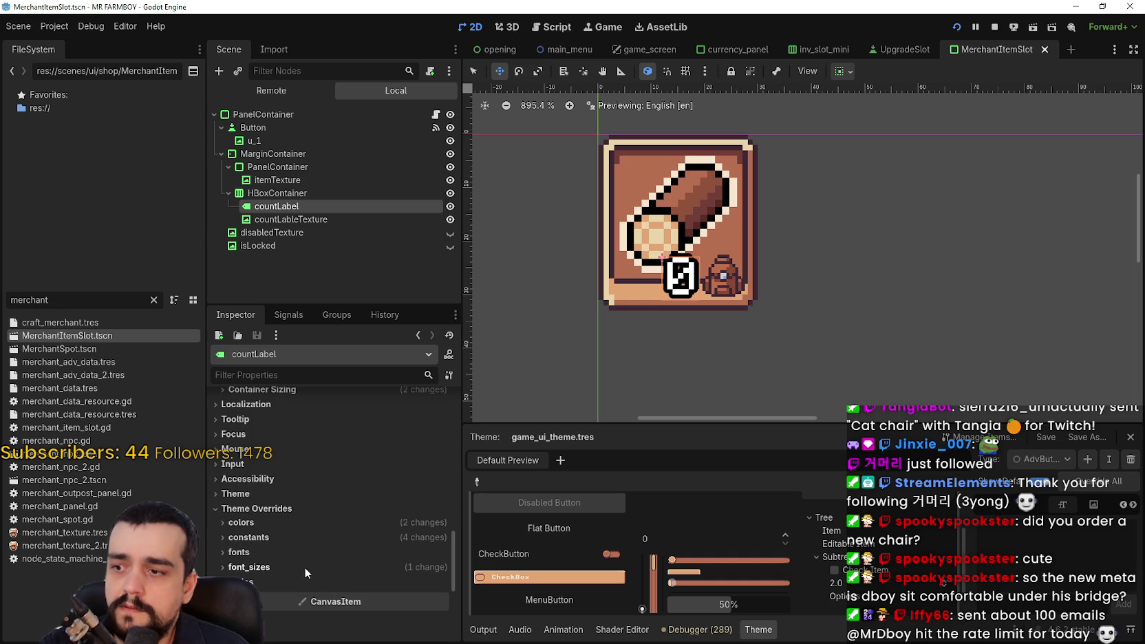
click(304, 566)
scroll(304, 566, down, 1)
click(237, 521)
click(385, 521)
text(12)
key(Return)
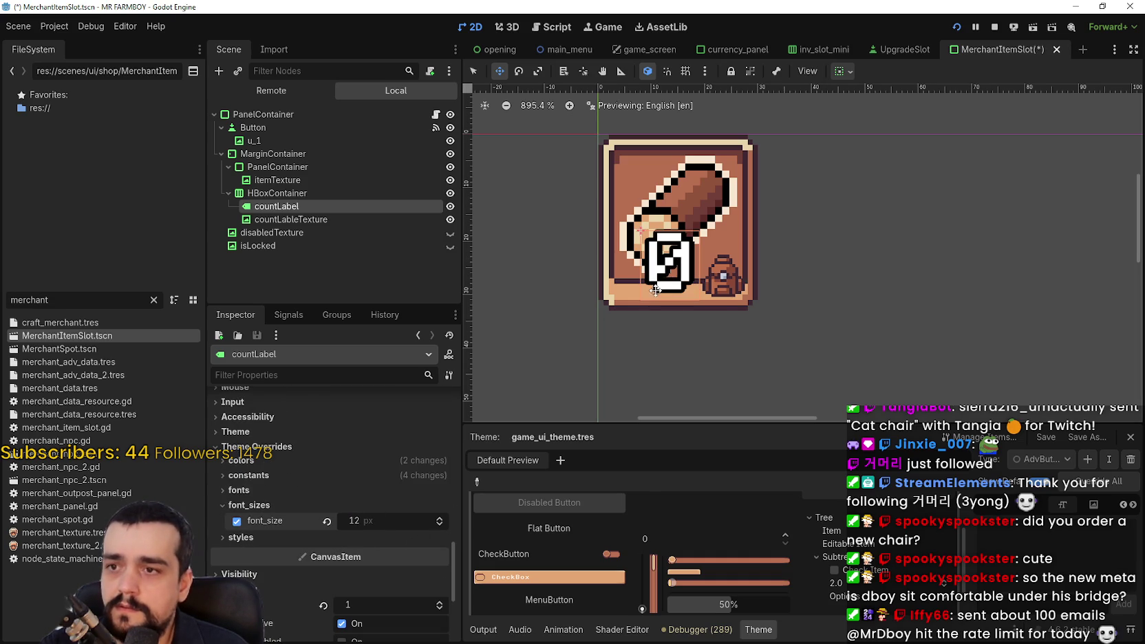
Give countLableTexture a 12 × 12 custom minimum size.
click(316, 218)
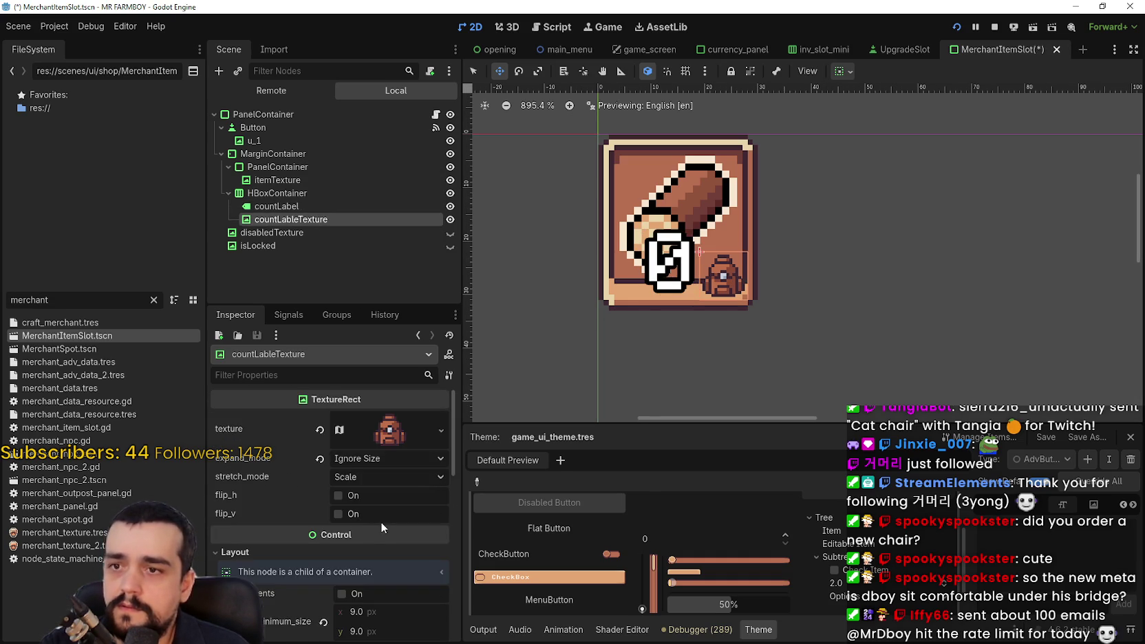
scroll(380, 522, down, 3)
click(396, 488)
text(12)
key(Return)
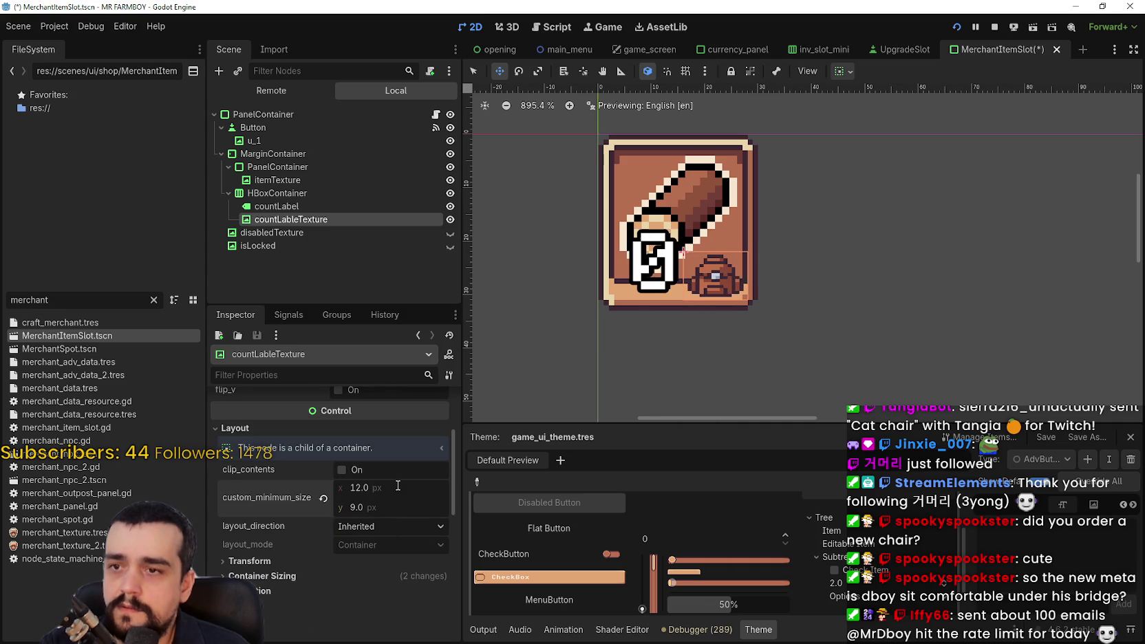
text(12)
key(Return)
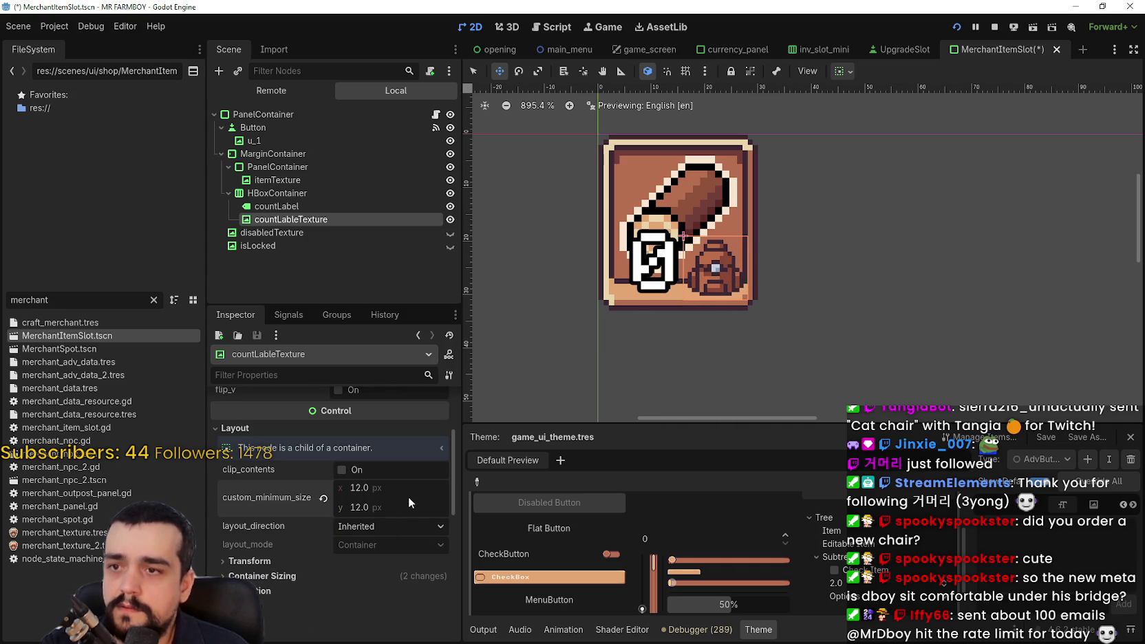
scroll(737, 247, down, 1)
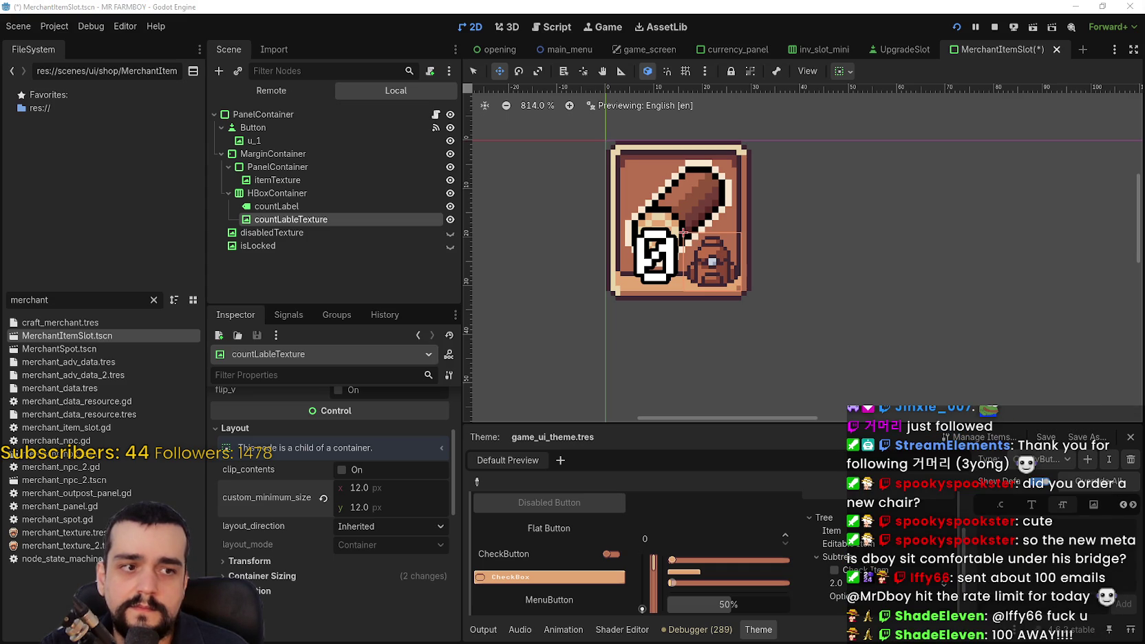
scroll(733, 289, down, 2)
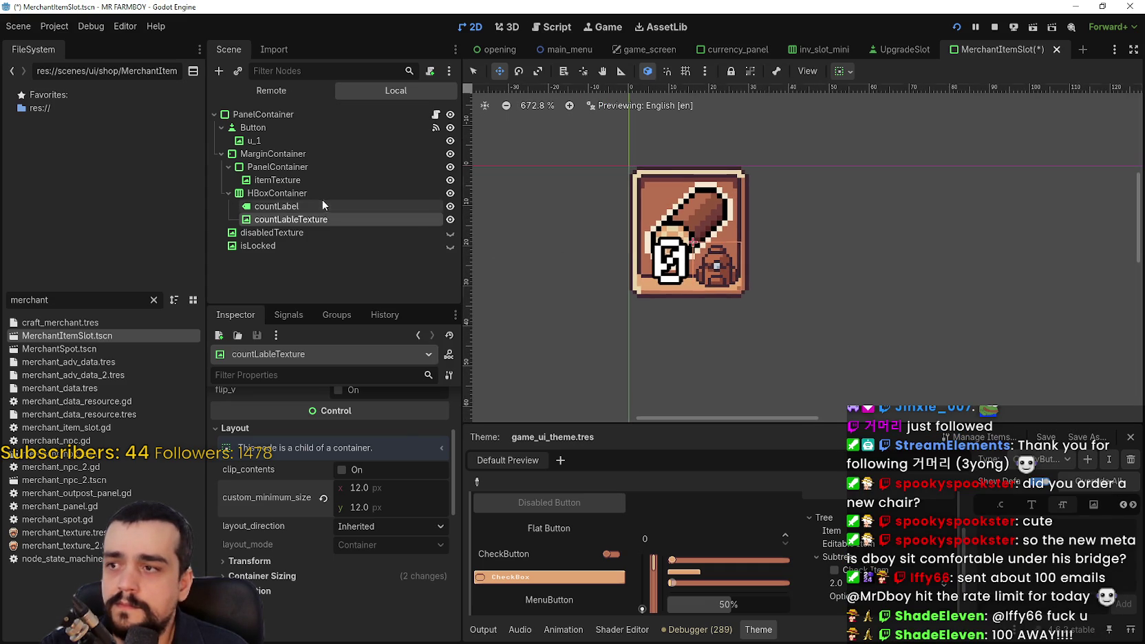
Inspect the count and isLocked nodes, briefly toggling the disabledTexture overlay on and off.
click(304, 194)
click(295, 220)
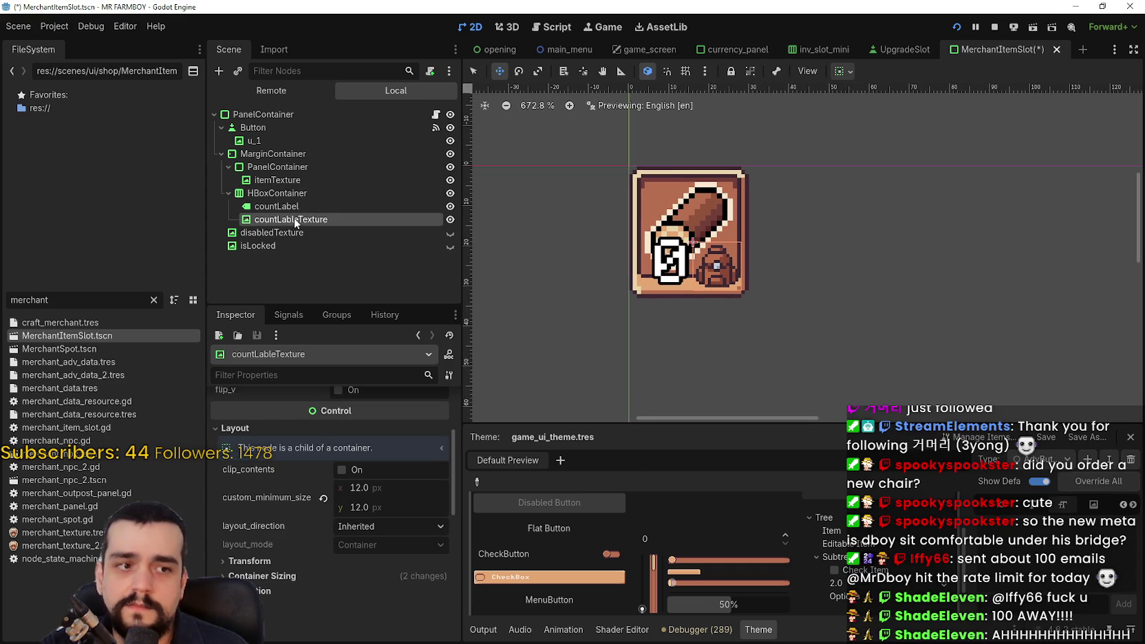
click(280, 206)
click(284, 246)
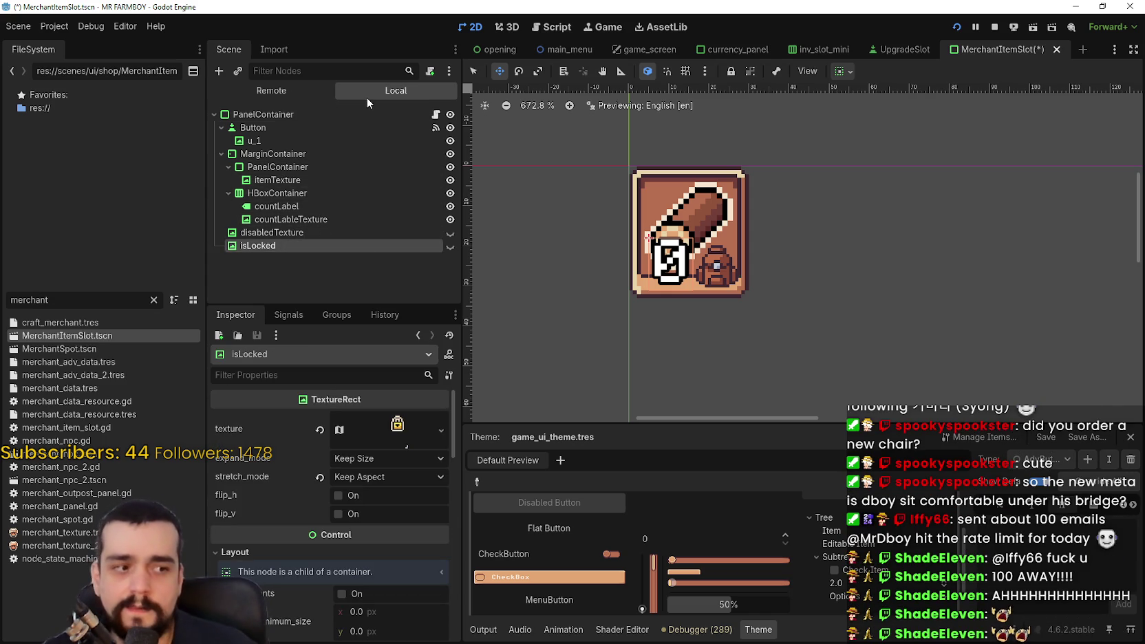
click(339, 234)
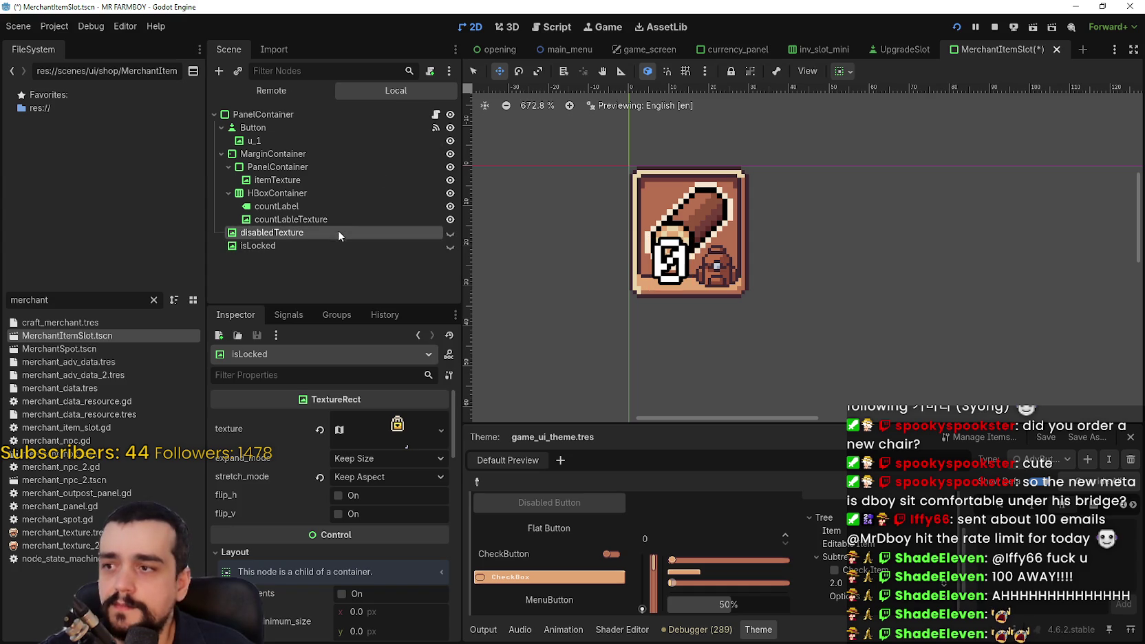
click(453, 237)
click(454, 236)
Review the countLableTexture, countLabel, HBoxContainer and disabledTexture properties again.
click(429, 219)
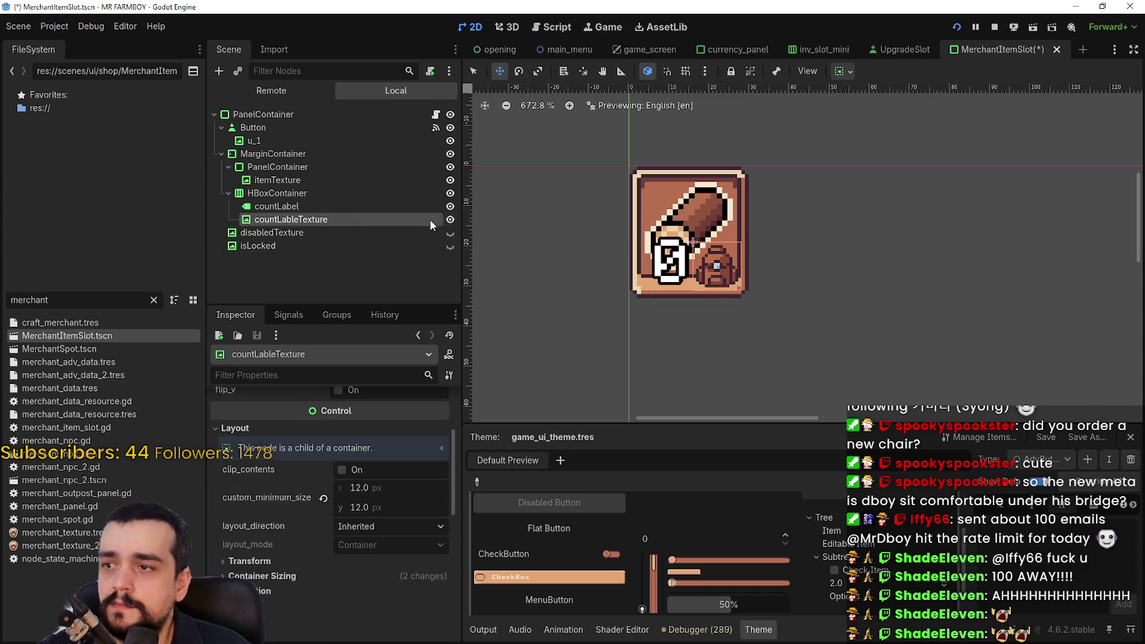
scroll(569, 240, up, 3)
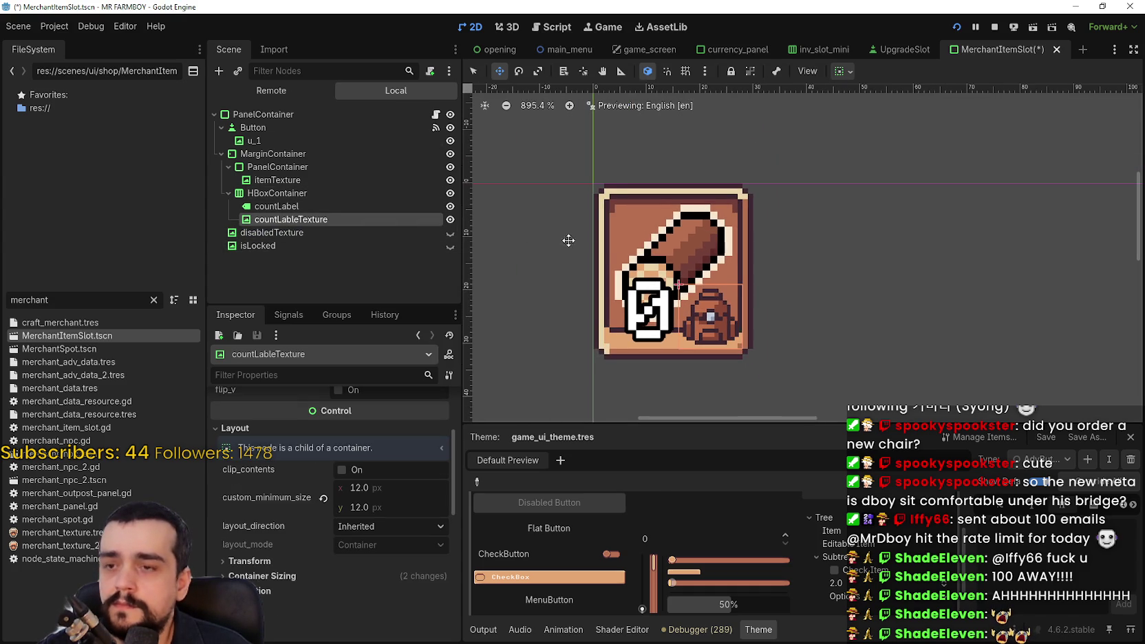
scroll(569, 240, down, 1)
click(311, 205)
click(317, 193)
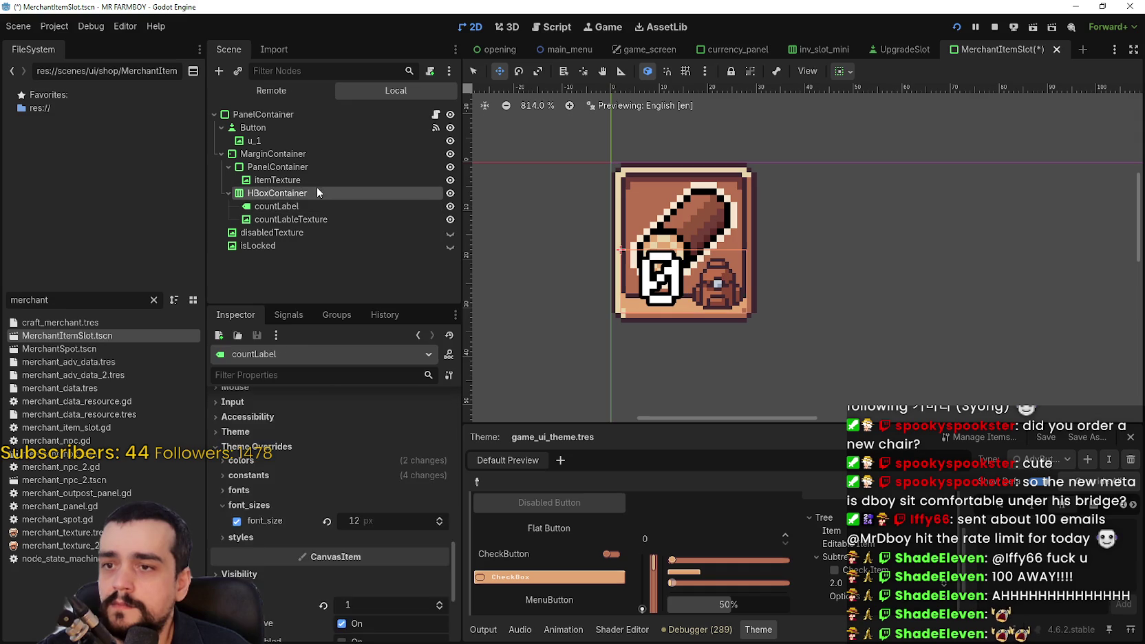
scroll(652, 227, up, 1)
scroll(651, 227, down, 1)
click(270, 218)
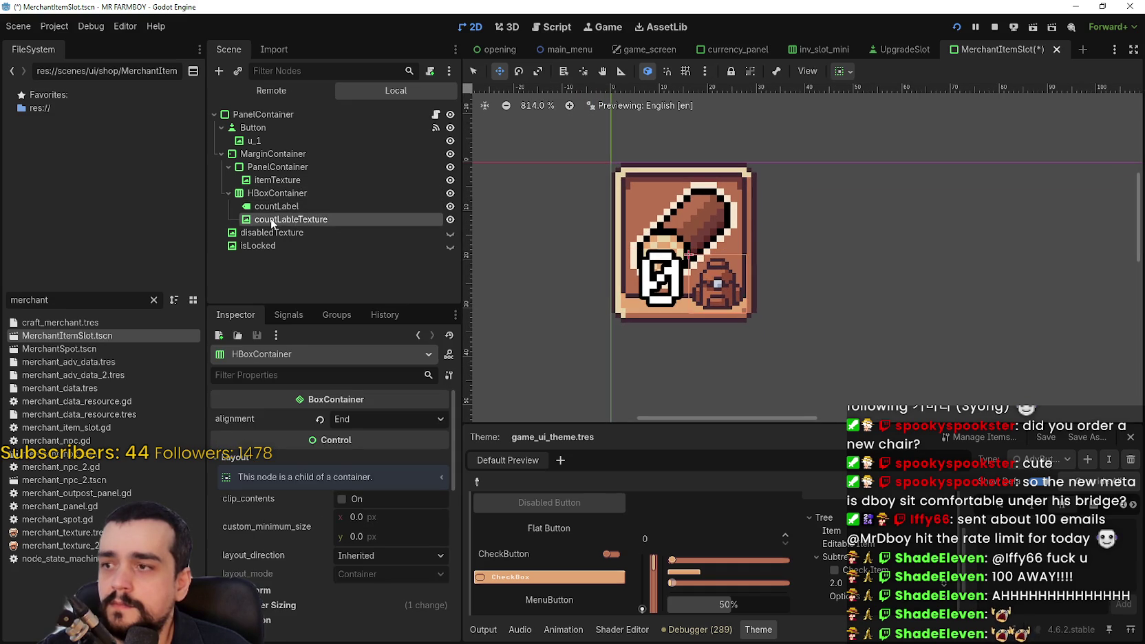
click(279, 206)
click(290, 232)
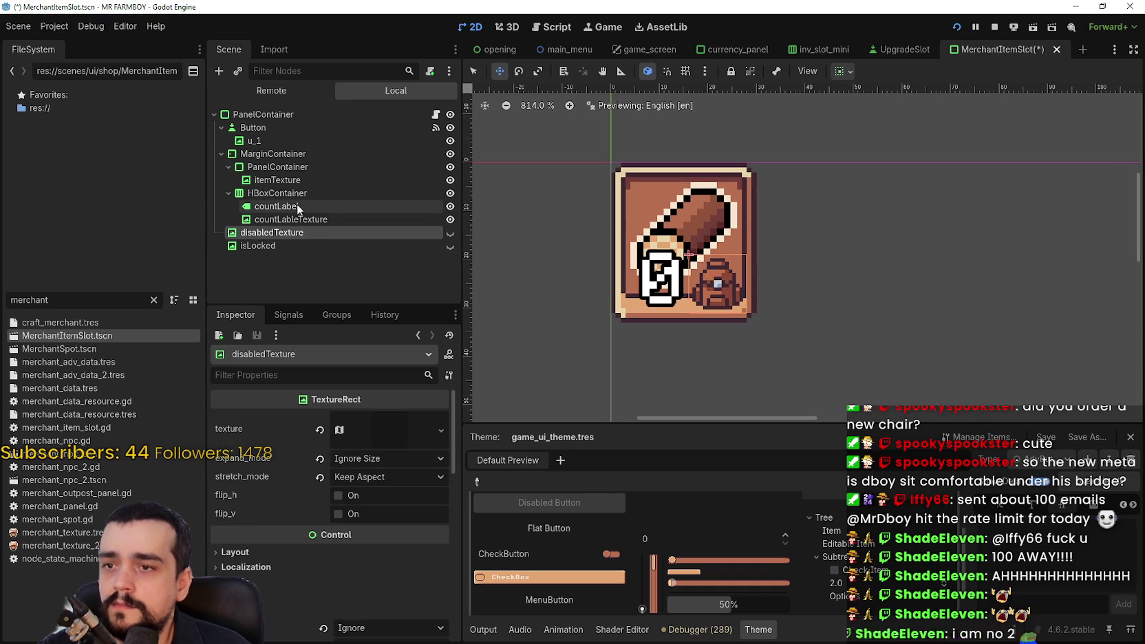
click(297, 206)
scroll(662, 212, down, 3)
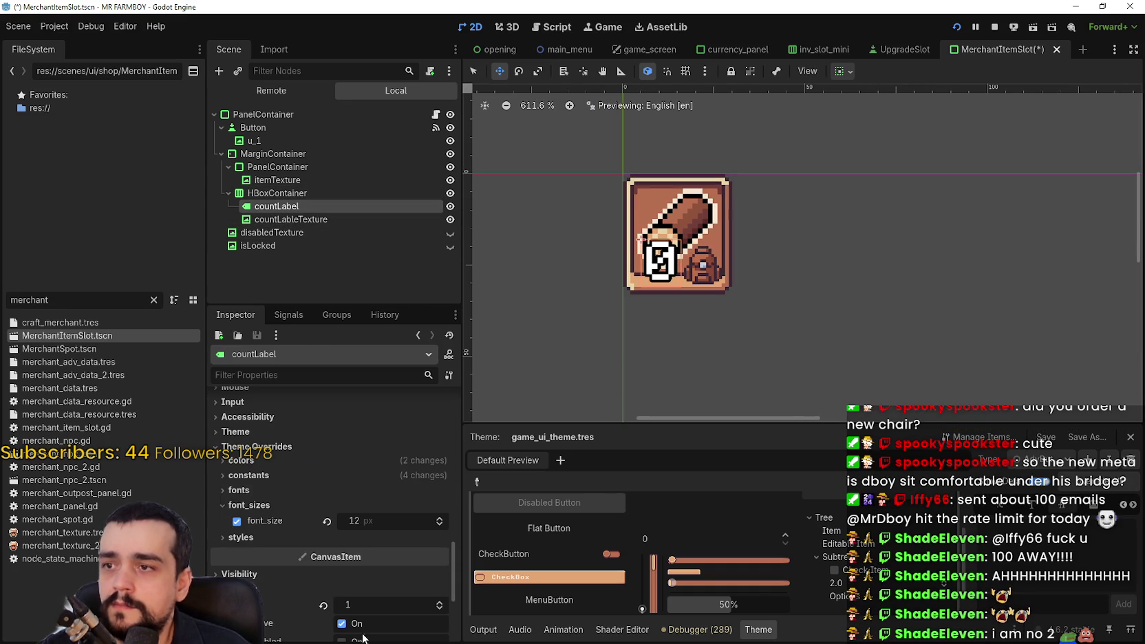
Enter 9999 as the countLabel text to test the slot width.
scroll(358, 599, up, 10)
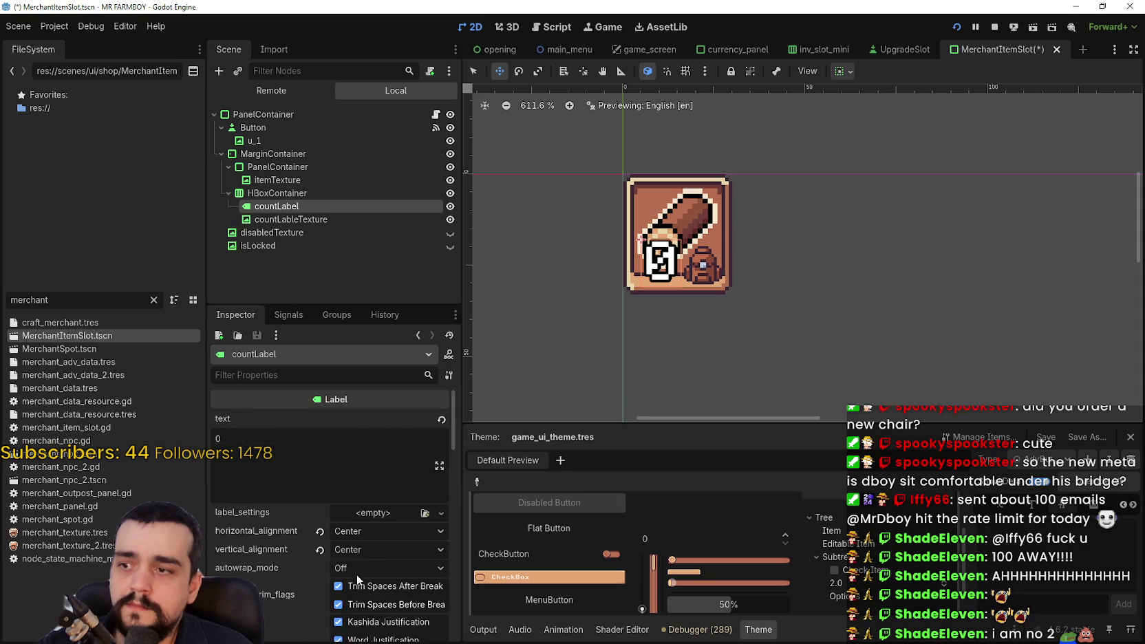
scroll(357, 577, down, 1)
text(9)
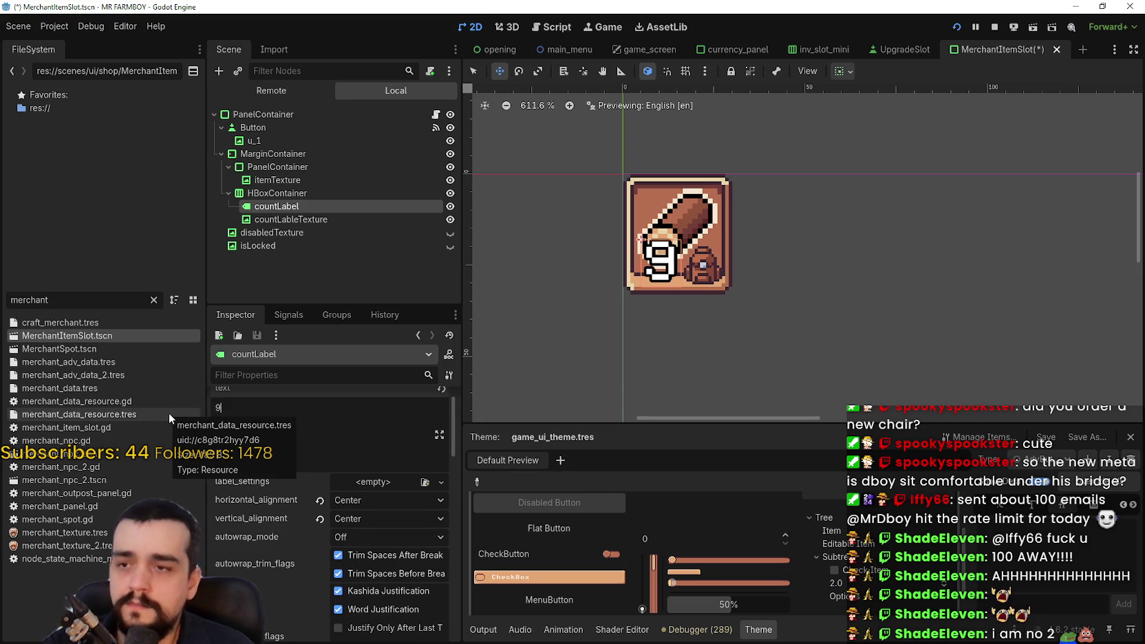
text(999)
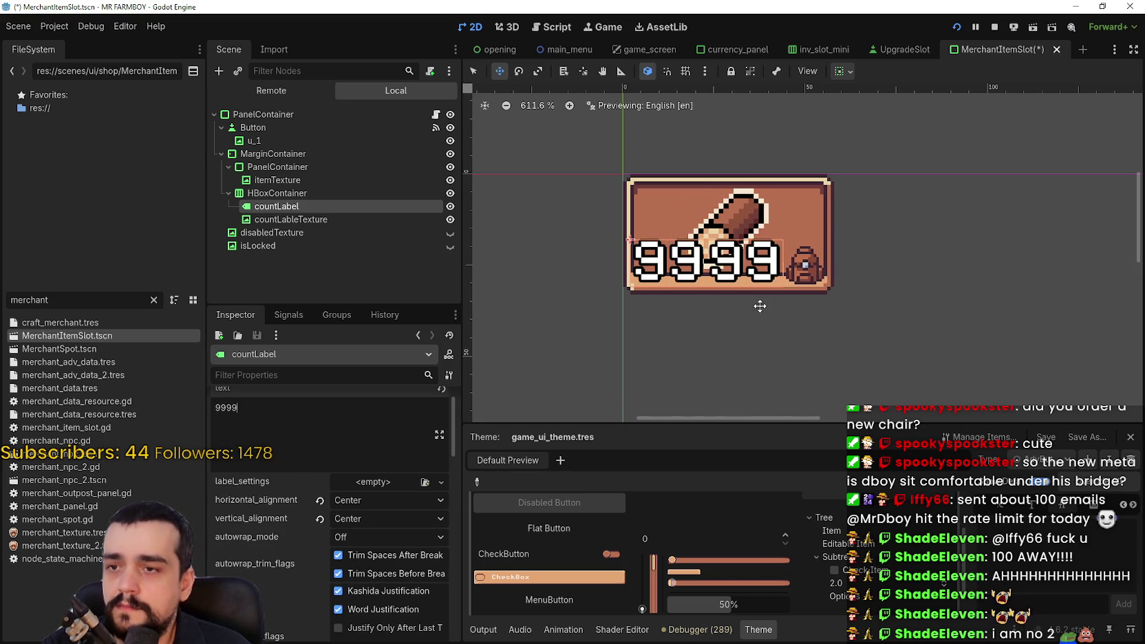
scroll(758, 305, up, 3)
scroll(754, 308, down, 3)
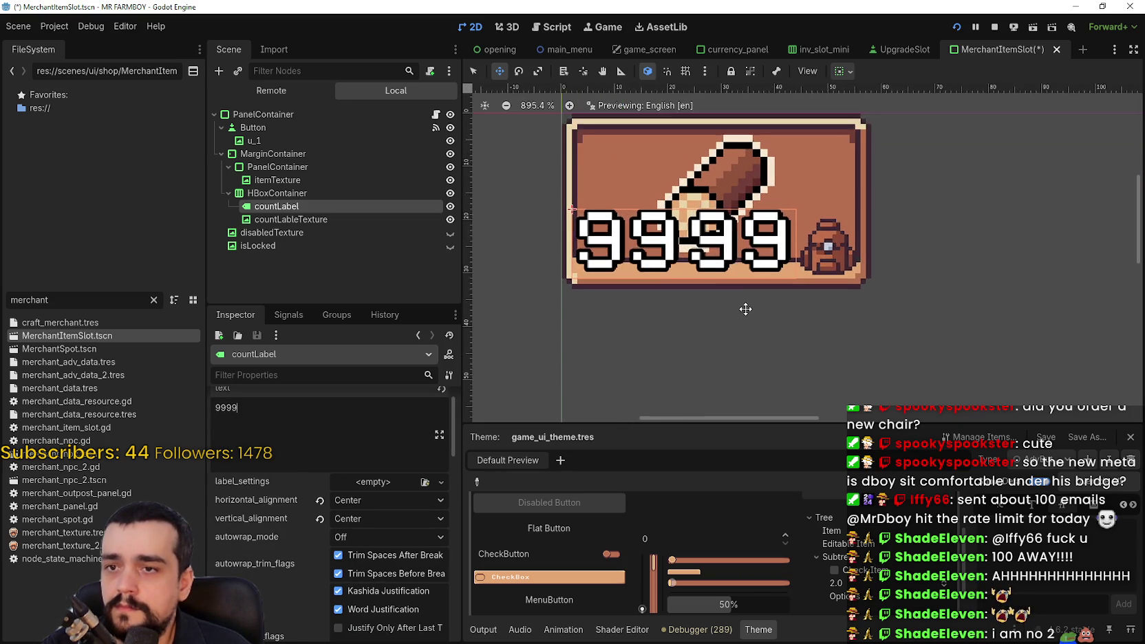
Change countLableTexture's vertical alignment in its container sizing options and save the scene.
click(307, 194)
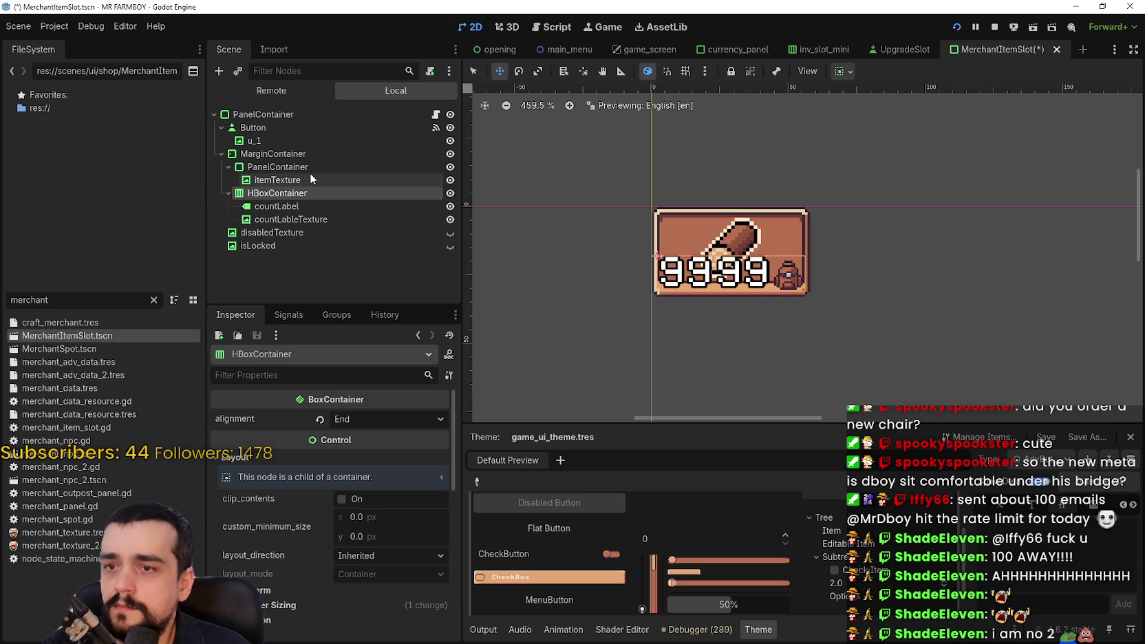
click(346, 218)
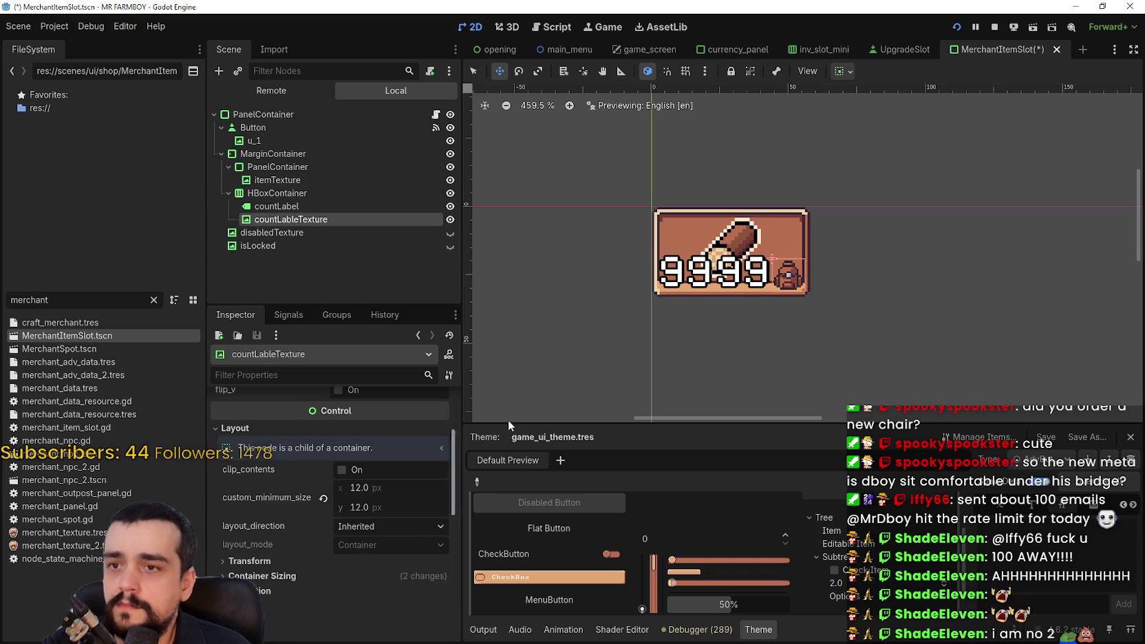
scroll(797, 274, up, 3)
click(851, 72)
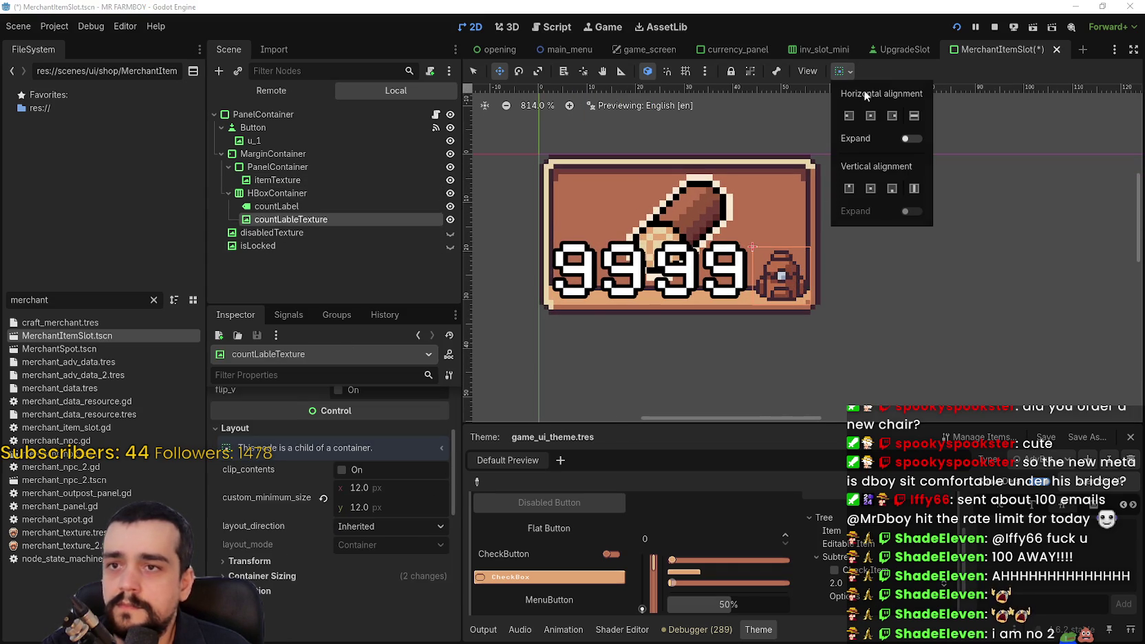
click(866, 188)
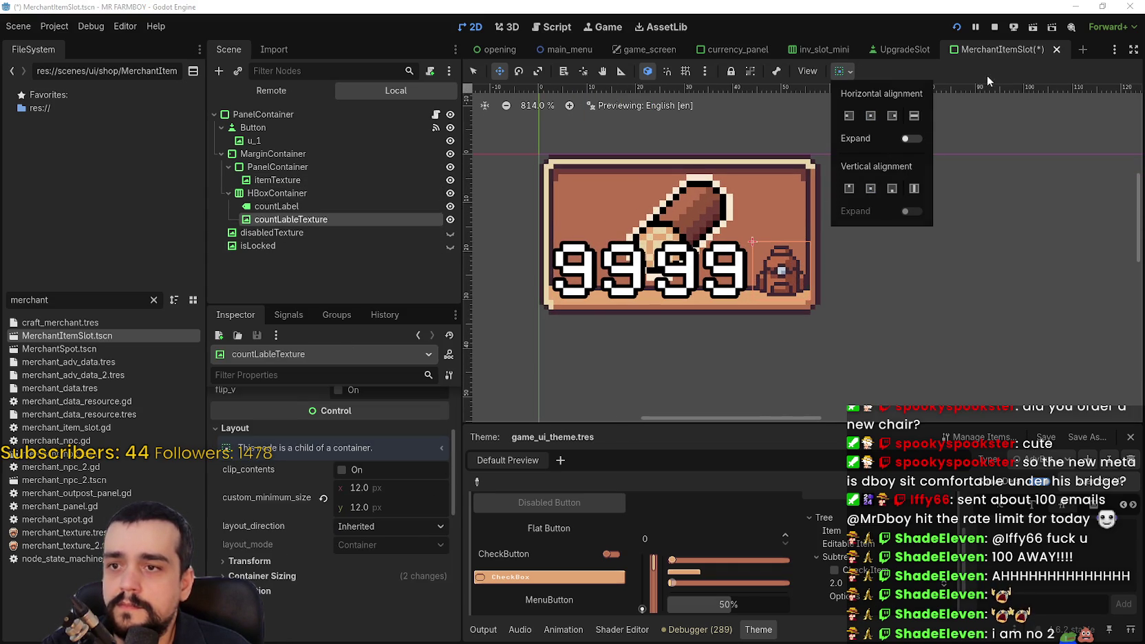
scroll(768, 287, up, 5)
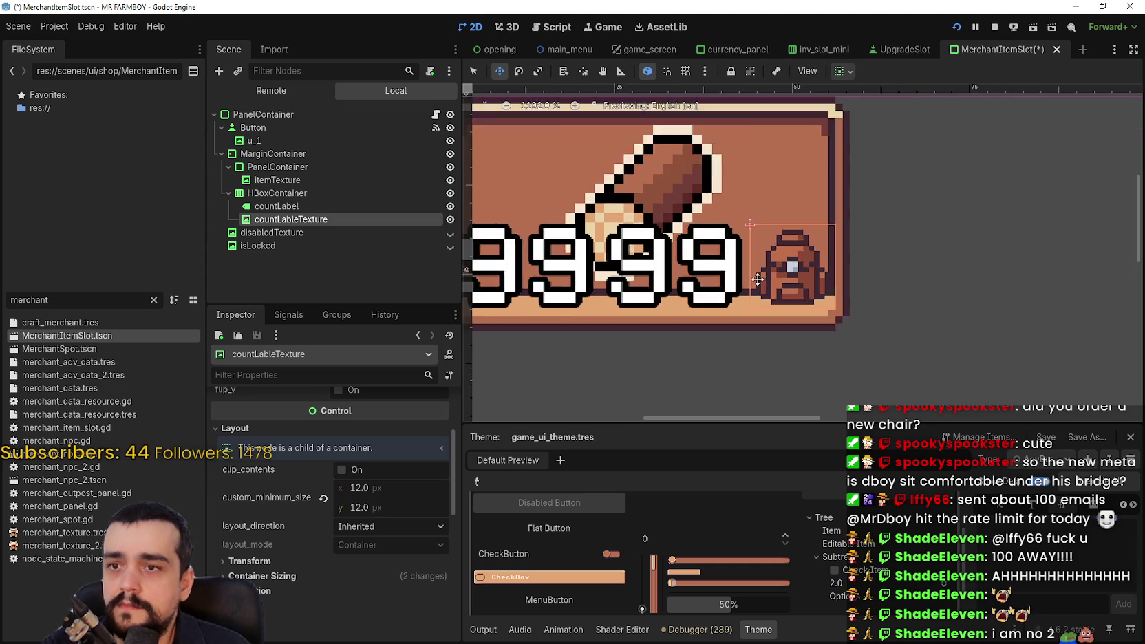
scroll(767, 287, down, 6)
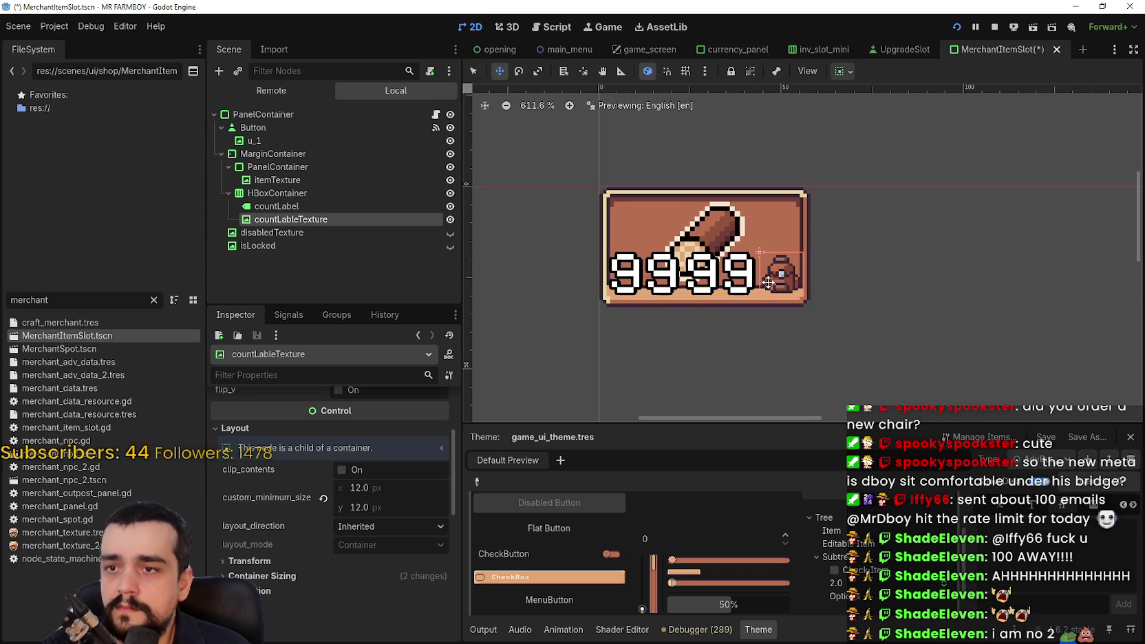
scroll(774, 282, up, 2)
key(ctrl+s)
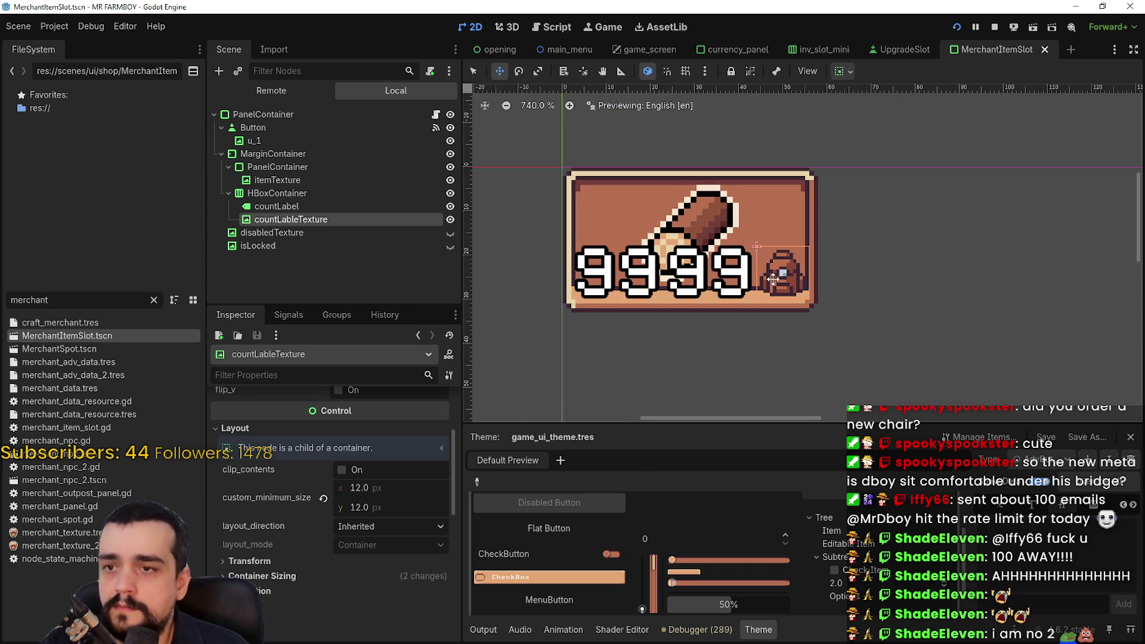
Inspect the HBoxContainer, itemTexture and inner panel nodes in turn.
scroll(773, 278, up, 1)
scroll(774, 278, down, 2)
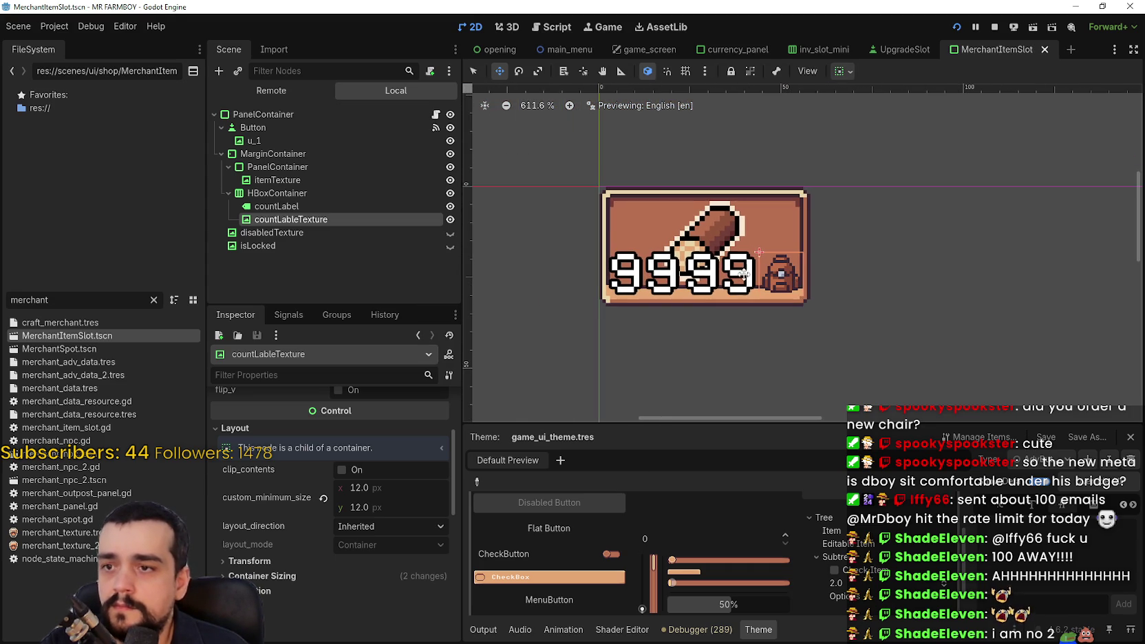
click(311, 193)
click(305, 181)
click(306, 167)
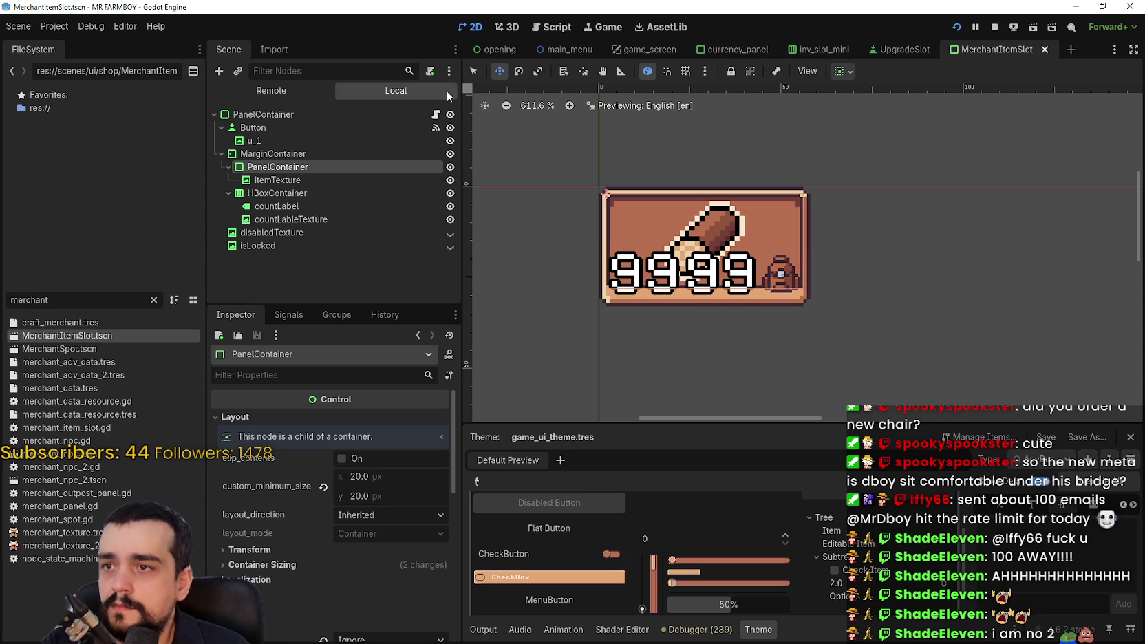
Switch to the selection tool and inspect each slot node up to the root PanelContainer.
key(q)
click(301, 182)
click(300, 194)
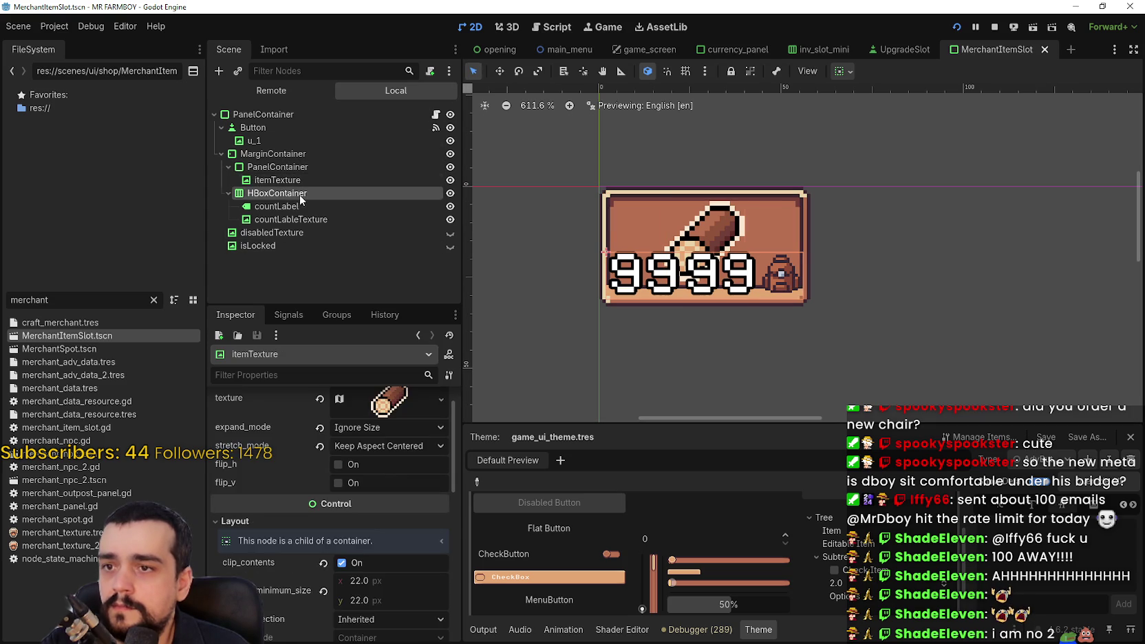
click(297, 208)
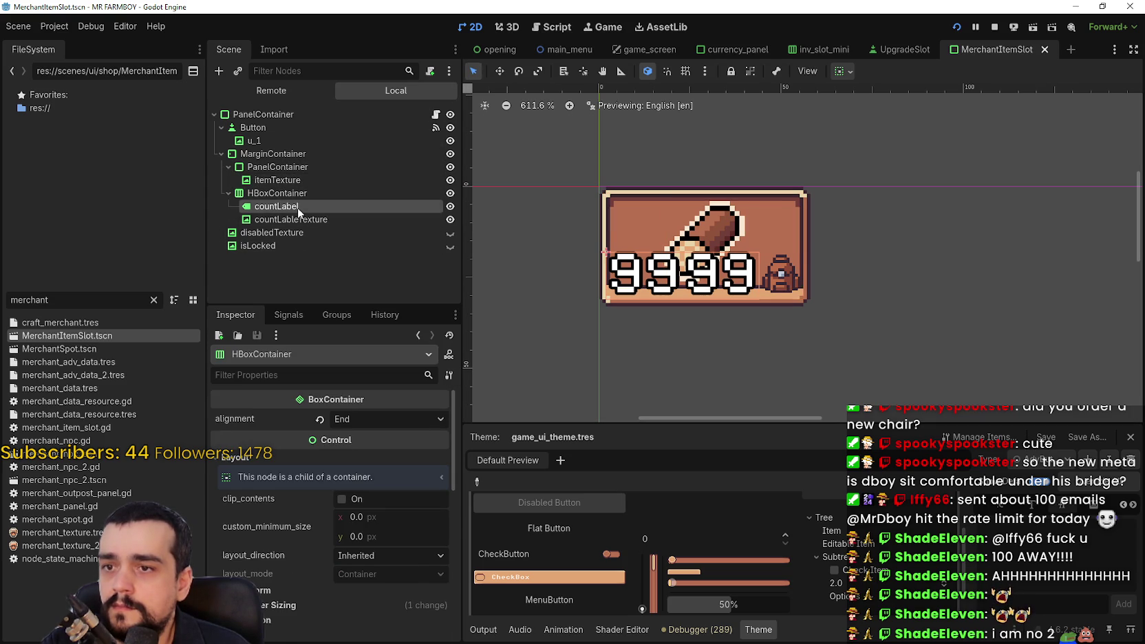
click(302, 220)
click(287, 155)
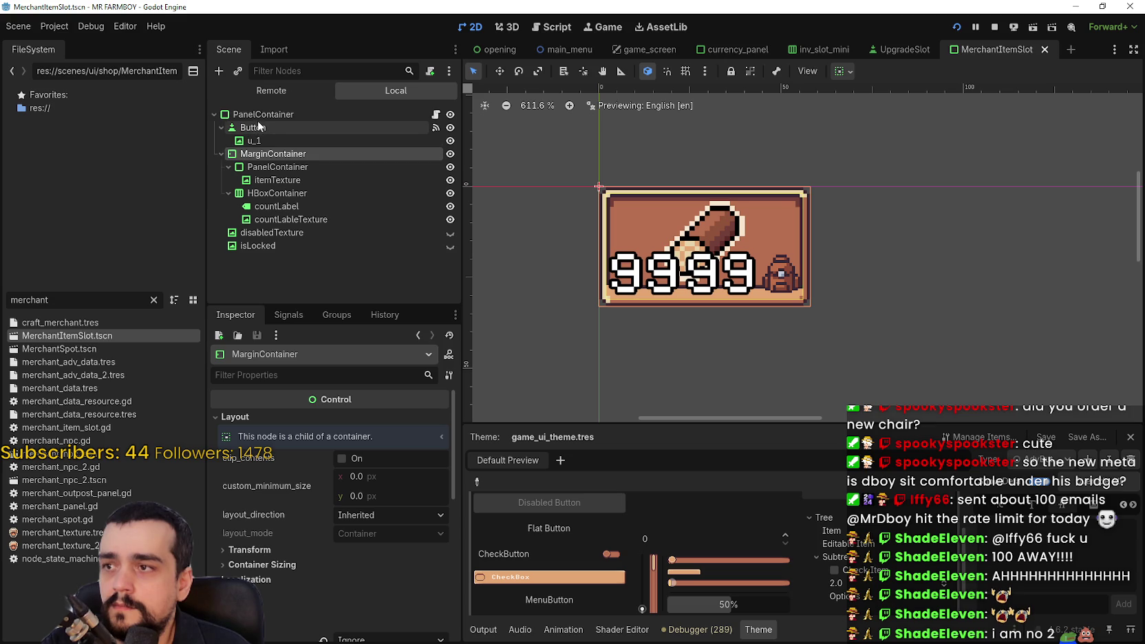
click(282, 128)
click(278, 115)
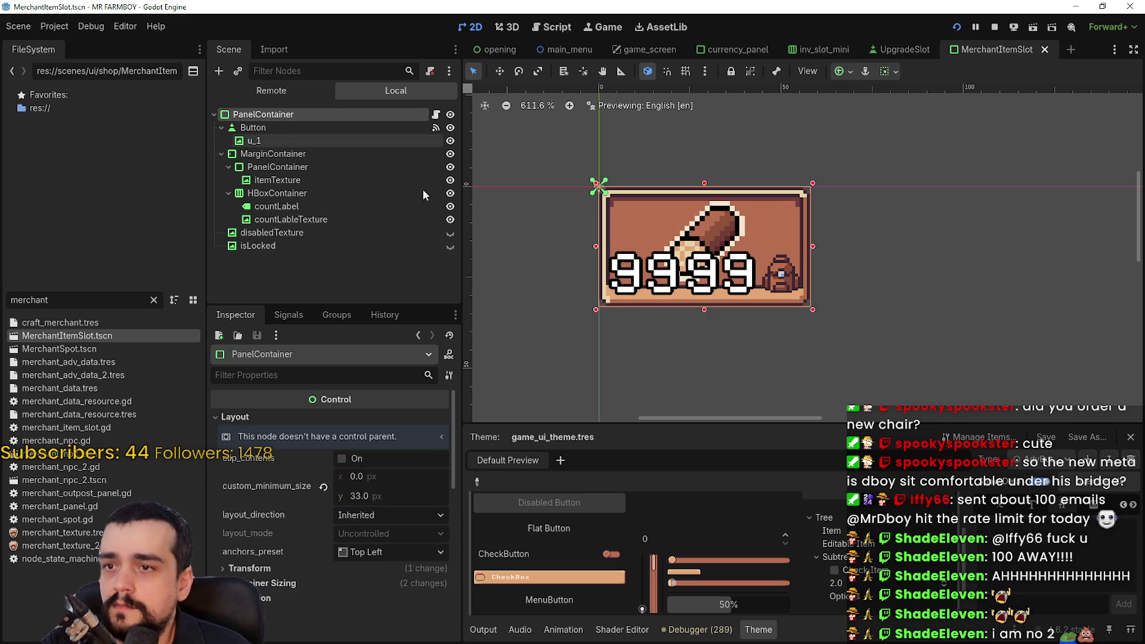
Drag the PanelContainer's bottom edge down so the item sits above the count, and save.
scroll(706, 299, up, 3)
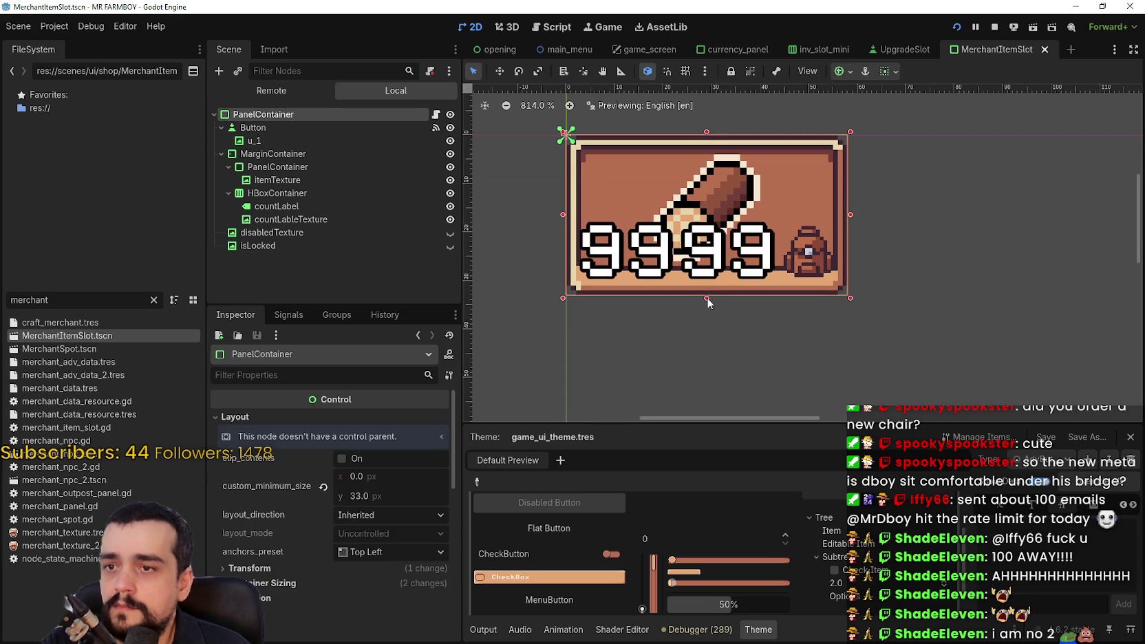
drag(707, 299, 703, 352)
scroll(699, 333, down, 2)
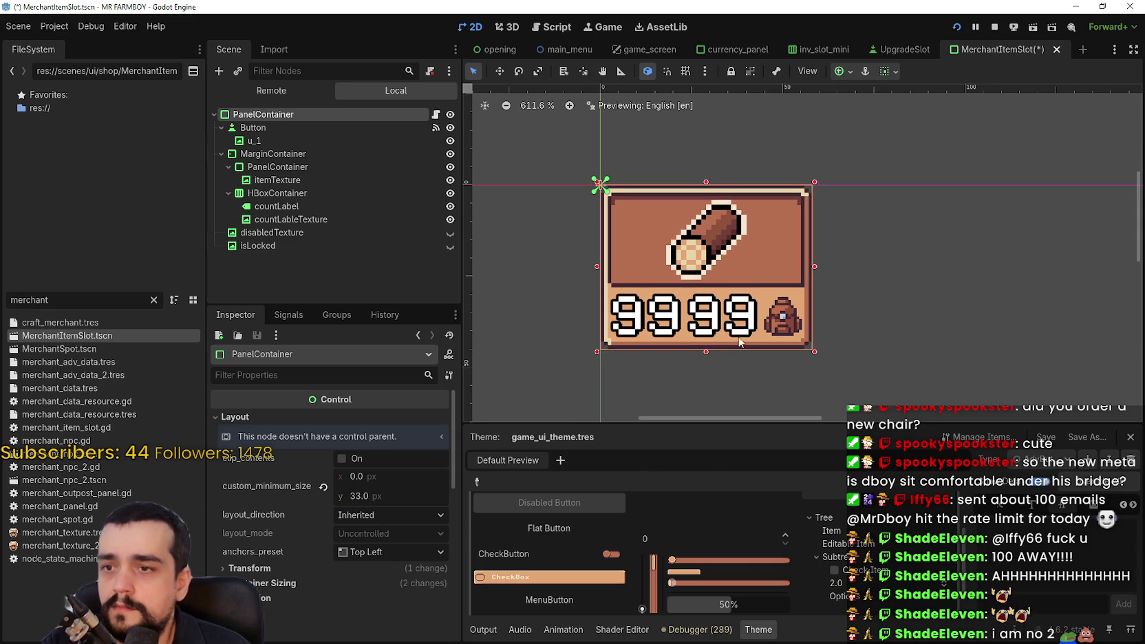
scroll(744, 346, up, 1)
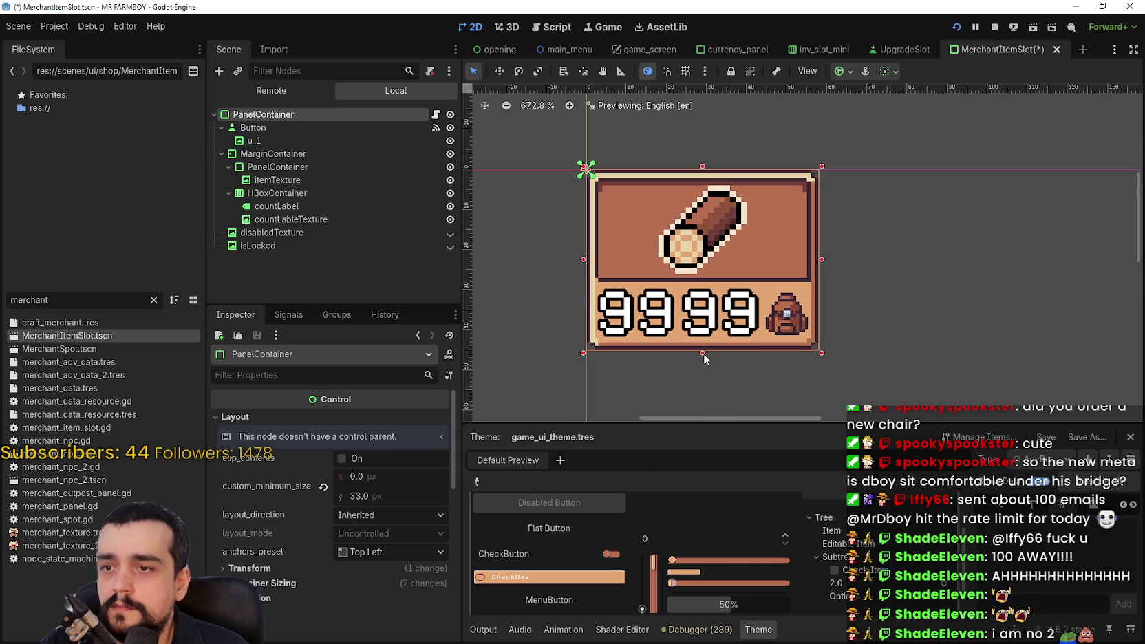
key(ctrl+s)
scroll(786, 260, down, 3)
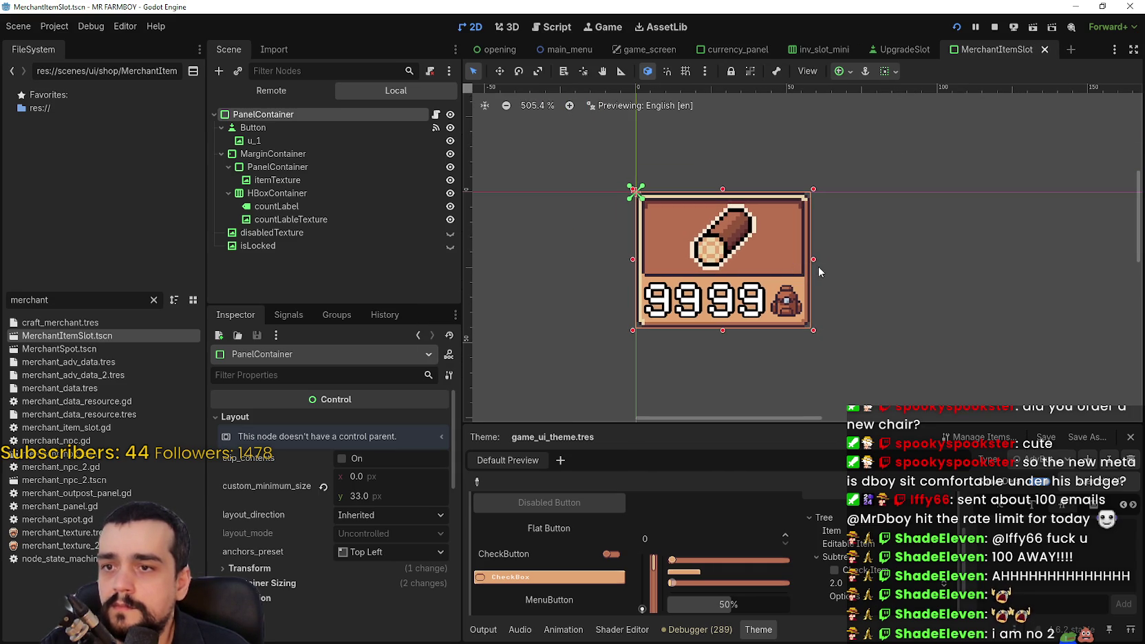
Reset the countLabel text from 9999 to 0.
click(289, 207)
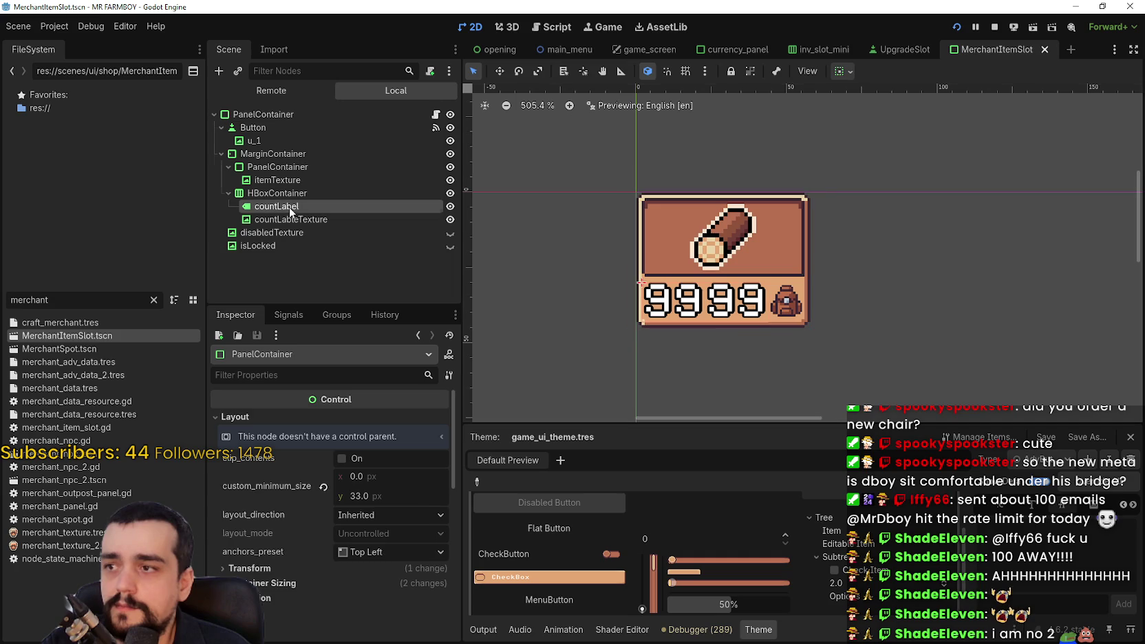
click(376, 412)
key(ctrl+a)
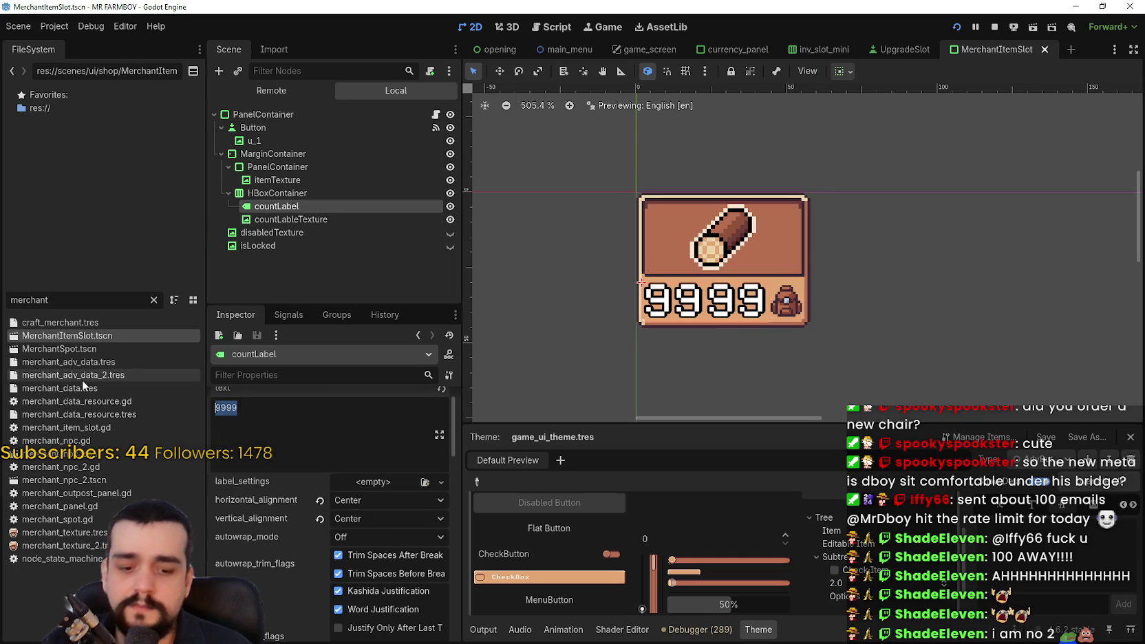
text(0)
Drag the PanelContainer's right edge in to make a narrow tall card and save.
click(320, 116)
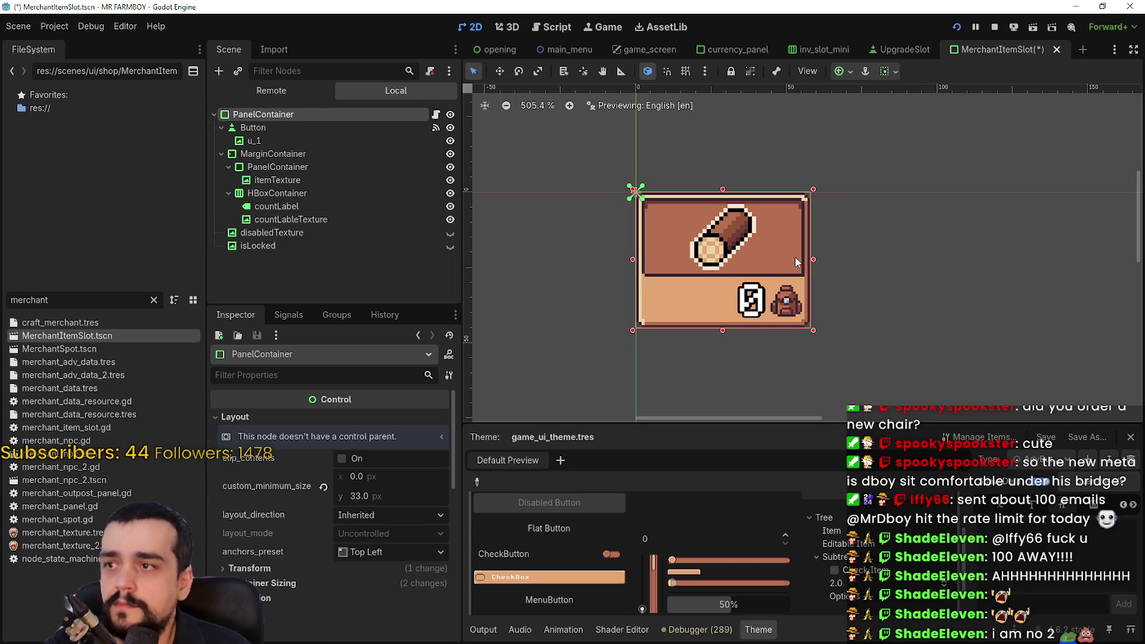
drag(816, 266, 672, 265)
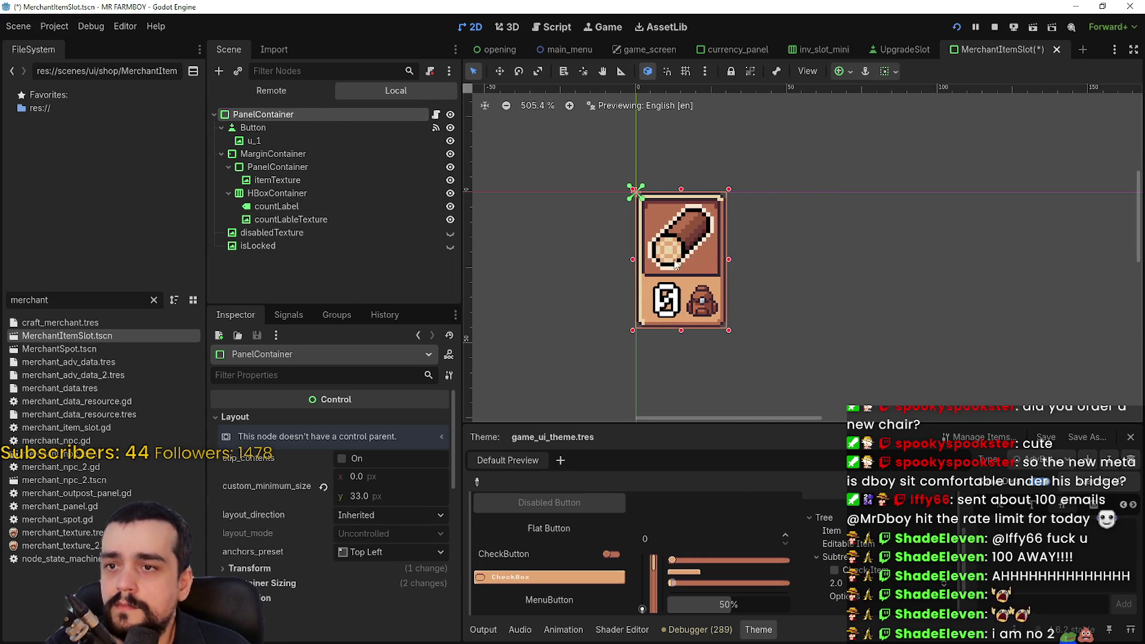
scroll(676, 263, up, 2)
key(ctrl+s)
scroll(676, 260, down, 8)
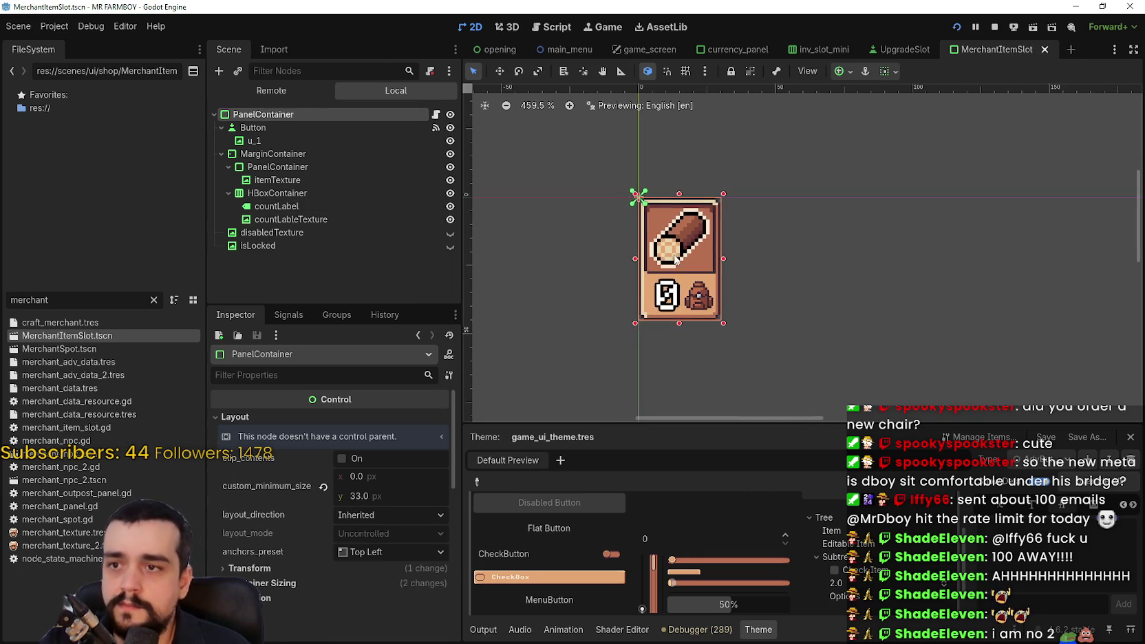
scroll(677, 261, up, 5)
scroll(678, 263, down, 3)
scroll(678, 262, up, 3)
scroll(678, 263, down, 2)
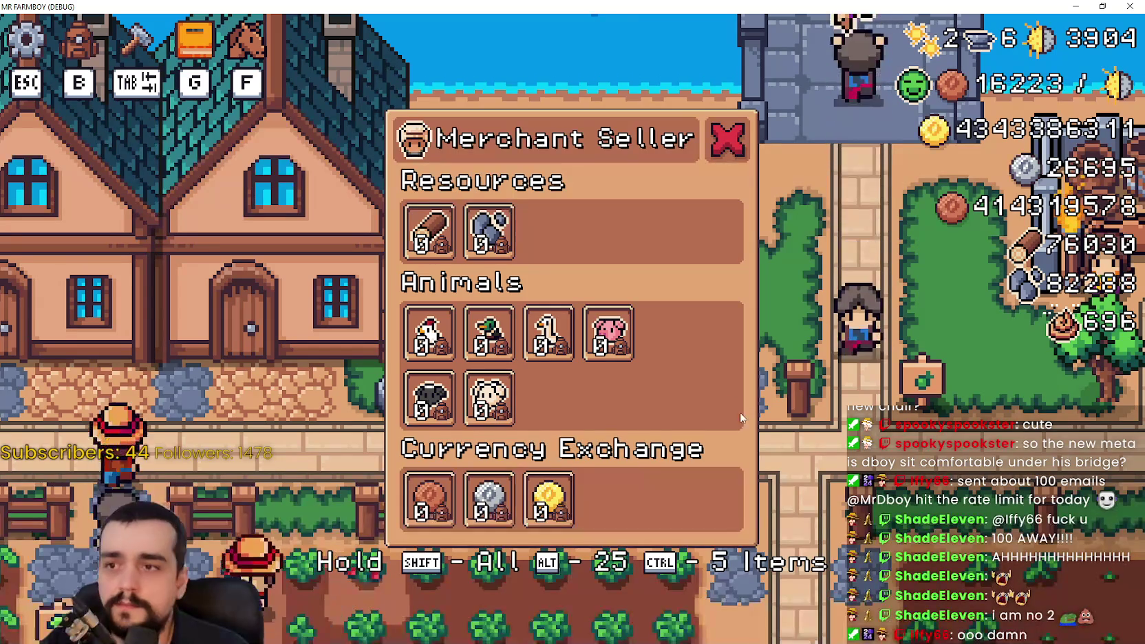
Exit full screen, stop the running game and relaunch it to test the new slots.
click(1097, 6)
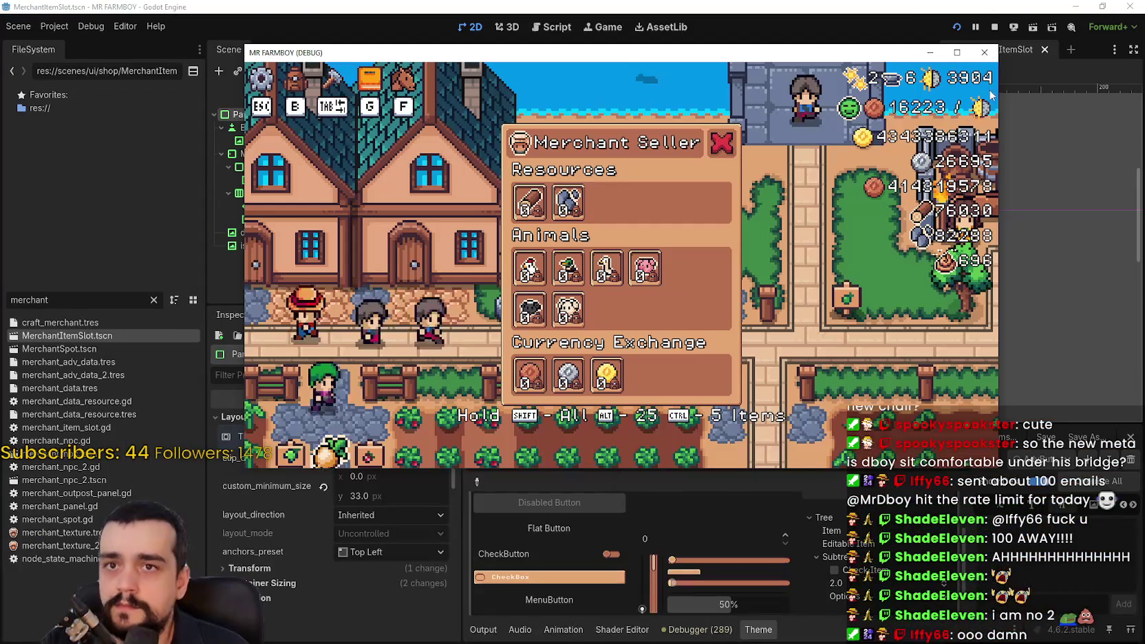
click(996, 25)
click(959, 27)
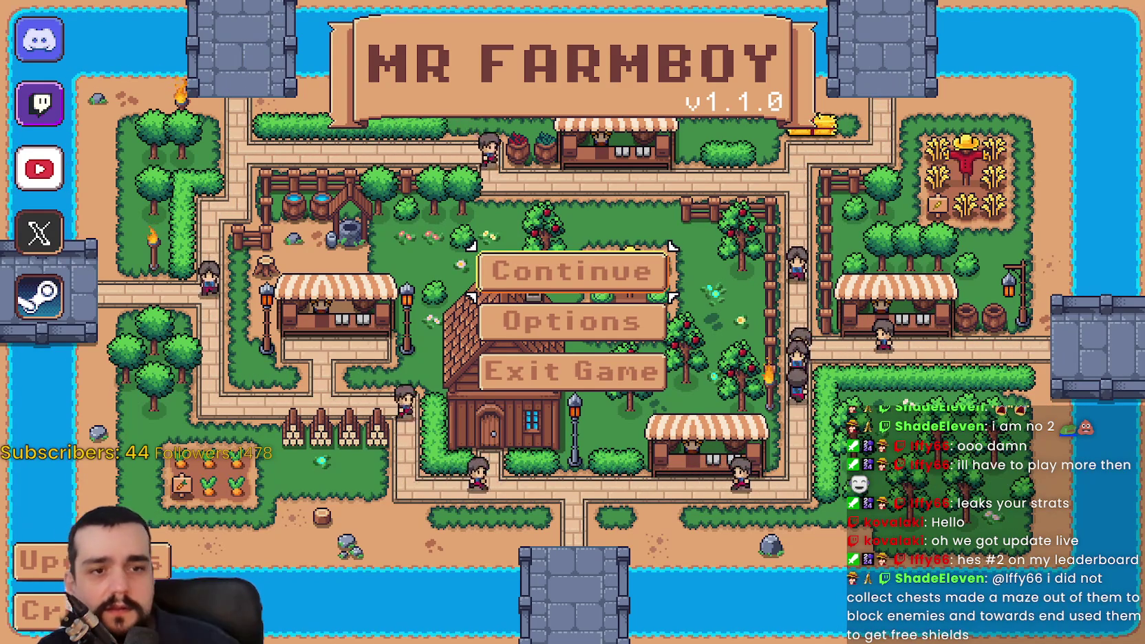
Load Save 1 (Normal) in the game, then return to the editor with F8.
click(646, 270)
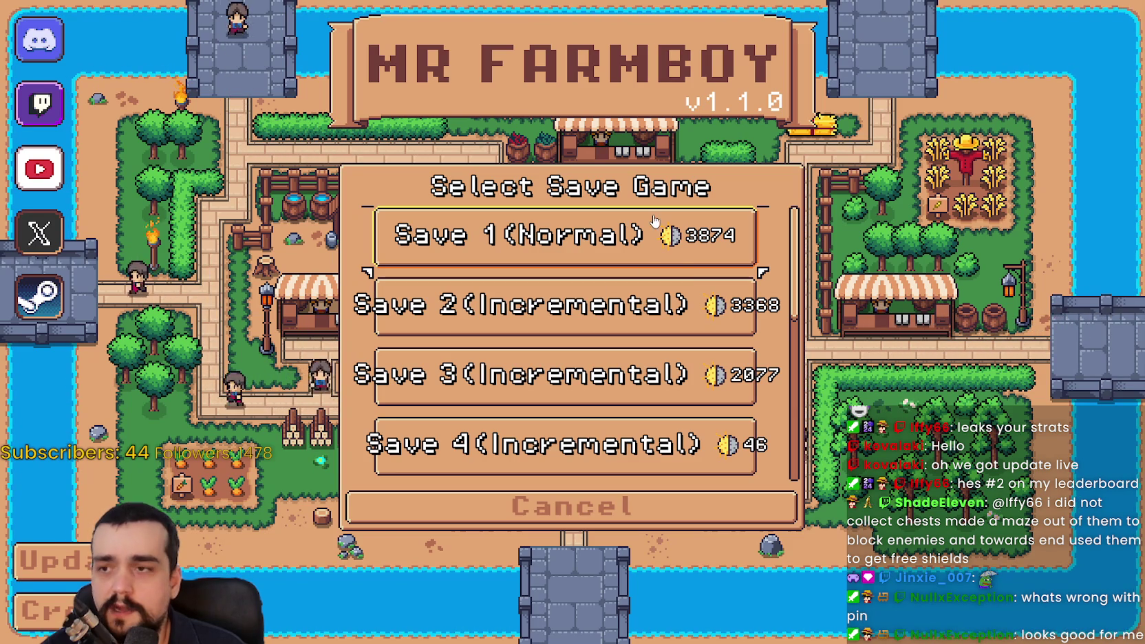
click(449, 248)
click(449, 251)
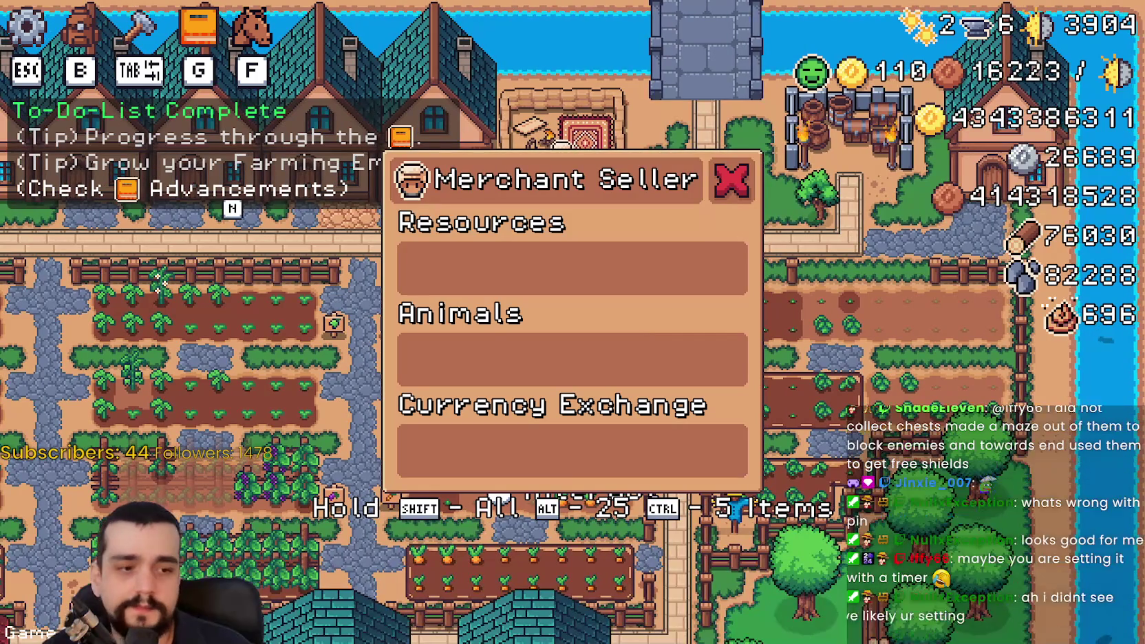
key(F8)
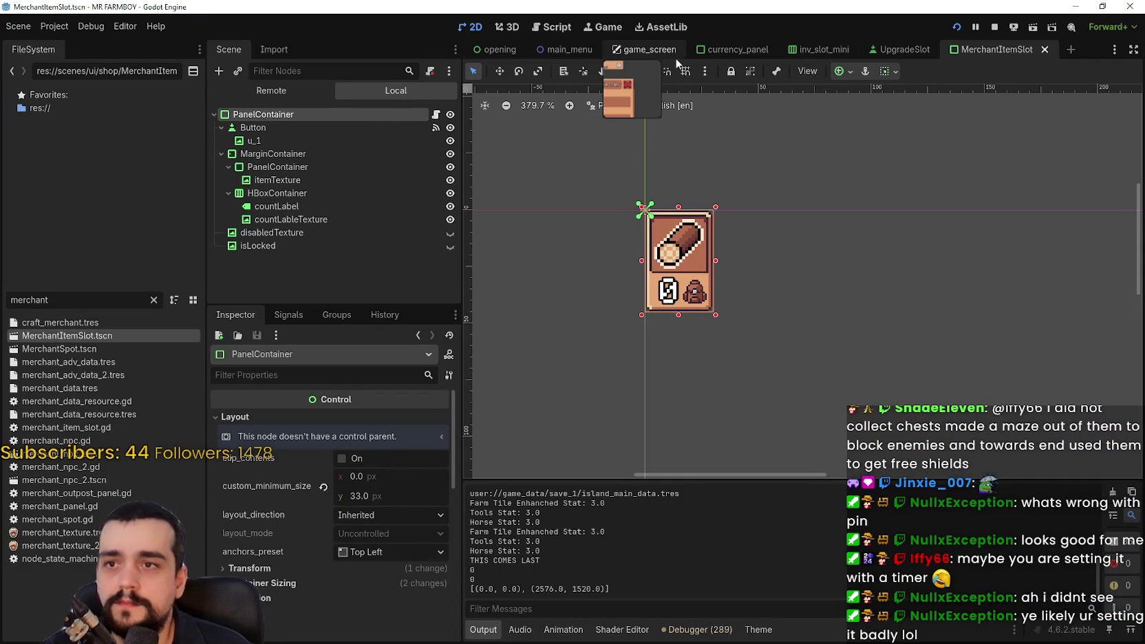
In the game_screen scene, hide MerchantPanel in the editor view.
click(657, 51)
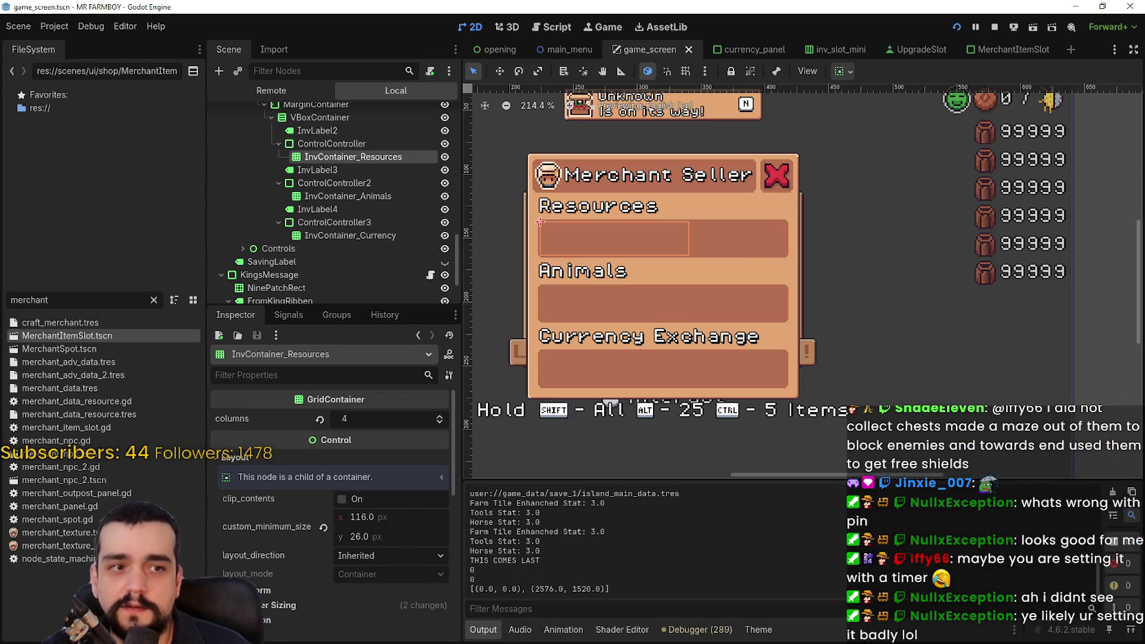
scroll(372, 223, up, 10)
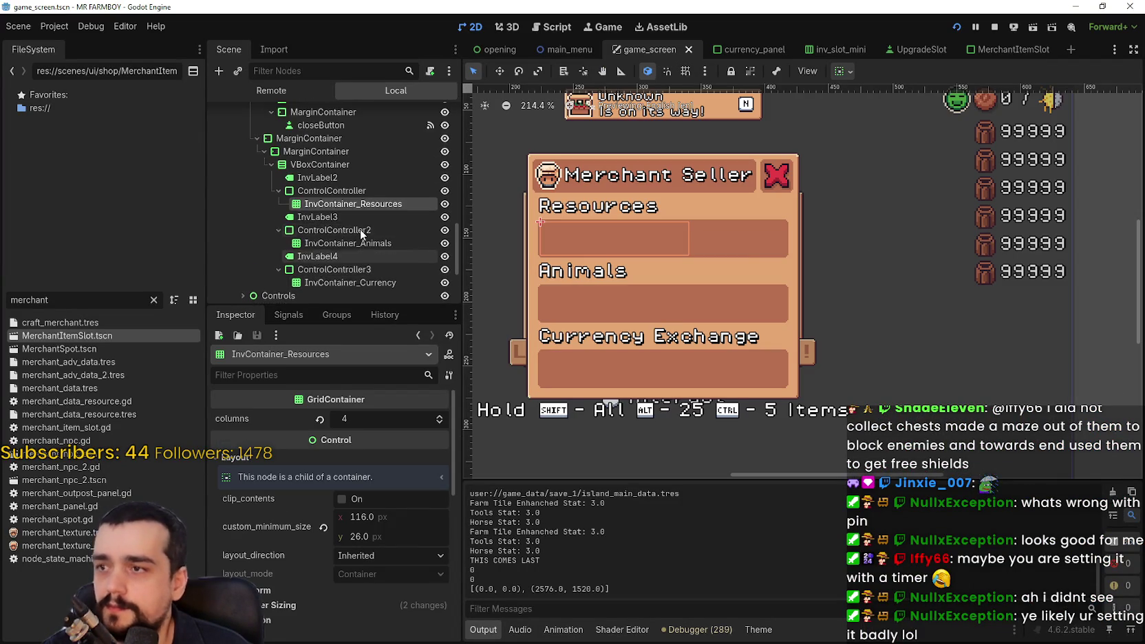
scroll(403, 219, up, 1)
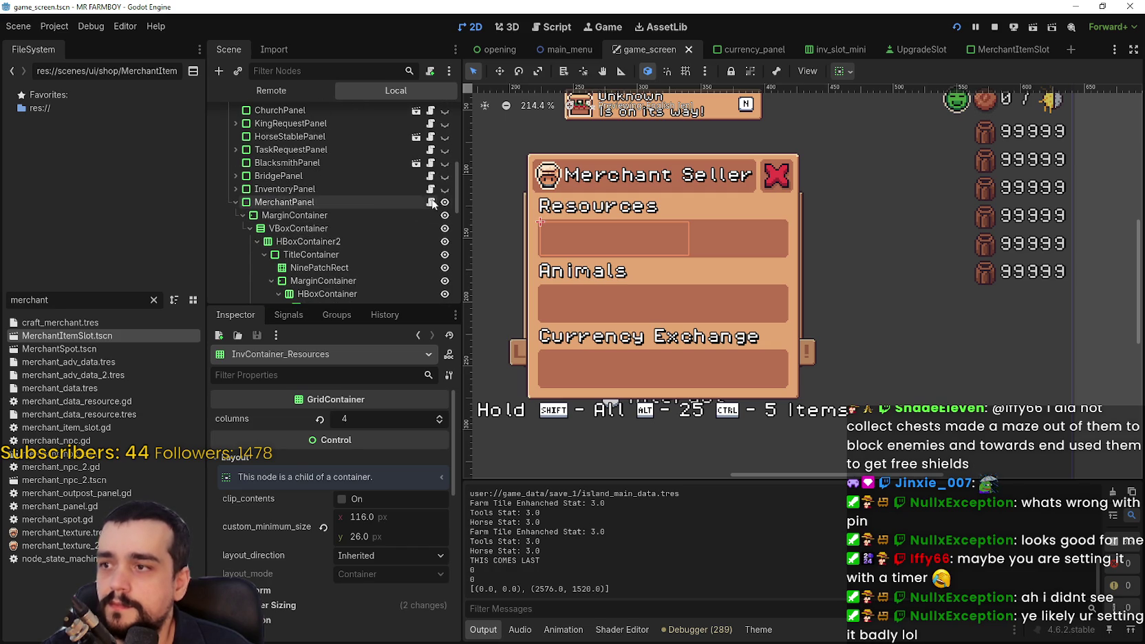
click(445, 202)
Run the scene with F6 to check the Merchant Seller rows, then return to the editor.
key(F6)
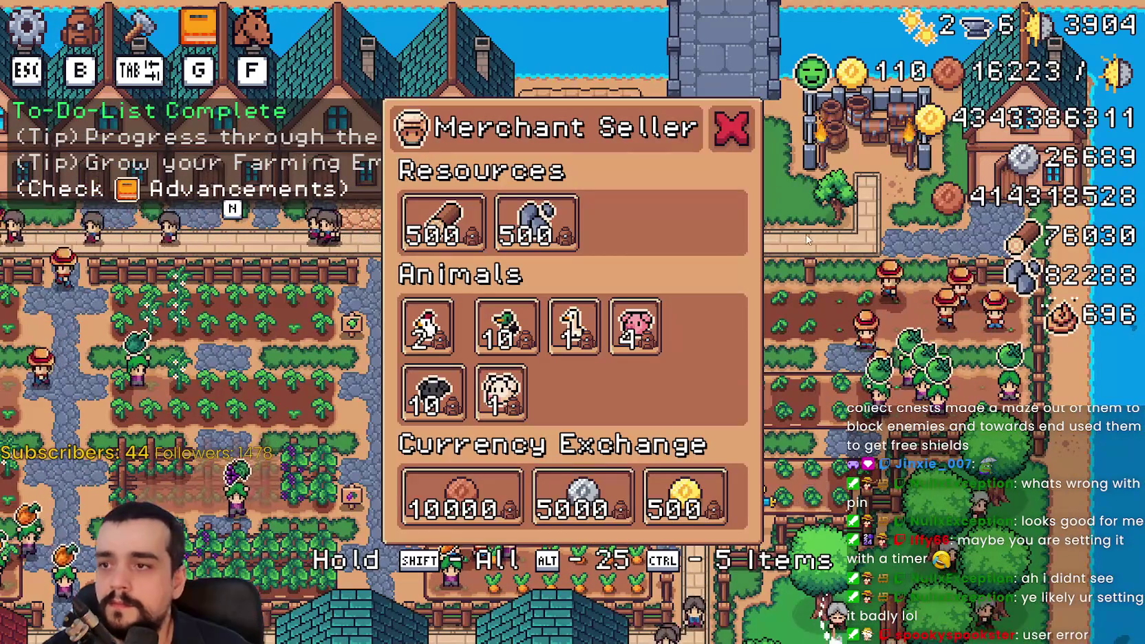
mouse_move(709, 518)
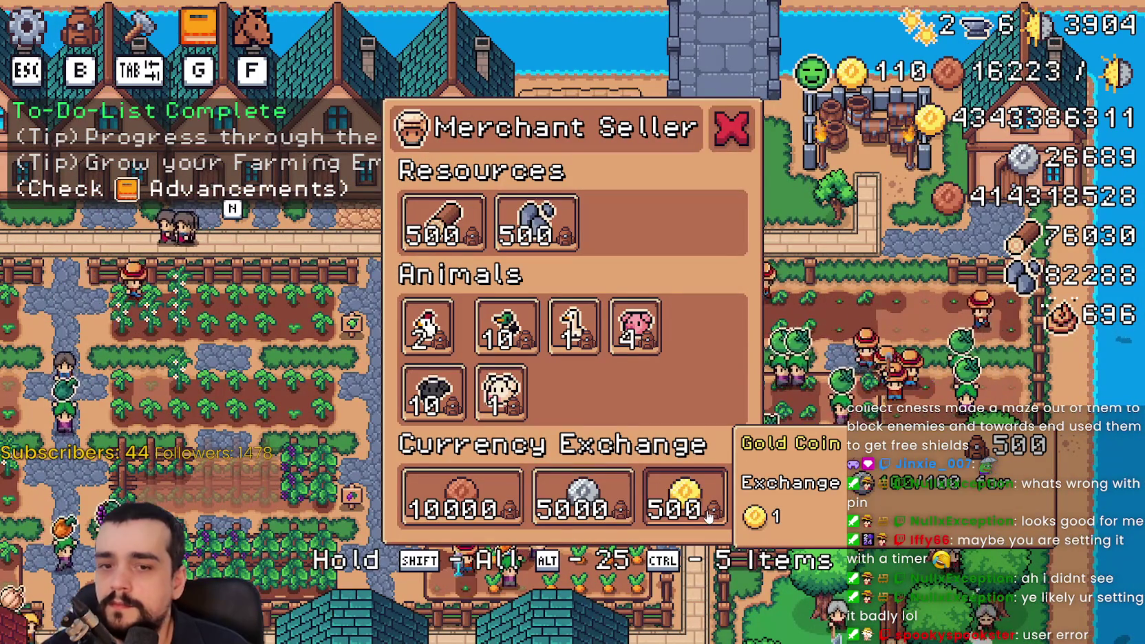
mouse_move(475, 520)
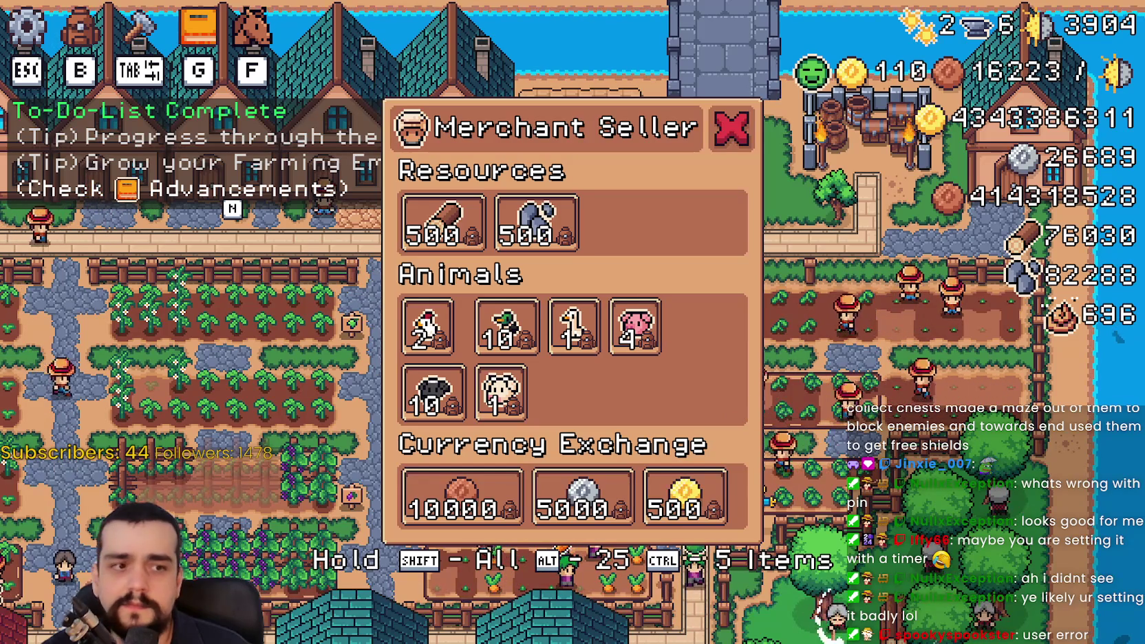
key(alt+Tab)
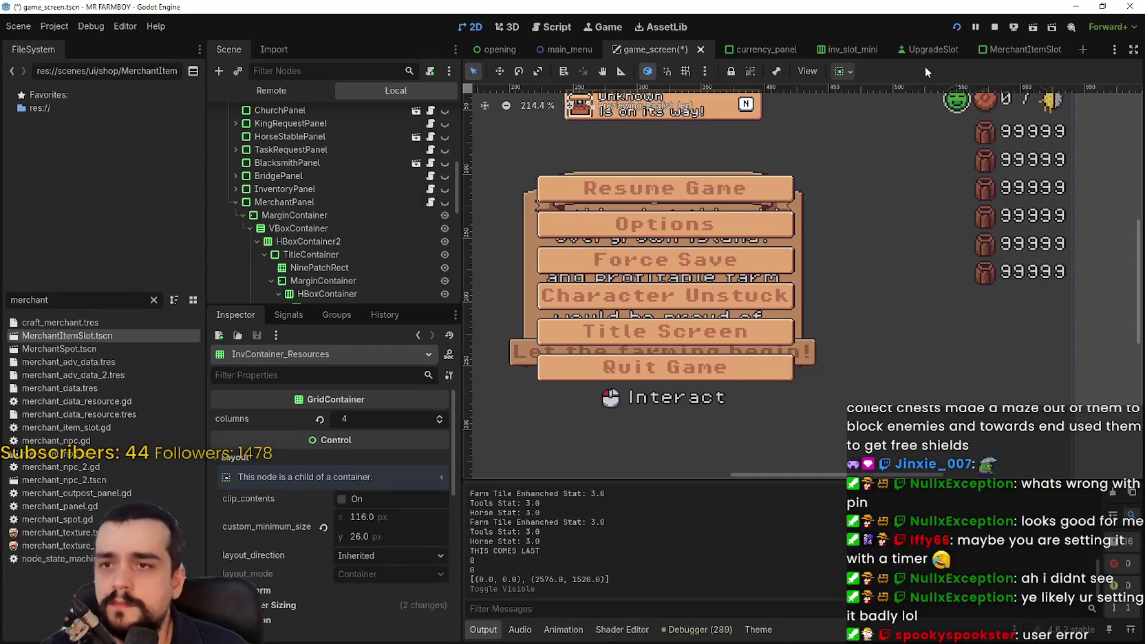
Inspect each MerchantItemSlot node, from u_1 through countLabel to disabledTexture.
click(1019, 50)
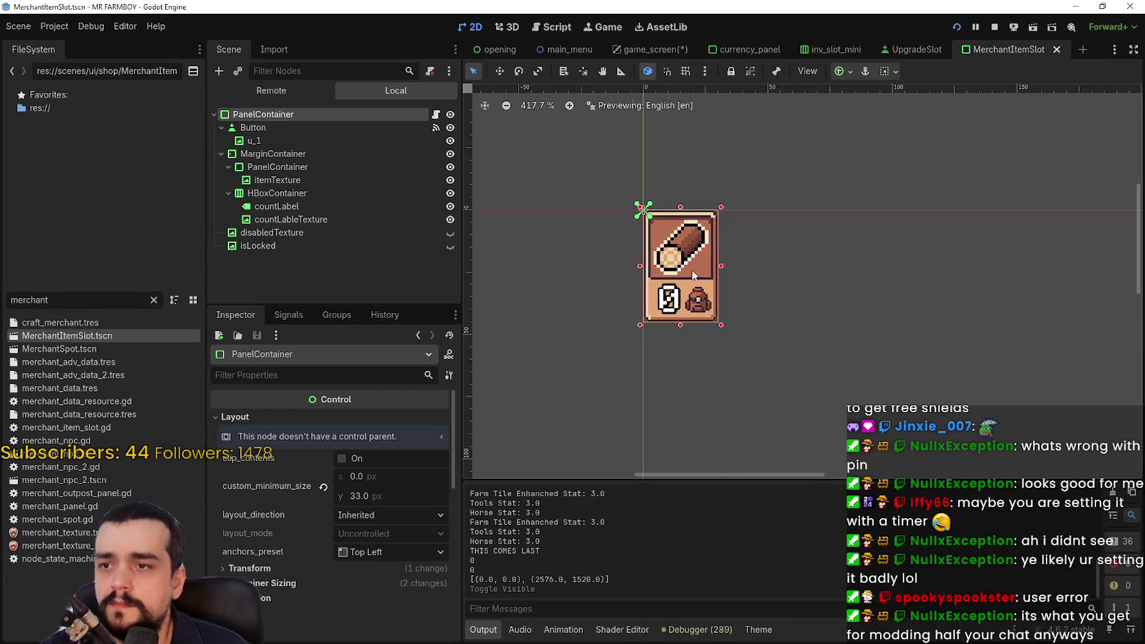
scroll(693, 275, up, 4)
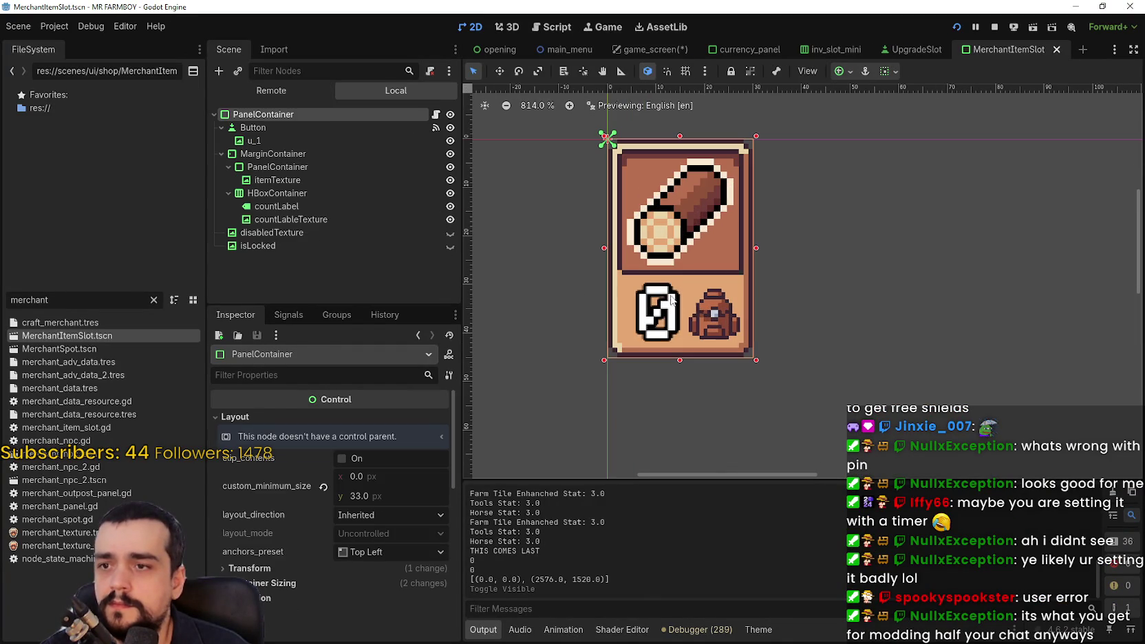
click(291, 140)
click(337, 159)
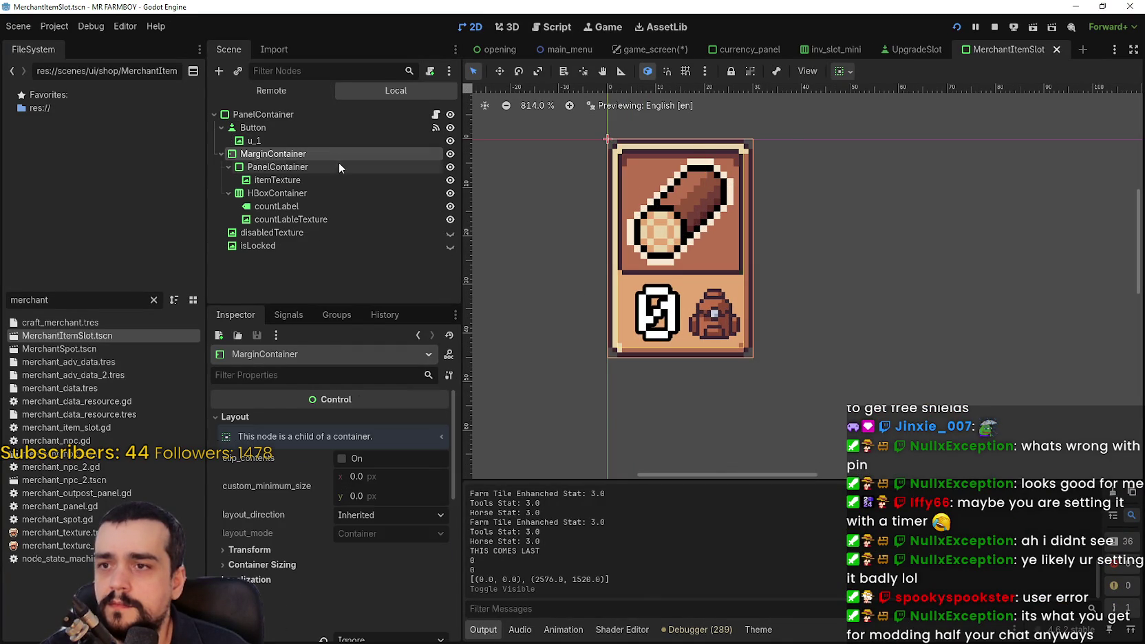
click(331, 169)
click(331, 179)
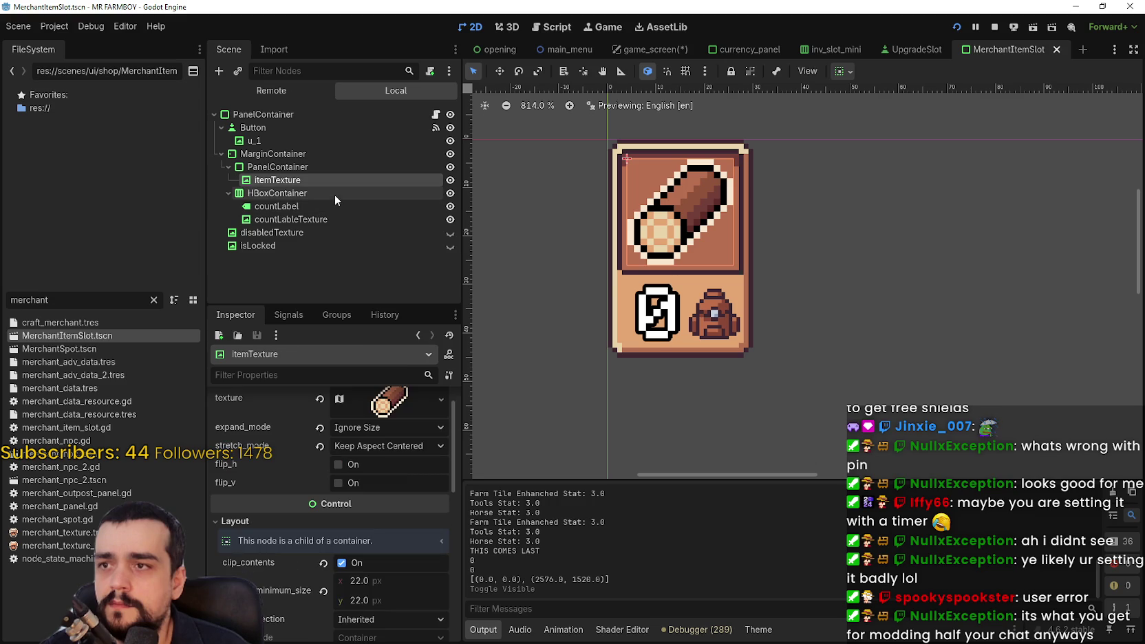
click(294, 195)
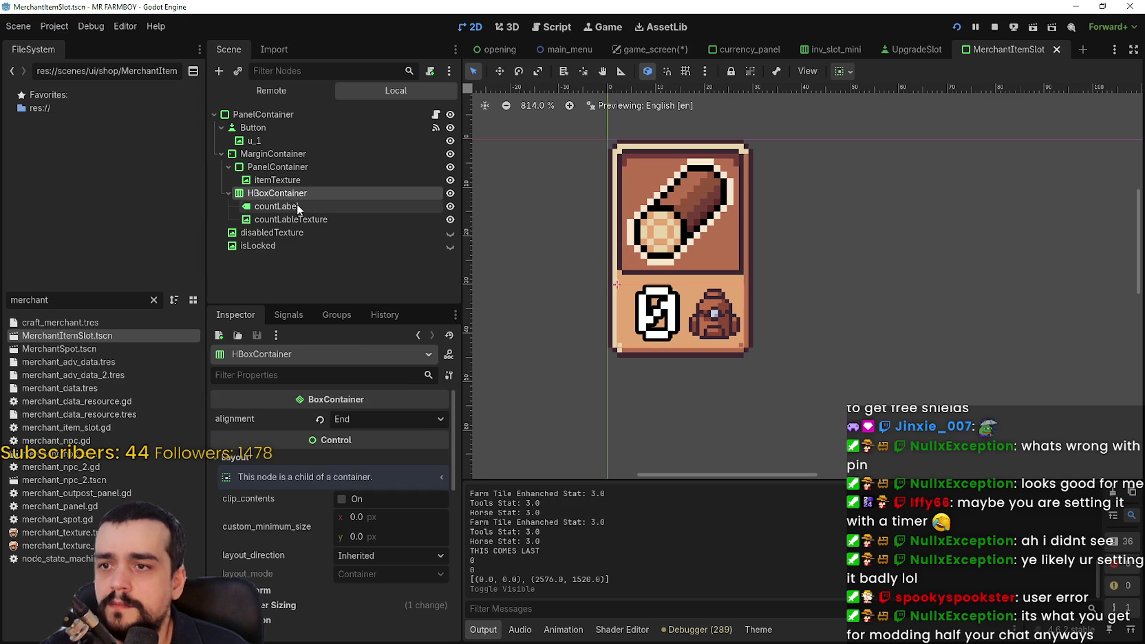
click(297, 205)
click(296, 219)
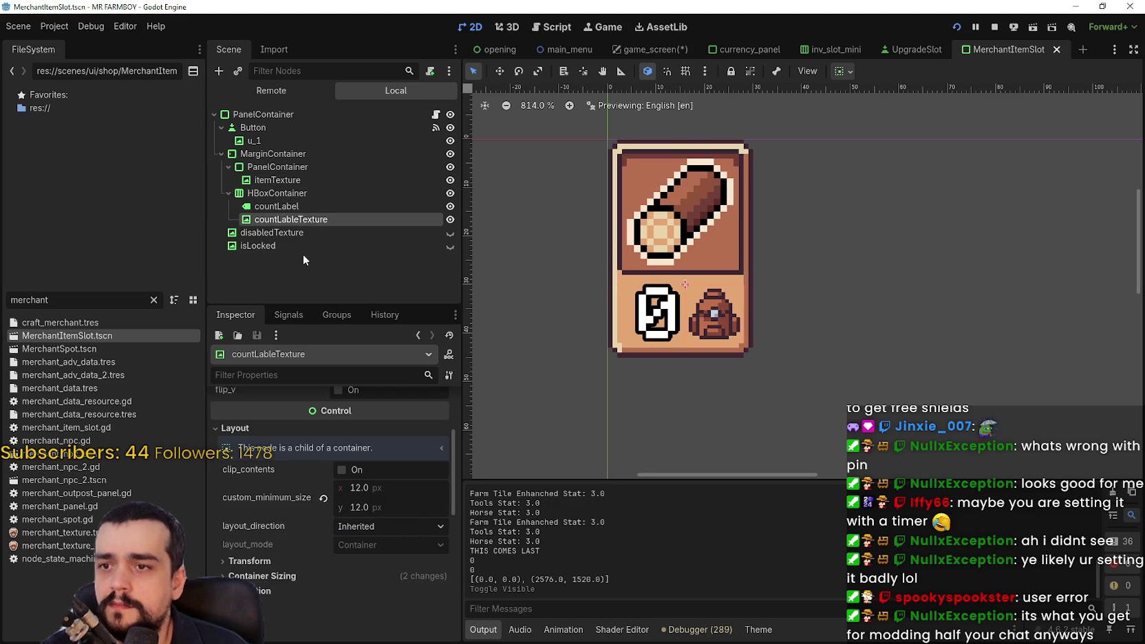
click(292, 245)
click(292, 232)
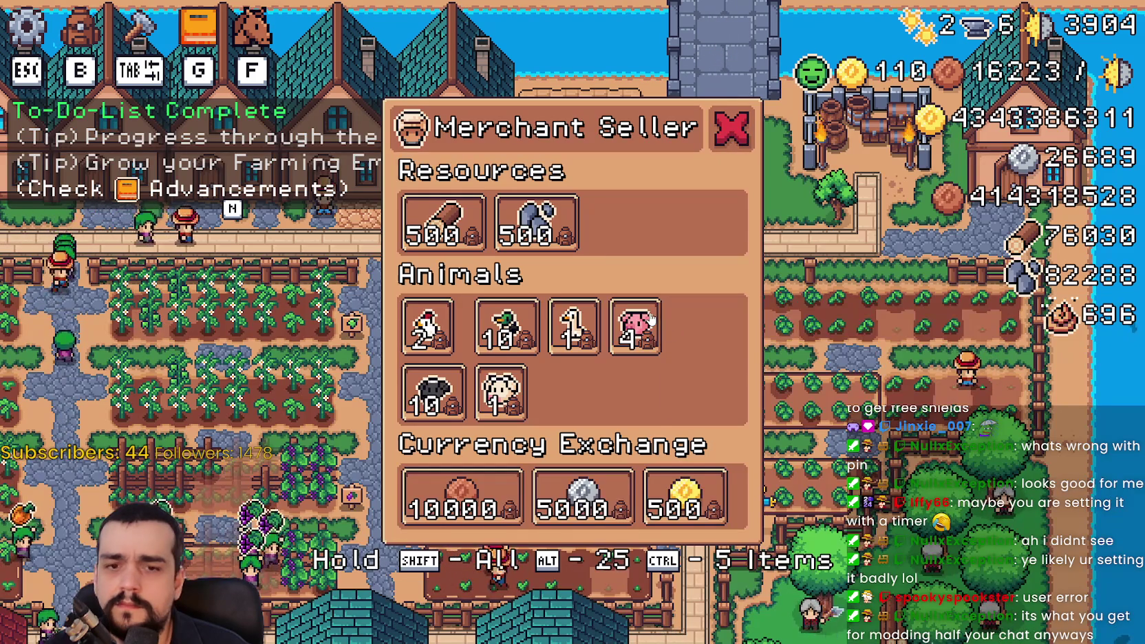
mouse_move(559, 325)
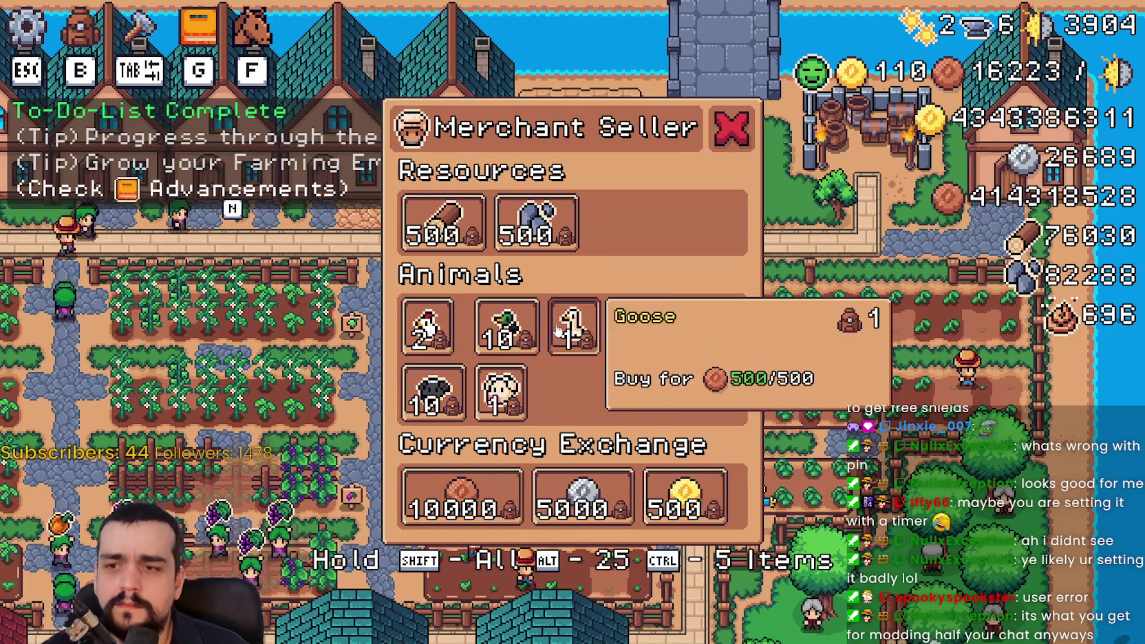
mouse_move(498, 481)
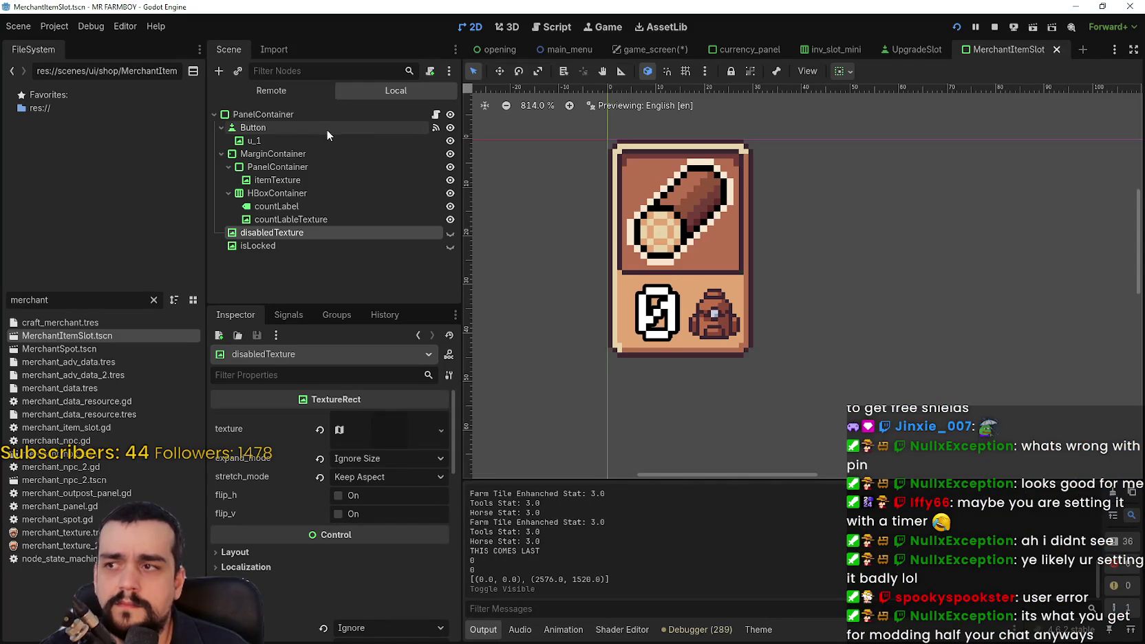
Set the root PanelContainer's minimum height to 44 and save MerchantItemSlot.
click(320, 114)
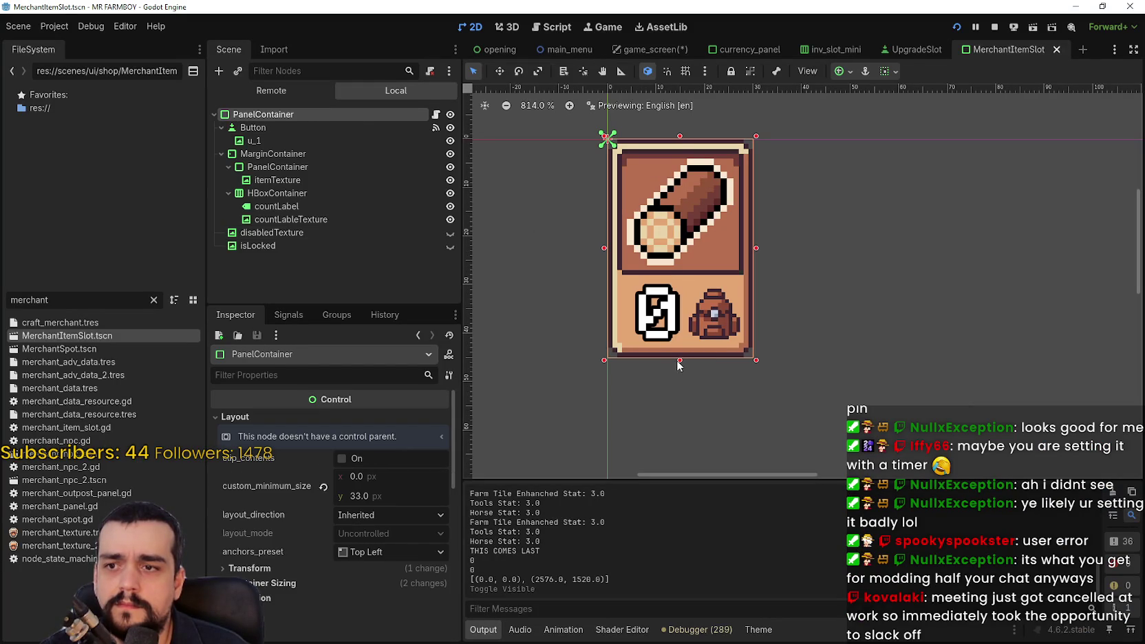
click(380, 497)
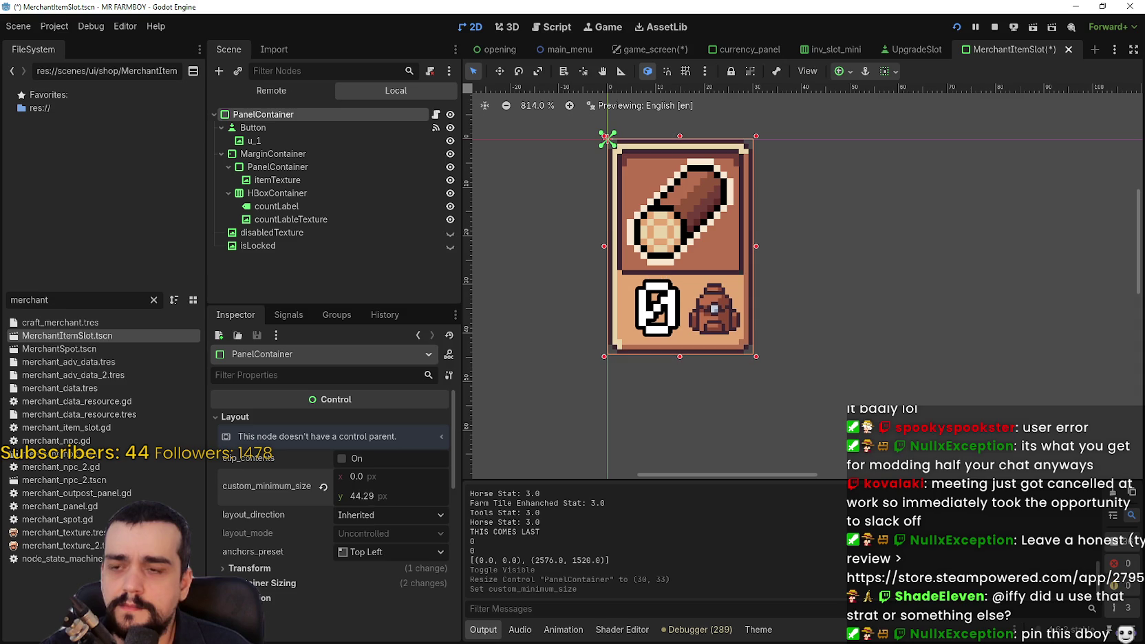
scroll(645, 301, up, 4)
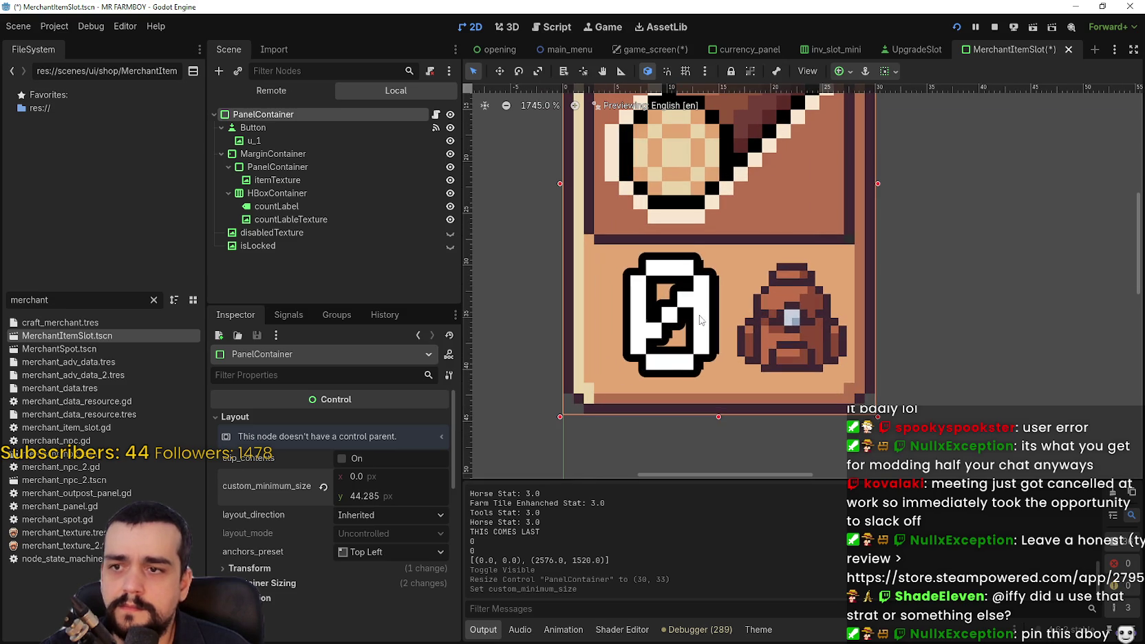
text(45)
key(Return)
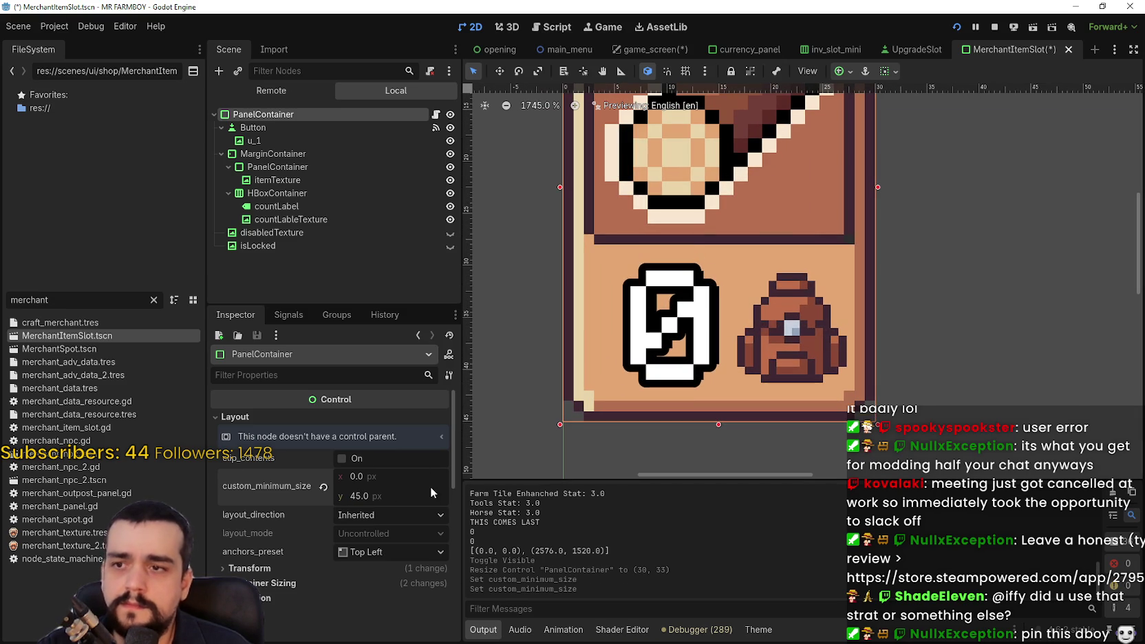
click(431, 492)
text(44)
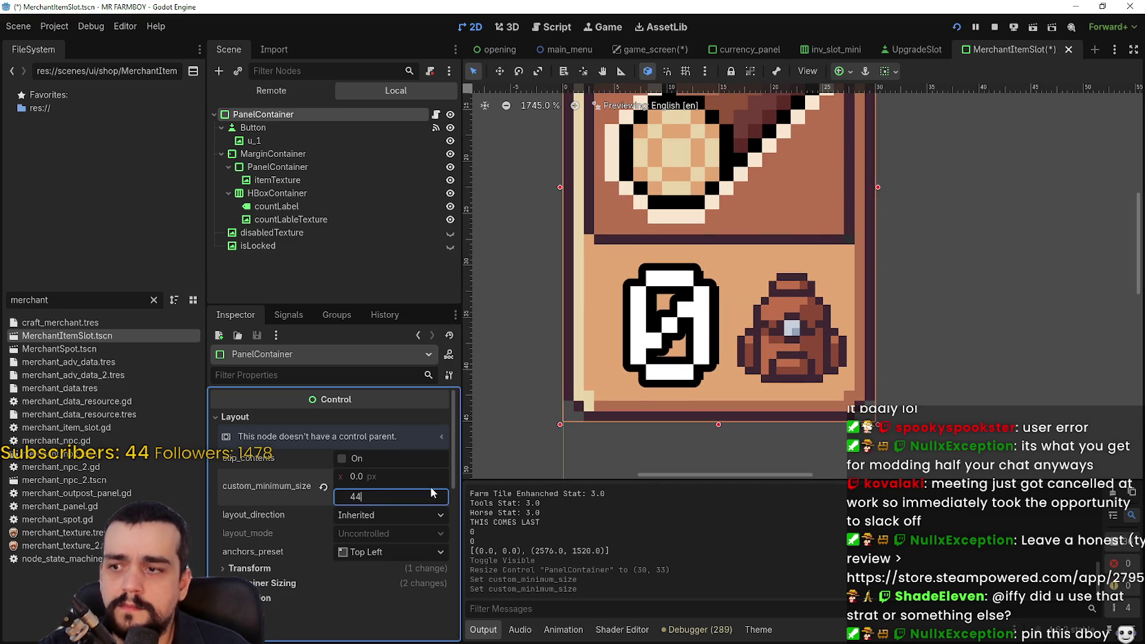
key(Return)
key(ctrl+s)
scroll(700, 360, down, 6)
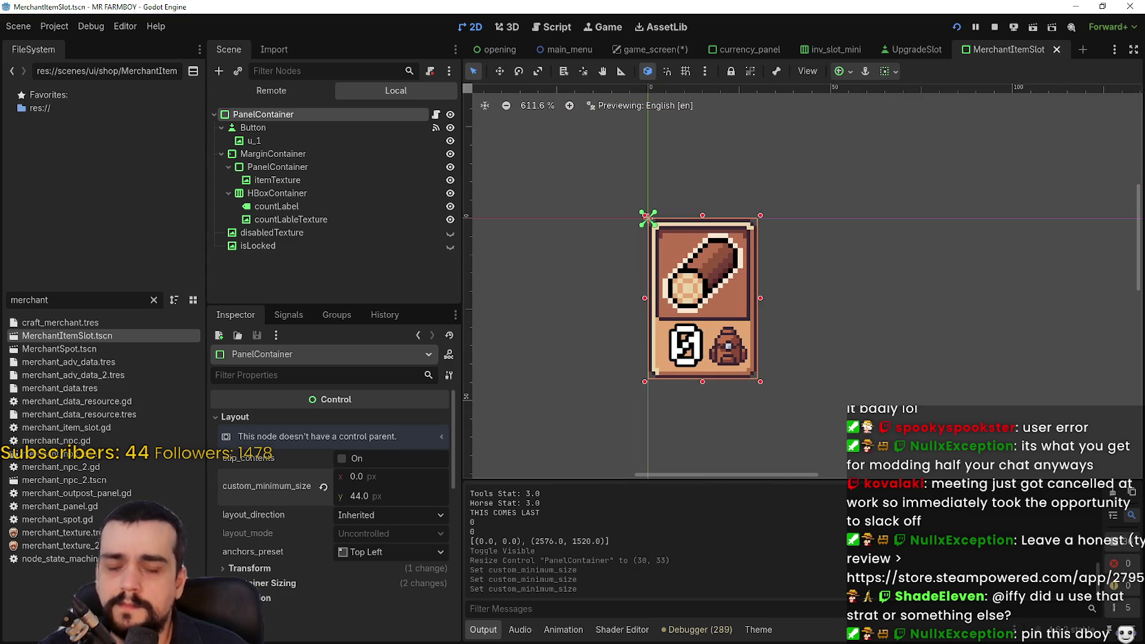
key(alt+Tab)
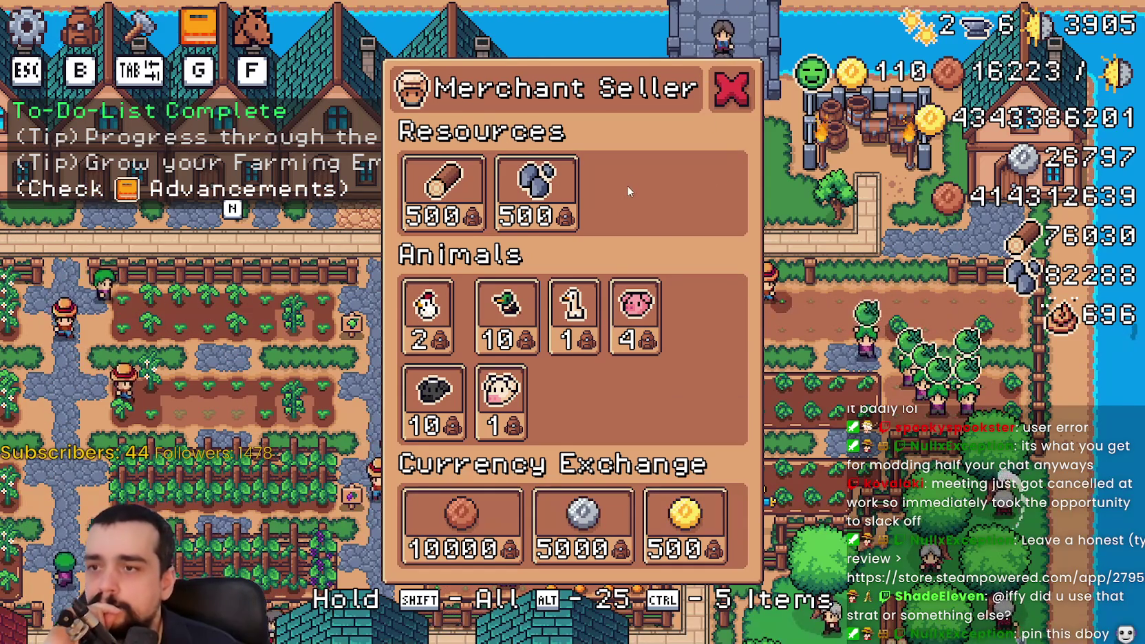
Buy the goose and all pigs, then test arrow-key focus across Resources and Animals slots.
click(574, 309)
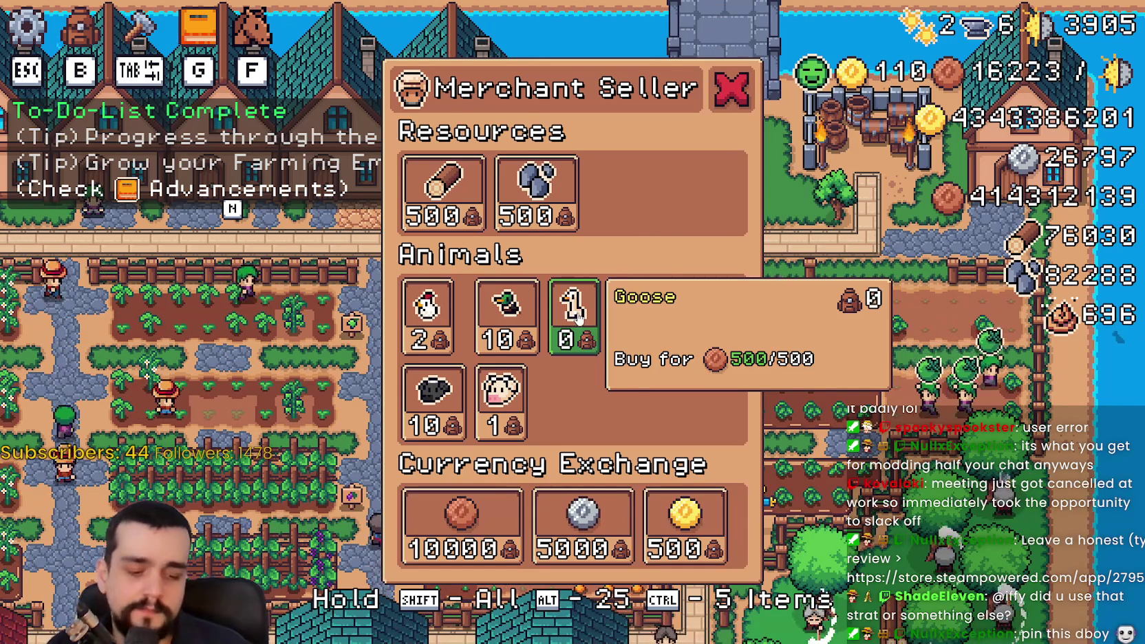
shift+click(634, 310)
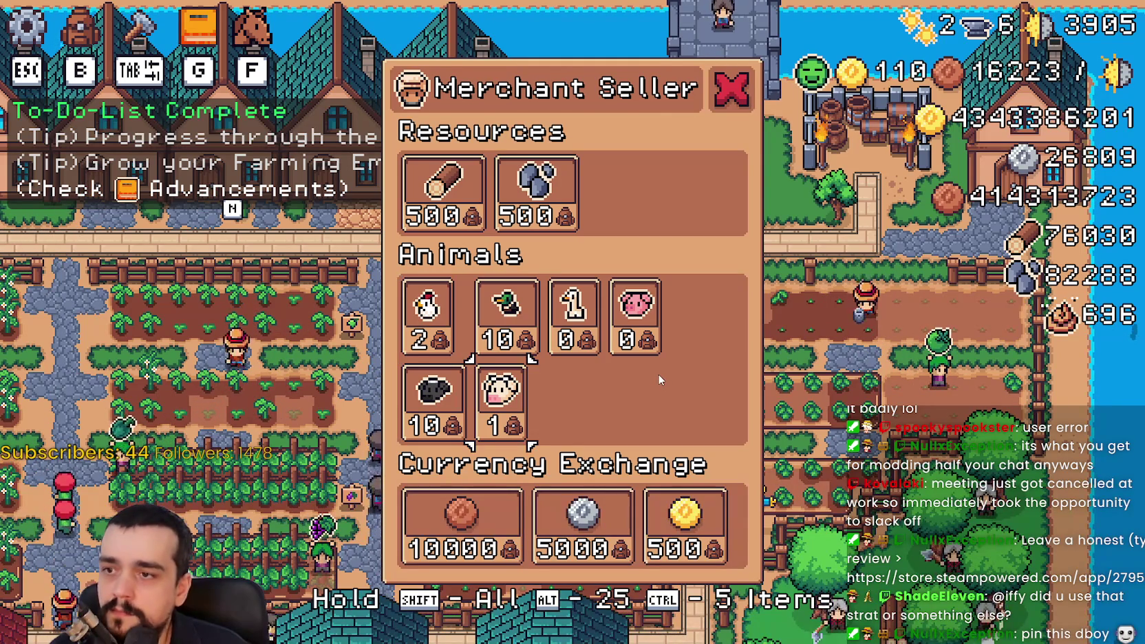
key(Right)
key(Right)
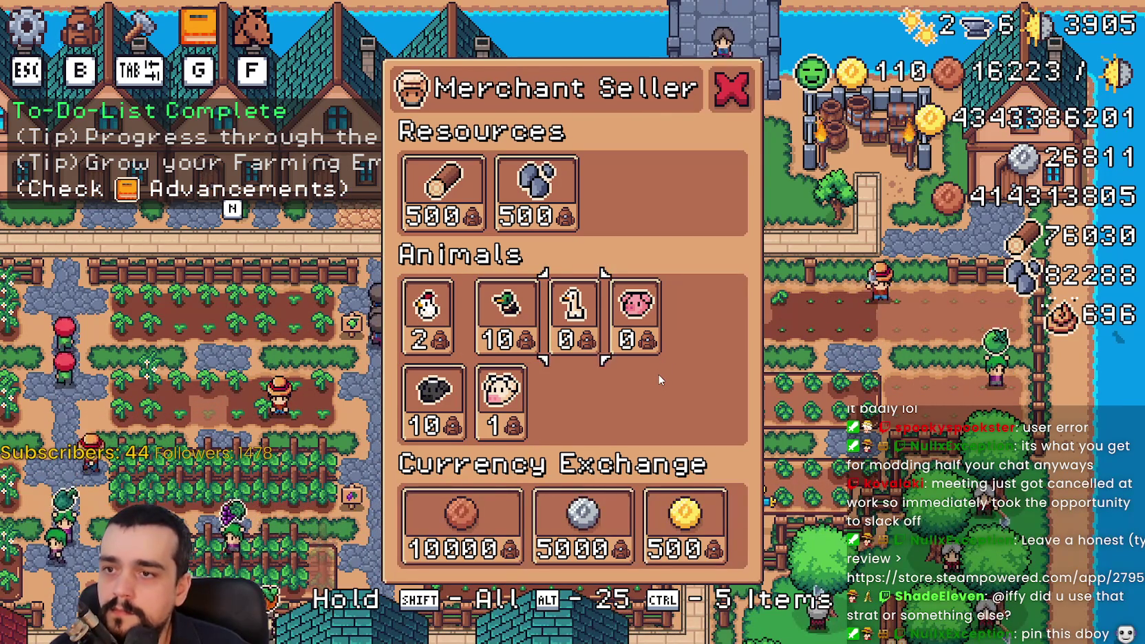
key(Down)
key(Down)
key(Right)
key(Right)
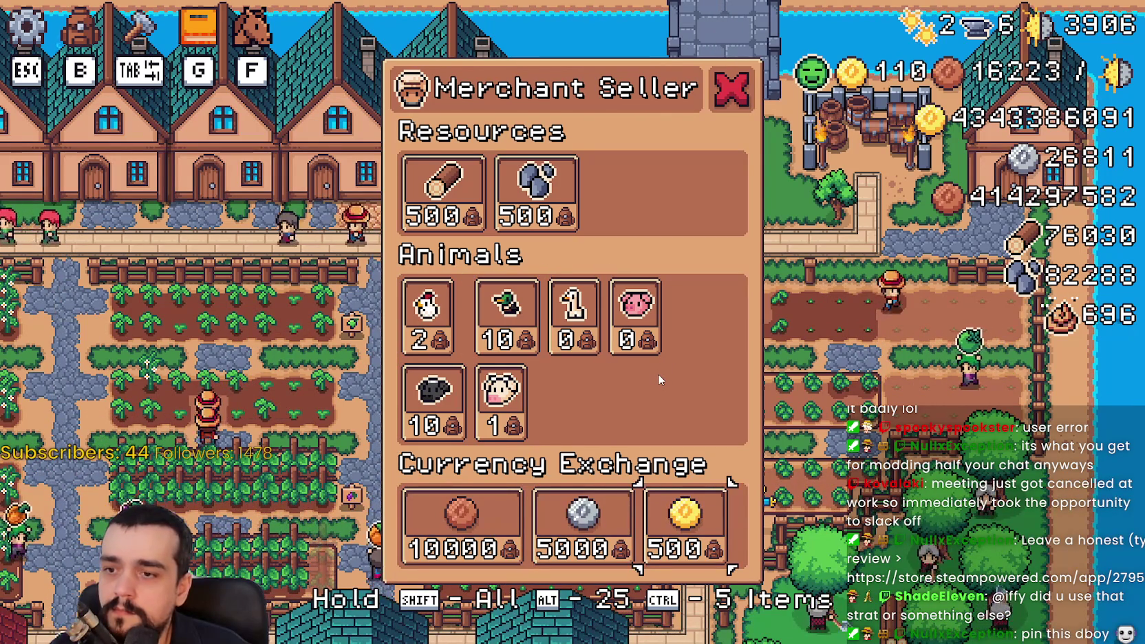
key(Up)
key(Up)
key(Up)
key(Down)
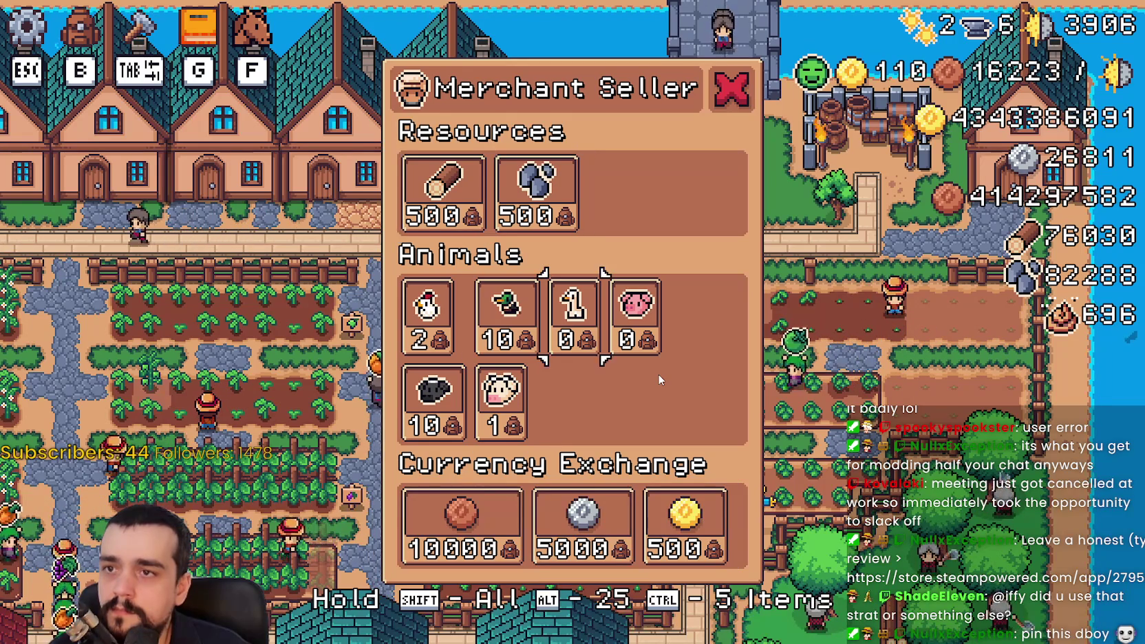
key(Up)
key(Up)
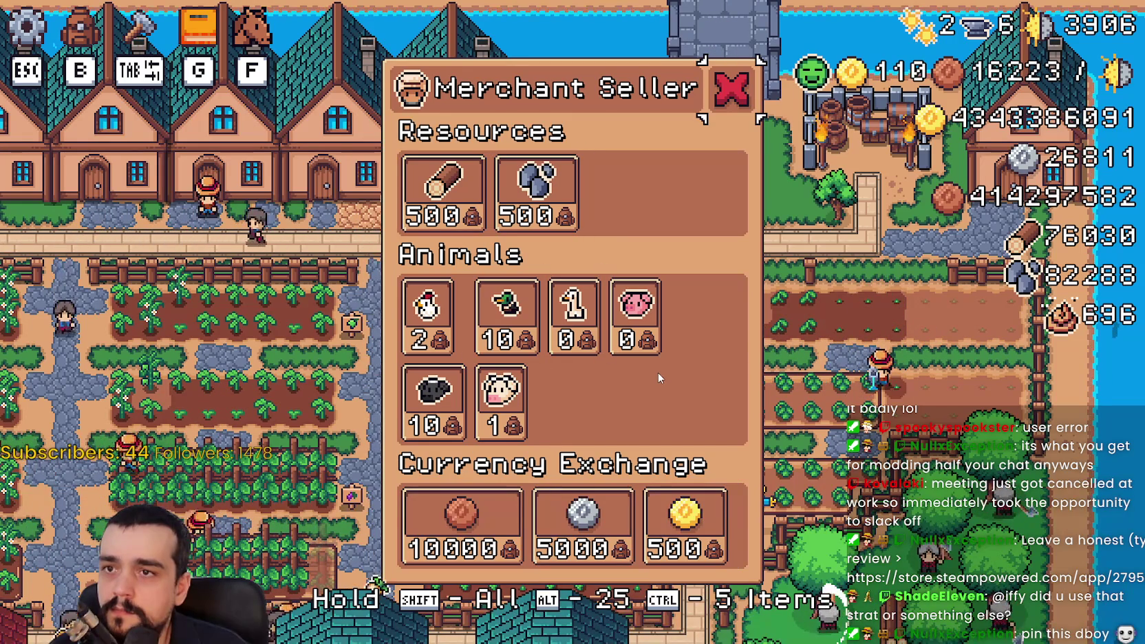
key(Down)
key(Left)
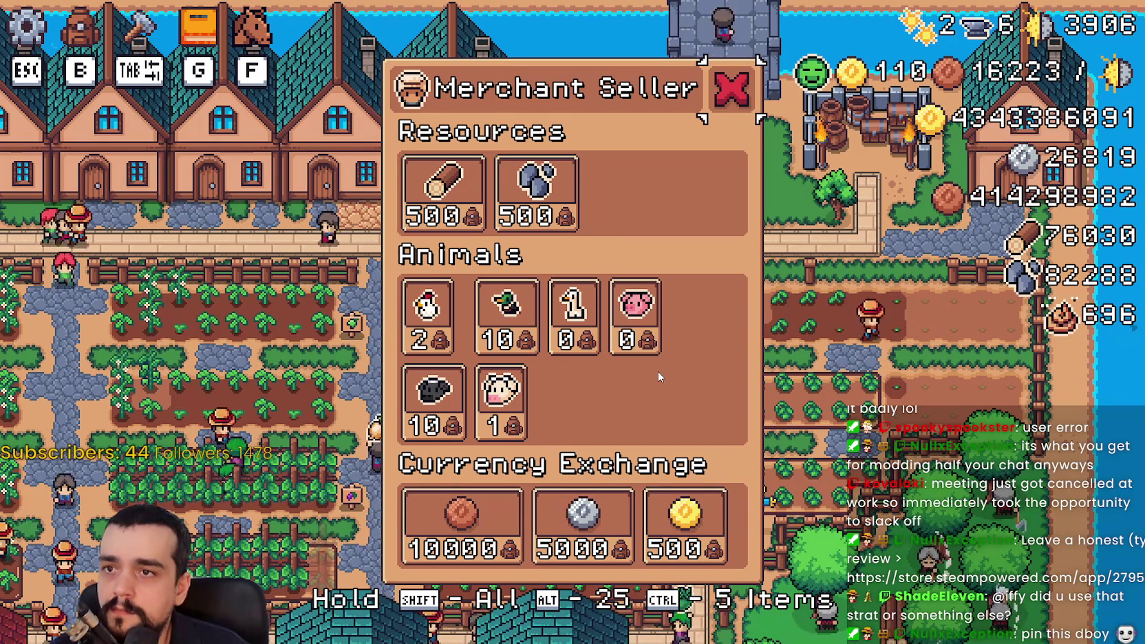
key(Right)
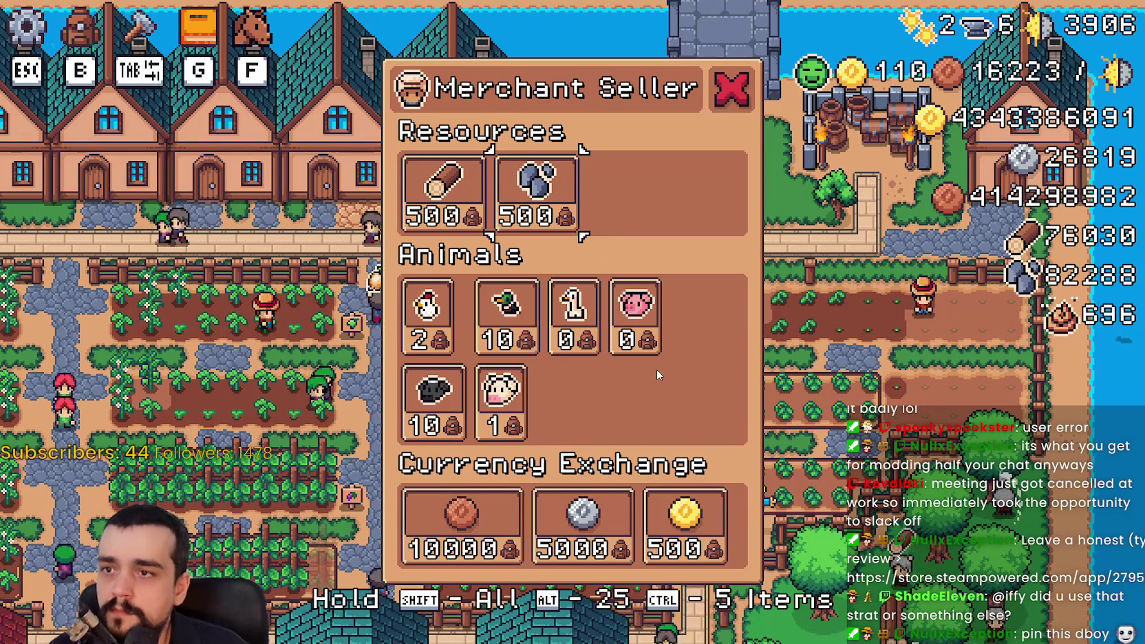
key(Down)
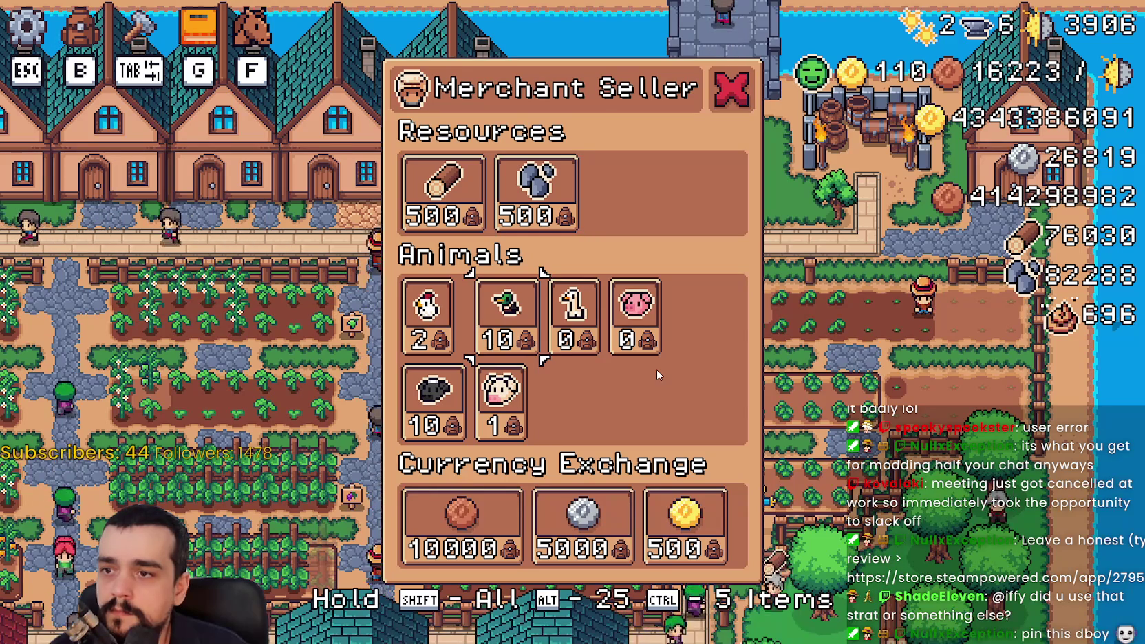
key(Right)
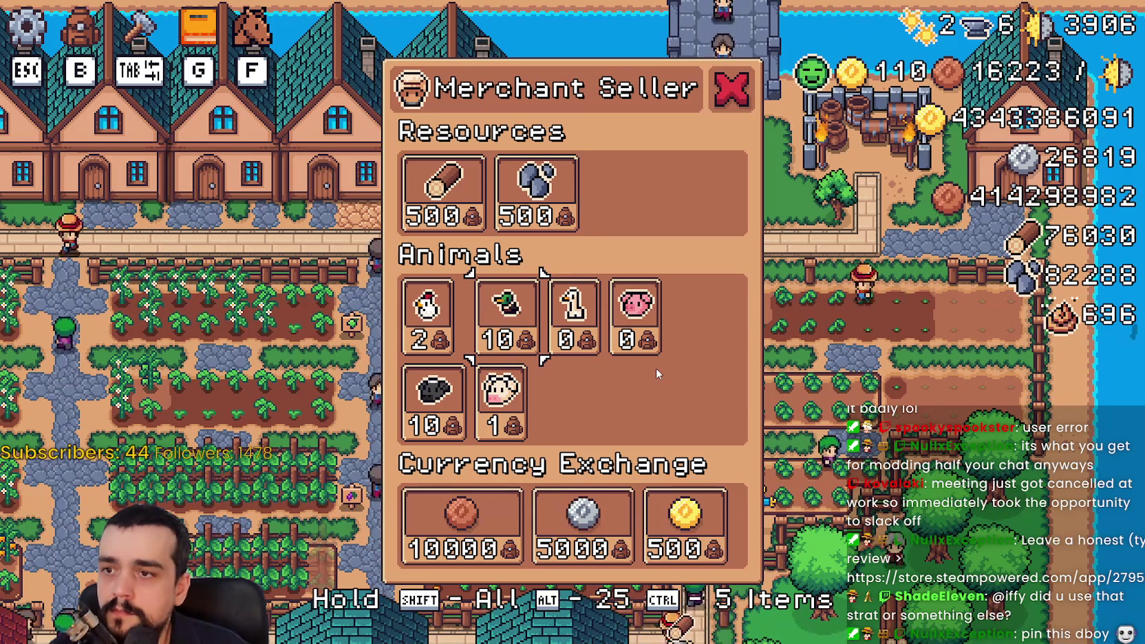
key(Left)
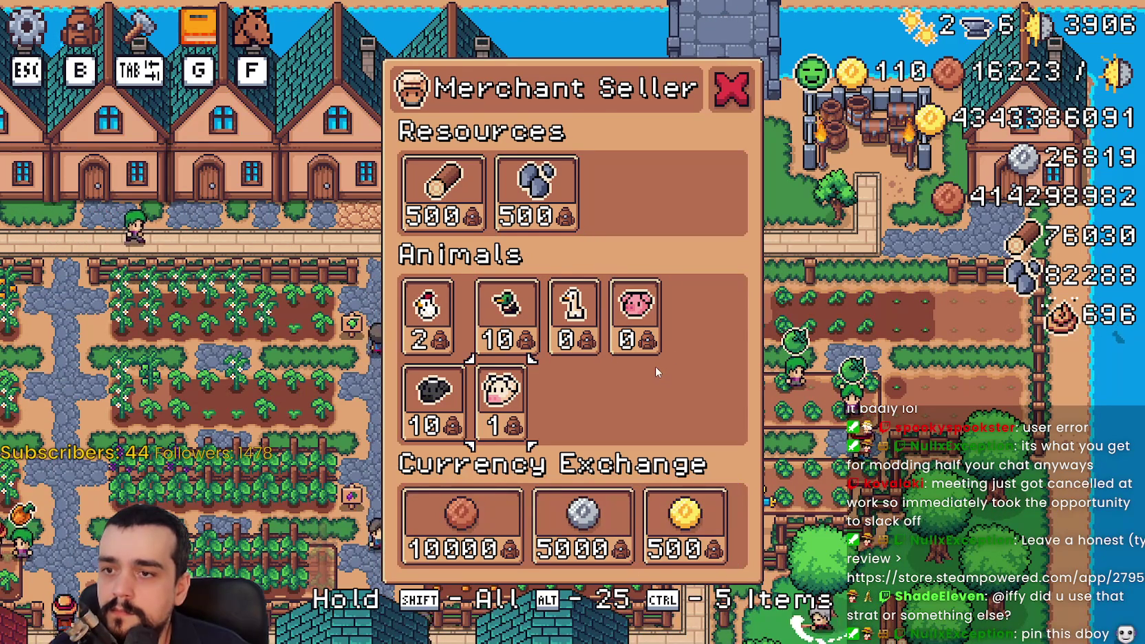
key(Left)
key(Down)
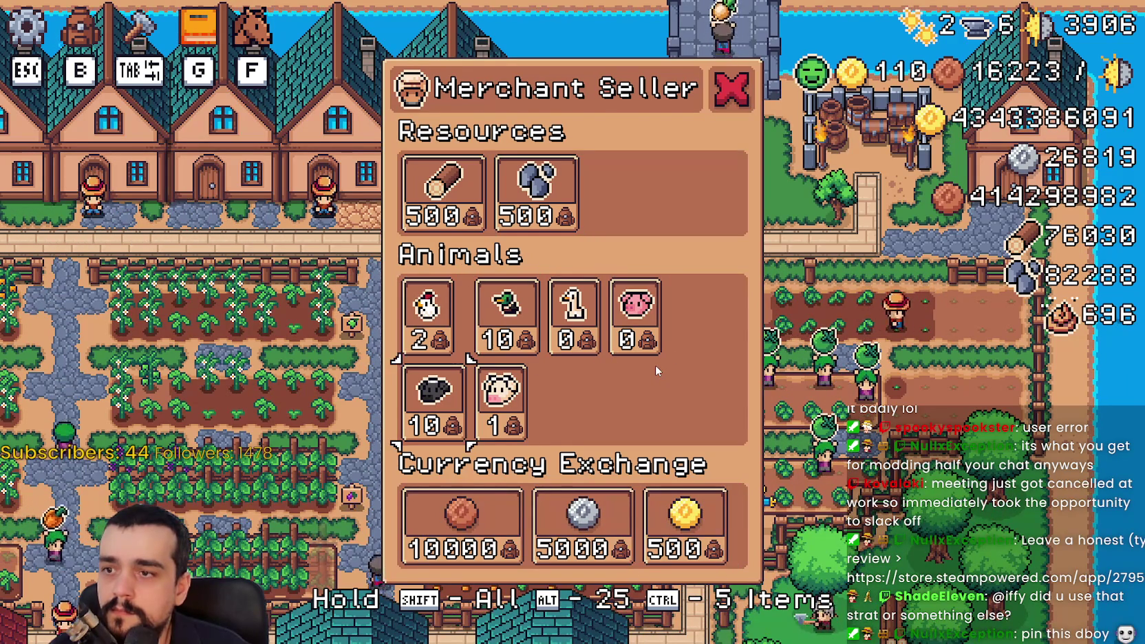
key(Up)
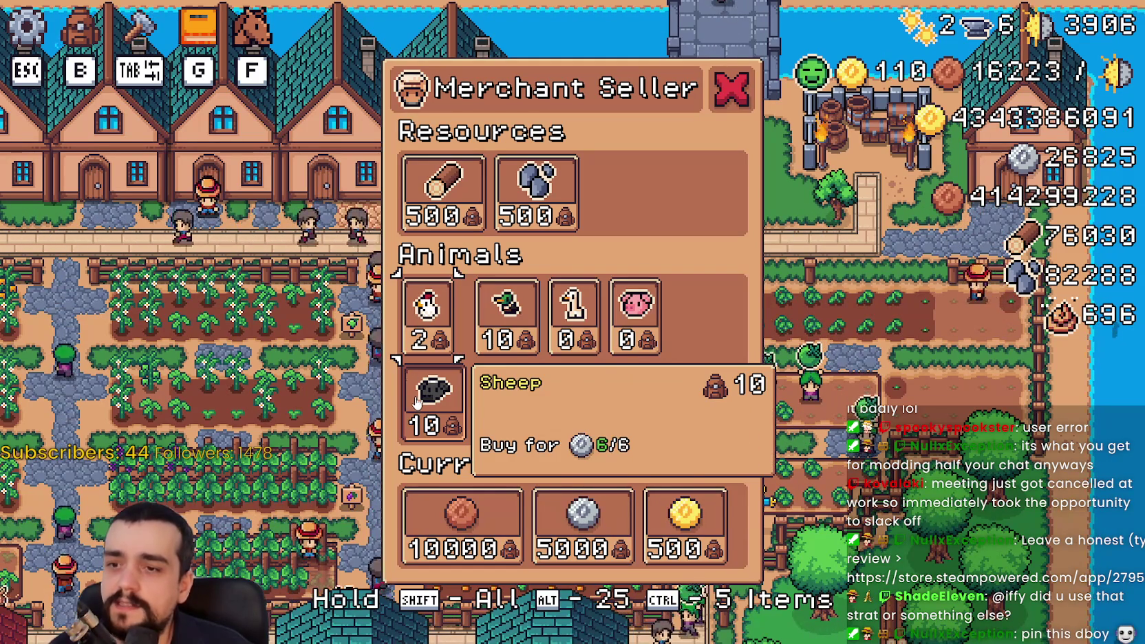
Keep testing arrow-key focus among the chicken, duck, pig and black animal slots.
mouse_move(430, 314)
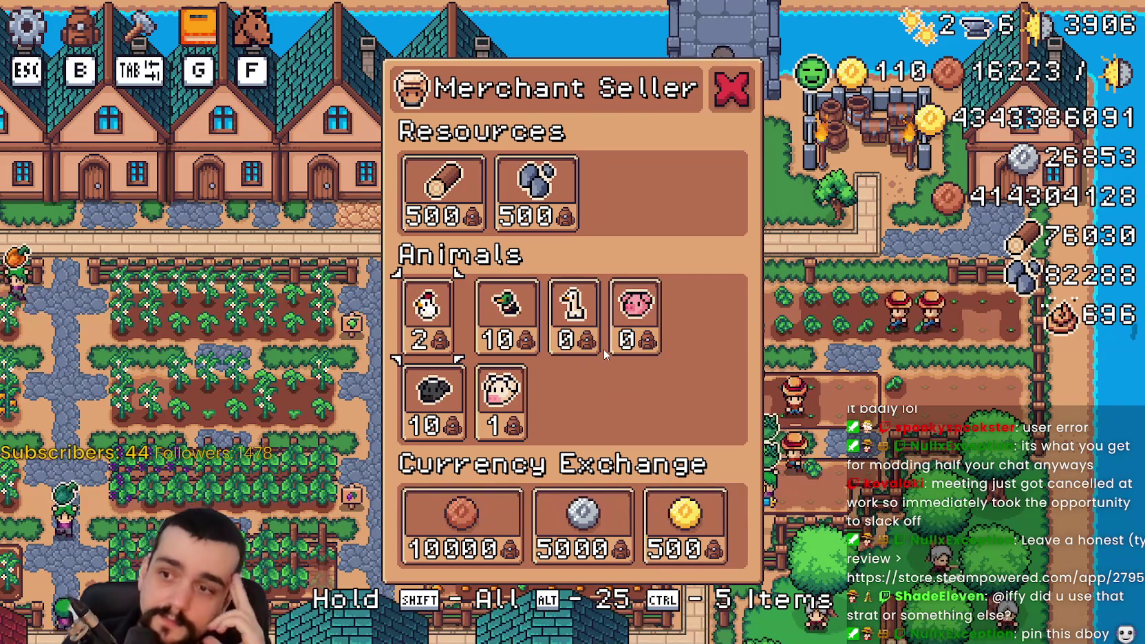
key(Right)
key(Up)
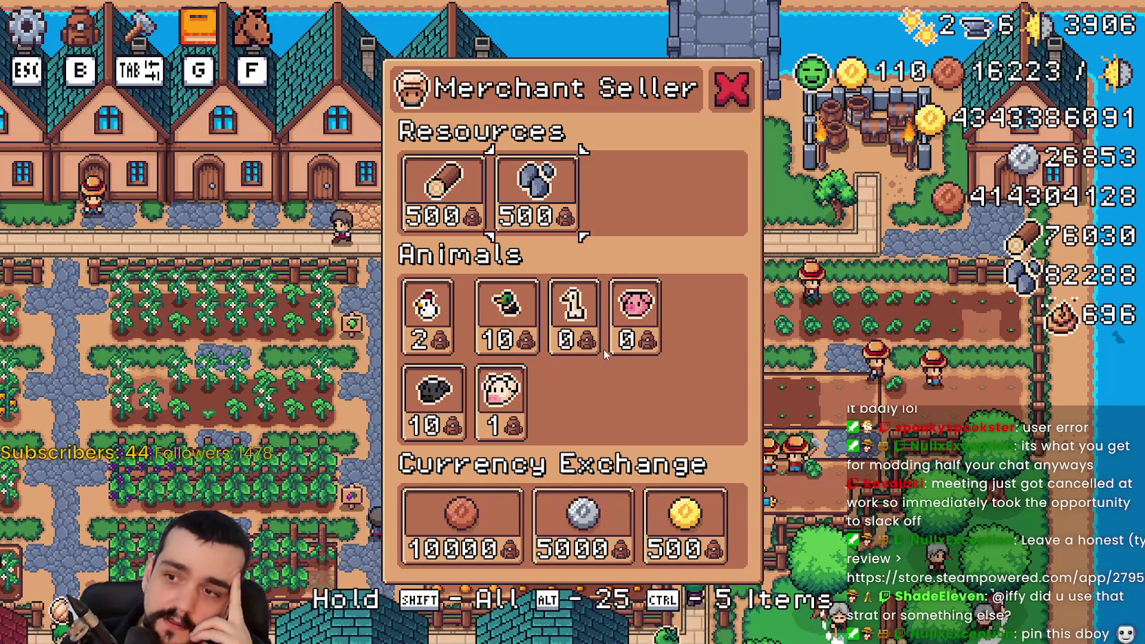
key(Down)
key(Down)
key(Left)
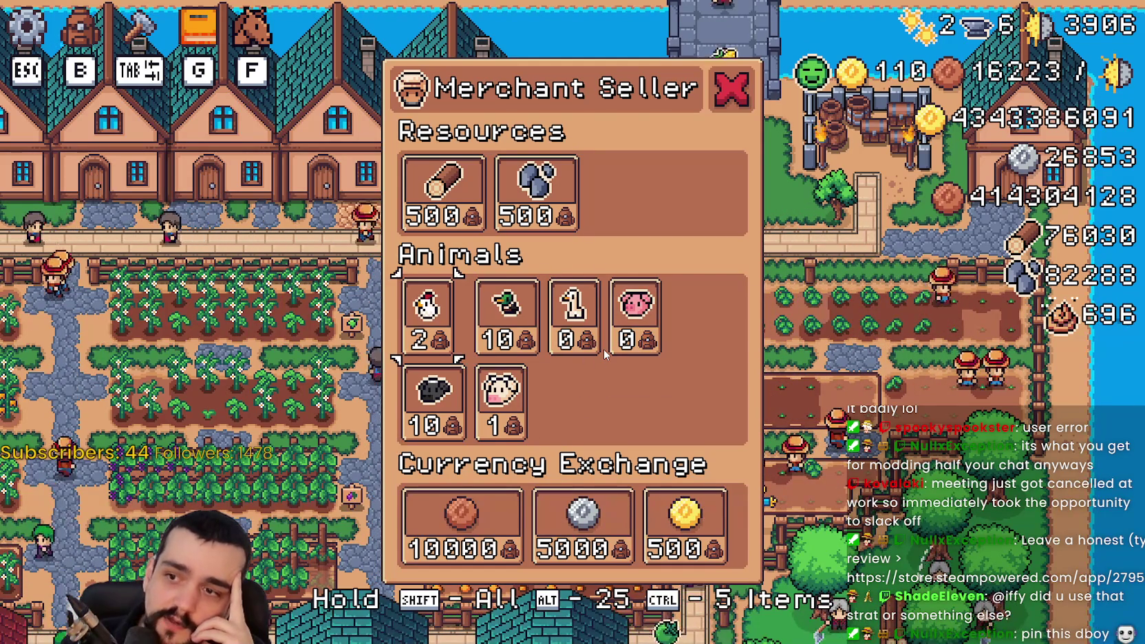
key(Up)
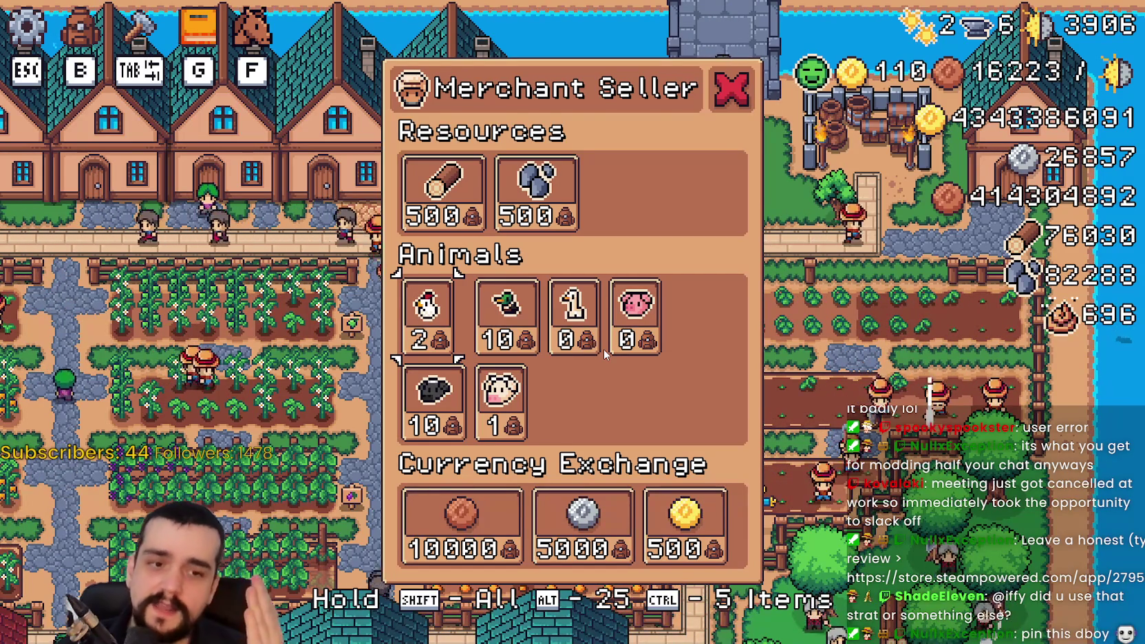
key(Down)
key(Up)
key(Right)
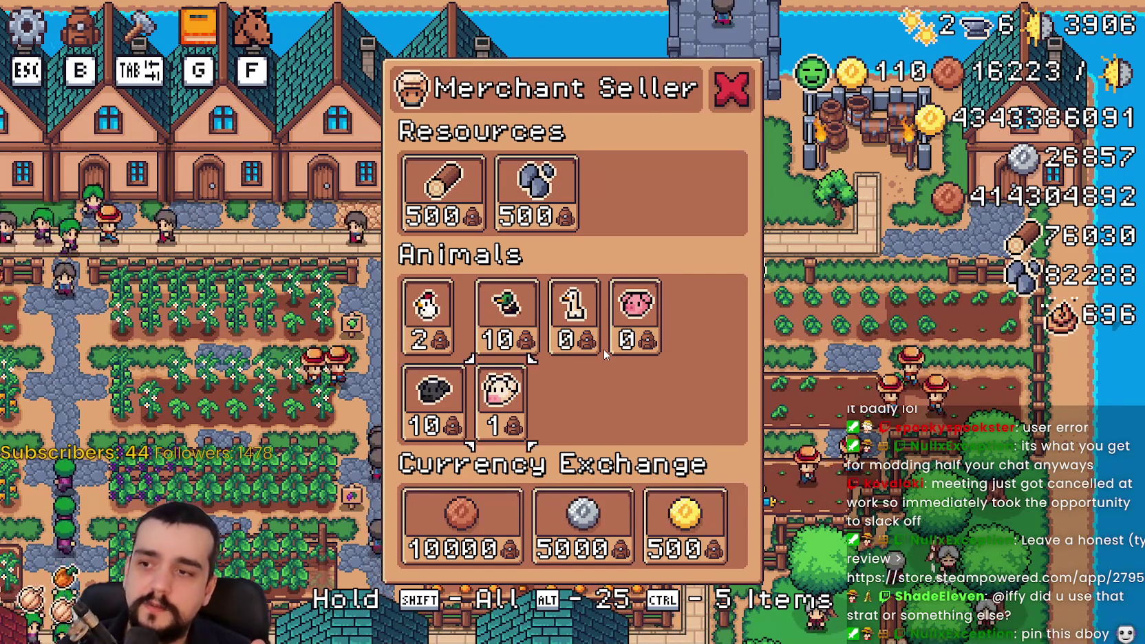
key(Left)
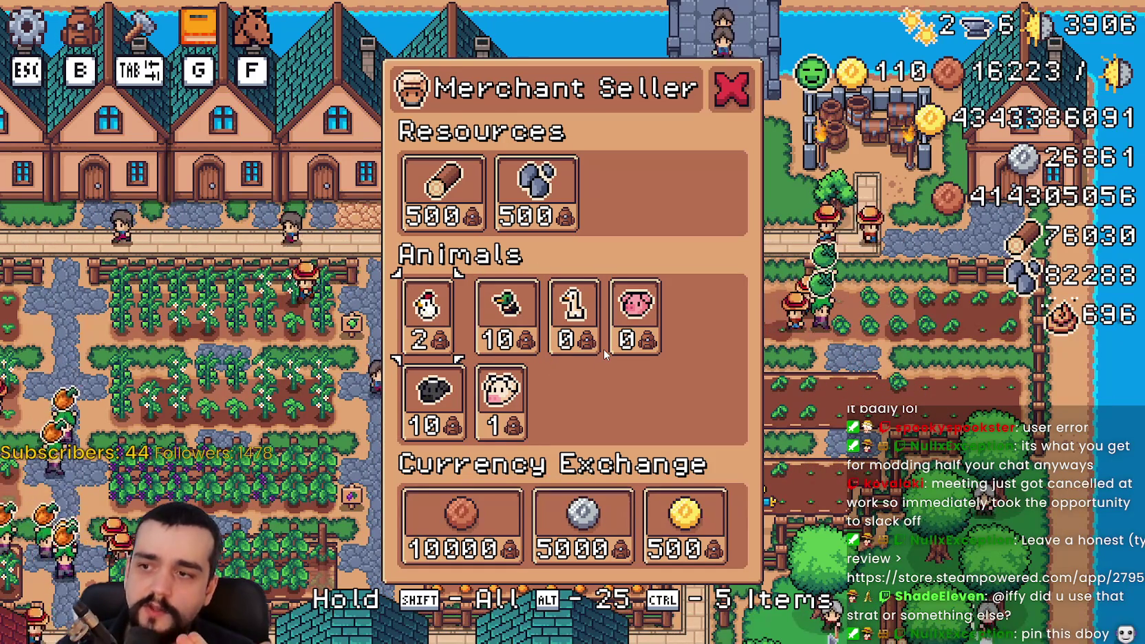
key(Down)
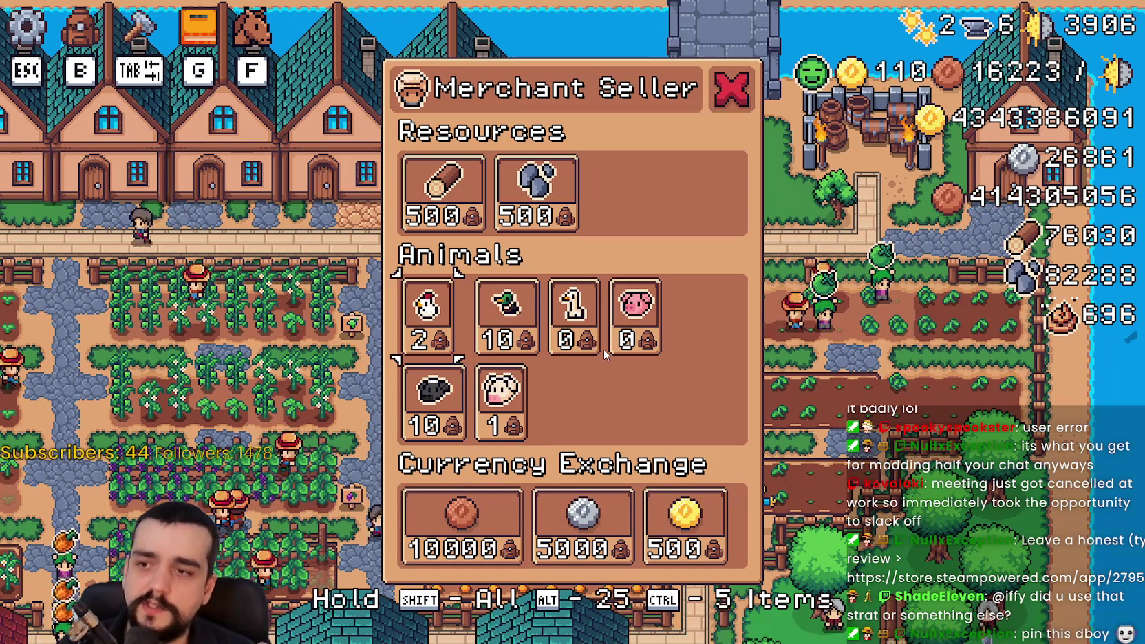
key(Up)
key(Right)
key(Left)
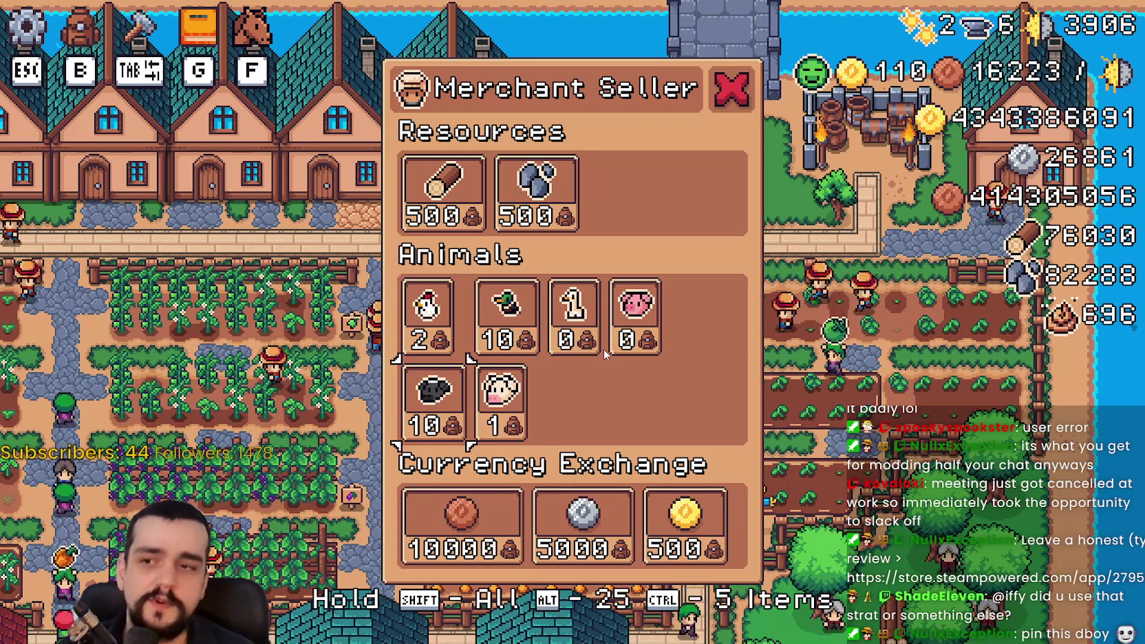
key(Right)
key(Right)
key(Right)
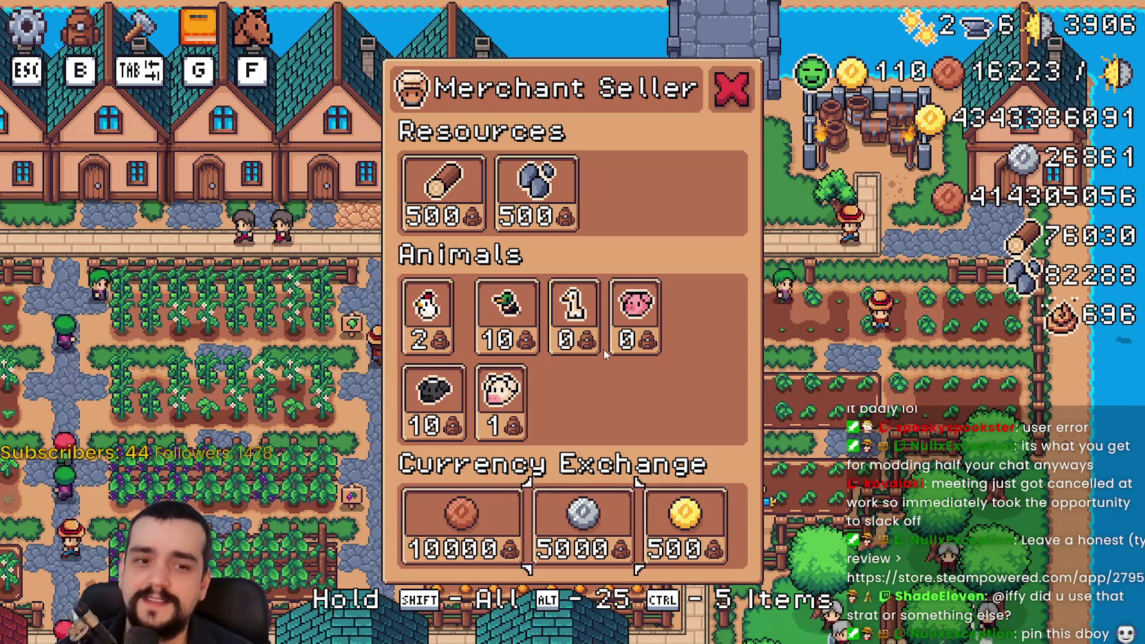
key(Down)
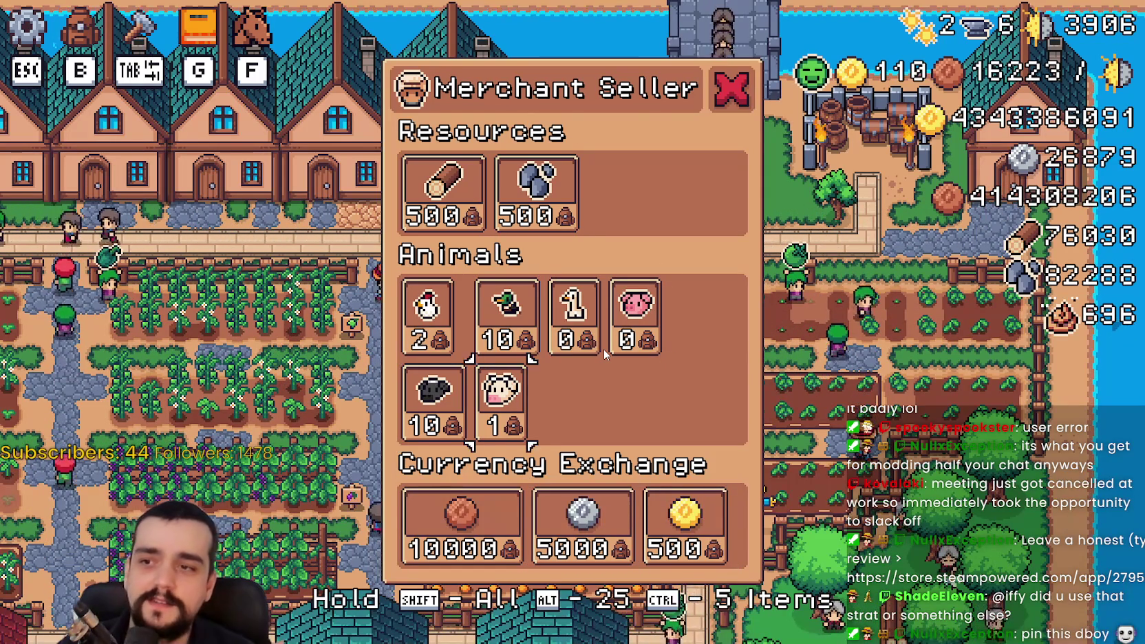
key(Up)
key(Up)
key(Right)
key(Down)
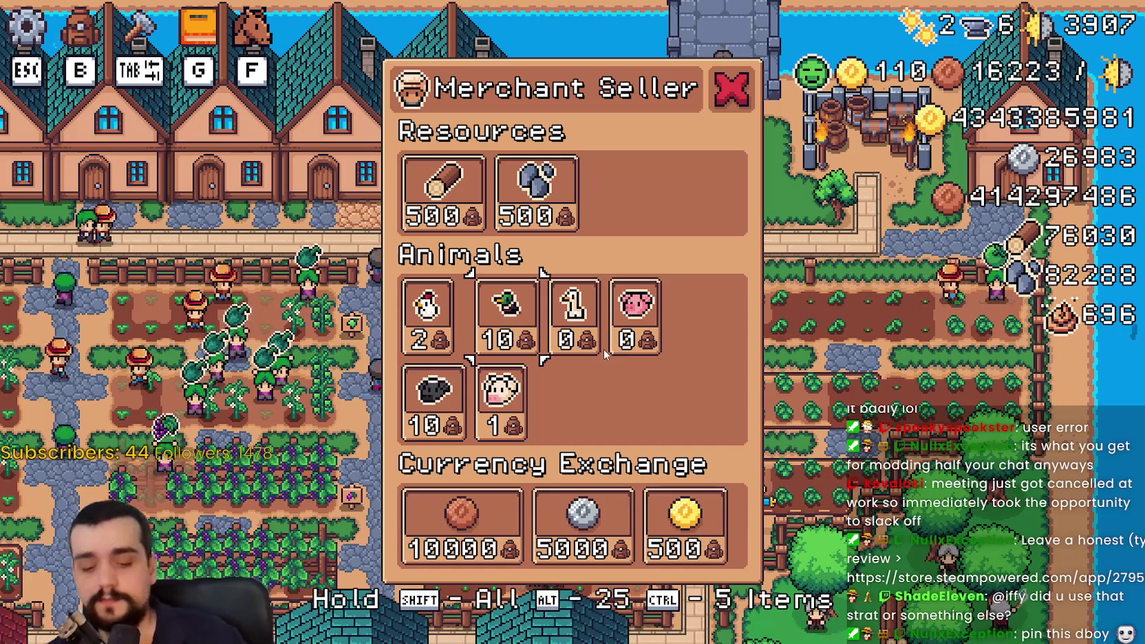
key(alt+Tab)
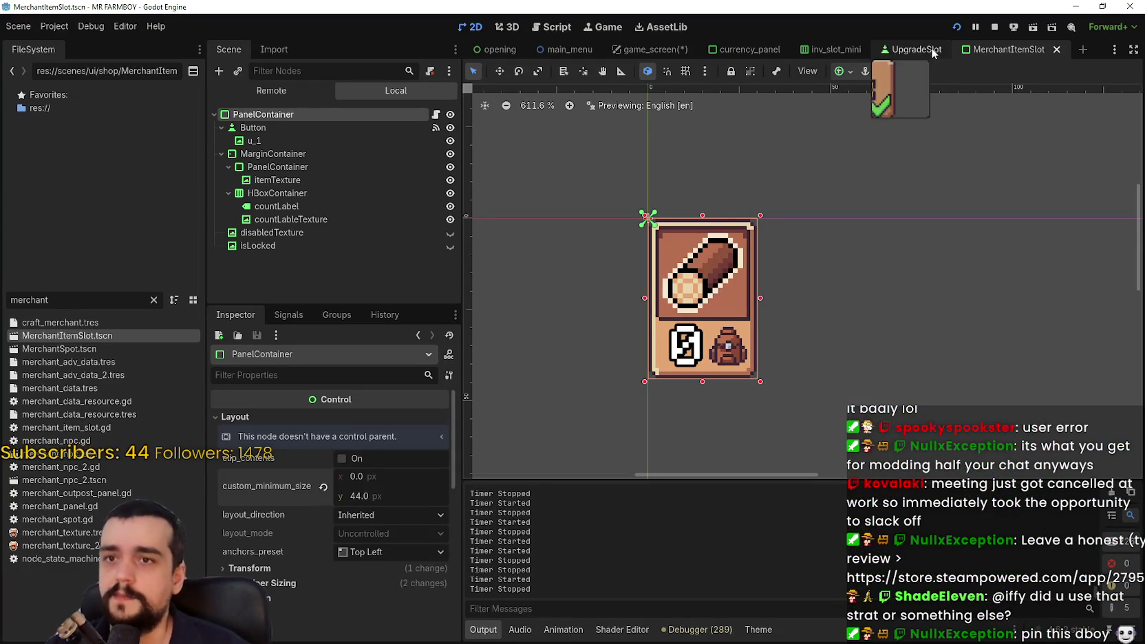
Save game_screen and make the Merchant Seller panel visible in the editor.
key(F5)
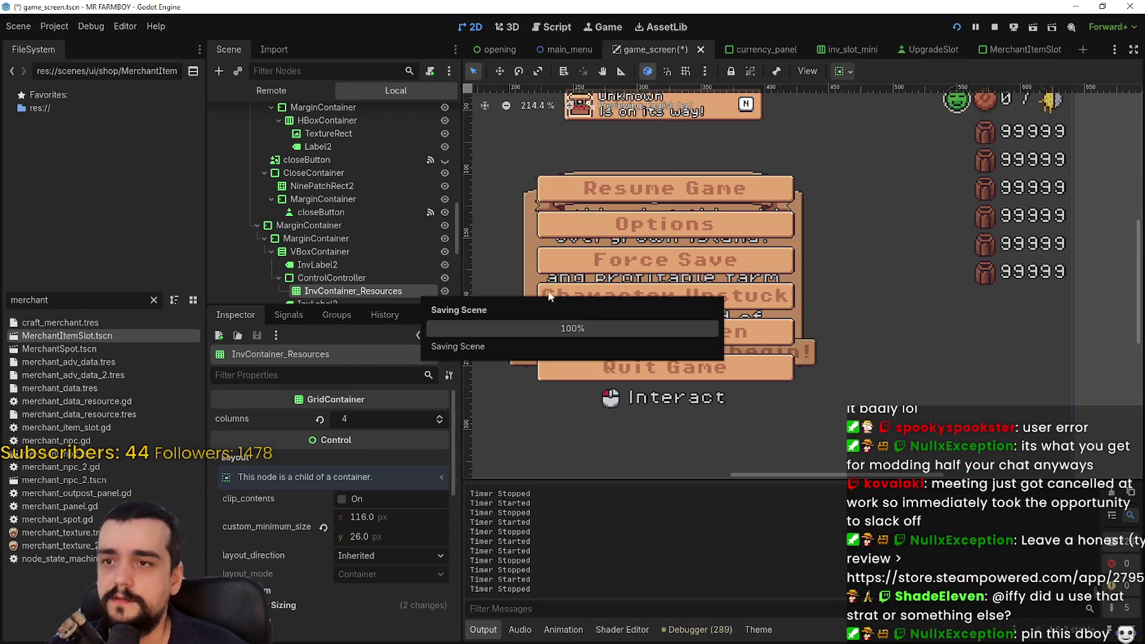
scroll(427, 193, up, 5)
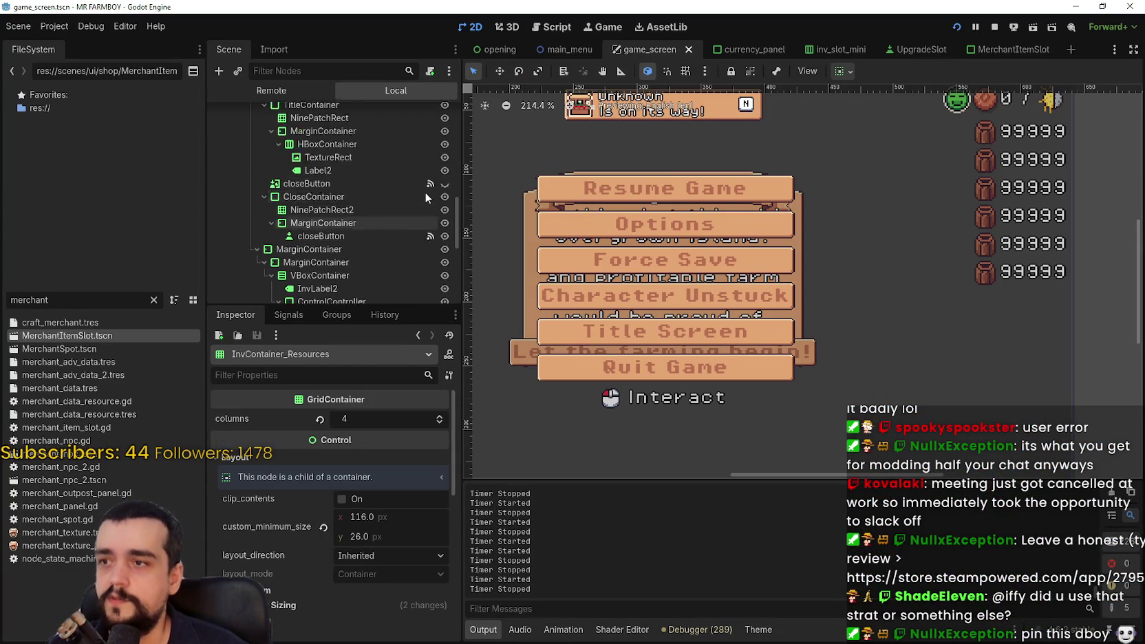
click(444, 148)
scroll(665, 248, up, 2)
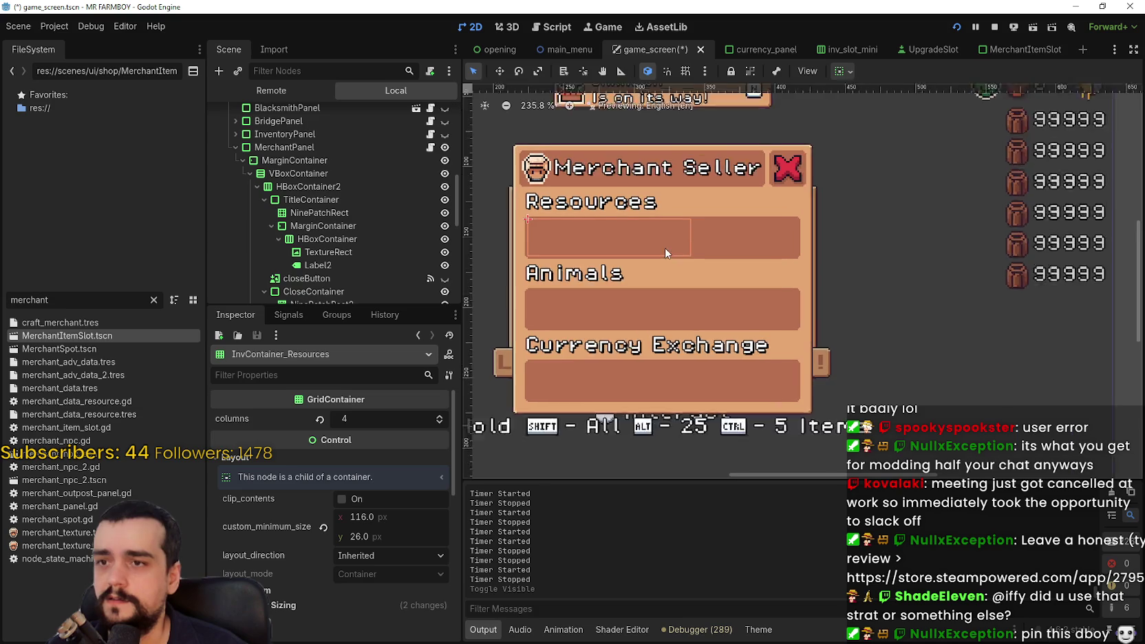
scroll(358, 207, down, 4)
scroll(358, 179, down, 4)
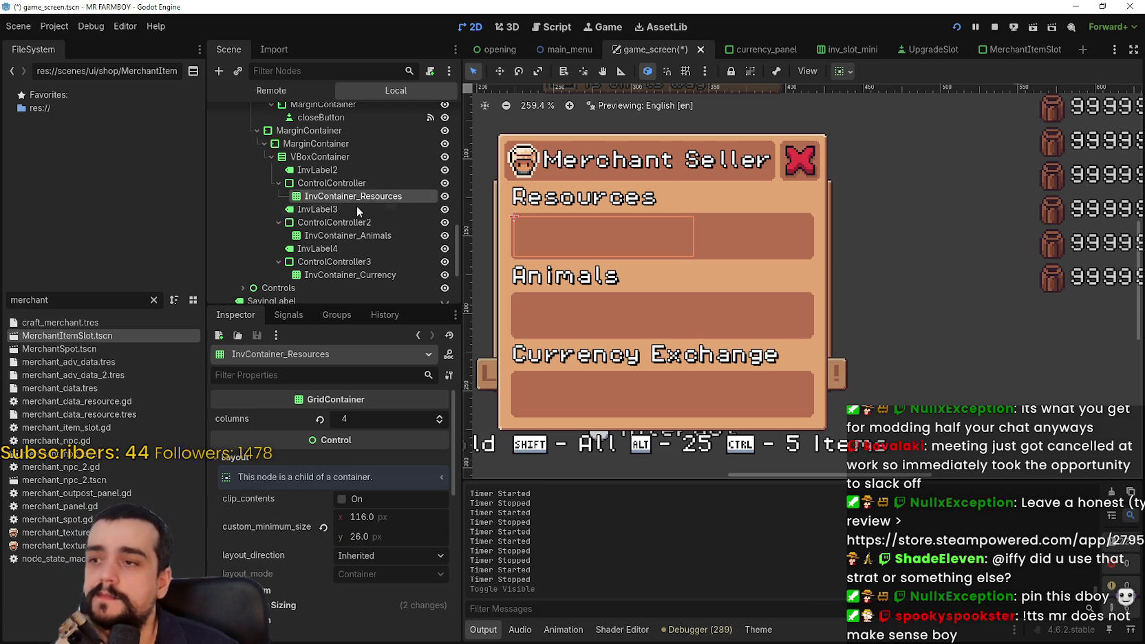
Select InvContainer_Animals, compare with the running game, then select InvContainer_Resources.
click(349, 236)
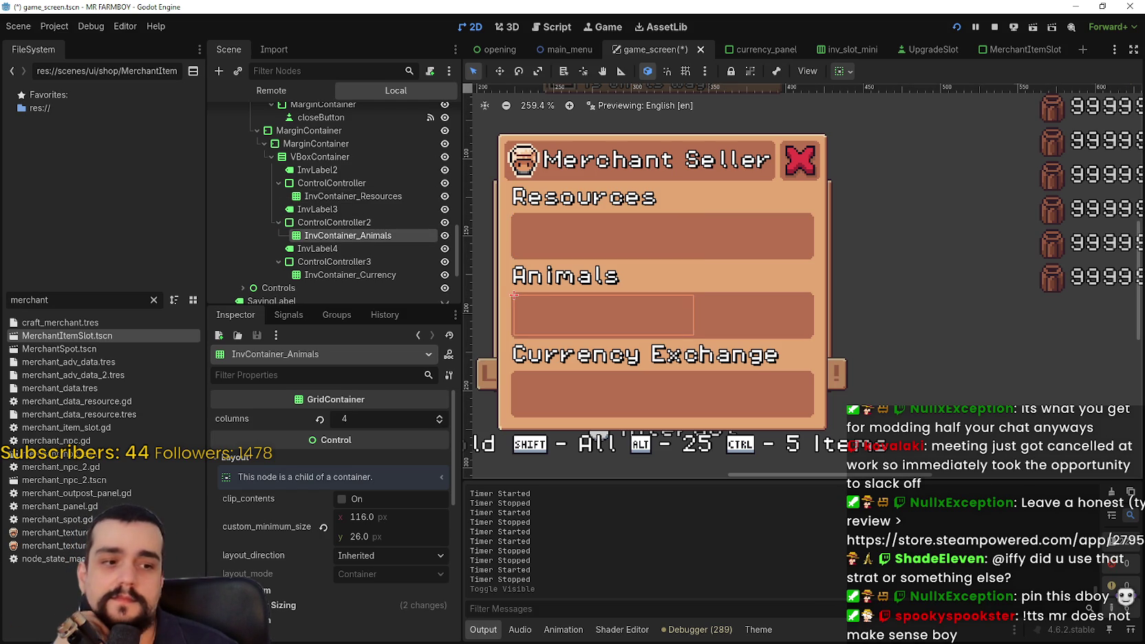
key(alt+Tab)
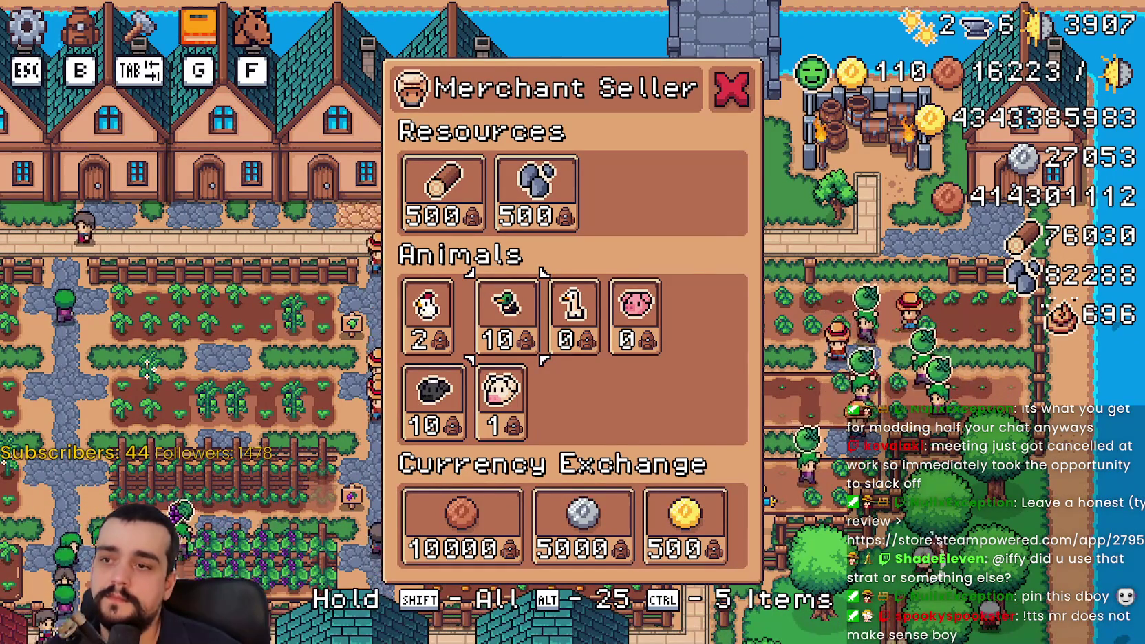
key(alt+Tab)
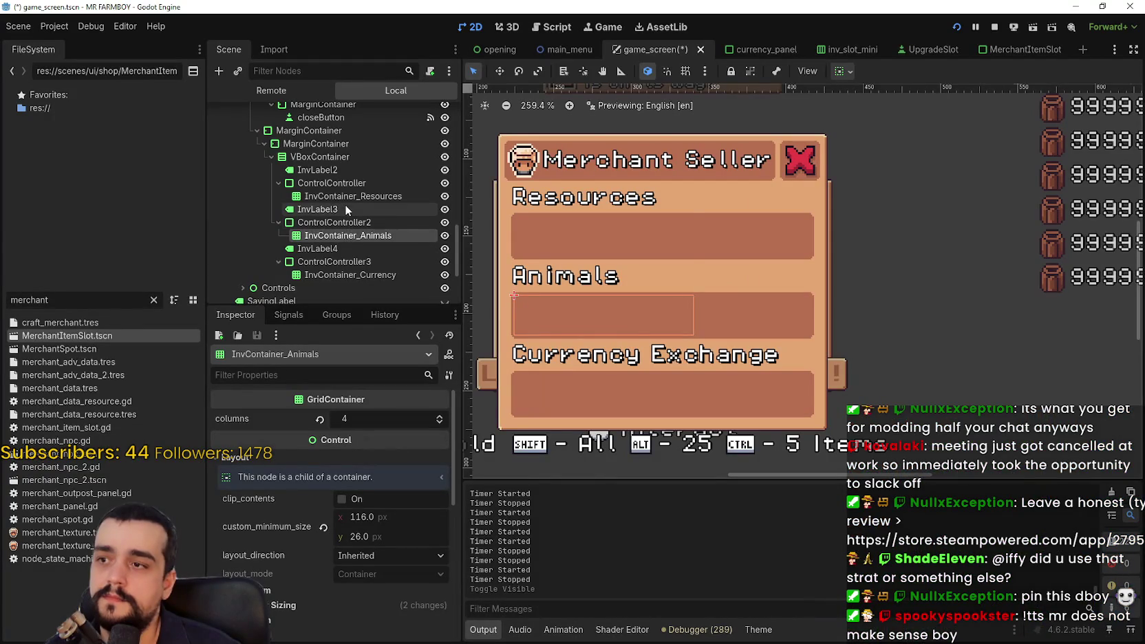
click(339, 198)
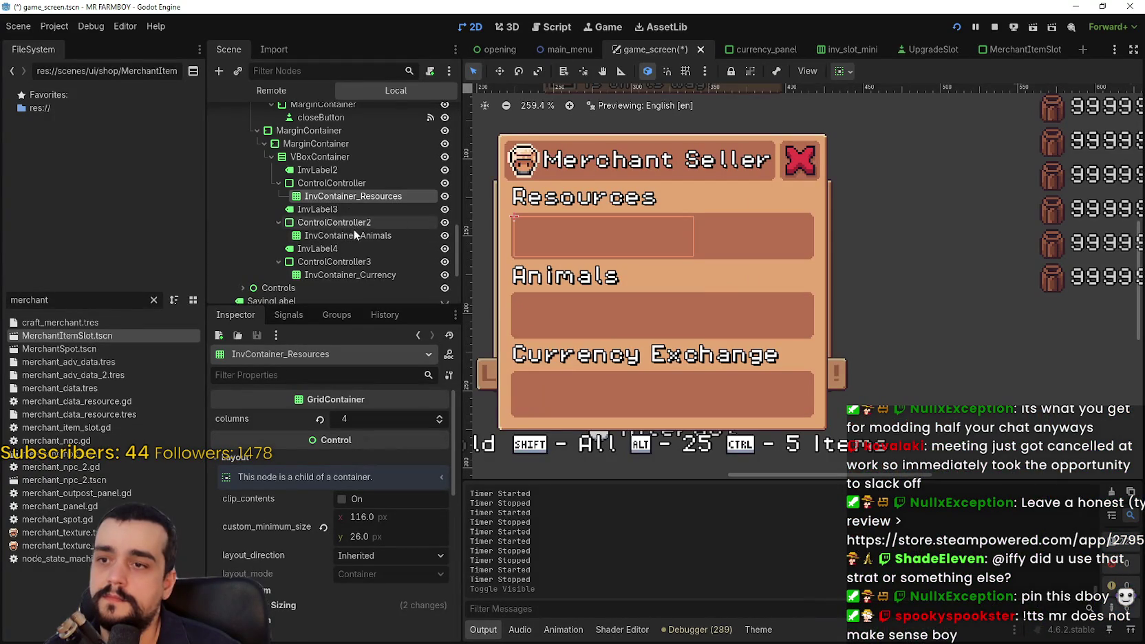
Change InvContainer_Resources from GridContainer to FlowContainer and run the game with F5.
right_click(332, 197)
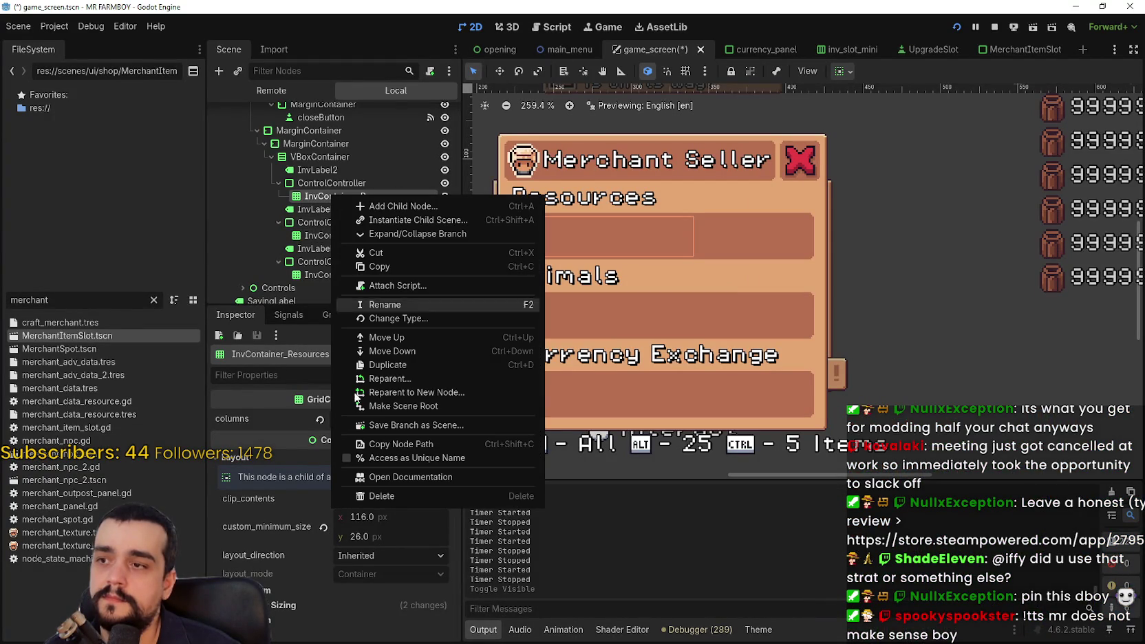
click(406, 318)
text(flexi)
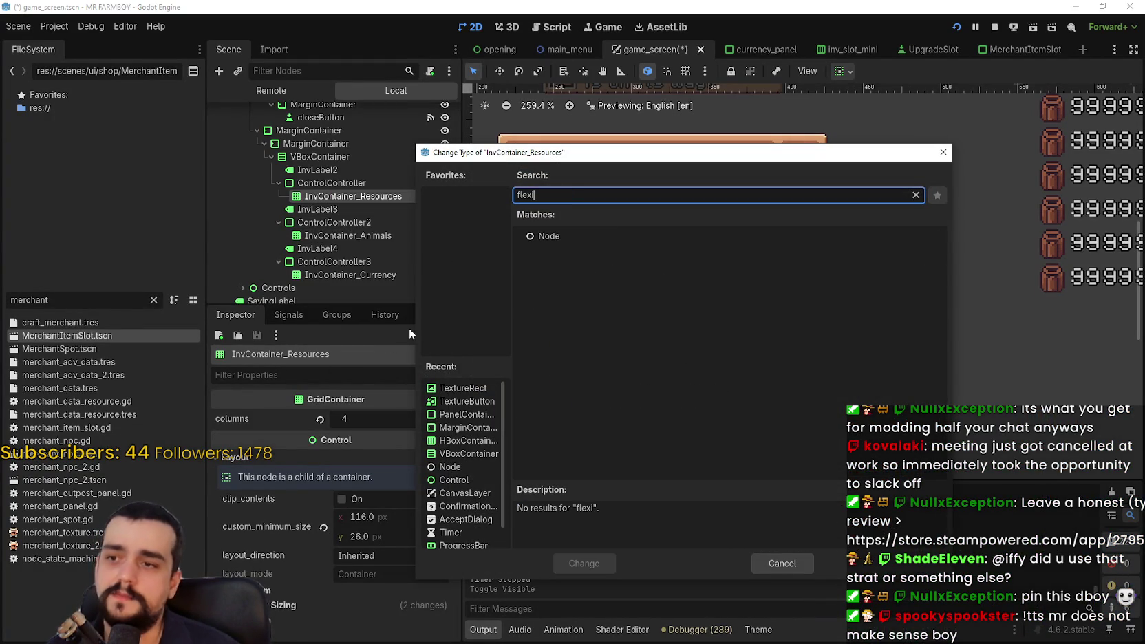
key(BackSpace)
key(BackSpace)
text(con)
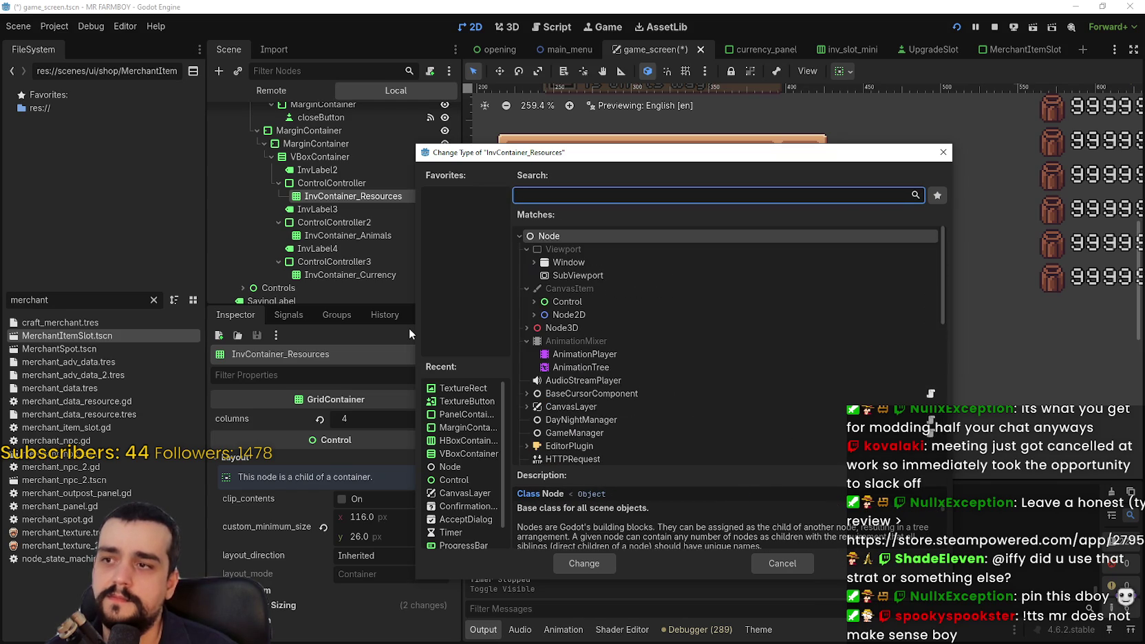
text(tainer)
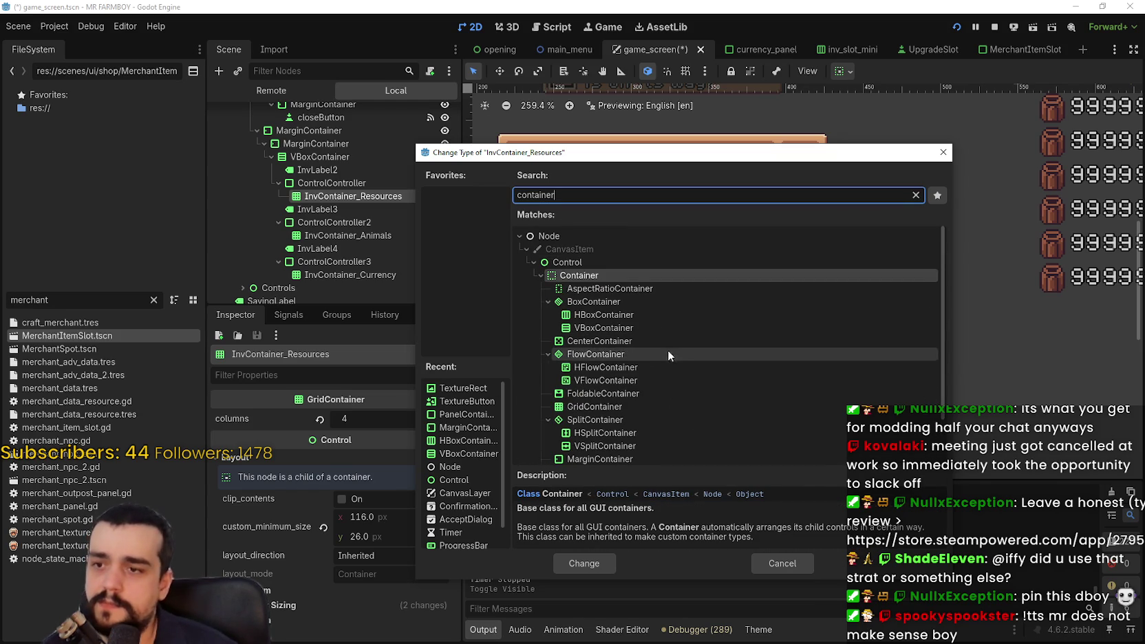
click(666, 353)
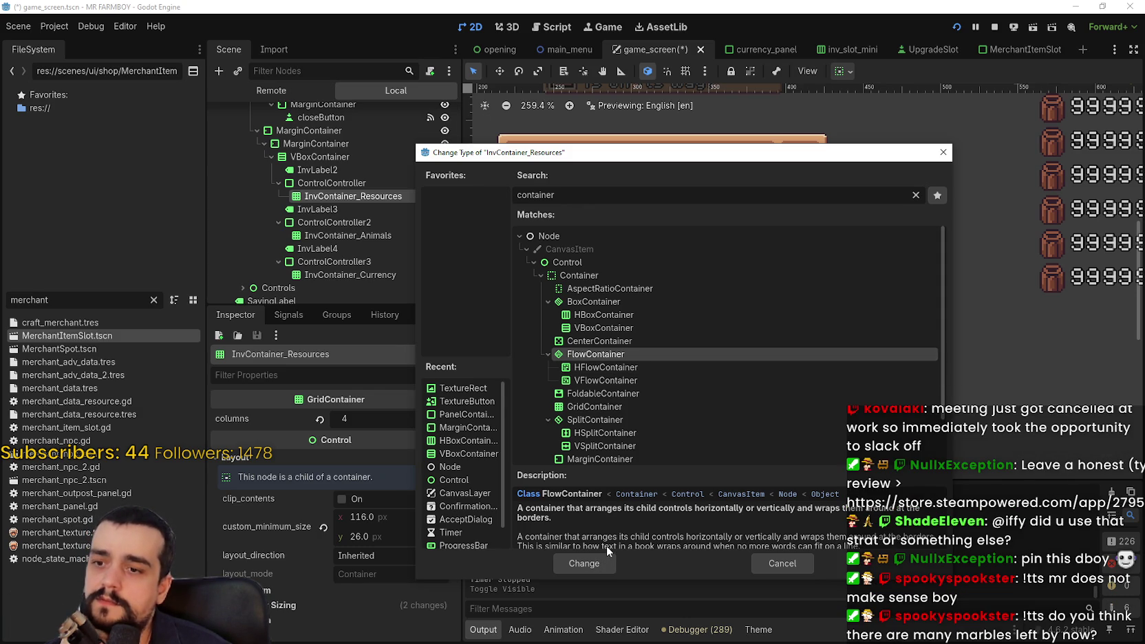
scroll(608, 523, down, 1)
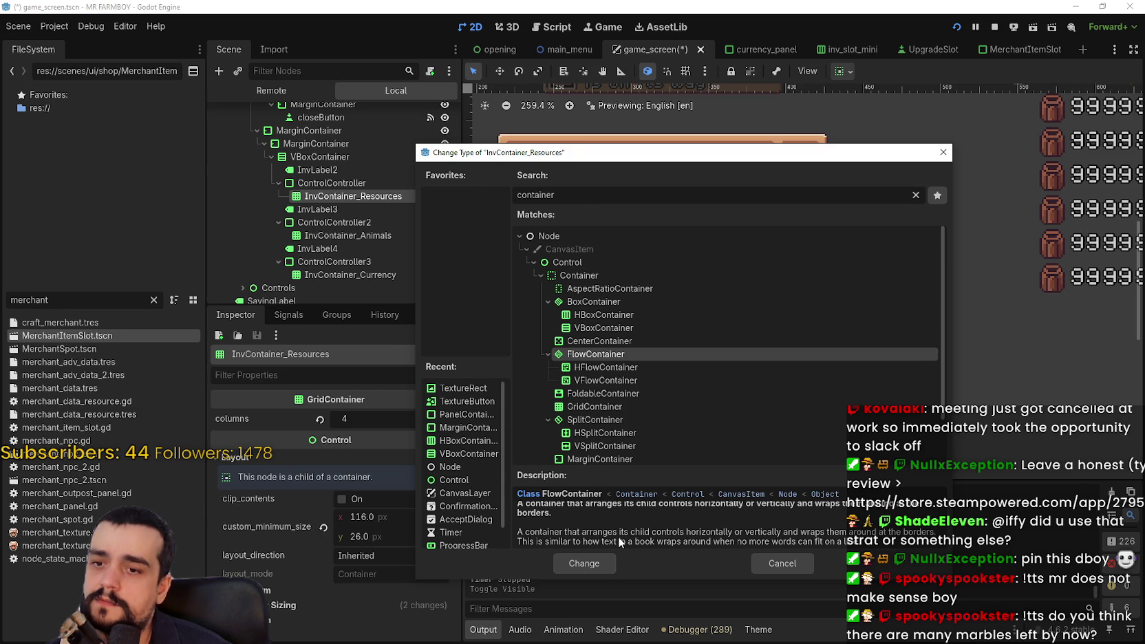
mouse_move(624, 156)
mouse_down()
mouse_move(642, 467)
mouse_move(624, 152)
mouse_move(579, 129)
mouse_up()
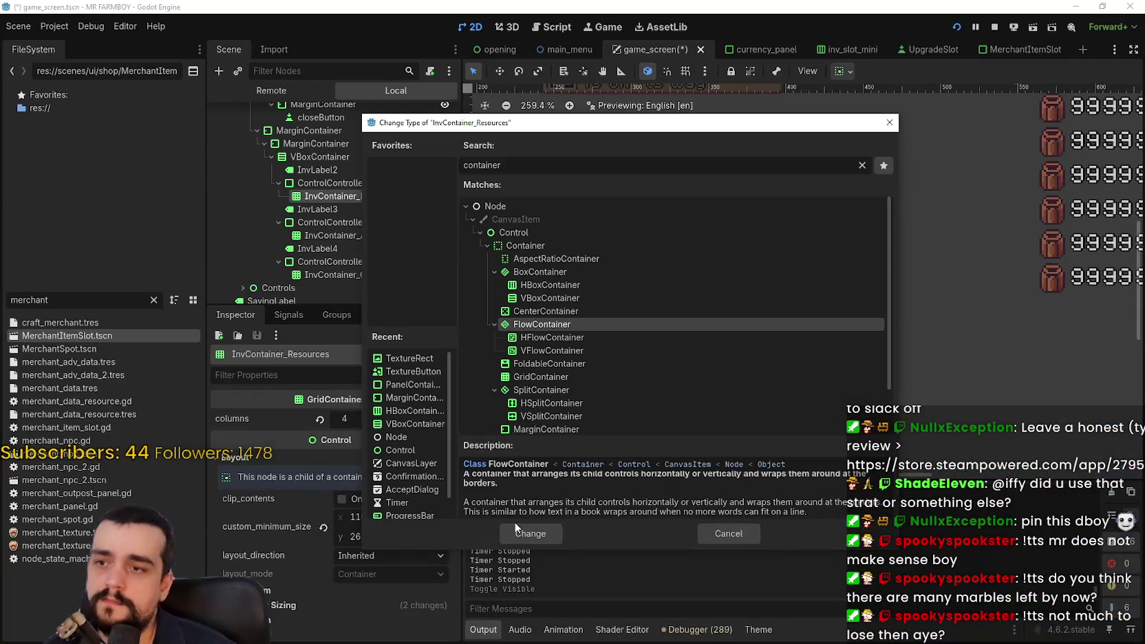
click(518, 530)
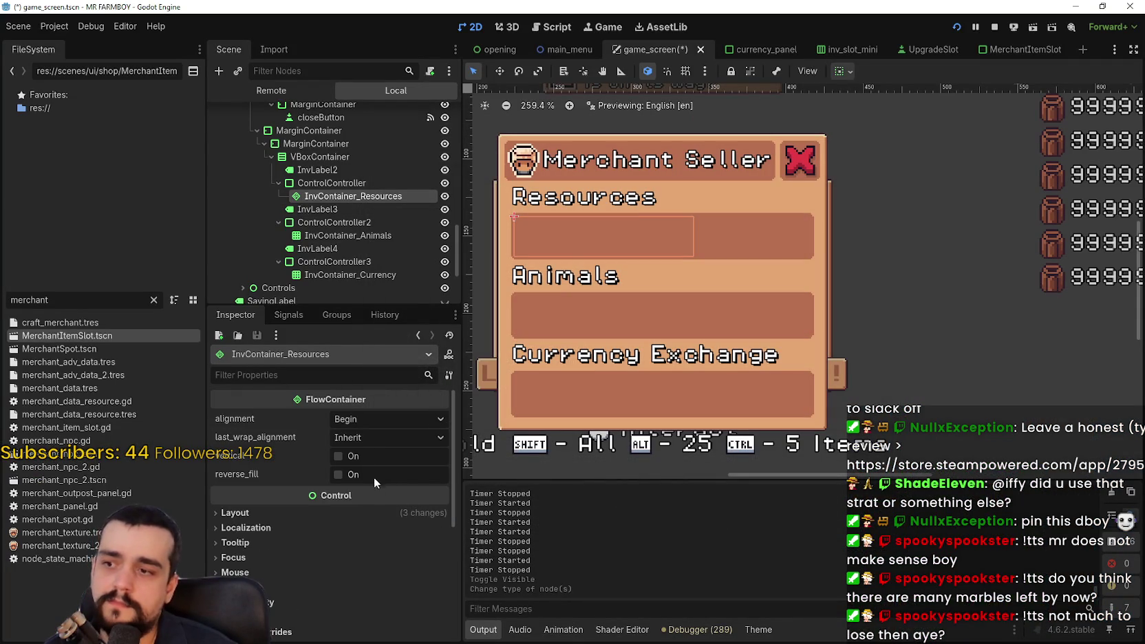
key(F5)
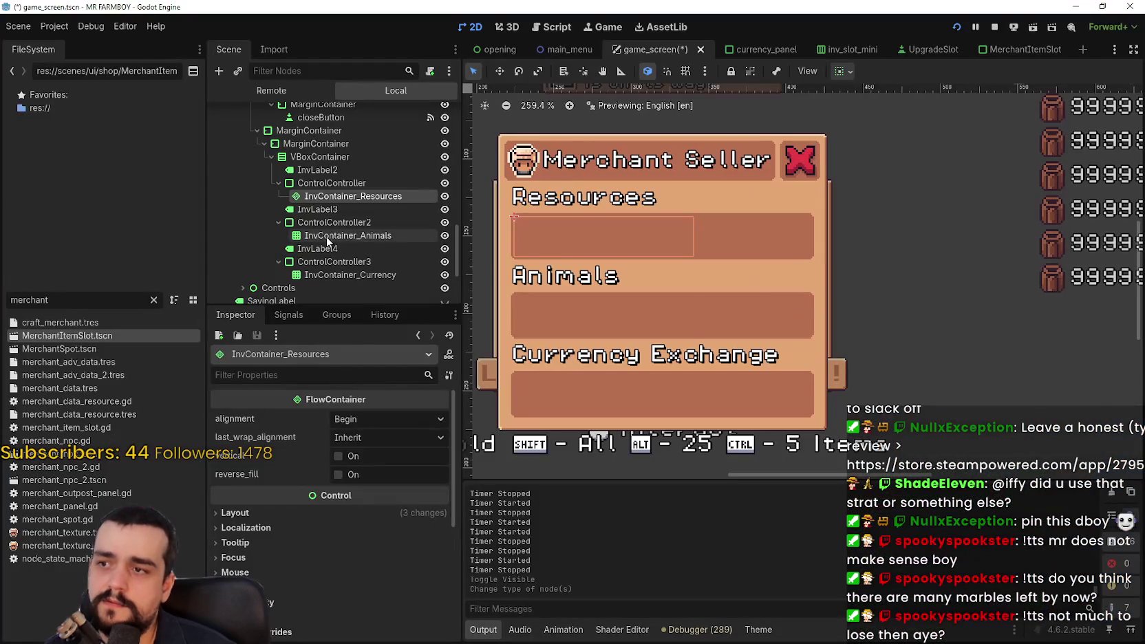
Change InvContainer_Animals to a FlowContainer and test-run the scene.
click(329, 235)
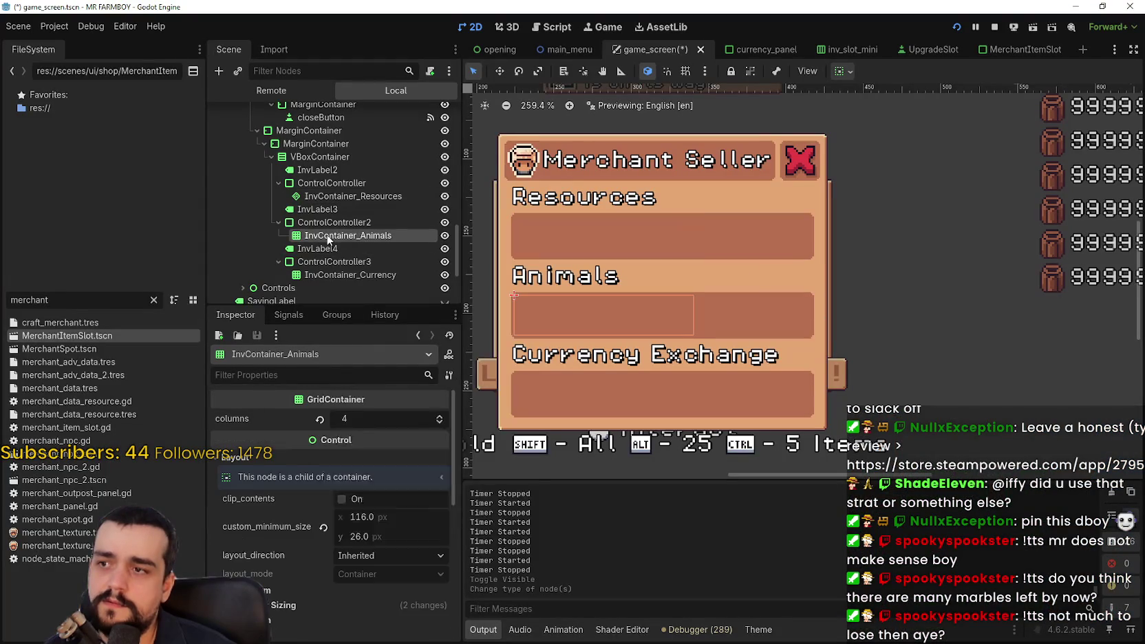
right_click(328, 239)
click(409, 359)
text(f)
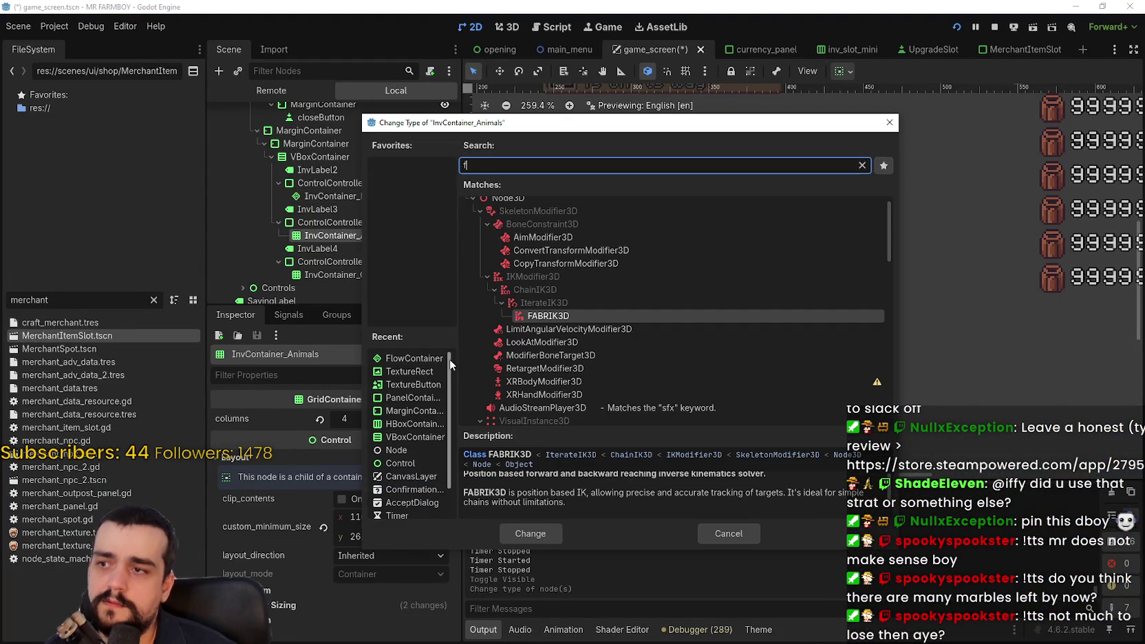
text(low)
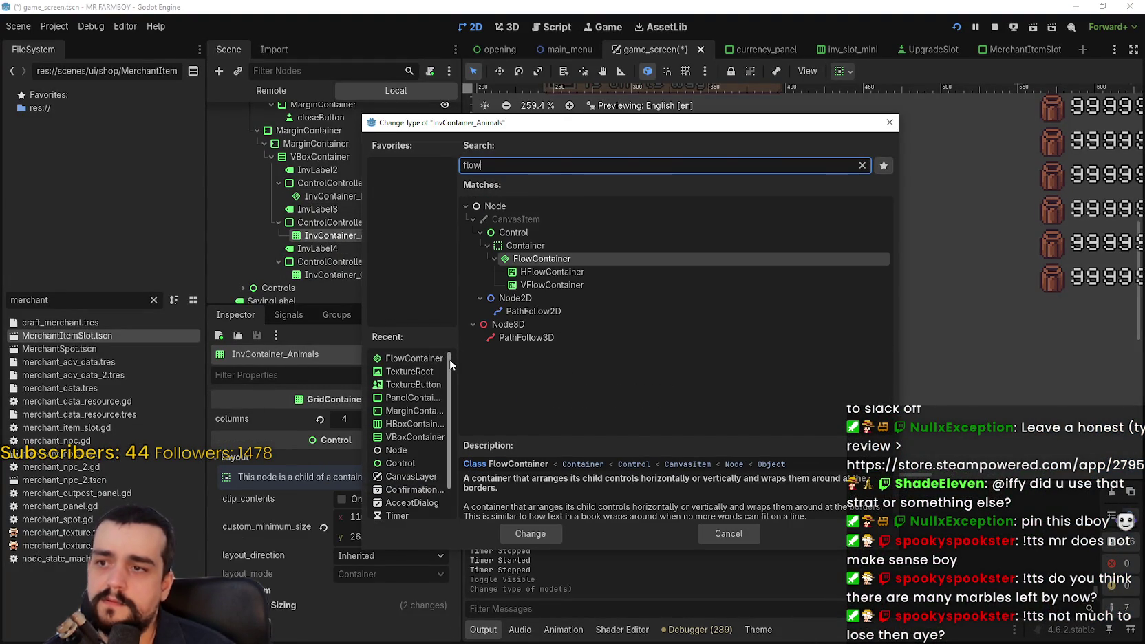
key(Return)
key(F6)
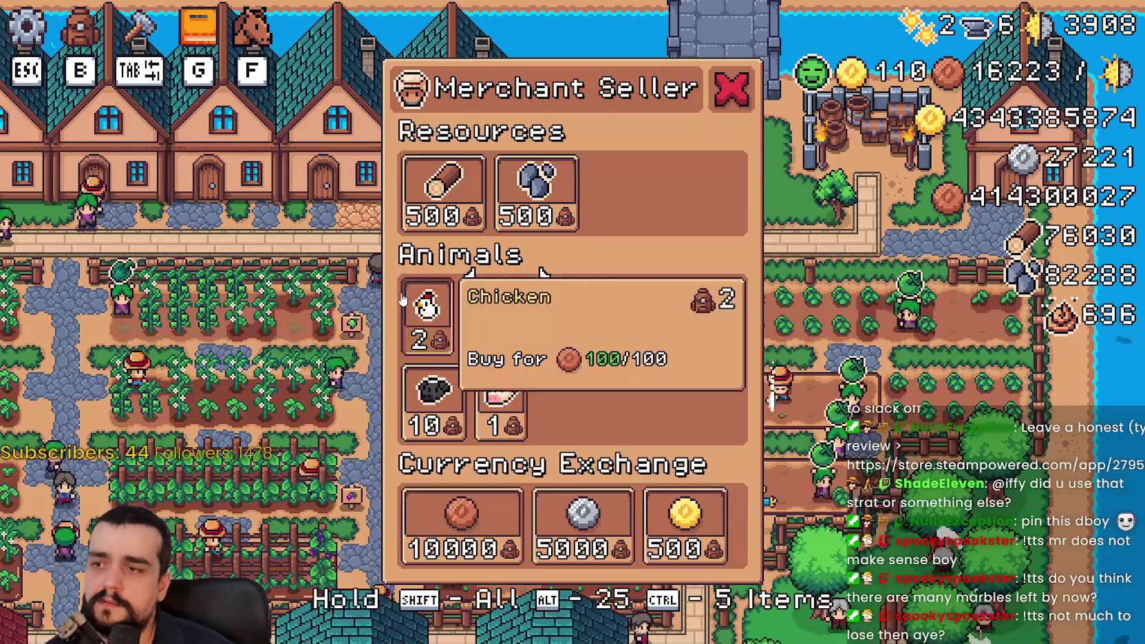
key(F8)
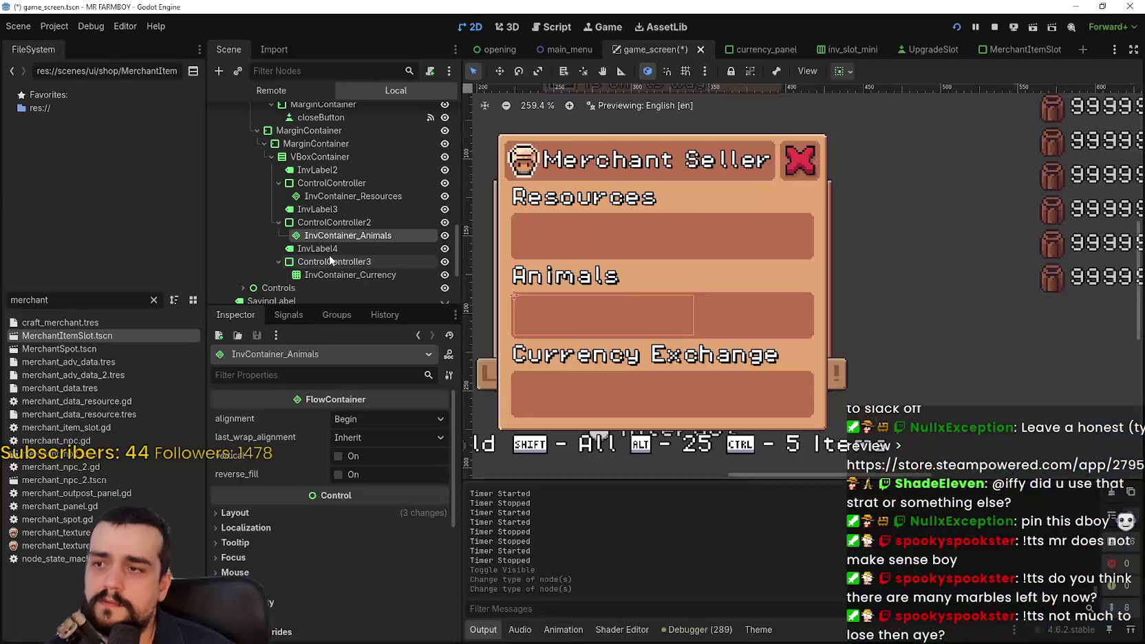
Change InvContainer_Currency to a FlowContainer and save game_screen.
click(334, 261)
click(338, 275)
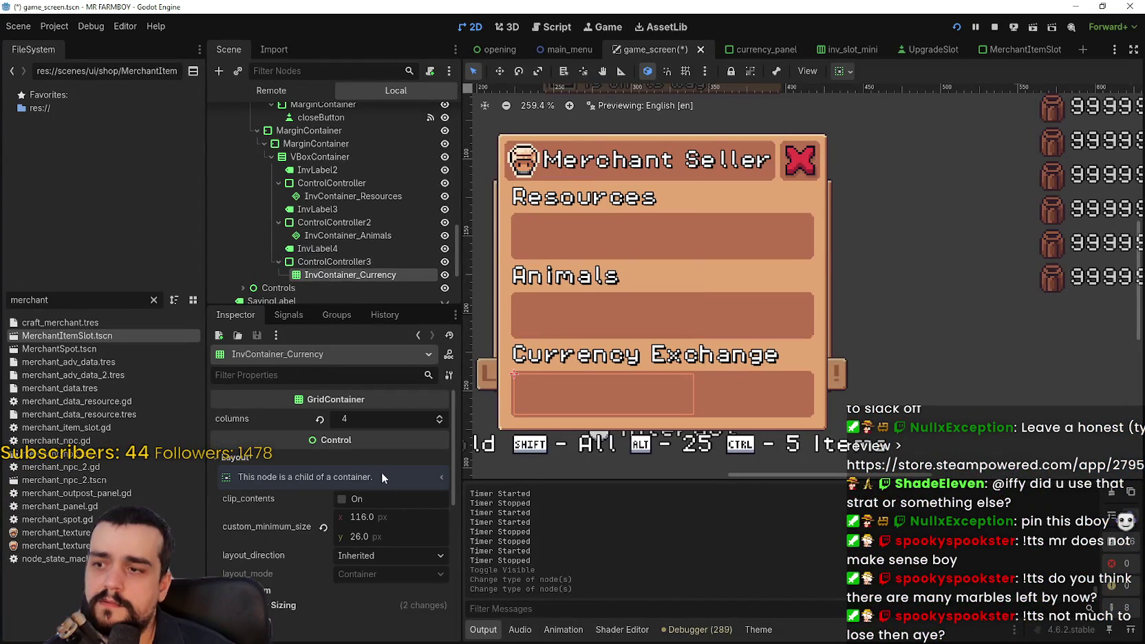
right_click(327, 275)
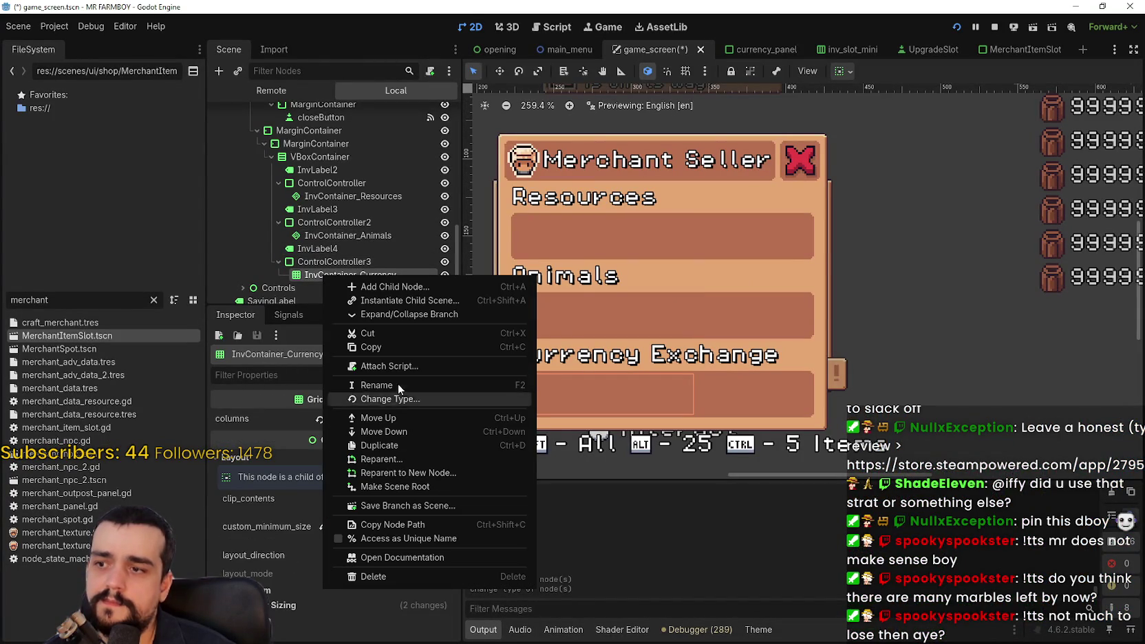
click(418, 400)
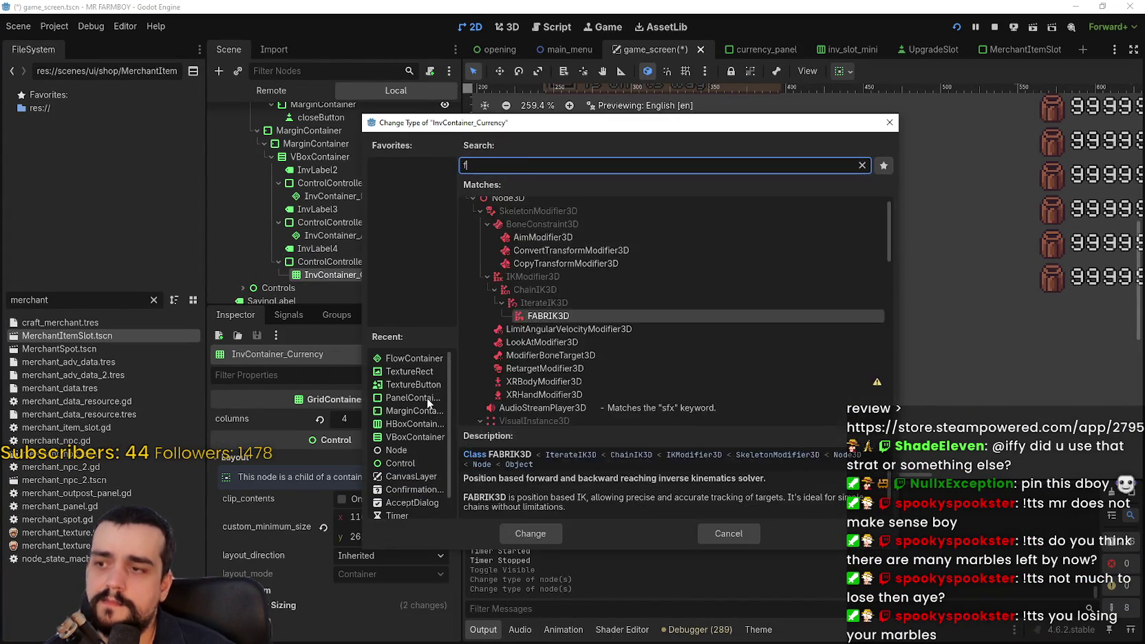
text(flow)
key(Return)
key(ctrl+s)
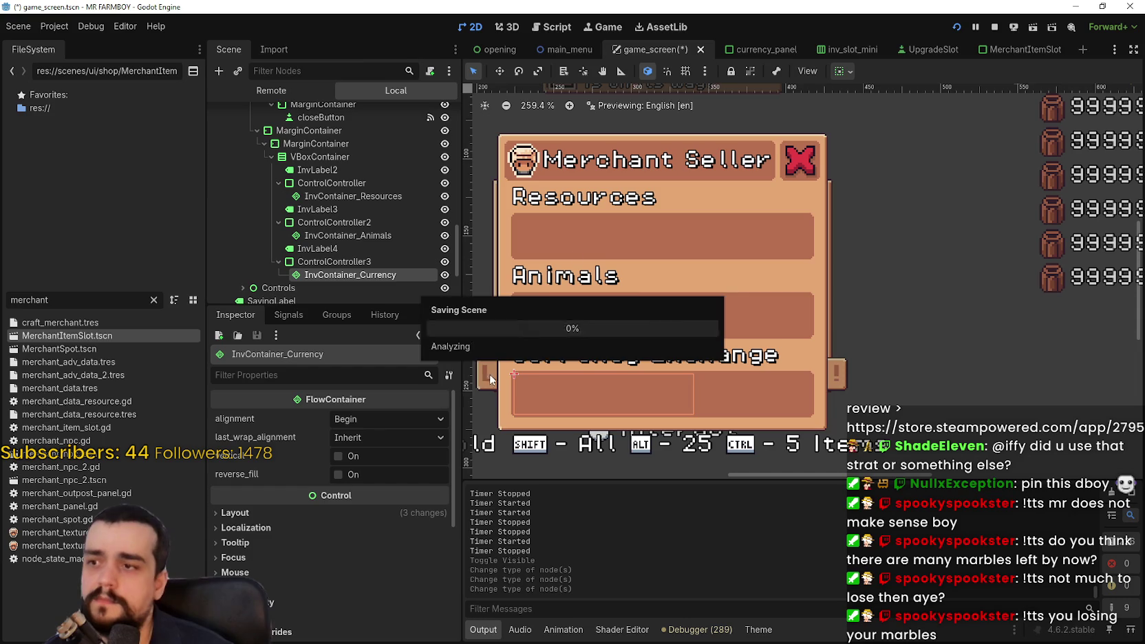
click(330, 261)
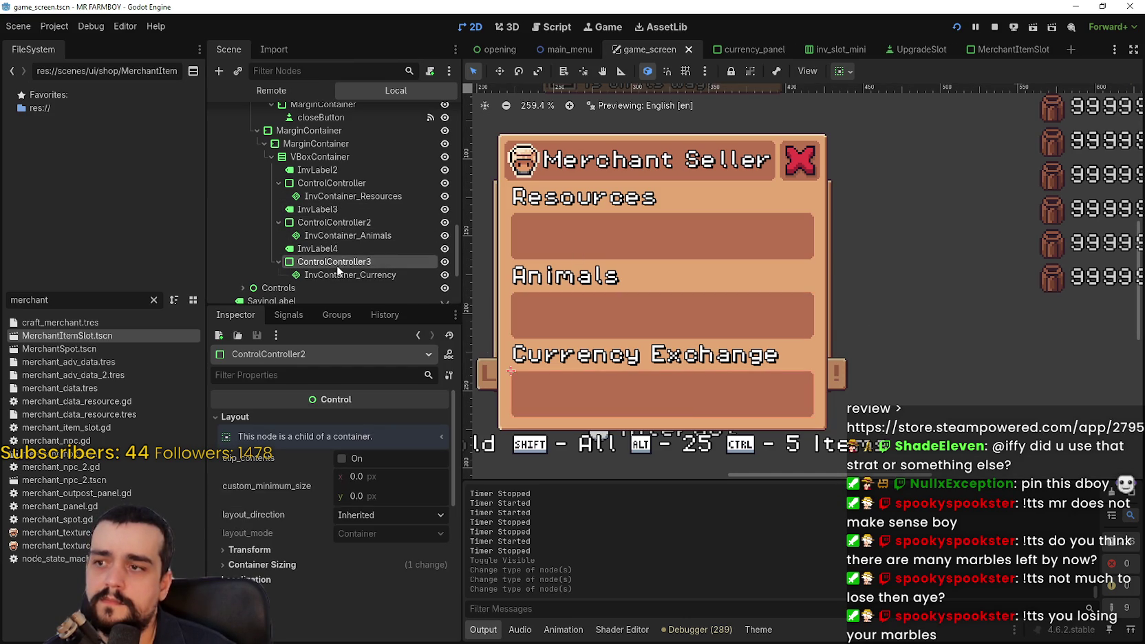
click(352, 275)
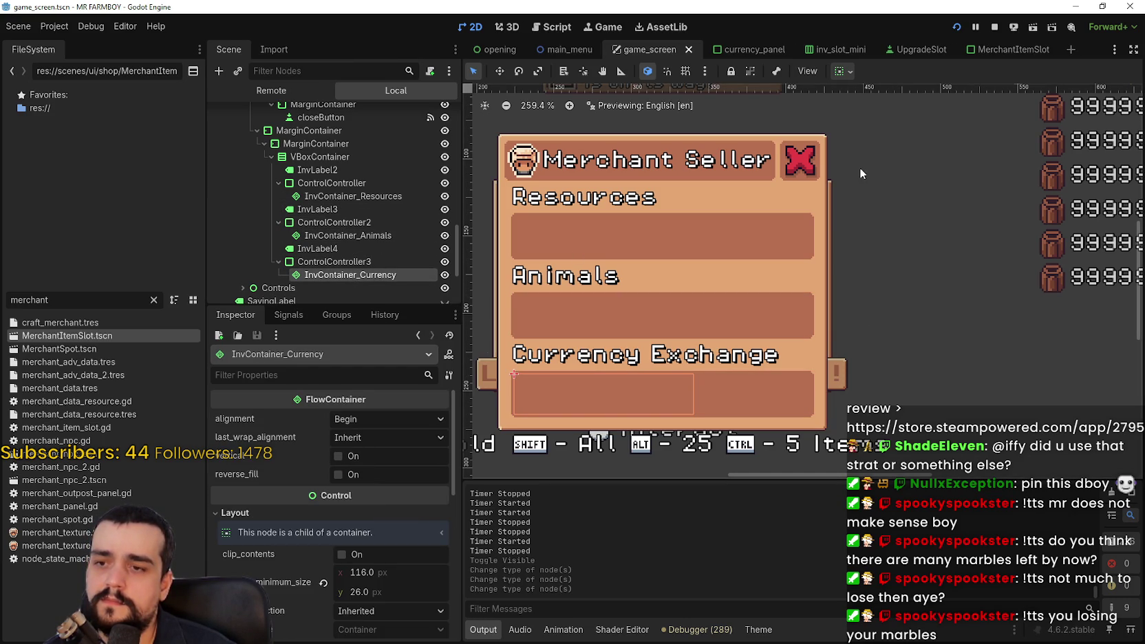
click(850, 71)
Set horizontal Fill on the Currency, Animals and Resources containers and save the scene.
click(915, 114)
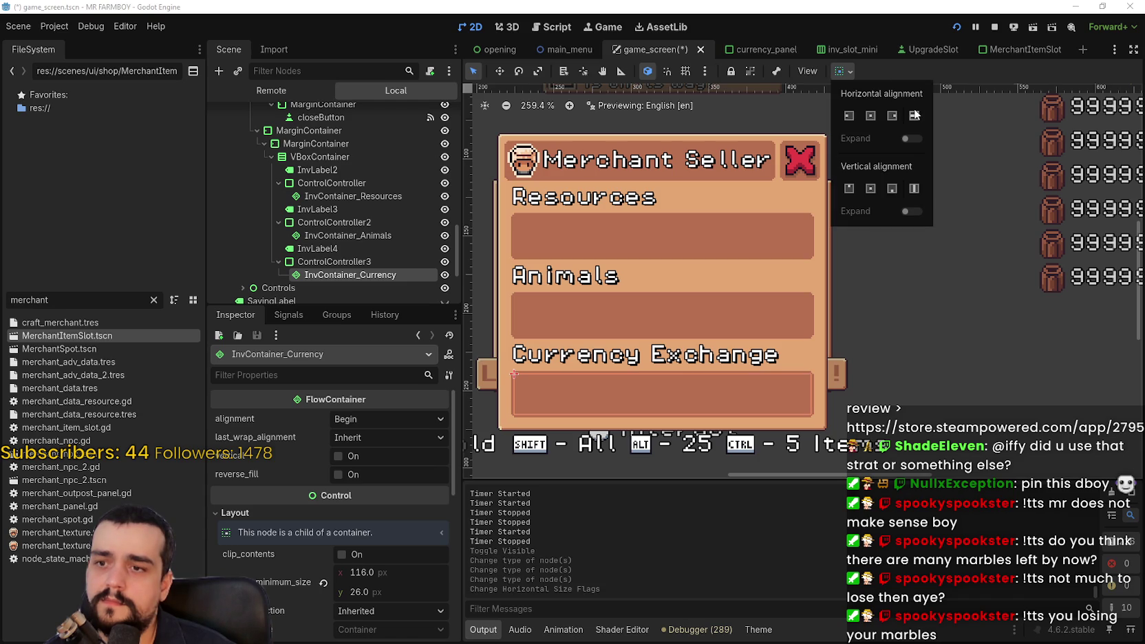
key(ctrl+s)
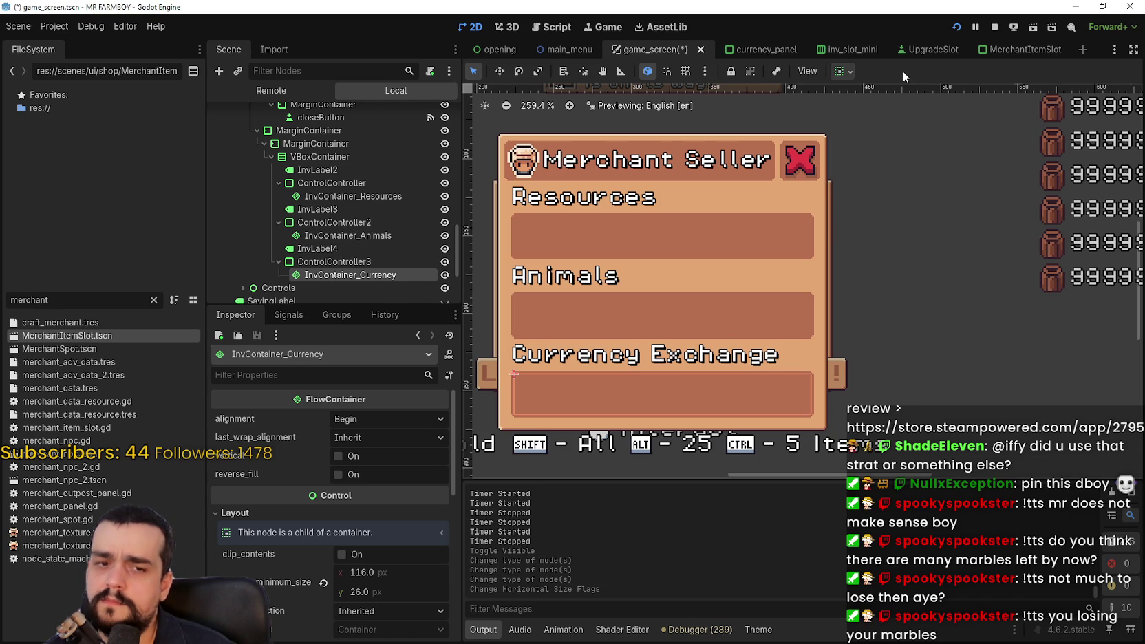
click(347, 236)
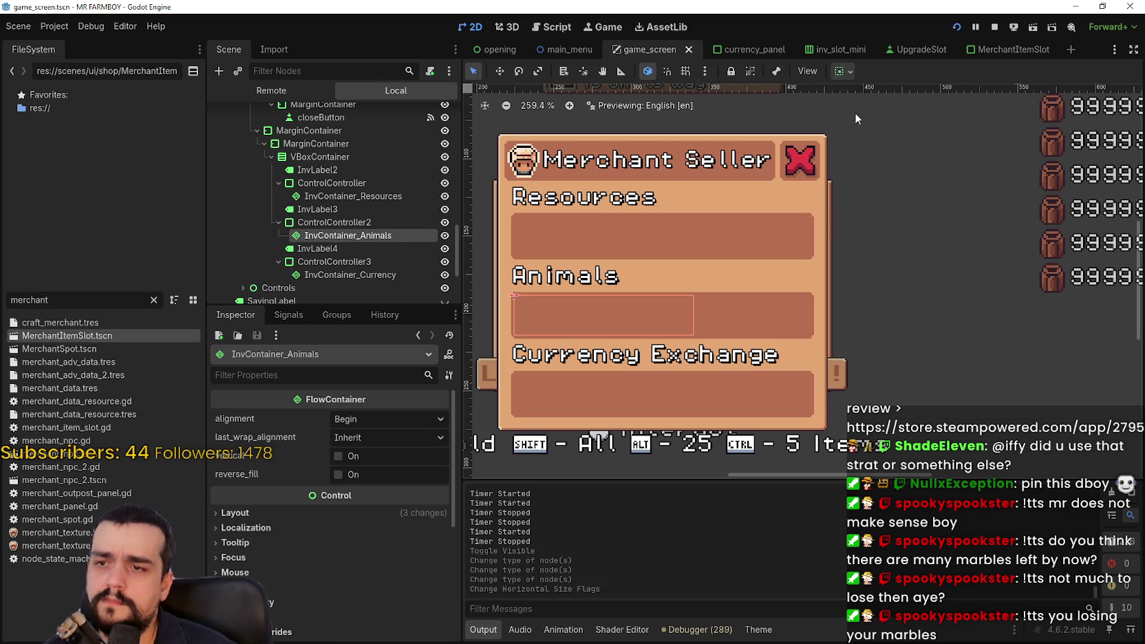
click(845, 70)
click(914, 115)
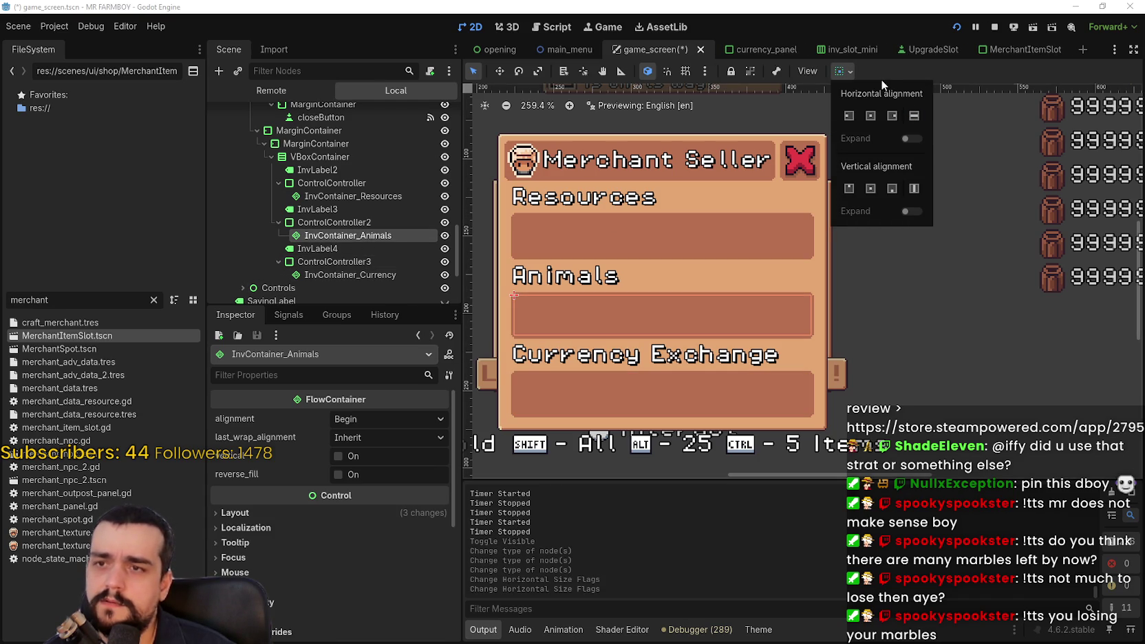
click(661, 220)
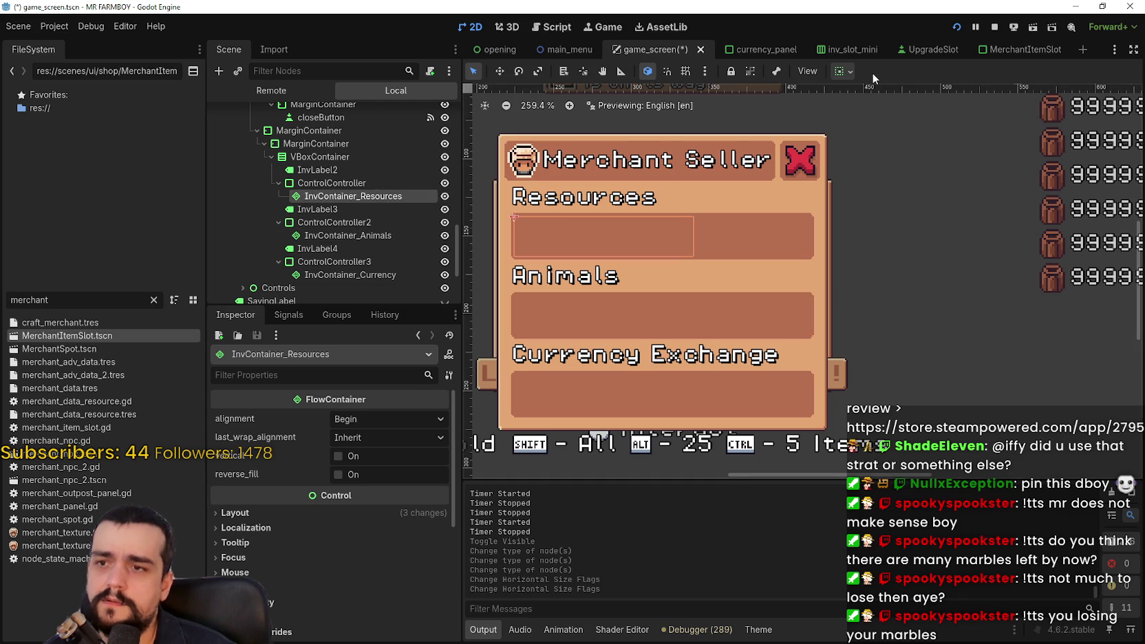
click(846, 71)
click(916, 116)
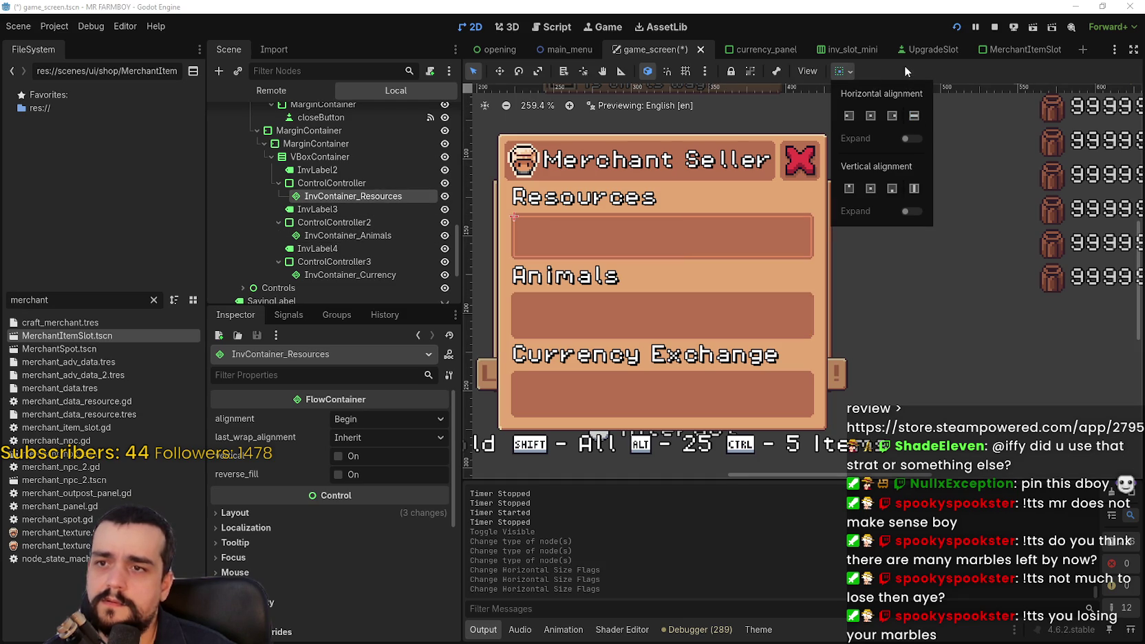
key(ctrl+s)
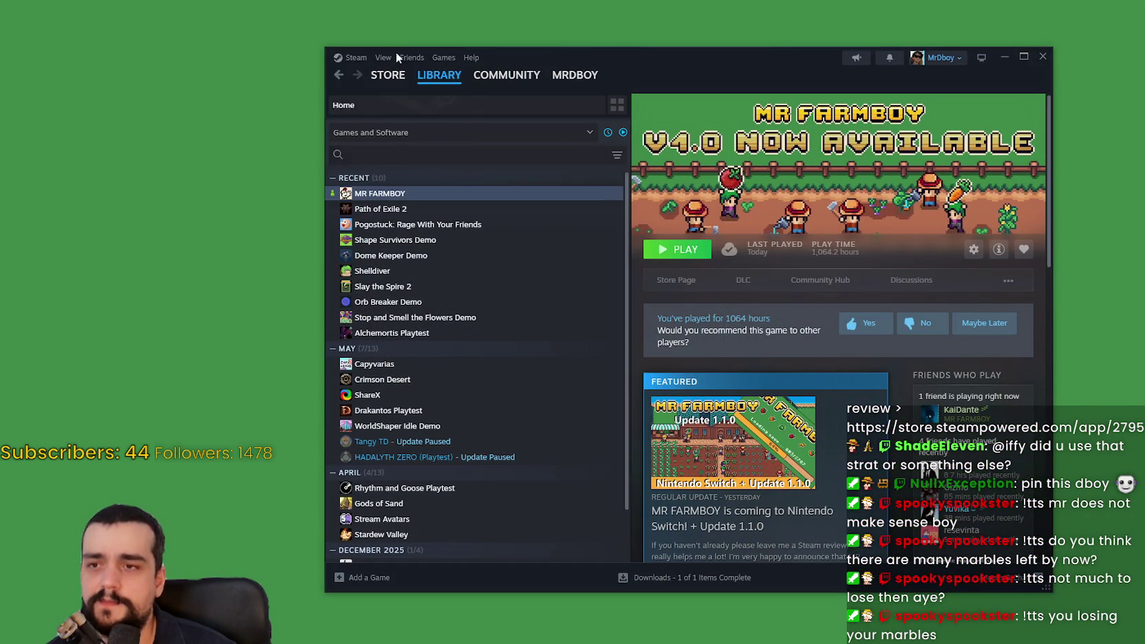
Search the Steam store for 'destiny' and open the Destiny 2 page.
click(383, 79)
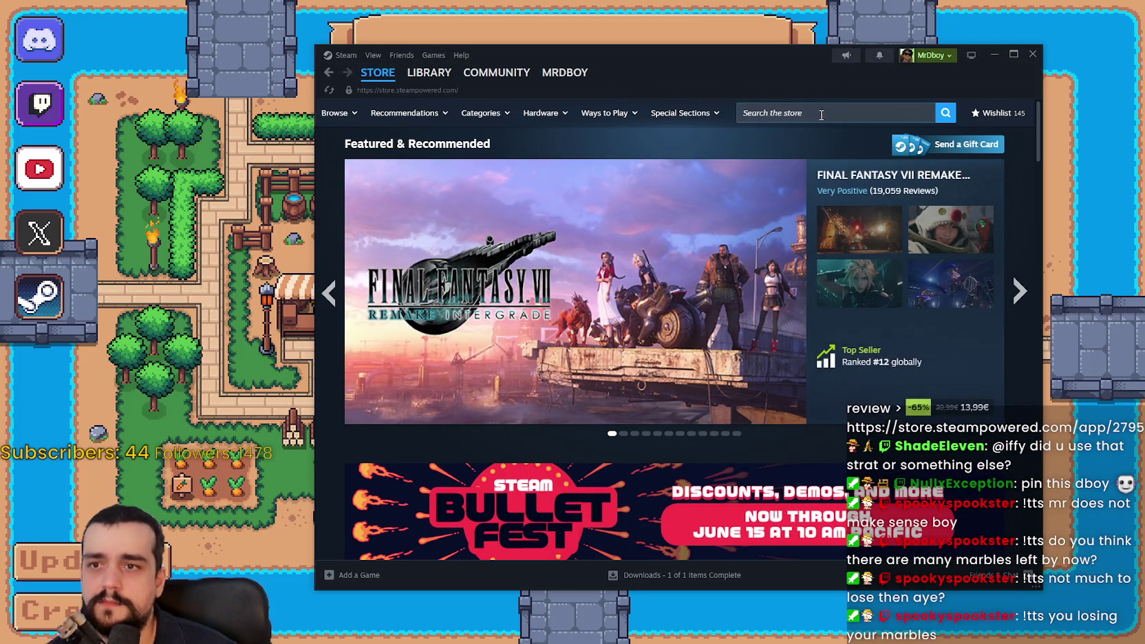
click(834, 118)
text(destiny)
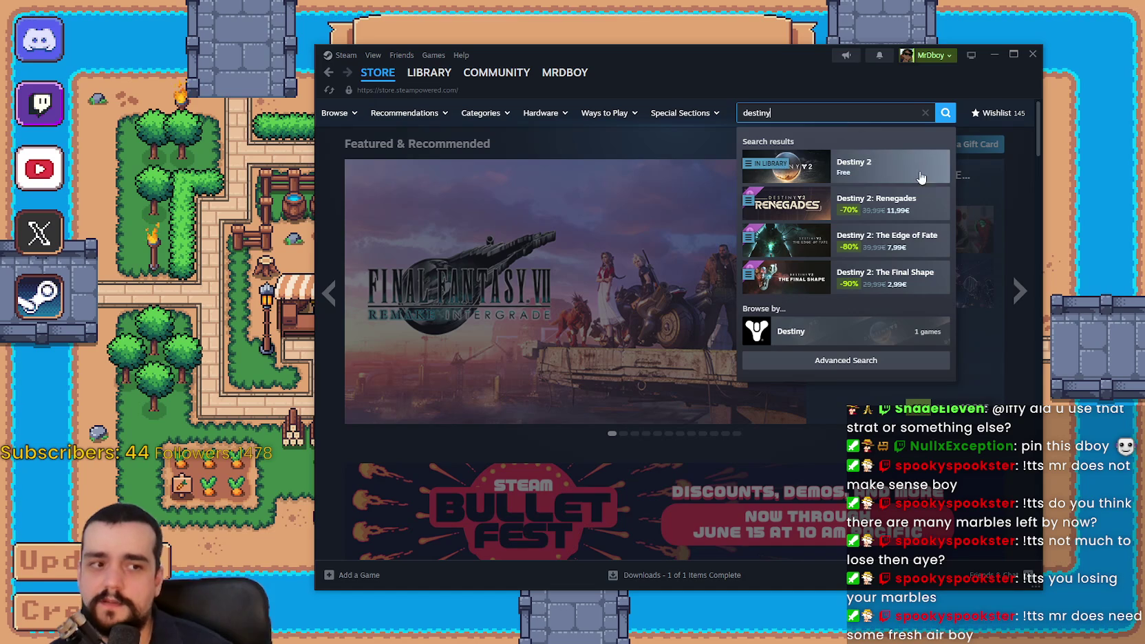
click(895, 167)
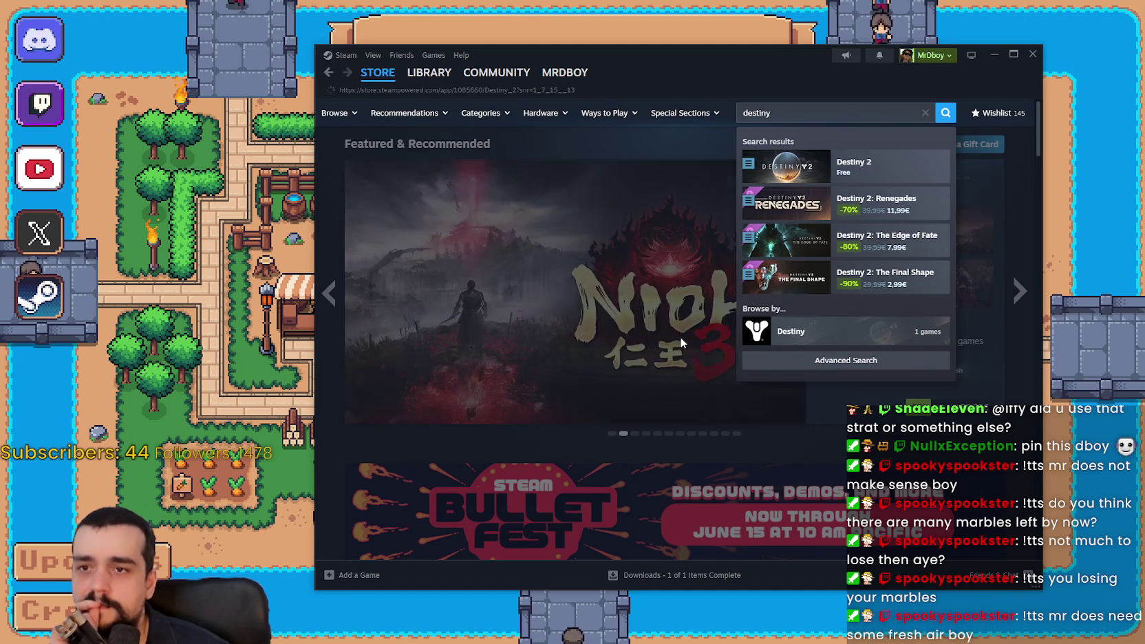
Browse the Destiny 2 store page and view another screenshot.
scroll(666, 324, down, 3)
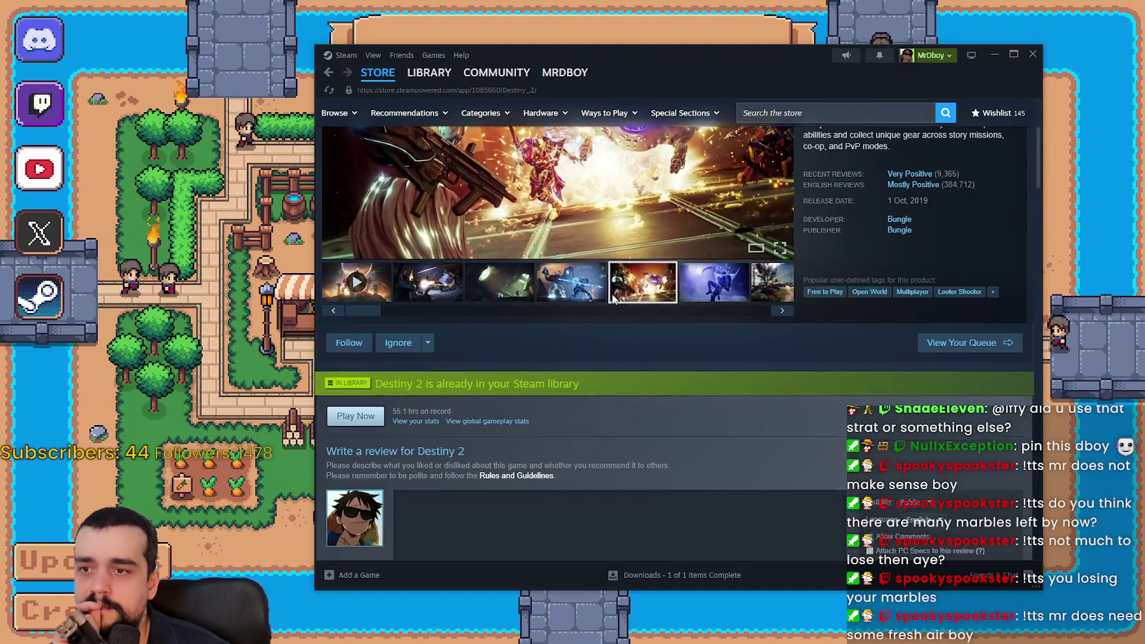
scroll(609, 295, down, 5)
scroll(610, 300, down, 4)
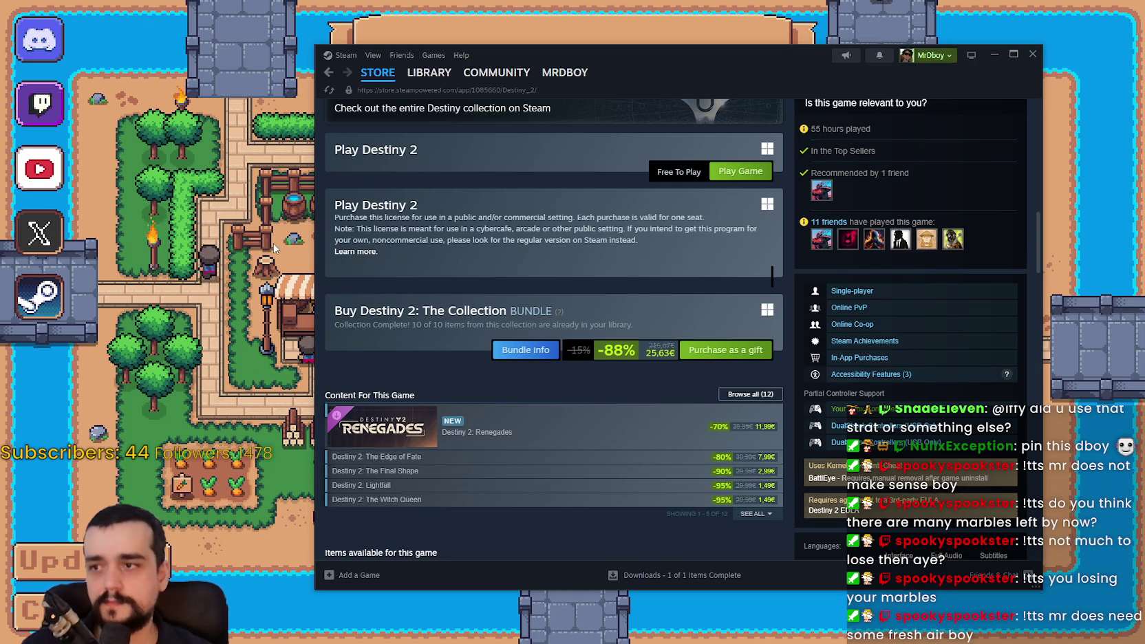
scroll(455, 329, down, 2)
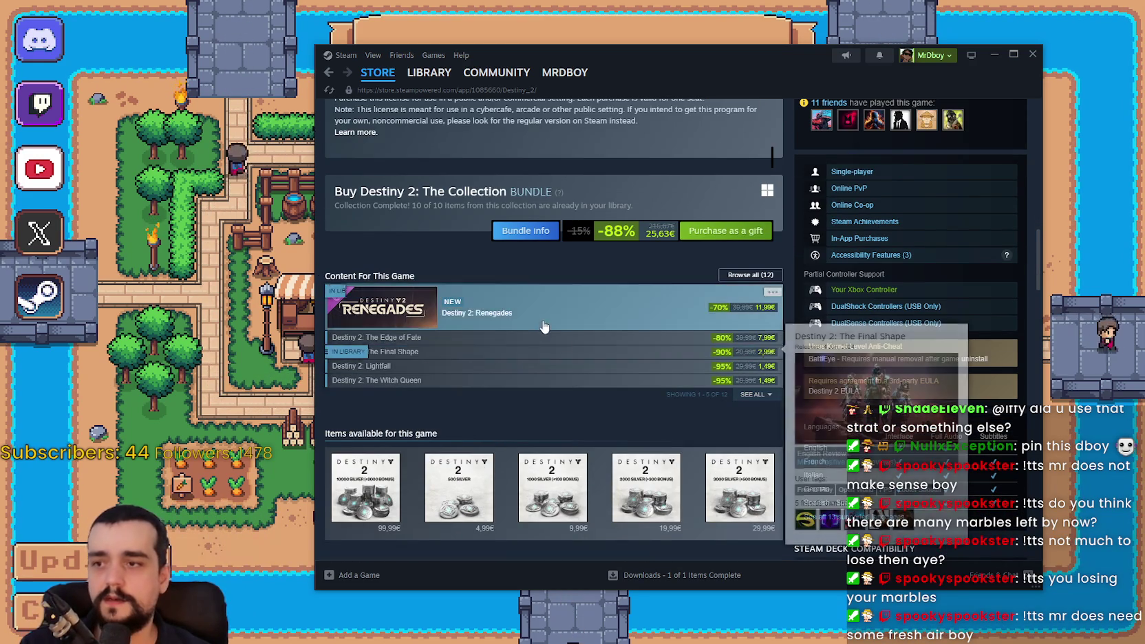
scroll(577, 353, up, 8)
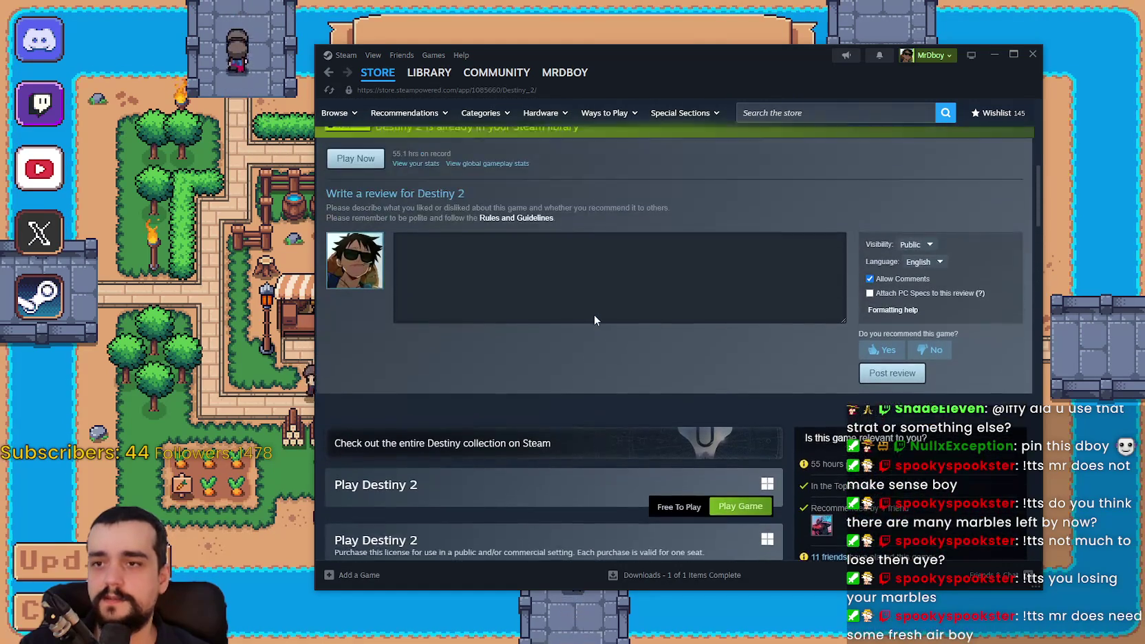
scroll(590, 326, up, 5)
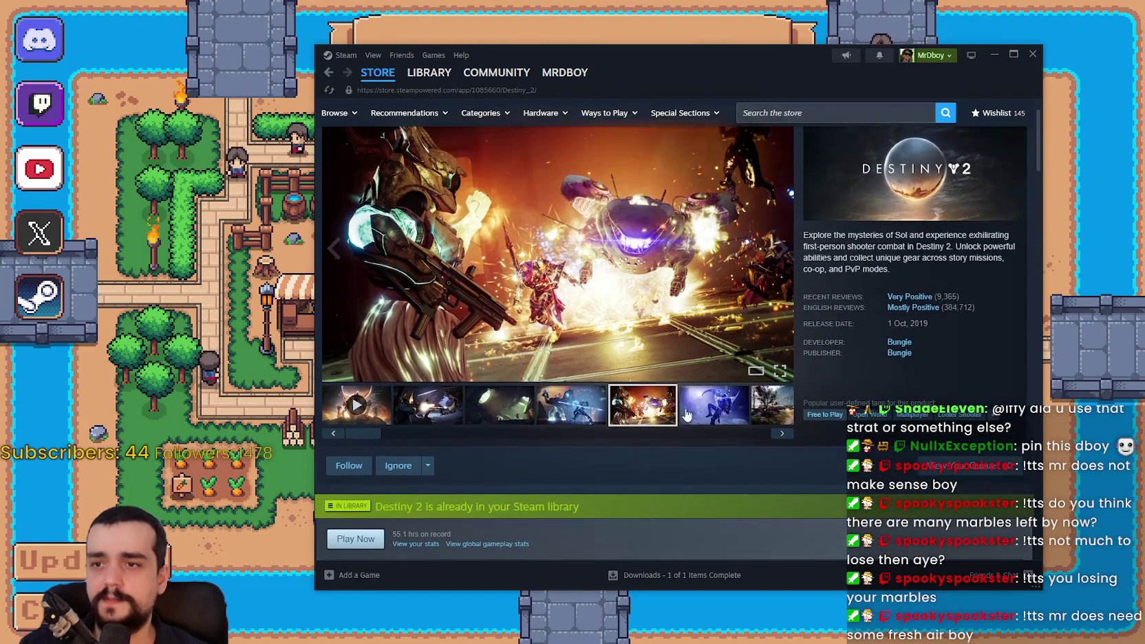
click(703, 419)
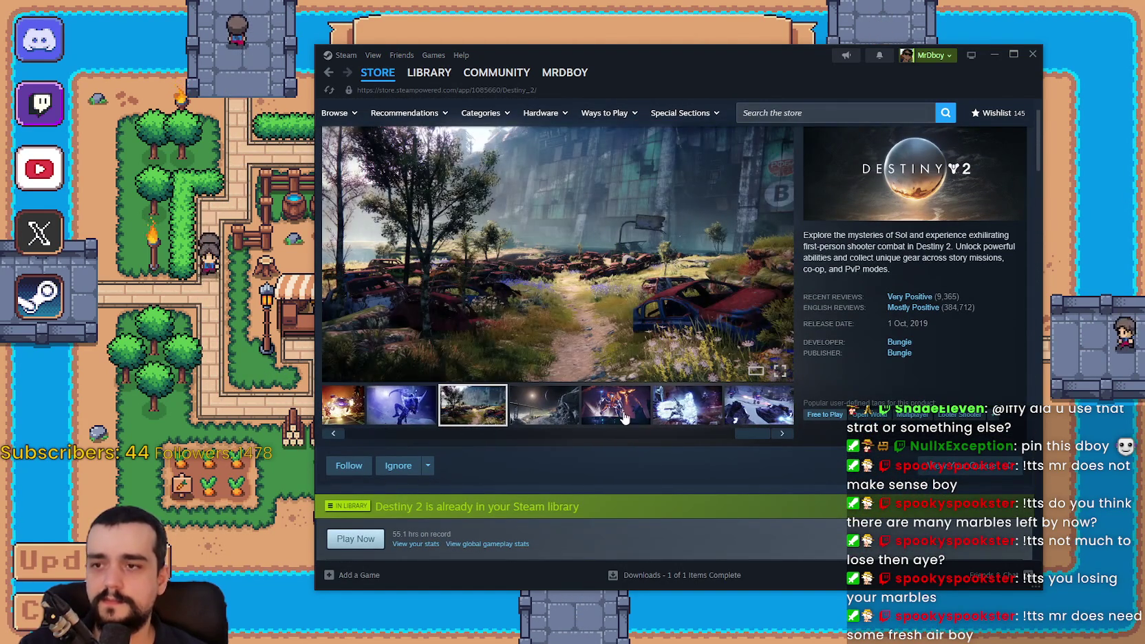
scroll(606, 447, down, 10)
Bring MR FARMBOY to the front and load Save 1 from the Continue list.
key(alt+Tab)
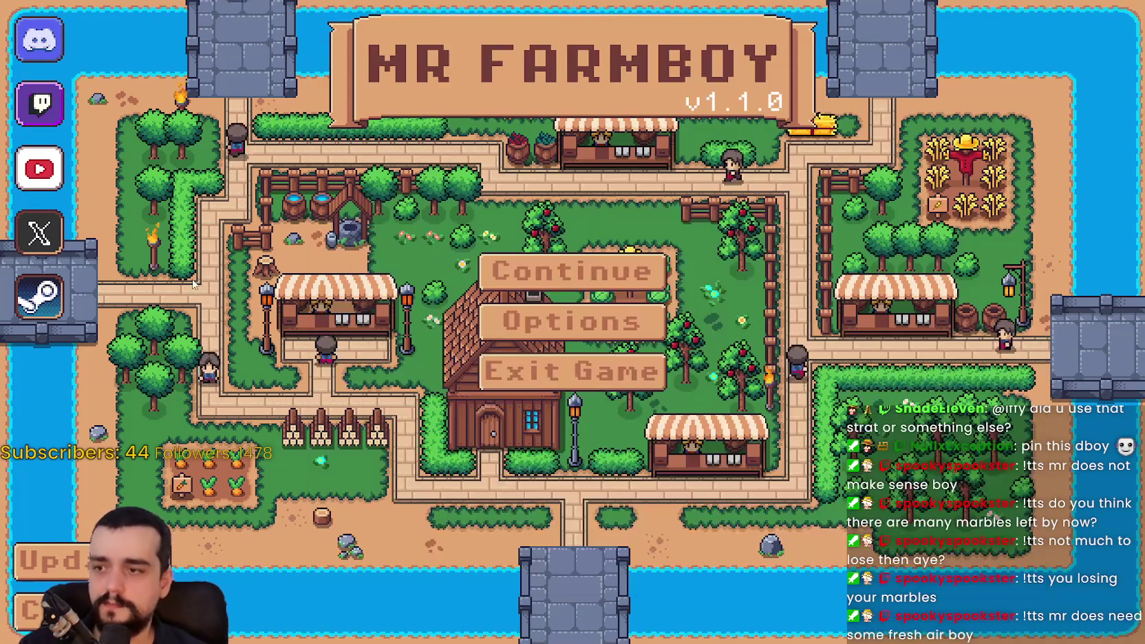
click(535, 291)
click(551, 230)
click(490, 249)
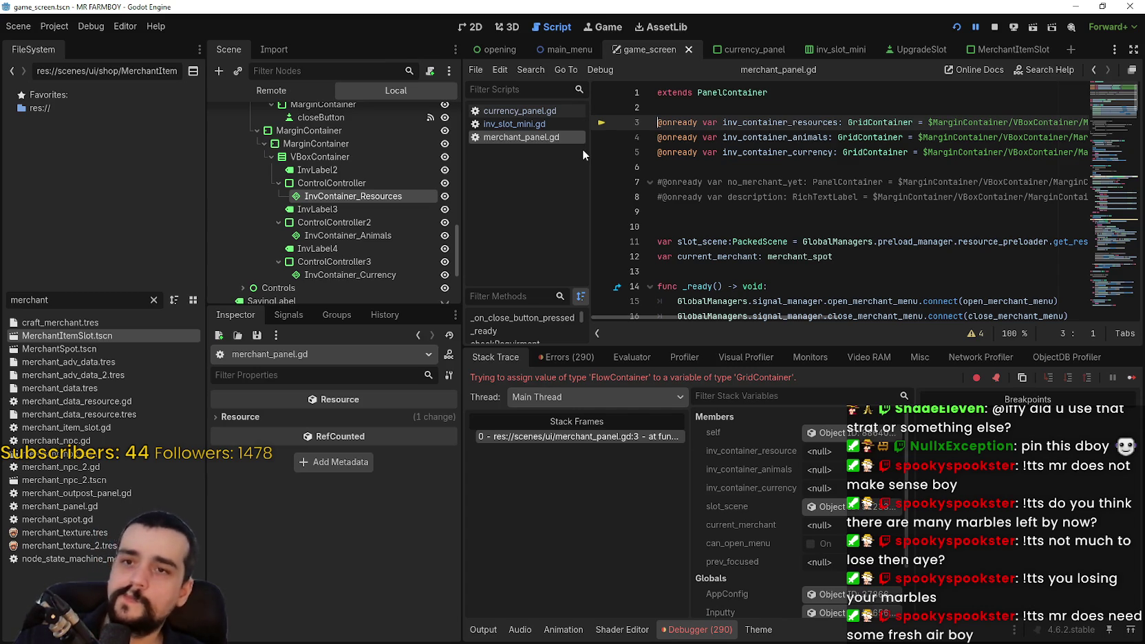
Stop the game, collapse and hide MerchantPanel in the 2D view, and save game_screen.
click(997, 28)
click(468, 26)
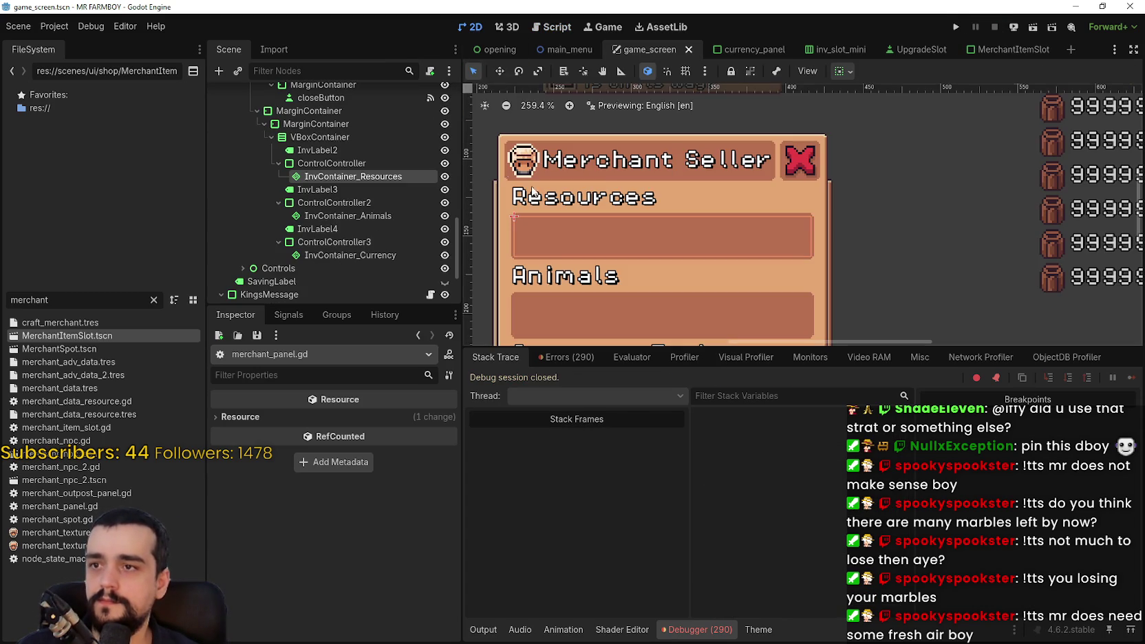
scroll(373, 217, up, 2)
click(386, 164)
scroll(378, 225, up, 5)
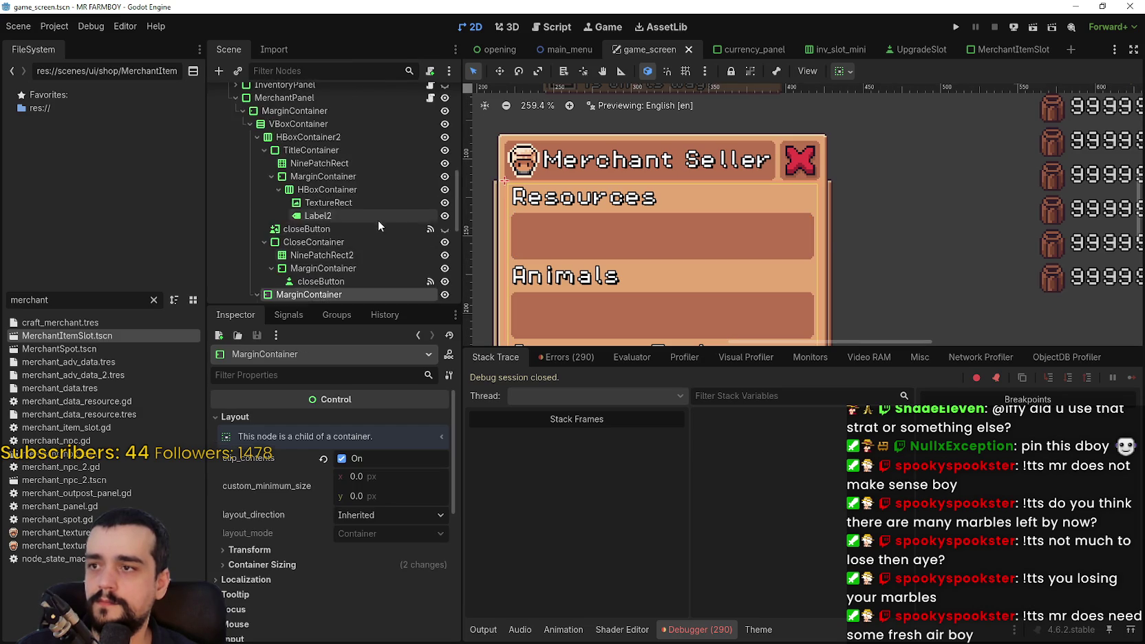
click(235, 175)
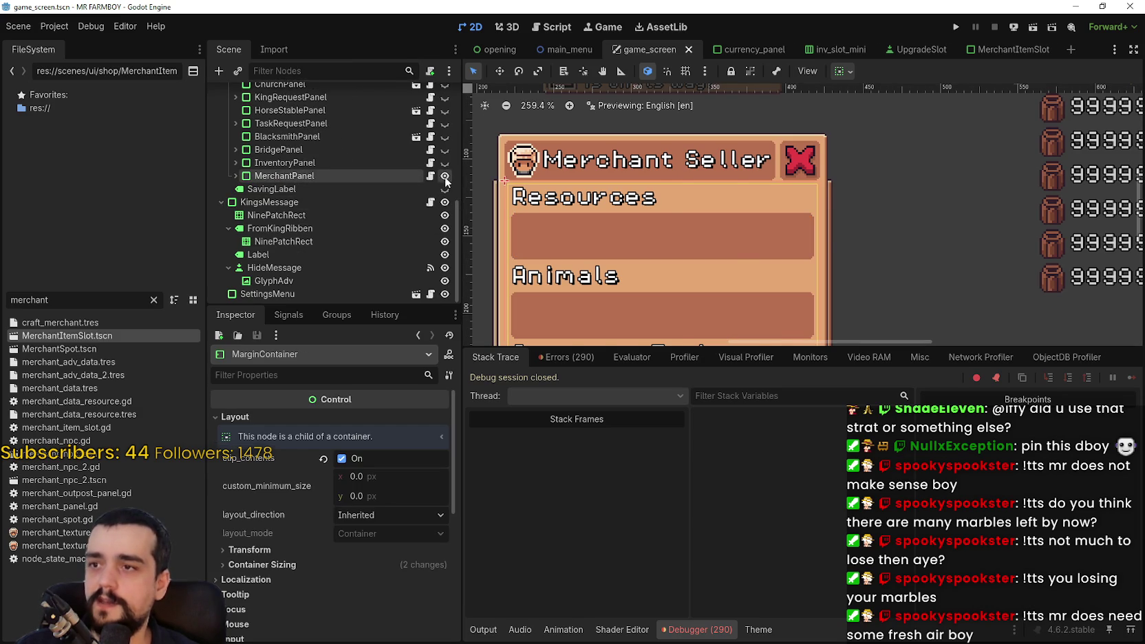
click(445, 176)
scroll(878, 219, down, 2)
key(ctrl+s)
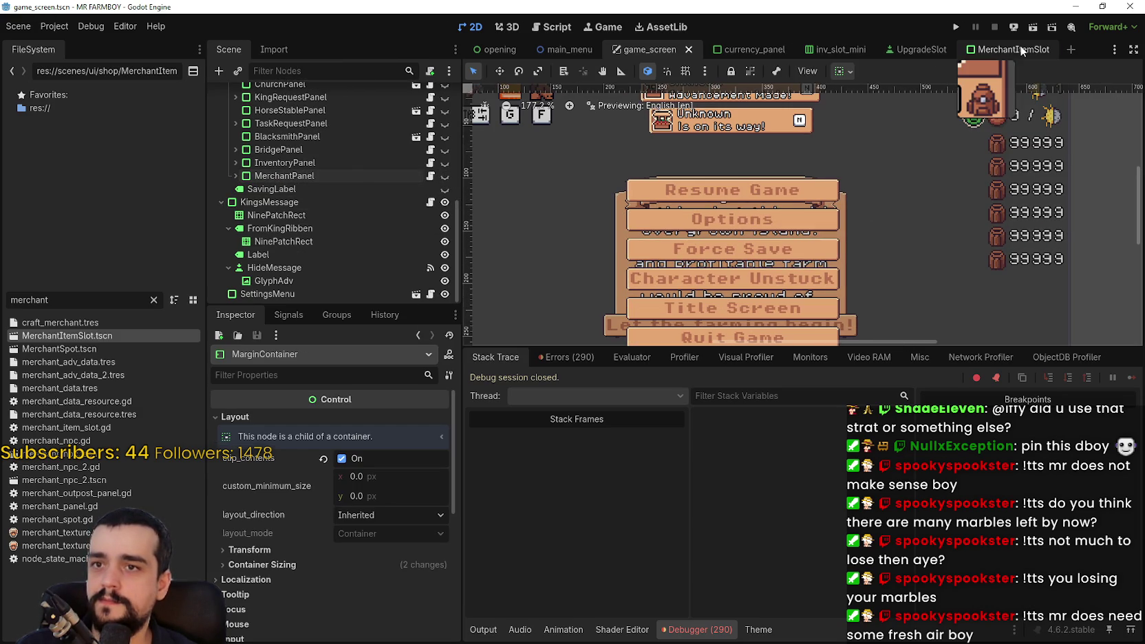
Check the MerchantItemSlot scene, then open merchant_panel.gd from game_screen.
click(1021, 50)
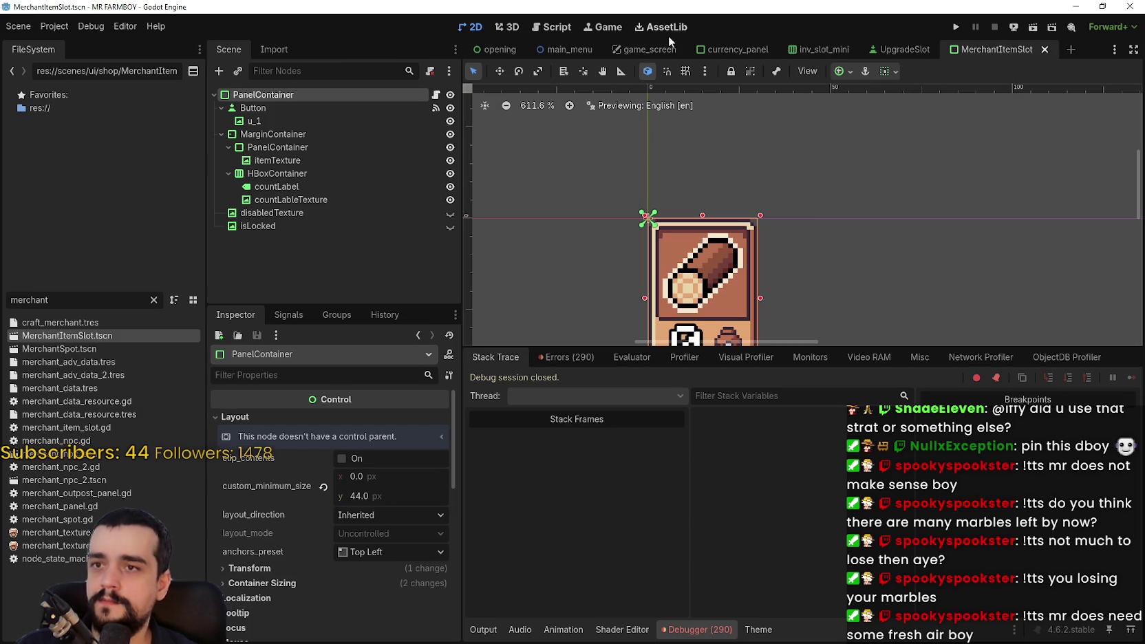
click(651, 44)
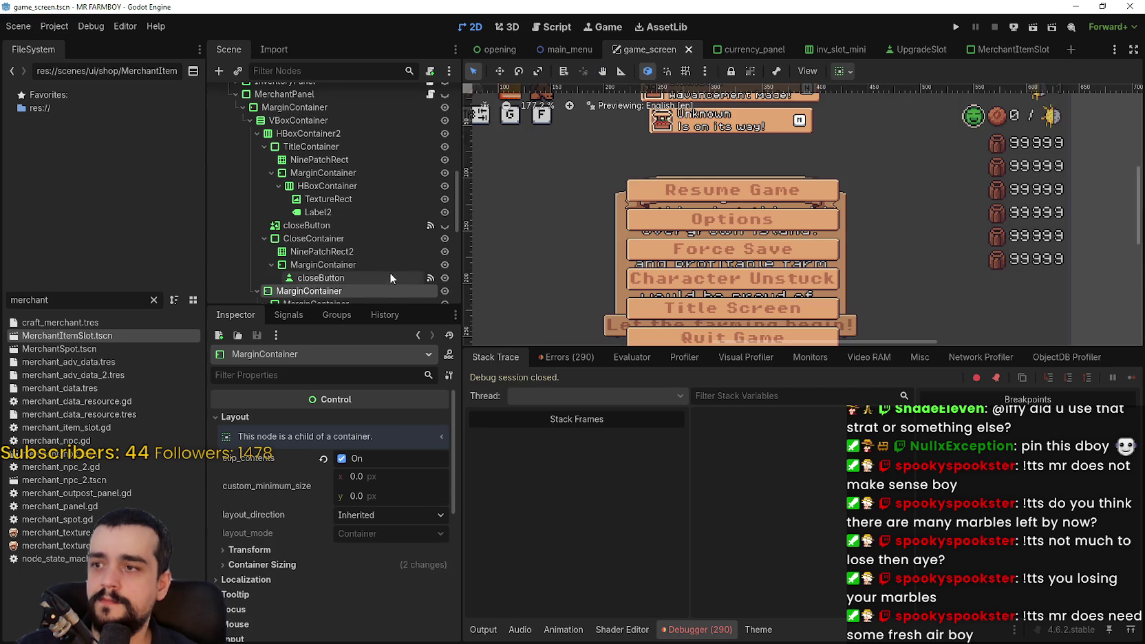
scroll(392, 272, up, 3)
click(430, 199)
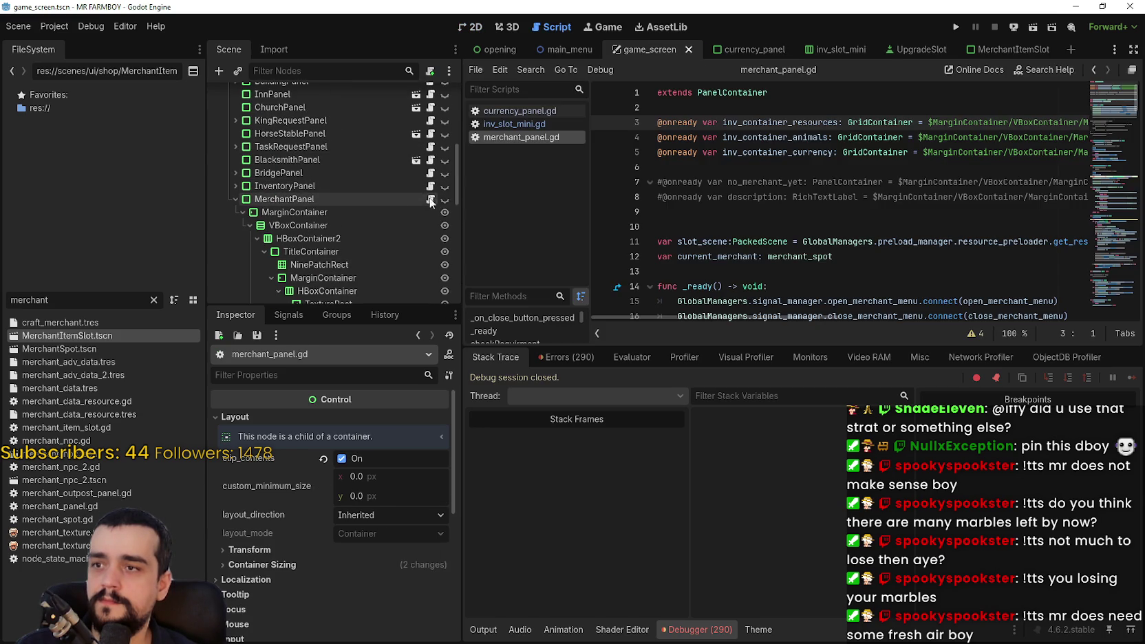
scroll(387, 170, down, 5)
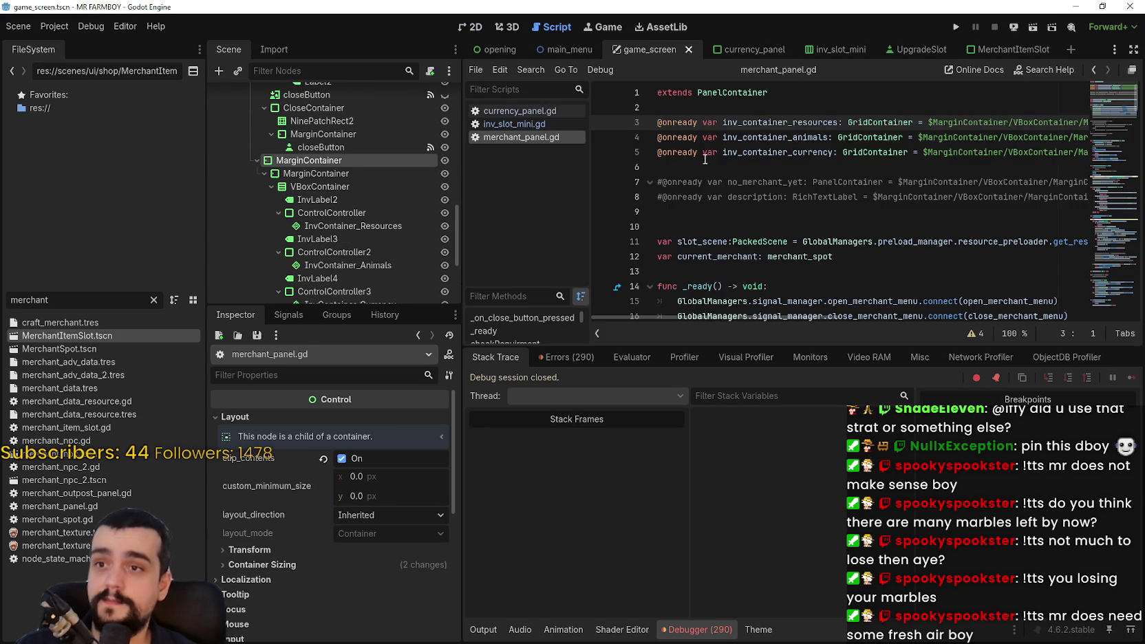
key(Return)
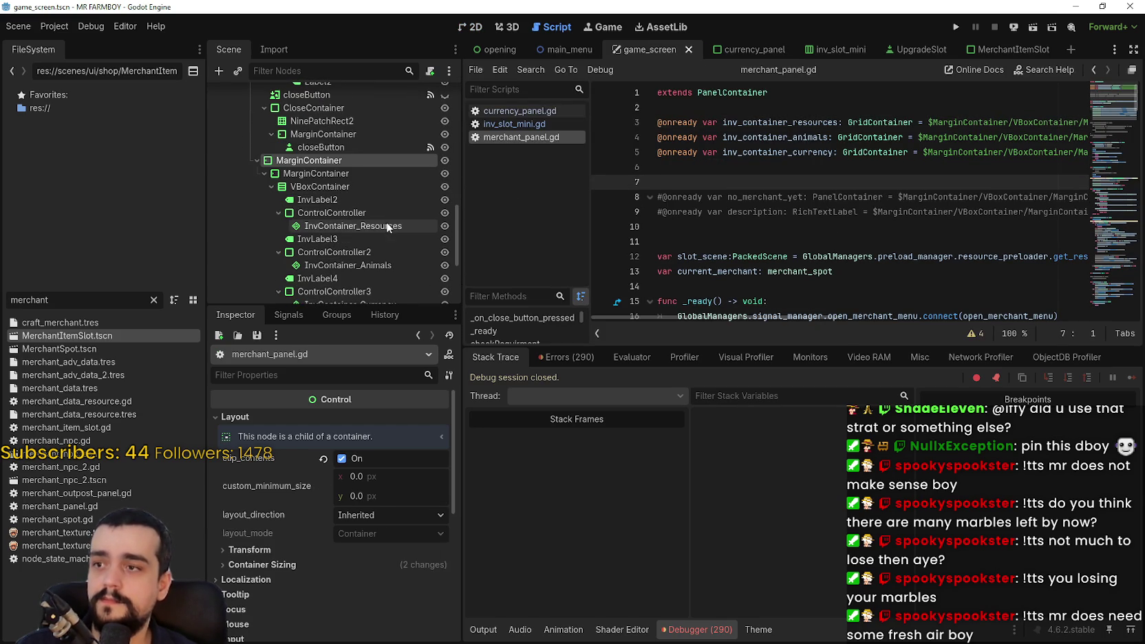
drag(369, 229, 698, 177)
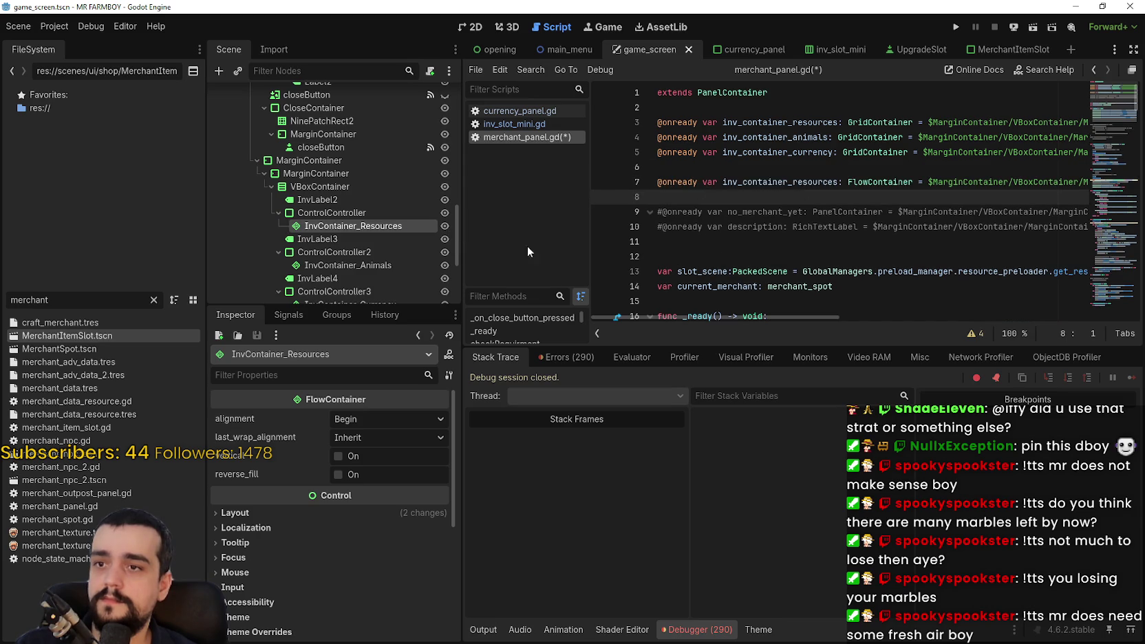
mouse_move(363, 271)
mouse_down()
mouse_move(333, 269)
mouse_move(762, 215)
mouse_move(739, 201)
mouse_up()
scroll(367, 278, down, 1)
drag(367, 280, 548, 262)
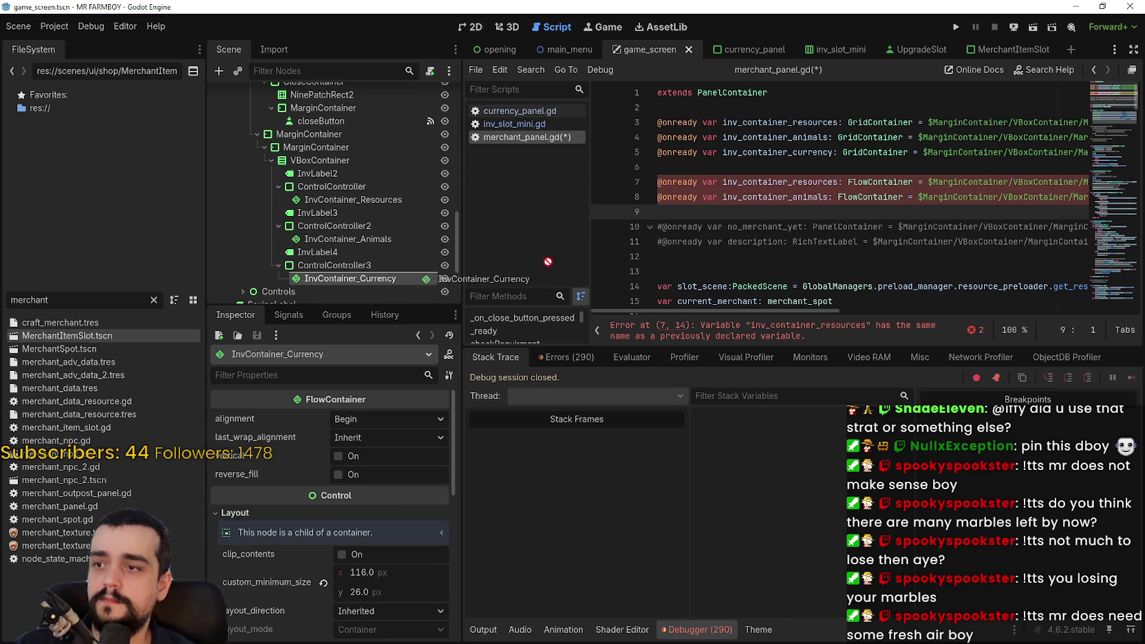
drag(750, 214, 746, 215)
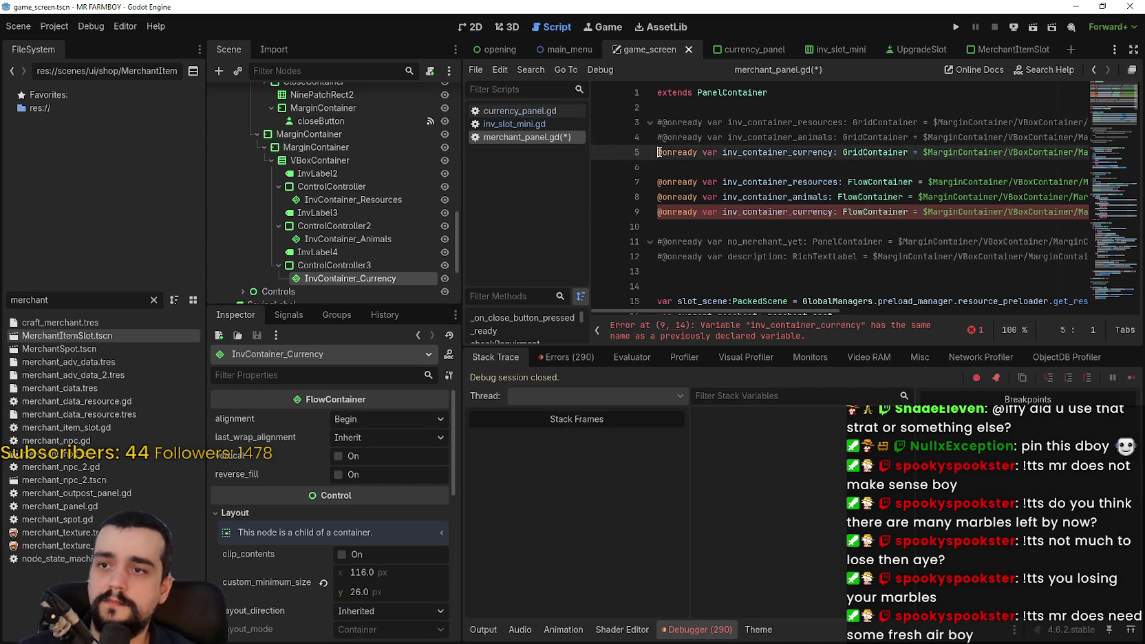
key(ctrl+s)
Run the project, load Save 1 and open the Merchant Seller panel.
click(956, 26)
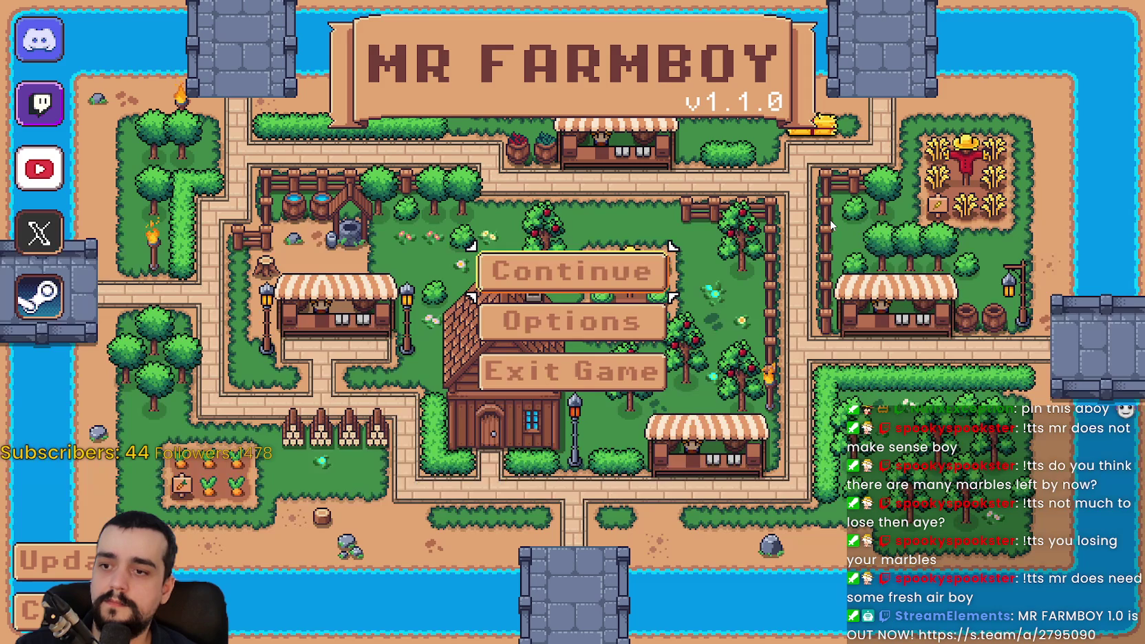
click(628, 292)
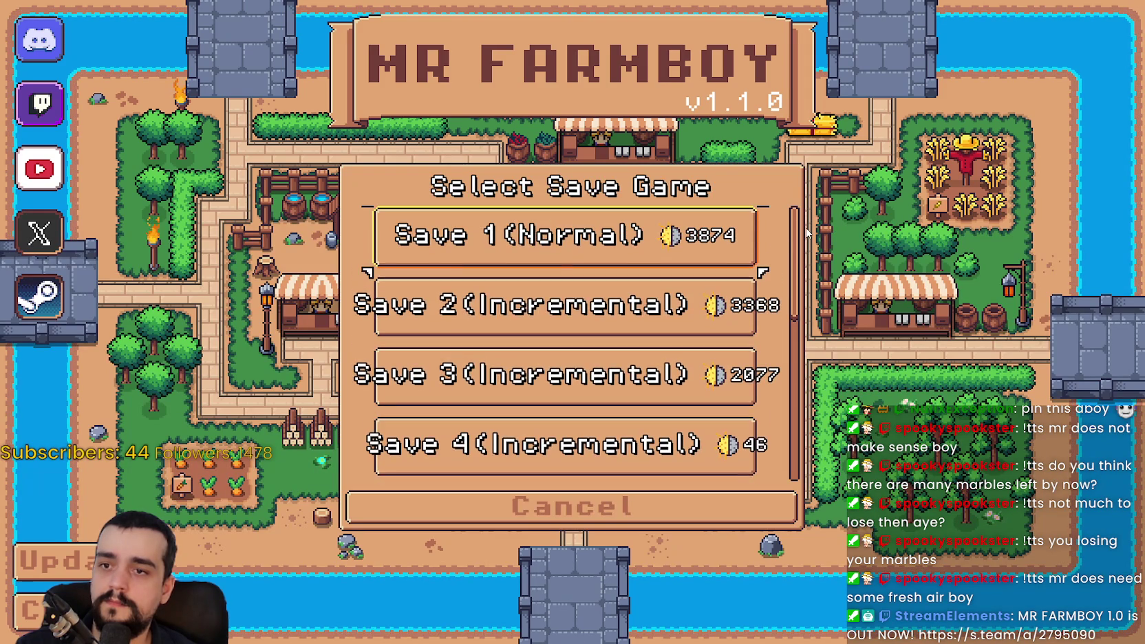
click(727, 256)
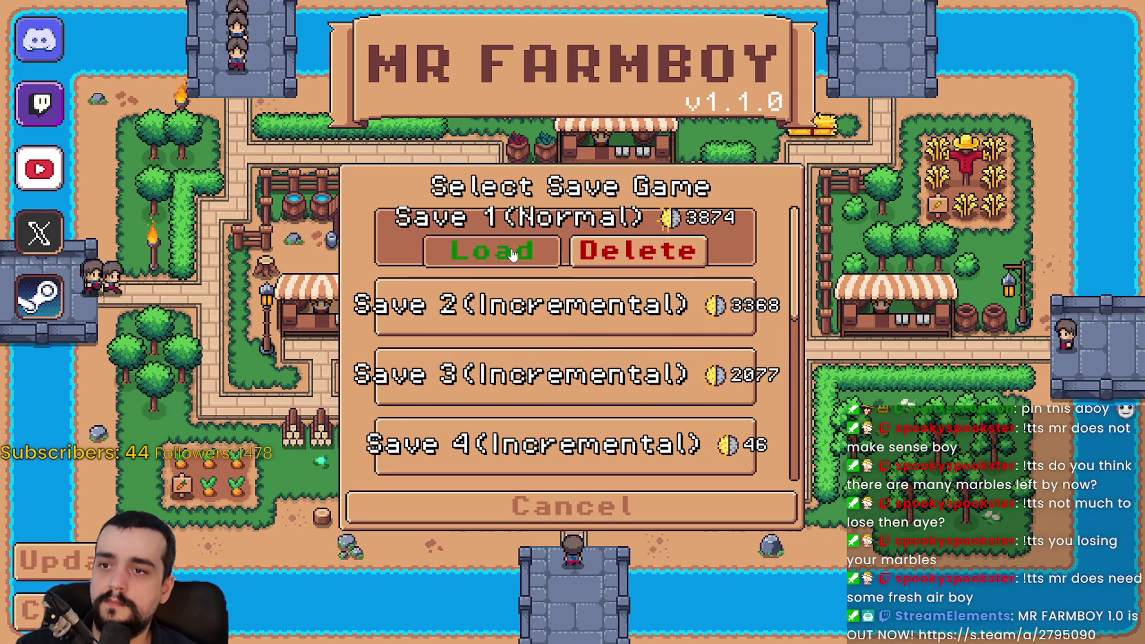
click(513, 254)
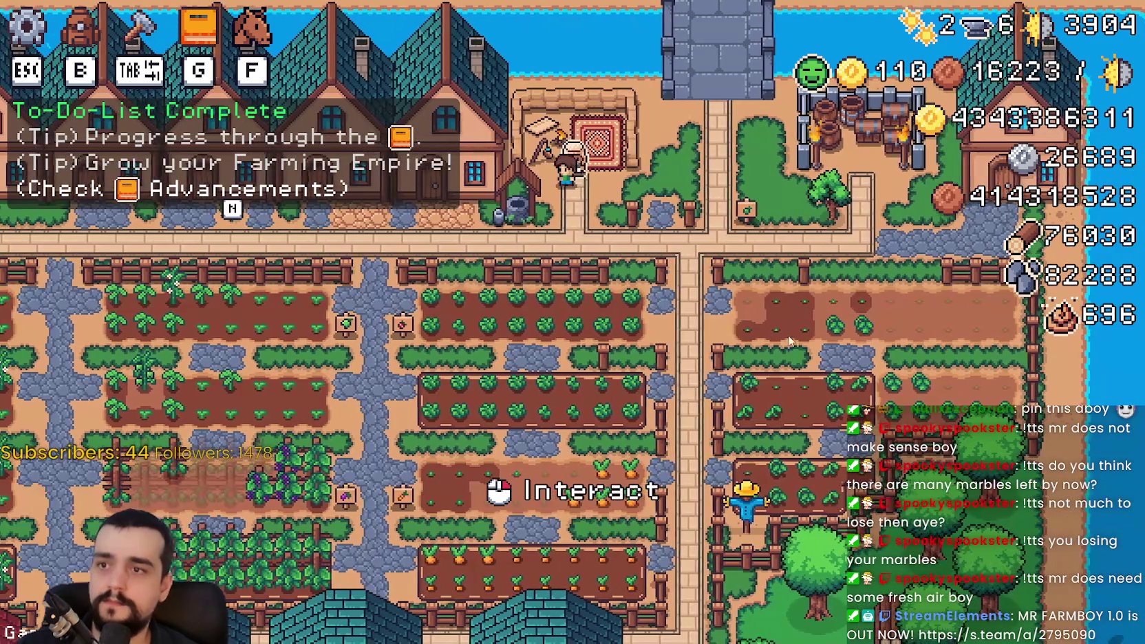
click(772, 313)
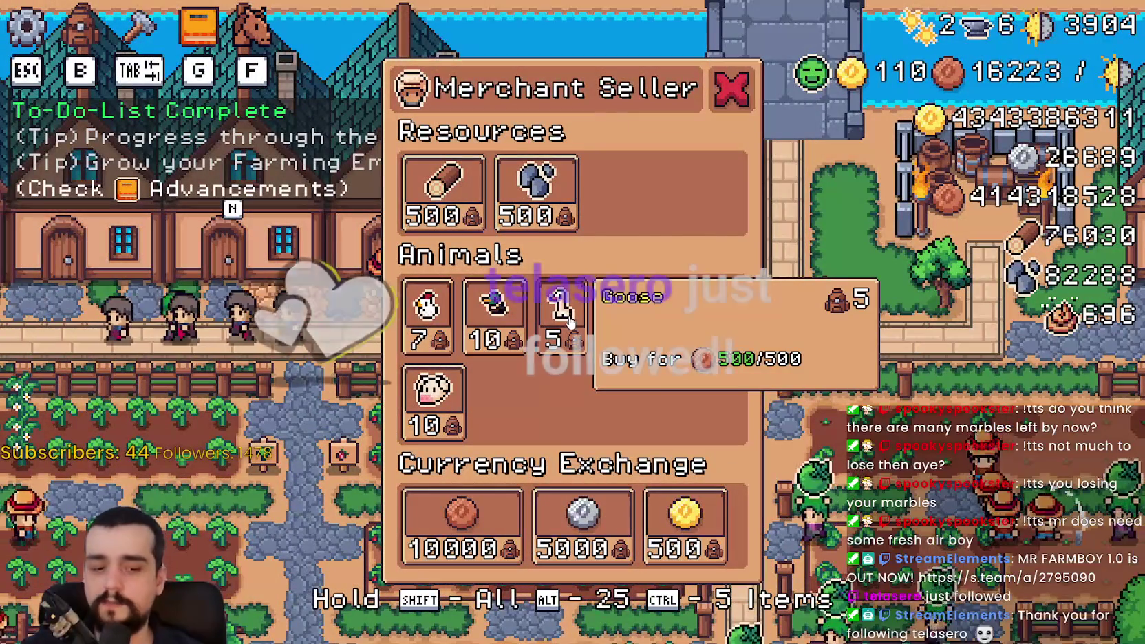
Buy one stone, then test arrow-key focus across the copper, wood and Animals slots.
click(544, 228)
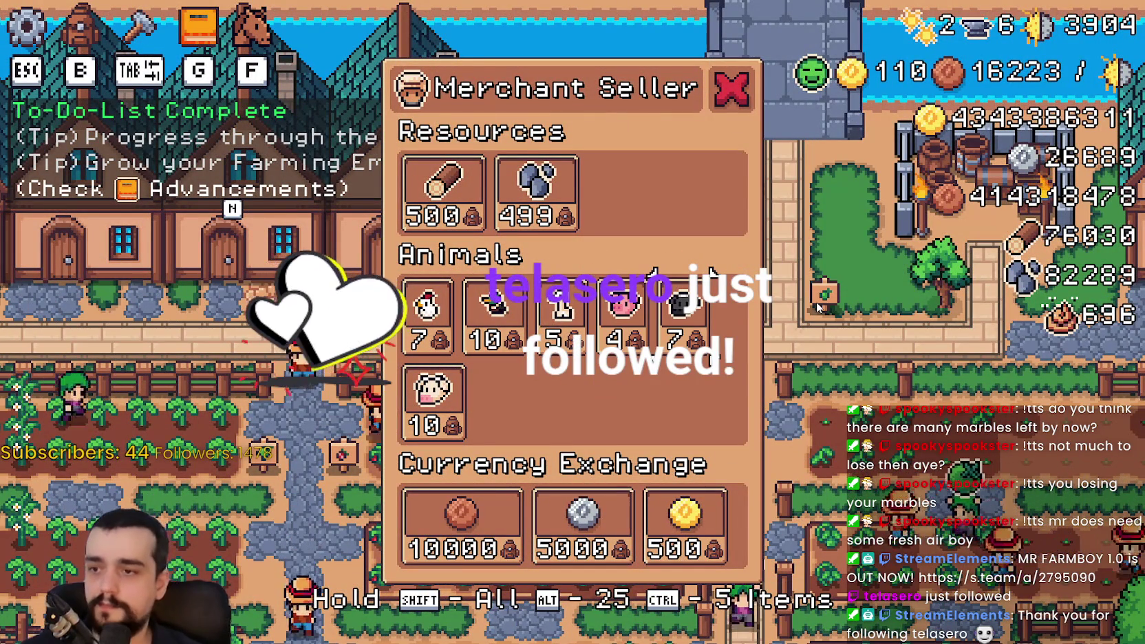
key(Down)
key(Down)
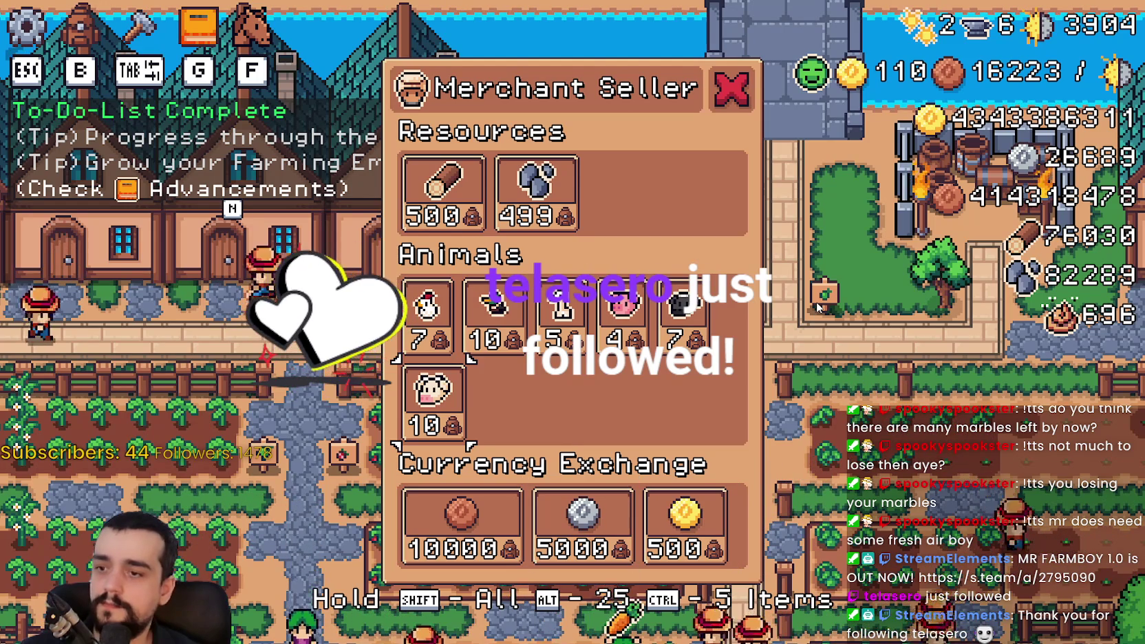
key(Down)
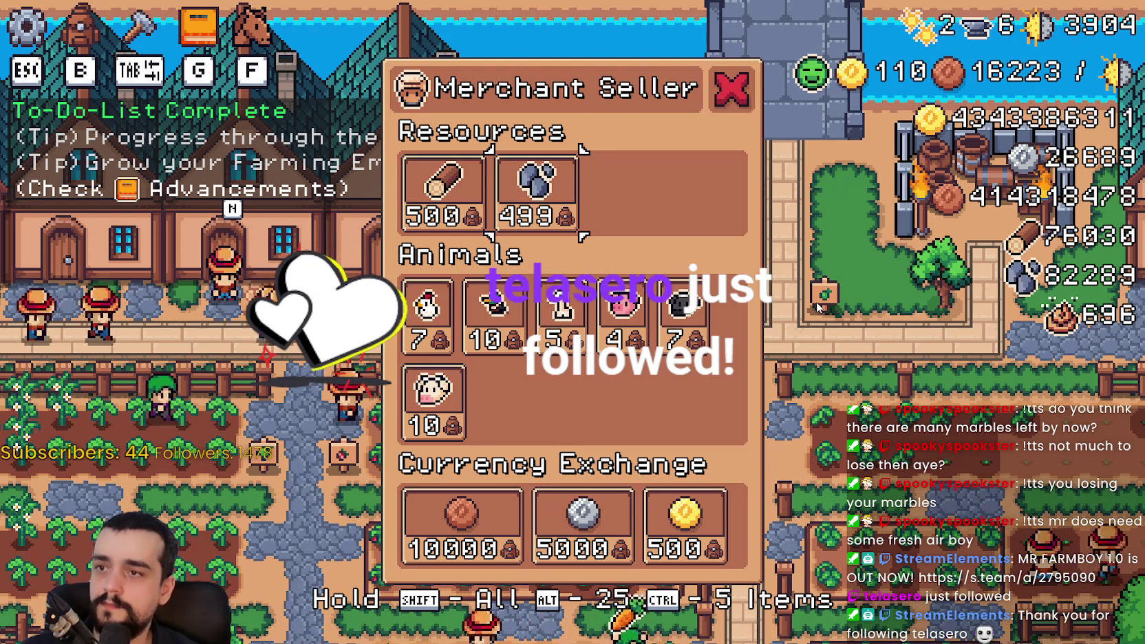
key(Down)
key(Right)
key(Right)
key(Left)
key(Left)
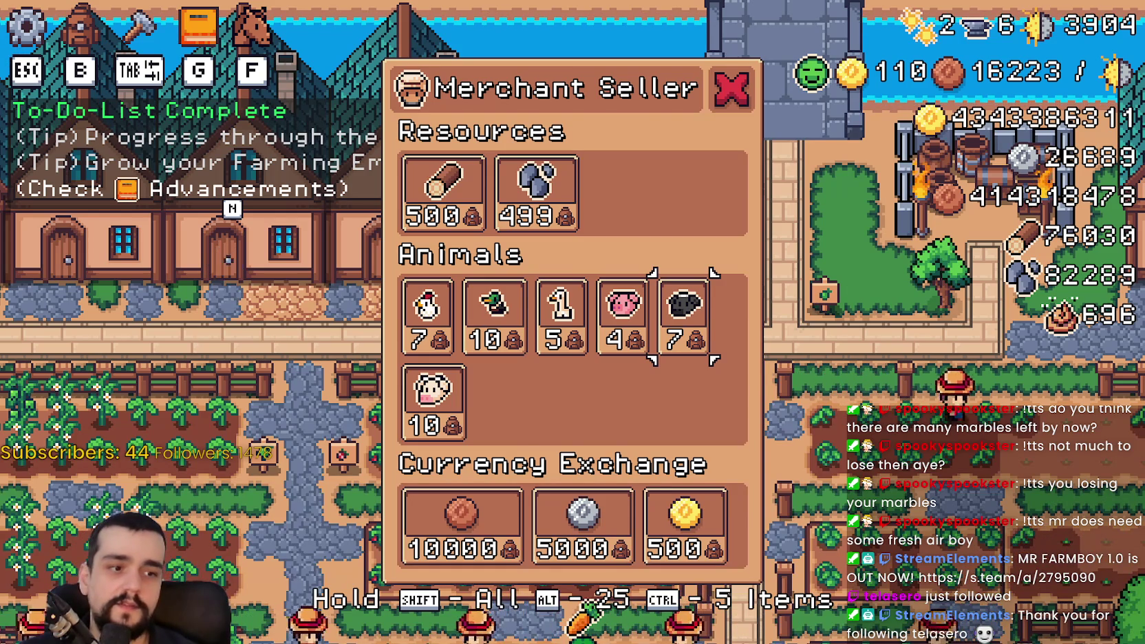
key(alt+Tab)
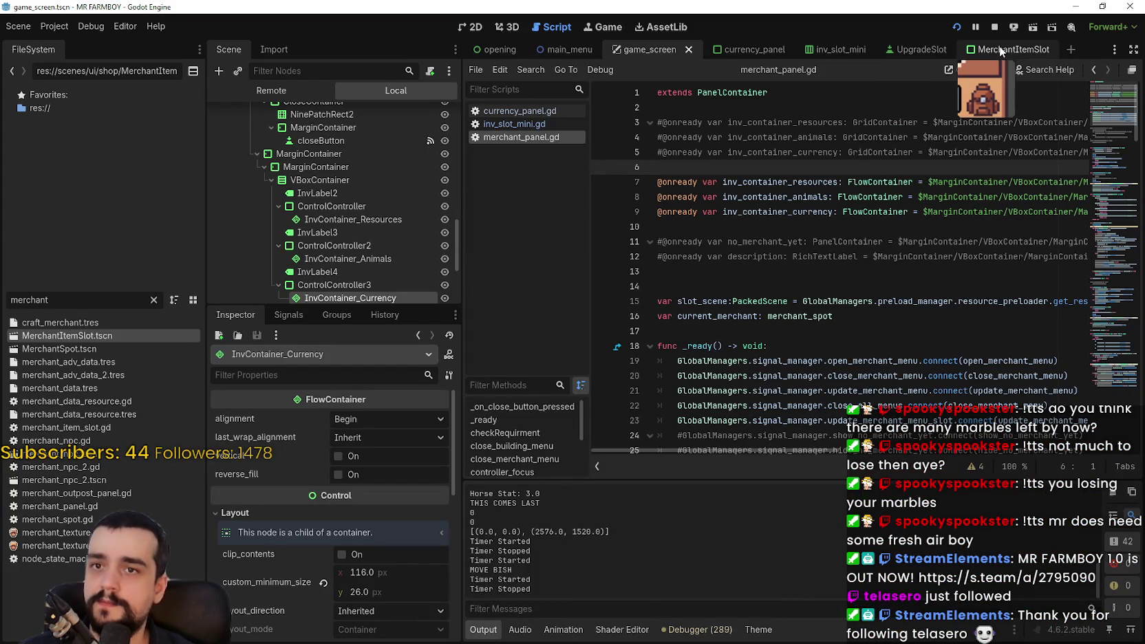
Raise the MerchantItemSlot panel's custom minimum height from 44 to 45, then return to the game.
click(1002, 52)
click(482, 31)
scroll(548, 292, up, 5)
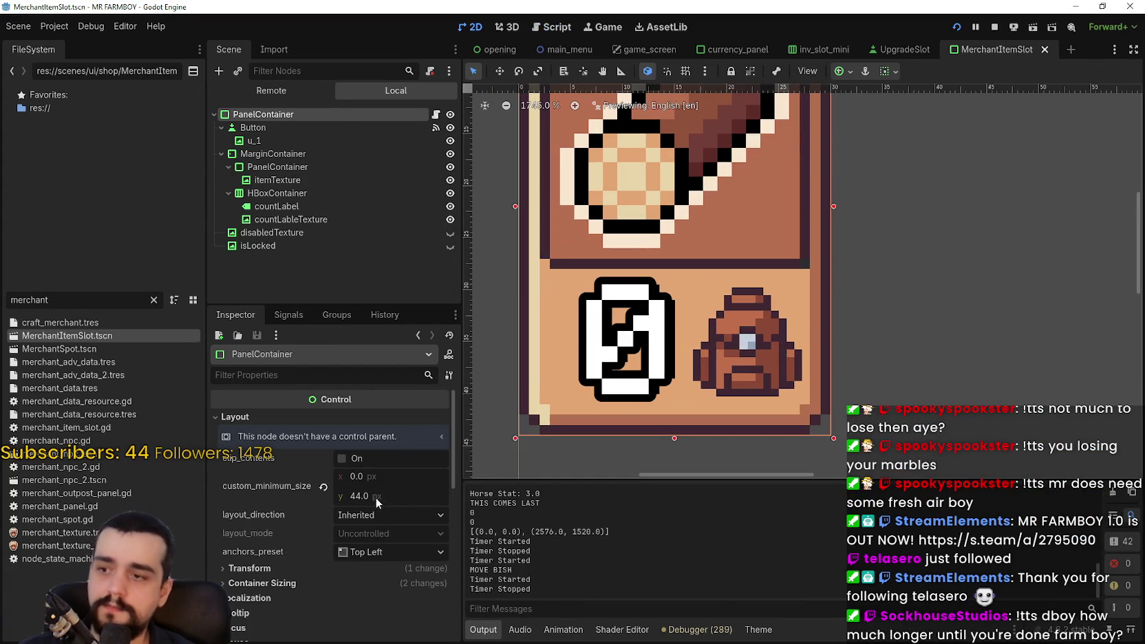
key(Return)
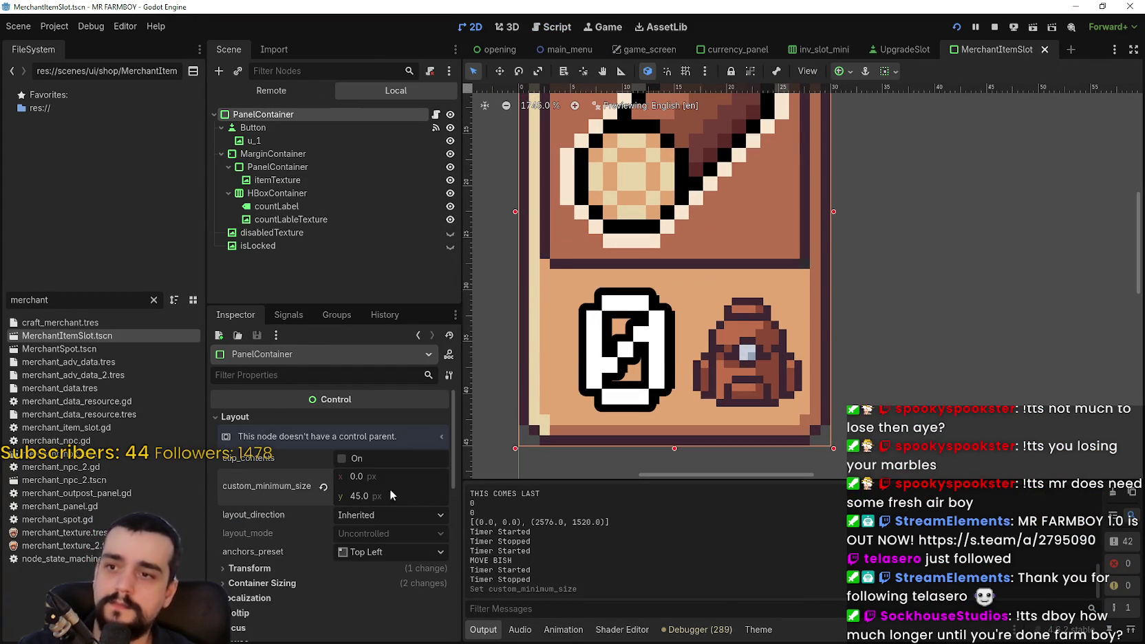
key(alt+Tab)
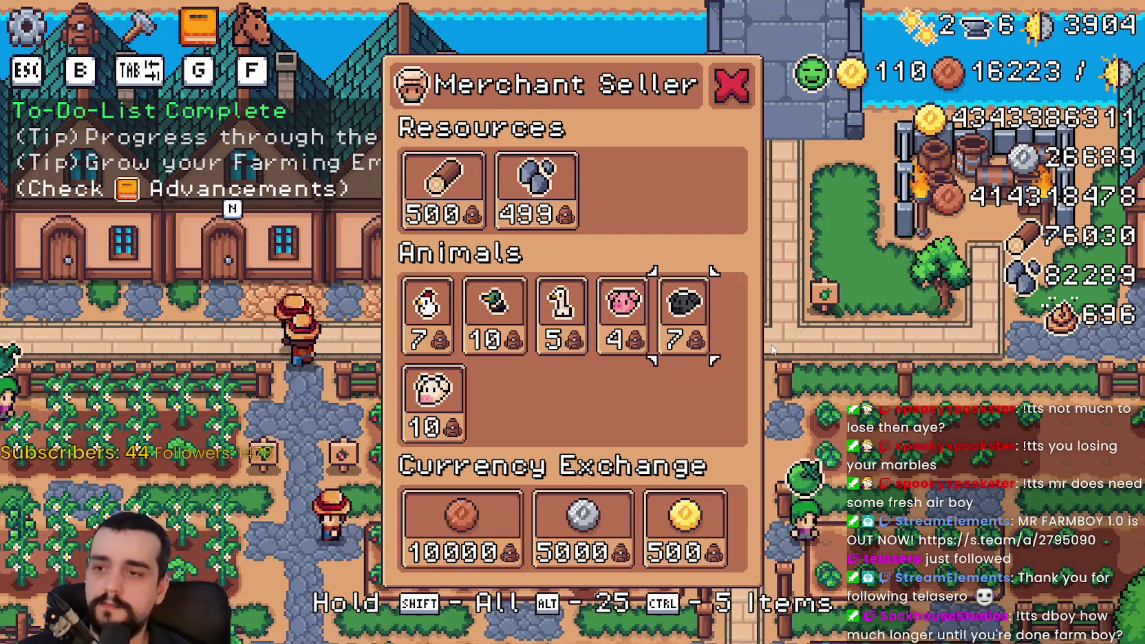
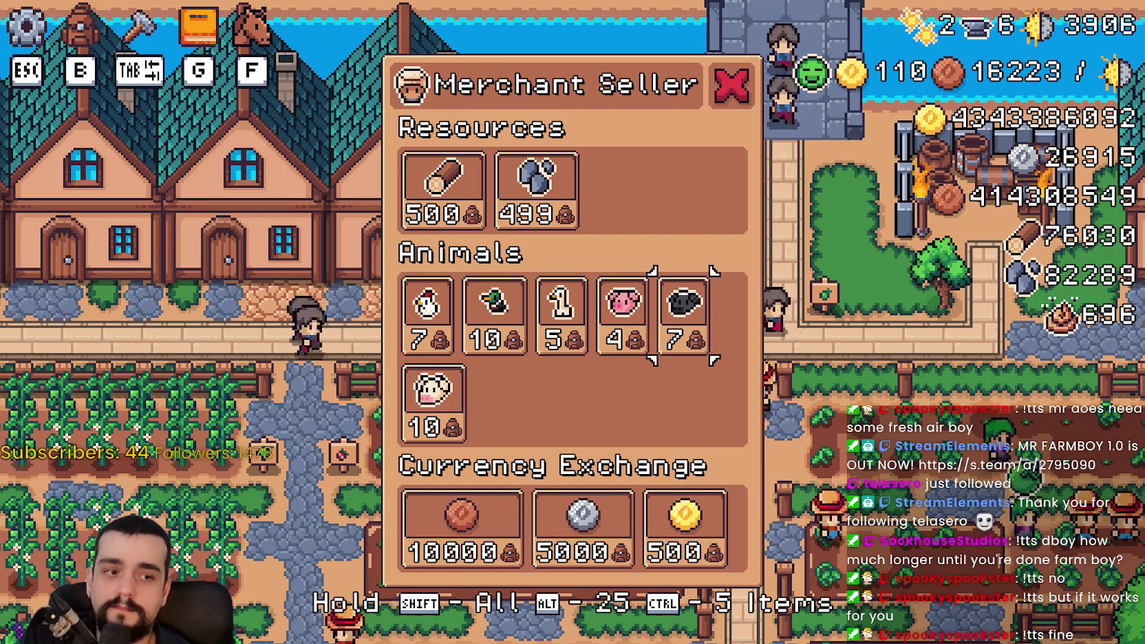
Switch from the running MR FARMBOY game back to the Godot editor.
key(alt+Tab)
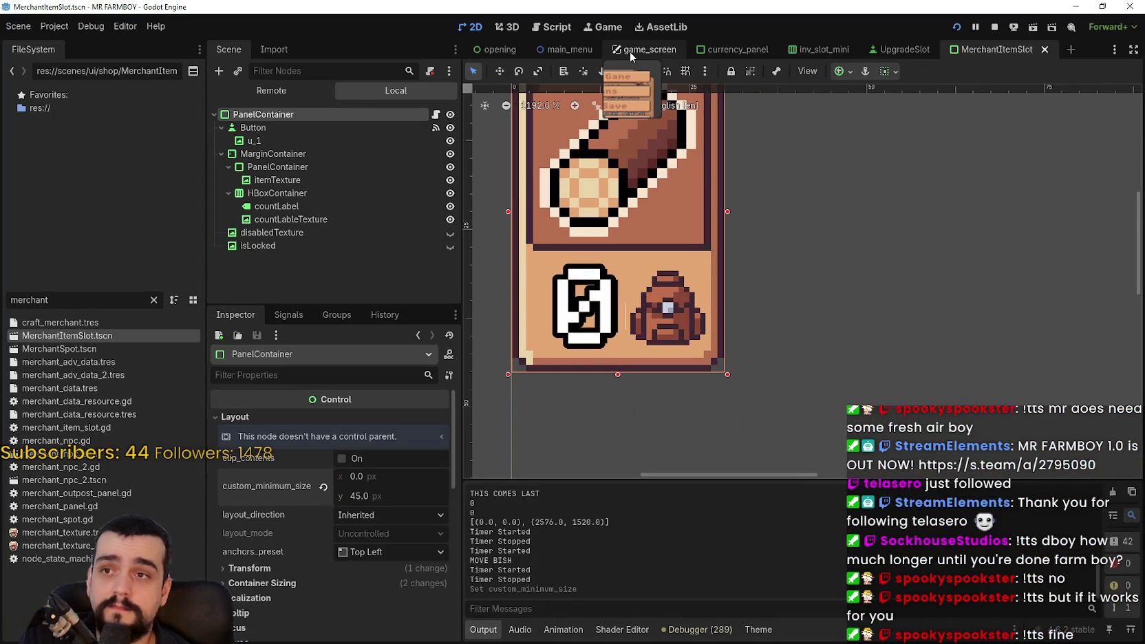
Open the game_screen scene and look through its node tree.
click(630, 51)
scroll(569, 203, down, 3)
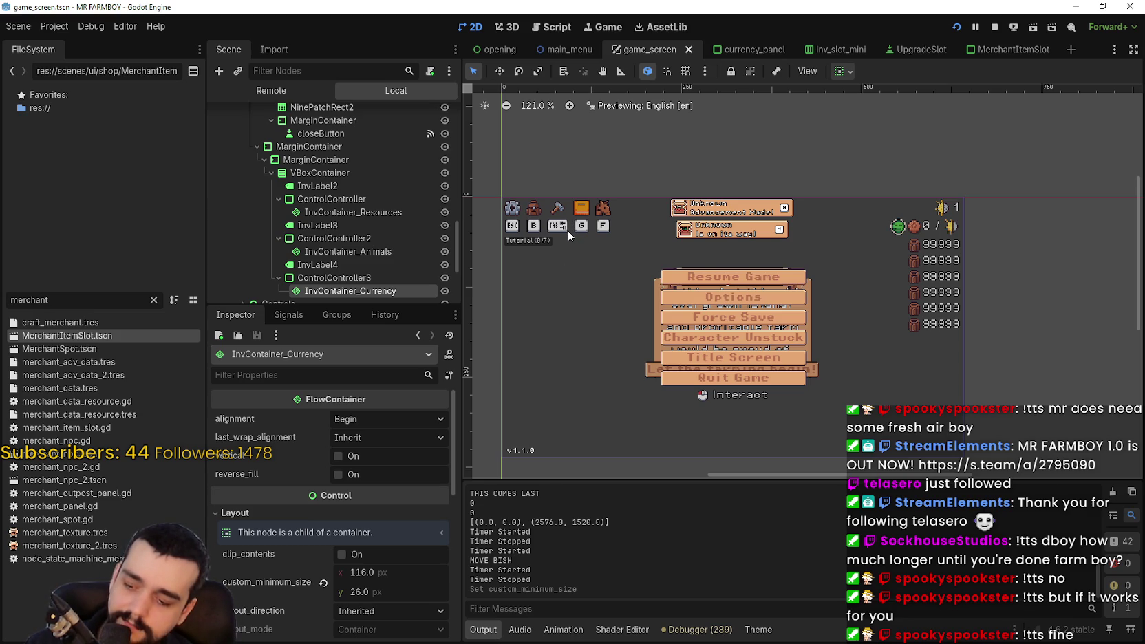
scroll(654, 220, up, 4)
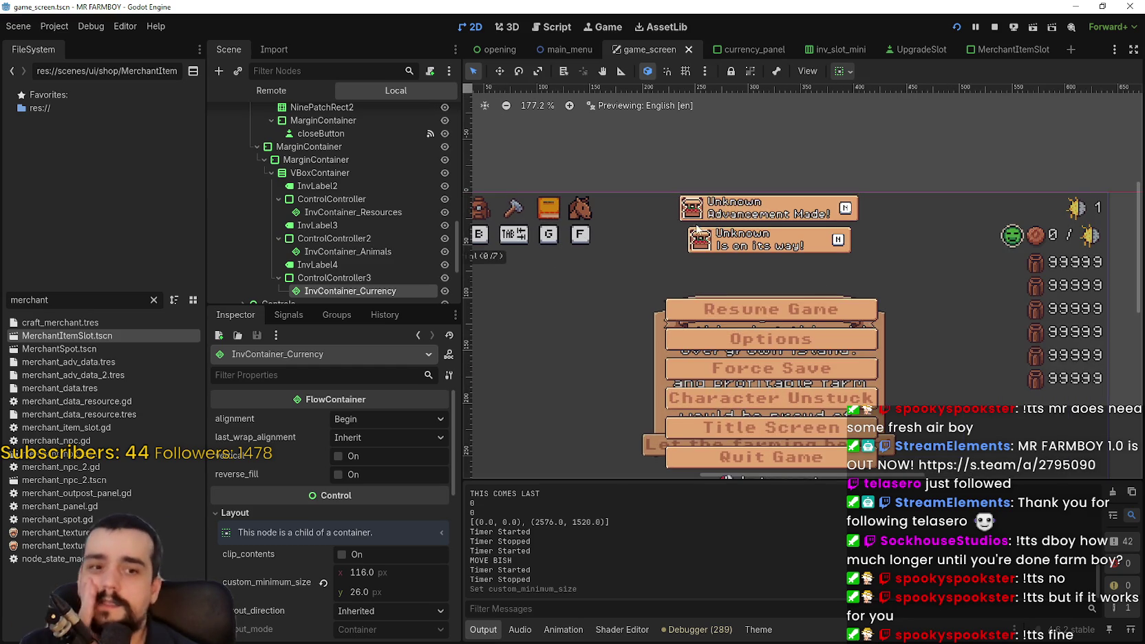
scroll(692, 234, down, 2)
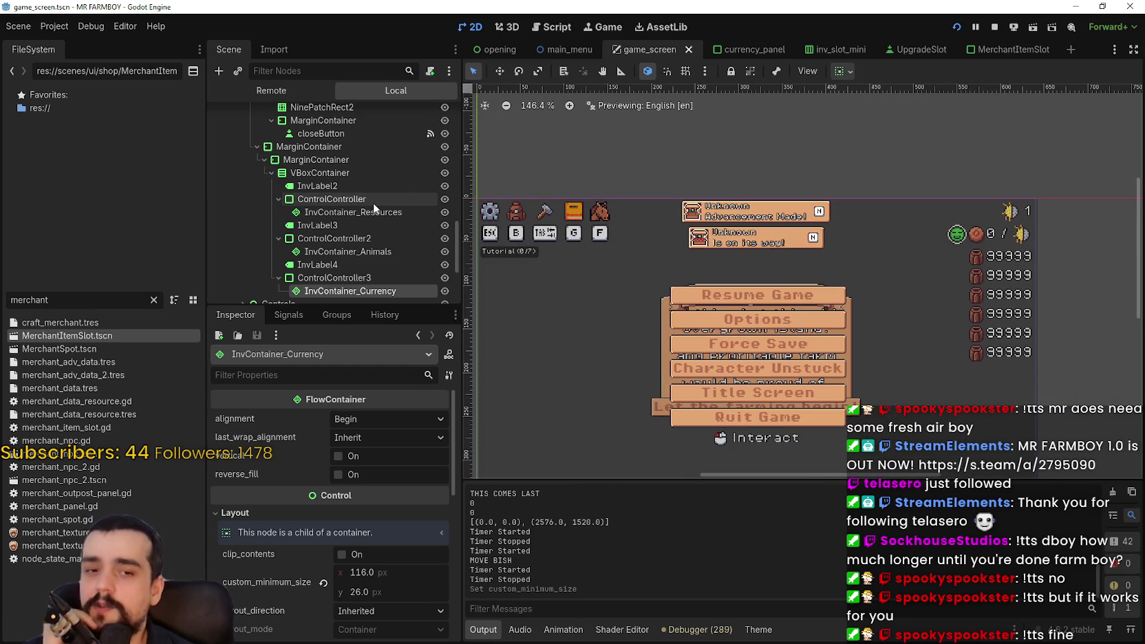
scroll(373, 202, down, 2)
Check ControlController3, InvContainer_Currency and MarginContainer, then expand SettingsContainer.
click(306, 231)
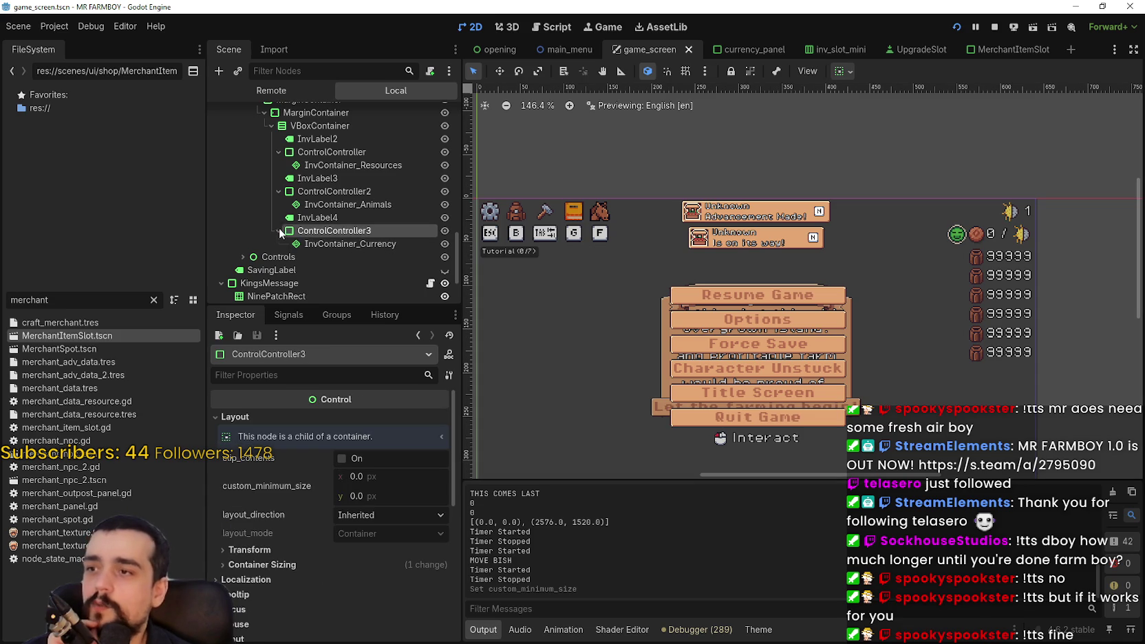
click(279, 231)
click(279, 230)
click(351, 244)
scroll(359, 239, up, 2)
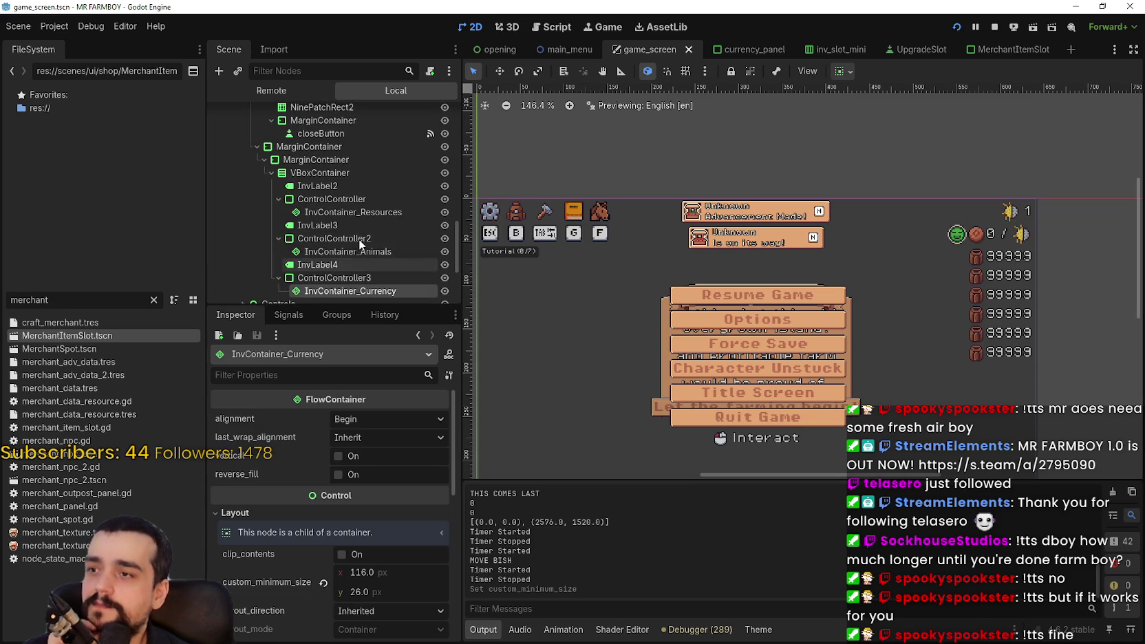
double_click(307, 161)
scroll(364, 217, up, 6)
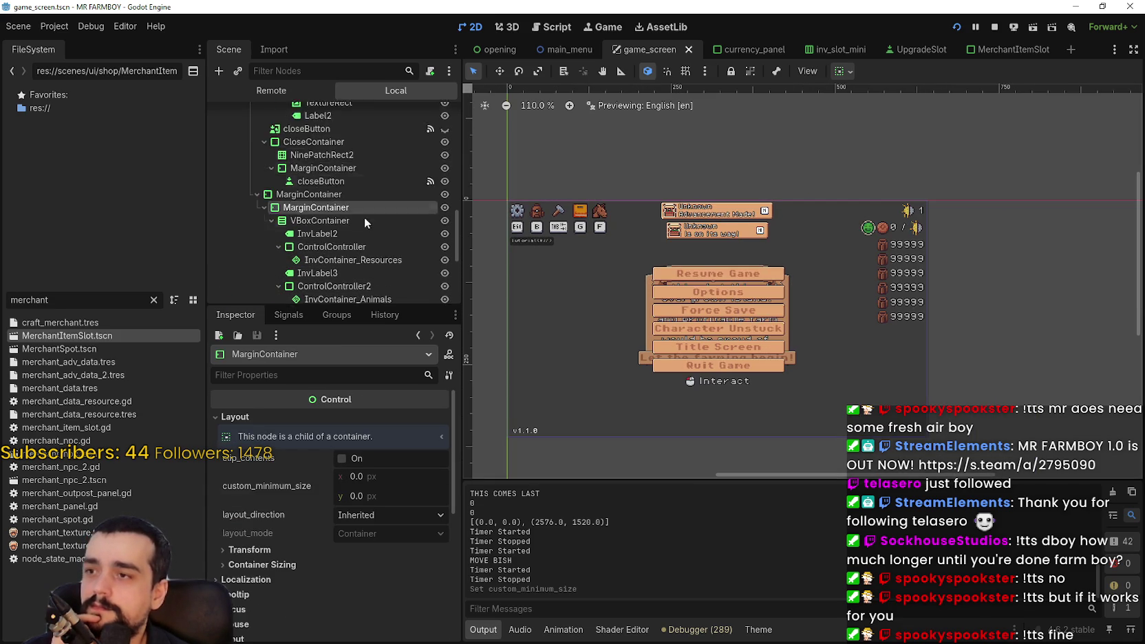
scroll(330, 221, up, 4)
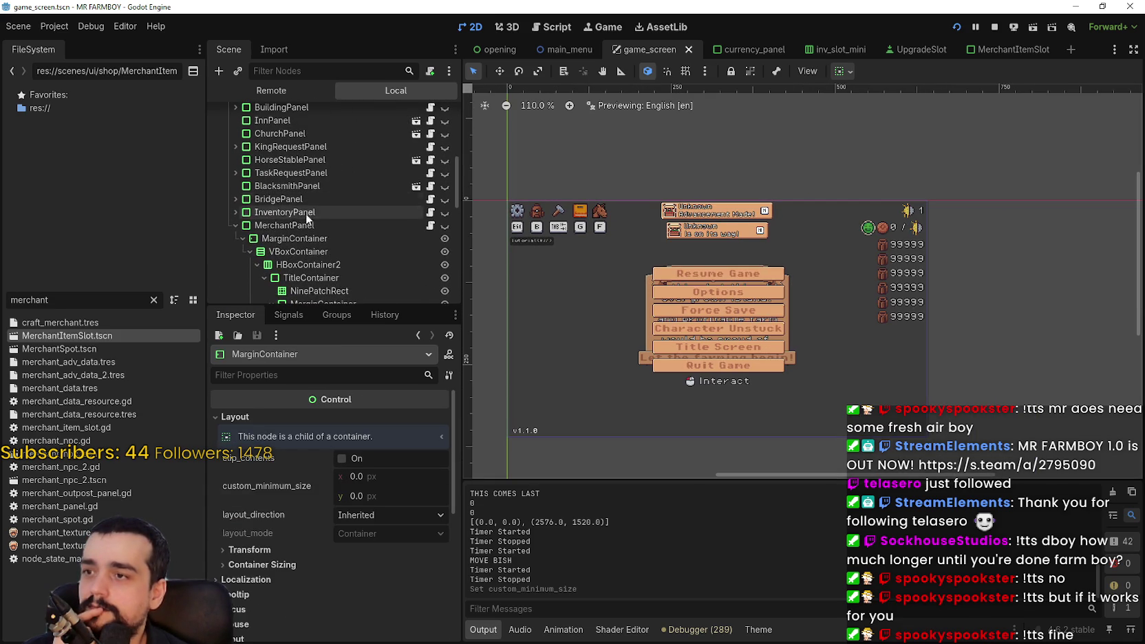
scroll(334, 223, up, 10)
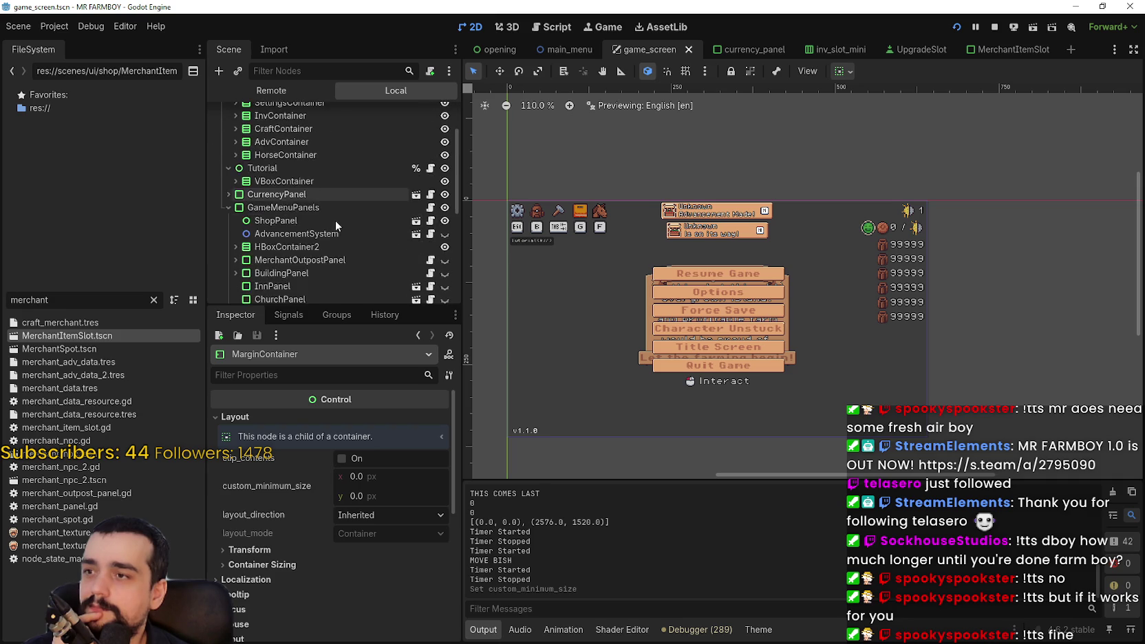
click(236, 166)
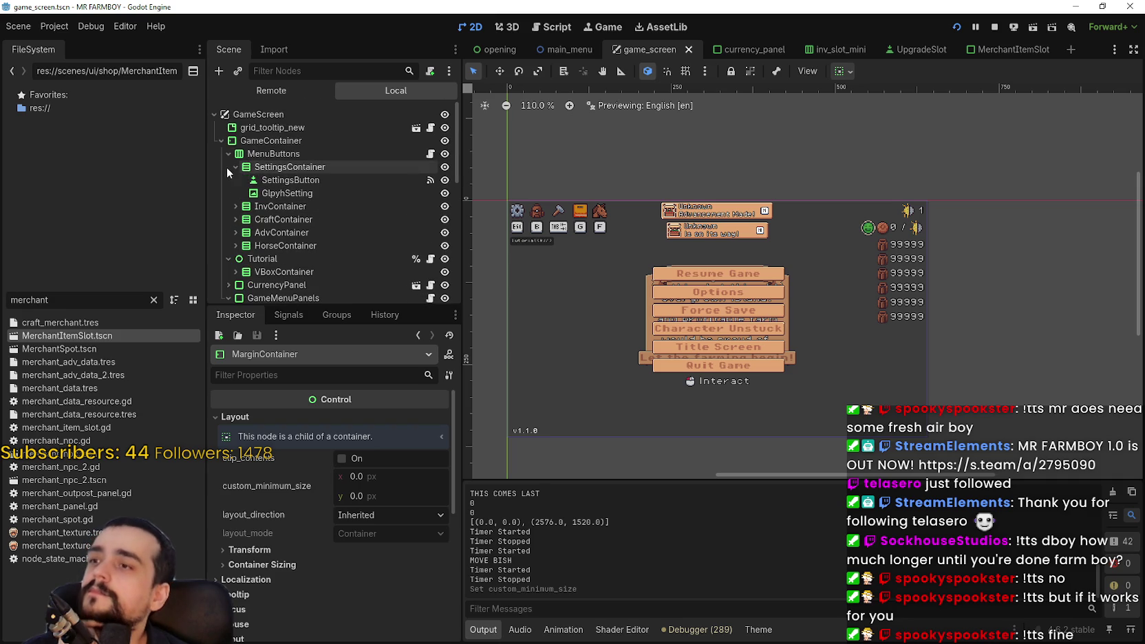
Set the GlpyhSetting ESC glyph's custom minimum size to 22 × 22 px.
click(280, 179)
click(286, 194)
click(282, 180)
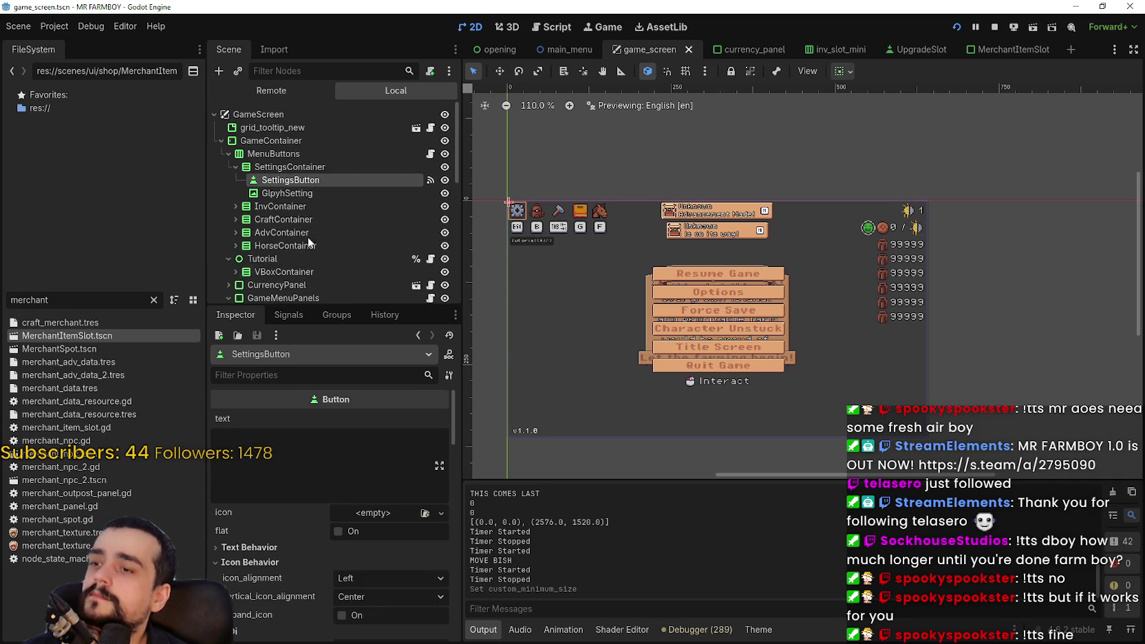
click(266, 194)
scroll(326, 519, down, 5)
click(359, 519)
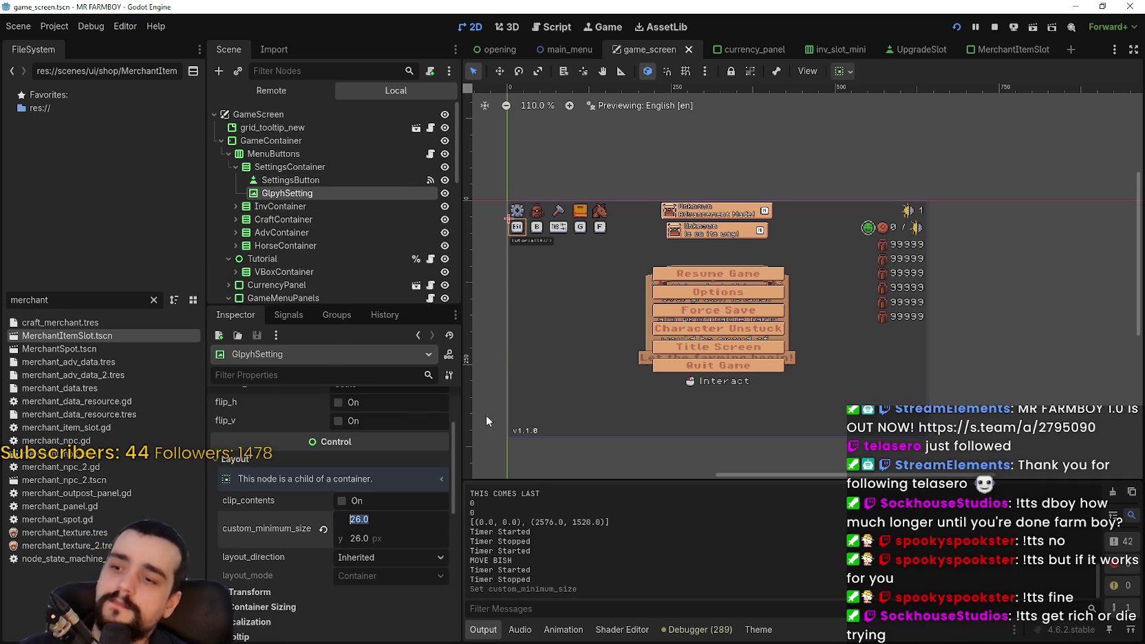
scroll(549, 252, up, 2)
scroll(549, 253, up, 1)
scroll(547, 250, up, 1)
text(24)
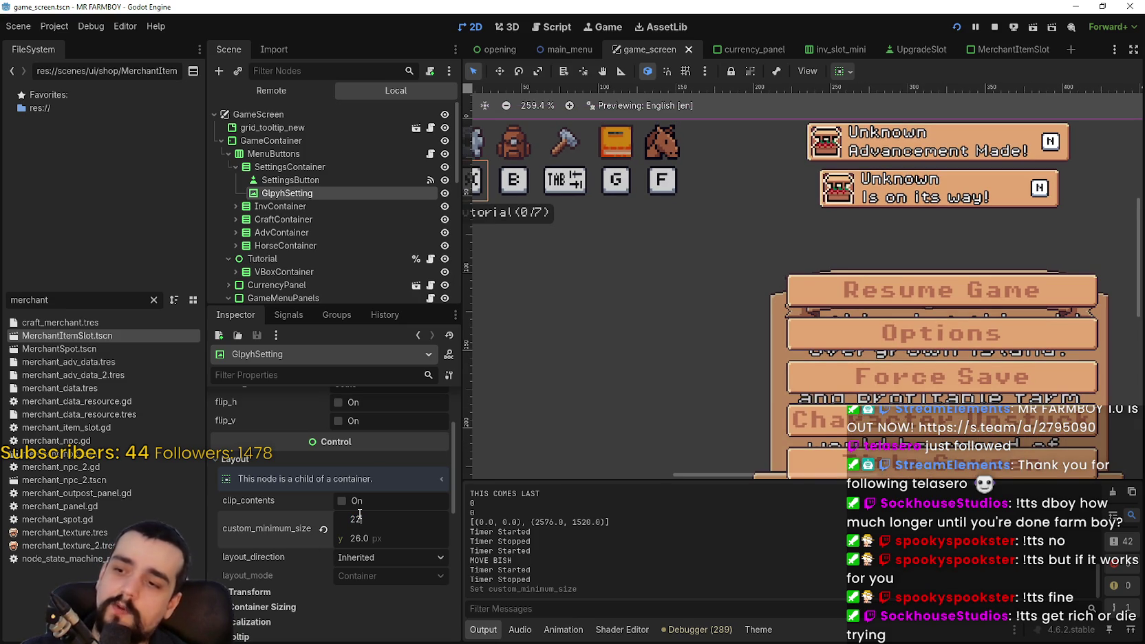
key(Return)
scroll(510, 201, up, 5)
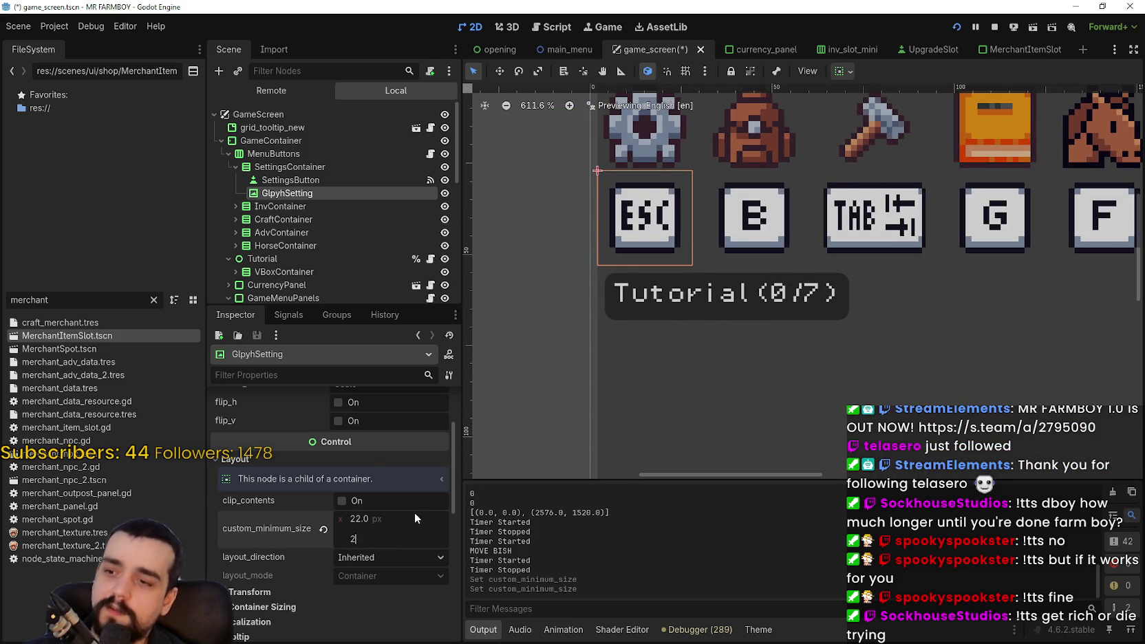
text(2)
key(Return)
Expand the glyph's AtlasTexture and preview its atlas sheet.
scroll(702, 258, down, 2)
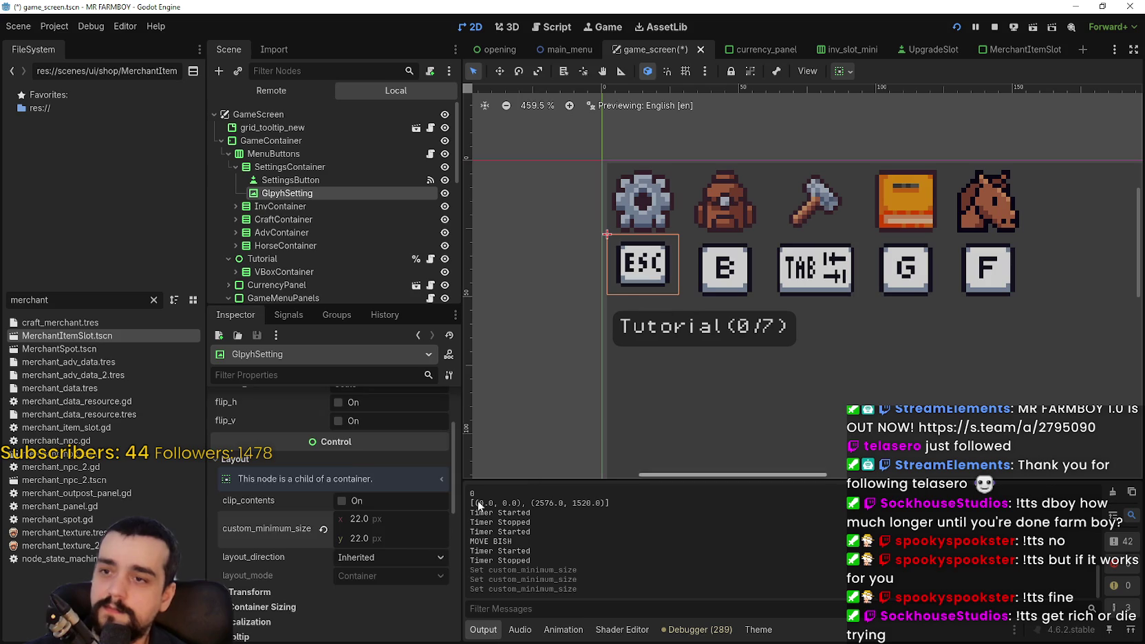
scroll(427, 545, up, 5)
click(383, 429)
scroll(380, 566, down, 2)
click(397, 495)
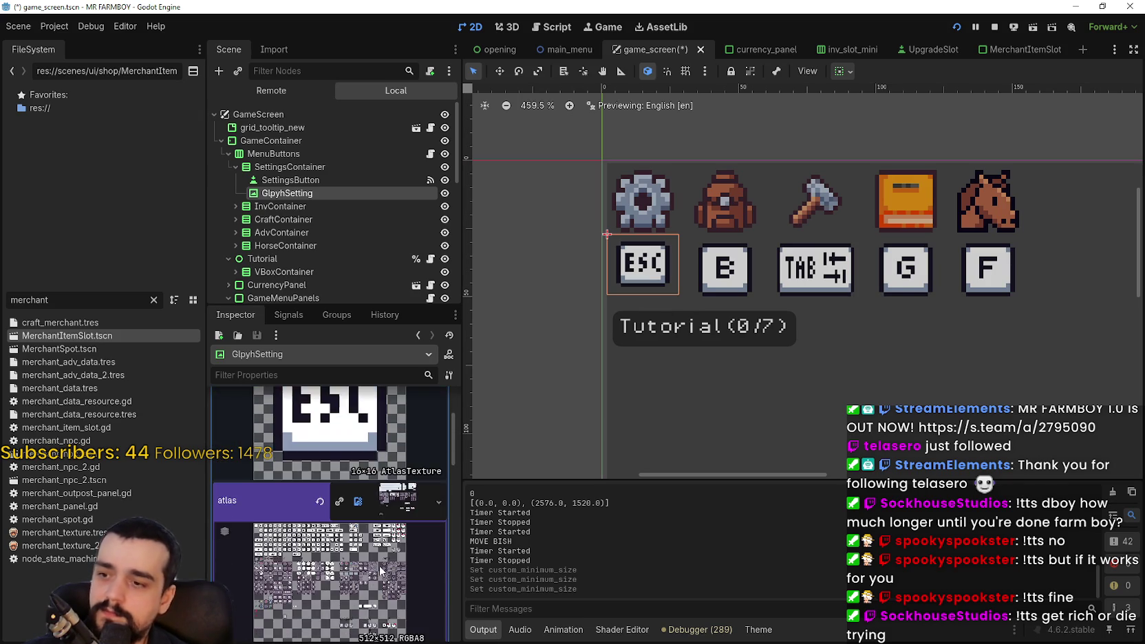
scroll(379, 566, down, 3)
click(391, 405)
scroll(403, 579, up, 3)
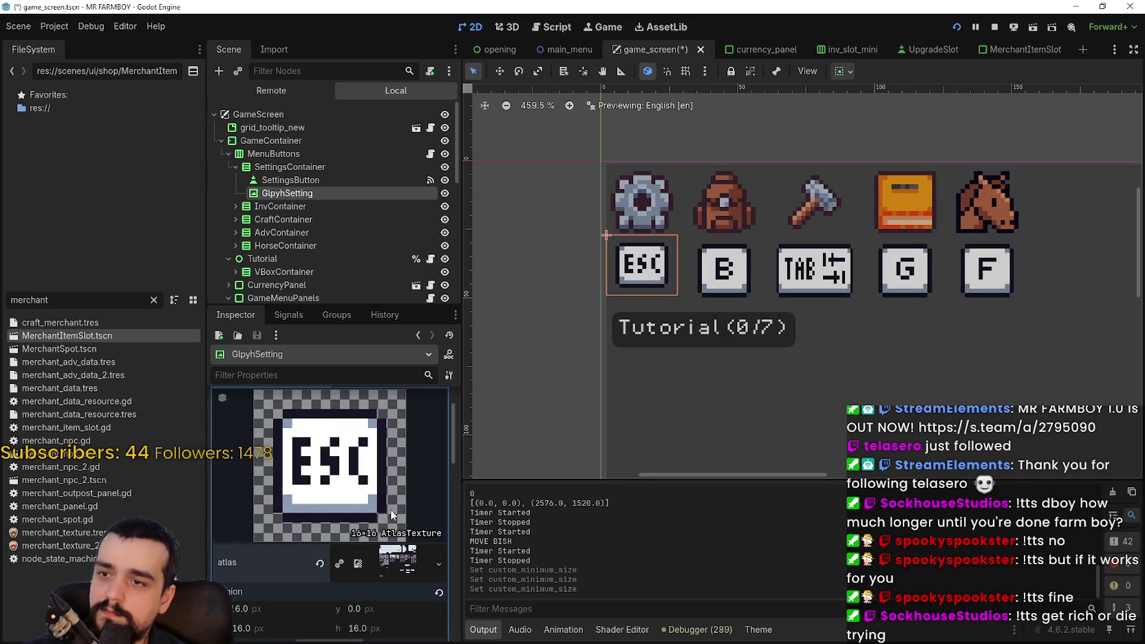
scroll(390, 509, up, 2)
scroll(392, 472, down, 6)
scroll(784, 200, up, 2)
scroll(641, 284, down, 3)
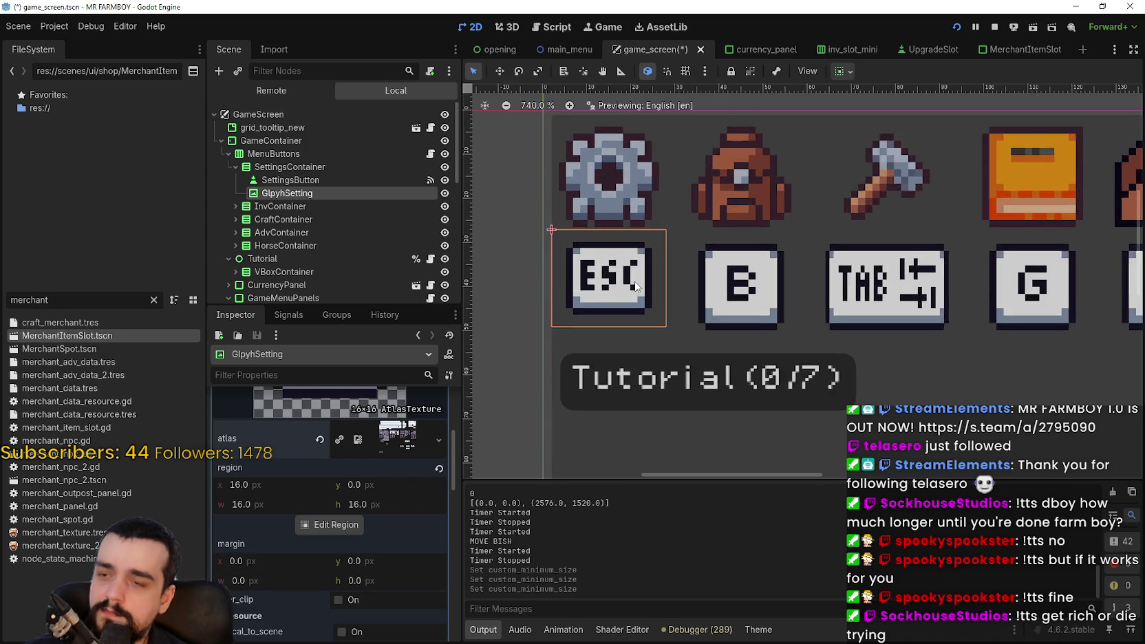
scroll(635, 307, down, 2)
scroll(635, 306, up, 2)
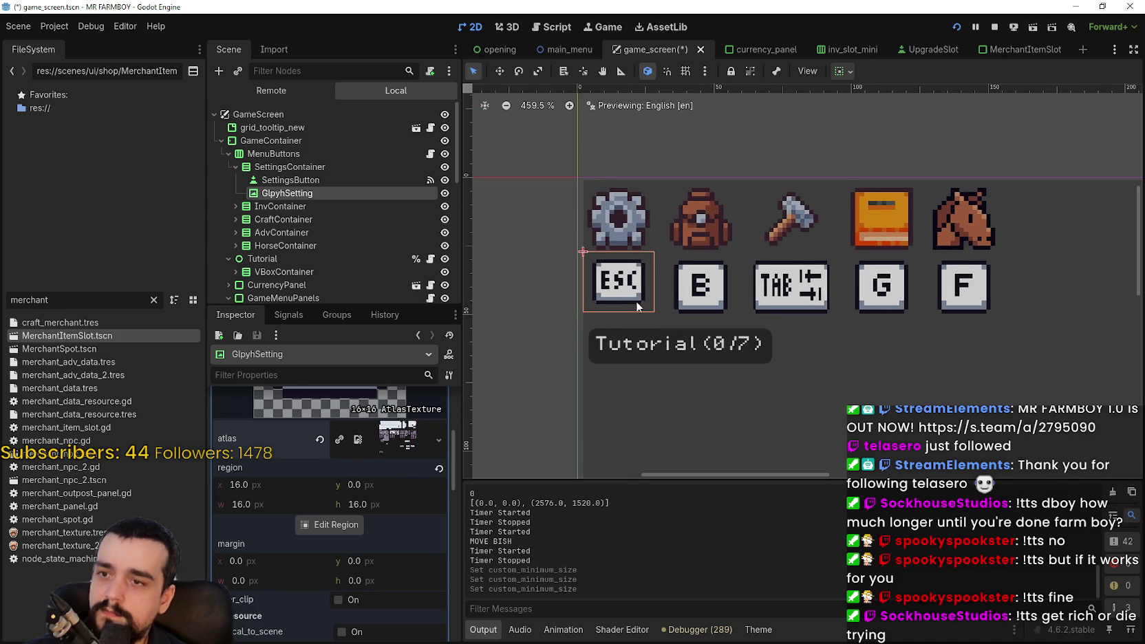
Set the SettingsButton gear's custom minimum size to 22 × 22 px.
click(316, 168)
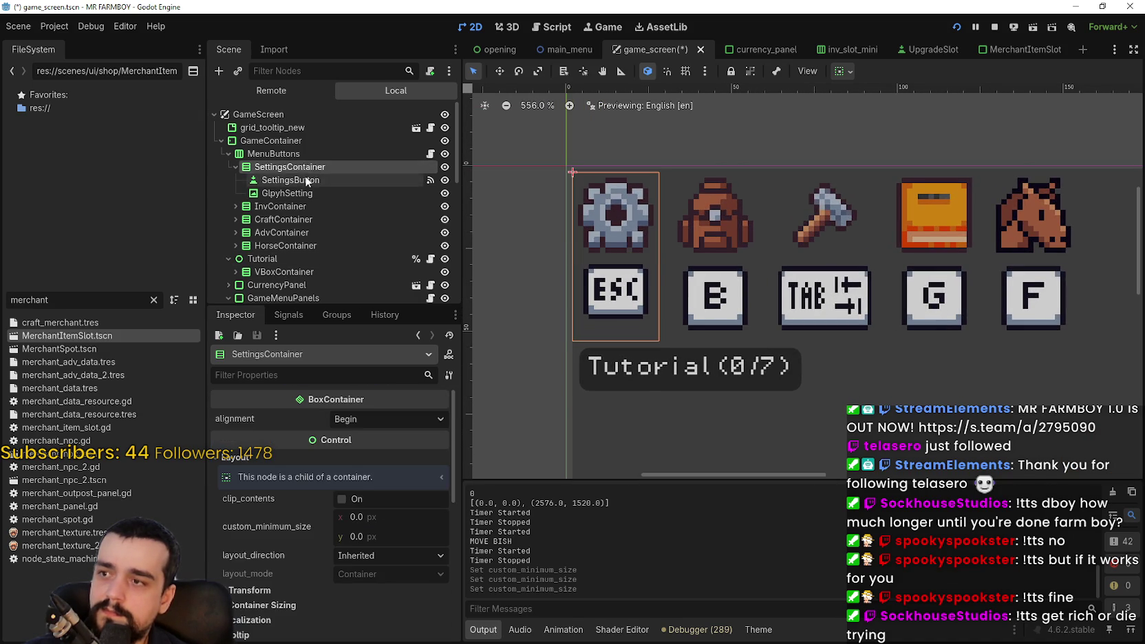
click(289, 180)
scroll(382, 572, down, 5)
scroll(391, 565, down, 3)
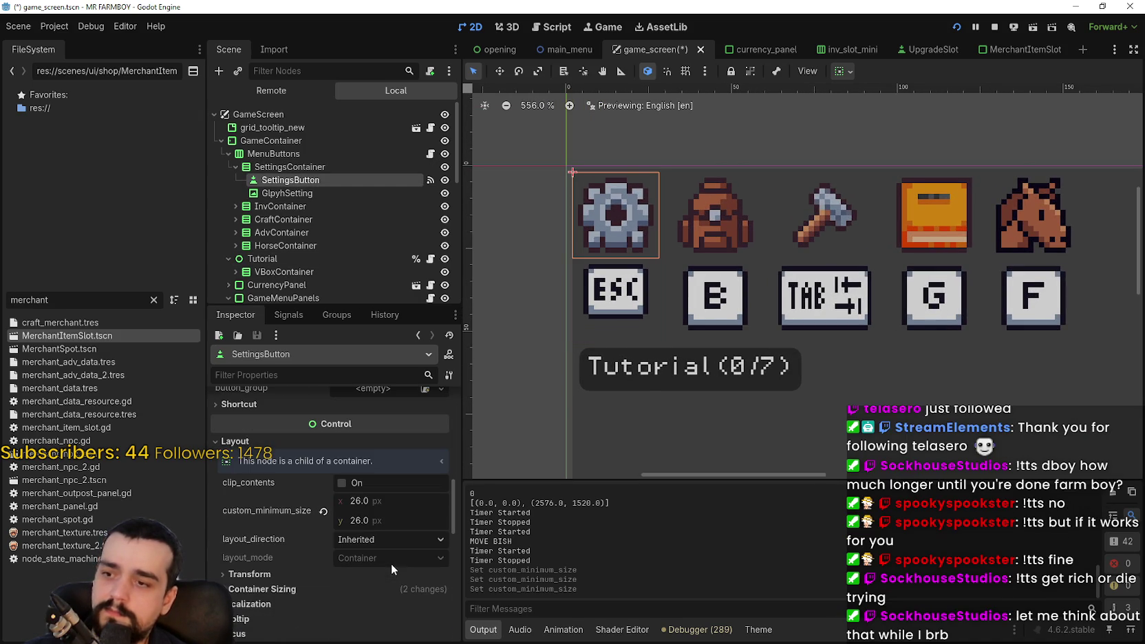
click(390, 501)
text(22)
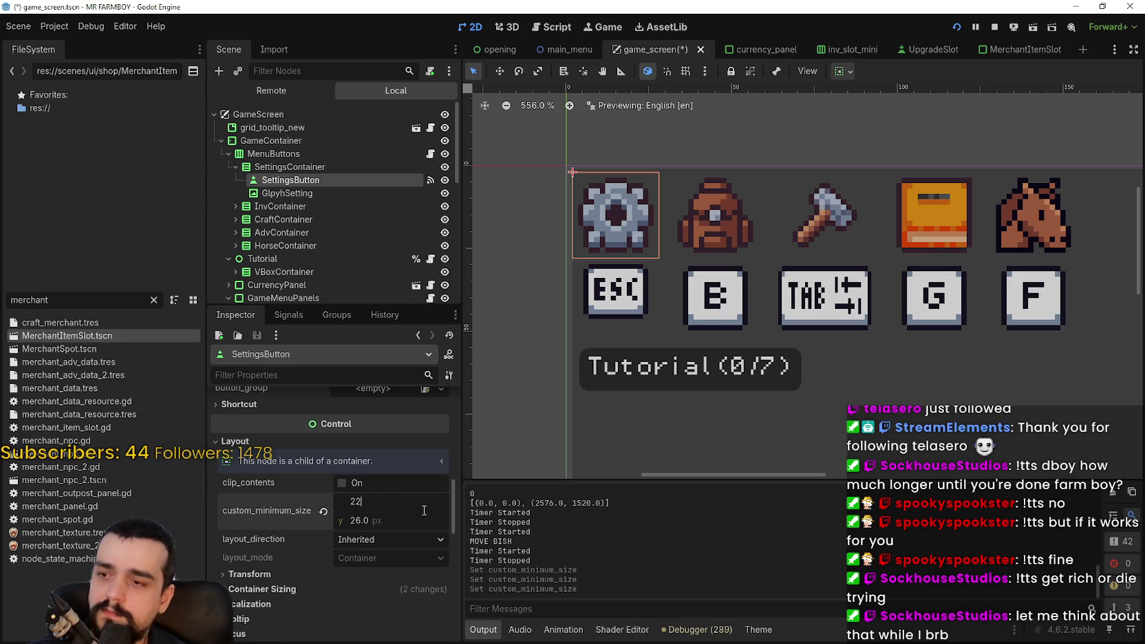
key(Return)
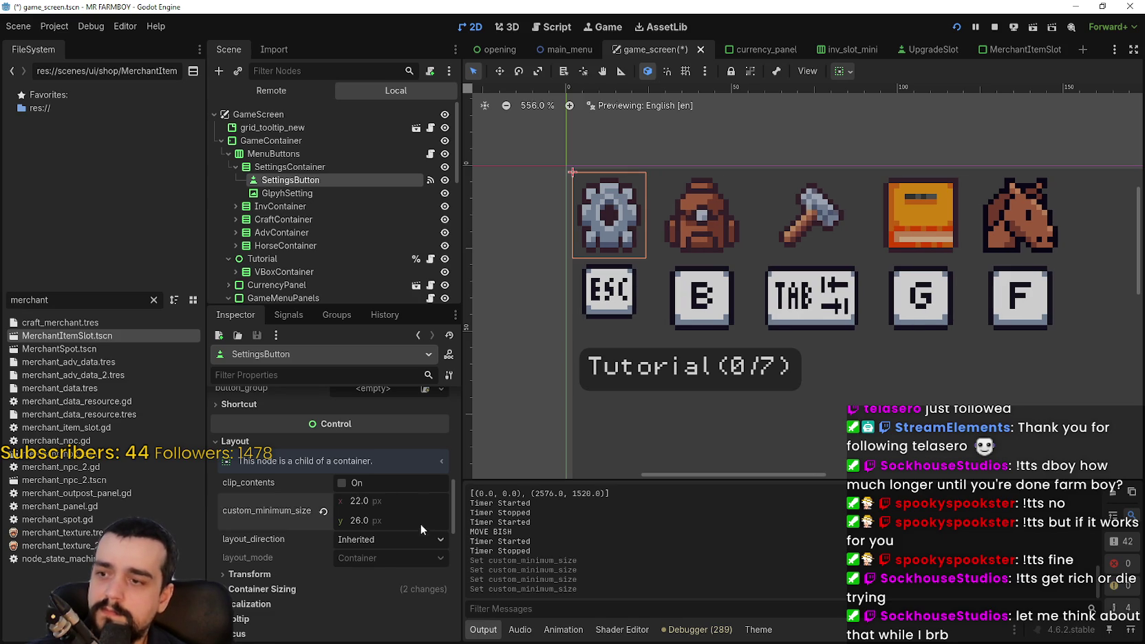
text(22)
key(Return)
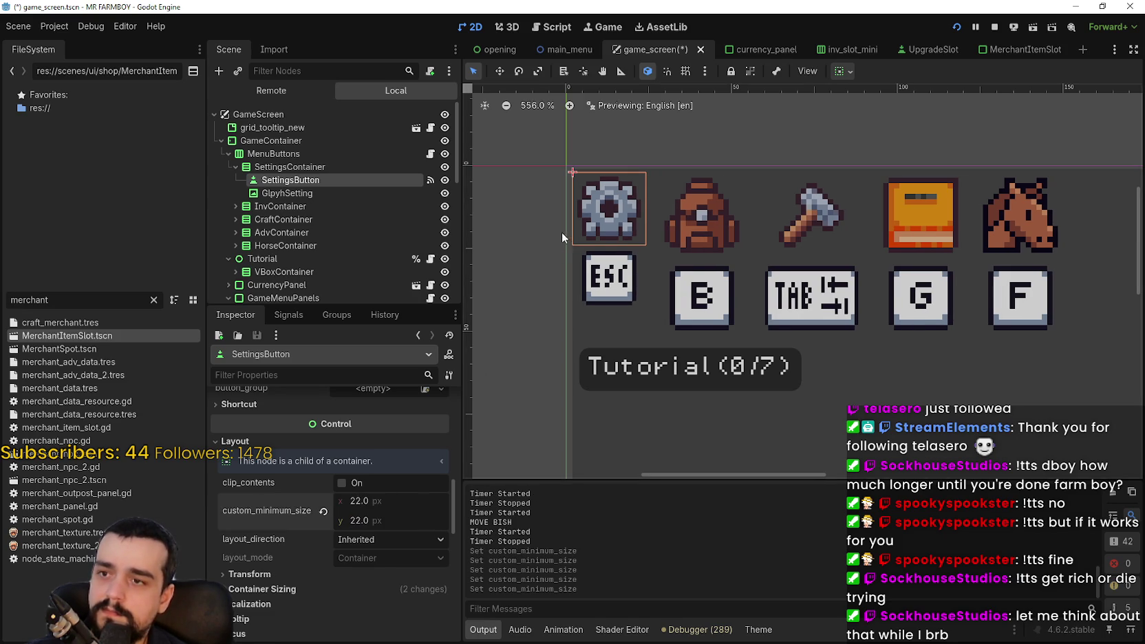
scroll(562, 232, up, 2)
scroll(648, 207, up, 4)
Select the GlpyhSetting node in the Scene dock.
scroll(649, 195, down, 3)
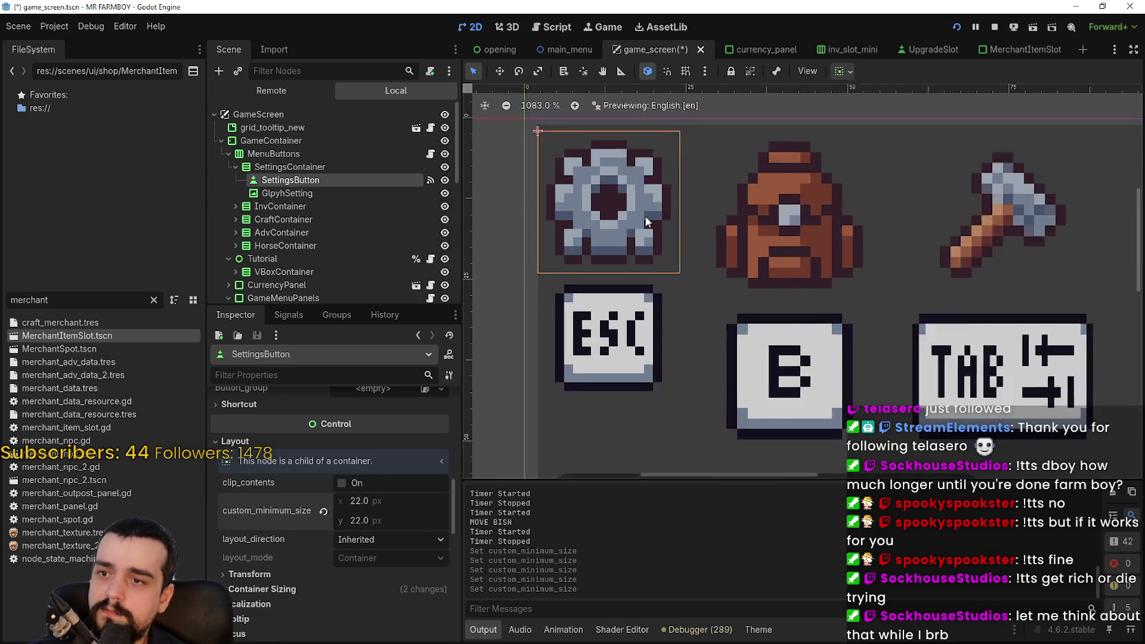
scroll(639, 235, down, 14)
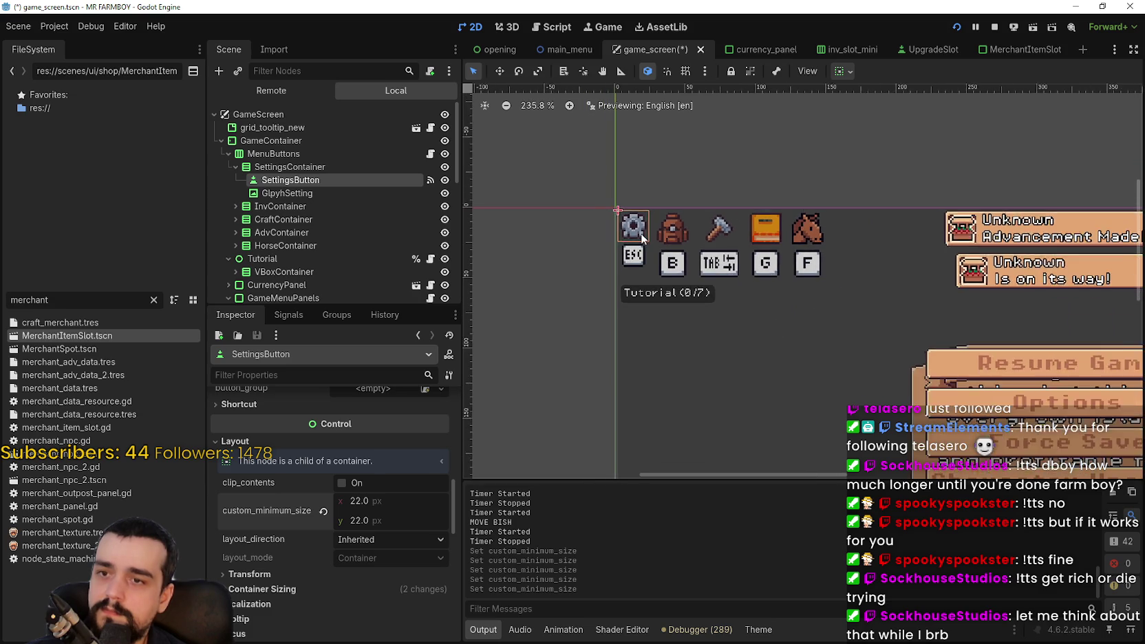
scroll(645, 243, down, 4)
scroll(640, 251, up, 3)
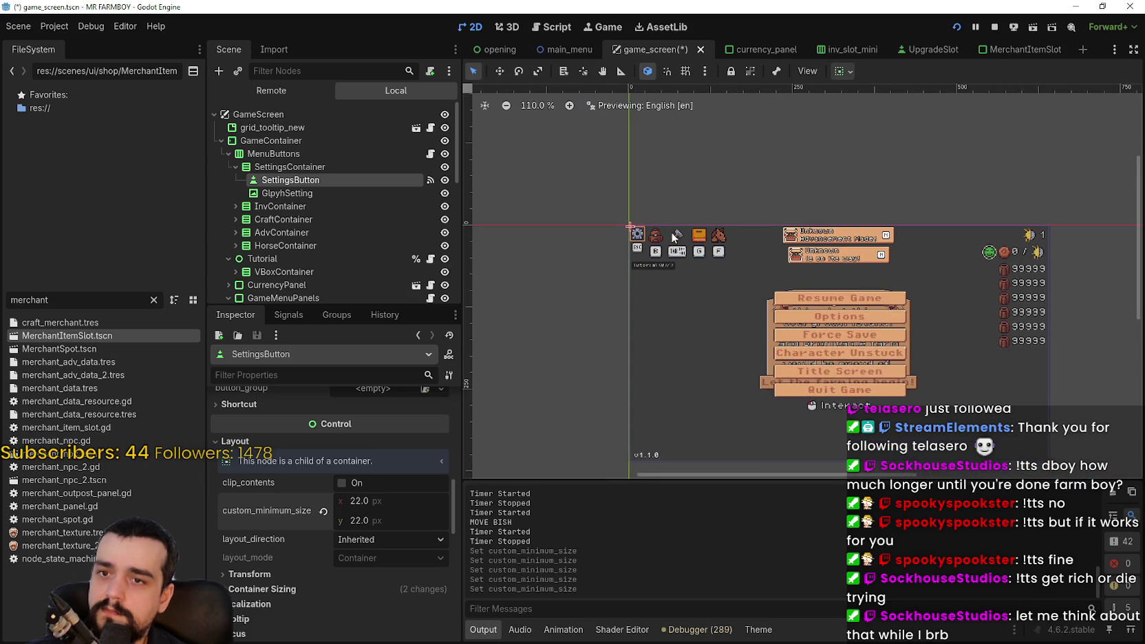
scroll(639, 251, up, 11)
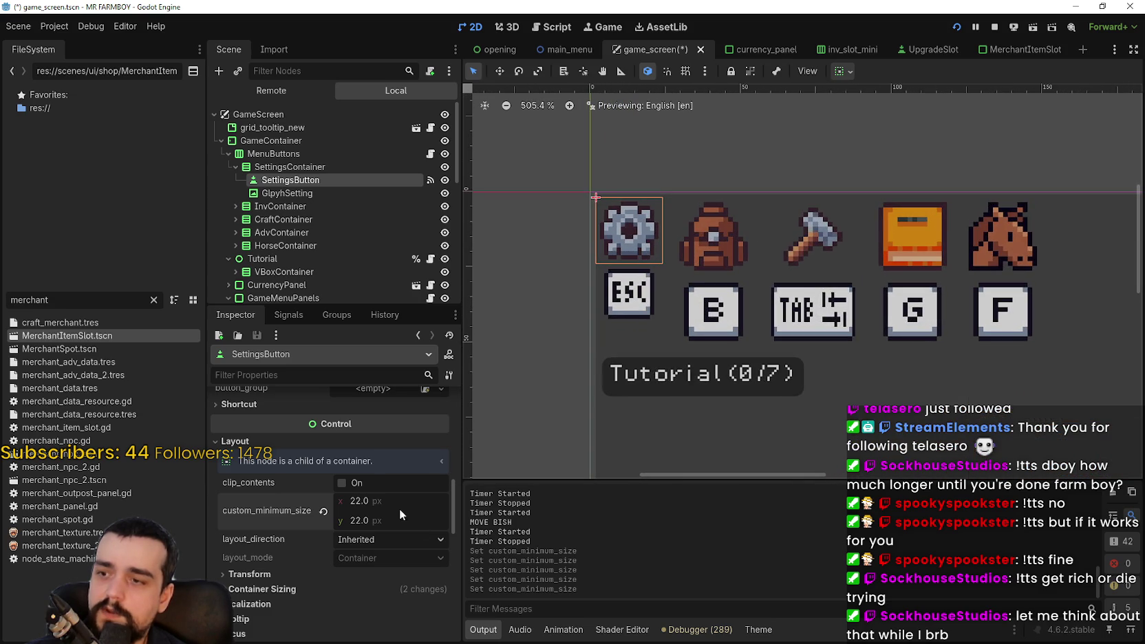
scroll(645, 159, up, 12)
scroll(376, 615, up, 3)
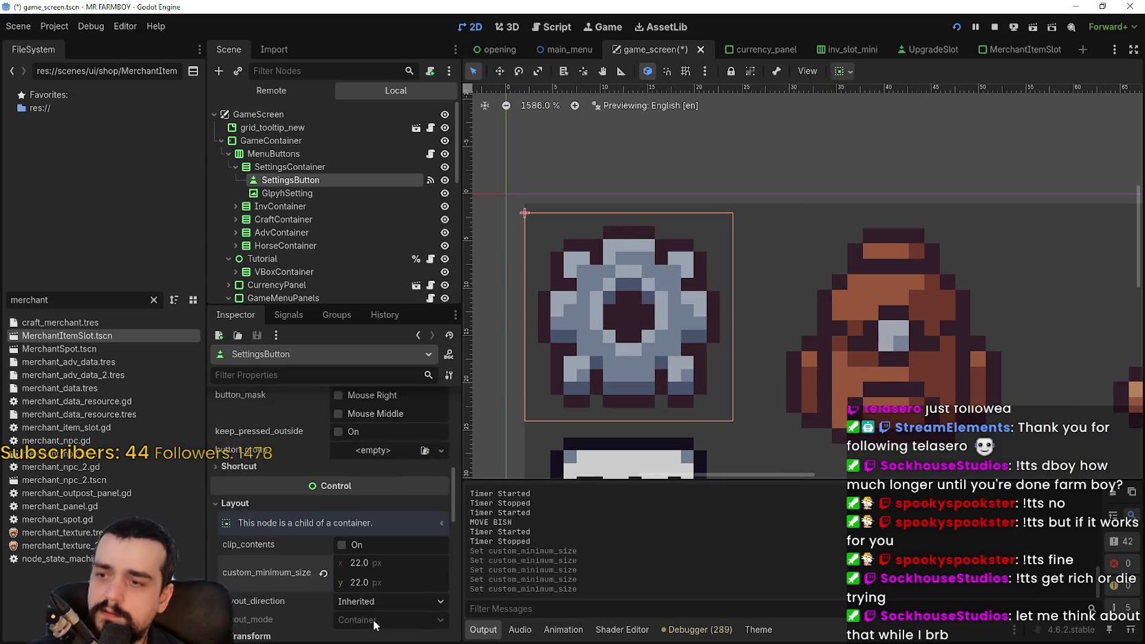
scroll(376, 613, up, 6)
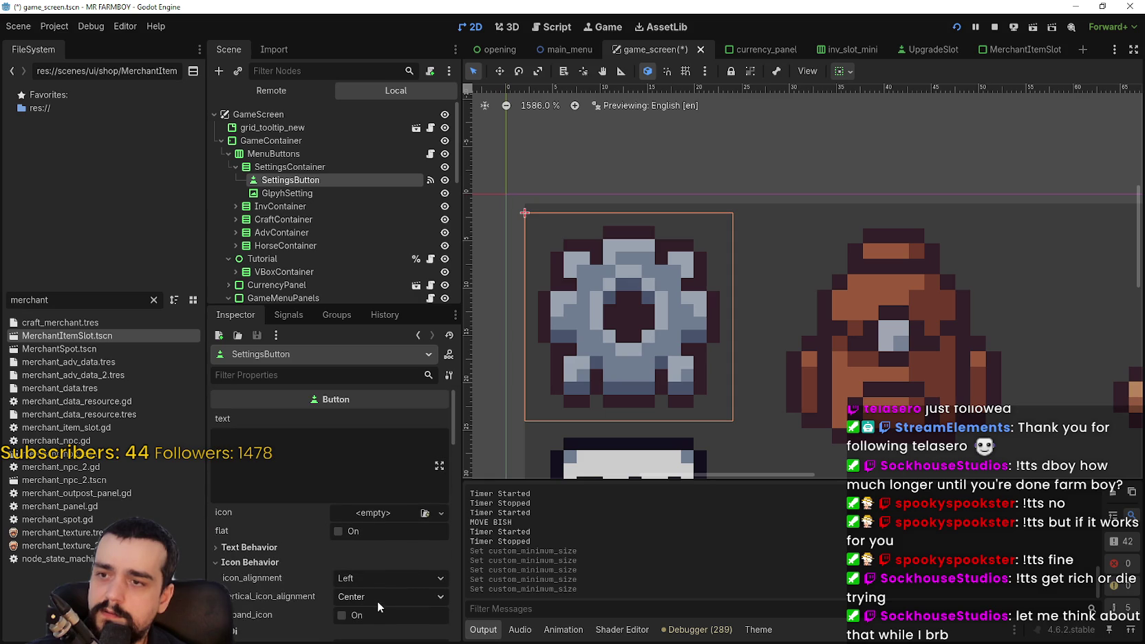
scroll(378, 597, down, 5)
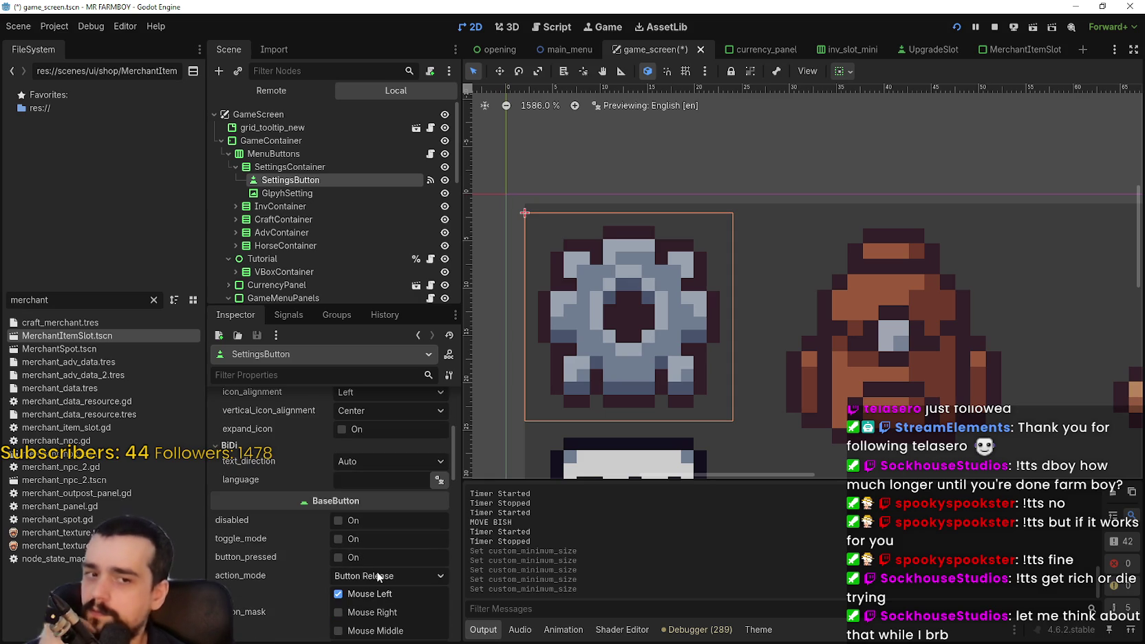
scroll(666, 342, down, 3)
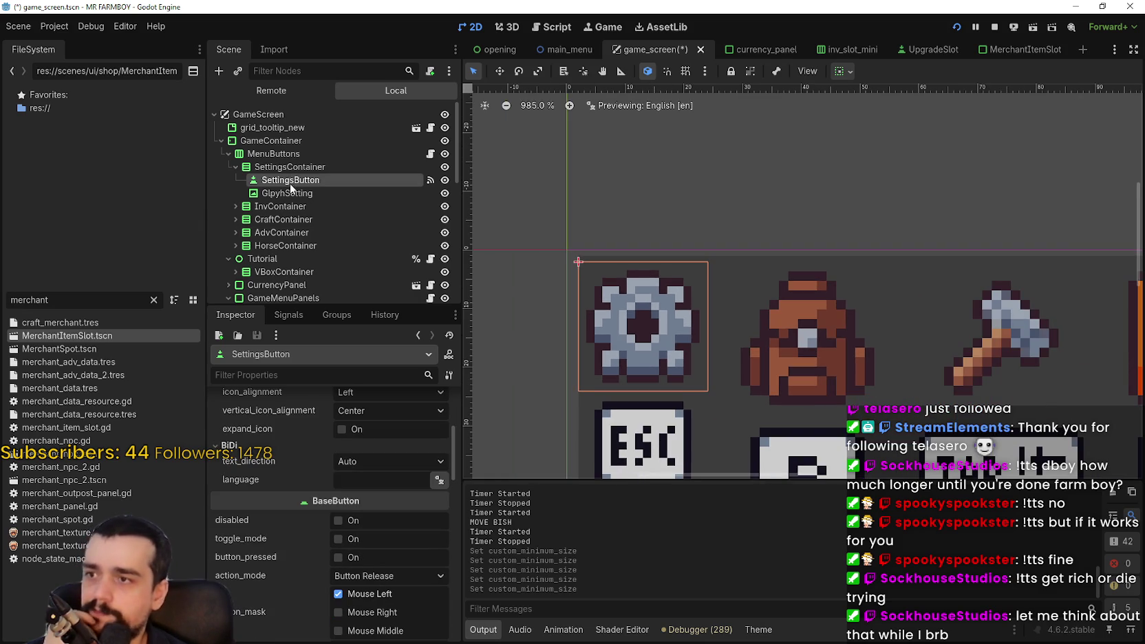
click(292, 195)
Expand the glyph's texture to show the AtlasTexture's 16×16 region starting at x 16.
scroll(668, 411, down, 1)
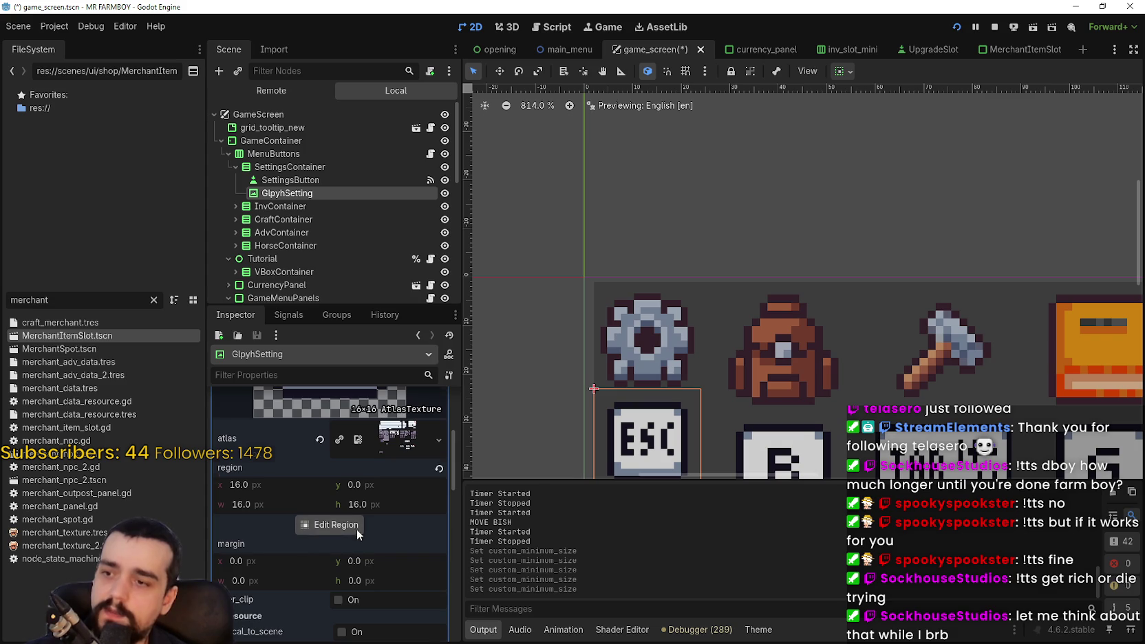
scroll(355, 531, down, 3)
scroll(356, 528, up, 5)
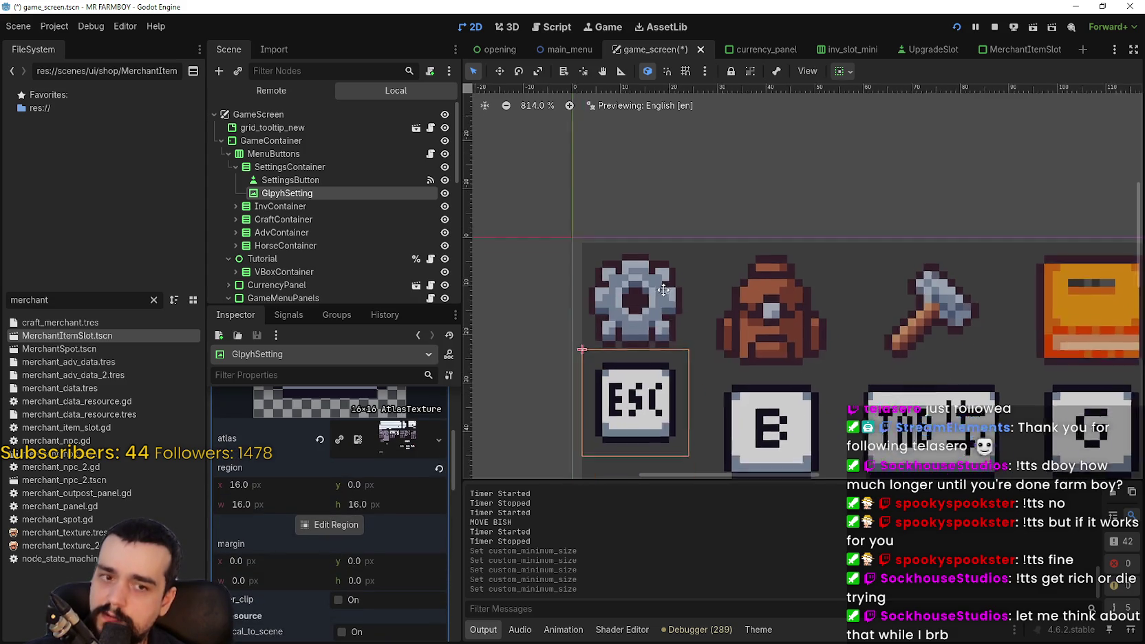
scroll(358, 467, up, 2)
click(376, 412)
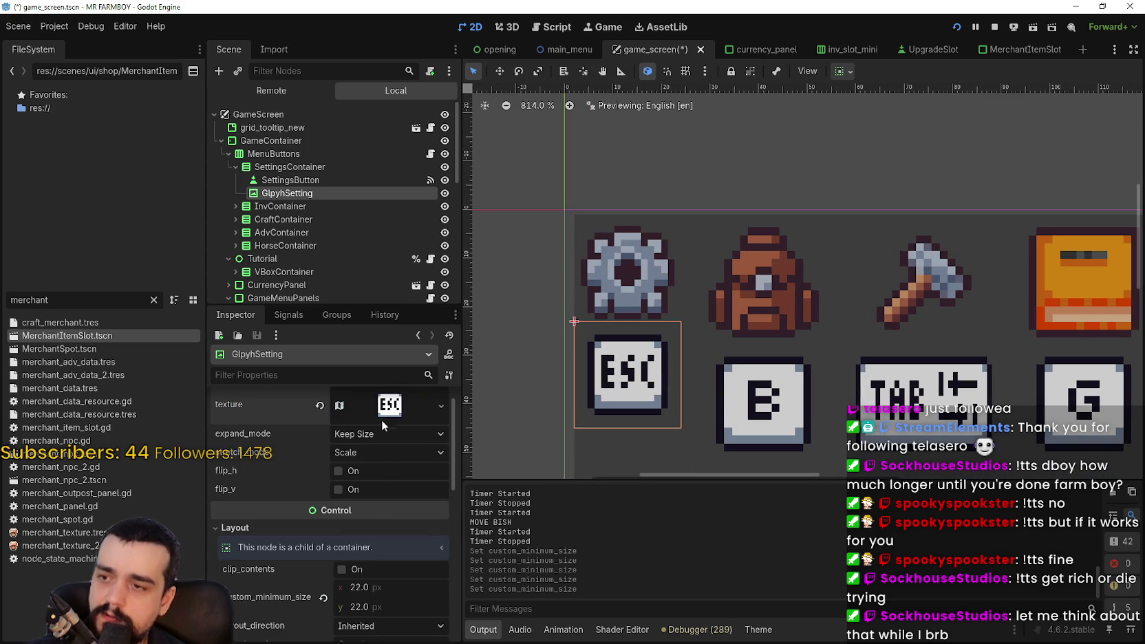
click(382, 415)
scroll(378, 618, down, 2)
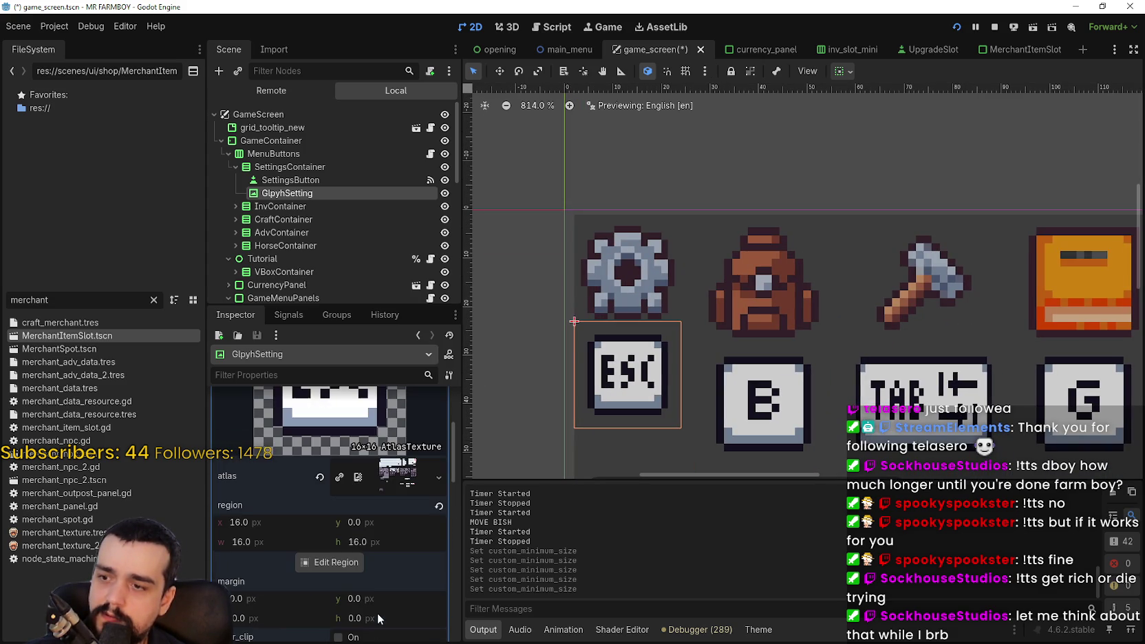
click(349, 563)
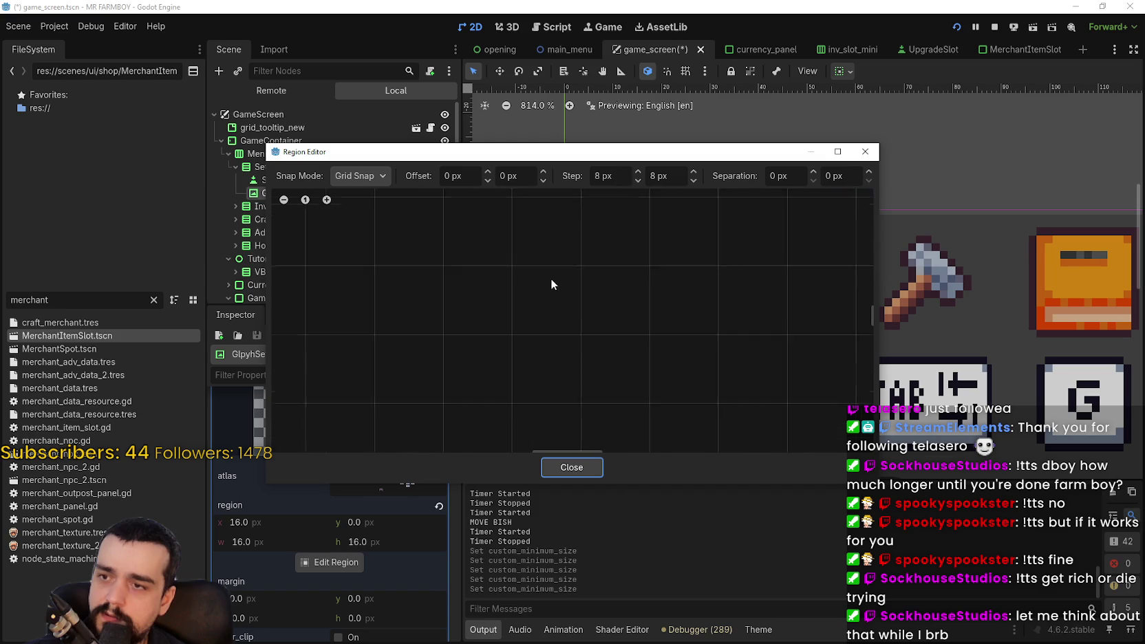
scroll(551, 301, down, 8)
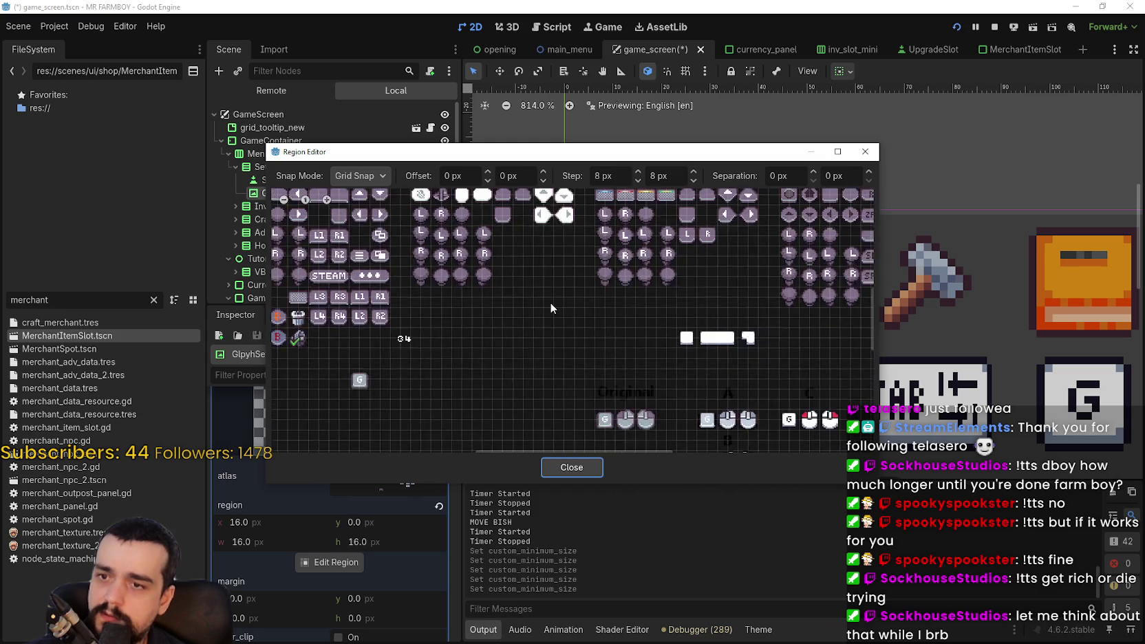
scroll(472, 325, up, 8)
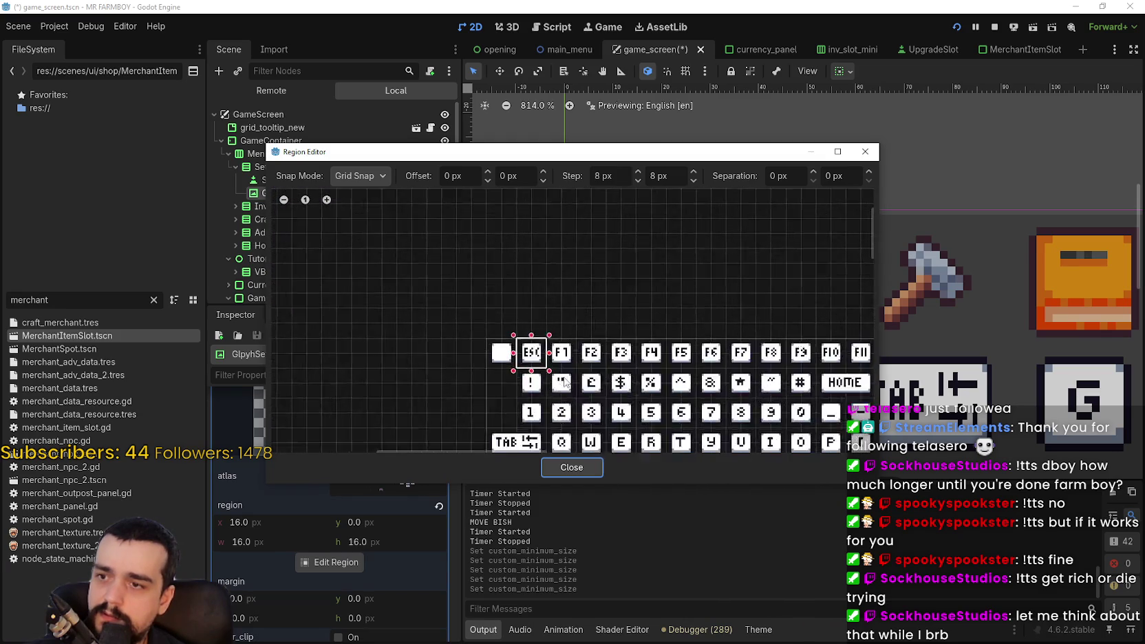
scroll(506, 339, up, 1)
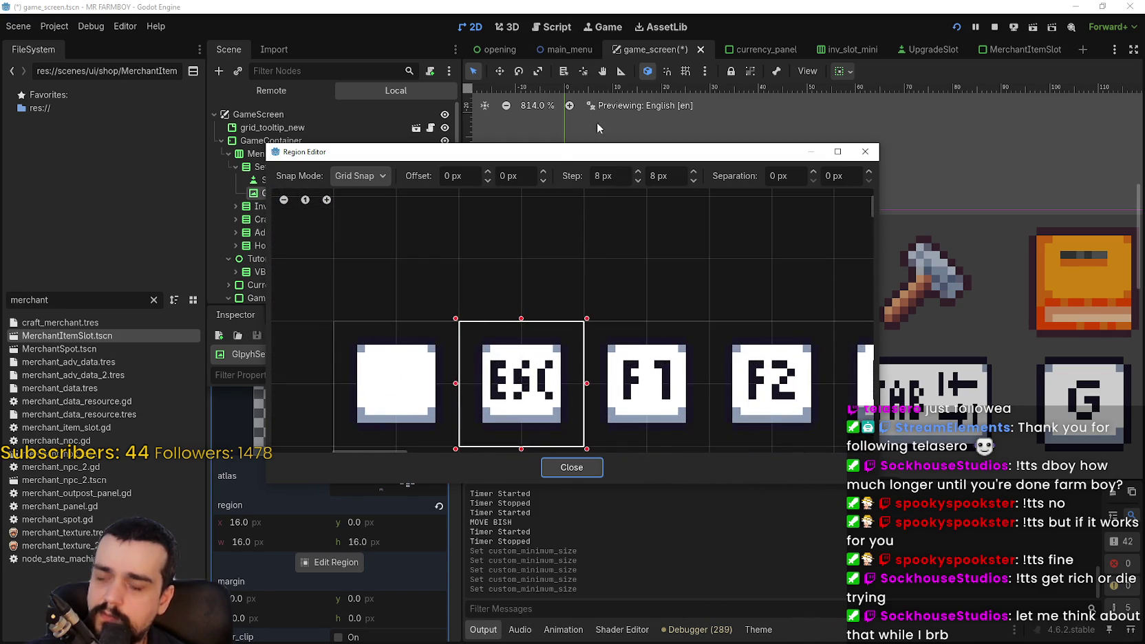
mouse_move(557, 157)
mouse_down()
mouse_move(626, 334)
mouse_move(660, 543)
mouse_move(591, 163)
mouse_up()
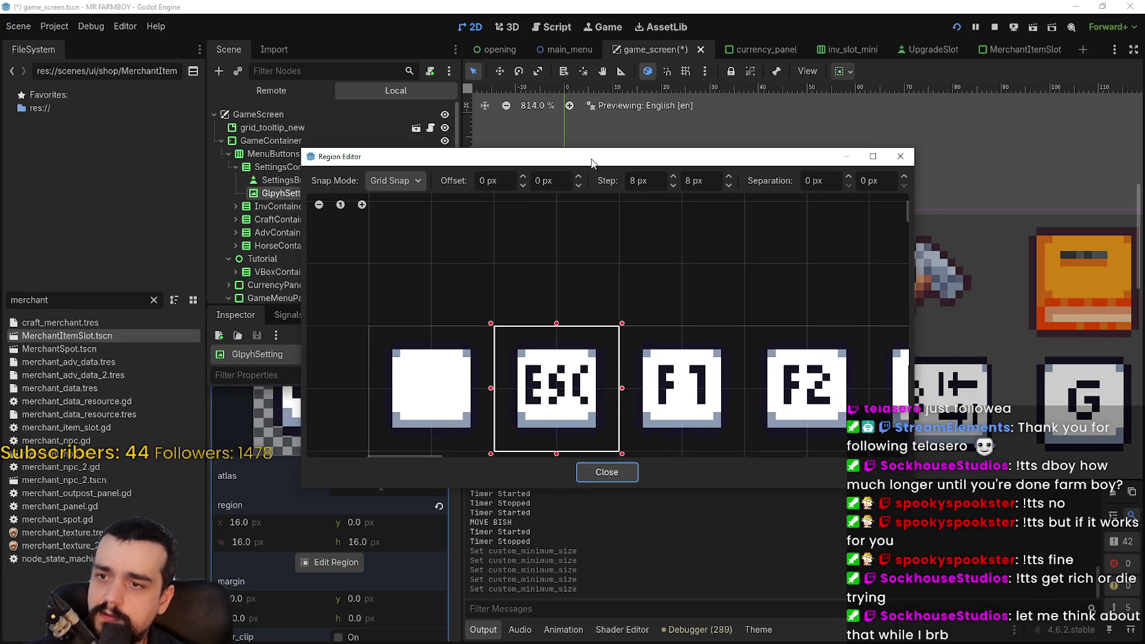
click(607, 473)
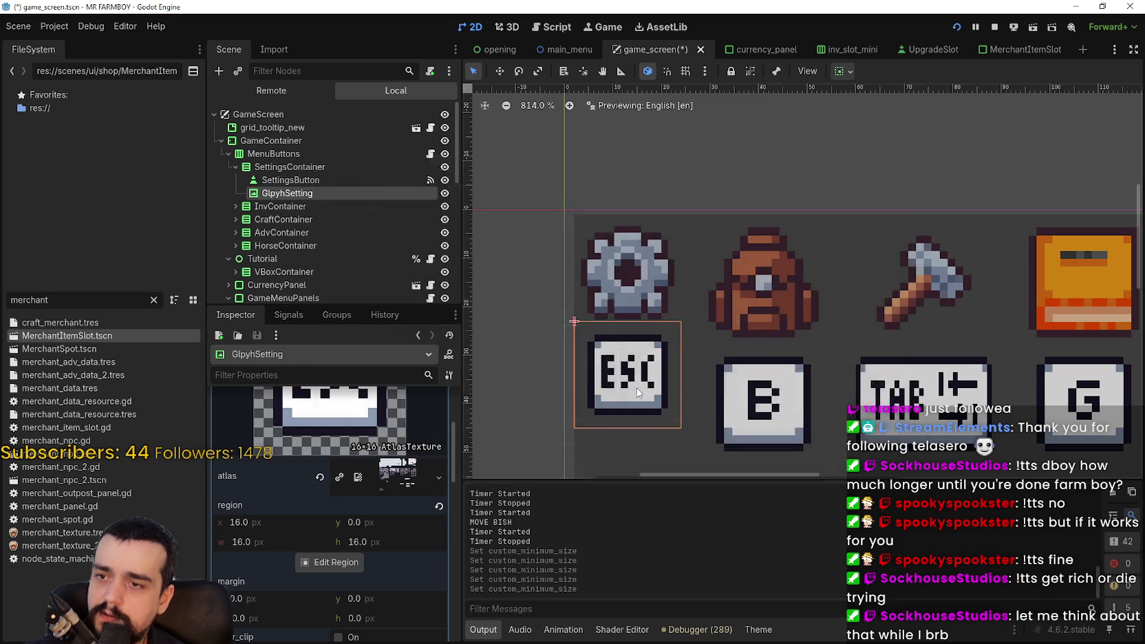
scroll(630, 383, up, 3)
scroll(395, 543, down, 5)
scroll(398, 559, down, 5)
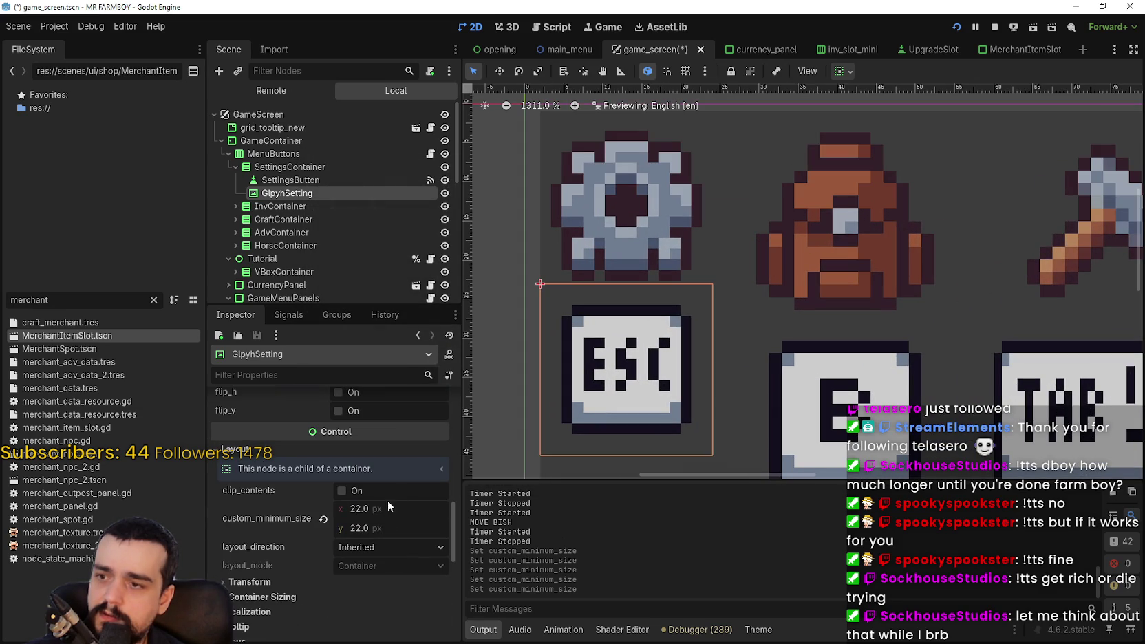
click(388, 509)
text(26)
key(Return)
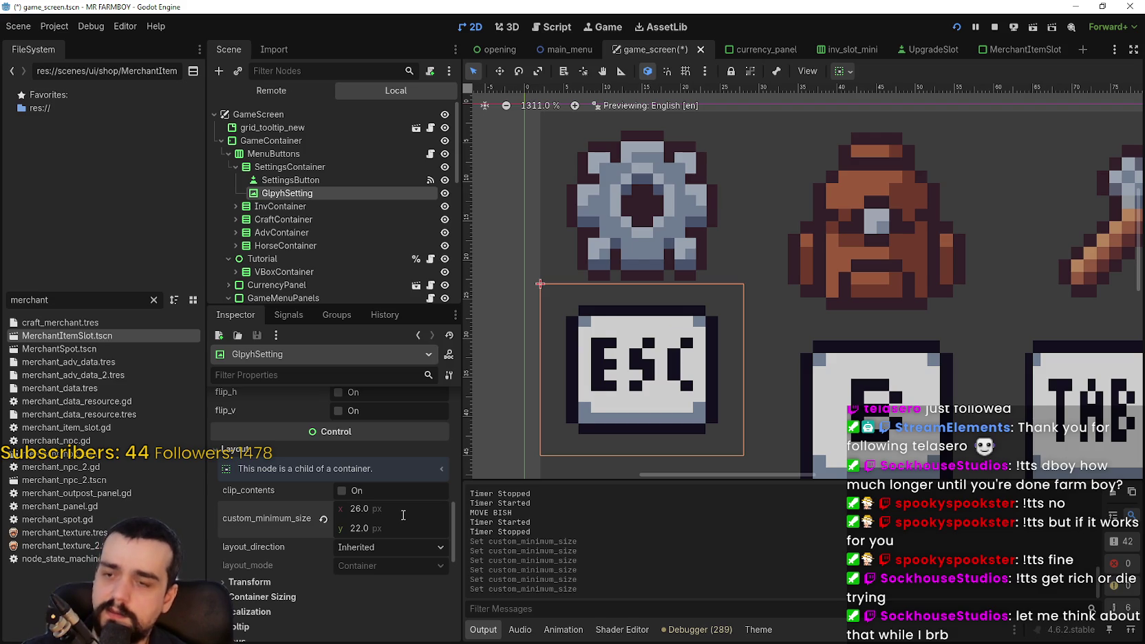
key(ctrl+z)
scroll(862, 313, down, 2)
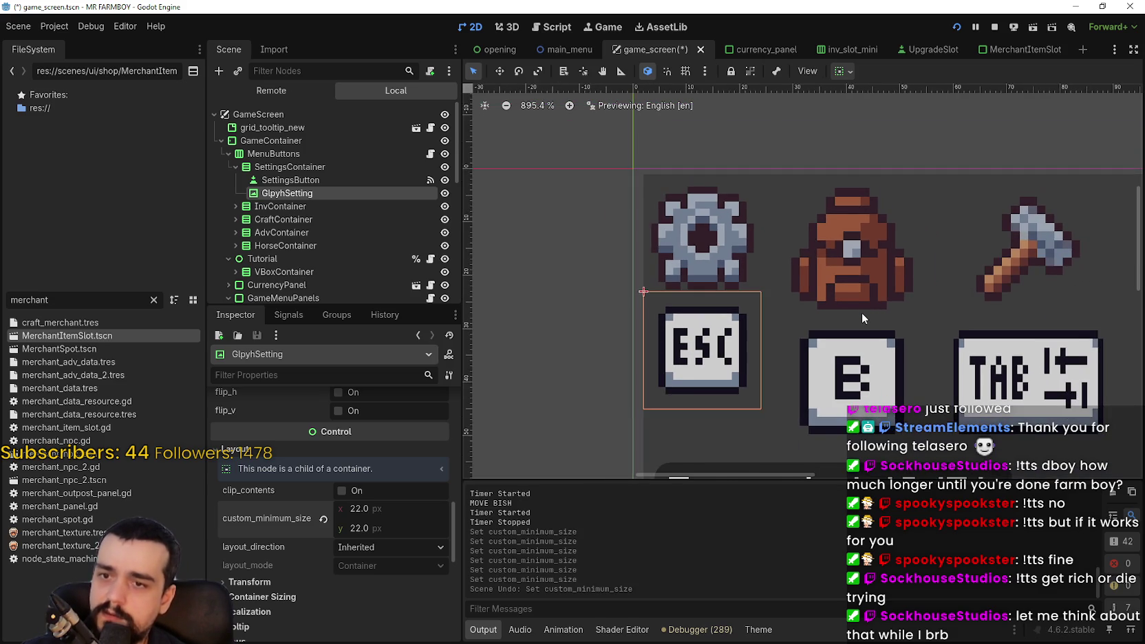
Try Keep Aspect Centered, Covered, Keep Aspect, Keep Centered and Keep stretch modes under Ignore Size.
scroll(365, 539, up, 6)
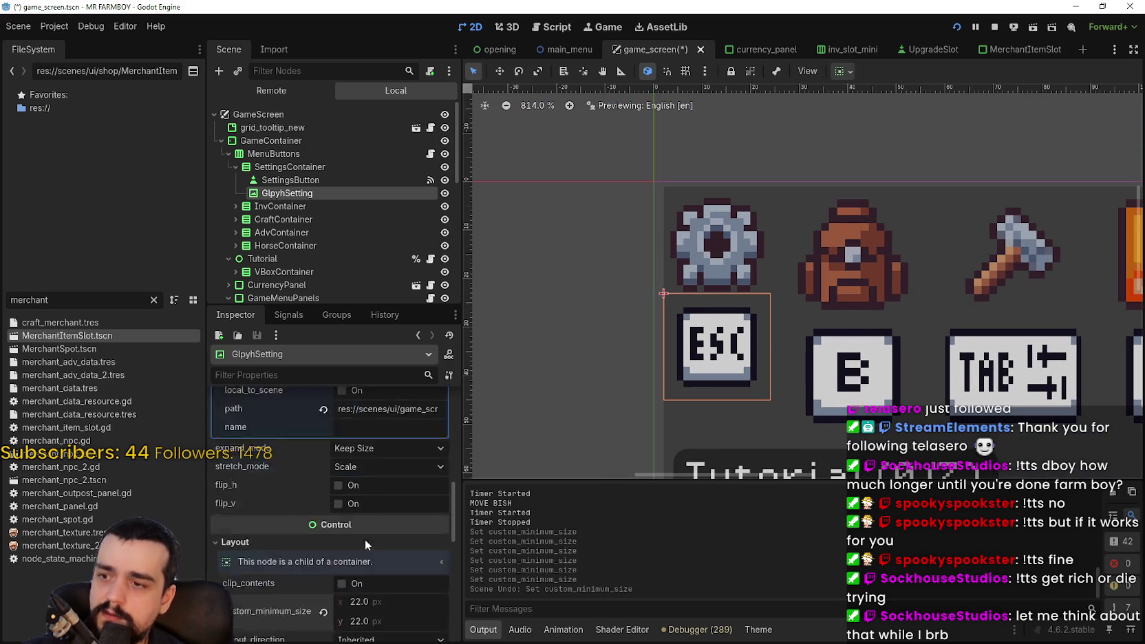
scroll(380, 604, down, 2)
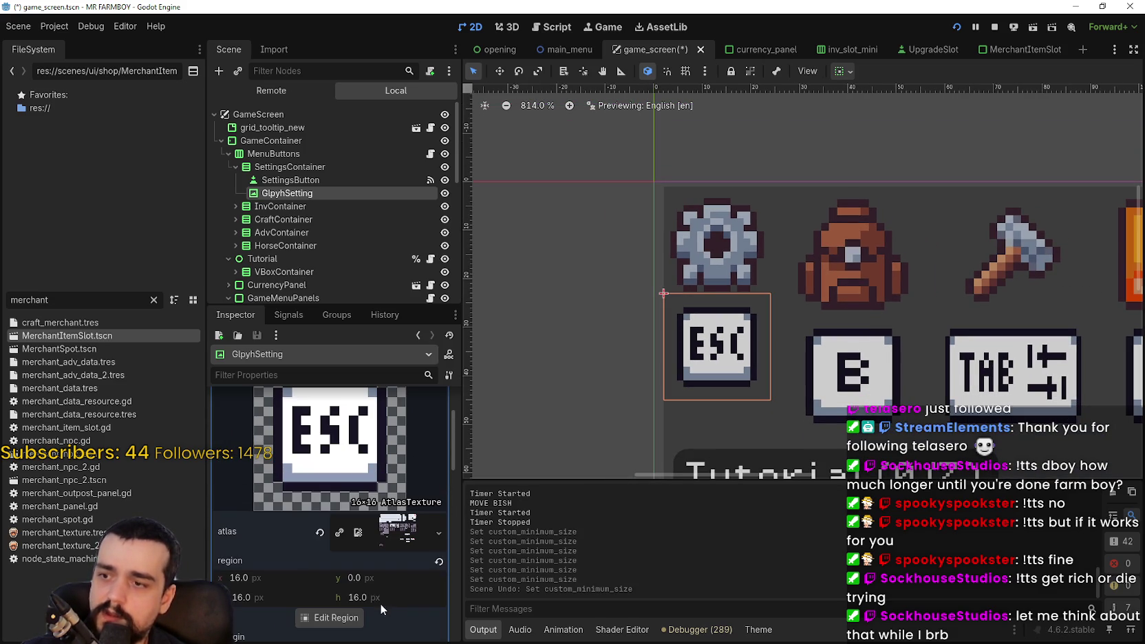
scroll(356, 601, down, 5)
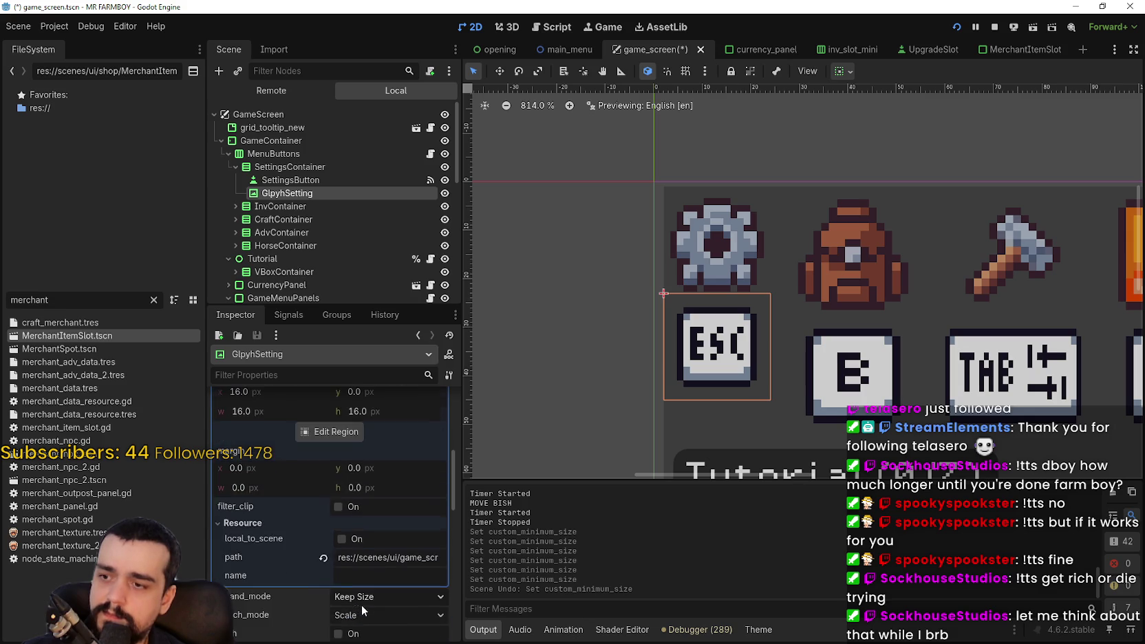
click(362, 523)
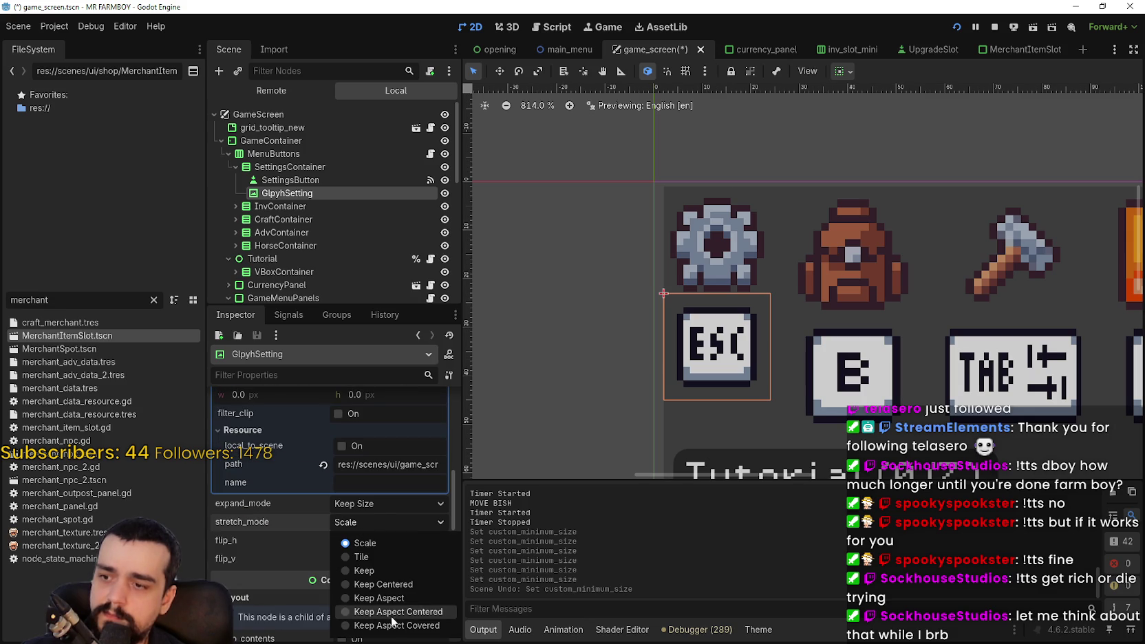
click(389, 615)
click(372, 523)
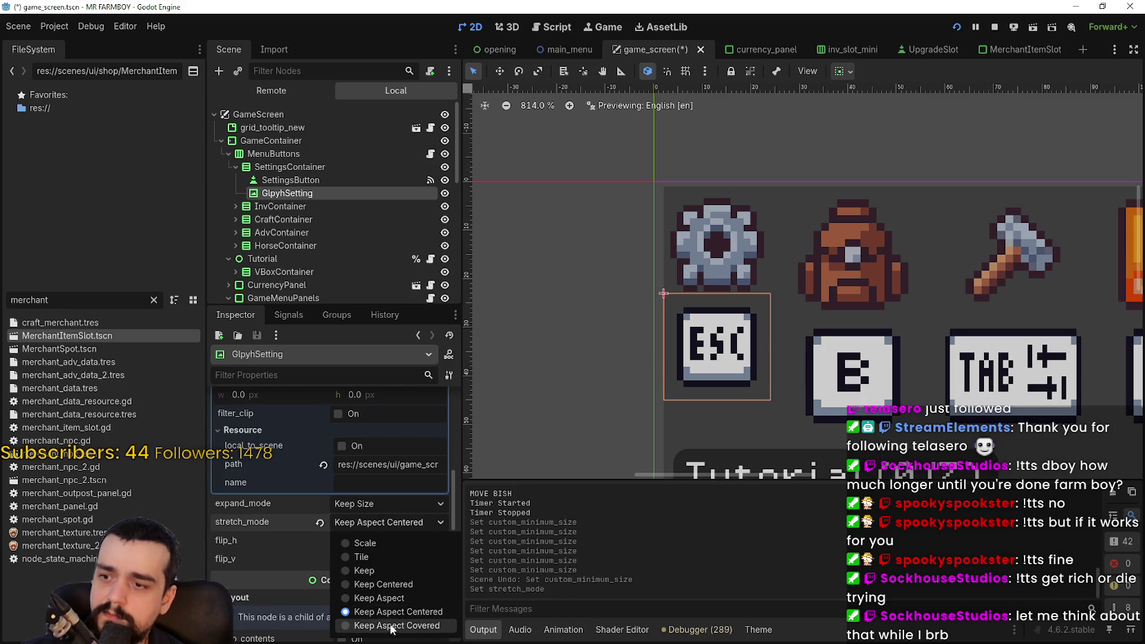
click(392, 626)
click(356, 505)
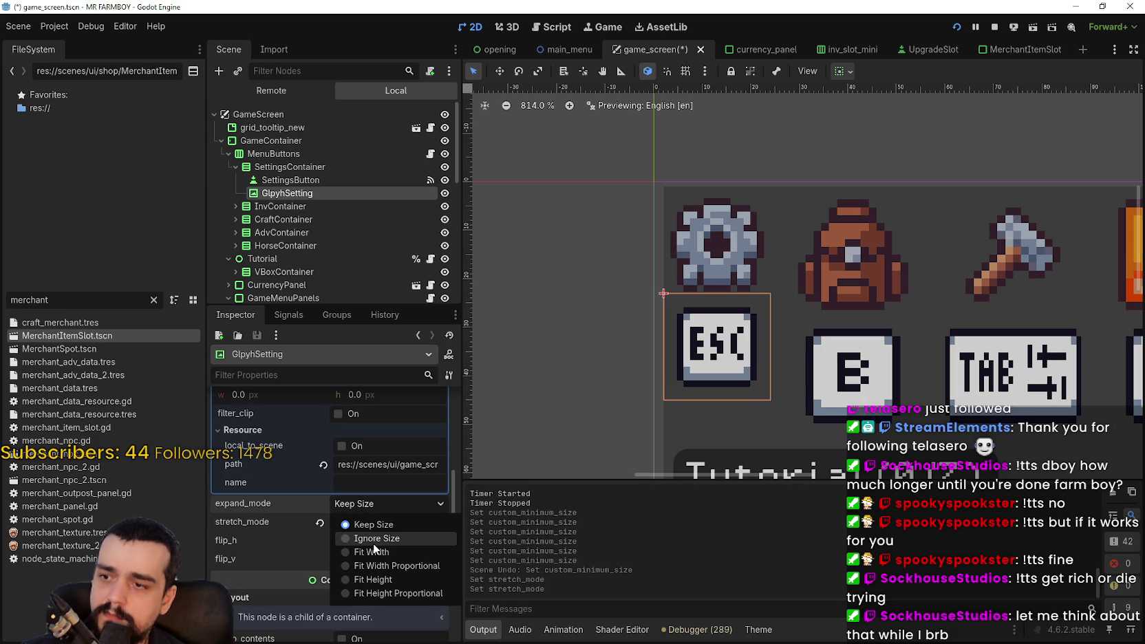
click(373, 539)
click(367, 521)
click(396, 611)
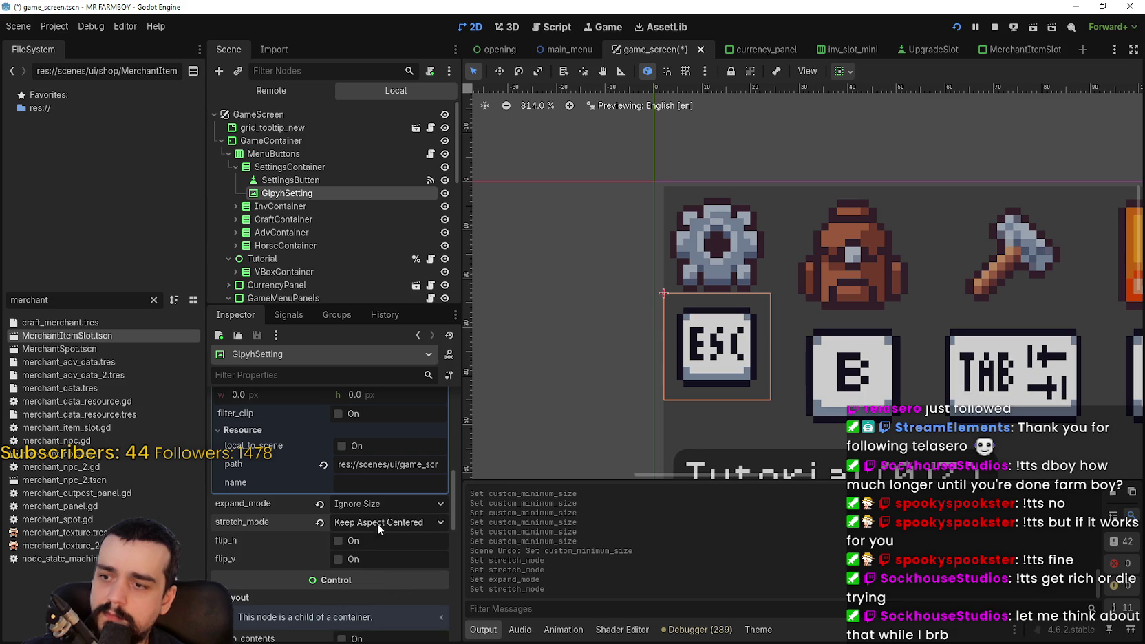
click(378, 524)
click(379, 599)
click(374, 529)
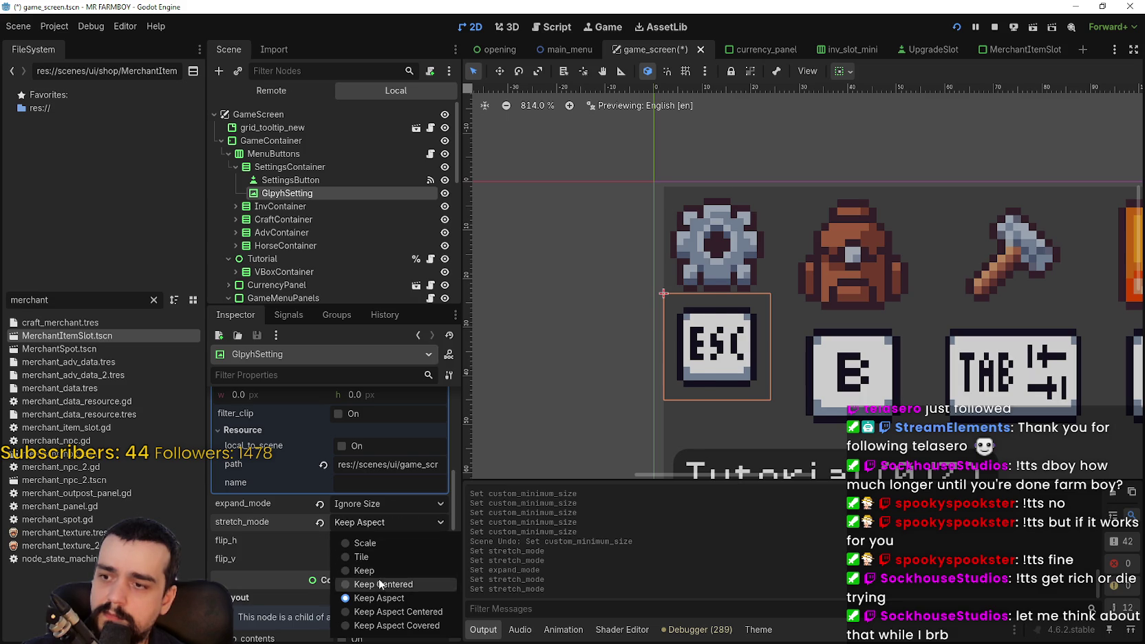
click(379, 584)
click(379, 523)
click(387, 557)
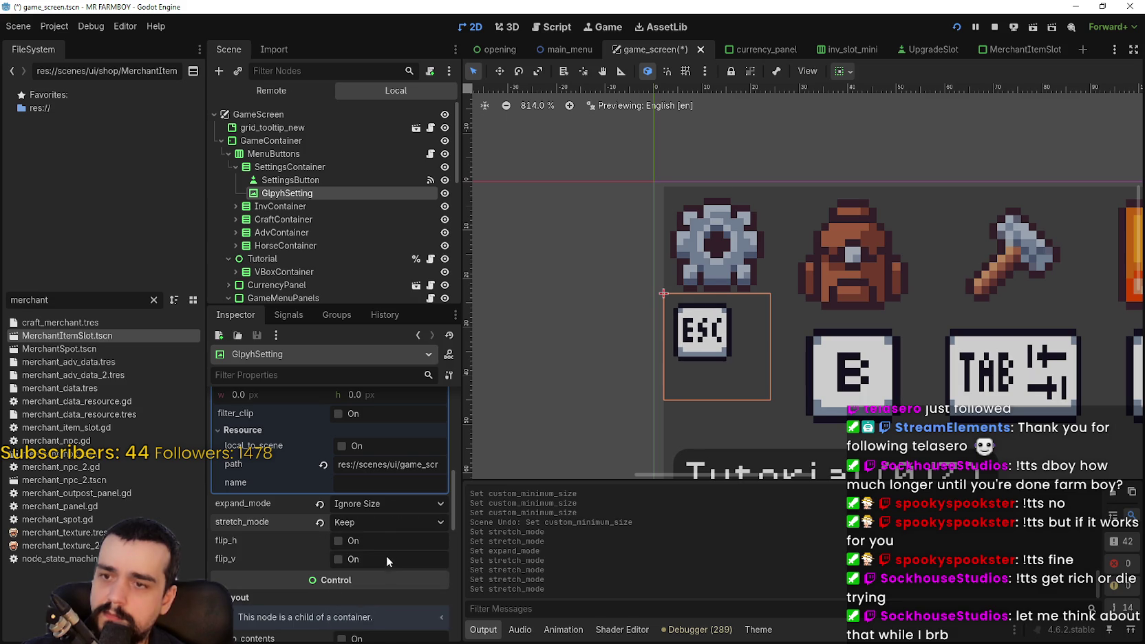
click(374, 521)
click(378, 542)
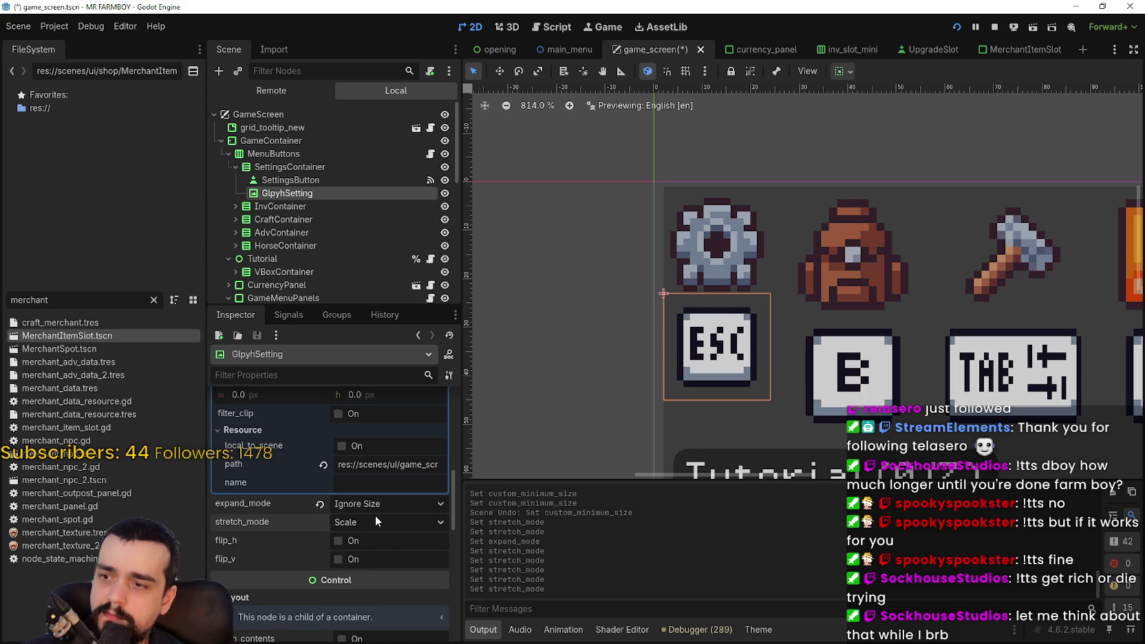
Try Fit Height expand mode with the Keep Aspect stretch variants.
click(375, 511)
click(372, 525)
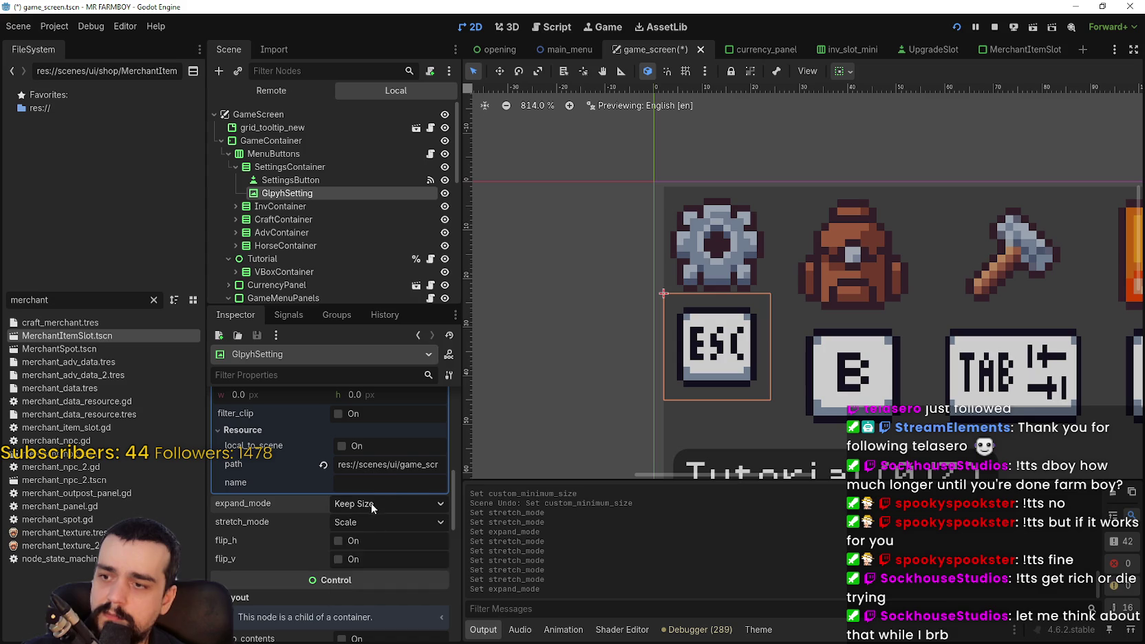
click(372, 504)
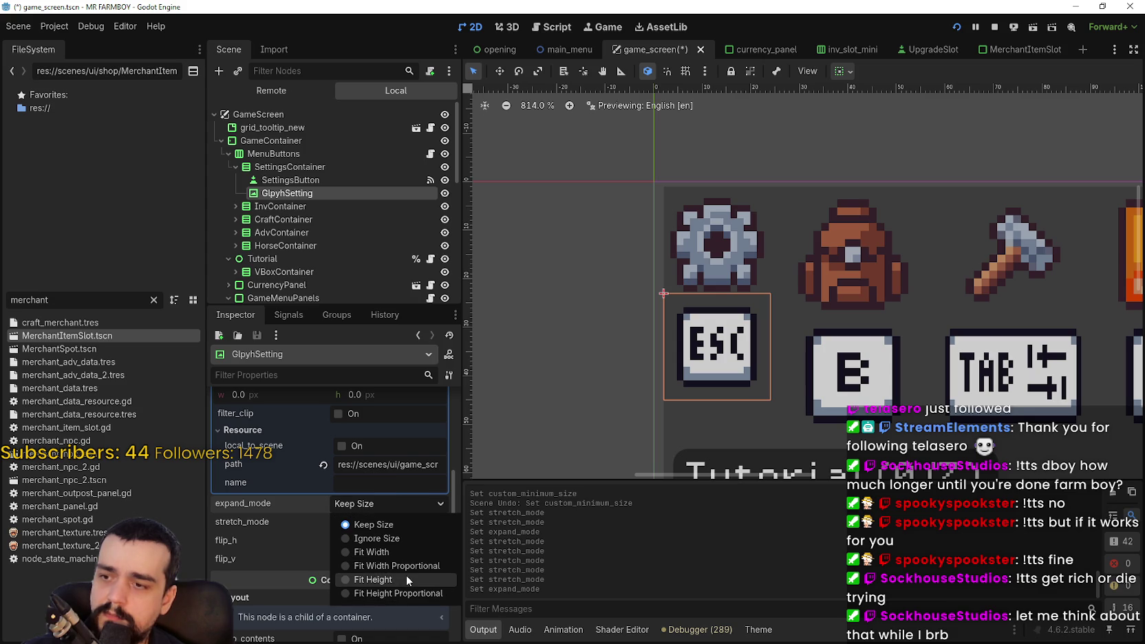
click(406, 578)
click(387, 522)
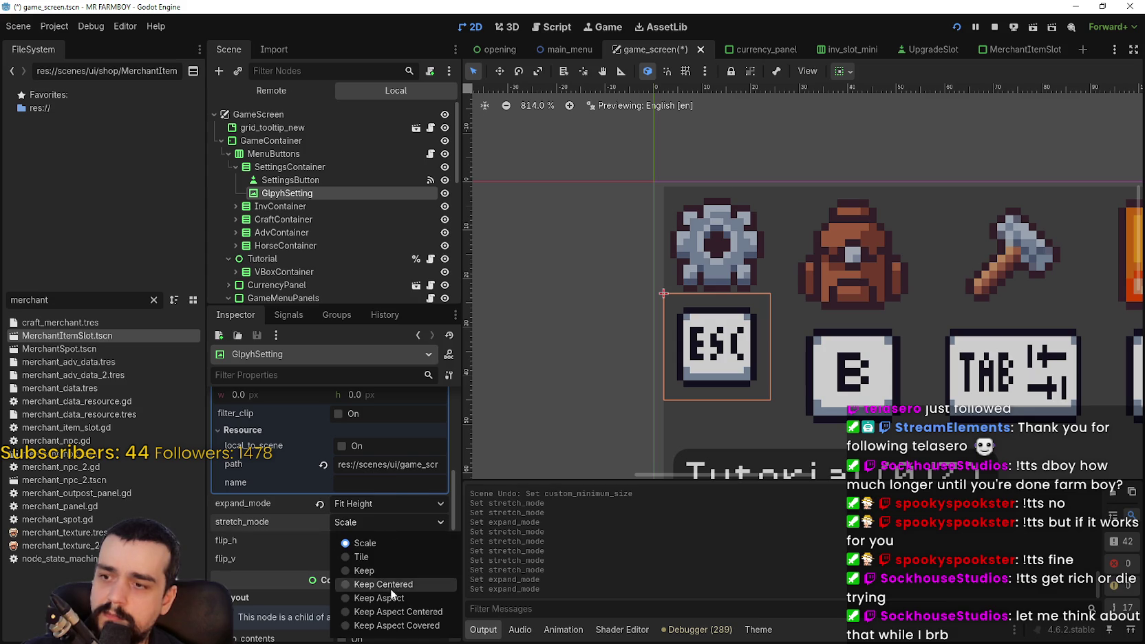
click(396, 597)
click(386, 525)
click(383, 612)
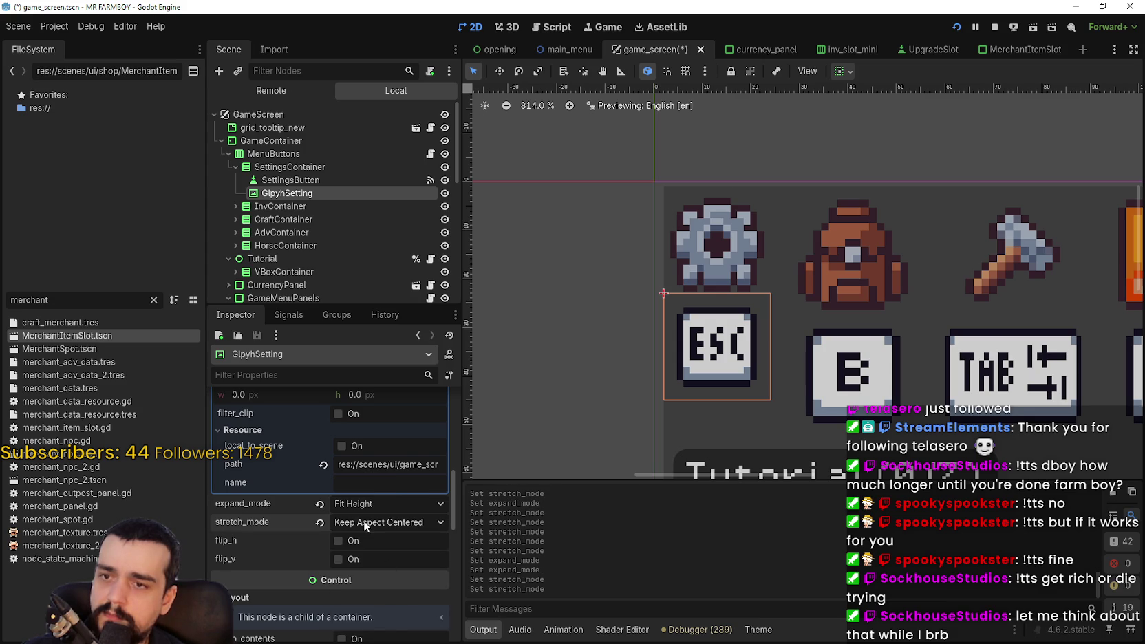
click(363, 521)
click(392, 626)
click(333, 522)
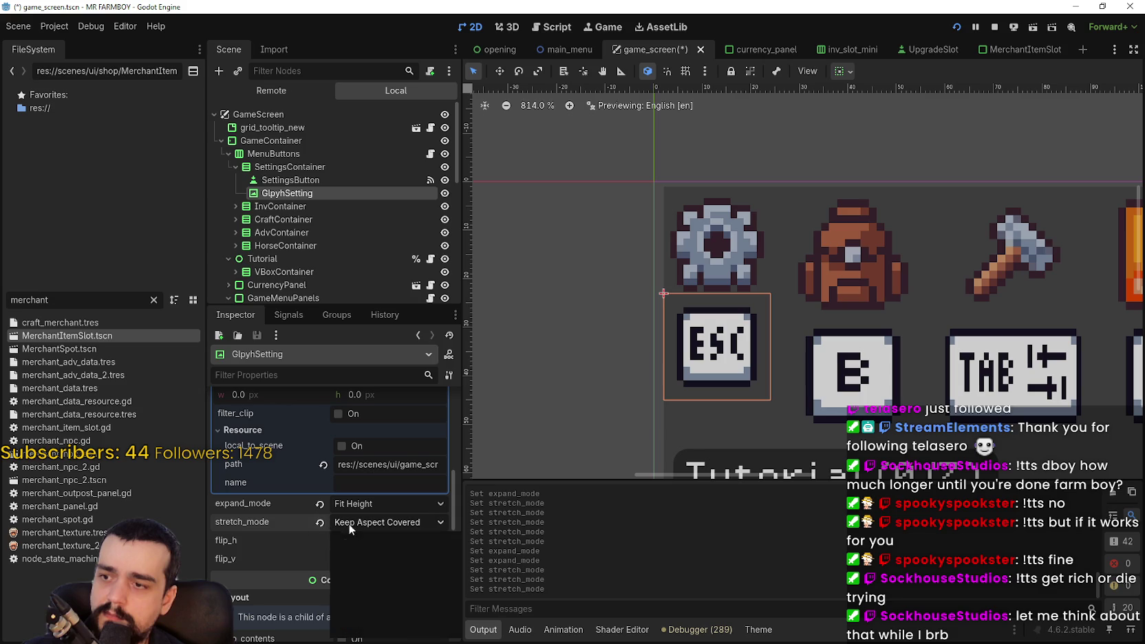
click(396, 549)
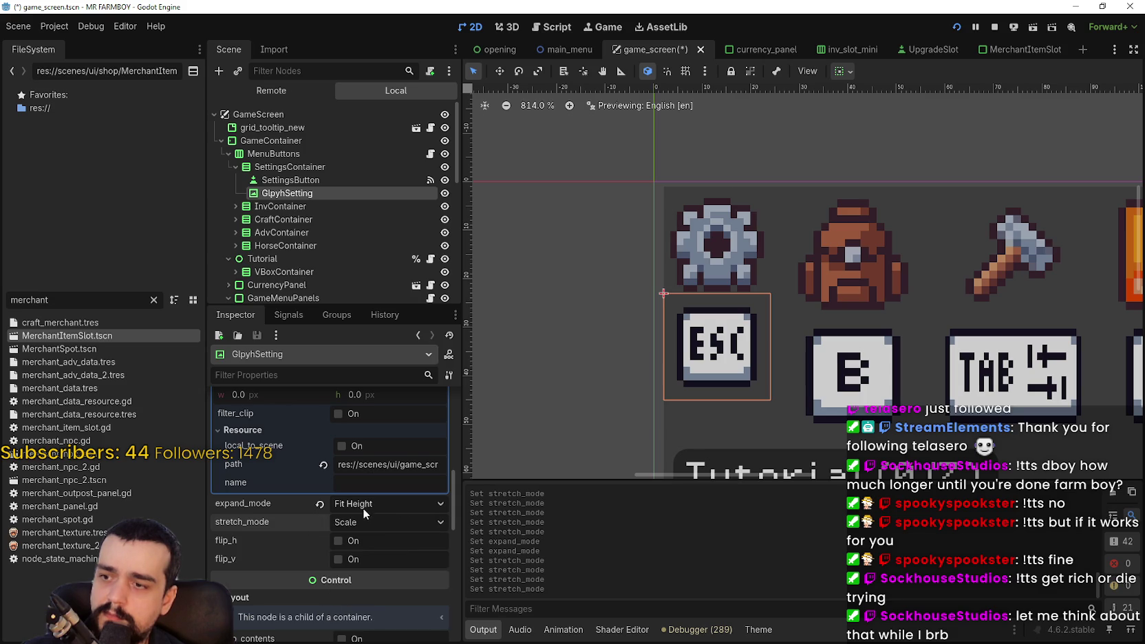
Settle the ESC glyph on Scale stretch mode and Keep Size expand mode.
click(341, 524)
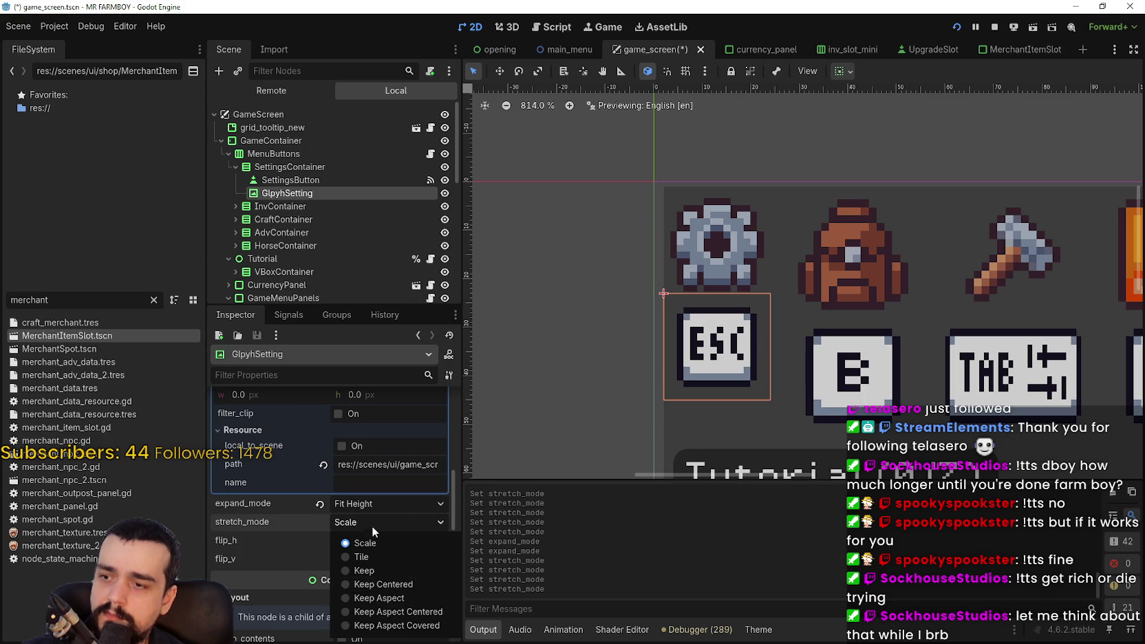
click(372, 524)
click(362, 510)
click(357, 526)
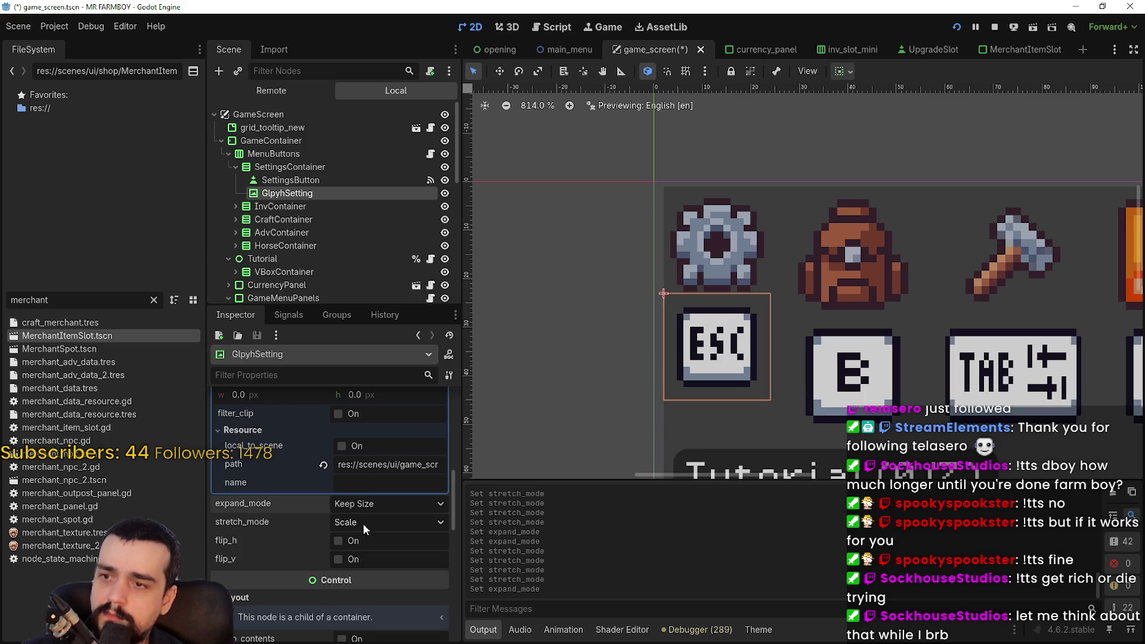
scroll(539, 417, down, 1)
click(236, 206)
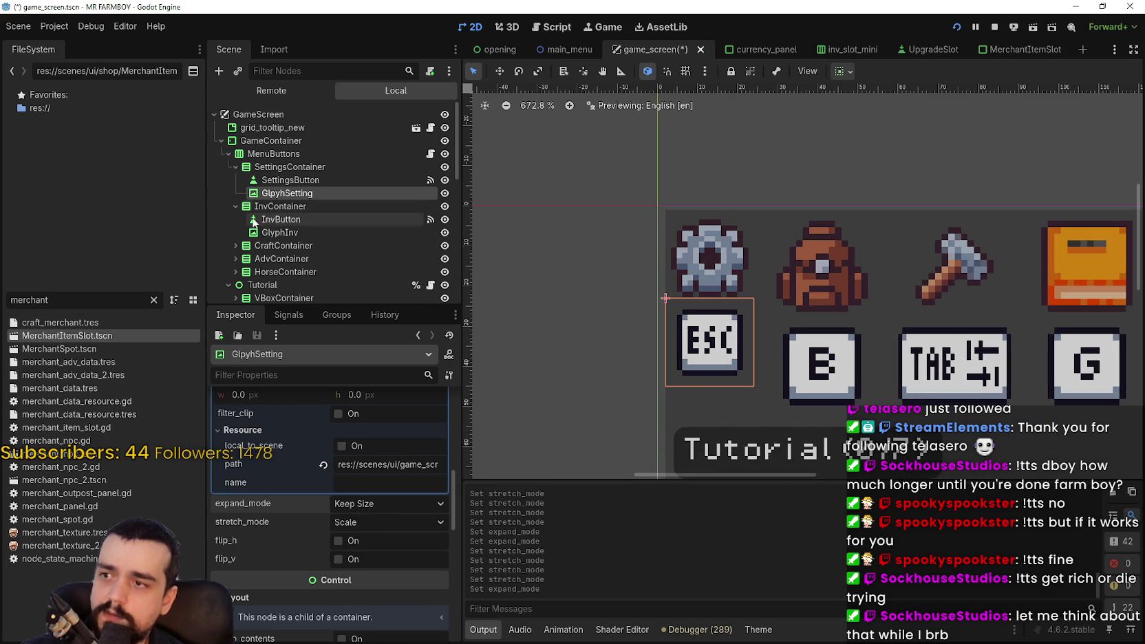
click(275, 232)
click(276, 219)
scroll(389, 584, down, 5)
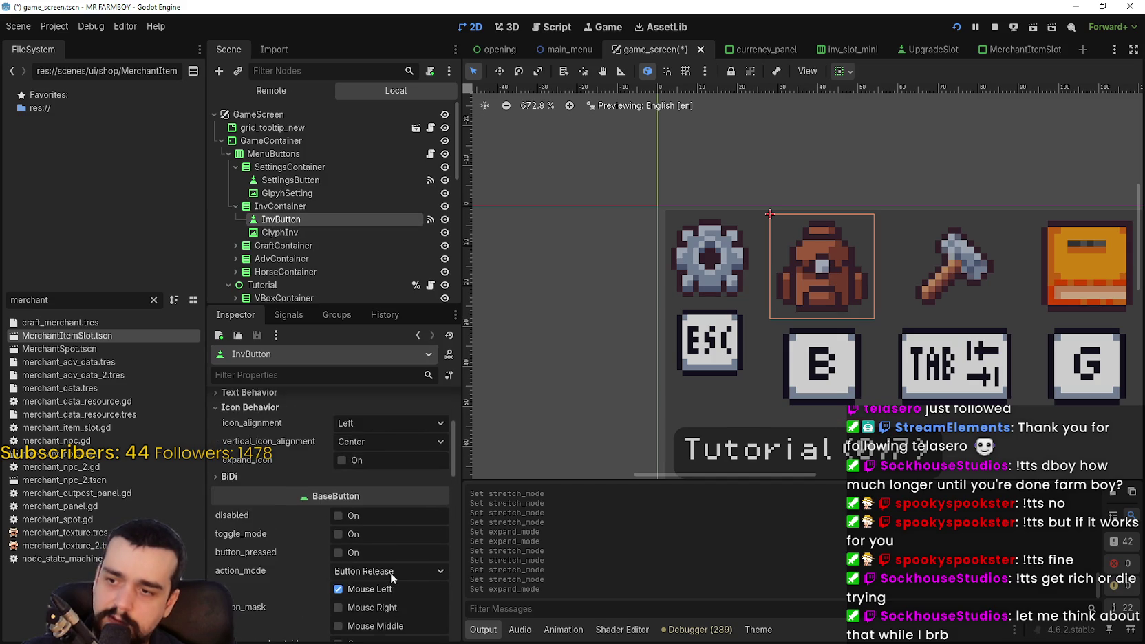
scroll(390, 561, down, 3)
scroll(389, 559, up, 8)
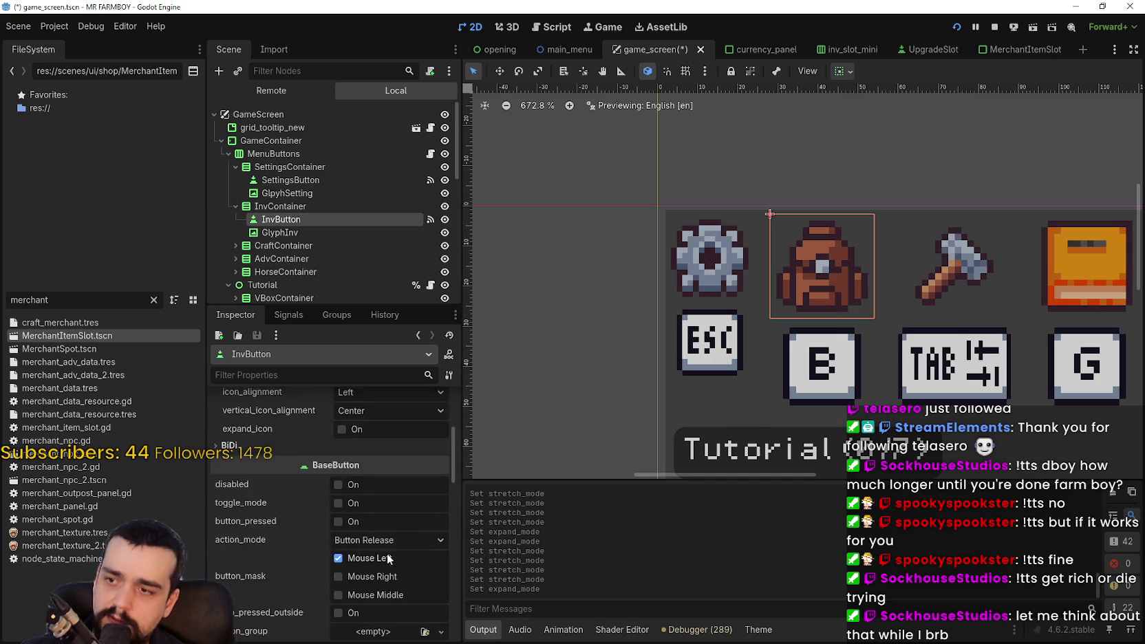
click(276, 233)
click(278, 220)
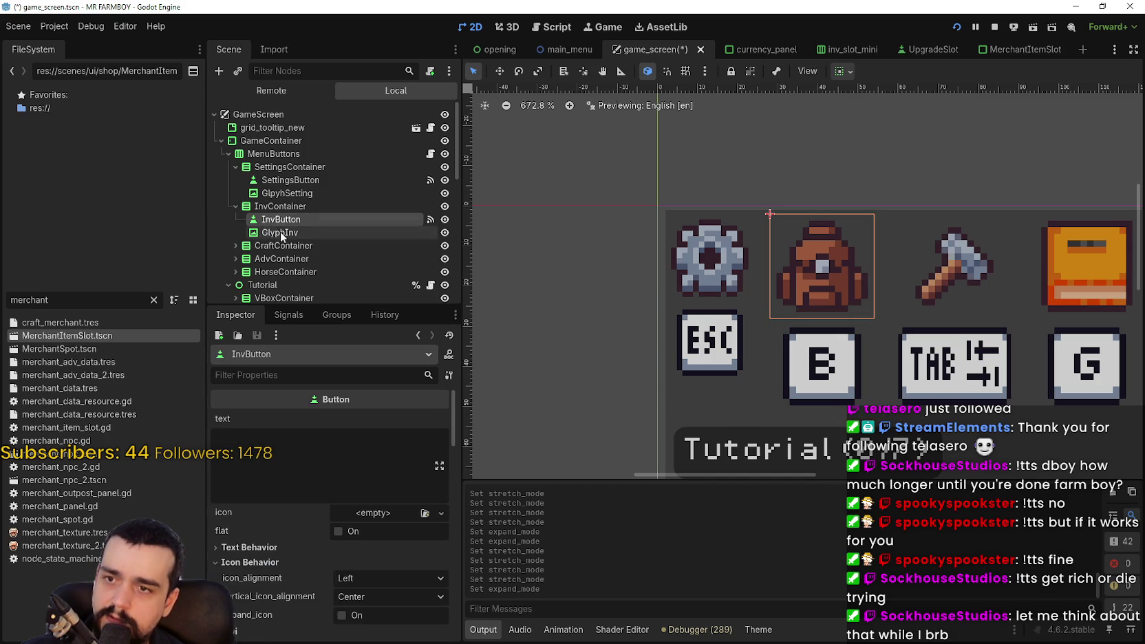
click(281, 232)
scroll(416, 550, down, 3)
scroll(416, 543, up, 3)
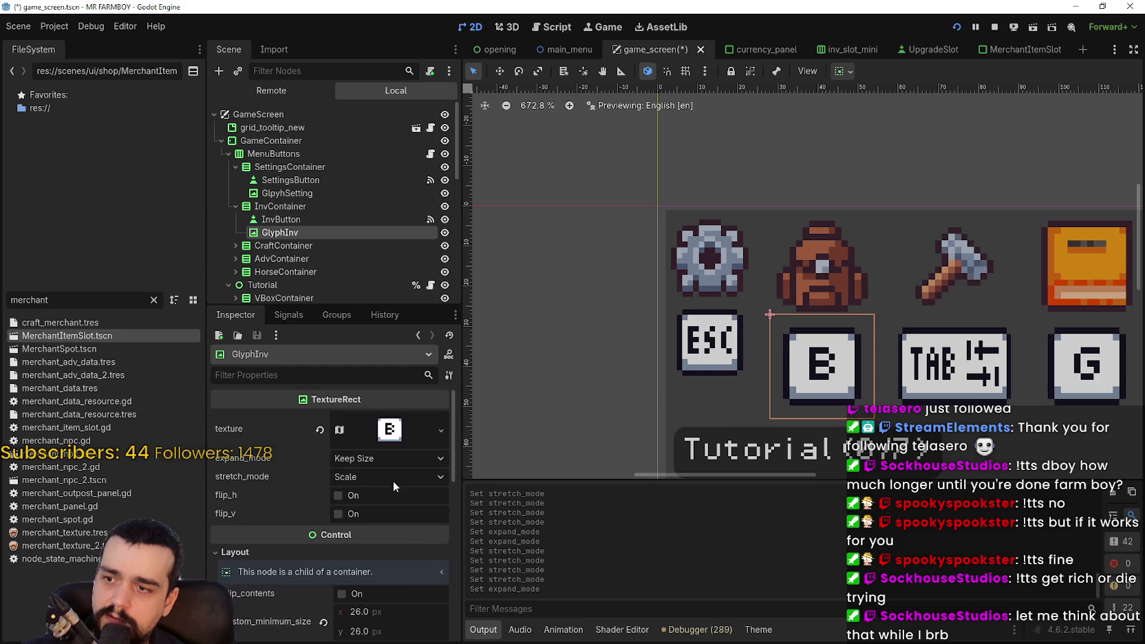
click(311, 192)
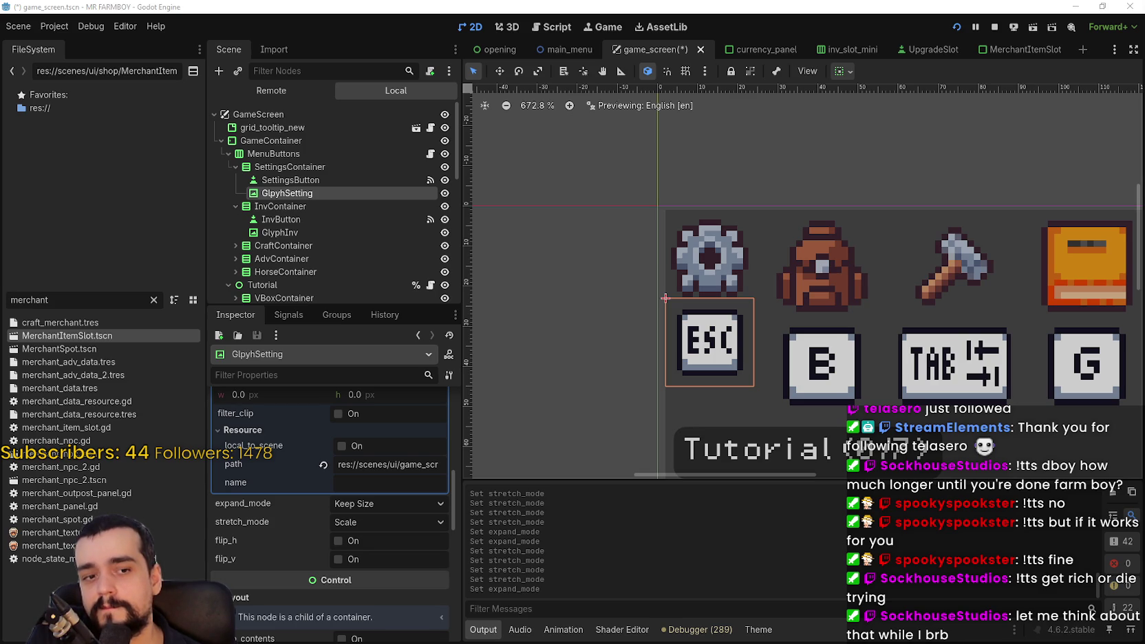
scroll(640, 234, down, 8)
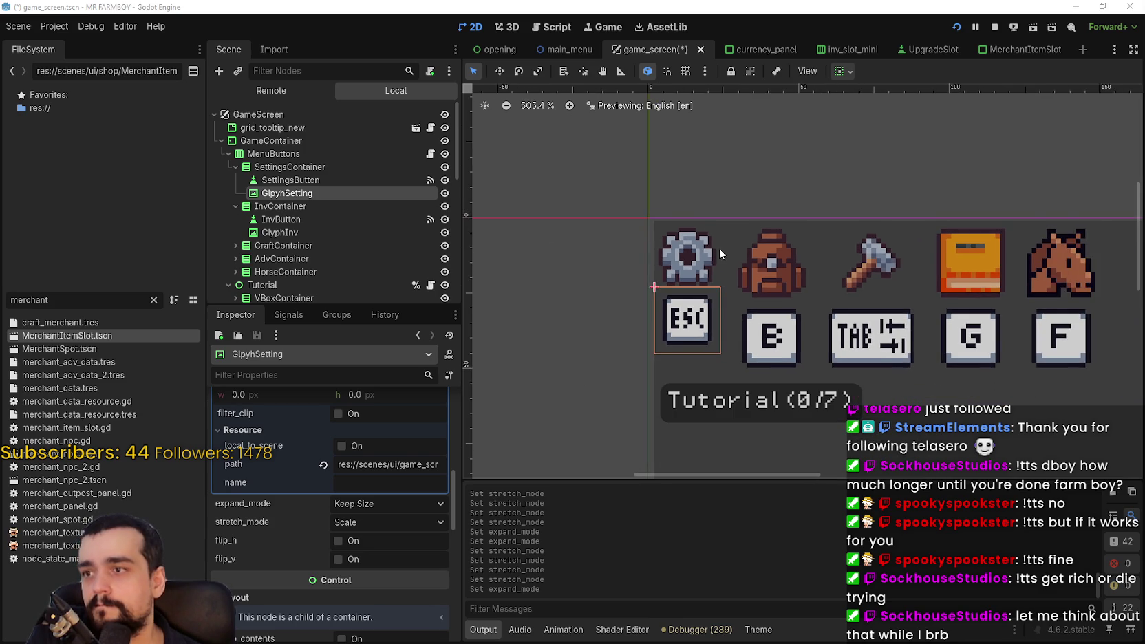
scroll(658, 232, up, 3)
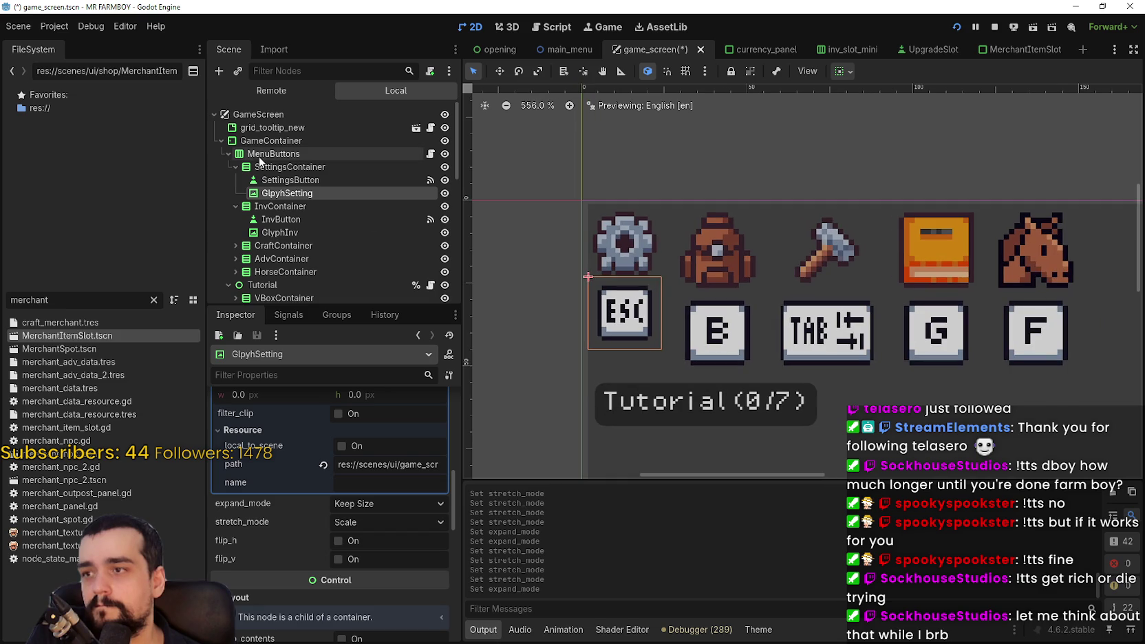
click(290, 180)
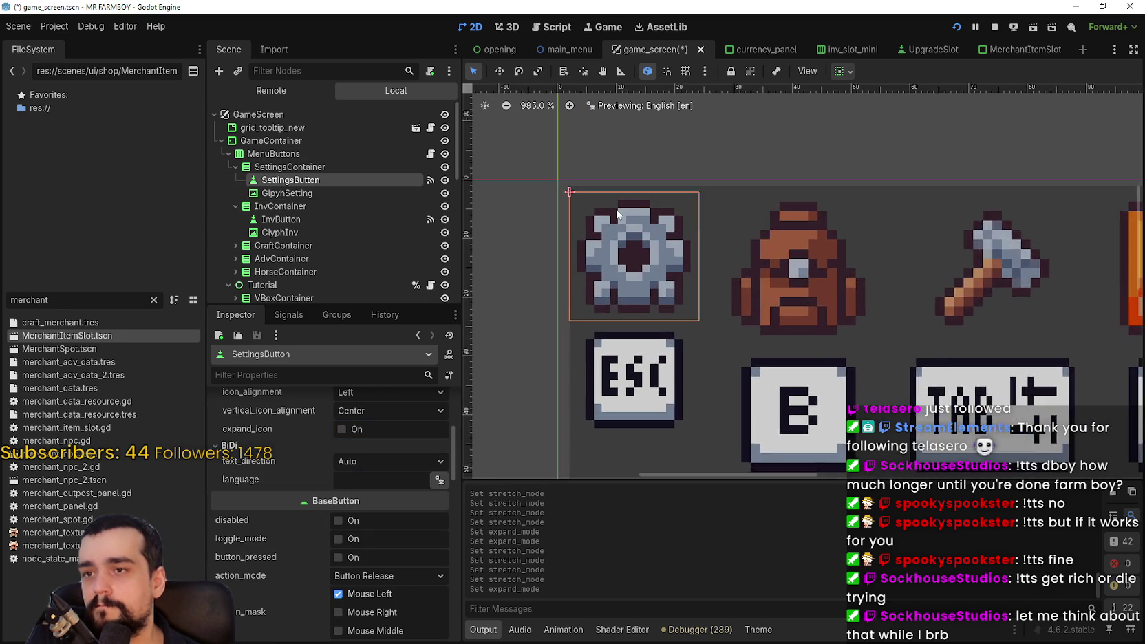
click(306, 196)
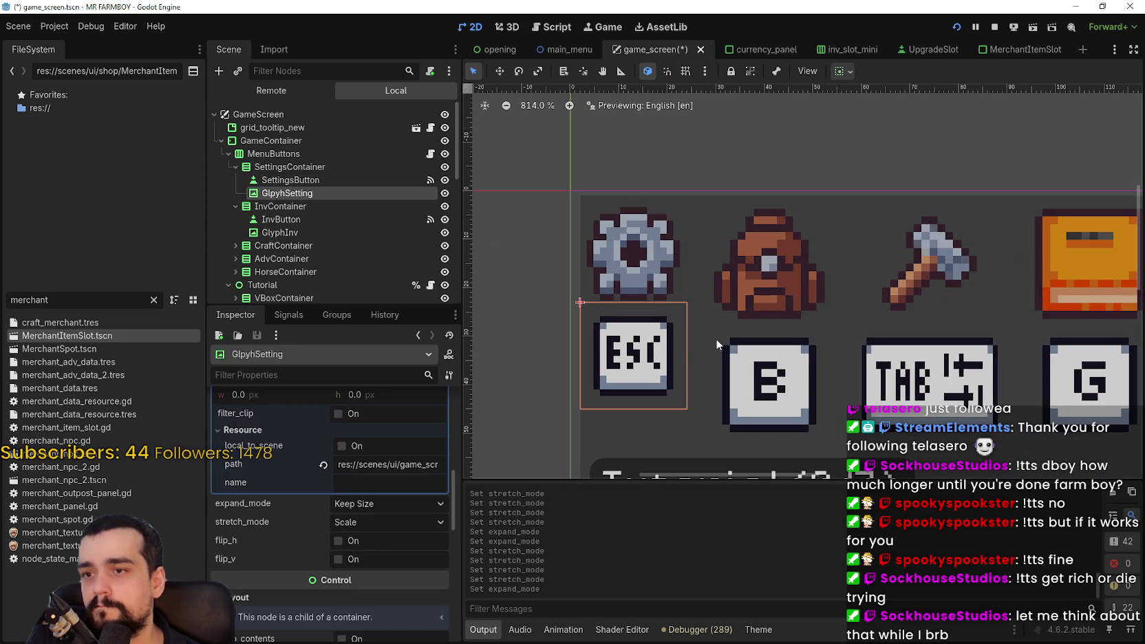
scroll(409, 523, up, 5)
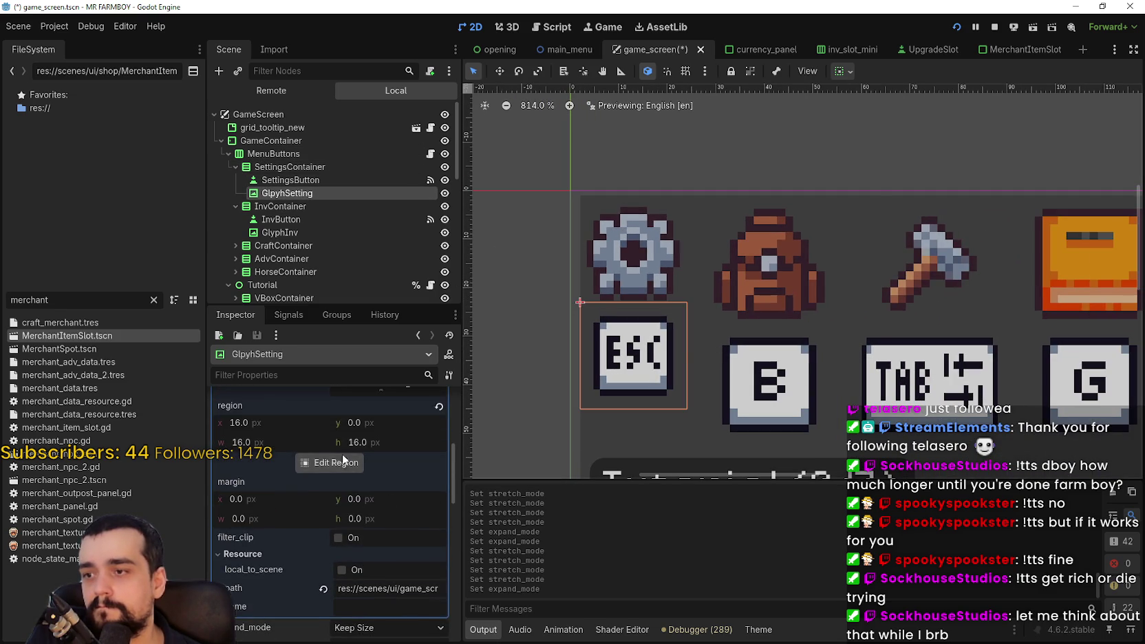
Check the Region Editor, then give the ESC glyph's AtlasTexture a 2 px x margin.
click(342, 453)
scroll(581, 318, down, 3)
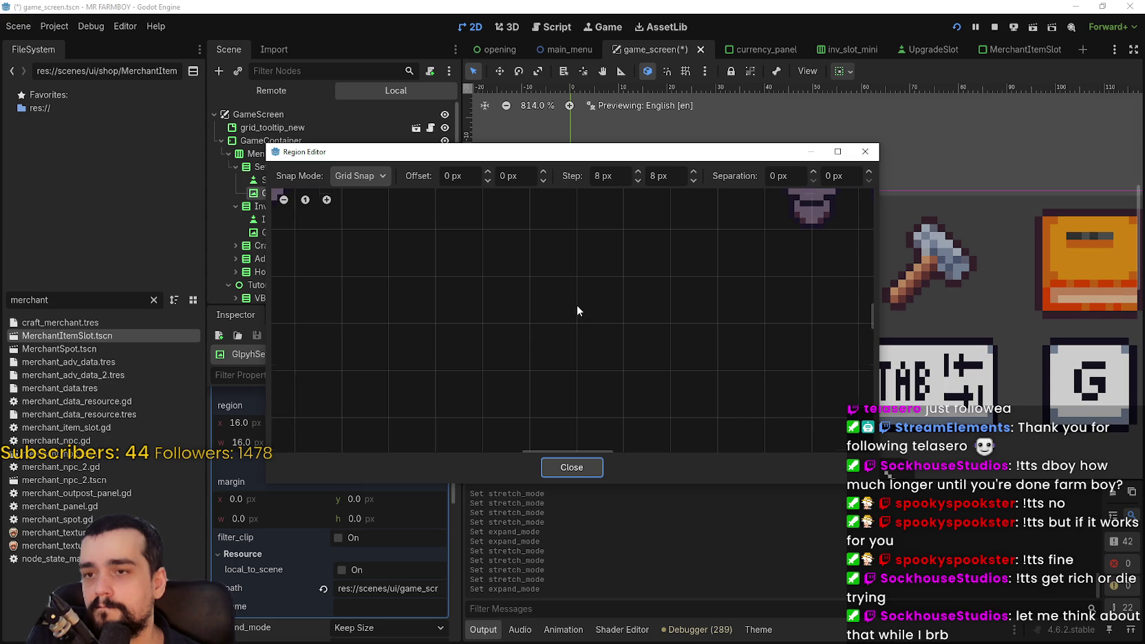
click(571, 467)
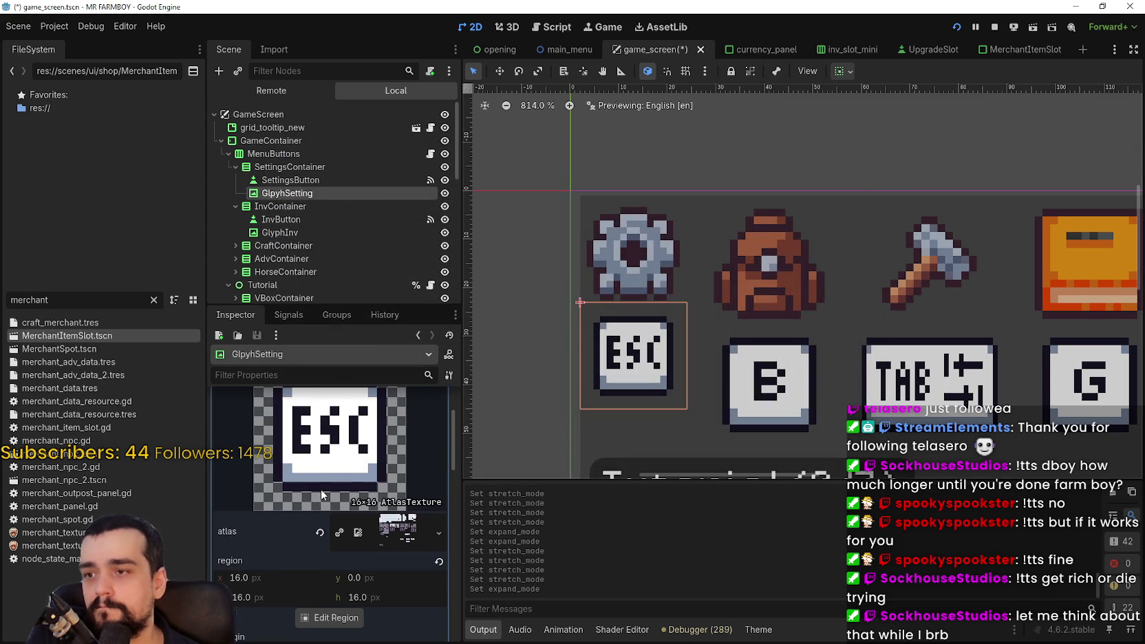
scroll(372, 551, down, 3)
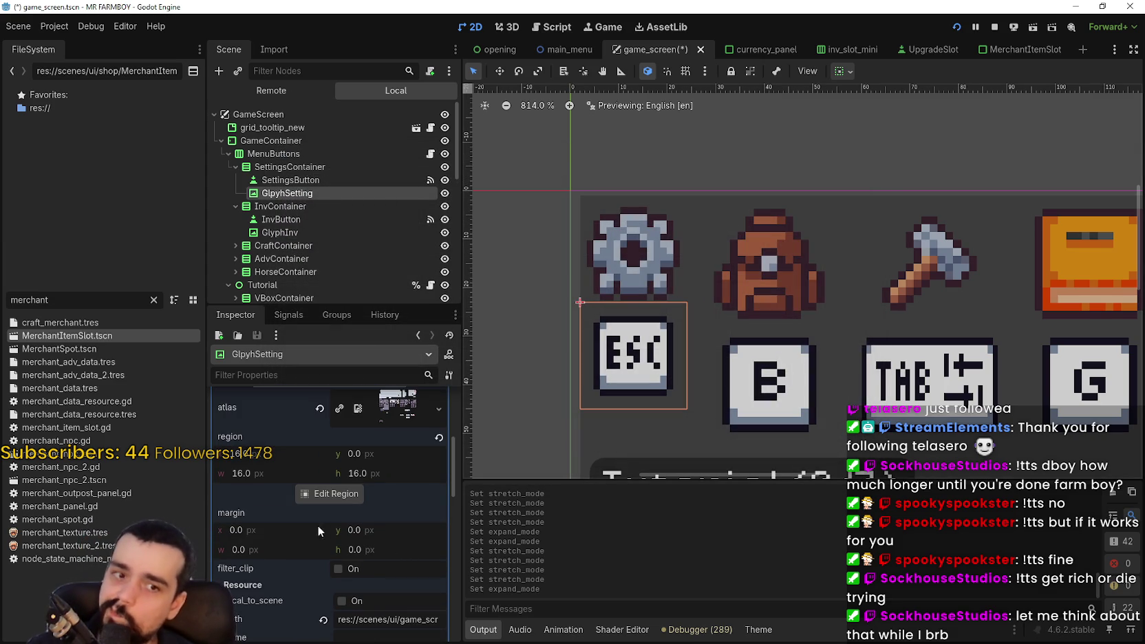
click(282, 537)
scroll(344, 427, up, 3)
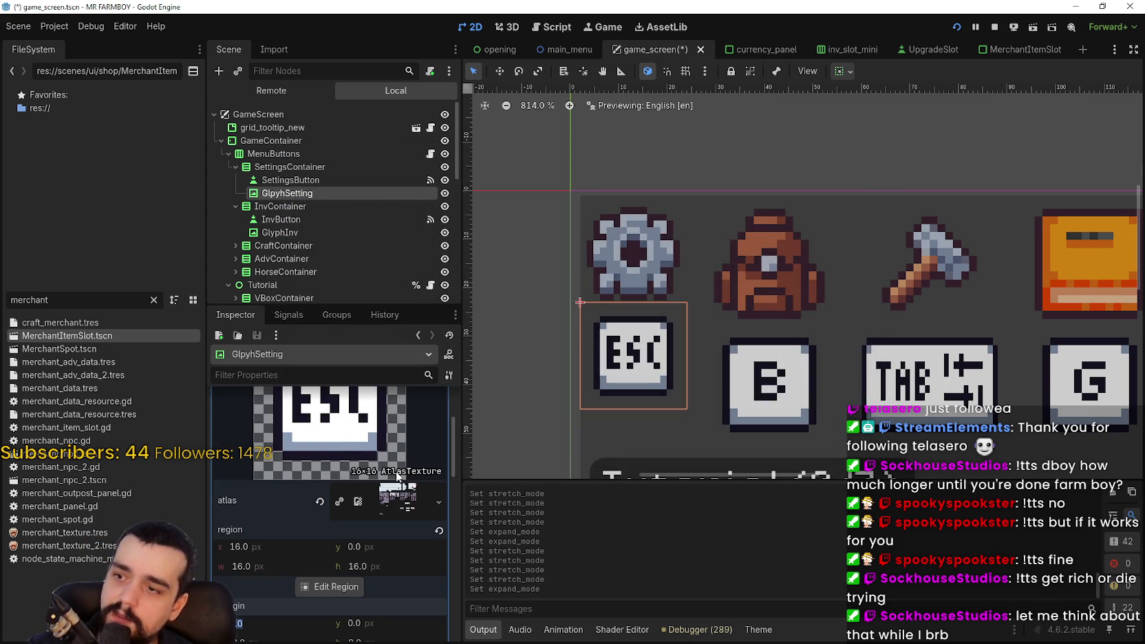
click(255, 623)
text(2)
key(Return)
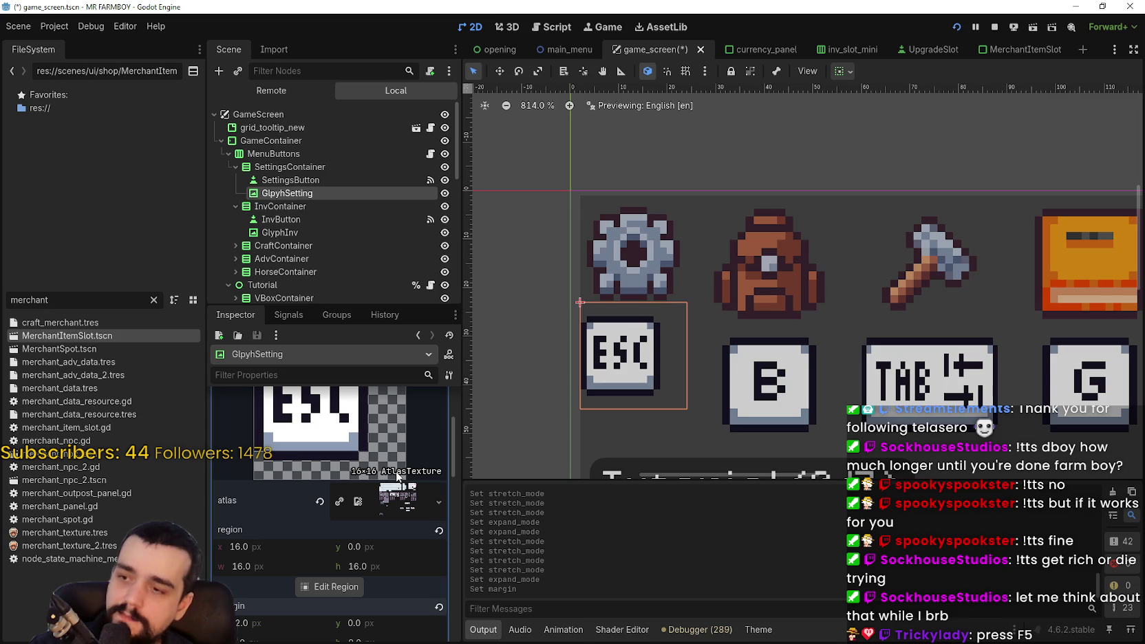
click(291, 590)
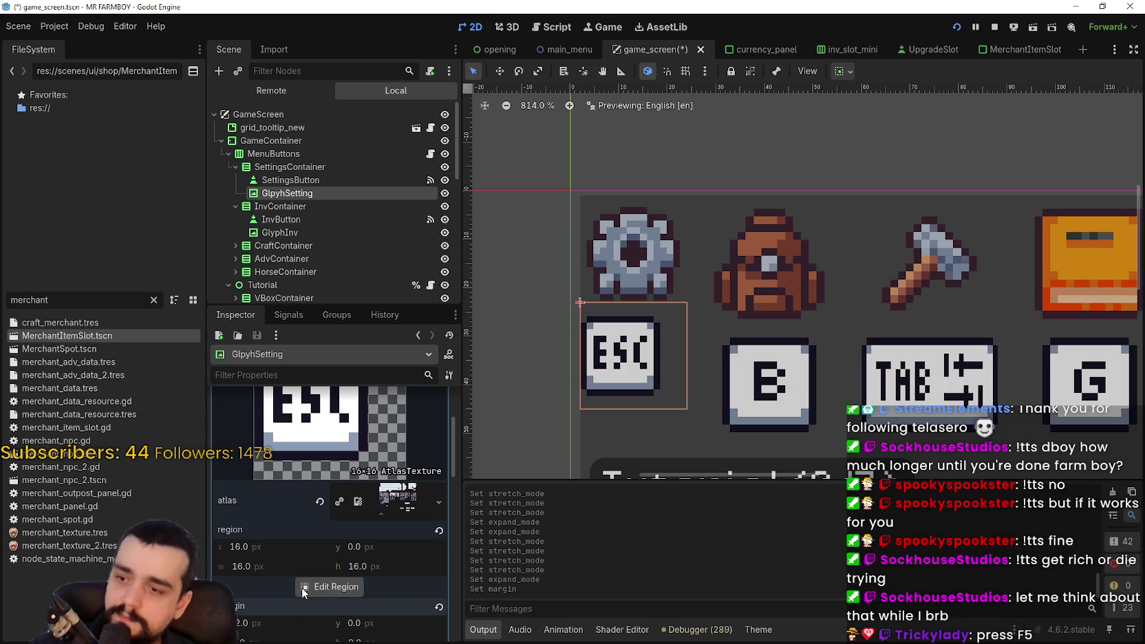
click(304, 591)
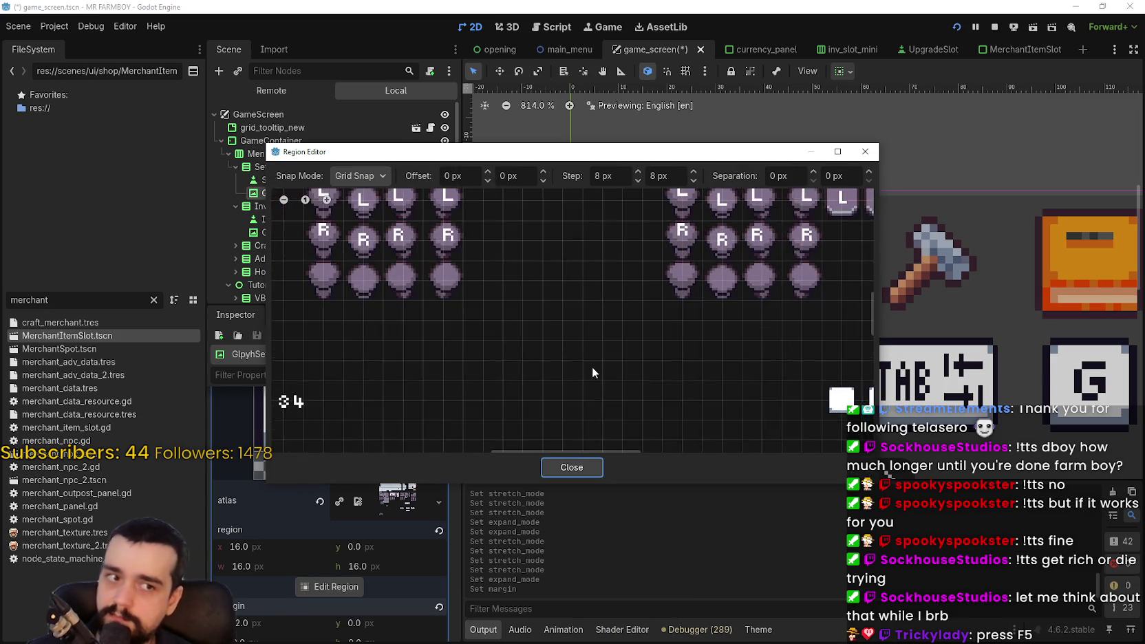
Switch region snapping to pixel snap and focus on the ESC glyph region in the atlas.
scroll(592, 367, down, 10)
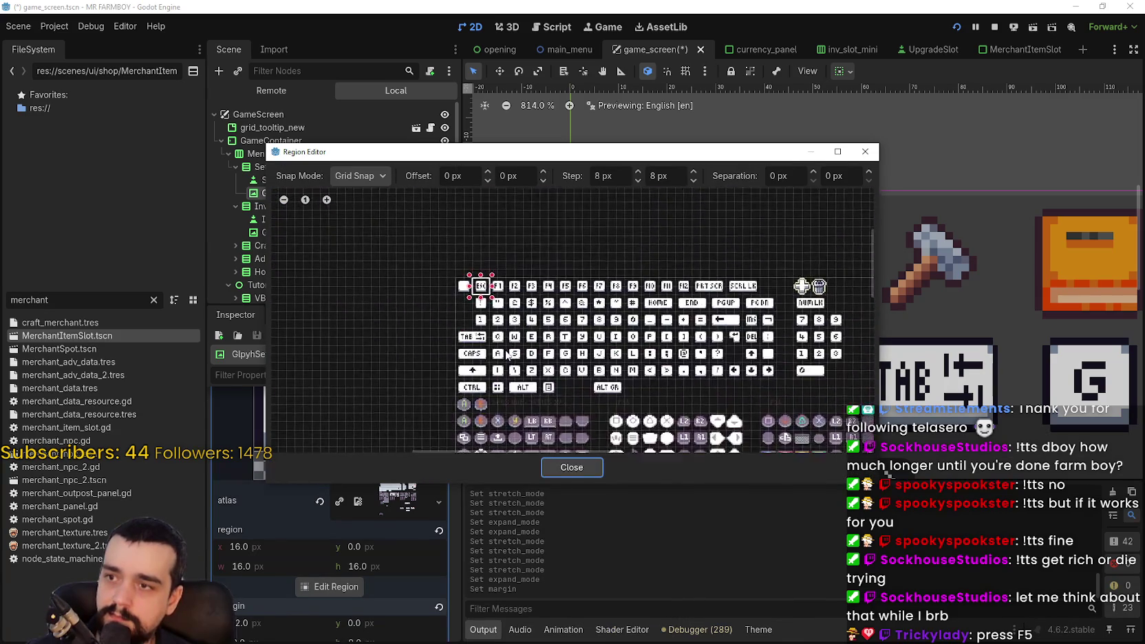
scroll(484, 290, up, 8)
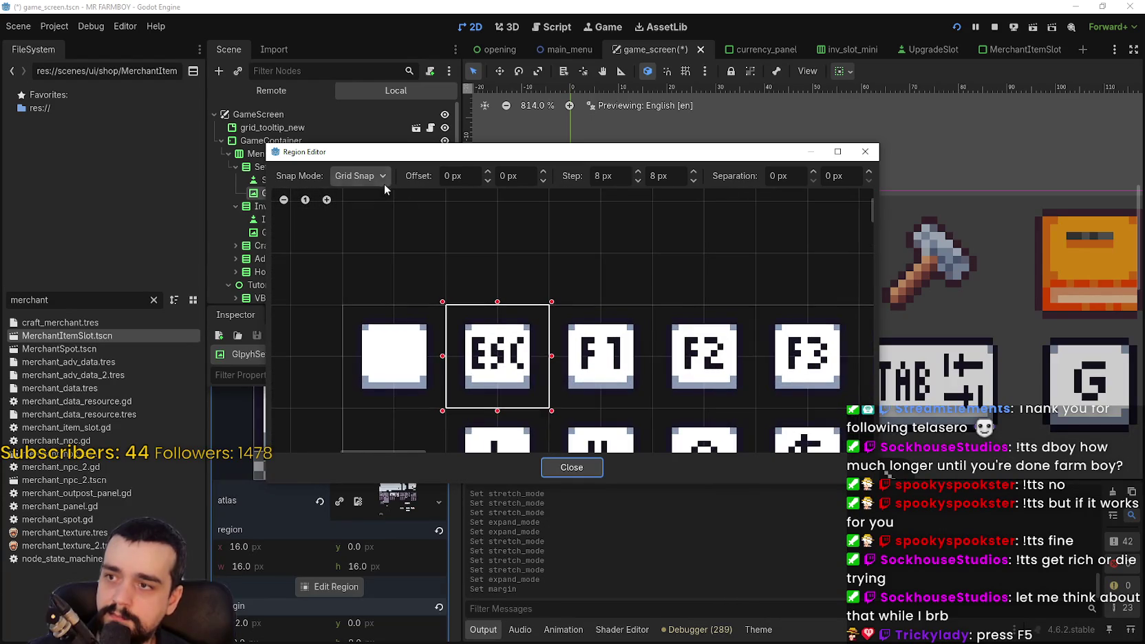
click(378, 178)
click(365, 210)
scroll(583, 369, up, 4)
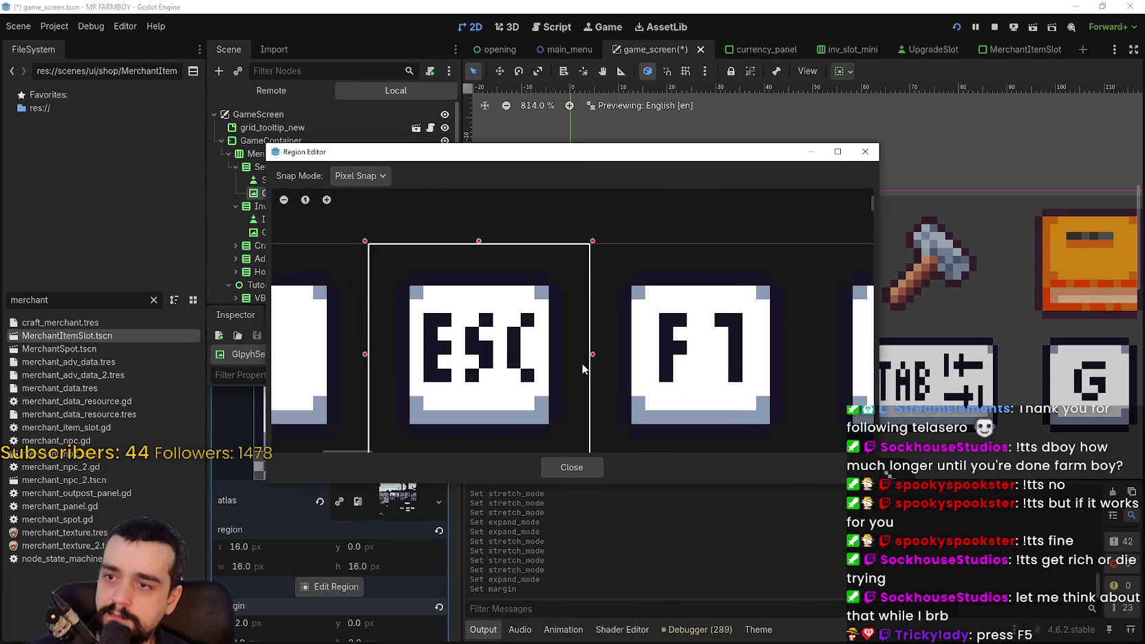
scroll(582, 369, down, 6)
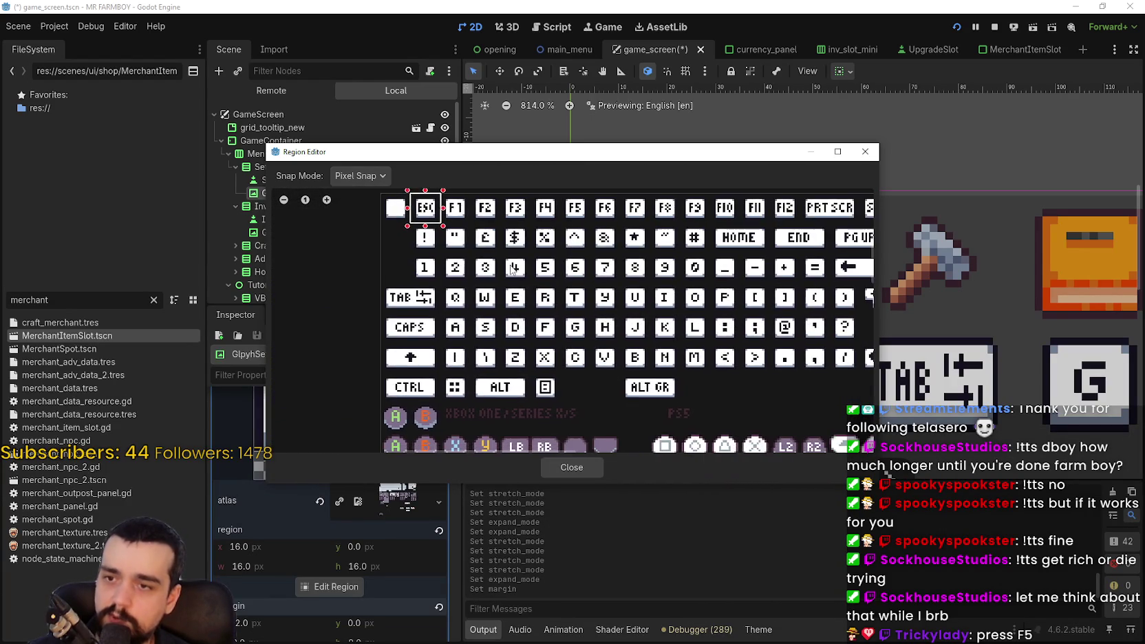
Pan the atlas across the PlayStation, PS4 and Switch icon columns, then back to the keyboard rows.
mouse_move(511, 269)
mouse_down()
mouse_move(497, 220)
mouse_move(452, 217)
mouse_move(480, 341)
mouse_up()
scroll(480, 341, up, 2)
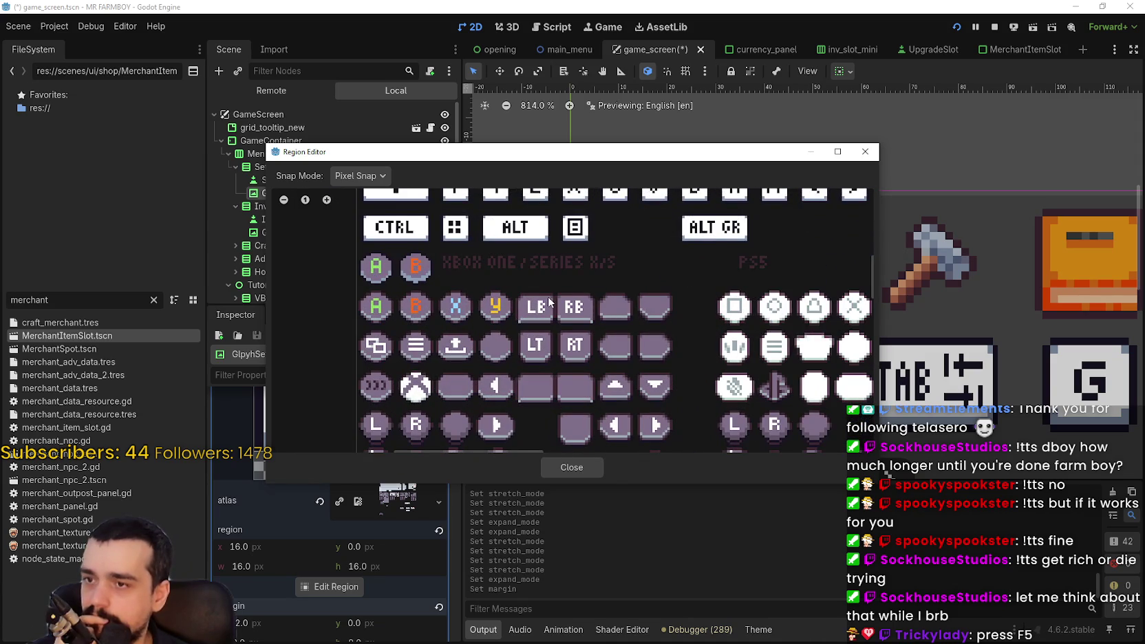
scroll(550, 301, down, 2)
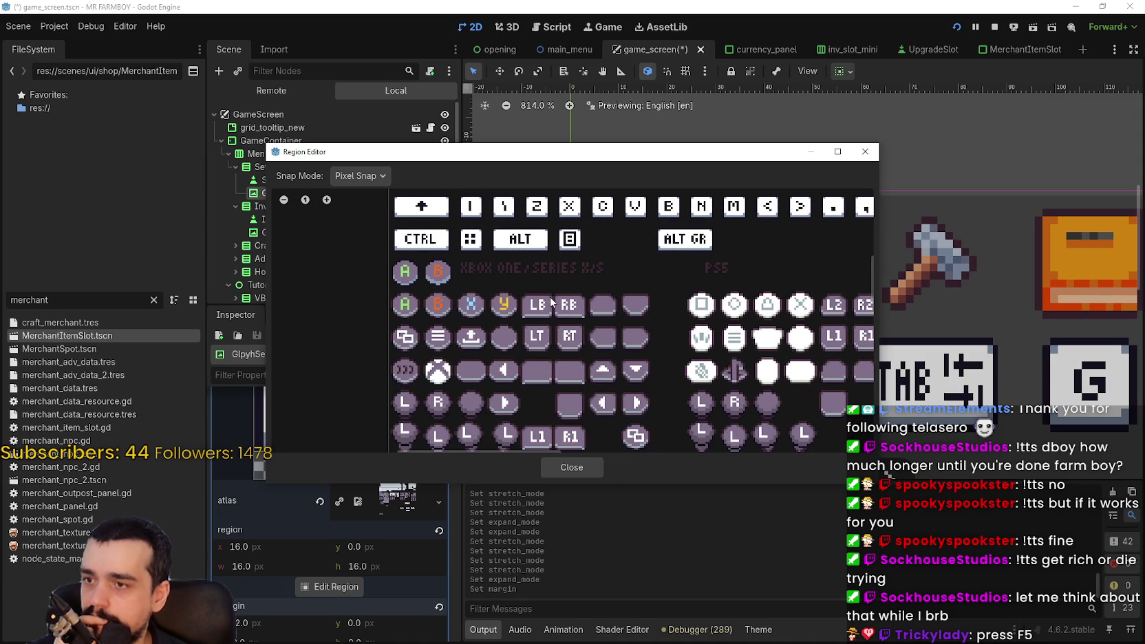
mouse_move(651, 320)
mouse_down()
mouse_move(502, 321)
mouse_move(417, 279)
mouse_up()
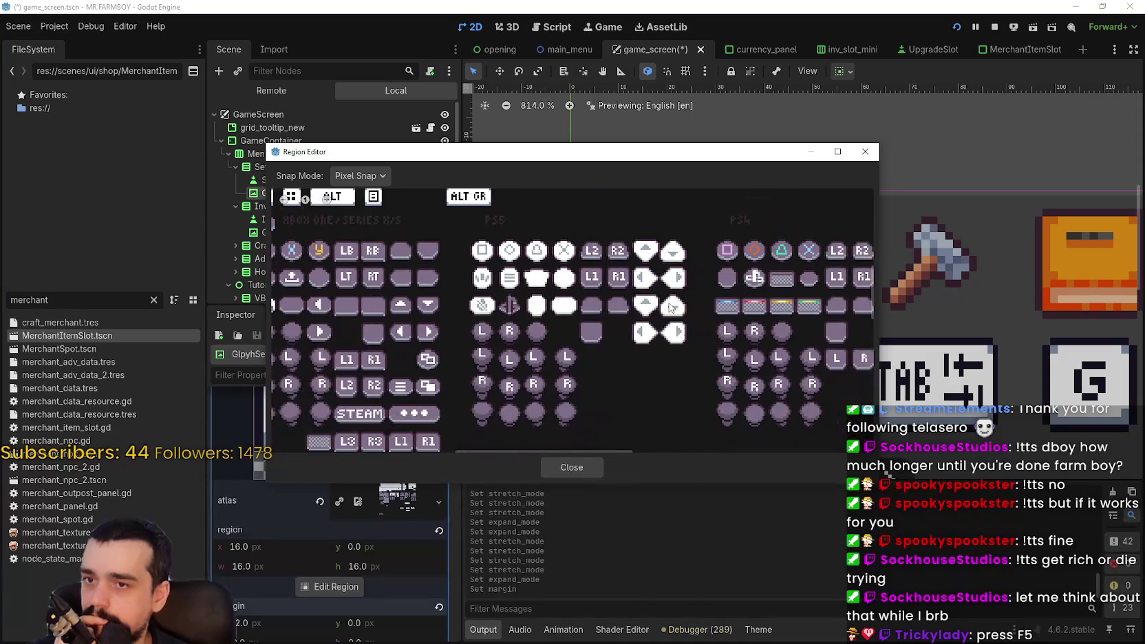
drag(661, 332, 475, 321)
scroll(523, 241, up, 1)
scroll(523, 241, down, 3)
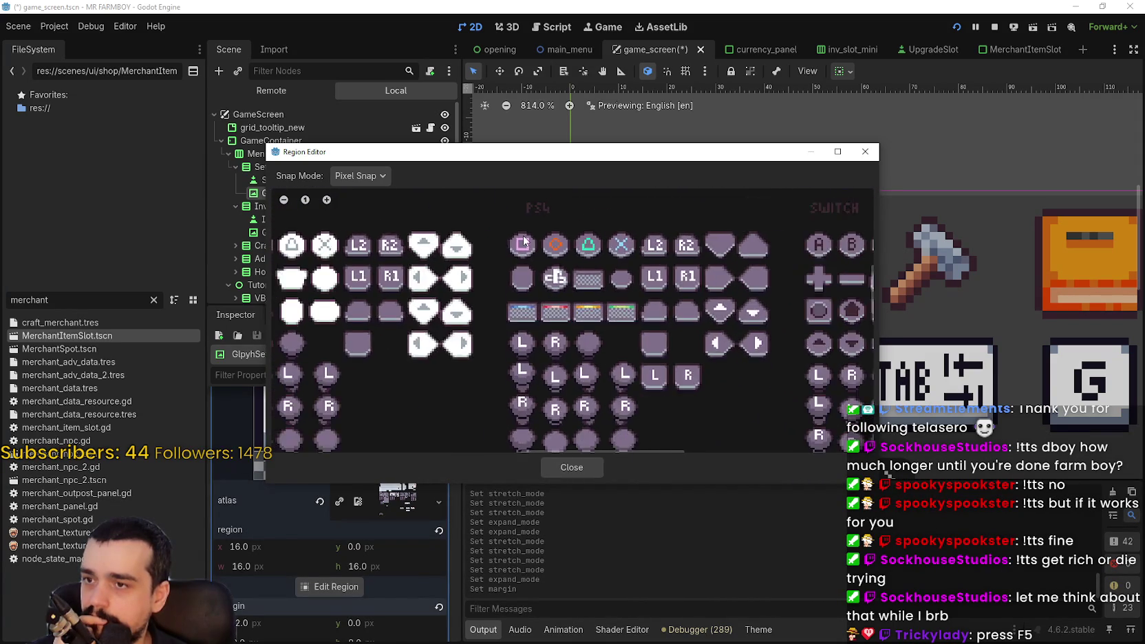
scroll(524, 240, down, 1)
drag(783, 330, 546, 333)
scroll(546, 333, down, 1)
Set region snapping back to grid snap and close the texture region editor.
click(354, 176)
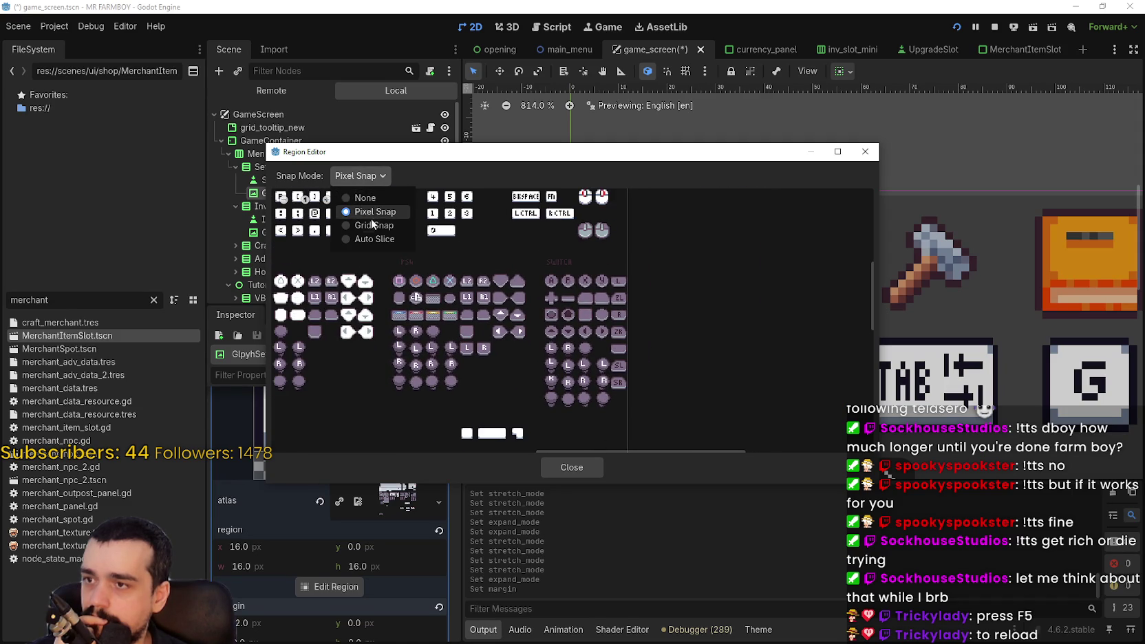
click(364, 225)
scroll(665, 318, up, 3)
scroll(528, 242, up, 4)
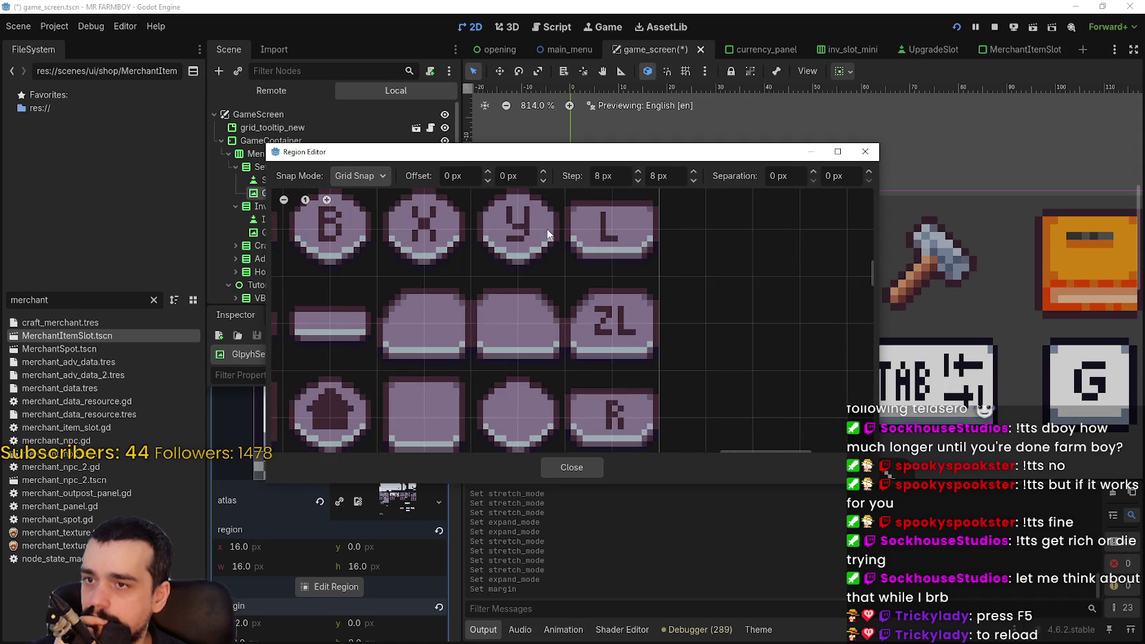
scroll(550, 320, down, 3)
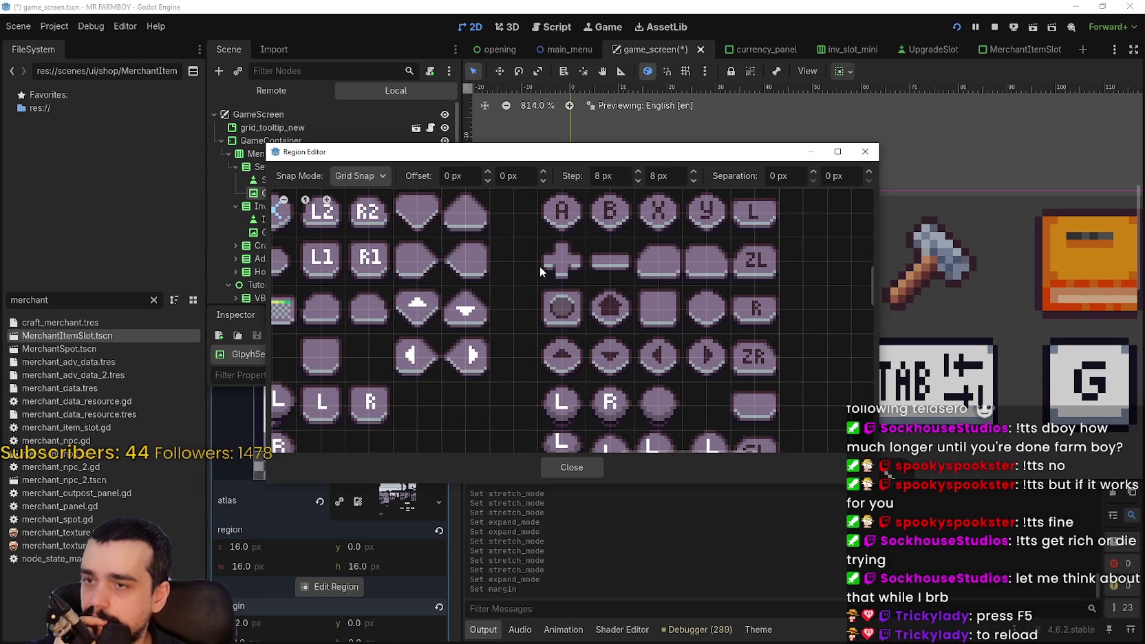
drag(540, 267, 569, 246)
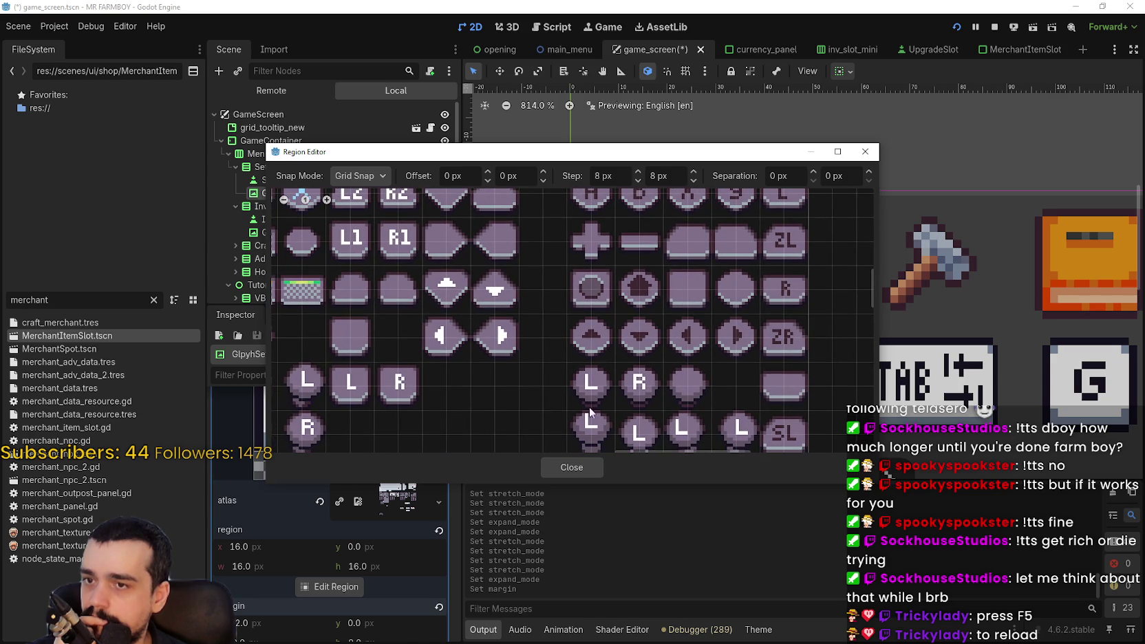
mouse_move(606, 413)
mouse_down()
mouse_move(662, 280)
mouse_move(754, 387)
mouse_up()
click(594, 468)
Reopen the glyph's atlas region editor, bring the ESC tile into view, and close it.
scroll(803, 308, down, 2)
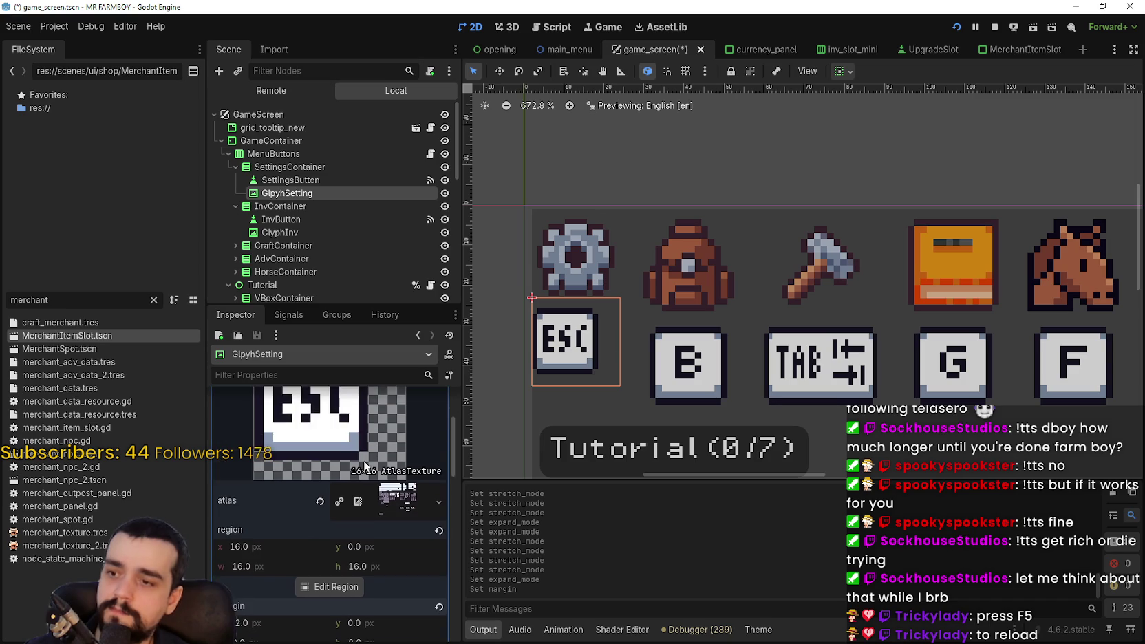
scroll(346, 524, down, 1)
click(336, 557)
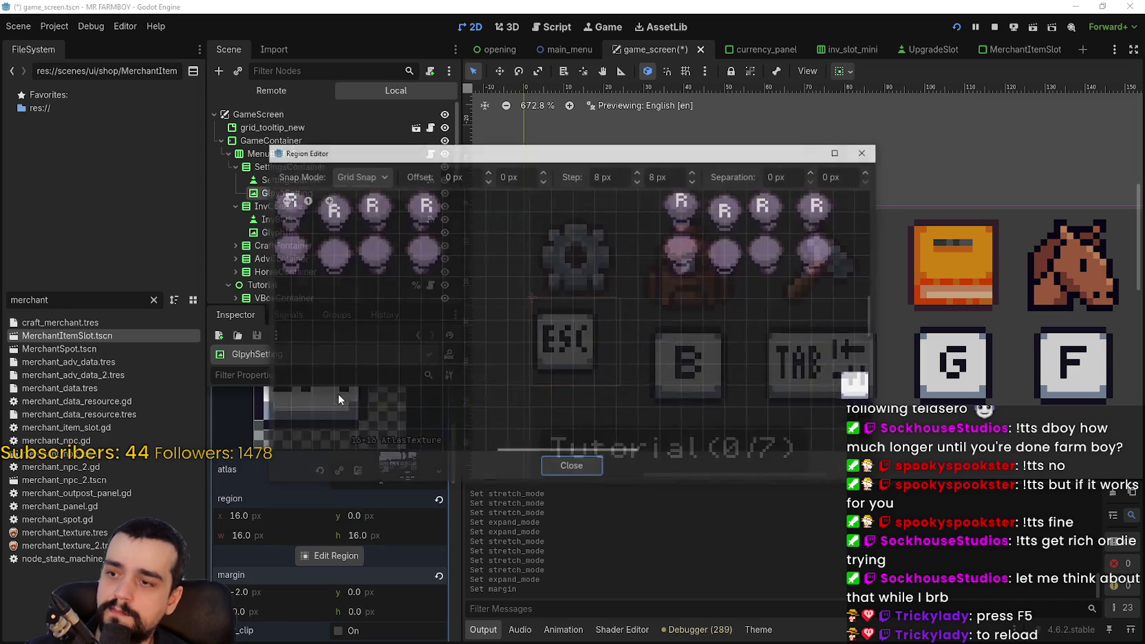
scroll(365, 290, down, 4)
drag(331, 251, 508, 347)
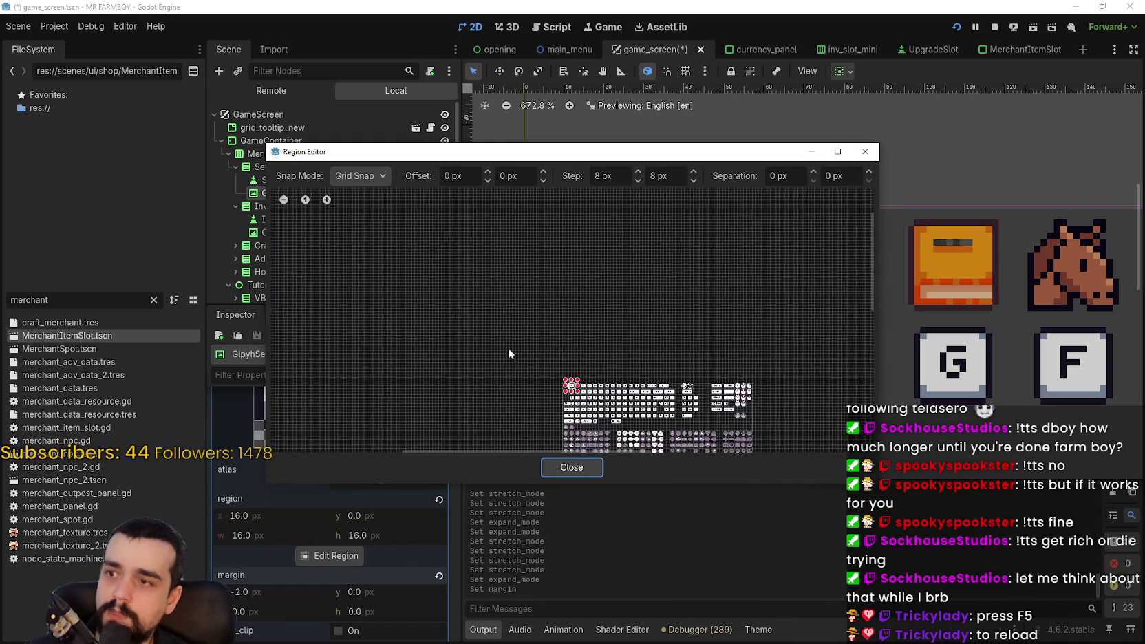
scroll(584, 379, up, 10)
click(571, 467)
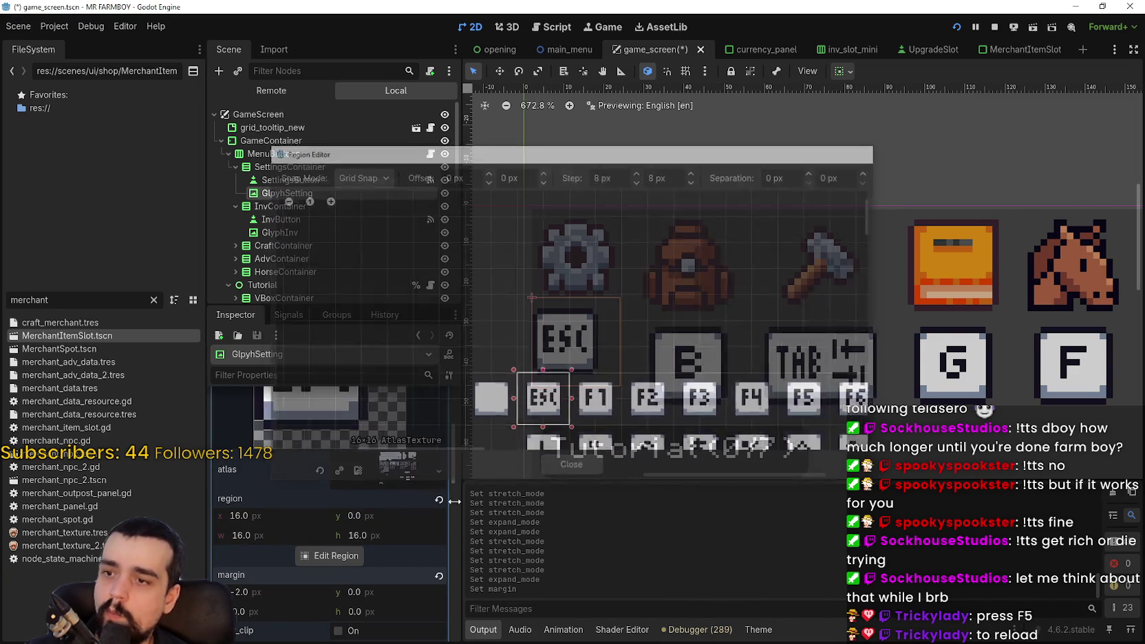
Adjust GlpyhSetting's horizontal and vertical size flags from the toolbar container-sizing popup.
scroll(405, 502, up, 3)
click(389, 433)
click(392, 435)
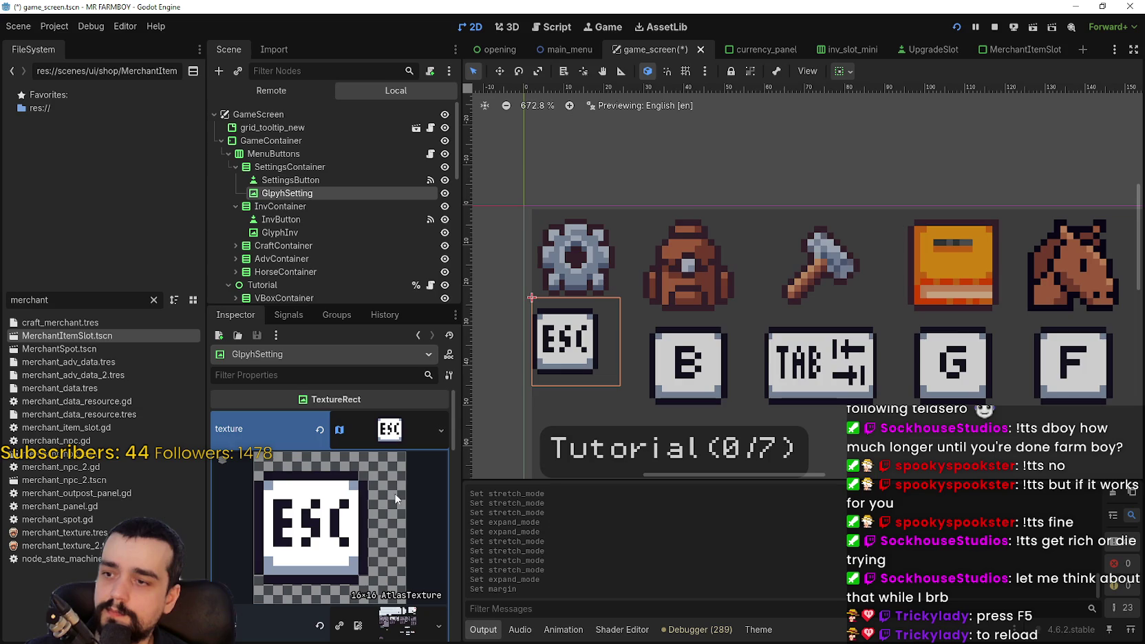
scroll(576, 341, up, 3)
scroll(378, 564, down, 3)
scroll(378, 564, down, 4)
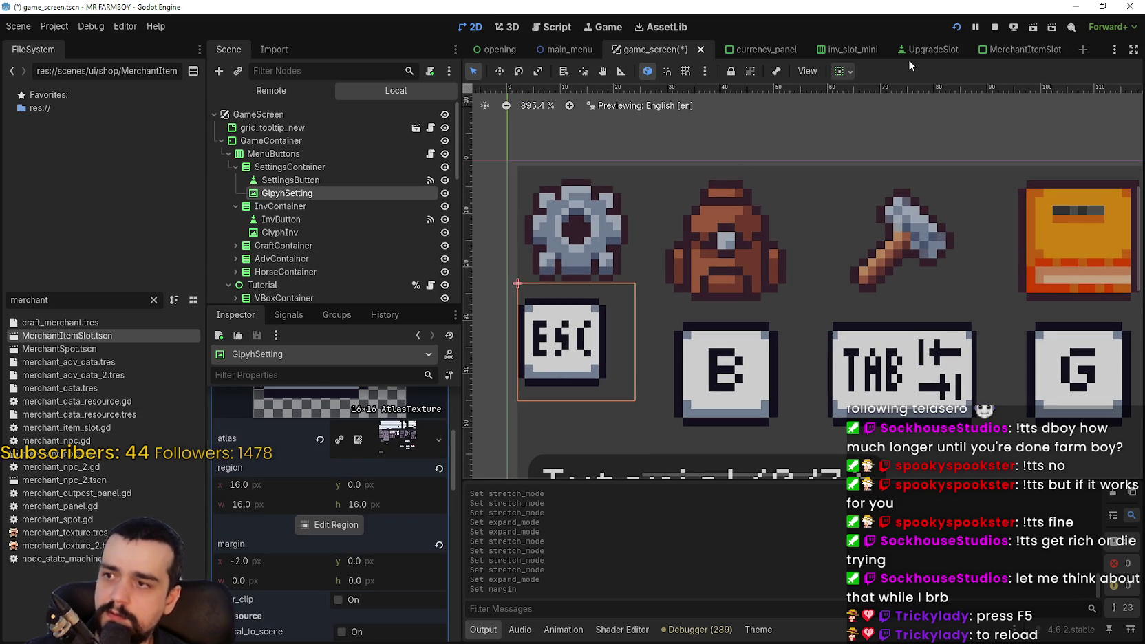
click(845, 72)
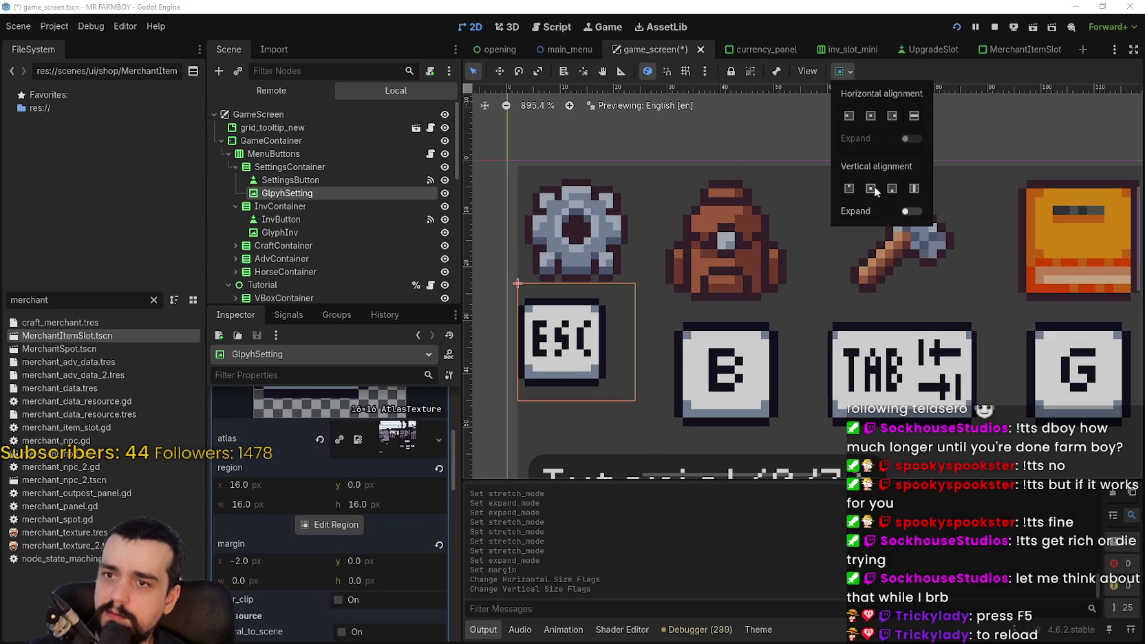
click(330, 524)
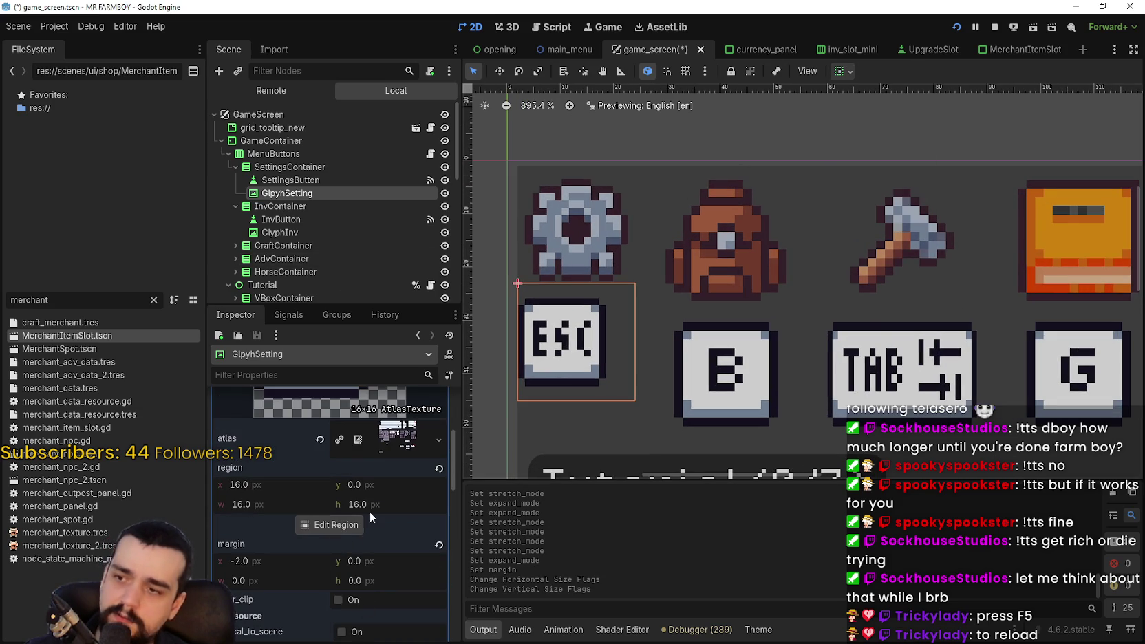
Reopen the atlas region editor and make its window shorter.
click(333, 524)
scroll(477, 291, down, 6)
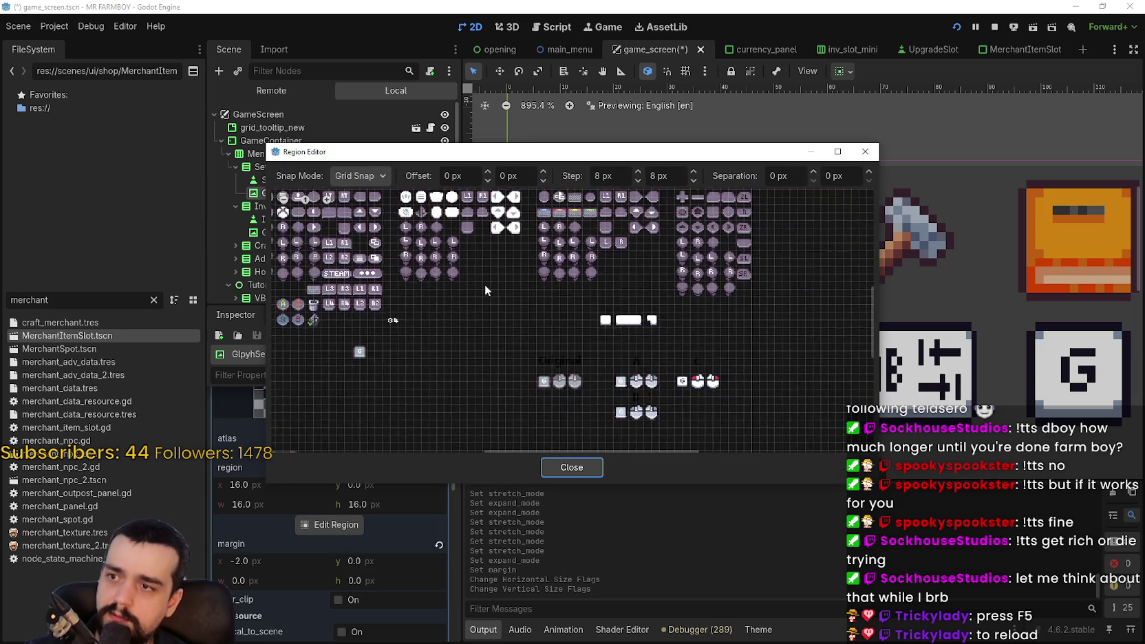
scroll(504, 243, up, 4)
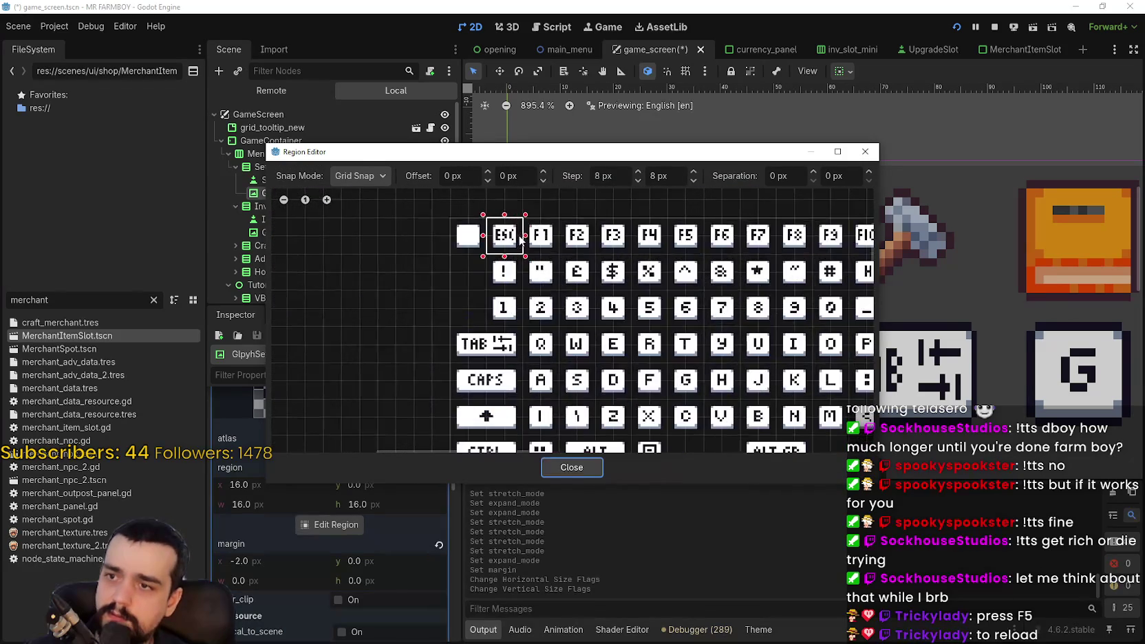
drag(582, 143, 581, 150)
Close the region editor keeping the ESC tile, and collapse the atlas texture details.
click(566, 469)
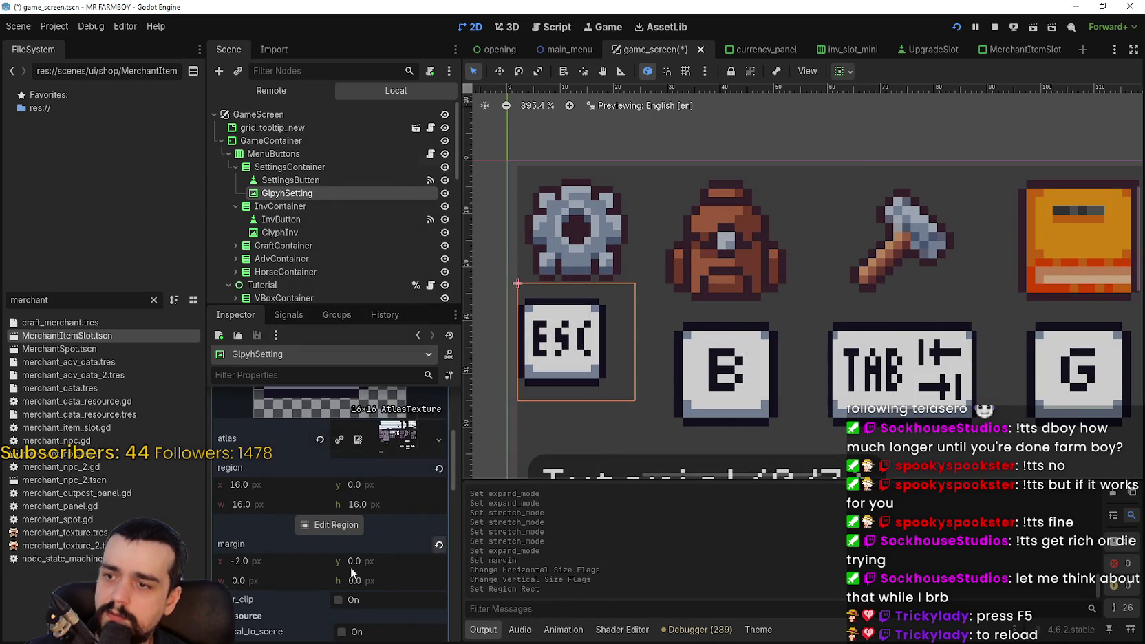
click(363, 427)
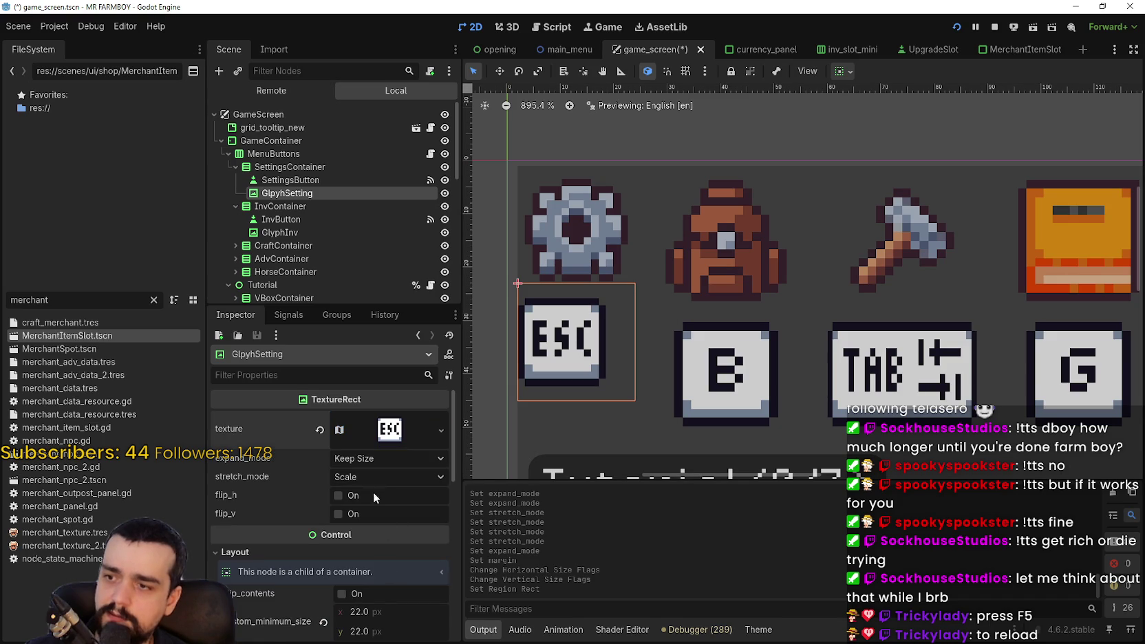
scroll(402, 570, down, 3)
scroll(402, 573, down, 3)
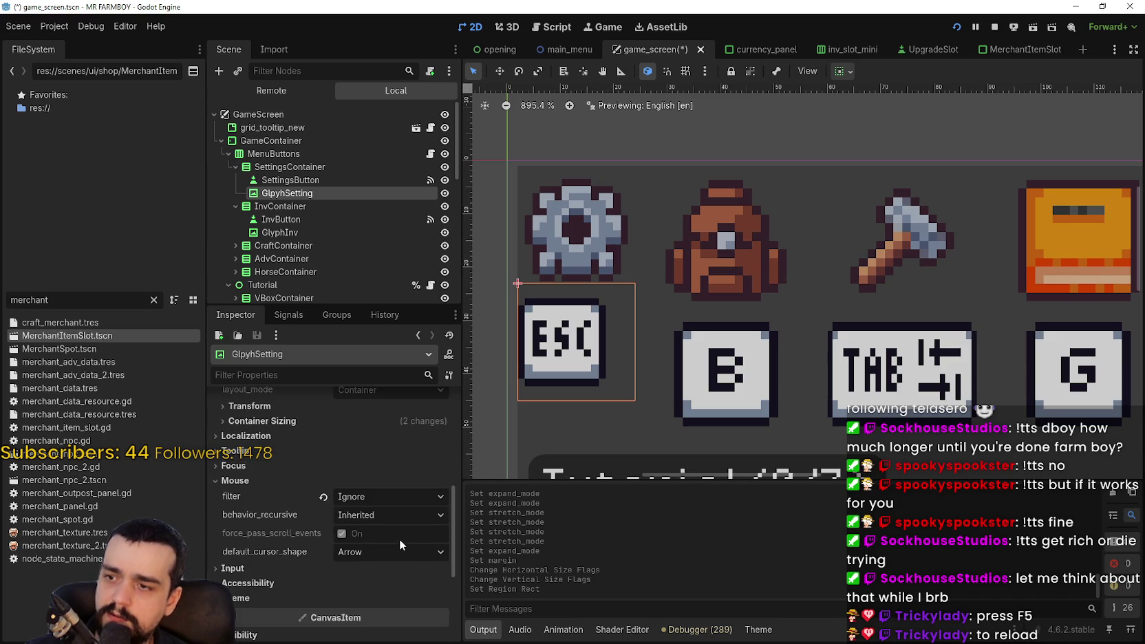
scroll(399, 539, down, 3)
scroll(400, 539, up, 3)
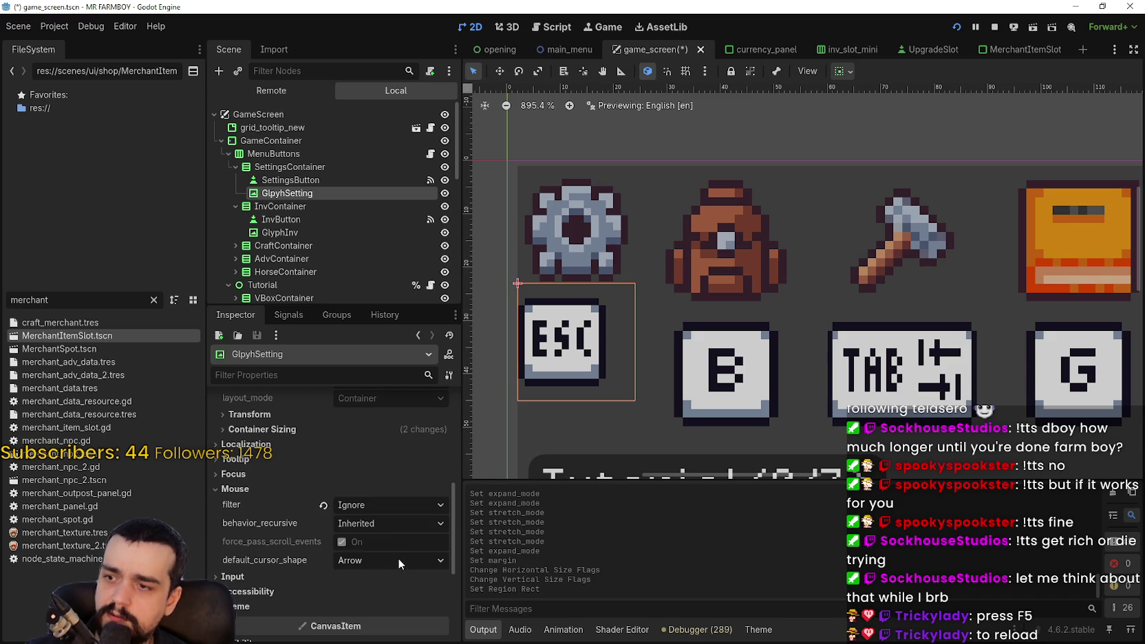
scroll(398, 556, up, 4)
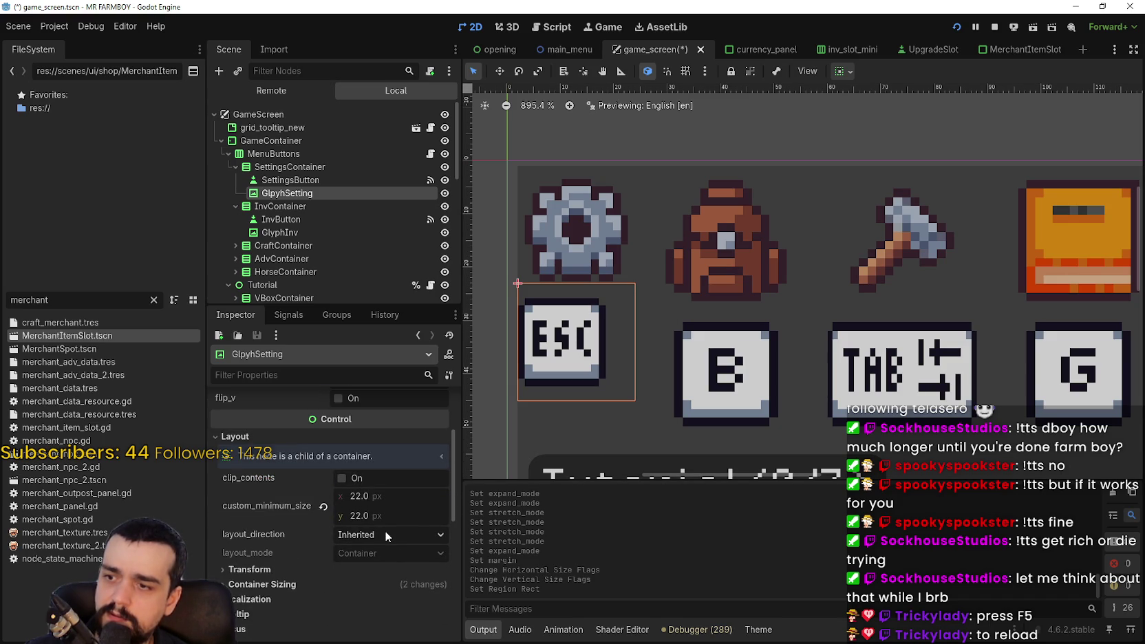
scroll(384, 548, up, 5)
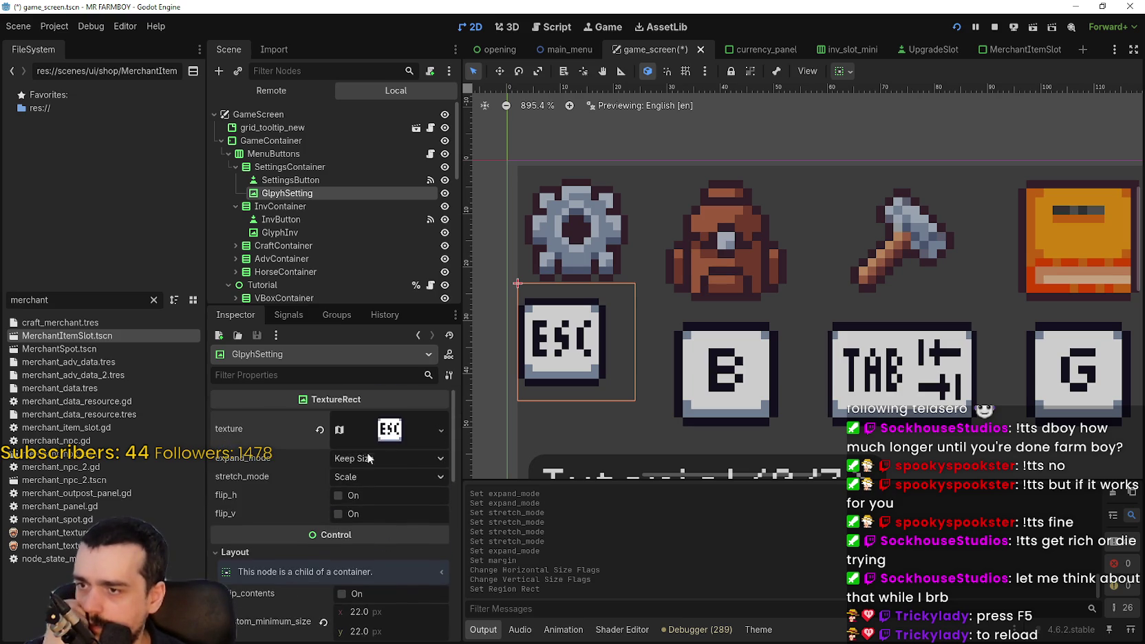
scroll(556, 321, up, 3)
scroll(364, 523, down, 3)
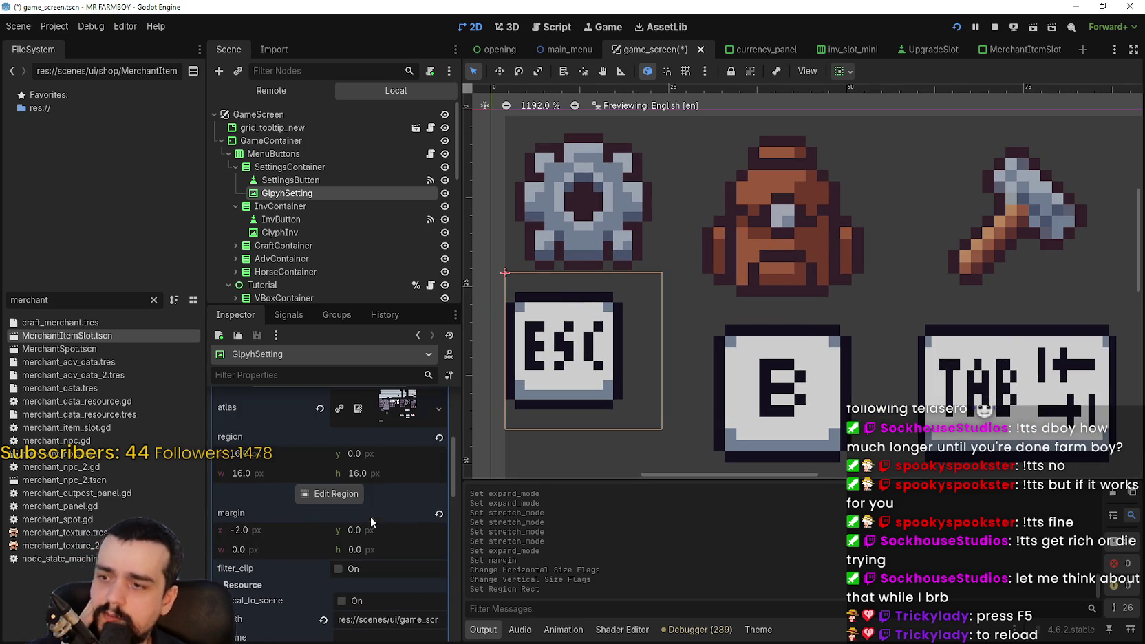
Try a region y offset of 16 on the ESC glyph, then restore it to 0.
click(378, 452)
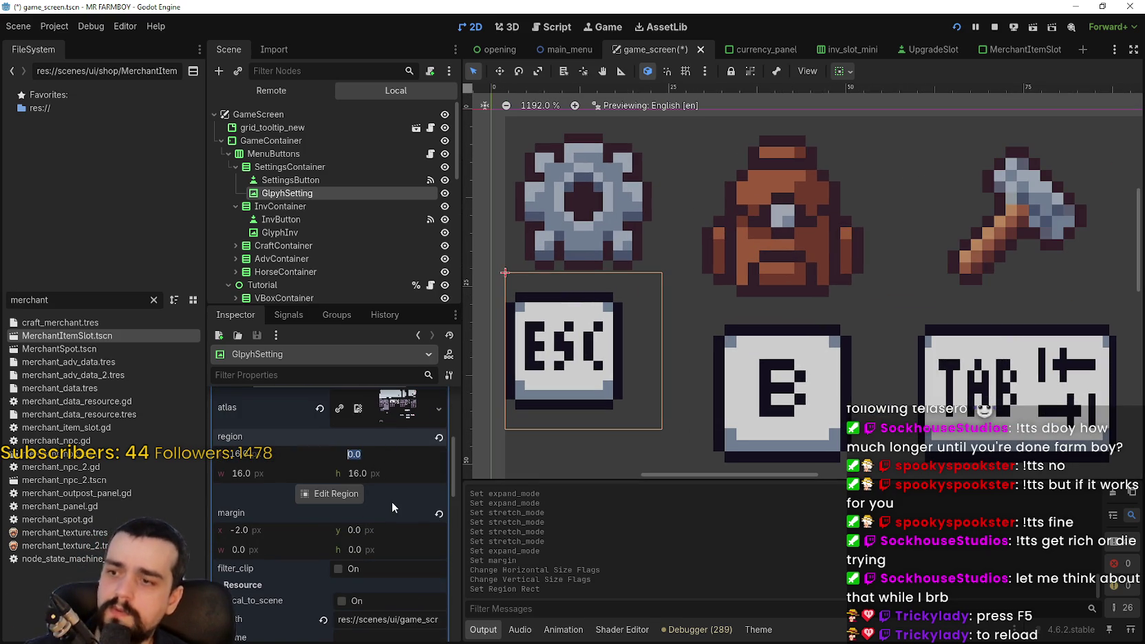
text(16)
key(Return)
scroll(375, 489, up, 3)
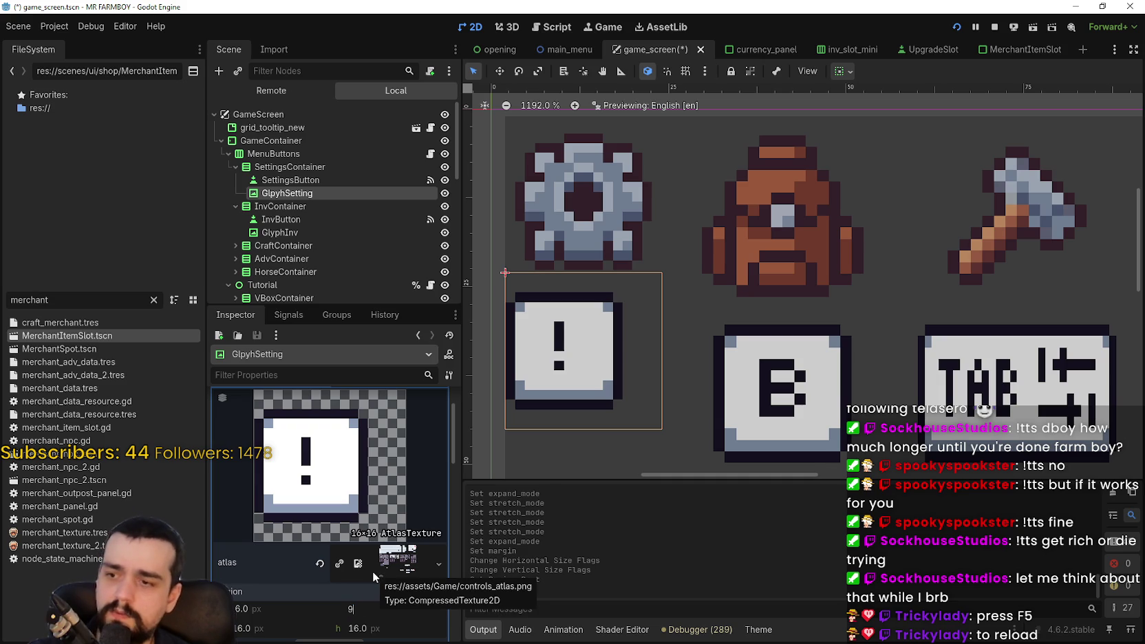
text(0)
key(Return)
Change the ESC glyph's atlas margin x from -2 to 0.
scroll(387, 527, down, 5)
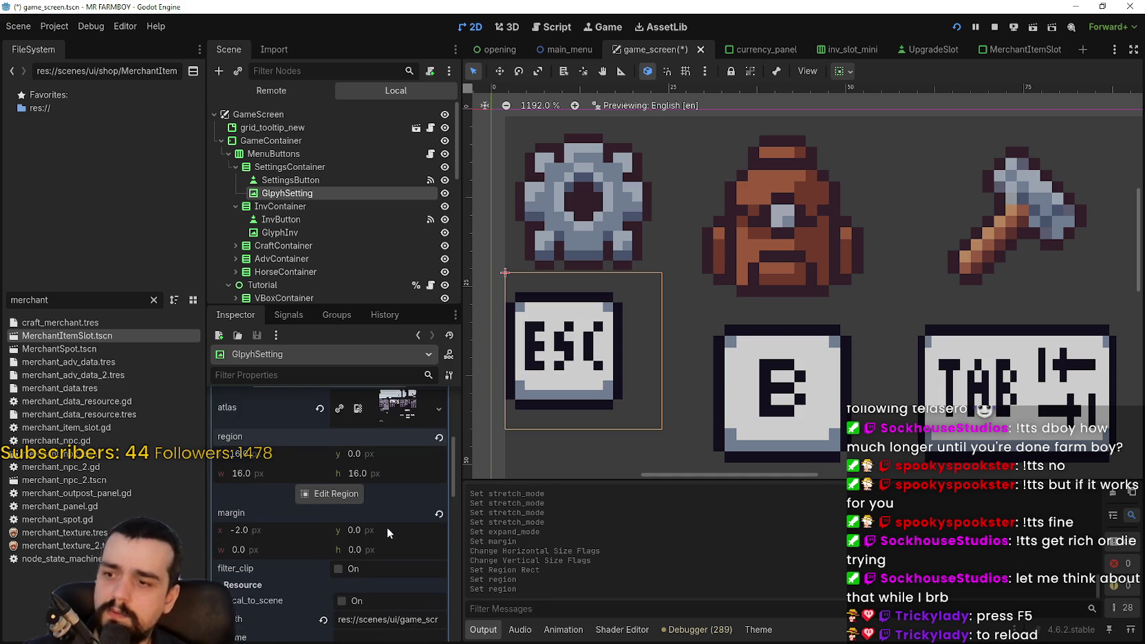
click(271, 503)
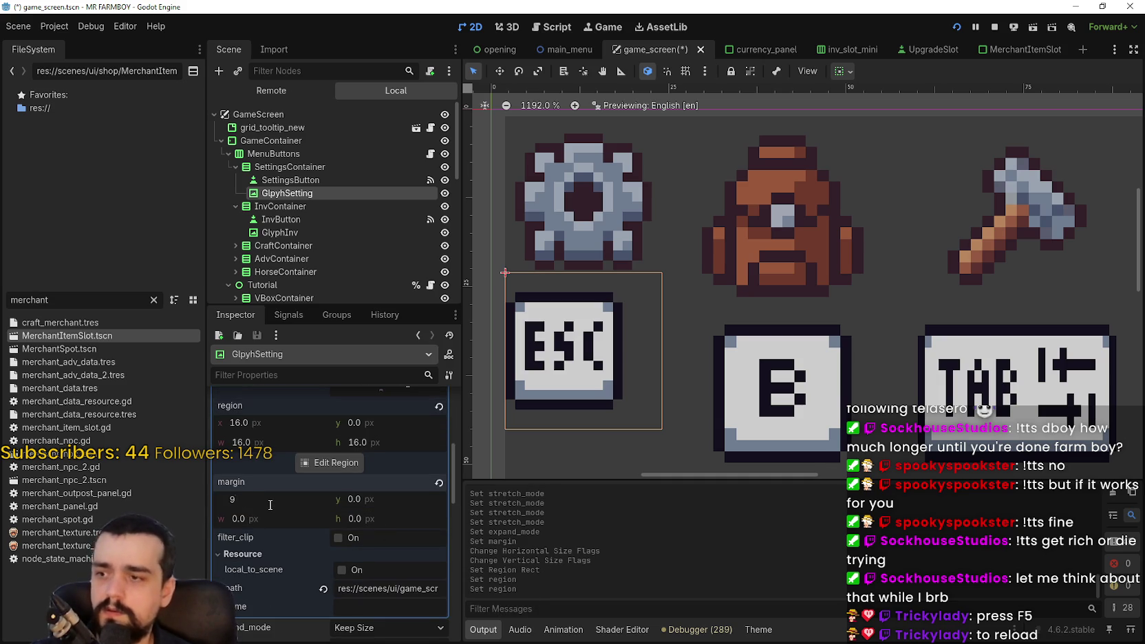
key(Return)
Save the game_screen scene.
key(ctrl+s)
scroll(648, 289, down, 4)
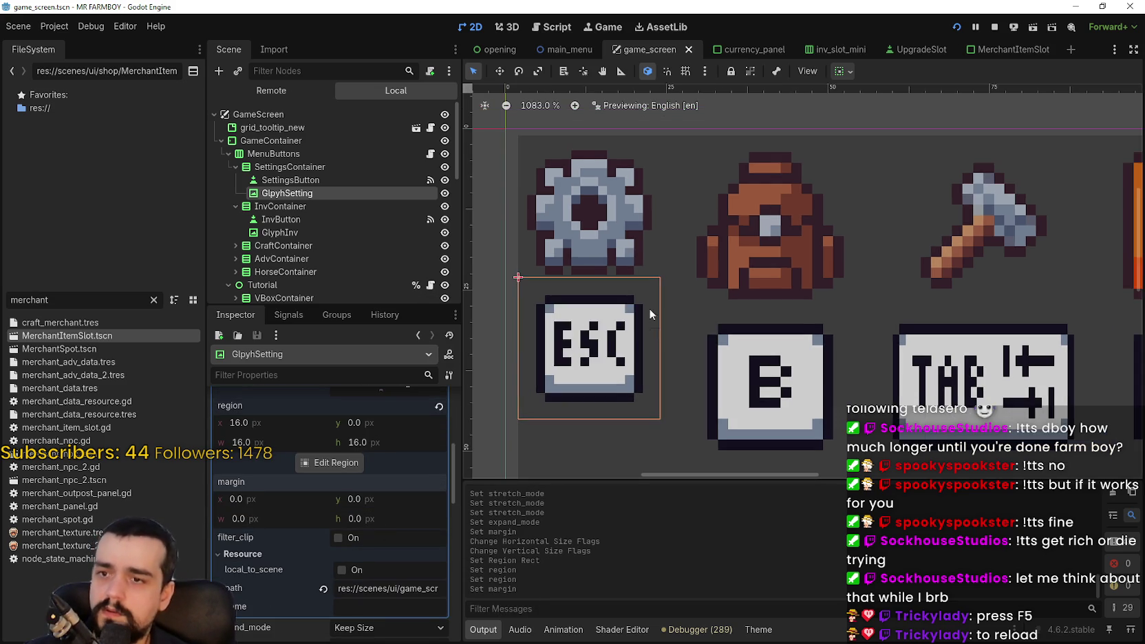
scroll(649, 274, down, 1)
Set InvButton's minimum size to 22×22.
click(275, 219)
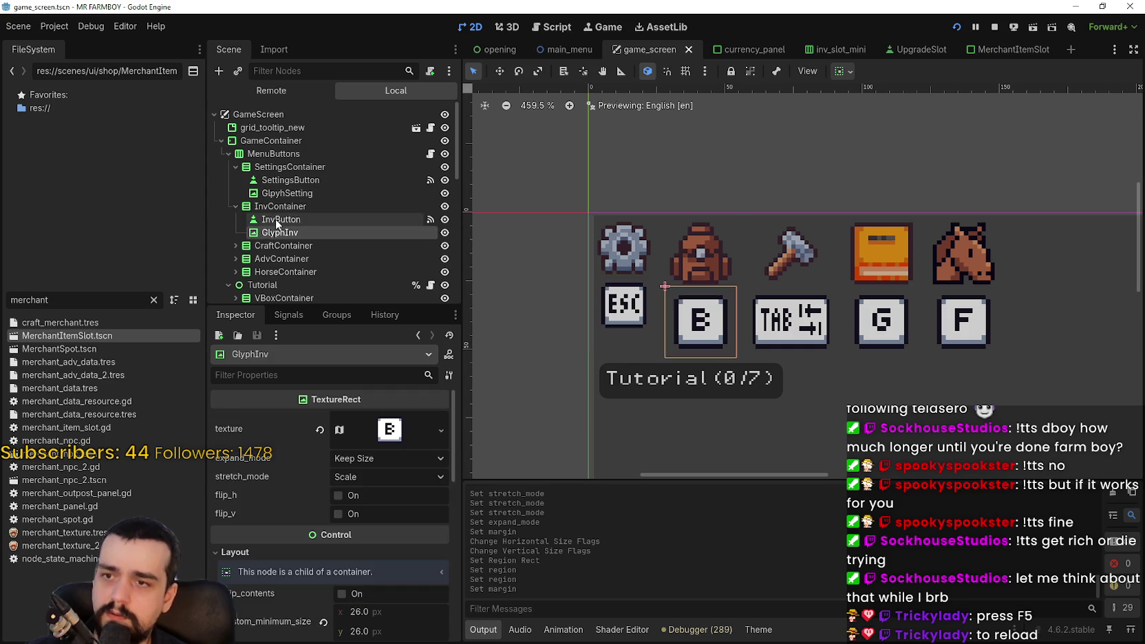
scroll(394, 582, down, 10)
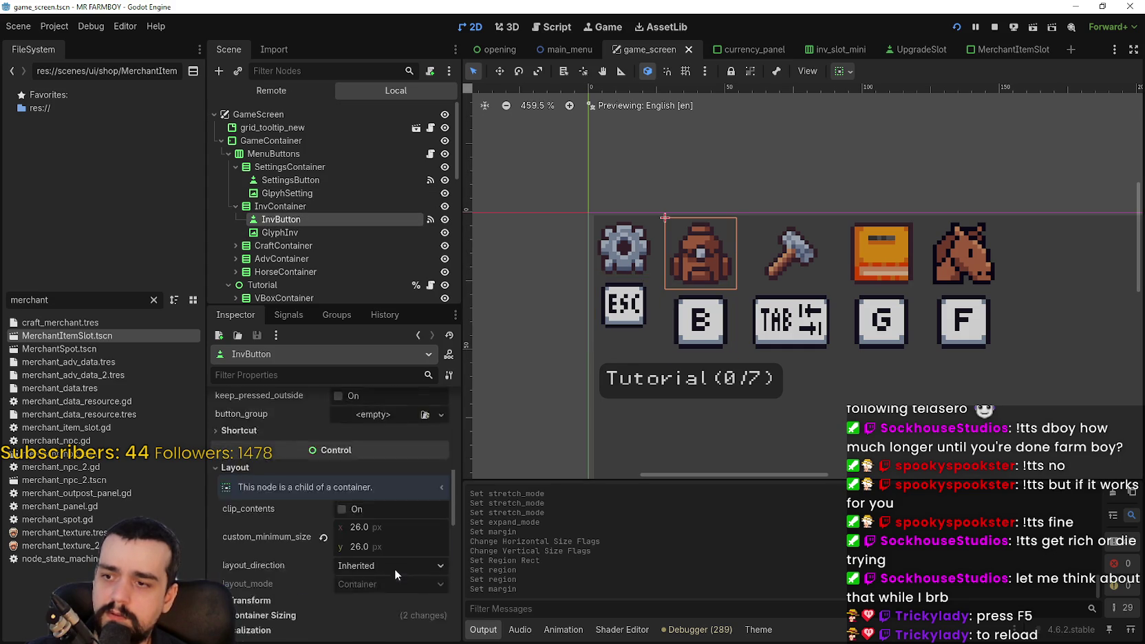
click(396, 497)
key(Tab)
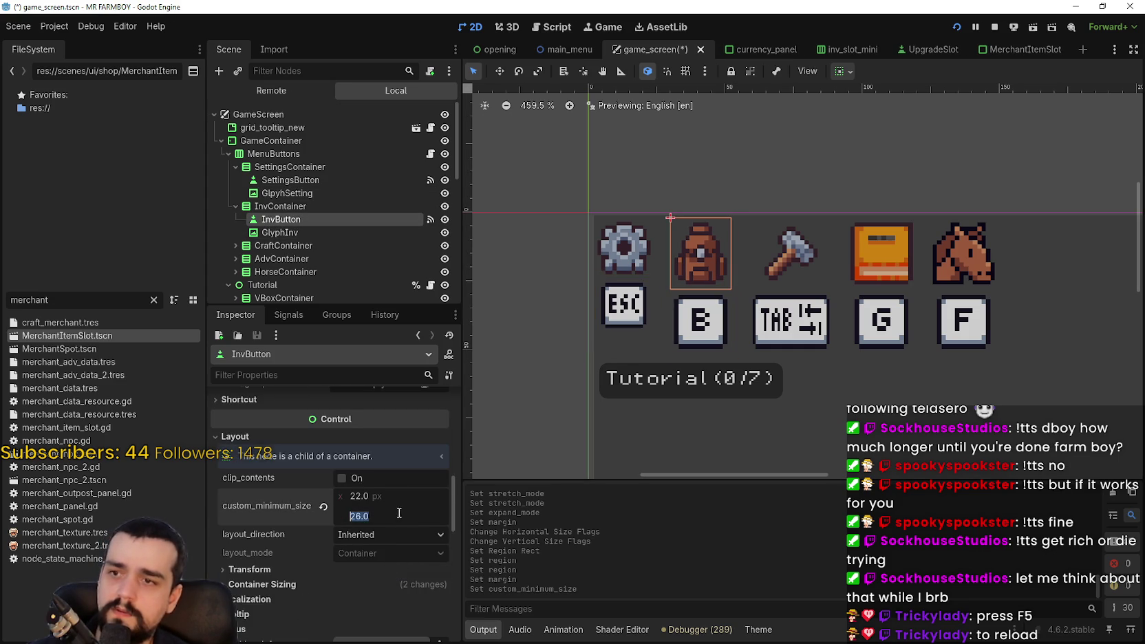
text(22)
key(Return)
Inspect the GlpyhSetting, SettingsButton, SettingsContainer and MenuButtons nodes in the scene tree.
scroll(637, 240, up, 4)
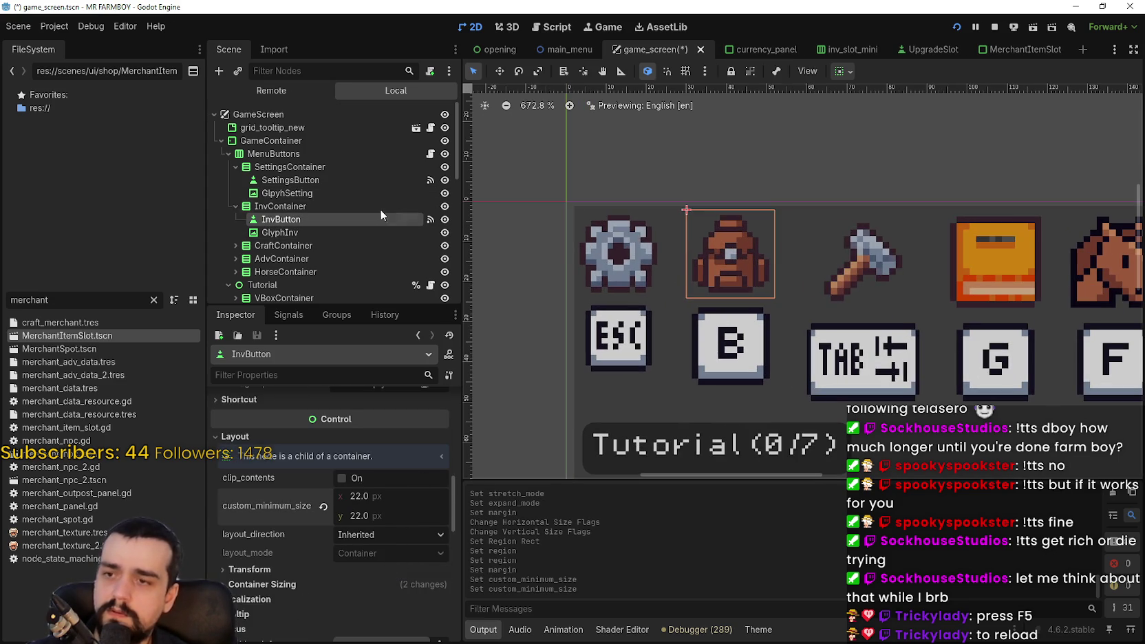
click(310, 192)
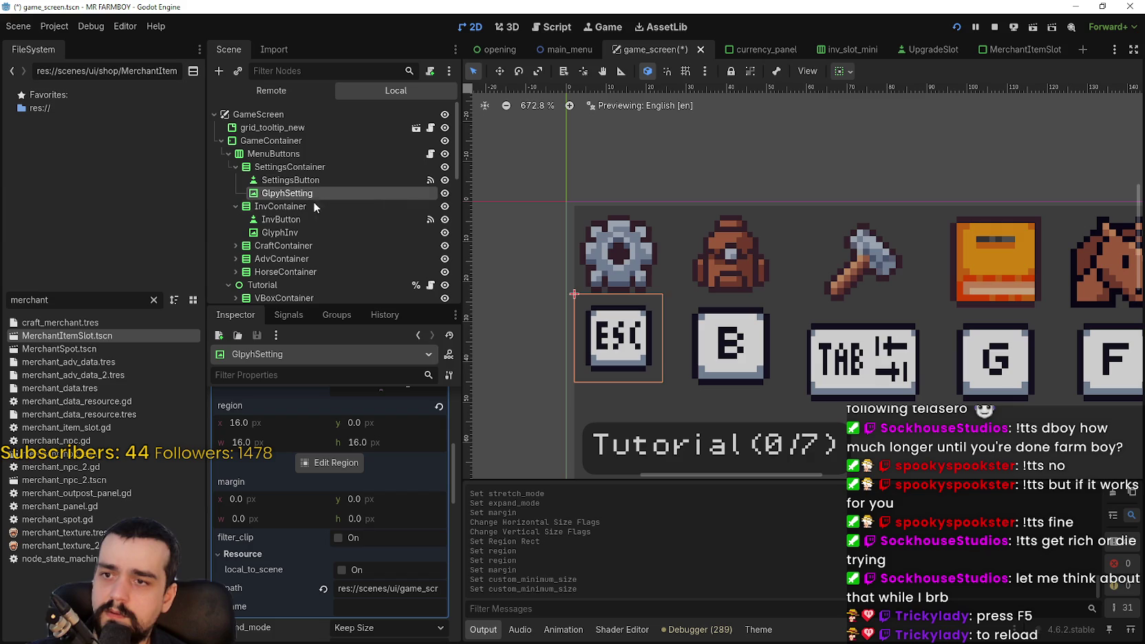
click(325, 180)
click(329, 167)
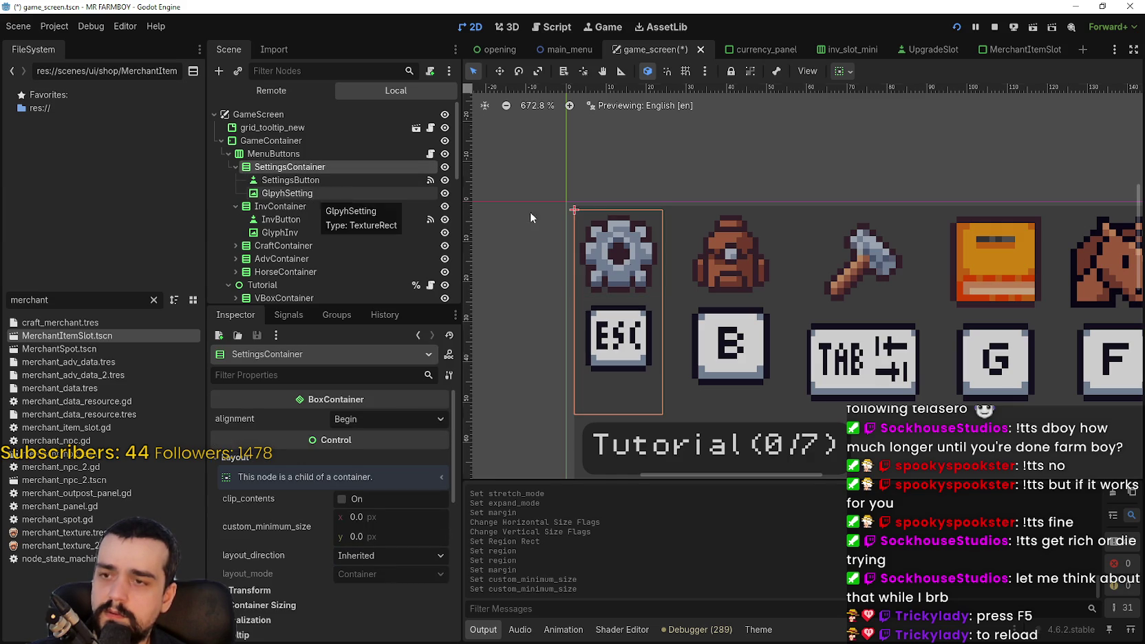
scroll(670, 296, down, 1)
scroll(671, 296, down, 1)
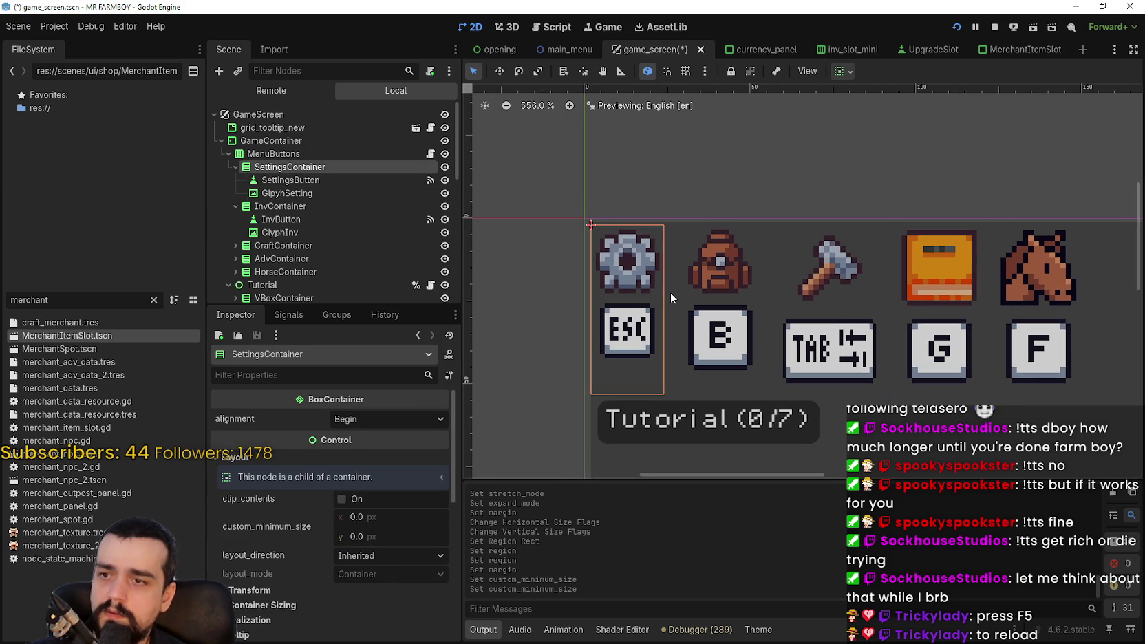
click(278, 155)
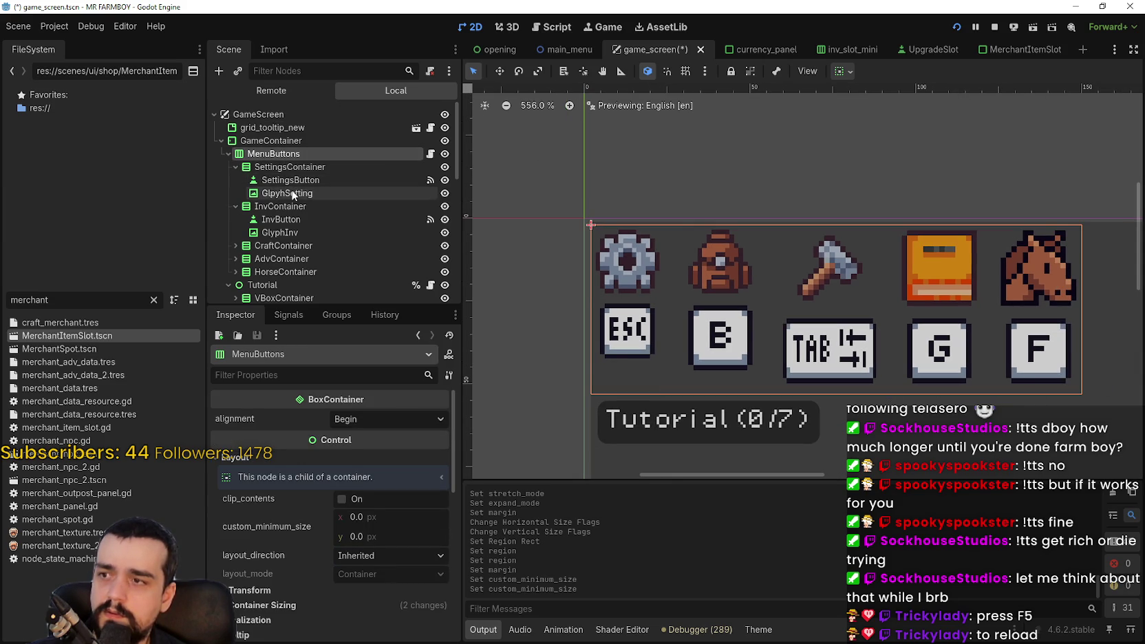
click(292, 193)
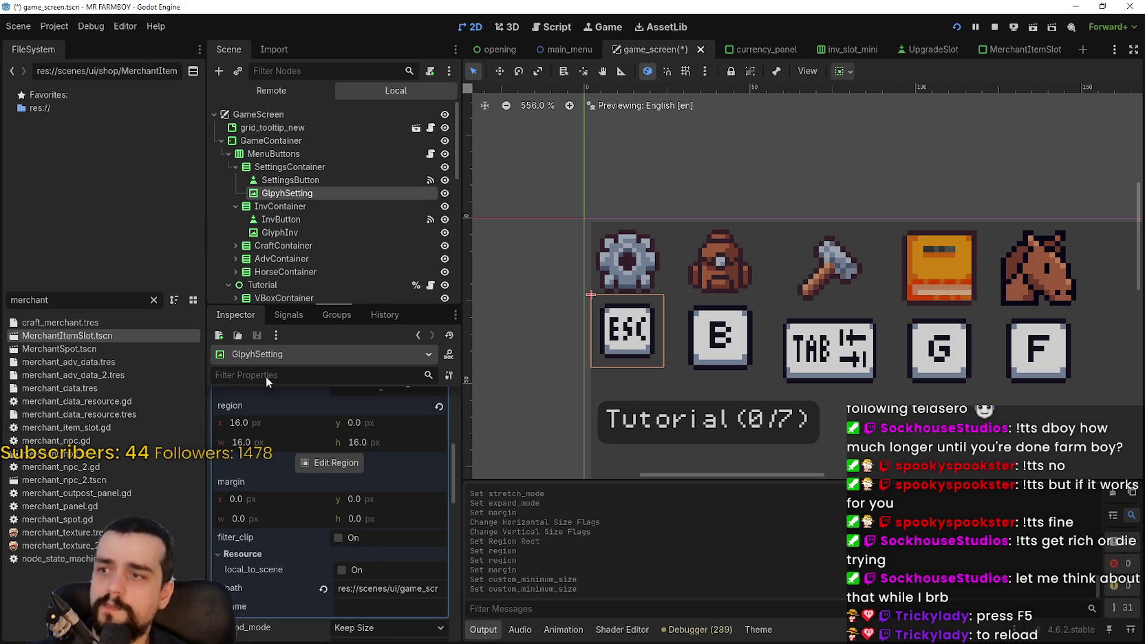
click(281, 219)
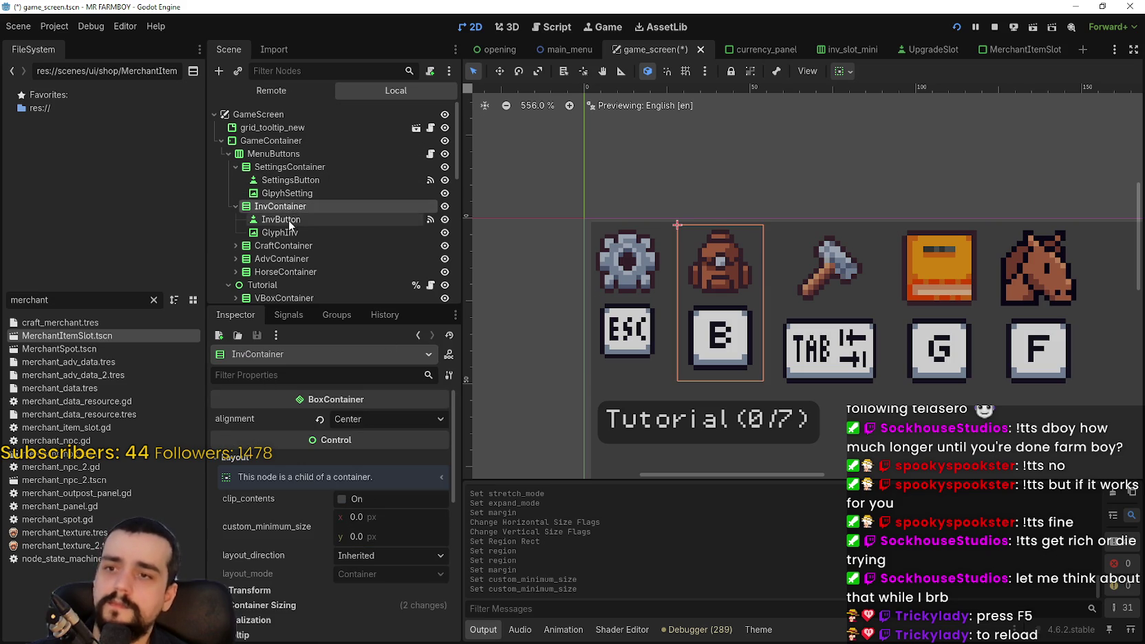
Give the GlyphInv B glyph a 22×22 custom minimum size and save the scene.
click(287, 232)
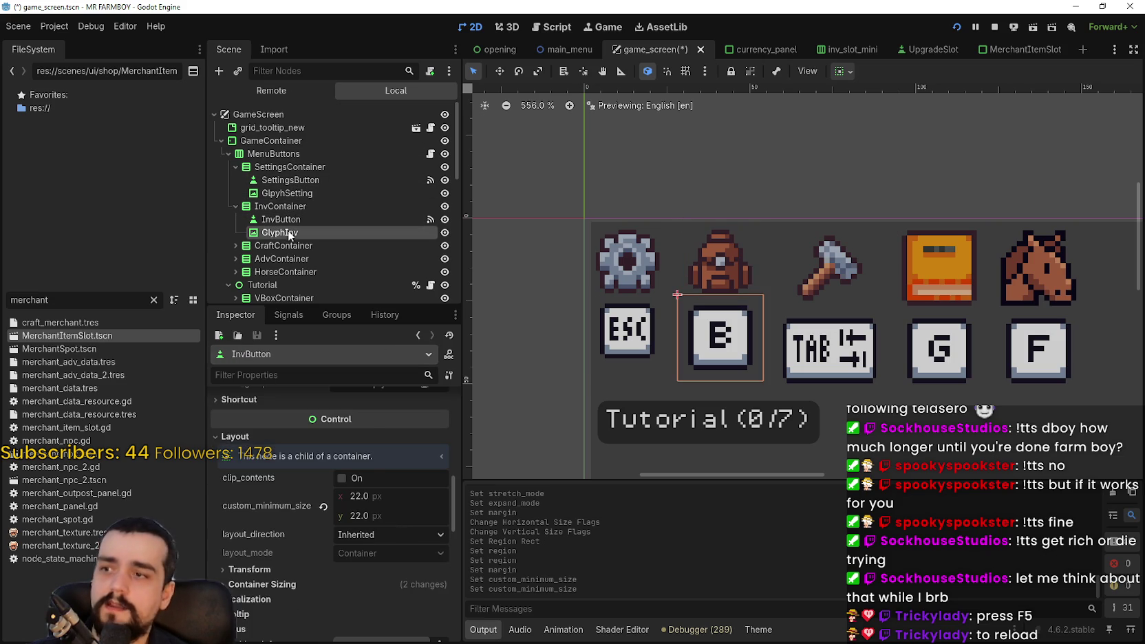
scroll(360, 562, down, 2)
click(417, 515)
text(22)
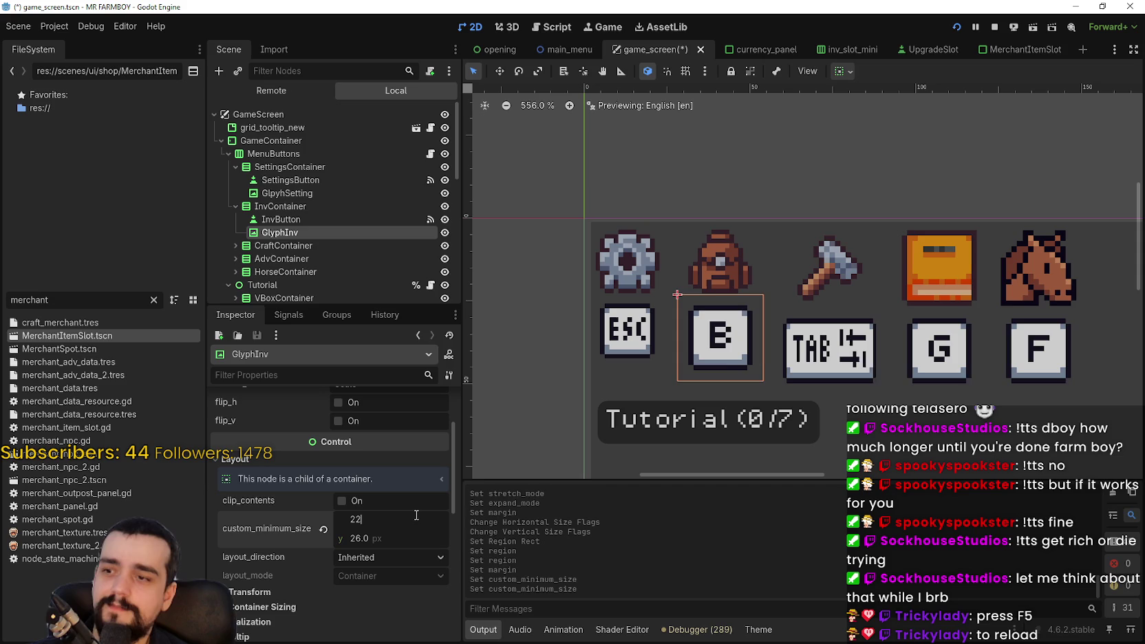
key(Return)
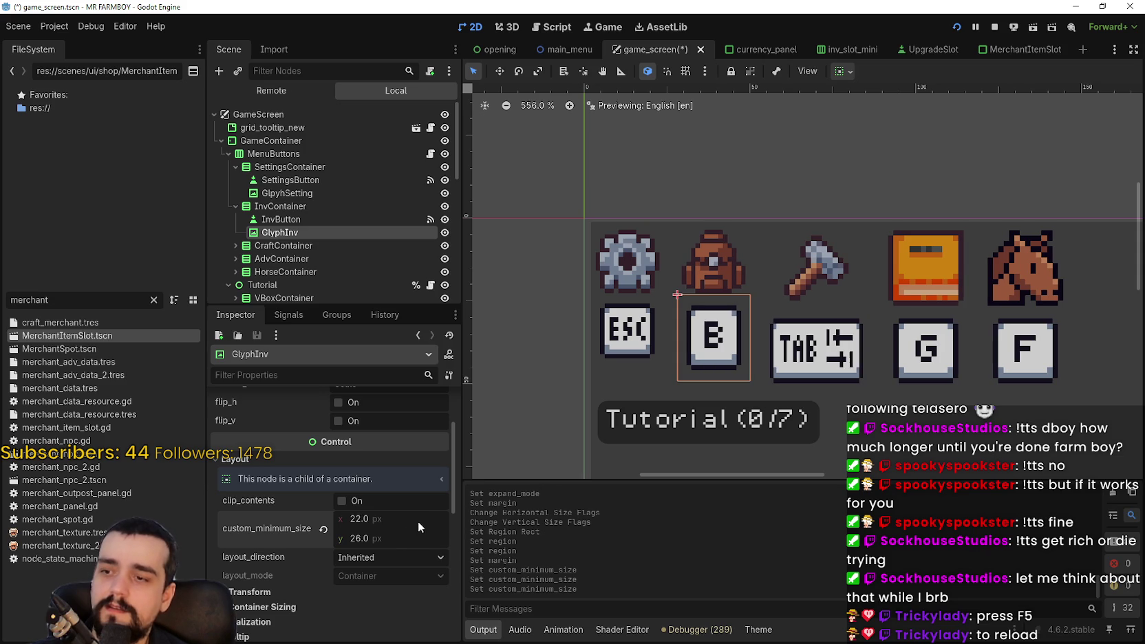
key(BackSpace)
key(BackSpace)
key(BackSpace)
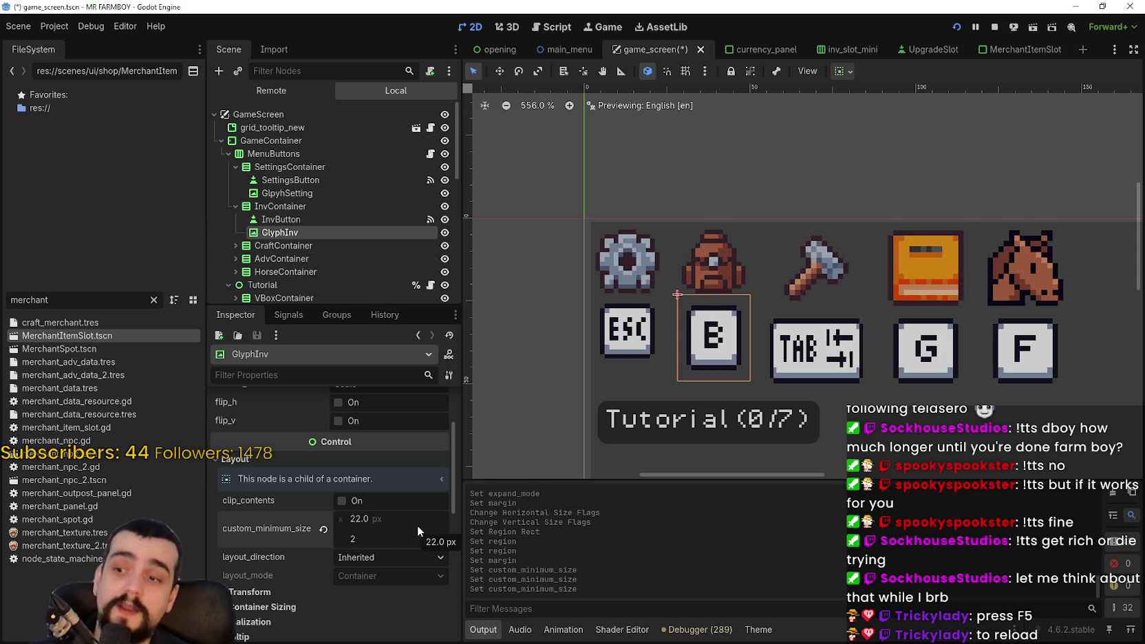
text(22)
key(Return)
key(ctrl+s)
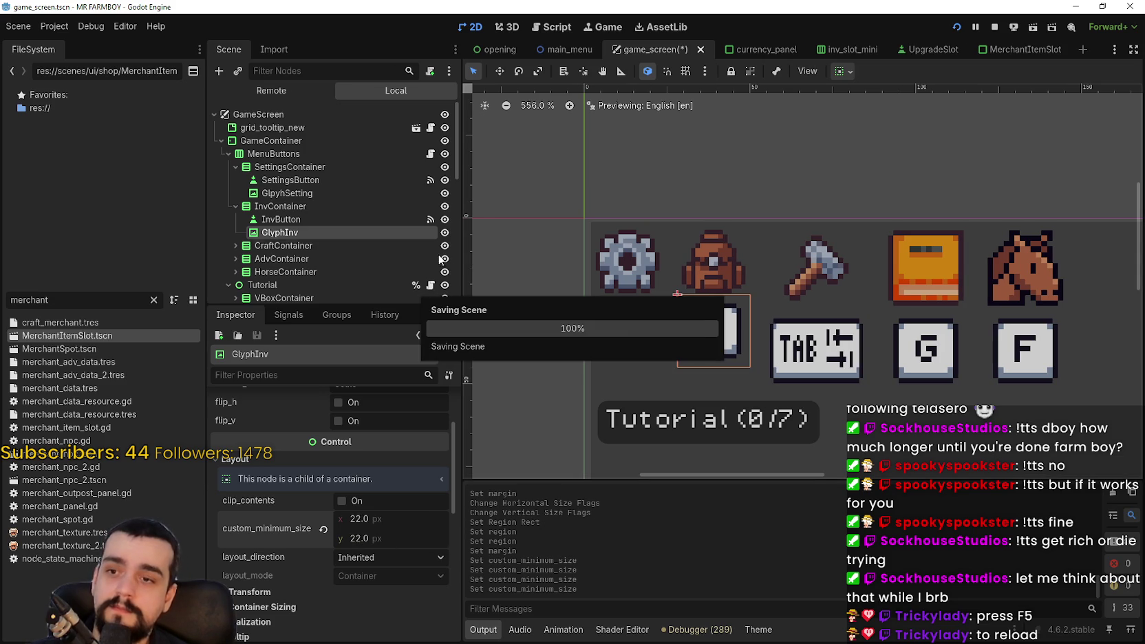
scroll(298, 213, down, 2)
Expand CraftContainer and set CraftButton's minimum size to 22×22.
click(235, 199)
click(284, 211)
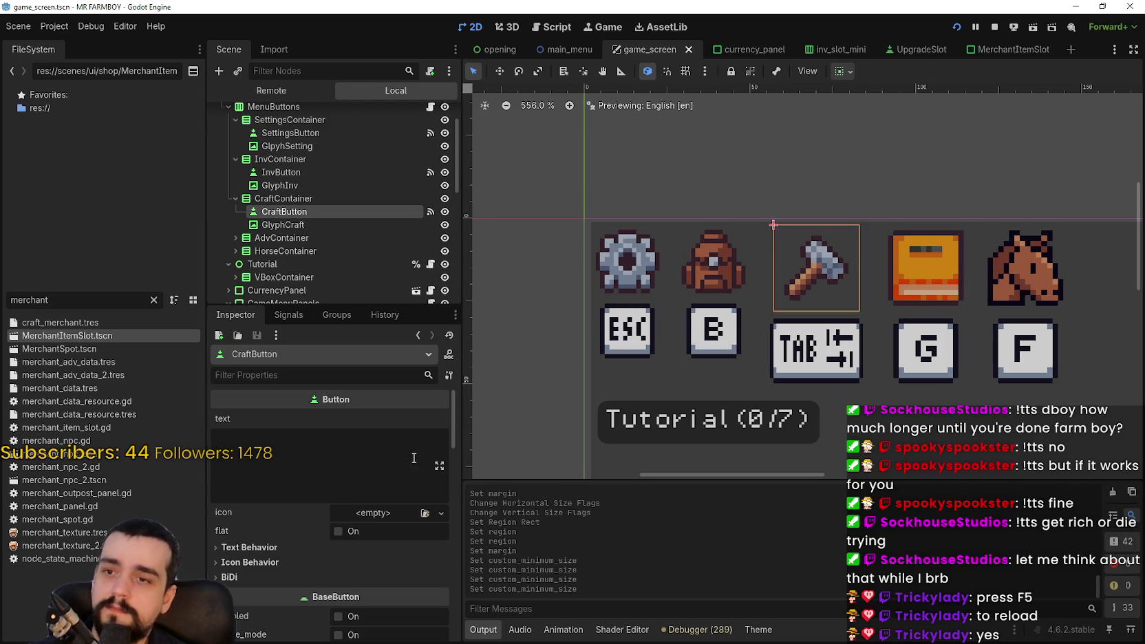
scroll(359, 527, down, 5)
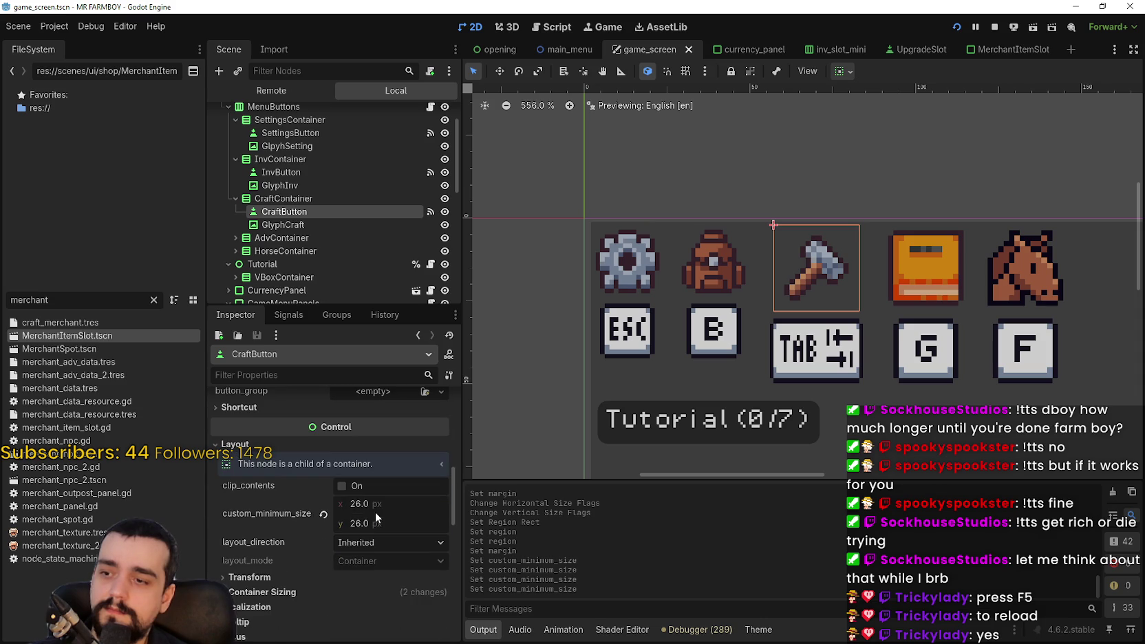
click(408, 502)
text(22)
key(Return)
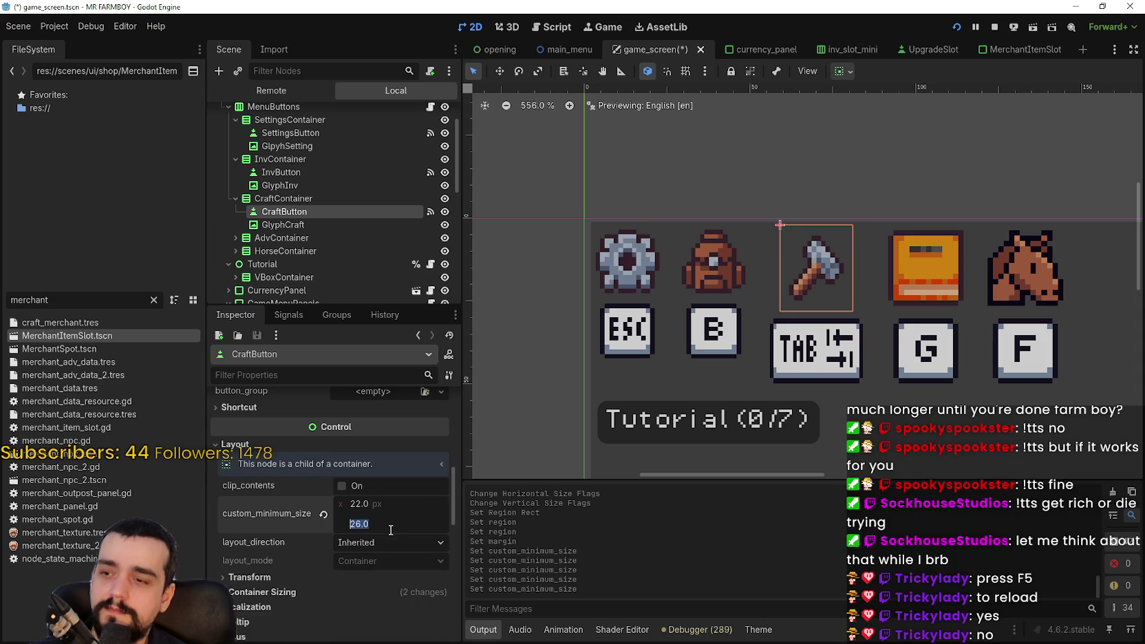
text(22)
key(Return)
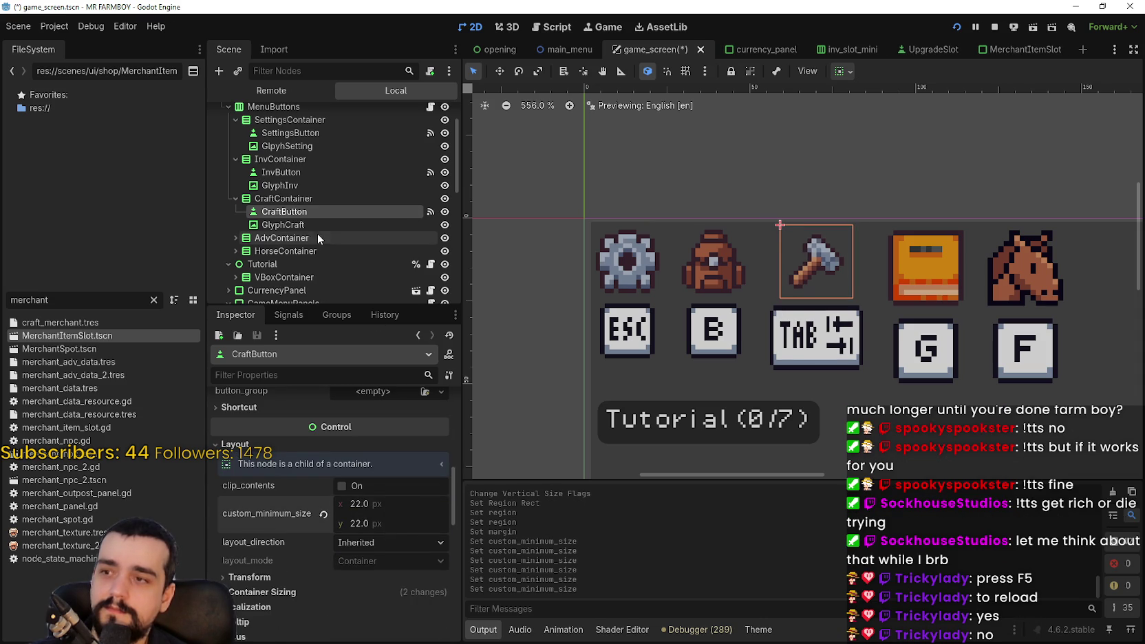
Set the GlyphCraft TAB glyph's minimum size to 22×22 and save the scene.
click(324, 225)
scroll(848, 242, up, 4)
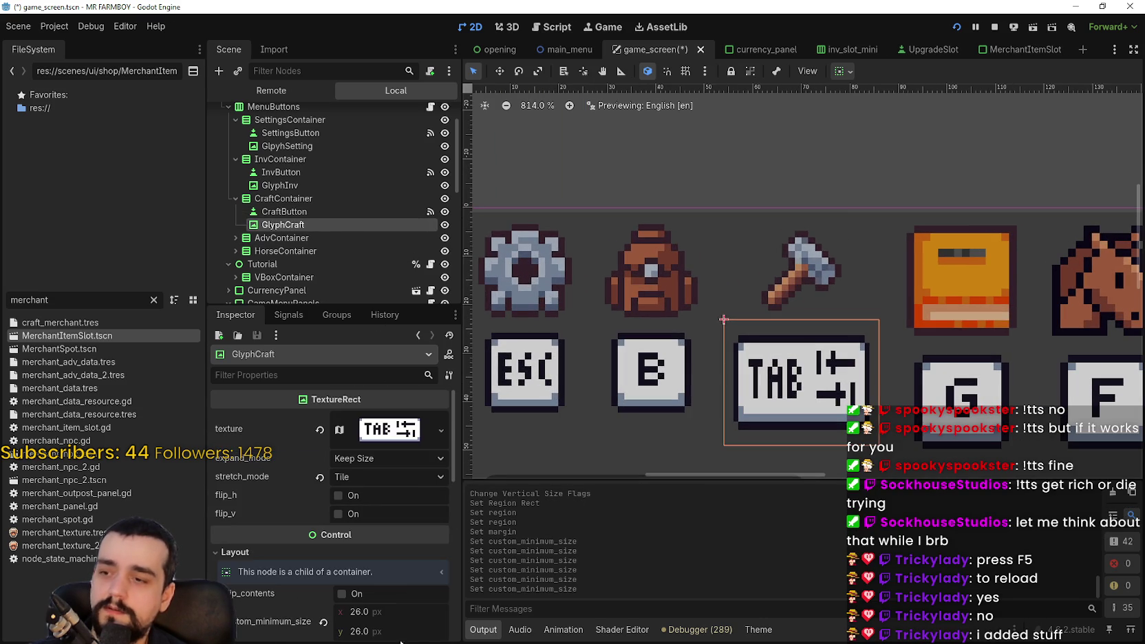
scroll(383, 486, down, 3)
click(393, 484)
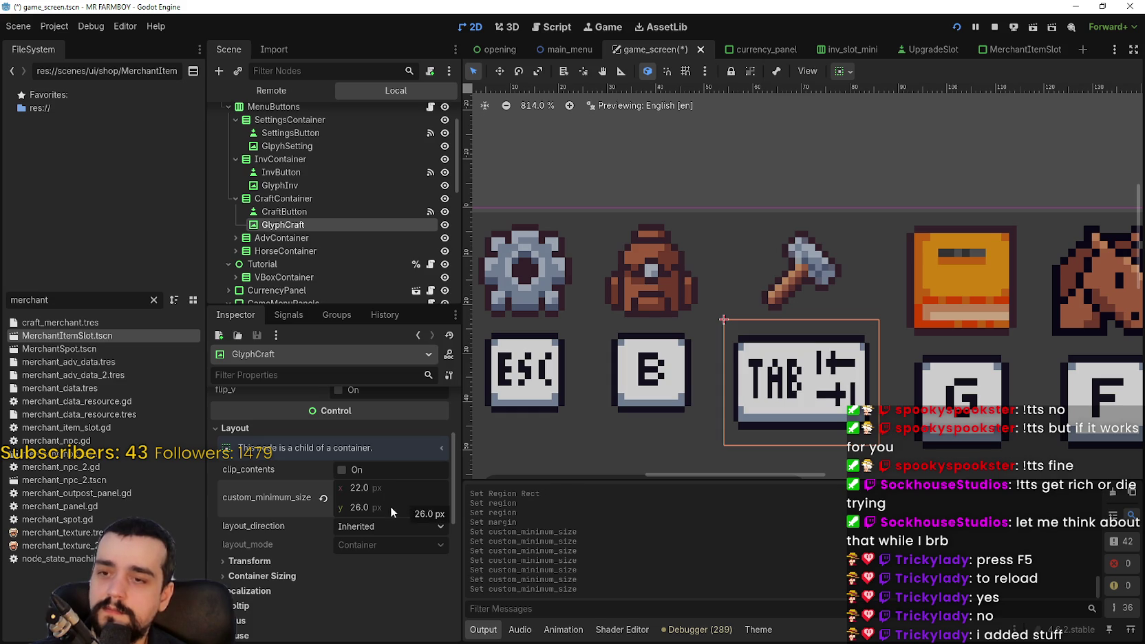
click(390, 507)
text(2)
key(Return)
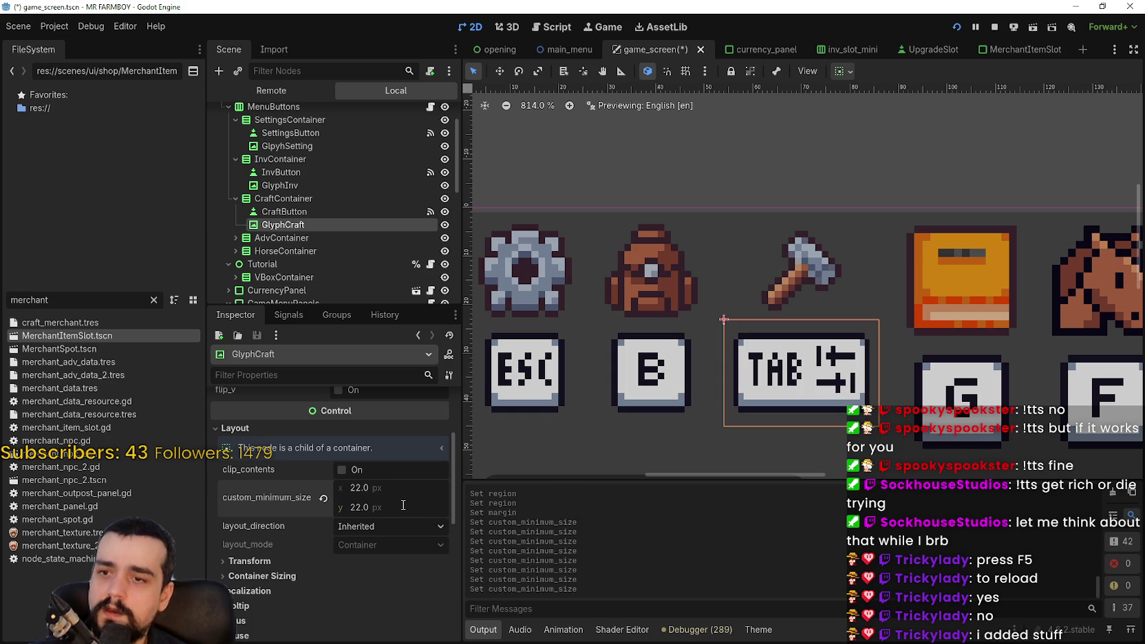
scroll(646, 320, down, 4)
key(ctrl+s)
scroll(524, 358, down, 2)
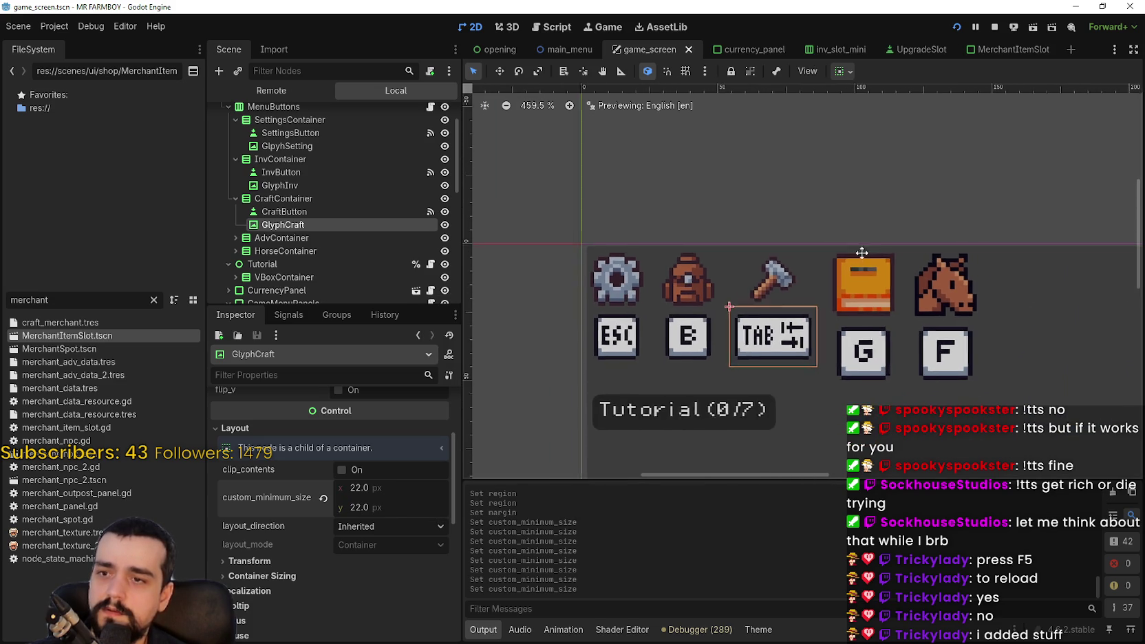
scroll(301, 230, down, 2)
Expand AdvContainer, select AdvButton, and switch to the YouTube Music window.
click(292, 190)
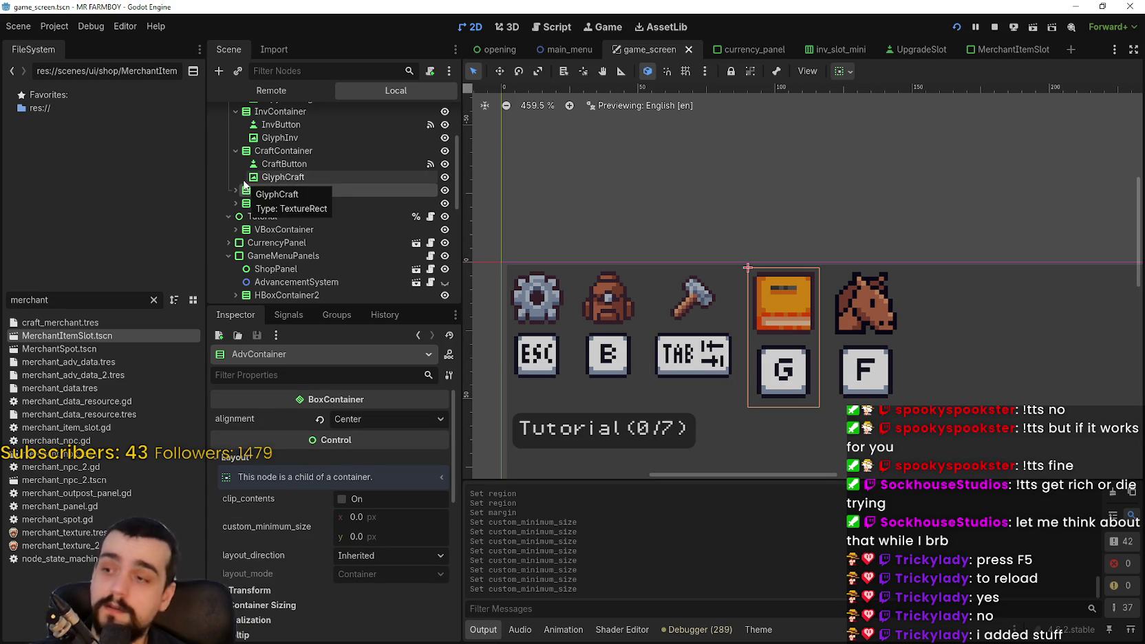
click(236, 190)
click(282, 203)
scroll(354, 573, down, 5)
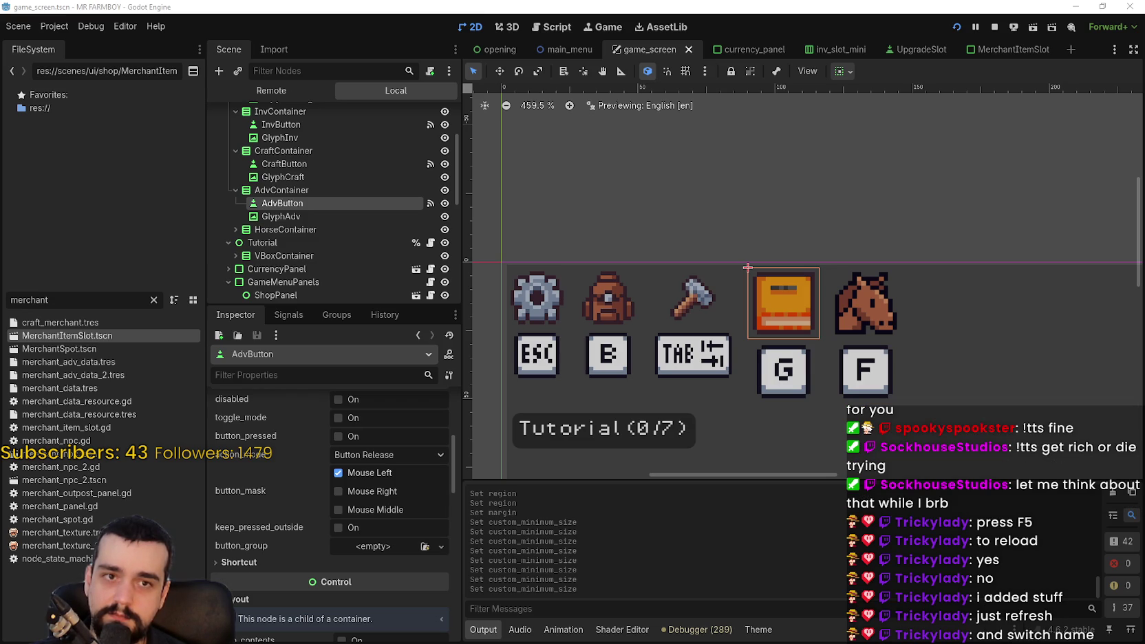
key(alt+Tab)
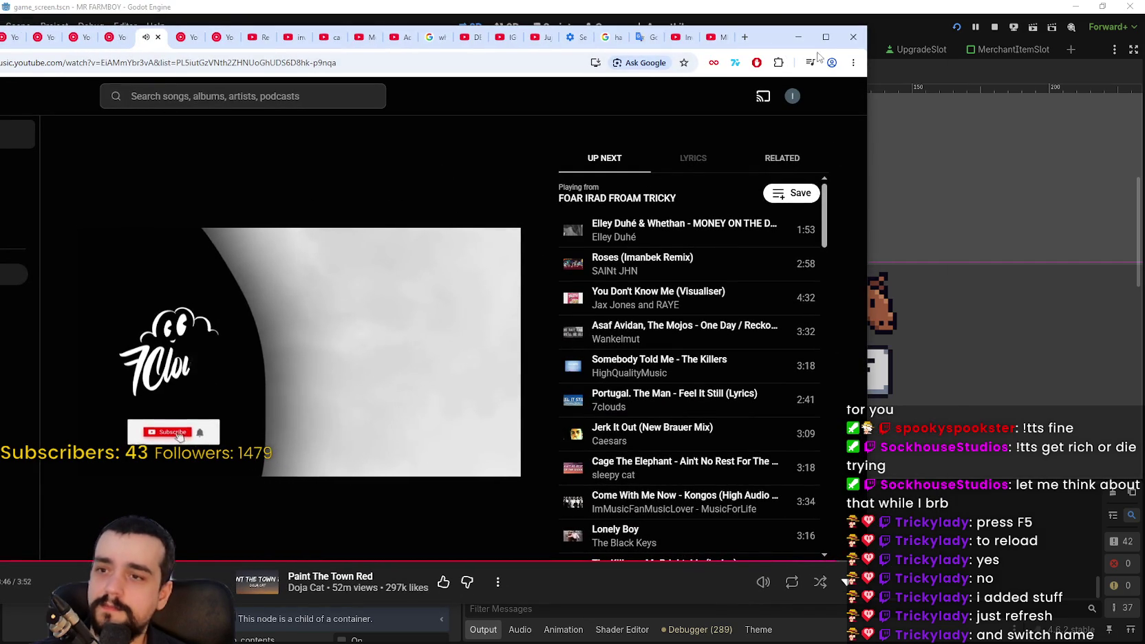
Reload YouTube Music, skip to MONEY ON THE DASH, and minimize the browser back to Godot.
drag(771, 36, 939, 45)
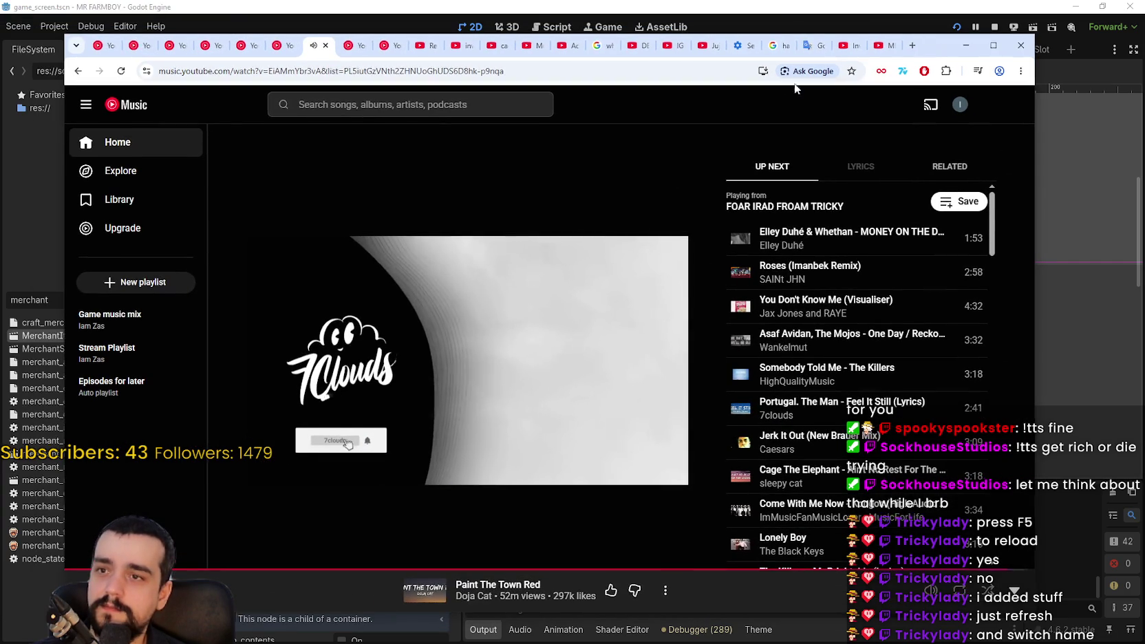
click(119, 71)
click(593, 146)
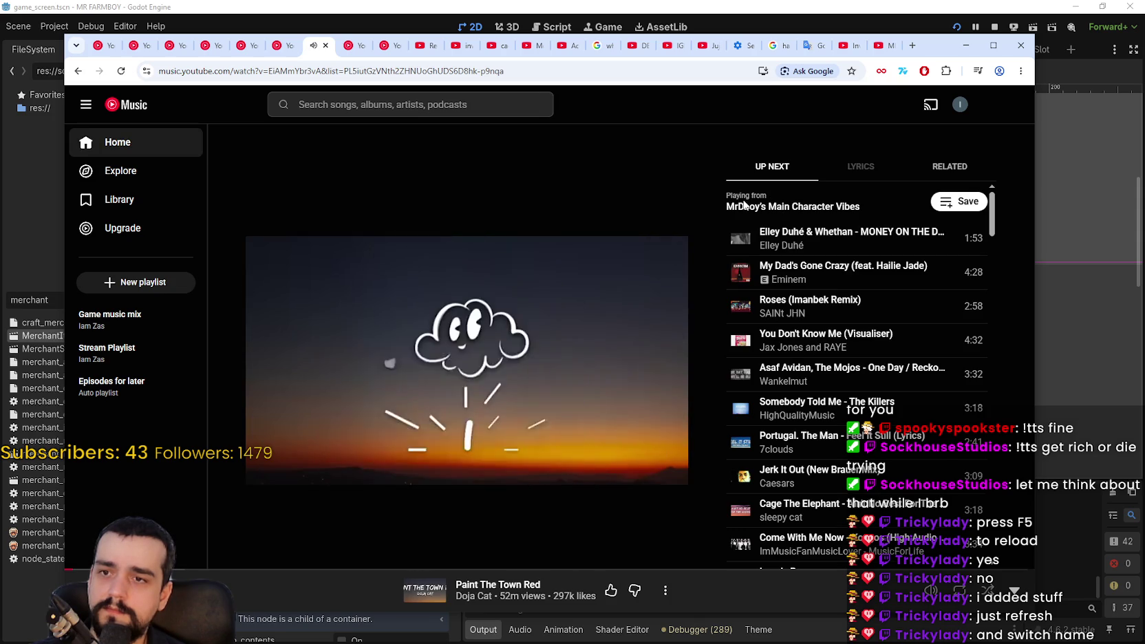
triple_click(849, 205)
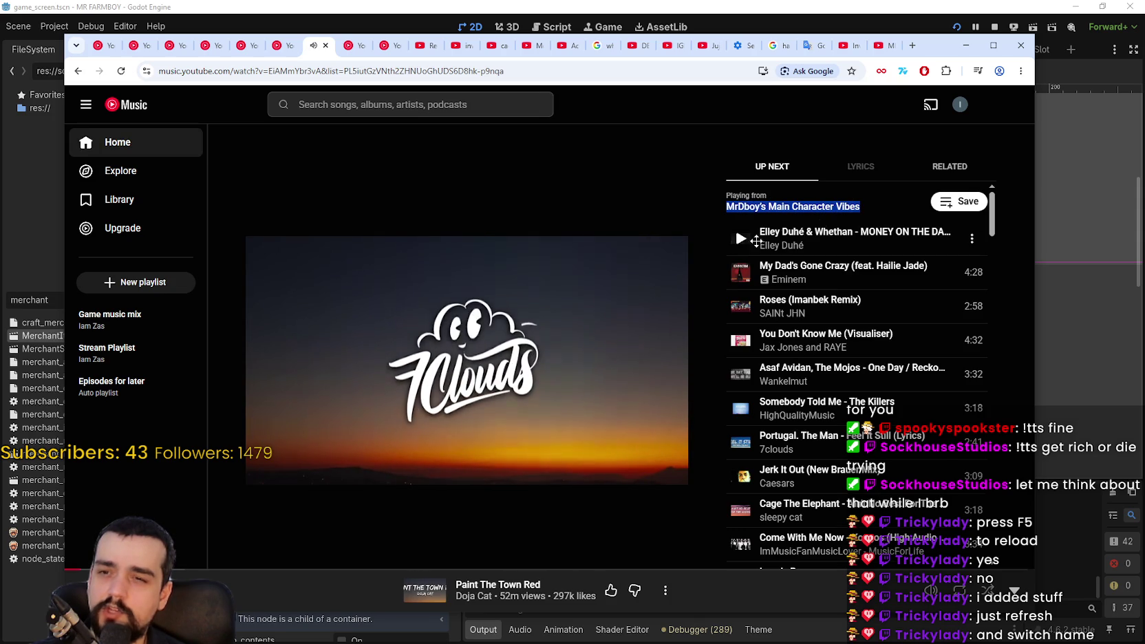
key(shift+n)
drag(992, 344, 1002, 184)
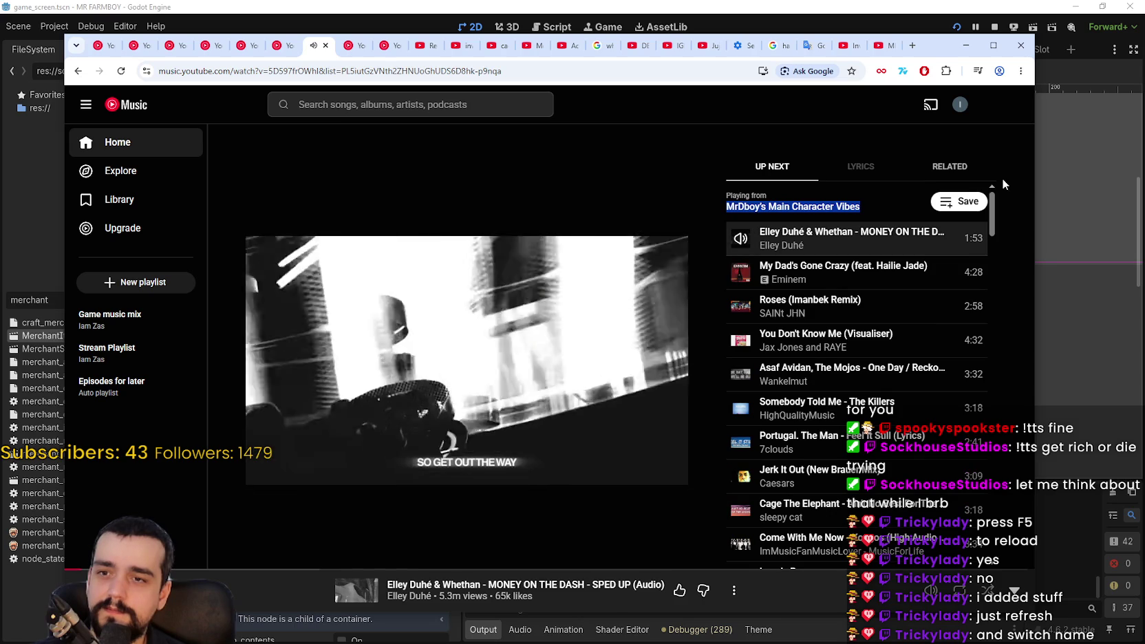
click(966, 46)
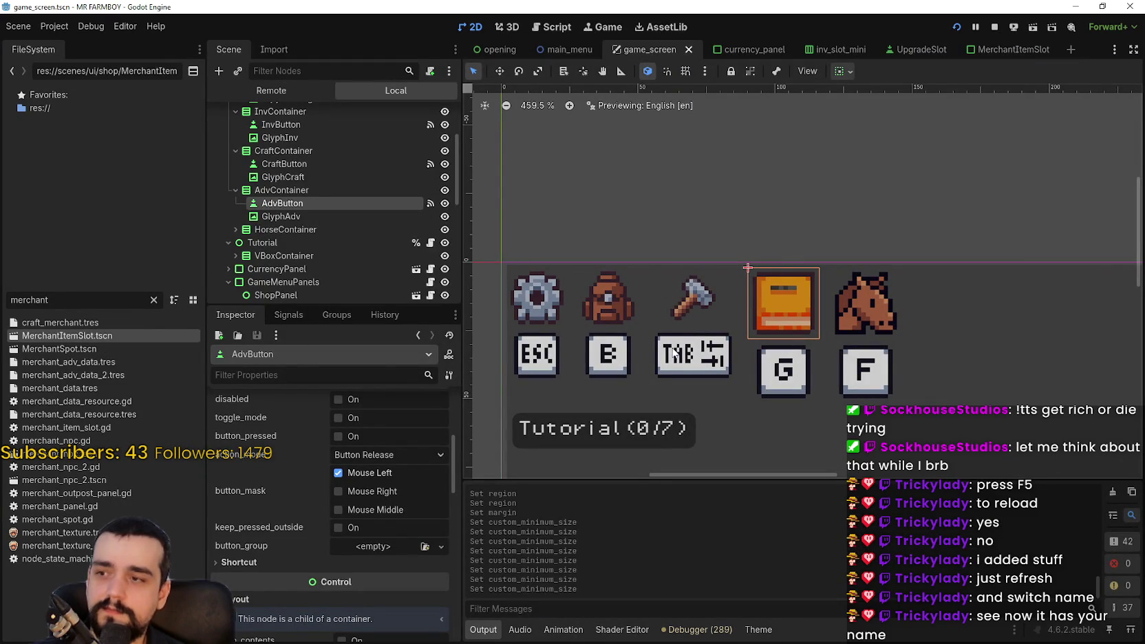
Set the GlyphAdv G glyph's minimum size to 22×22.
click(311, 218)
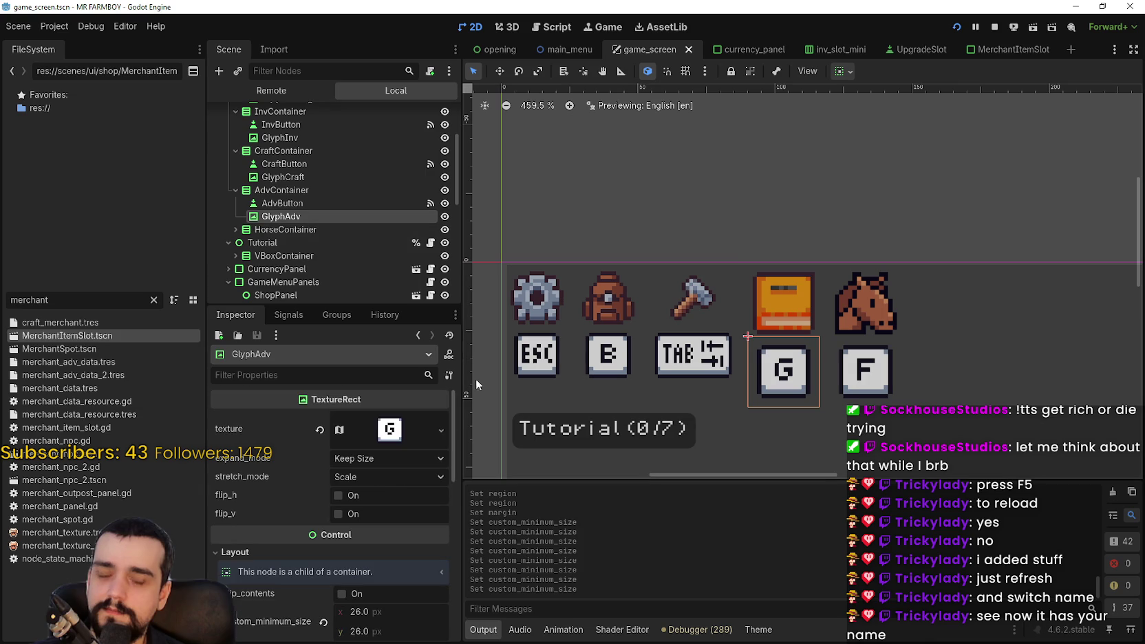
scroll(383, 523, down, 5)
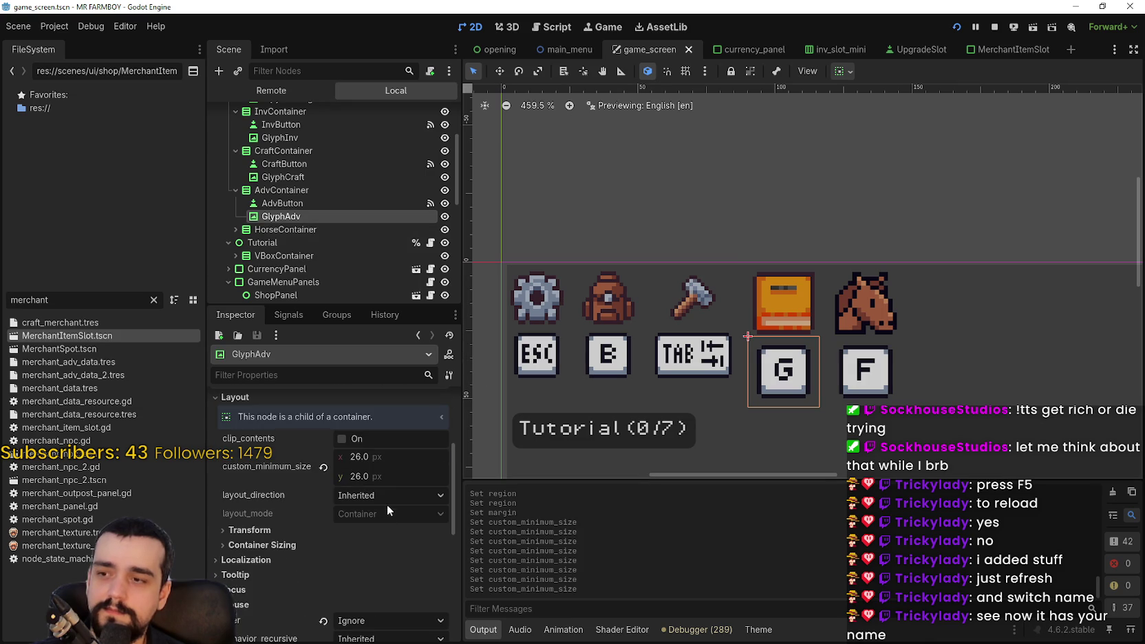
click(386, 454)
key(Return)
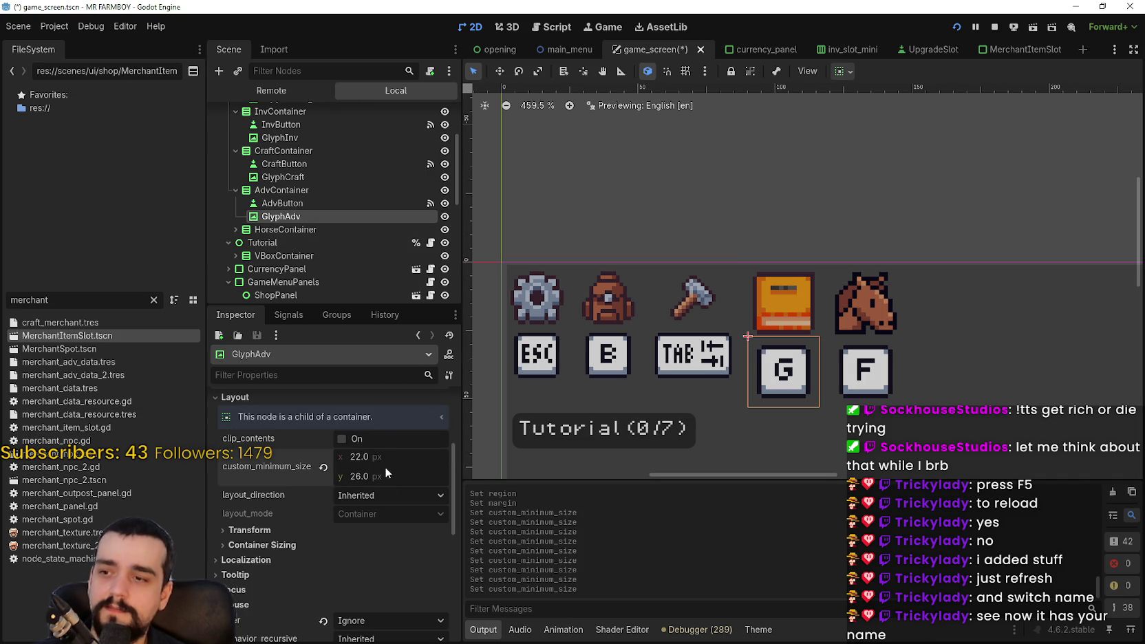
text(2)
key(Return)
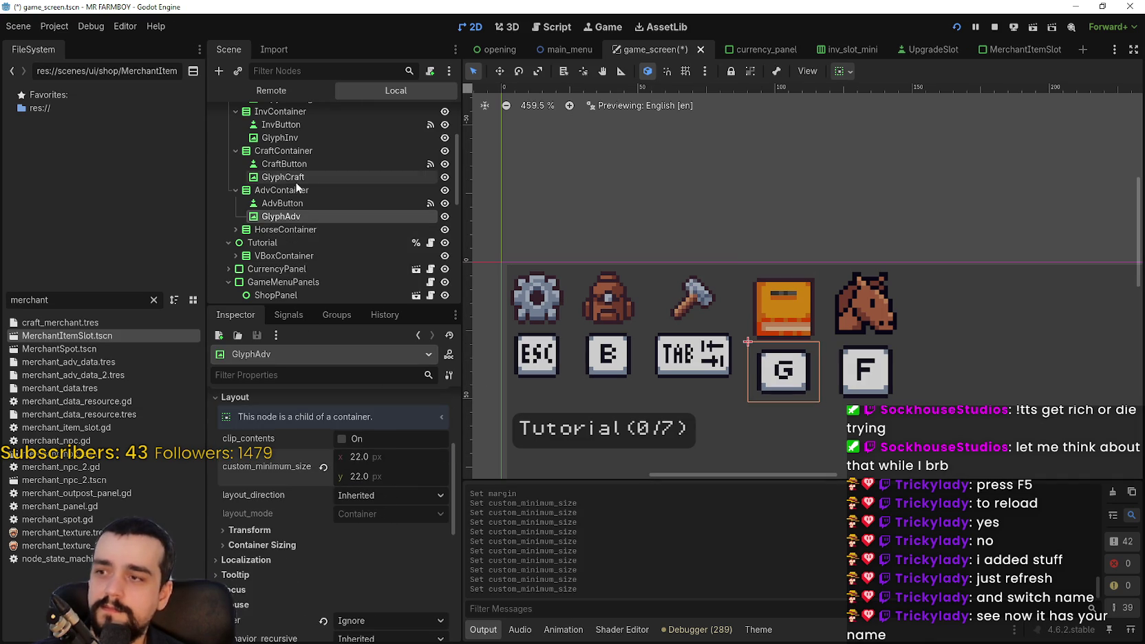
Expand AdvContainer's theme constant overrides.
click(296, 193)
scroll(381, 523, down, 5)
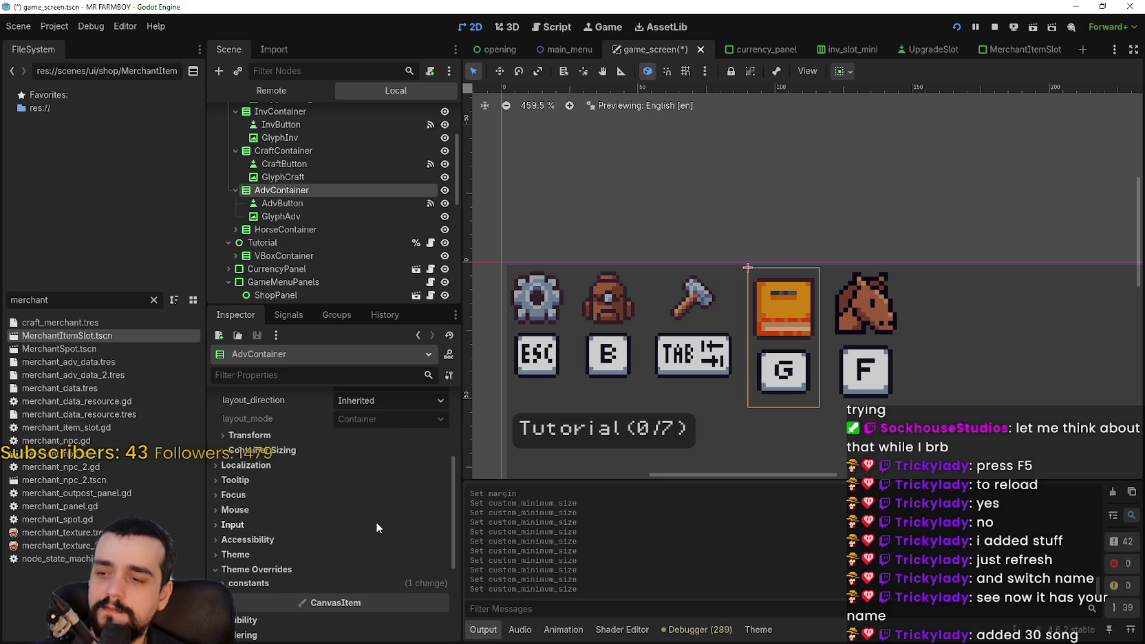
click(373, 522)
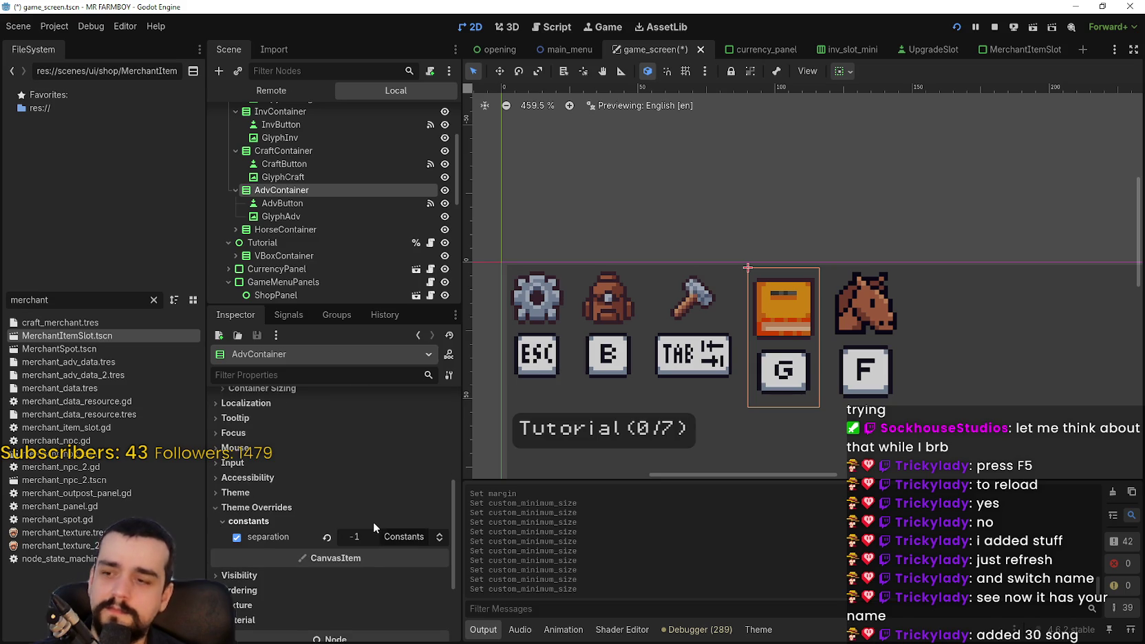
scroll(341, 541, up, 6)
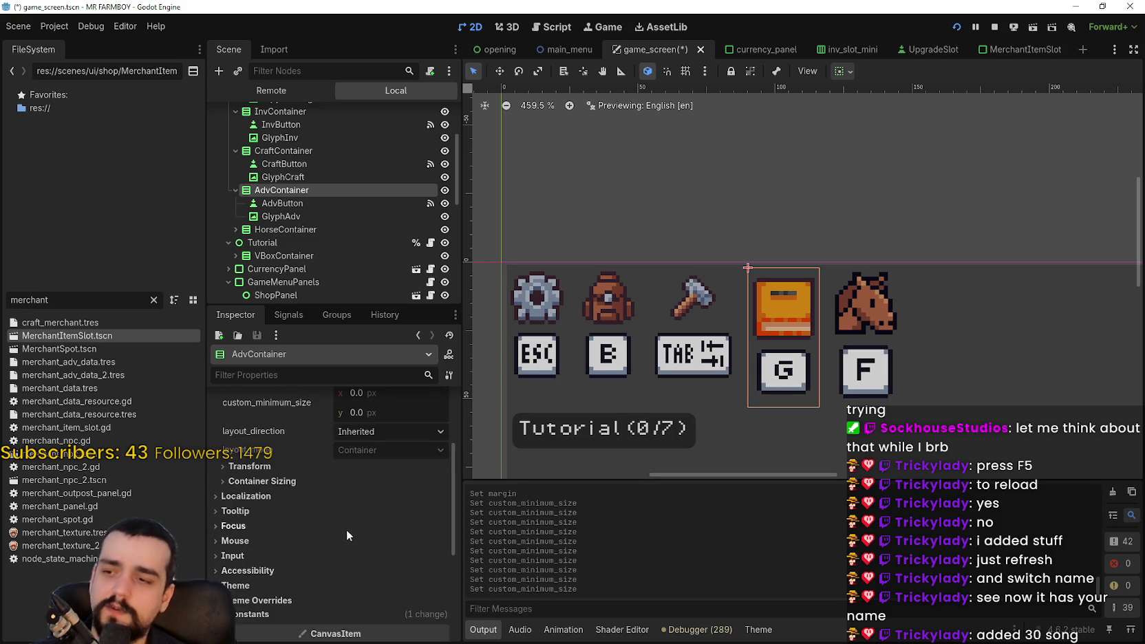
Set AdvButton's book slot minimum size to 22×22 and save the scene.
click(295, 203)
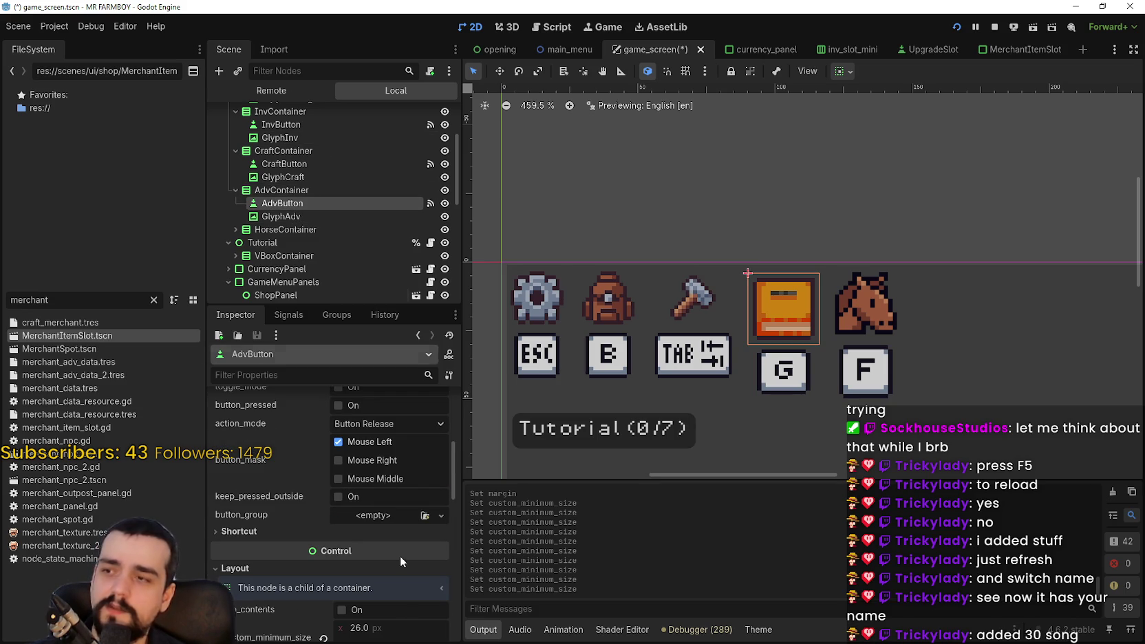
scroll(392, 552, down, 5)
click(365, 442)
text(22)
key(Return)
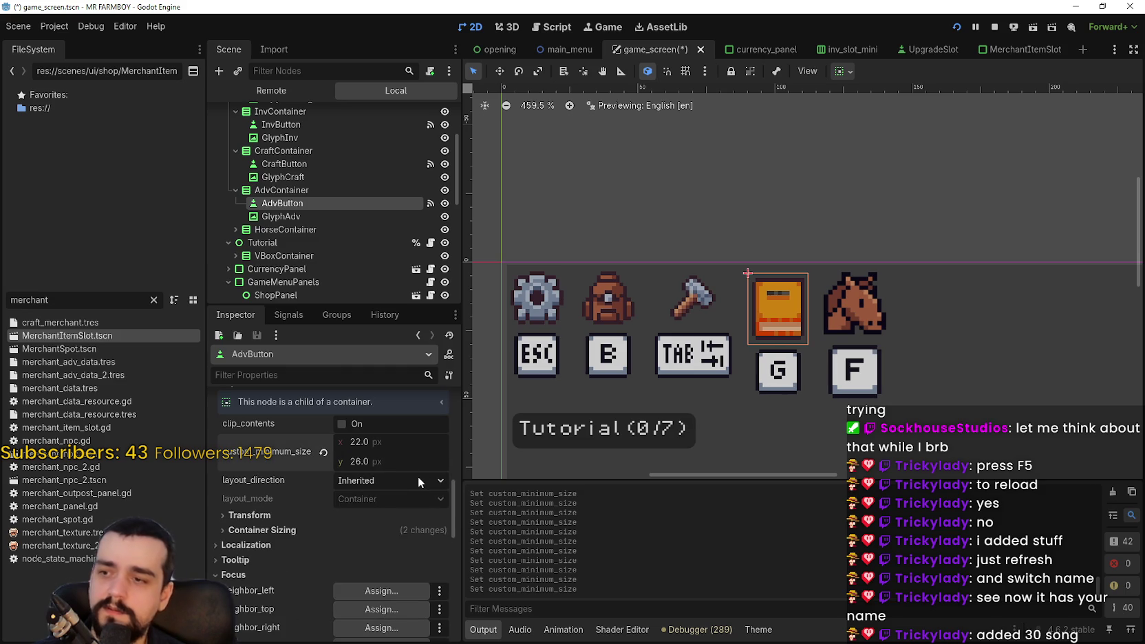
click(407, 460)
text(22)
key(Return)
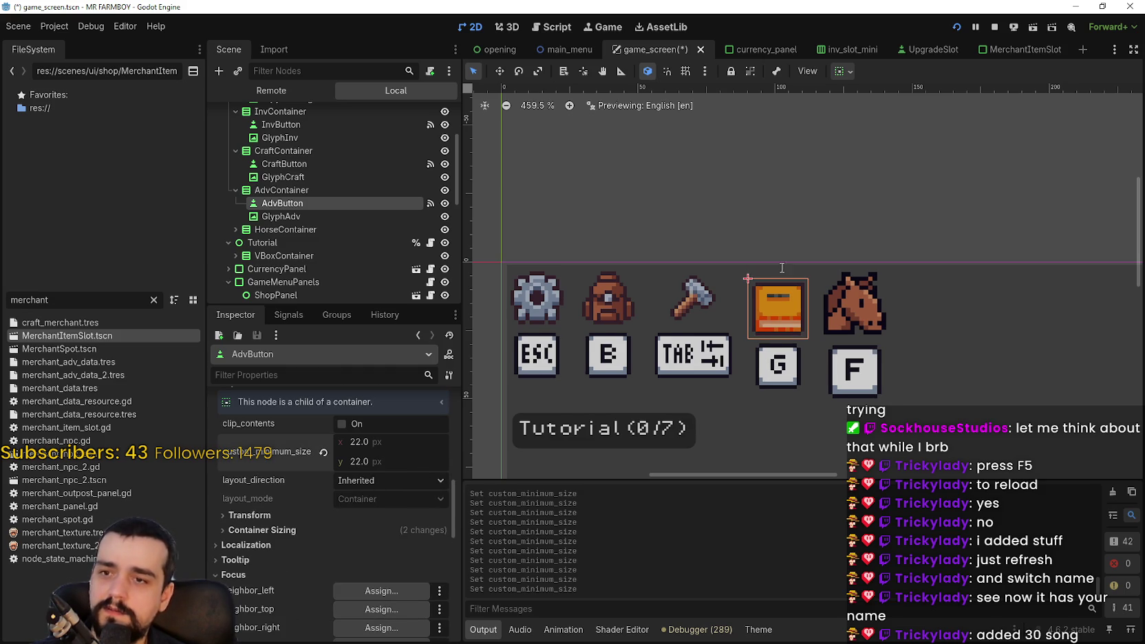
scroll(782, 328, up, 2)
key(ctrl+s)
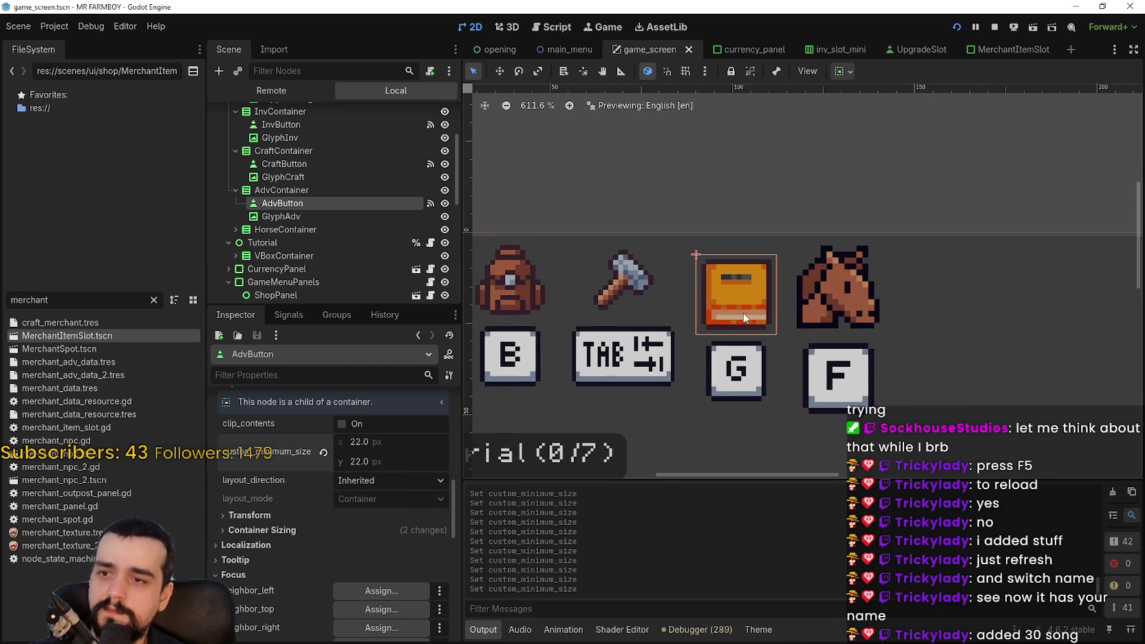
Try Begin alignment on AdvContainer and set its vertical sizing to top.
click(283, 190)
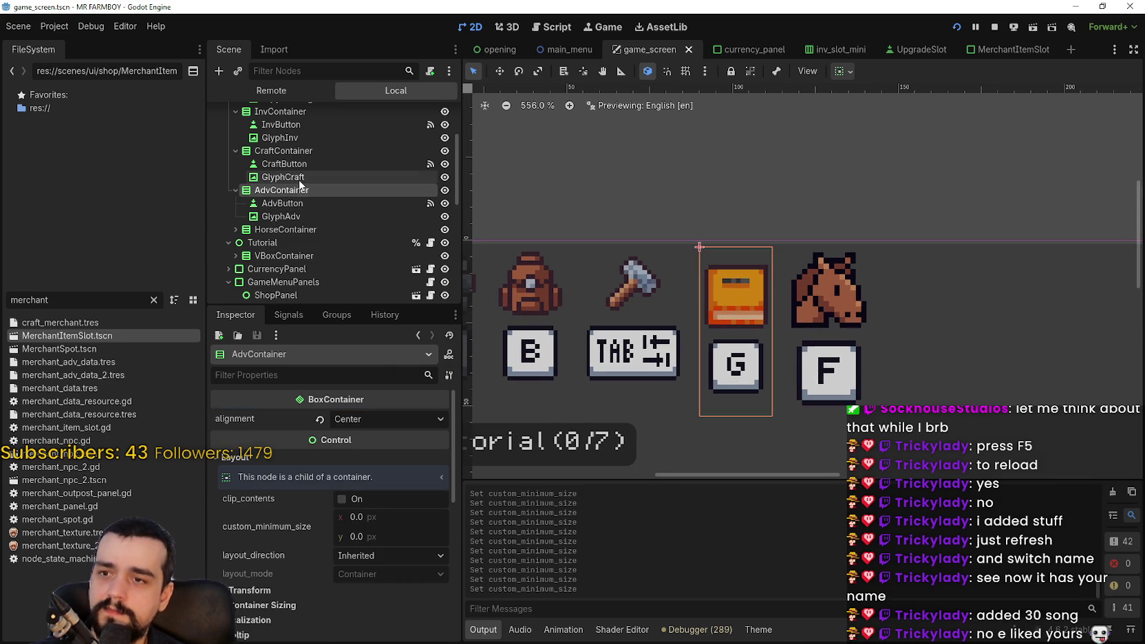
click(364, 423)
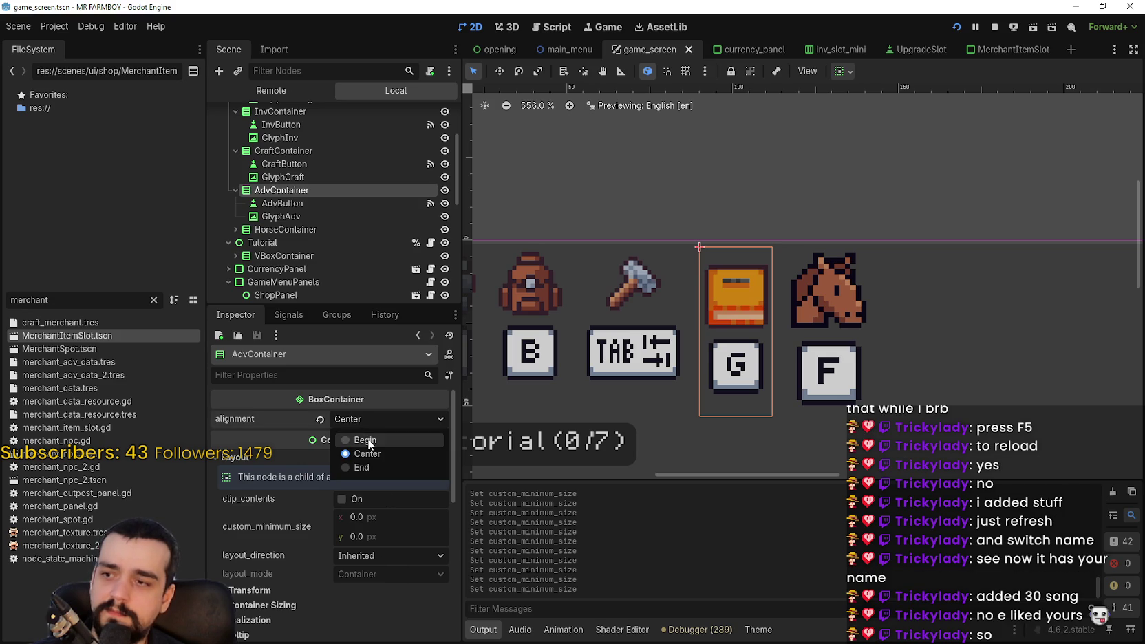
click(368, 438)
scroll(829, 356, down, 1)
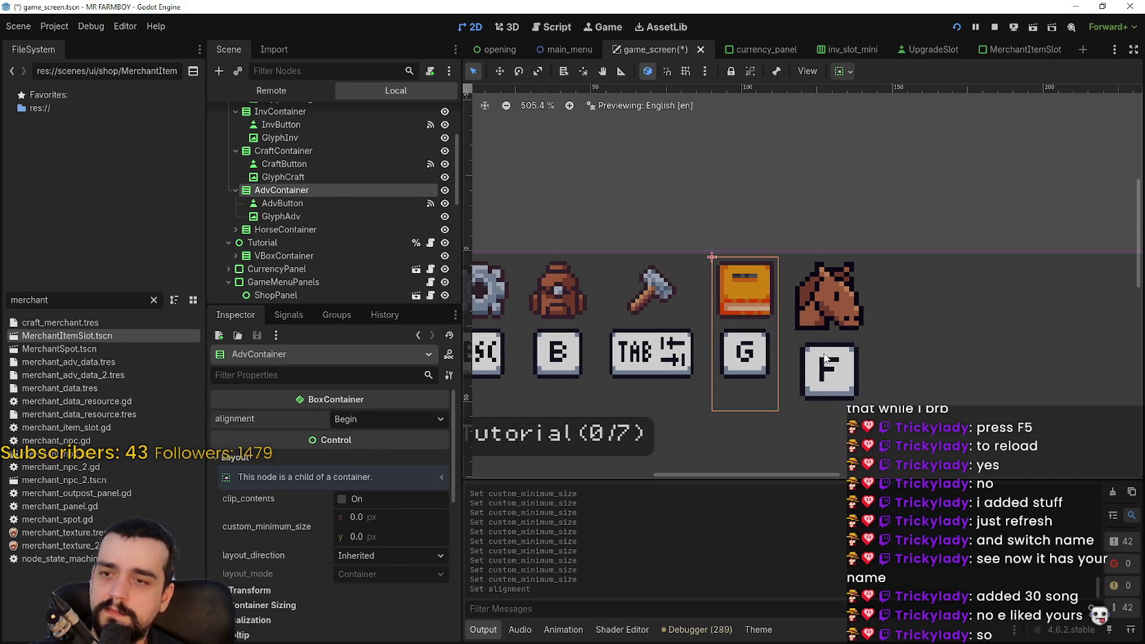
click(285, 217)
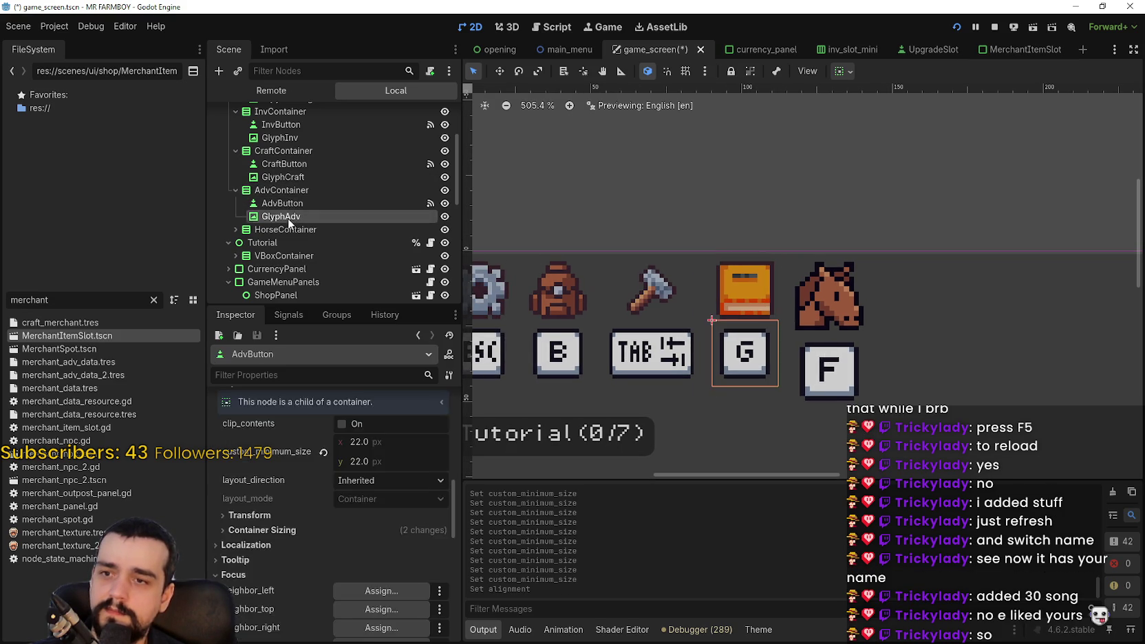
click(293, 190)
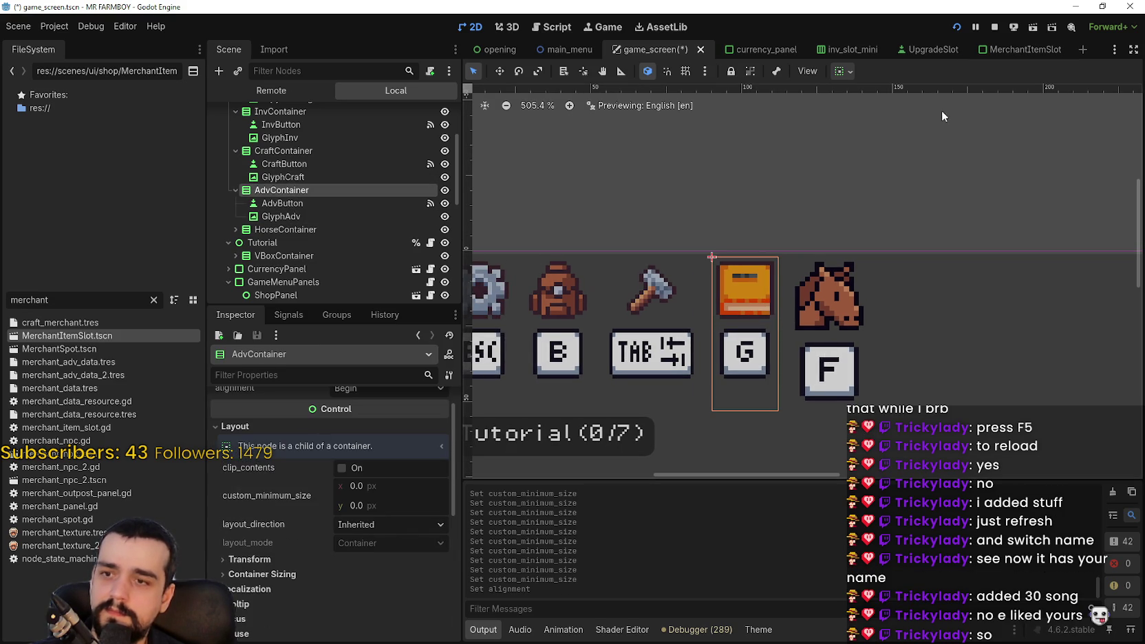
click(842, 72)
click(850, 189)
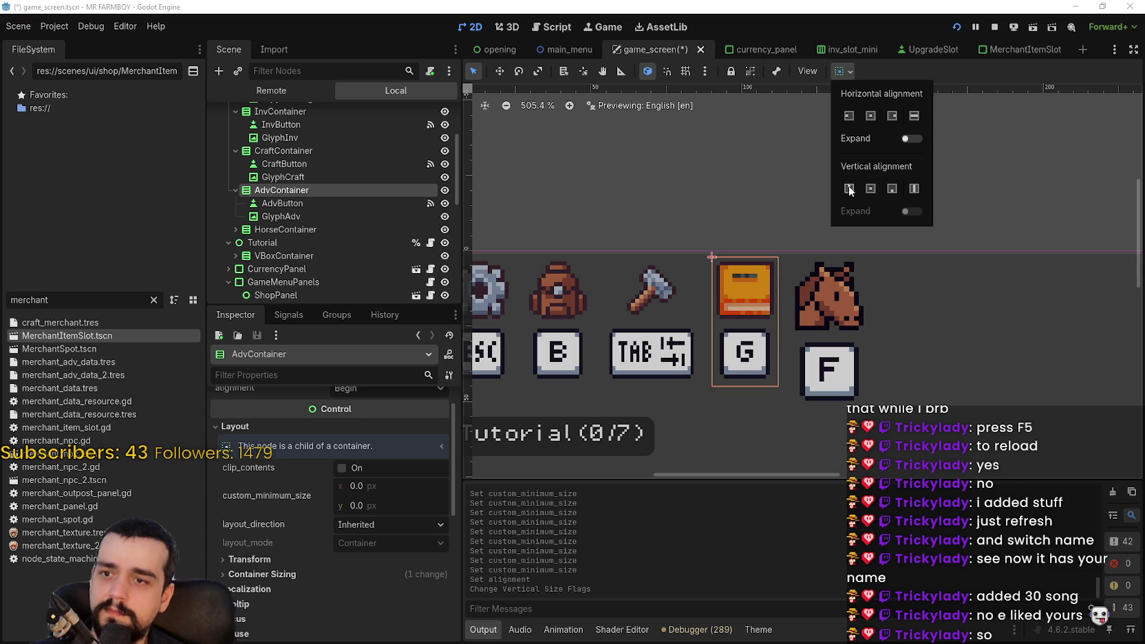
click(868, 70)
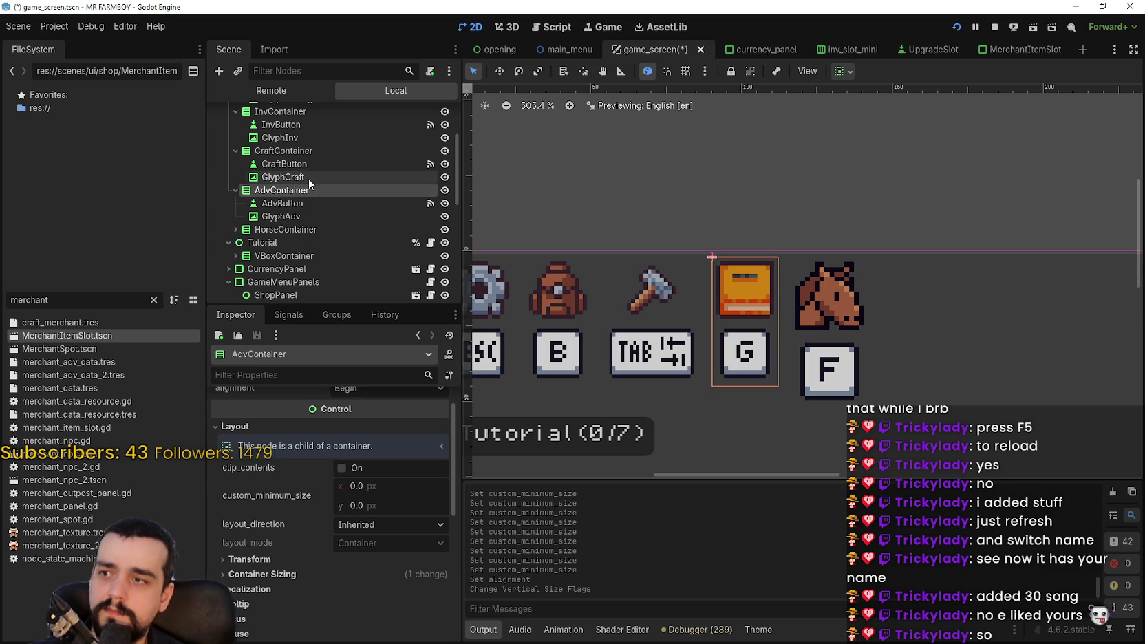
Compare the CraftContainer, InvContainer and SettingsContainer layouts against AdvContainer.
click(301, 150)
scroll(526, 301, down, 1)
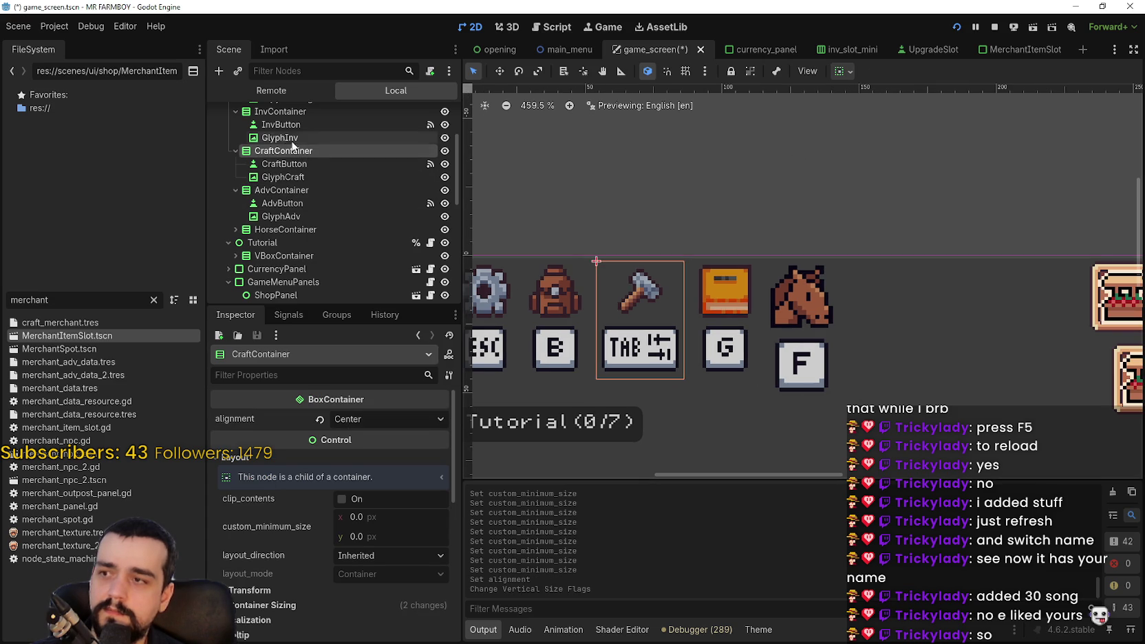
click(284, 117)
scroll(283, 118, up, 2)
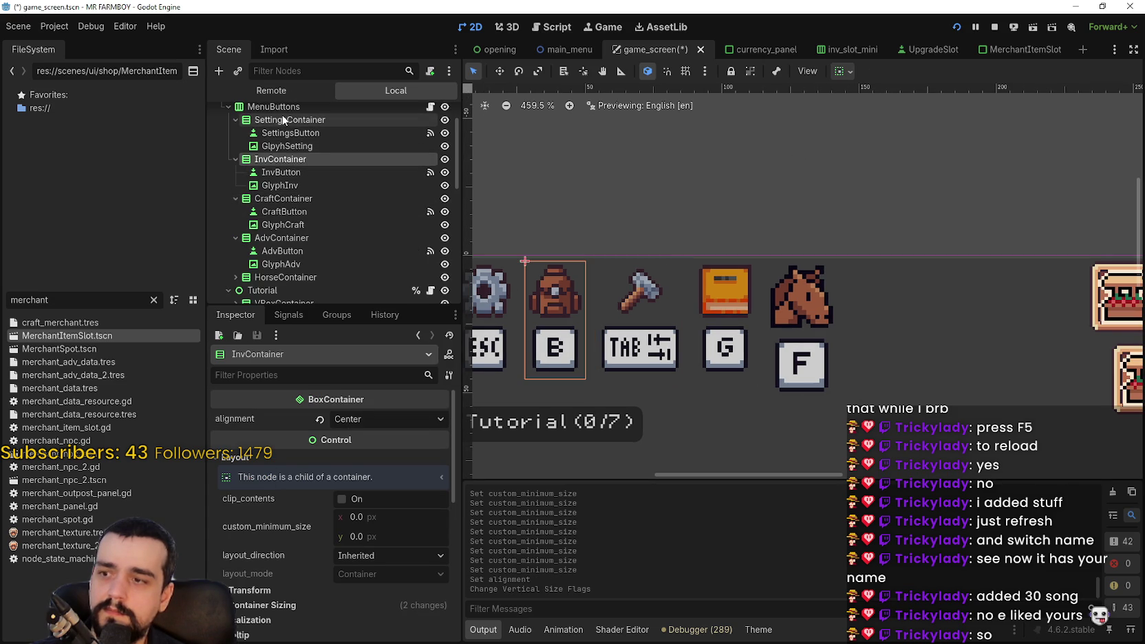
click(282, 120)
click(301, 200)
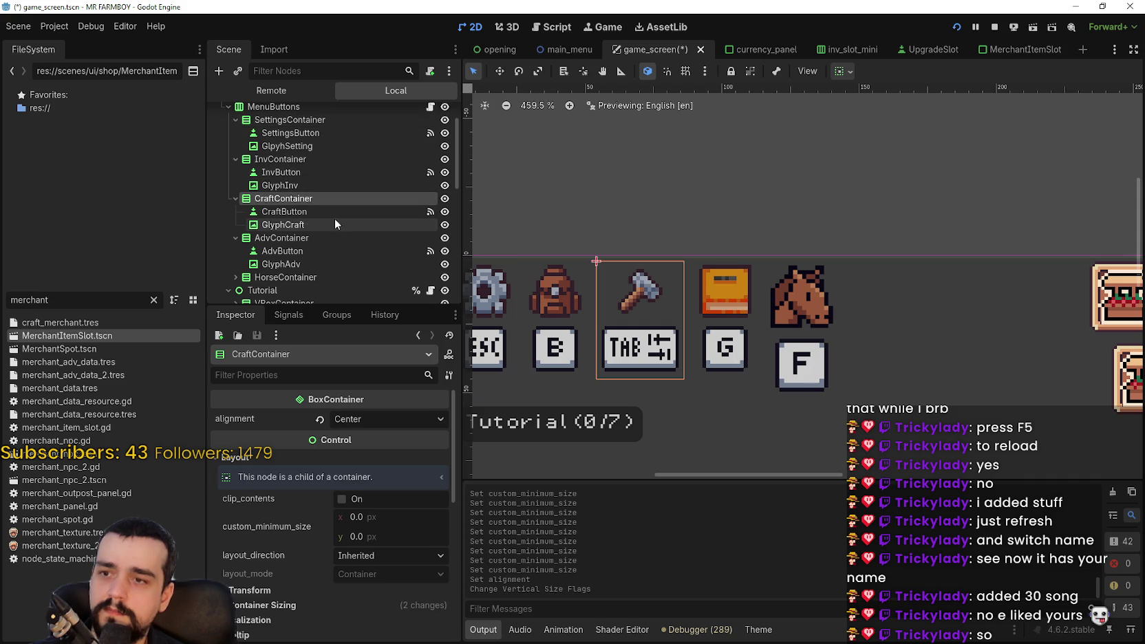
Return AdvContainer to Center alignment and save game_screen.tscn.
click(313, 238)
click(385, 418)
click(365, 440)
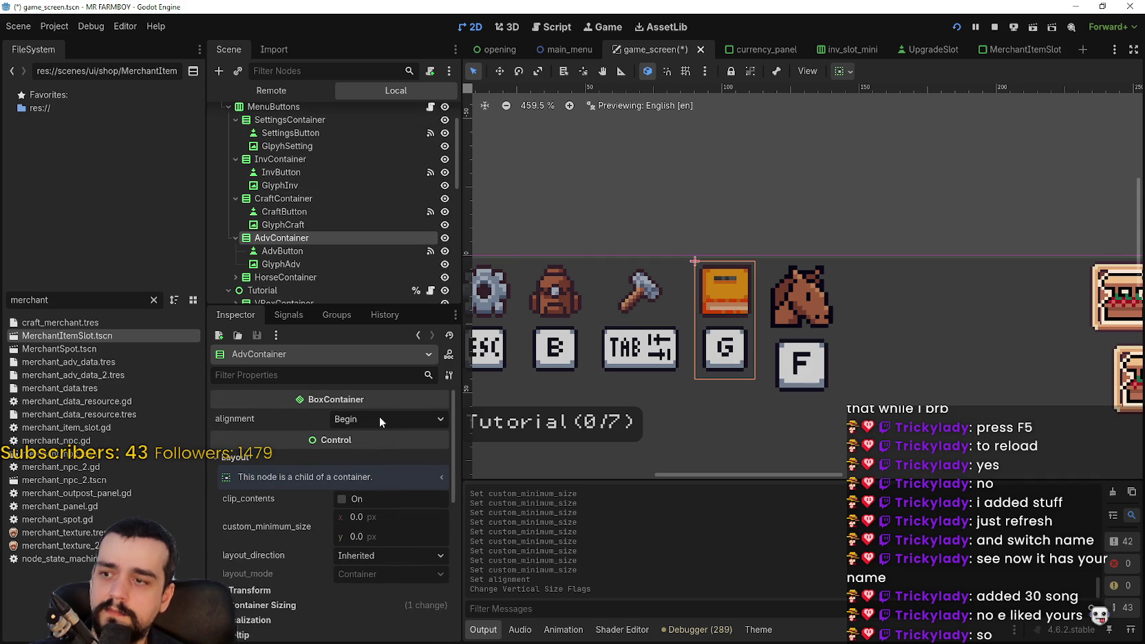
click(379, 417)
click(379, 459)
key(ctrl+s)
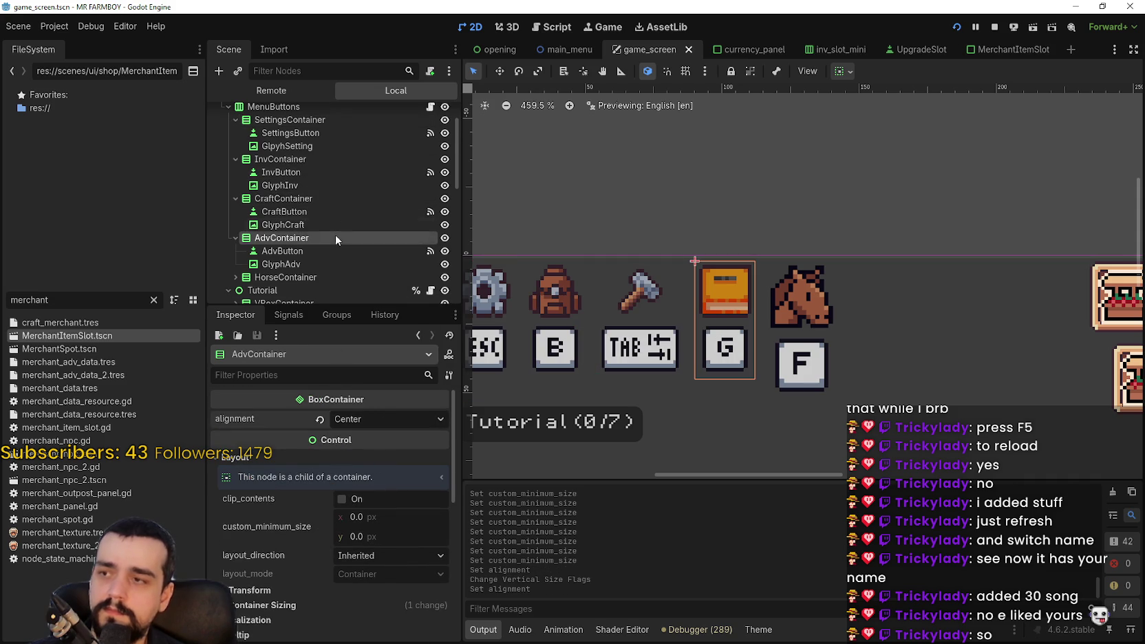
scroll(336, 235, down, 2)
click(305, 207)
Give the HorseButton a 22×22 px minimum size.
key(Right)
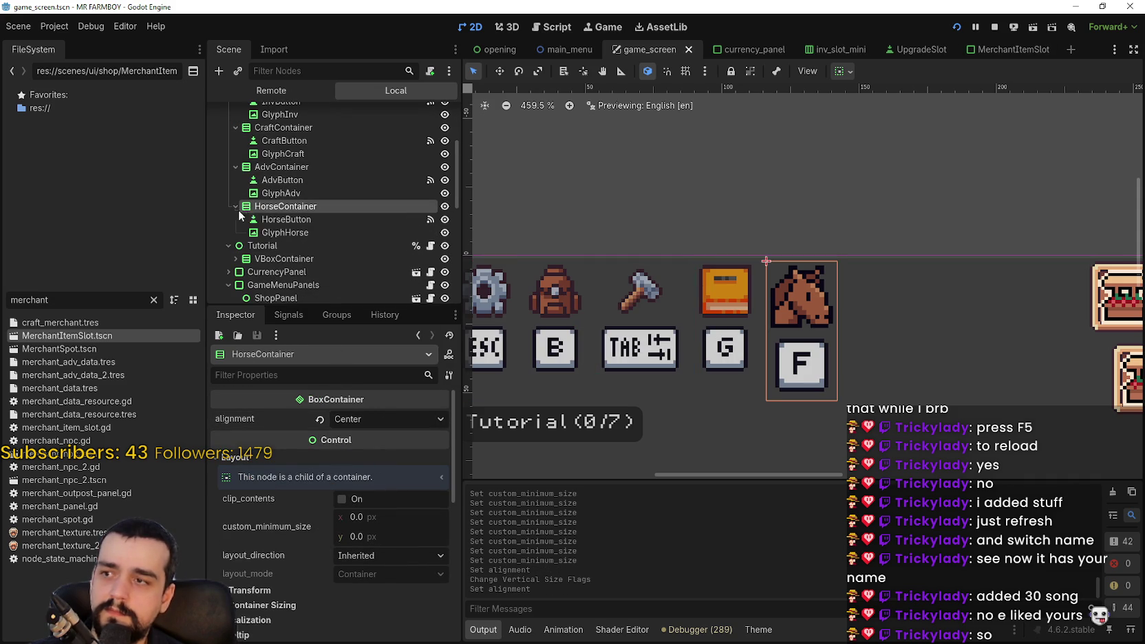
click(296, 219)
scroll(365, 543, down, 5)
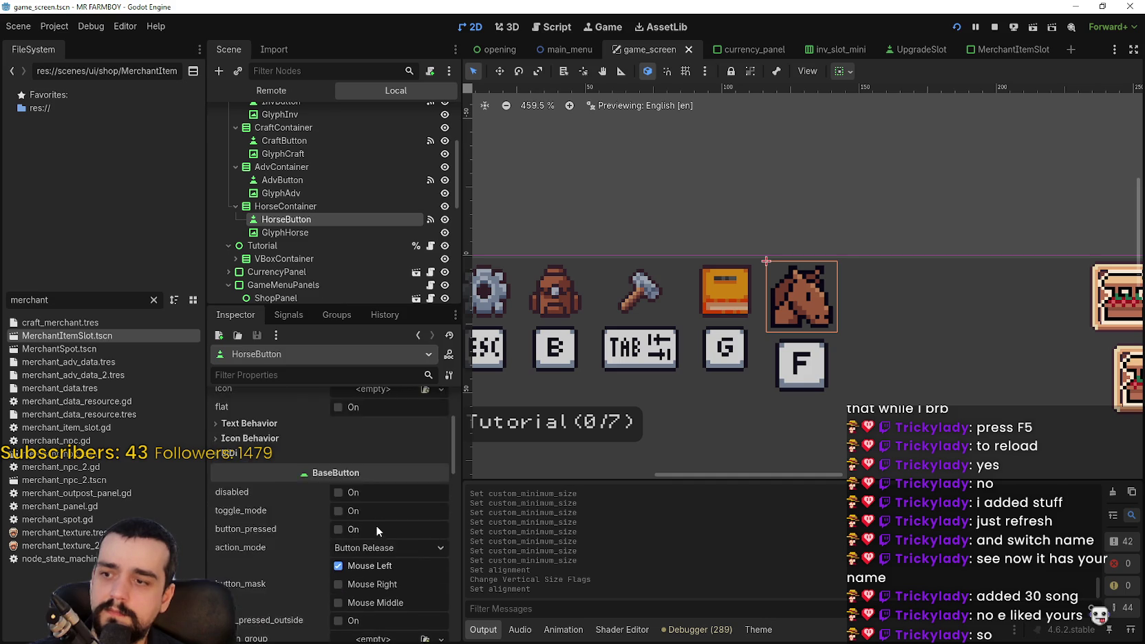
scroll(372, 519, down, 2)
drag(393, 504, 385, 504)
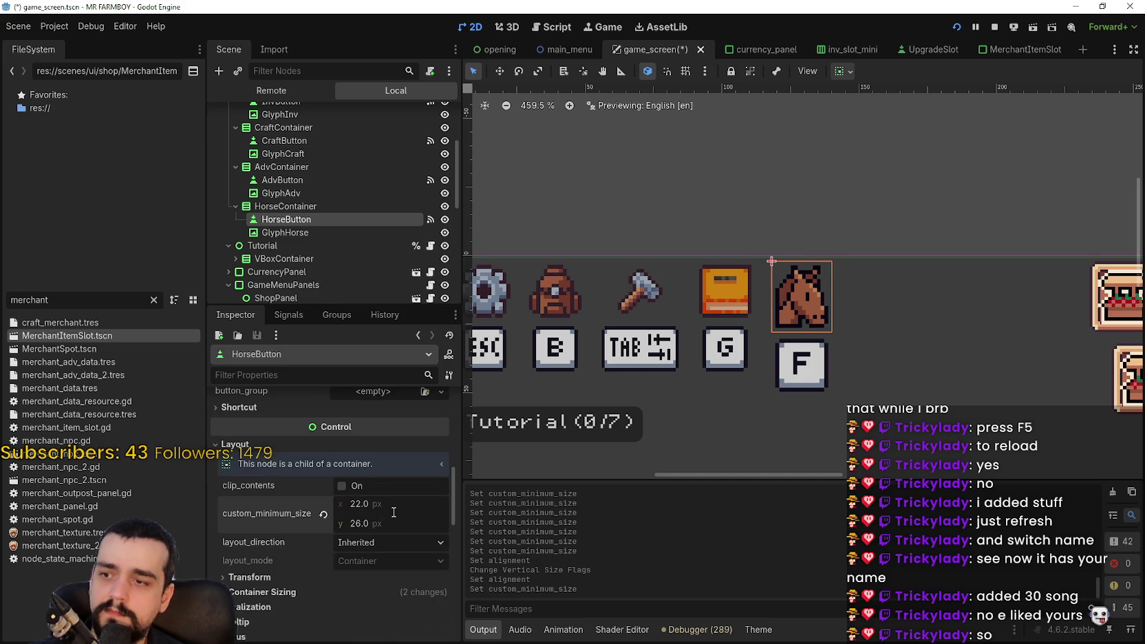
click(425, 530)
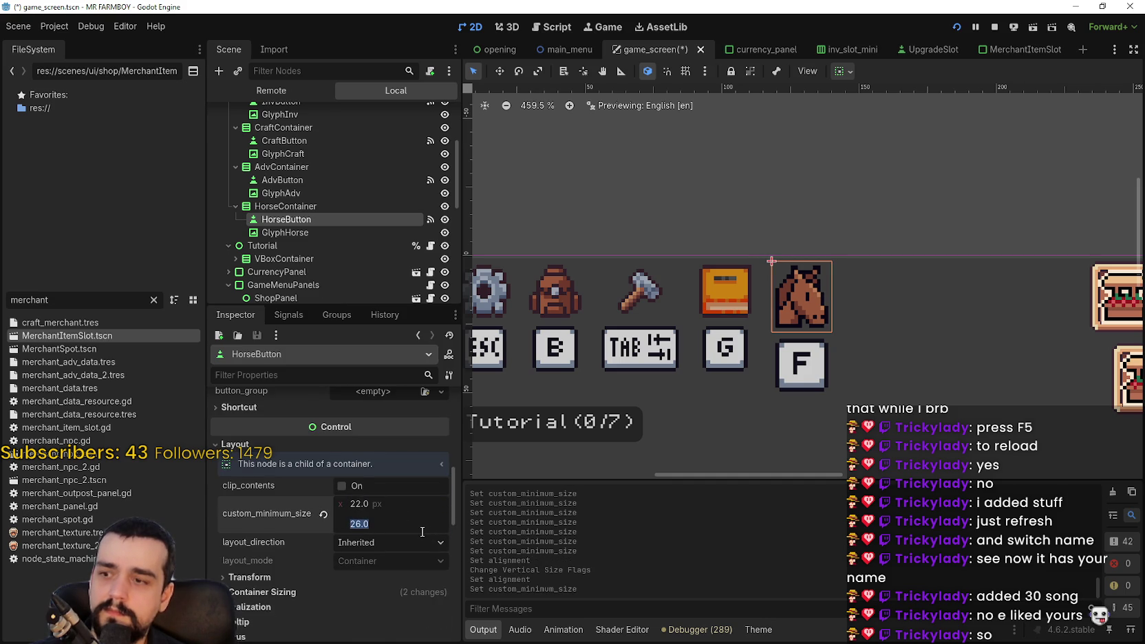
text(22)
key(Return)
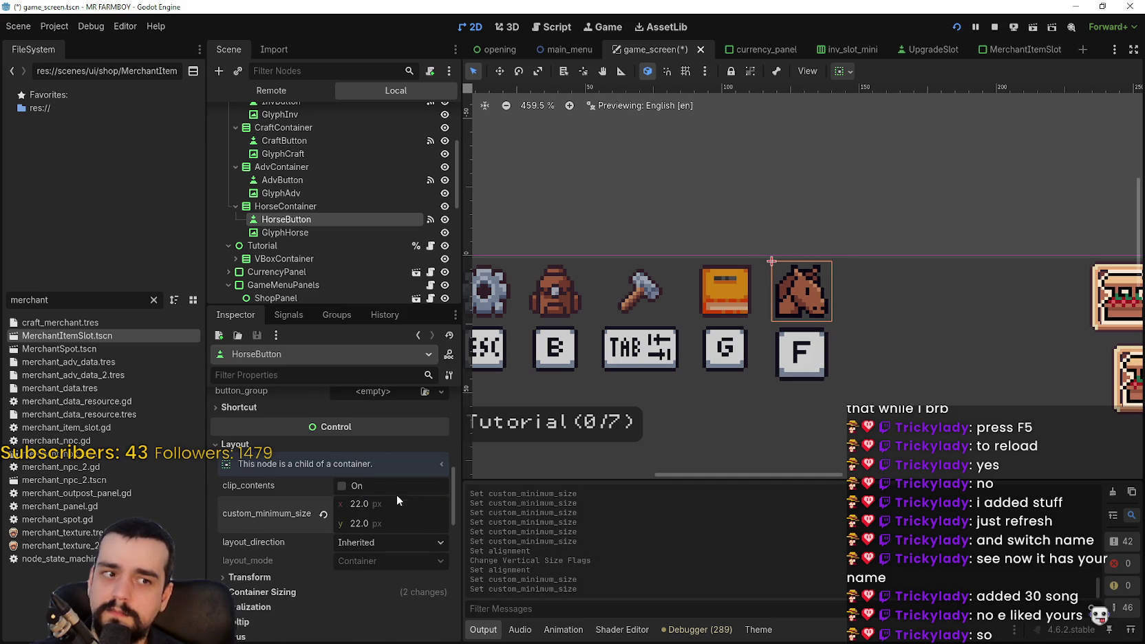
Set the GlyphHorse key glyph's minimum size to 22×22 px and save the scene.
scroll(383, 486, down, 1)
scroll(841, 250, down, 1)
scroll(841, 251, up, 3)
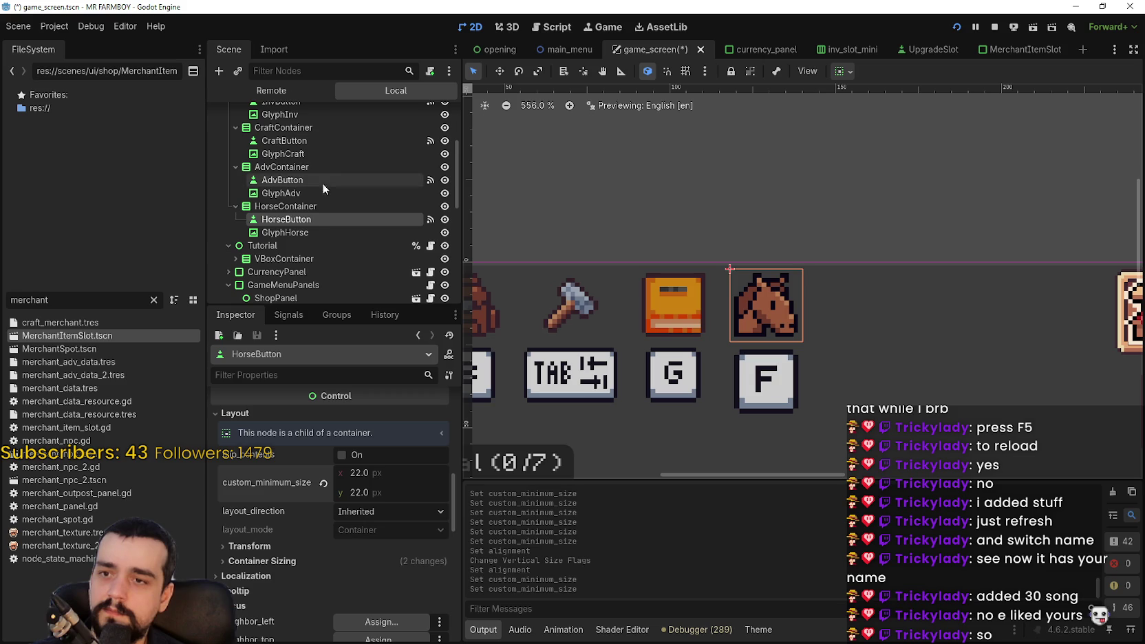
click(332, 233)
scroll(363, 526, down, 5)
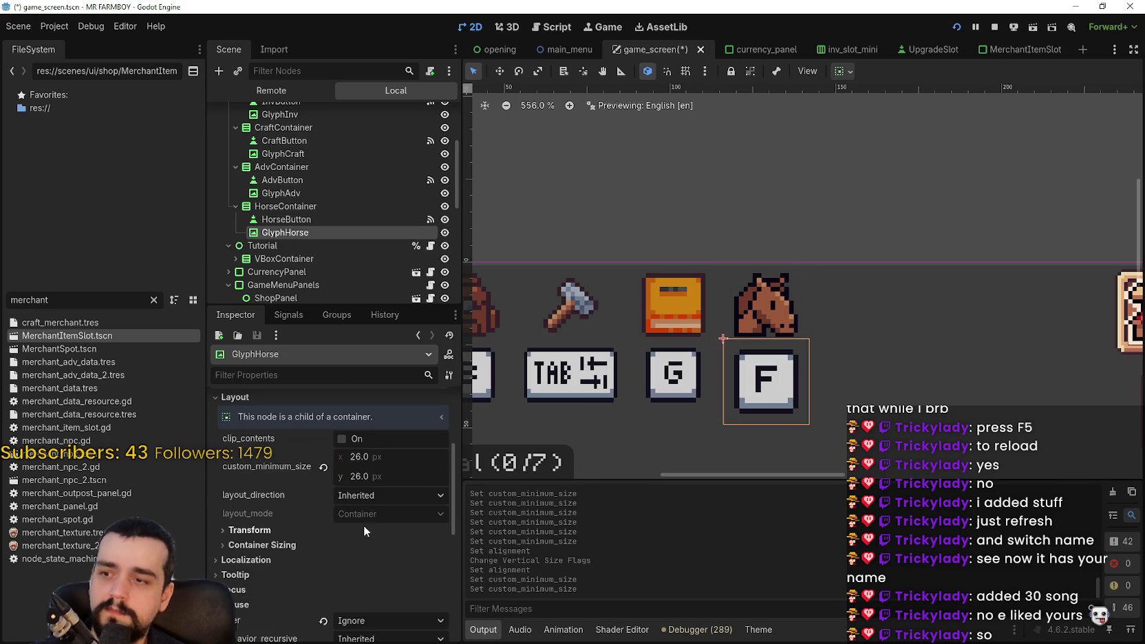
click(395, 448)
text(22)
key(Return)
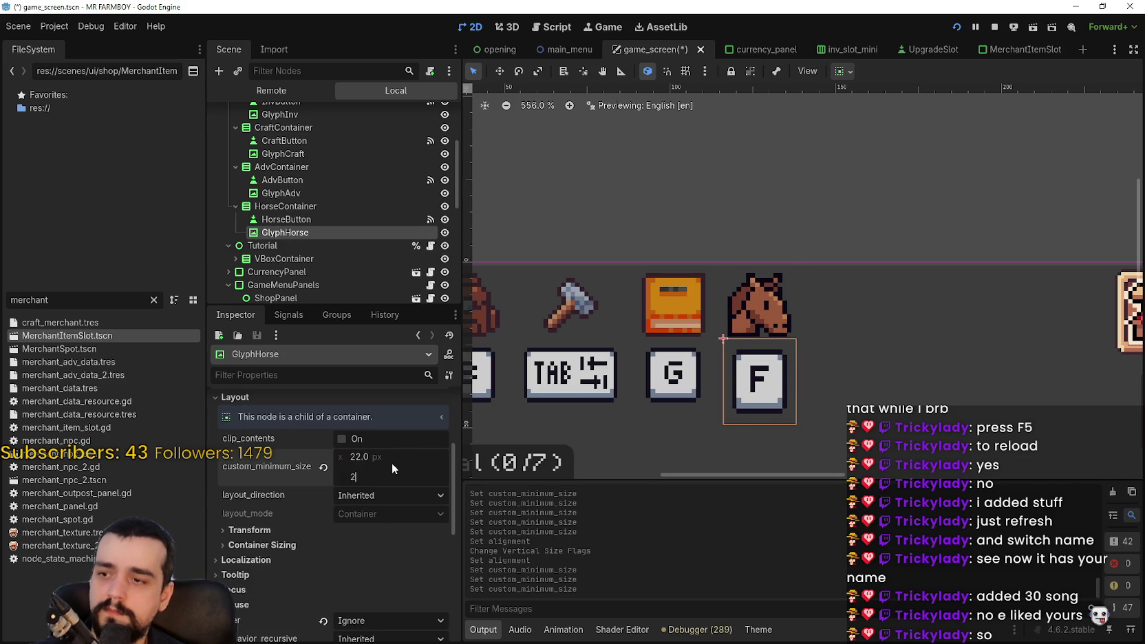
text(2)
key(Return)
key(ctrl+s)
Review HorseContainer, GameContainer and MenuButtons, re-saving the scene.
click(308, 220)
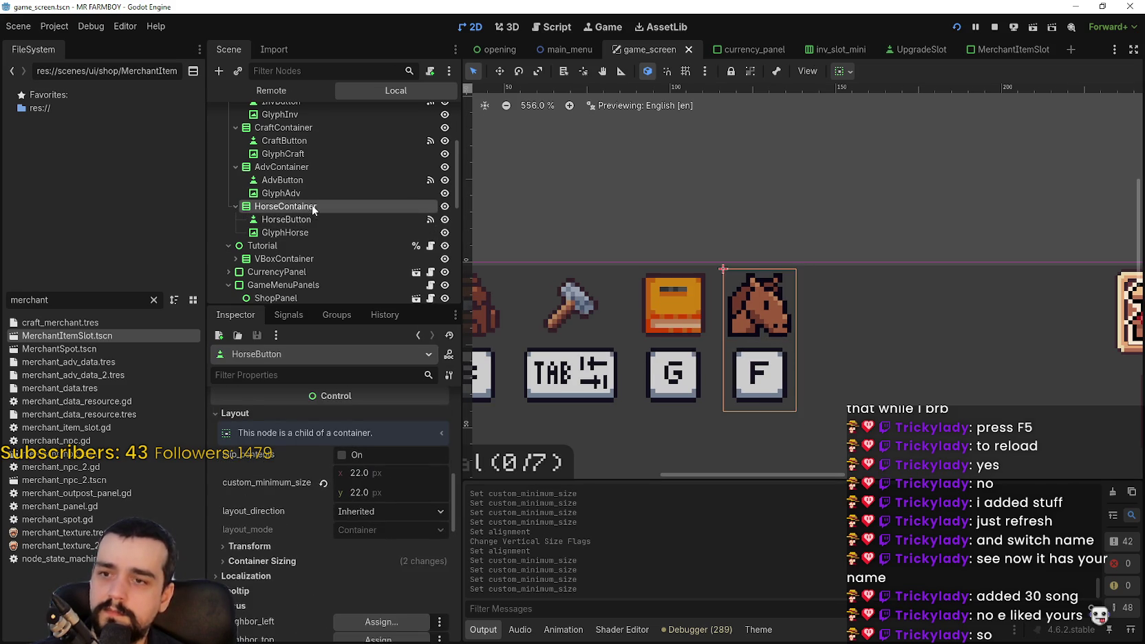
click(314, 207)
scroll(788, 256, down, 3)
key(ctrl+s)
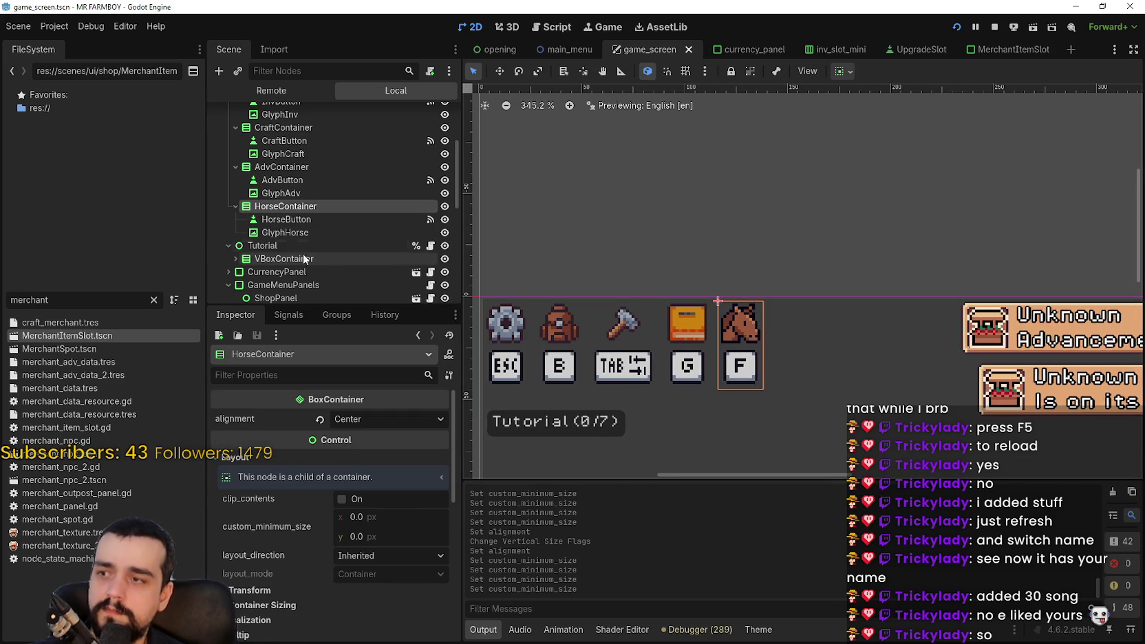
scroll(304, 259, up, 5)
click(275, 141)
click(281, 156)
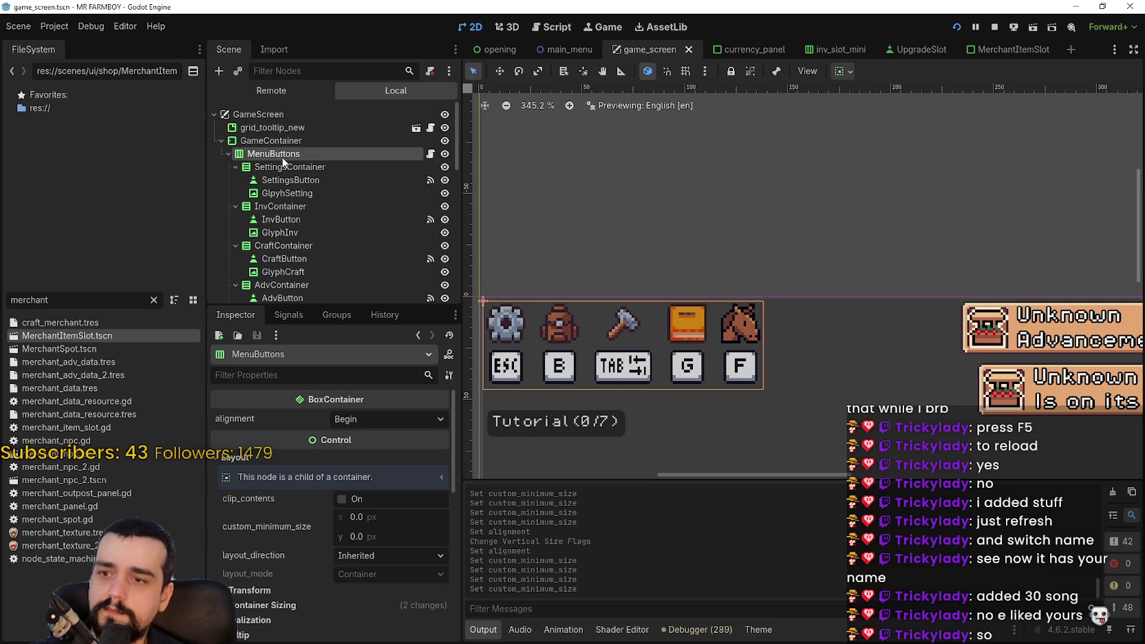
key(ctrl+s)
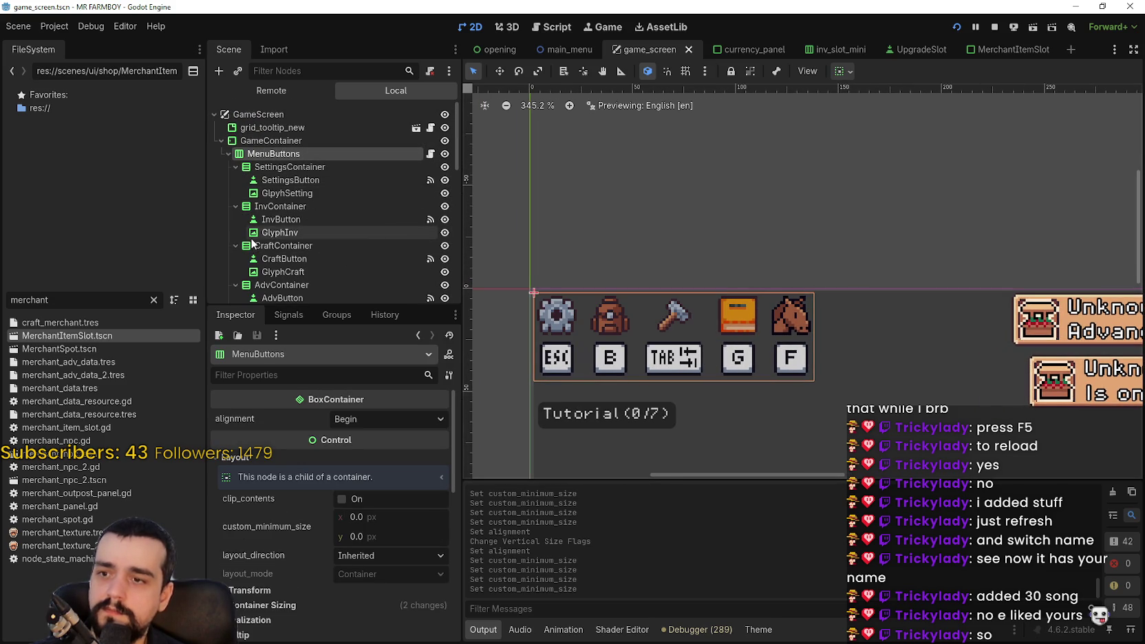
Check CraftContainer's alignment and collapse the MenuButtons branch.
scroll(262, 221, down, 2)
click(277, 199)
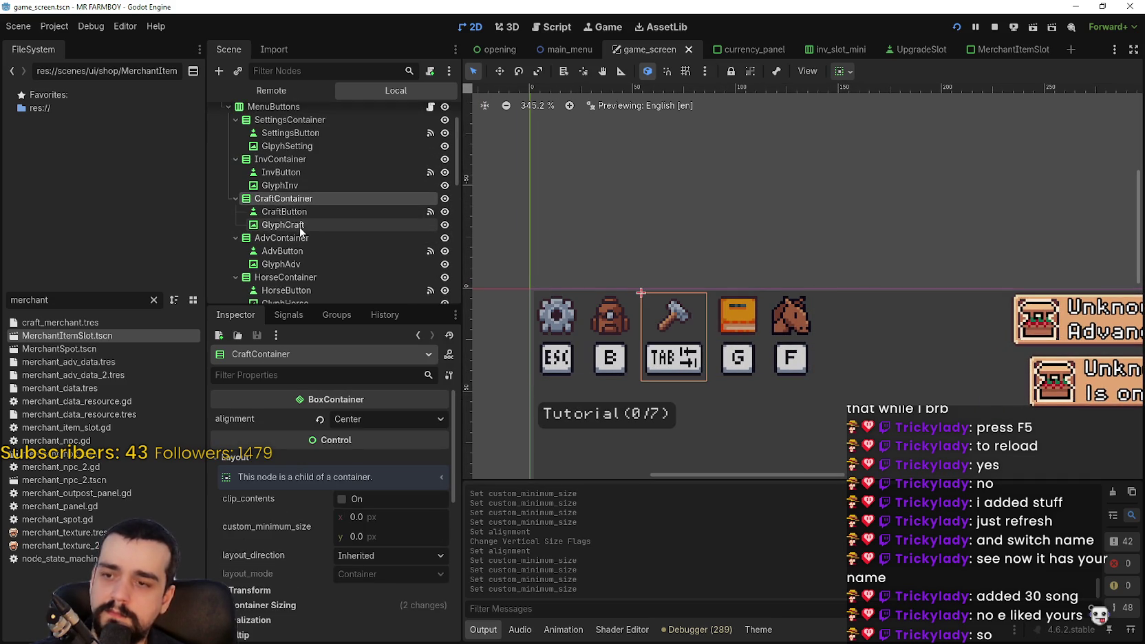
scroll(275, 227, up, 2)
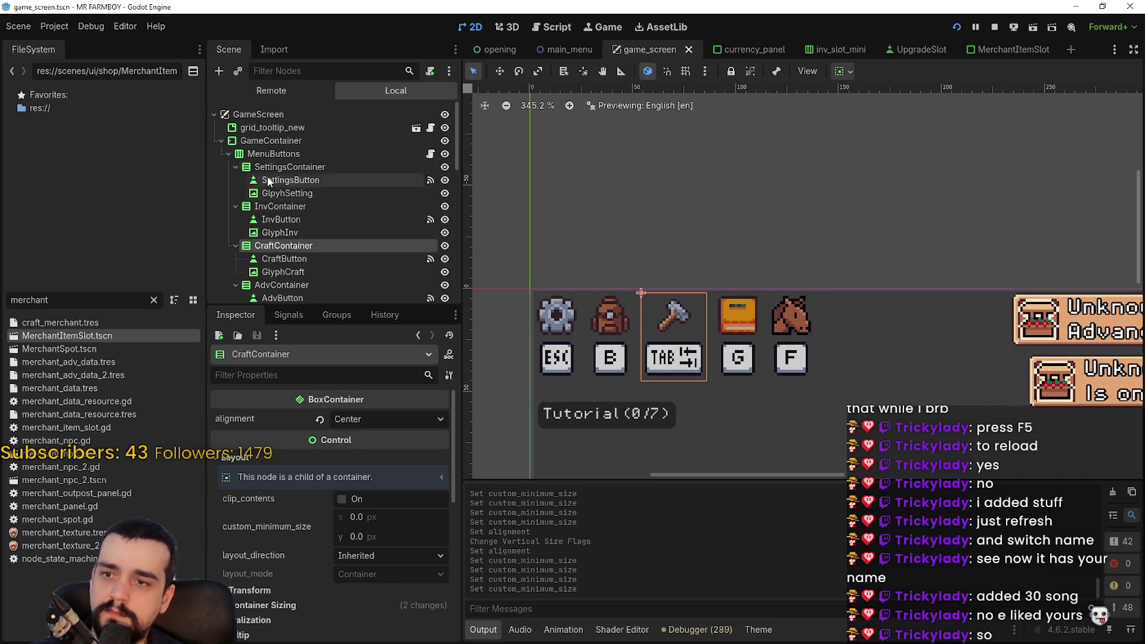
click(227, 154)
scroll(826, 252, down, 4)
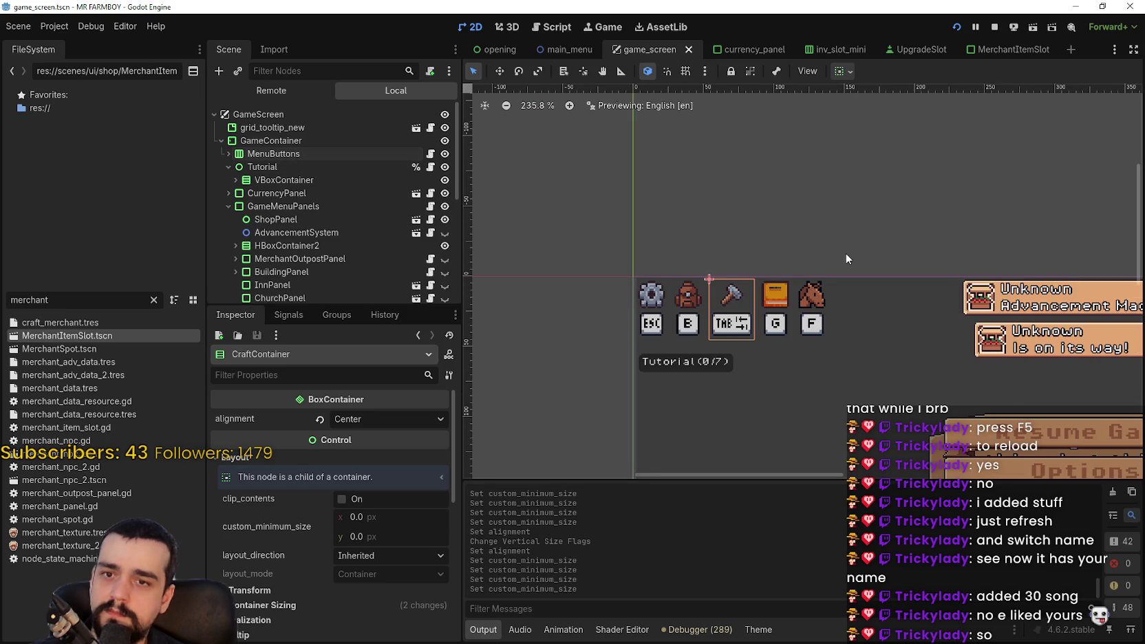
scroll(844, 253, up, 3)
Expand HBoxContainer2 and open the AdvancementNotification instance's scene in its own editor tab.
scroll(734, 270, down, 2)
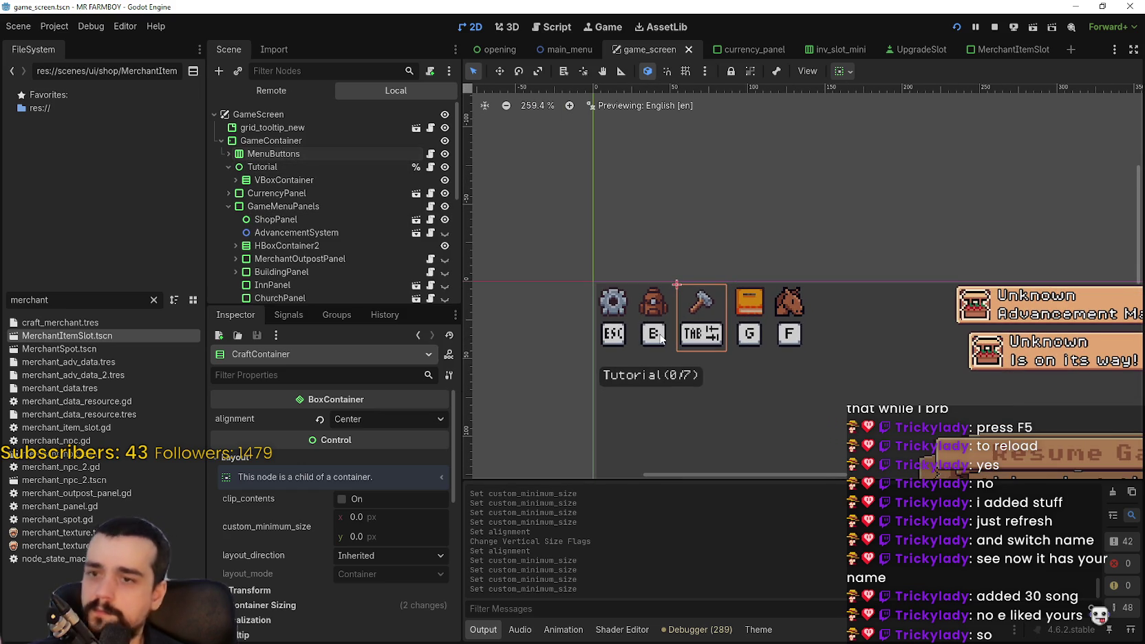
scroll(823, 367, down, 3)
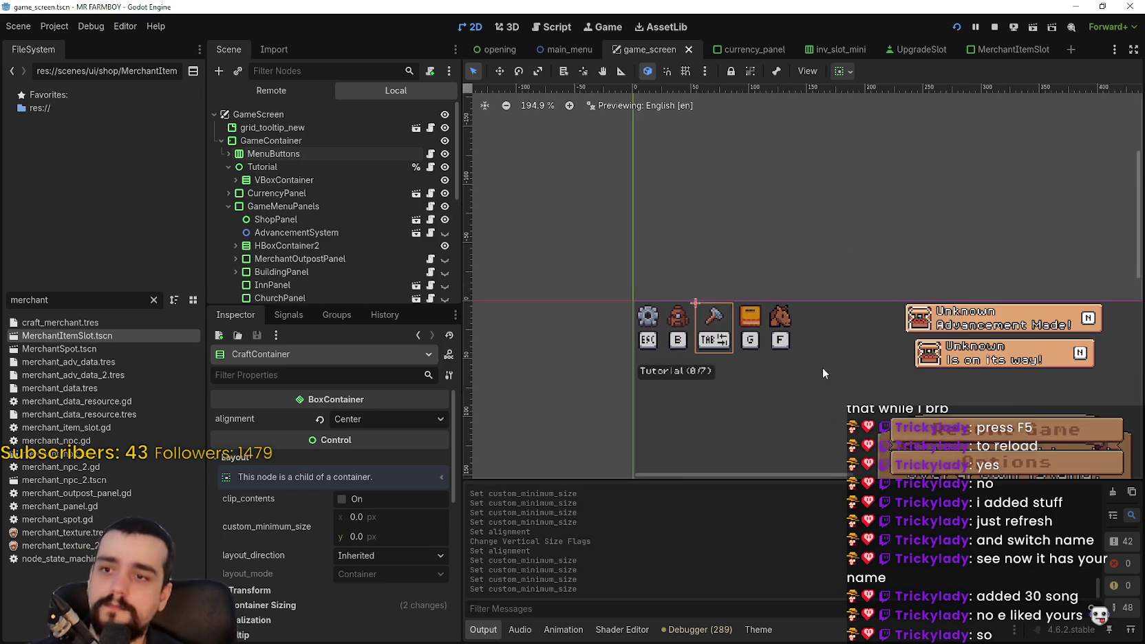
scroll(709, 249, up, 5)
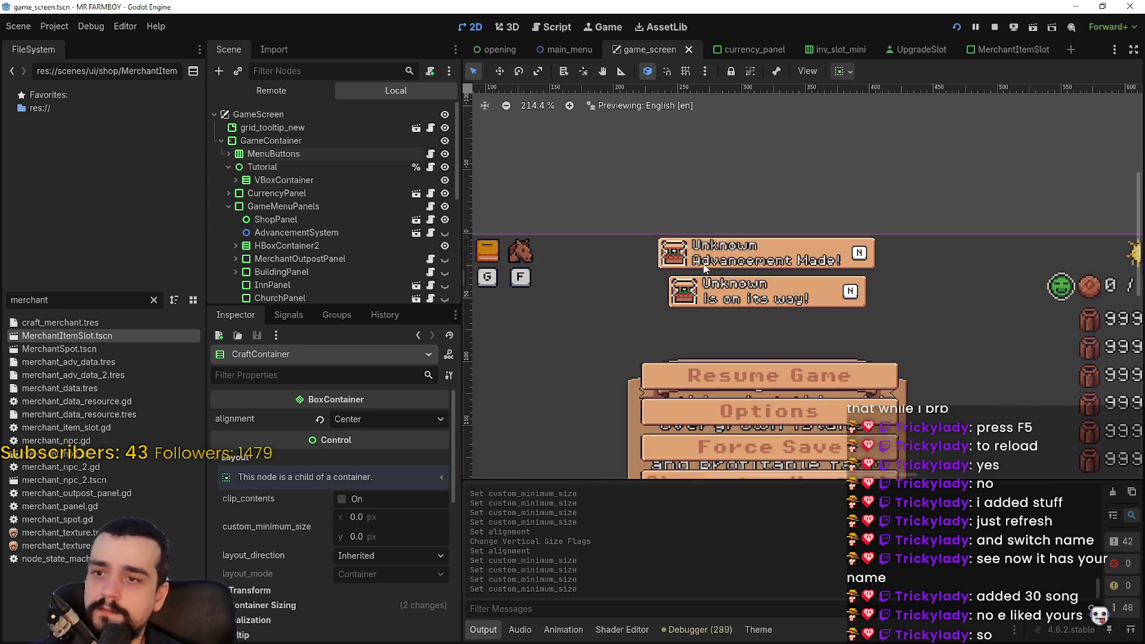
scroll(302, 257, down, 5)
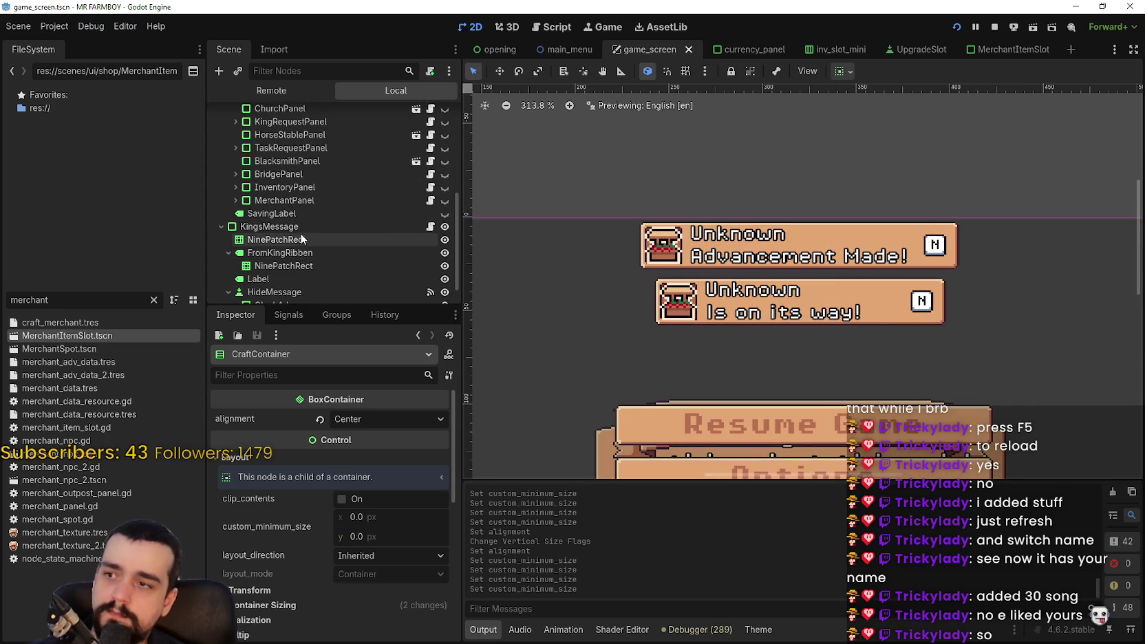
scroll(282, 258, up, 5)
scroll(282, 258, up, 1)
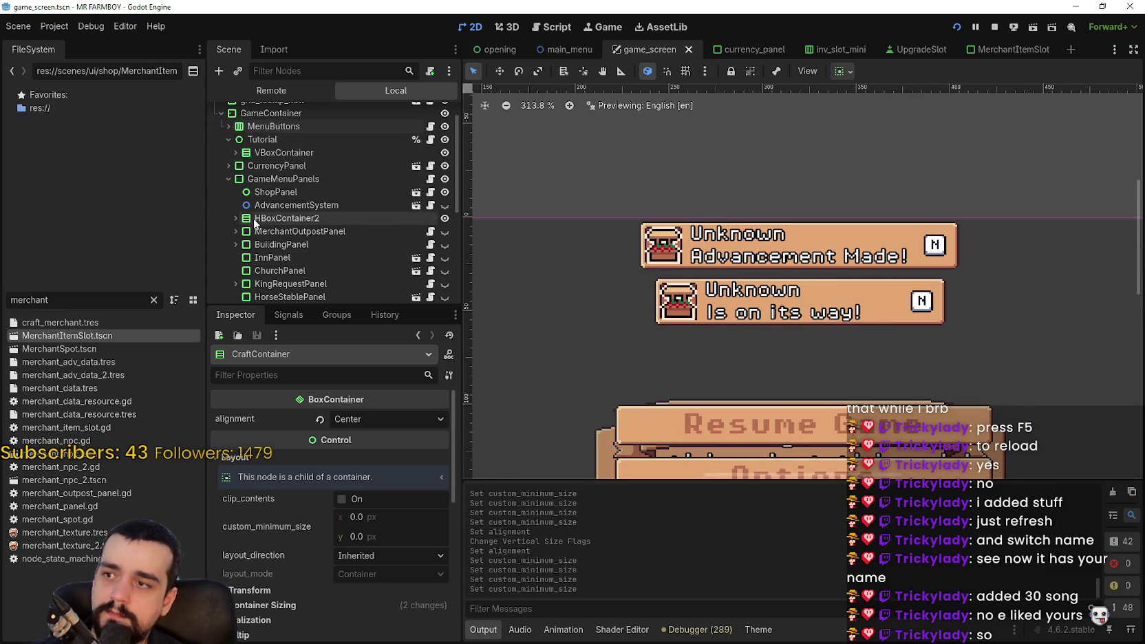
click(234, 204)
click(235, 218)
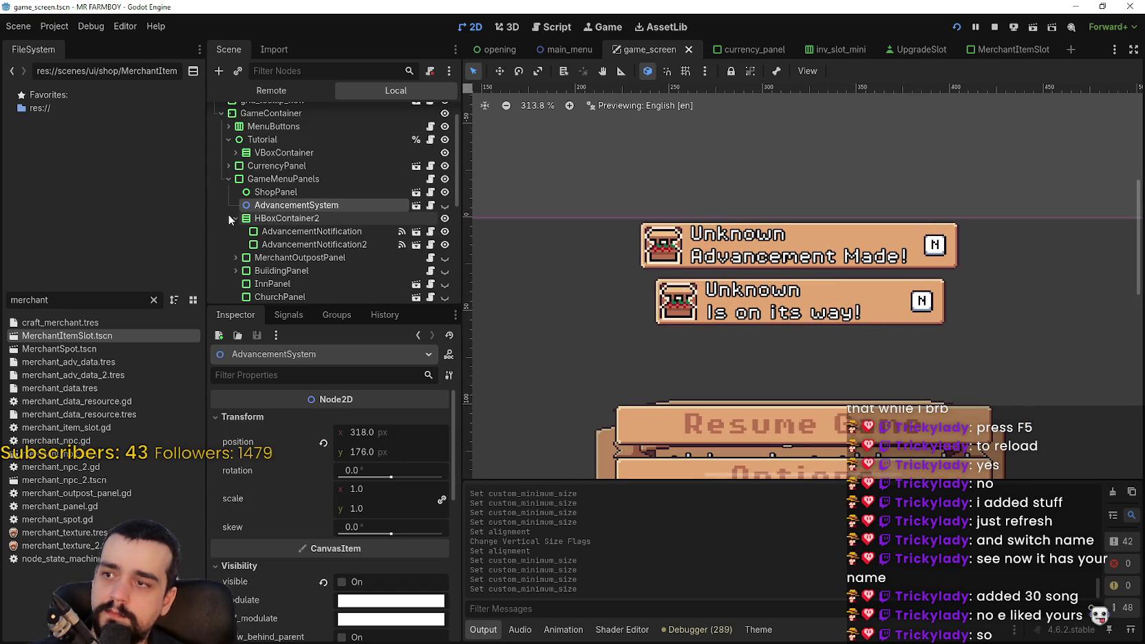
click(280, 231)
click(416, 245)
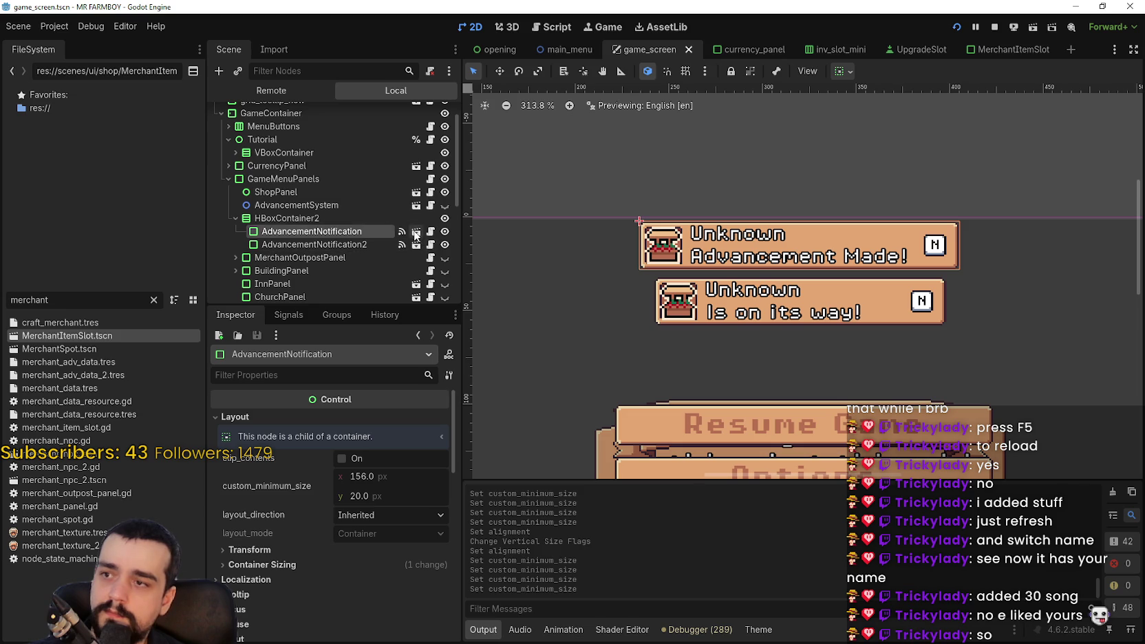
Make the notification panel visible and inspect its TextureRect frame and ItemTexture icon.
scroll(637, 232, up, 11)
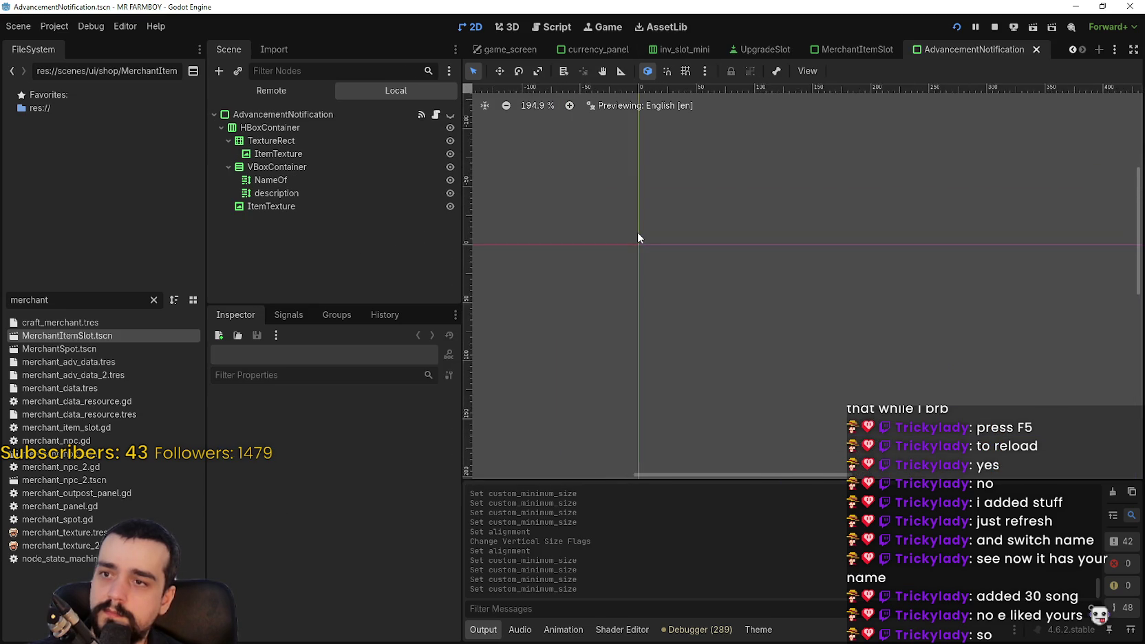
click(450, 114)
scroll(662, 244, right, 5)
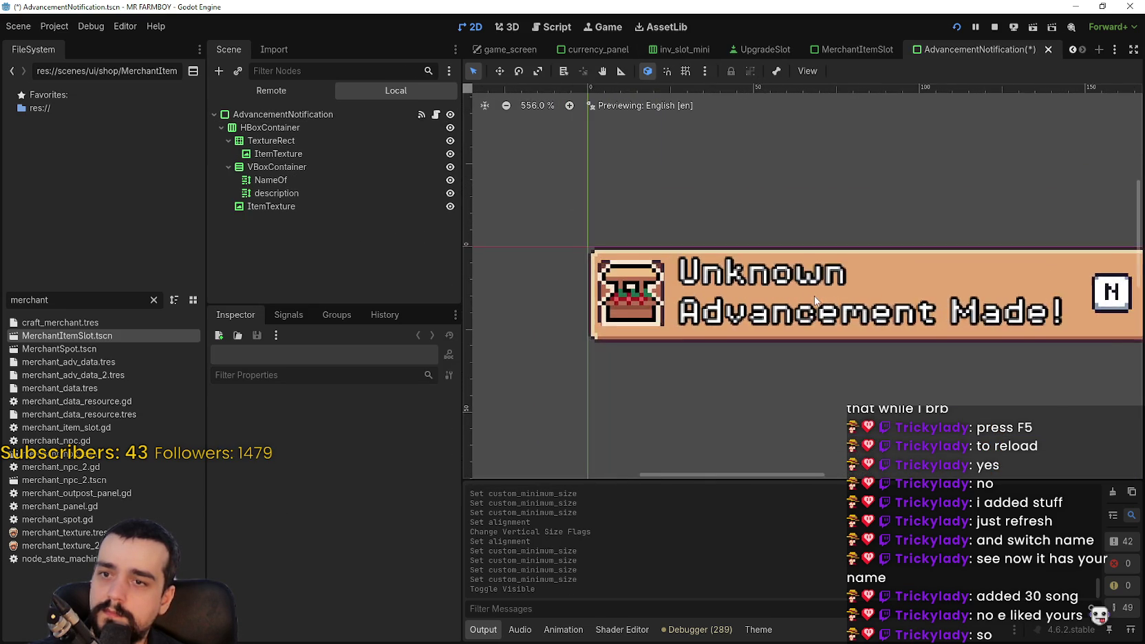
click(267, 115)
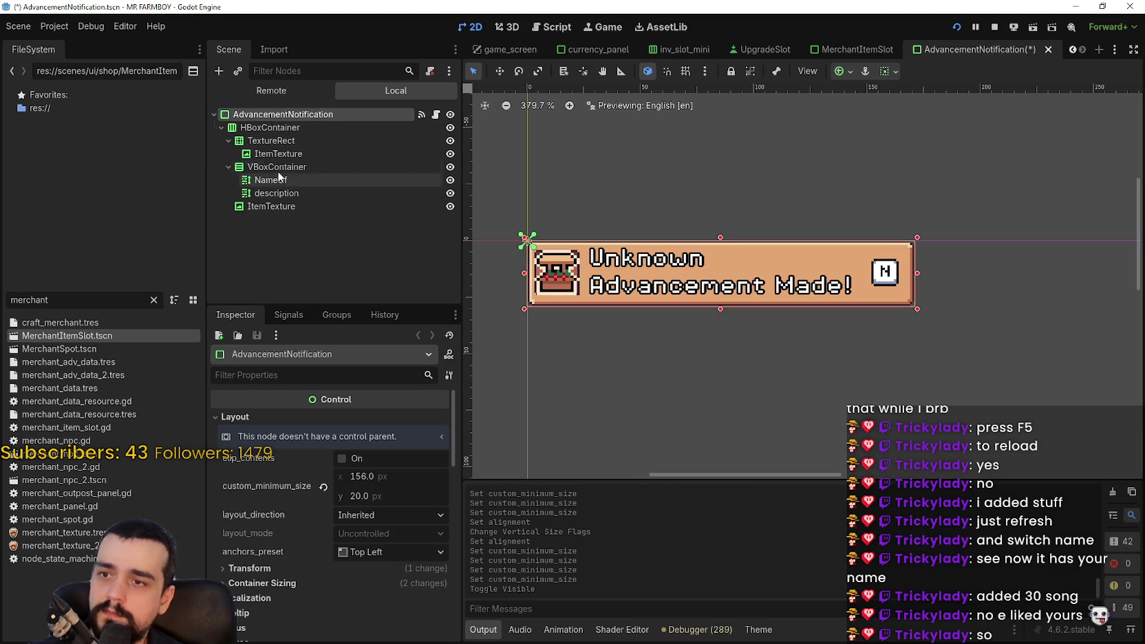
click(271, 140)
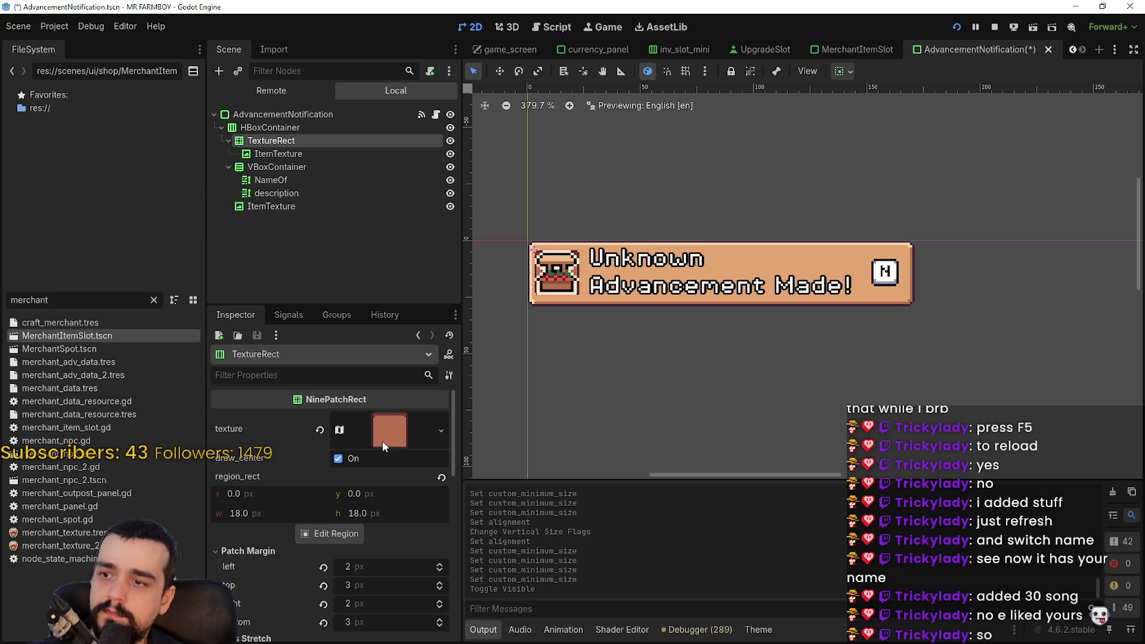
click(278, 153)
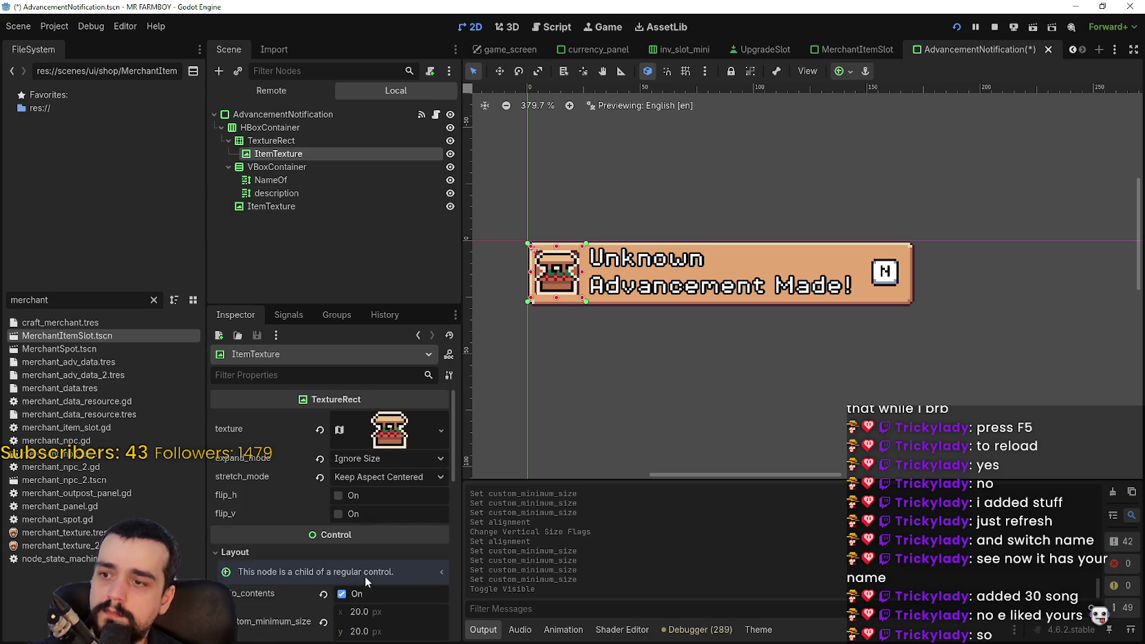
scroll(365, 577, down, 4)
click(391, 490)
scroll(558, 262, up, 5)
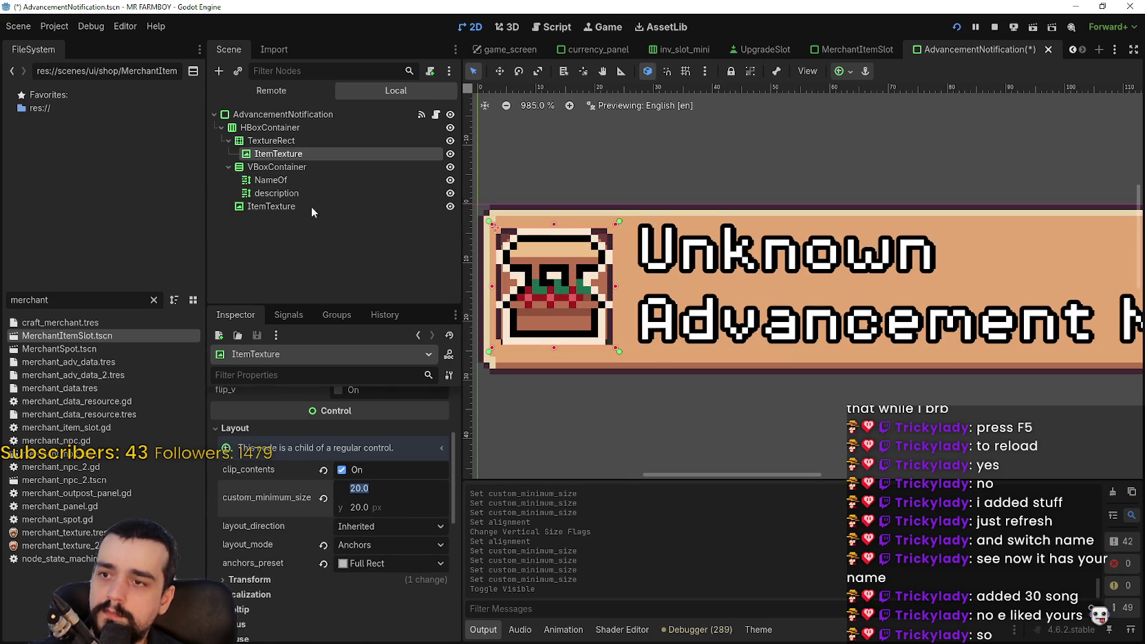
Raise the TextureRect icon frame's left patch margin from 2 to 5.
click(271, 141)
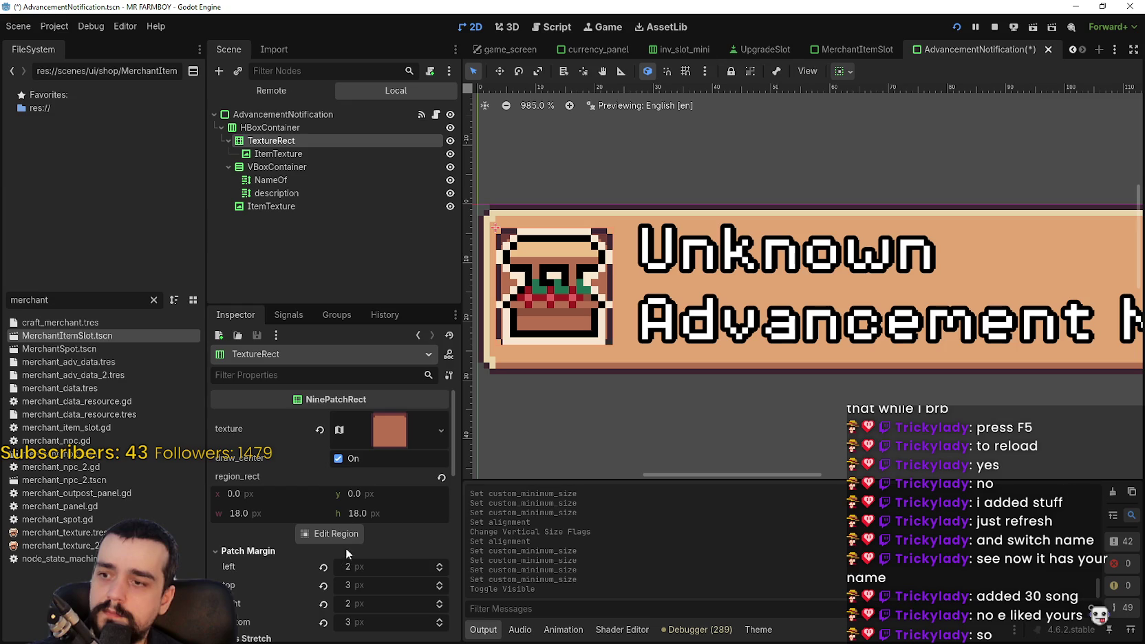
scroll(387, 541, down, 3)
scroll(517, 320, up, 1)
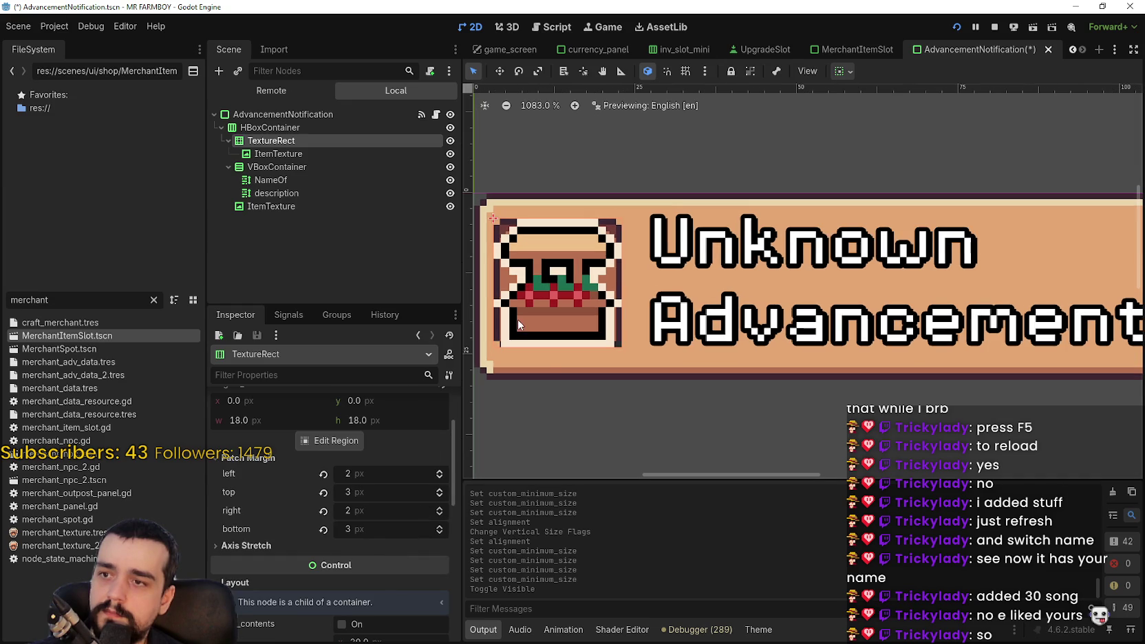
click(440, 471)
click(440, 471)
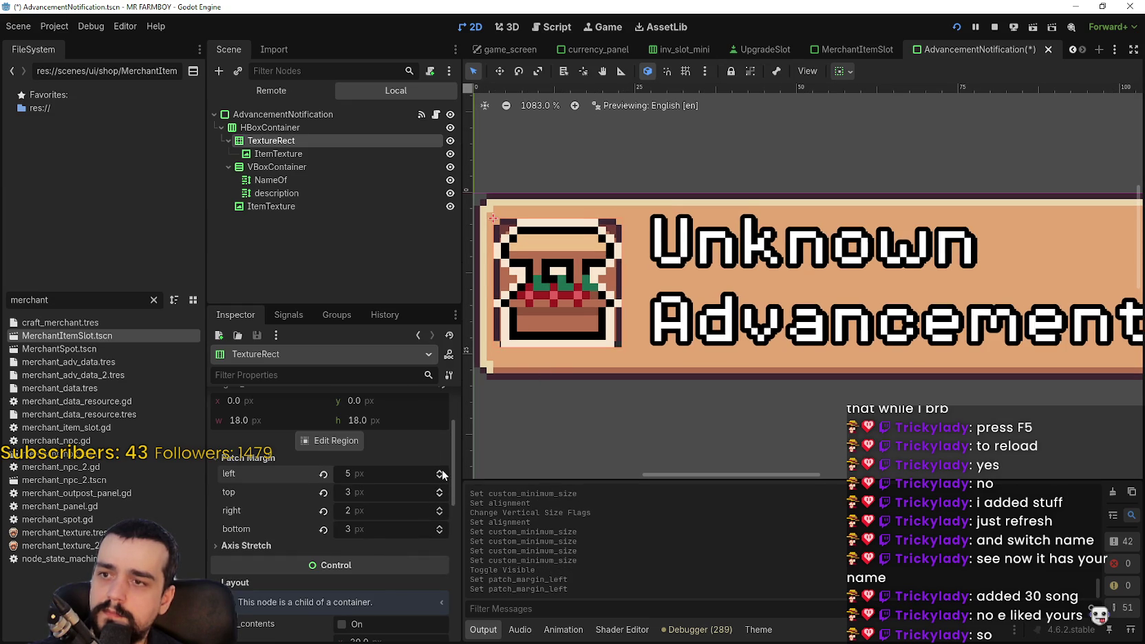
scroll(554, 336, down, 3)
drag(555, 336, 629, 363)
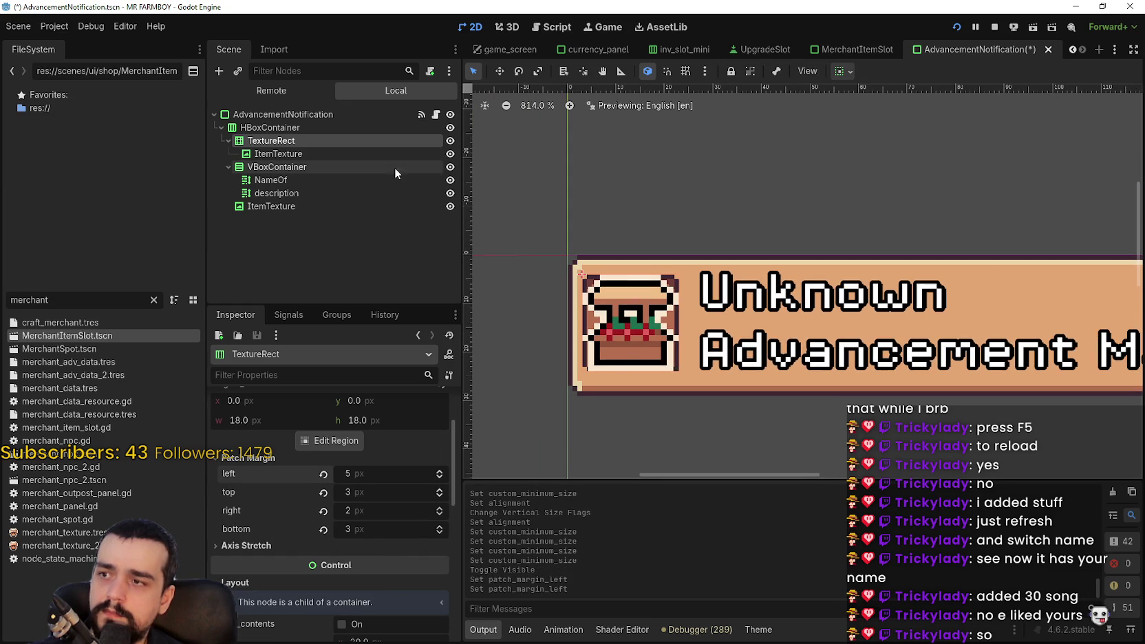
click(373, 148)
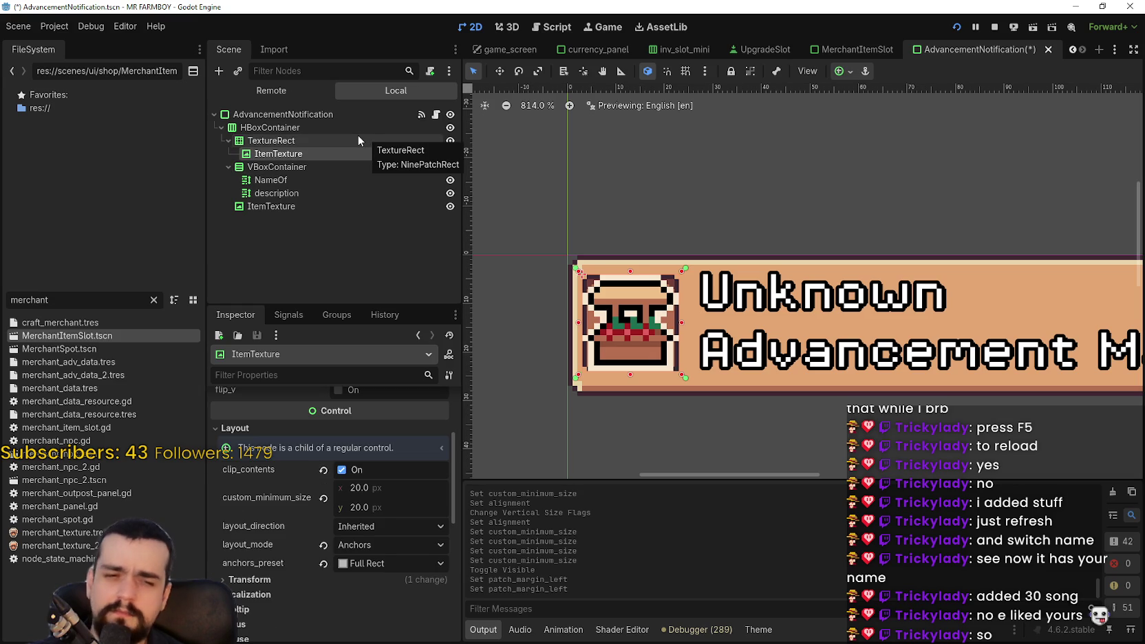
click(357, 137)
scroll(623, 317, down, 5)
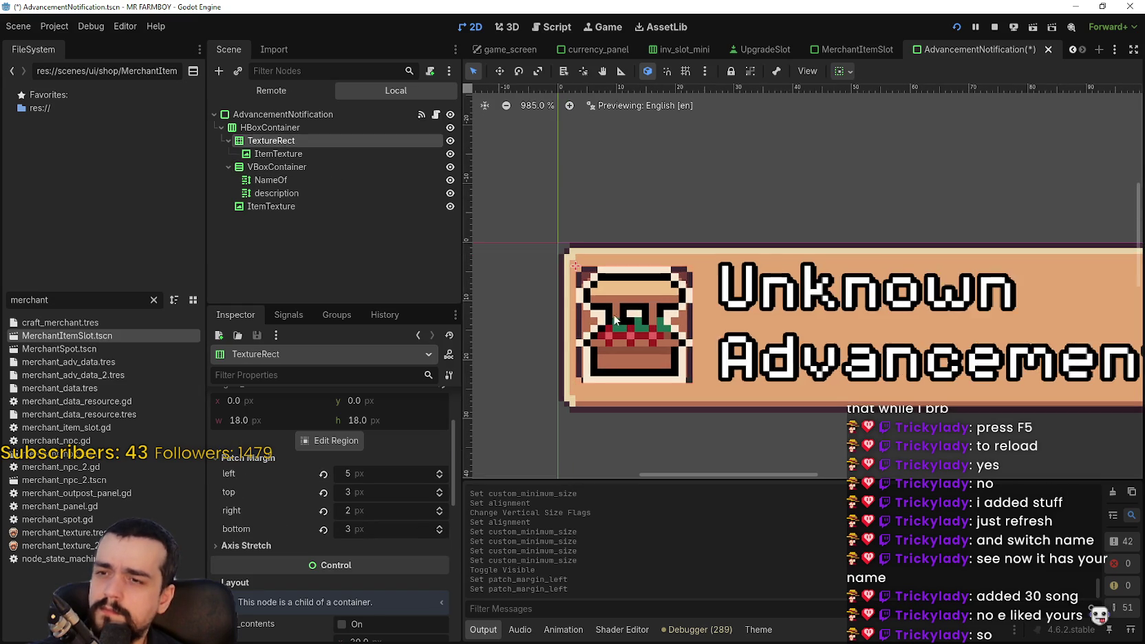
scroll(622, 316, up, 8)
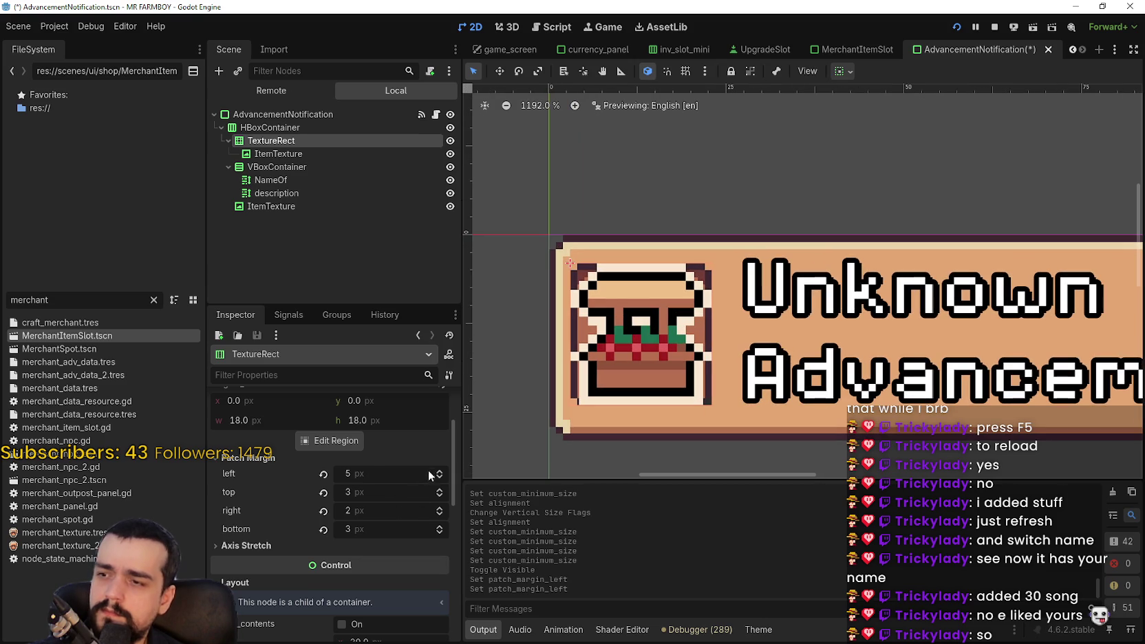
scroll(430, 475, up, 3)
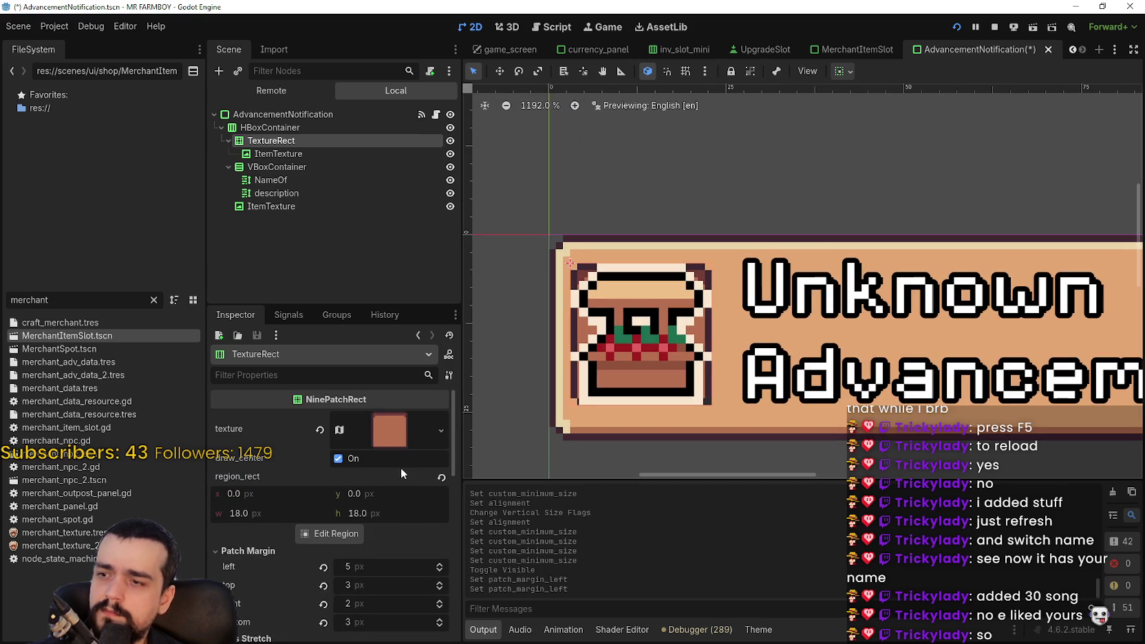
Toggle the icon frame's Draw Center and glance at its texture resource.
click(357, 458)
click(380, 429)
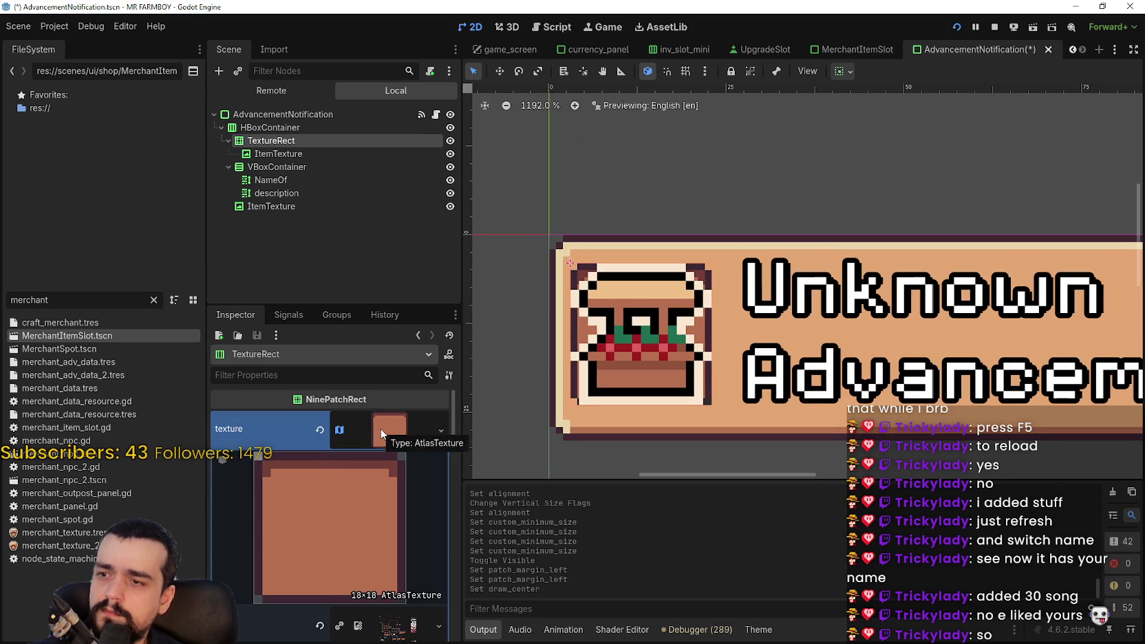
click(384, 428)
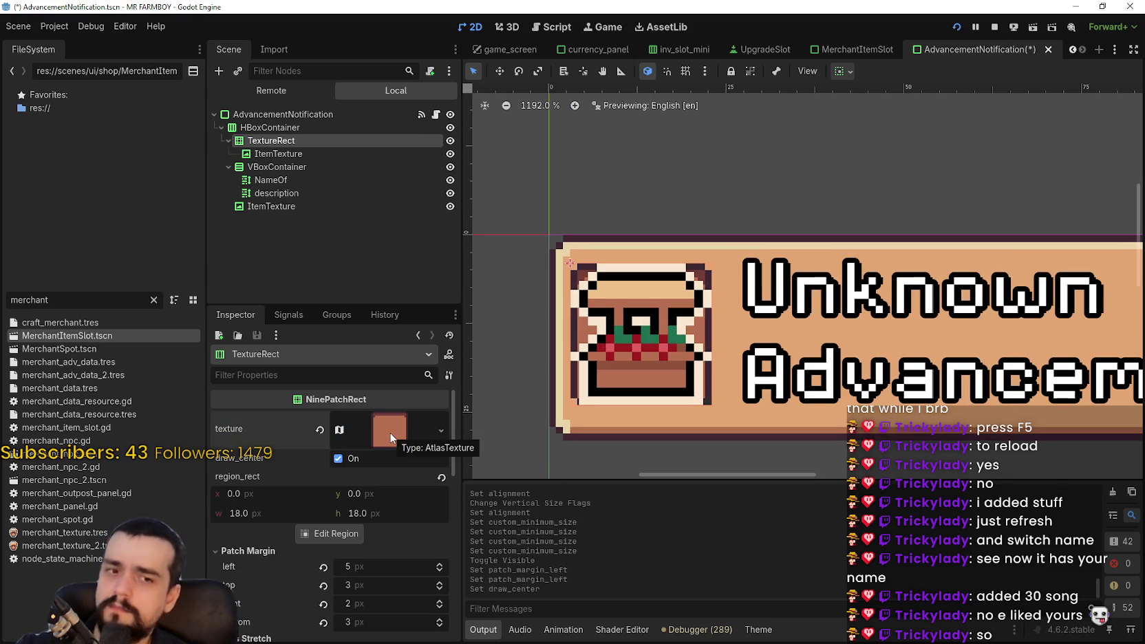
scroll(395, 550, down, 2)
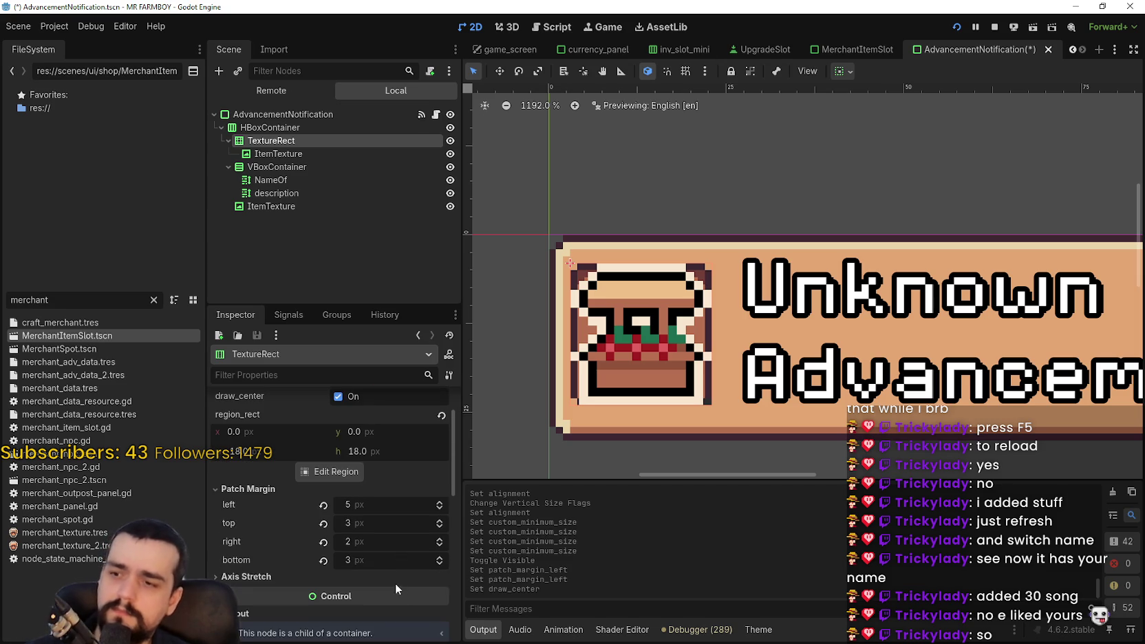
Set the frame's patch margins to top 5, right 4 and bottom 5.
double_click(442, 521)
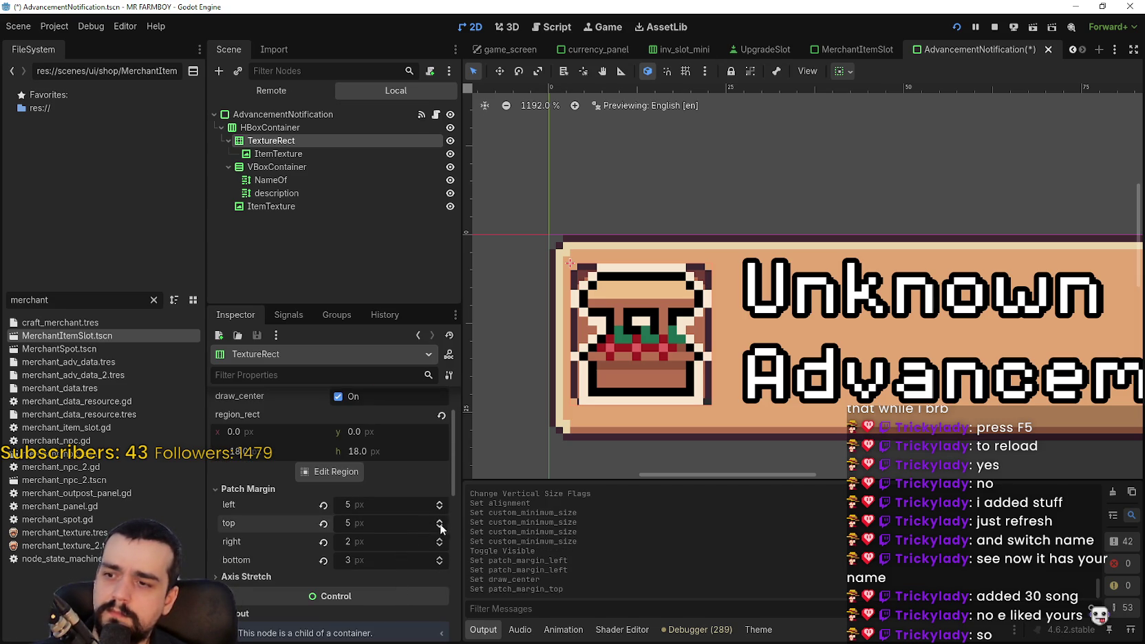
double_click(439, 541)
double_click(439, 559)
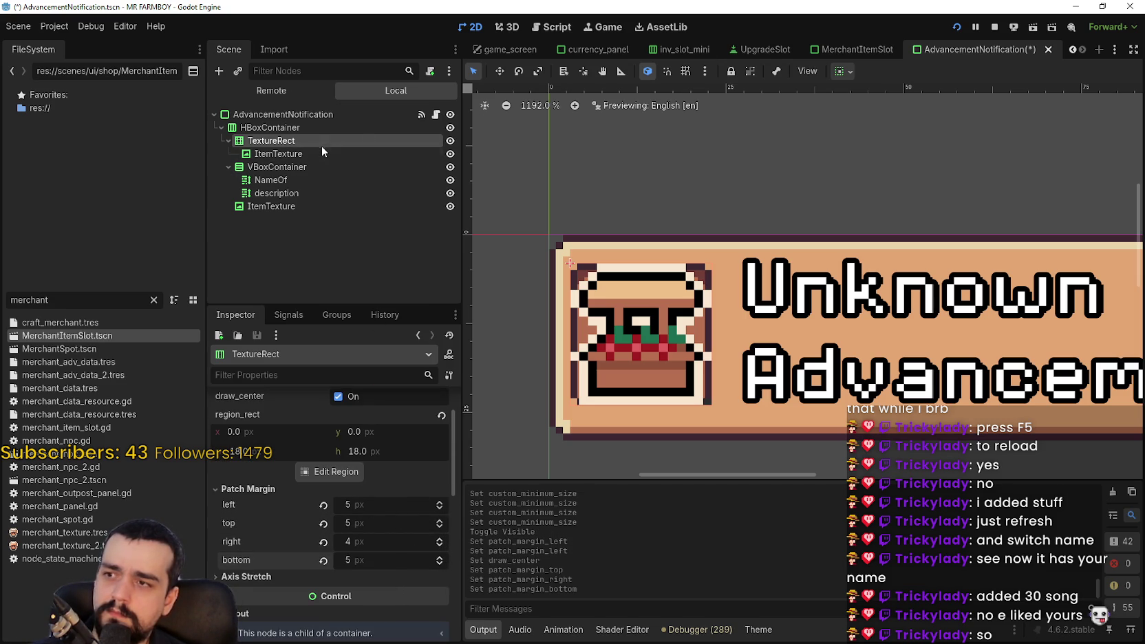
scroll(557, 237, up, 2)
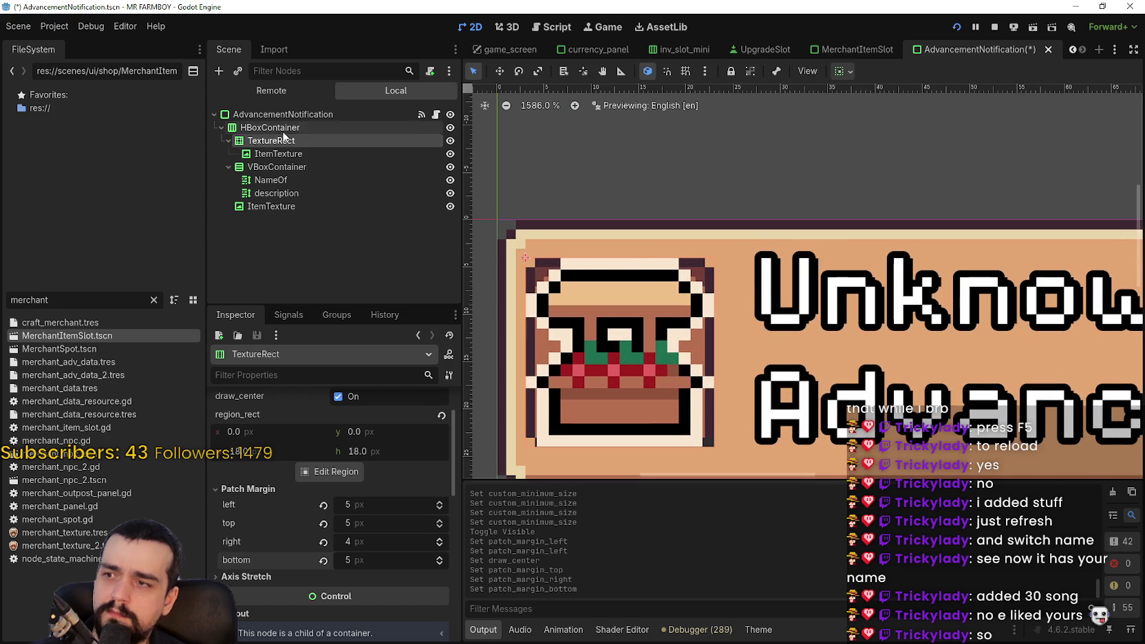
click(279, 127)
scroll(628, 279, down, 2)
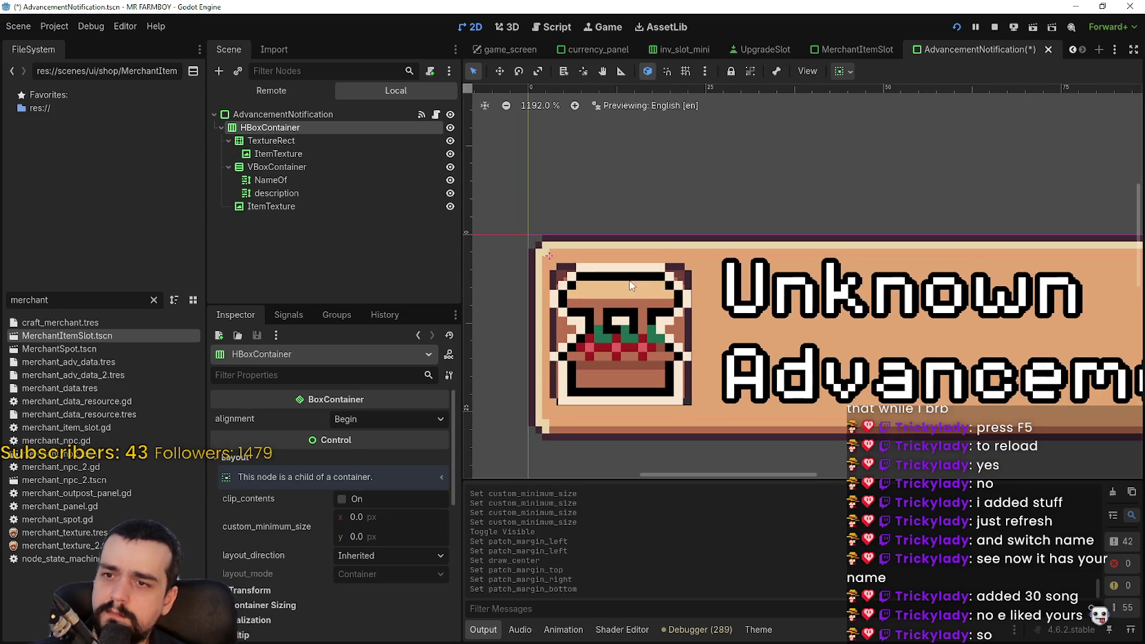
scroll(757, 320, right, 10)
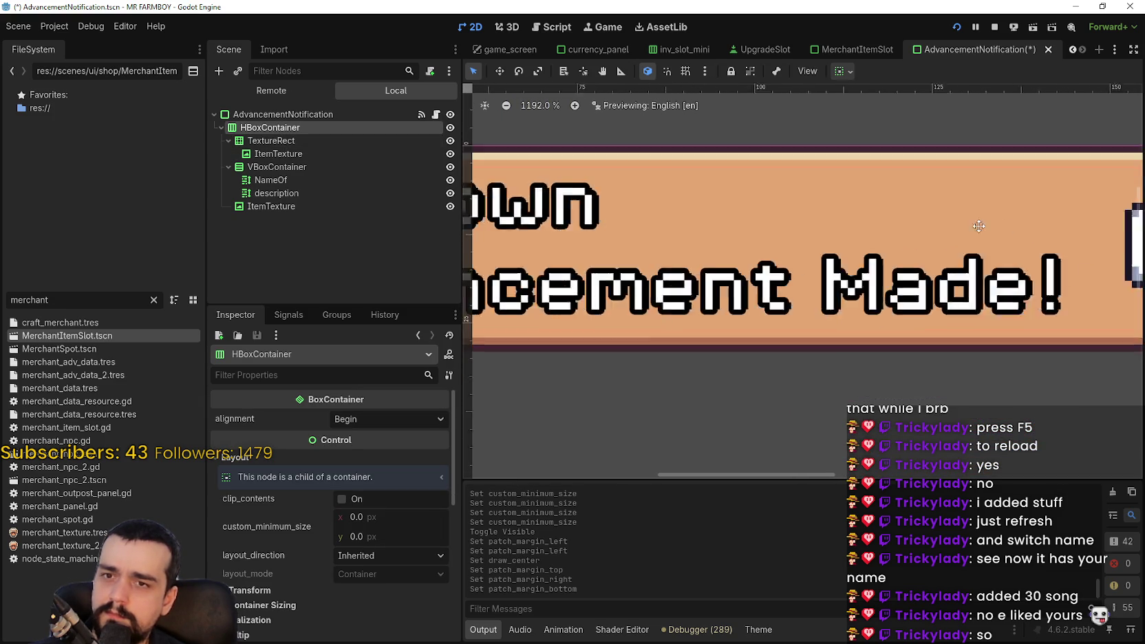
scroll(770, 231, left, 10)
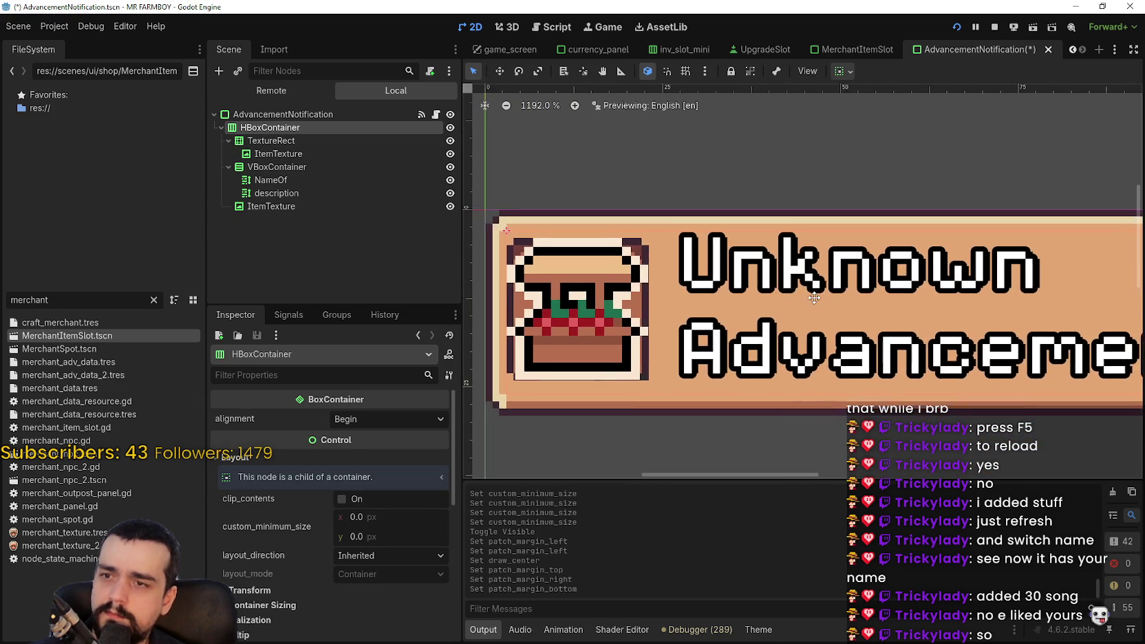
Reset the N key icon's stretch mode to Scale.
click(271, 206)
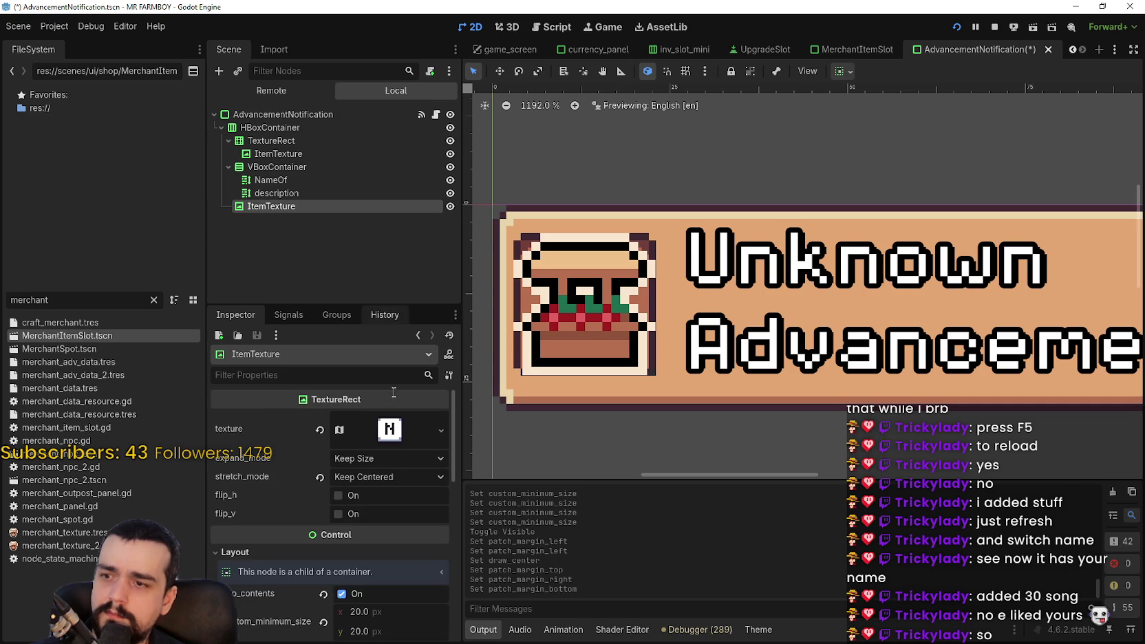
click(398, 435)
scroll(416, 498, down, 10)
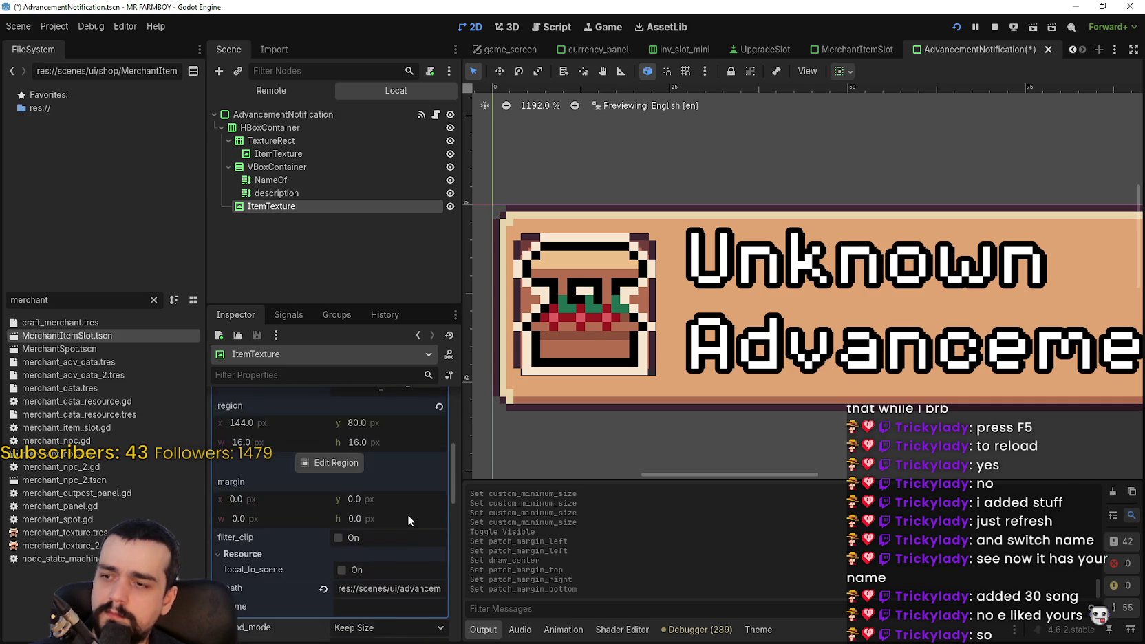
scroll(408, 515, down, 3)
scroll(827, 348, down, 6)
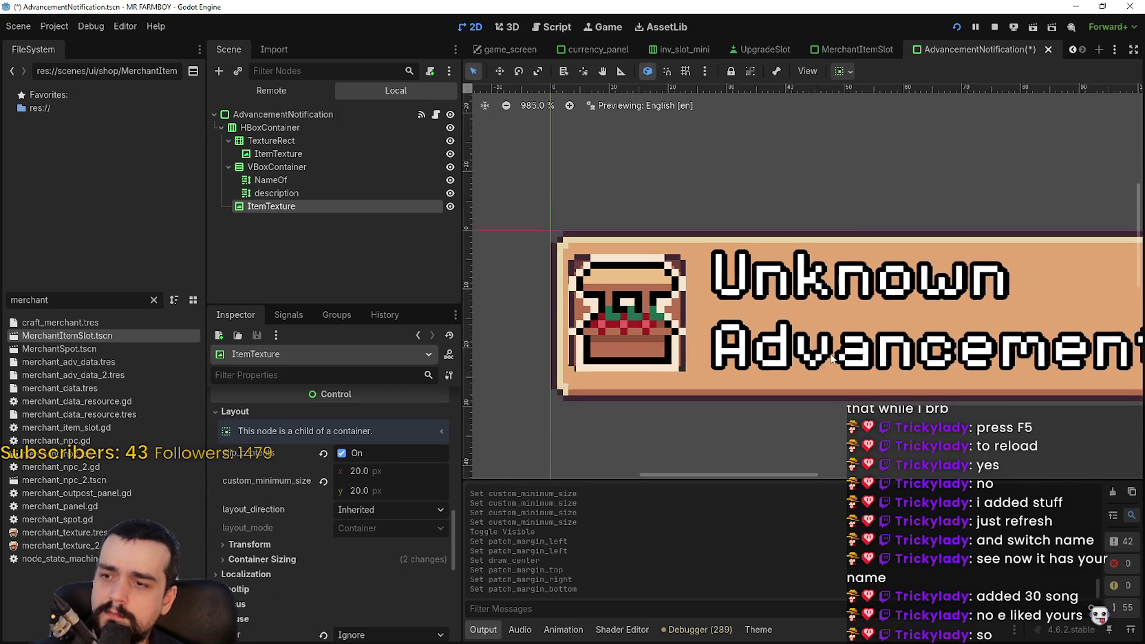
scroll(921, 360, up, 12)
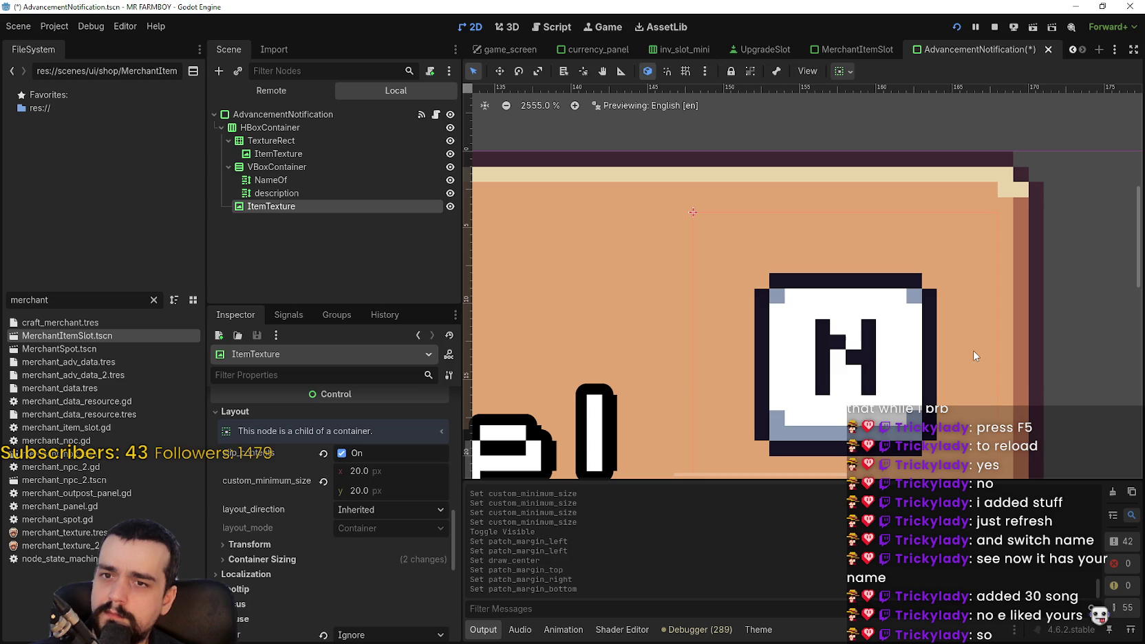
scroll(973, 351, down, 3)
scroll(374, 559, up, 5)
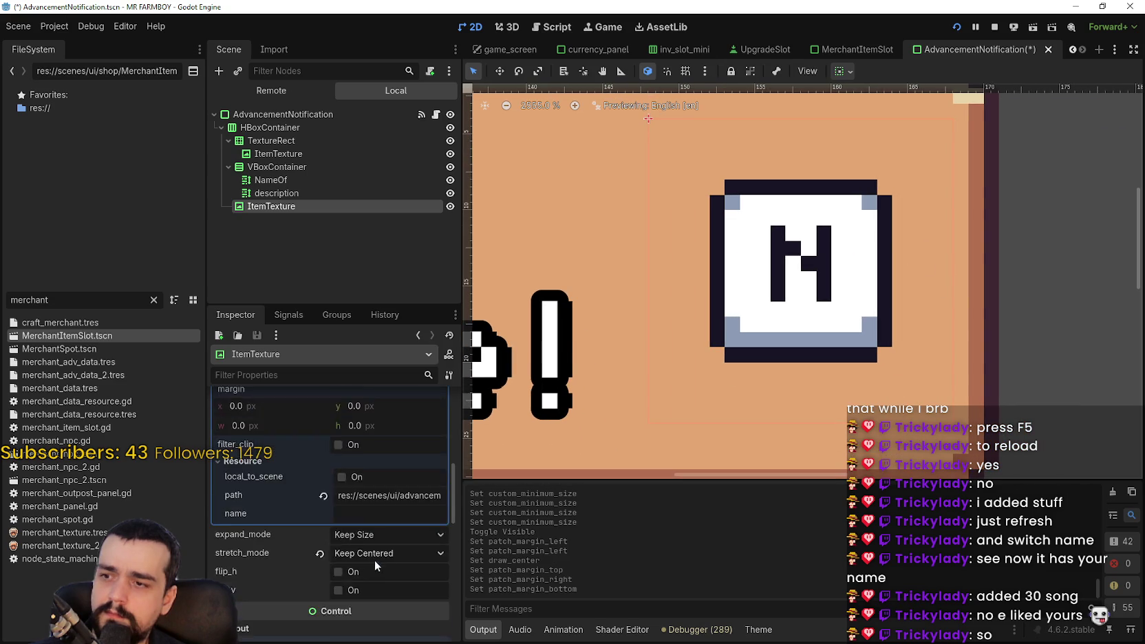
click(318, 556)
scroll(722, 304, down, 8)
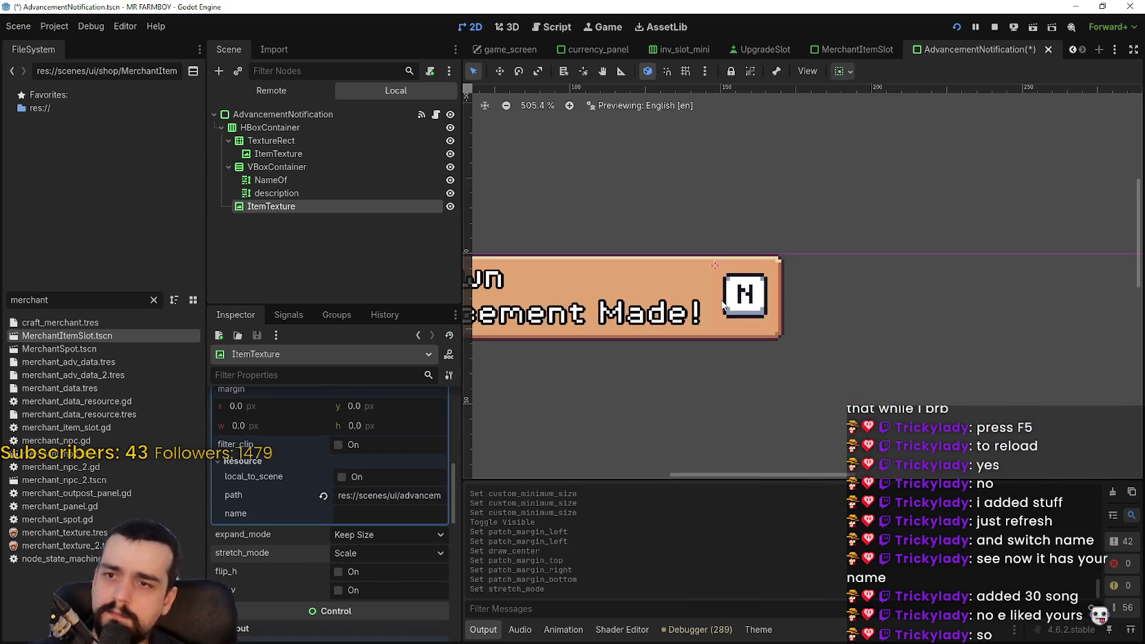
scroll(722, 304, down, 4)
scroll(634, 282, up, 7)
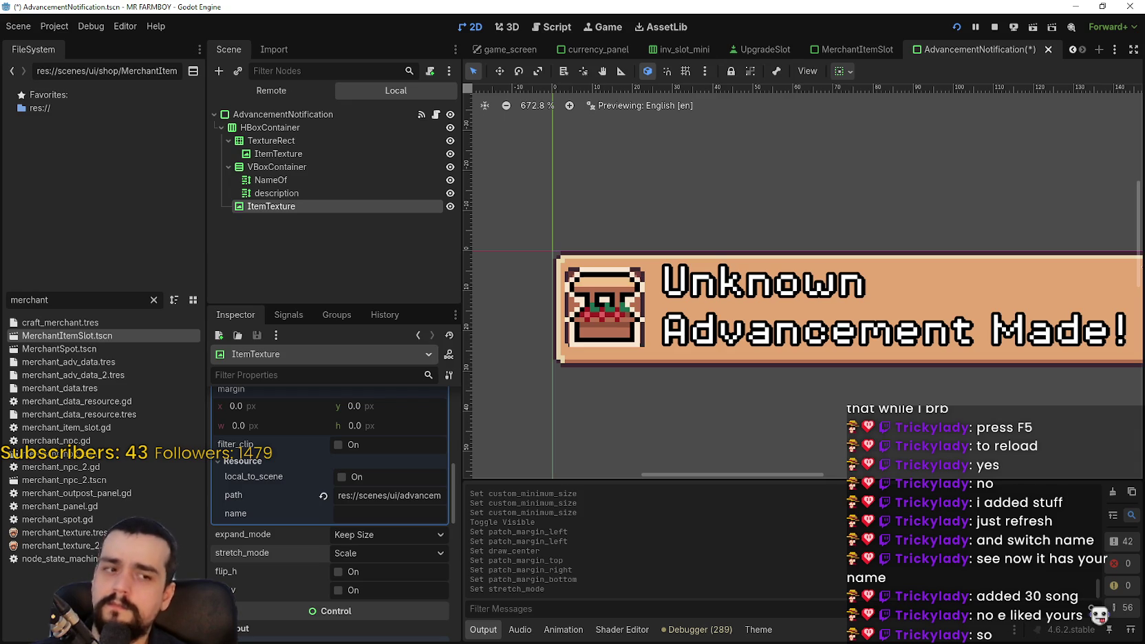
Run the project with F5 to preview the banner, then save AdvancementNotification.tscn.
key(F5)
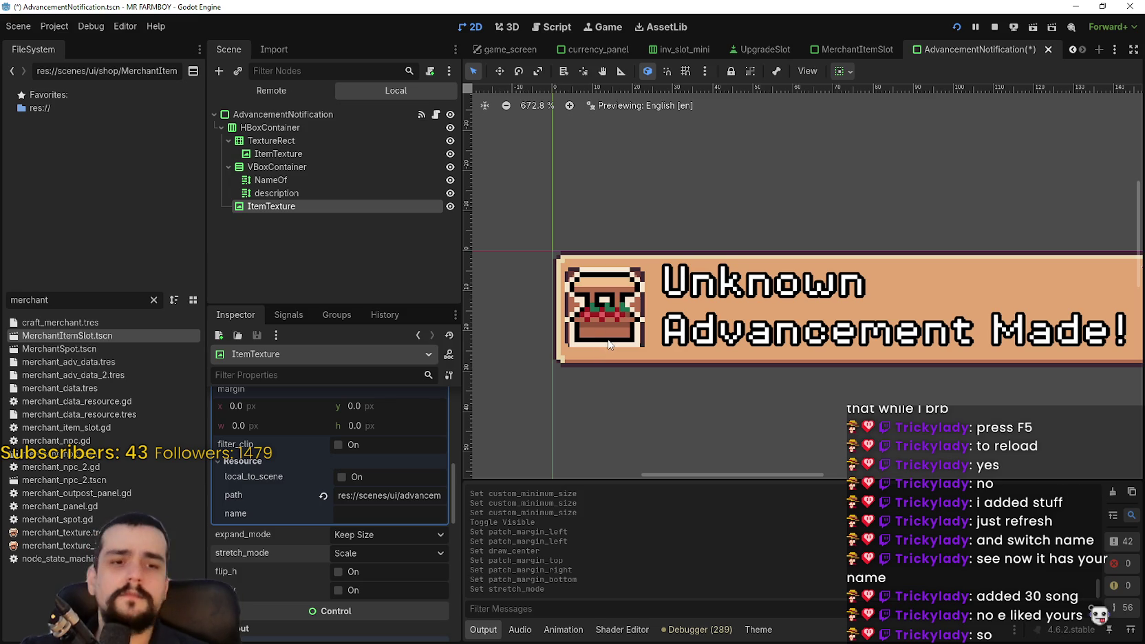
scroll(600, 318, down, 2)
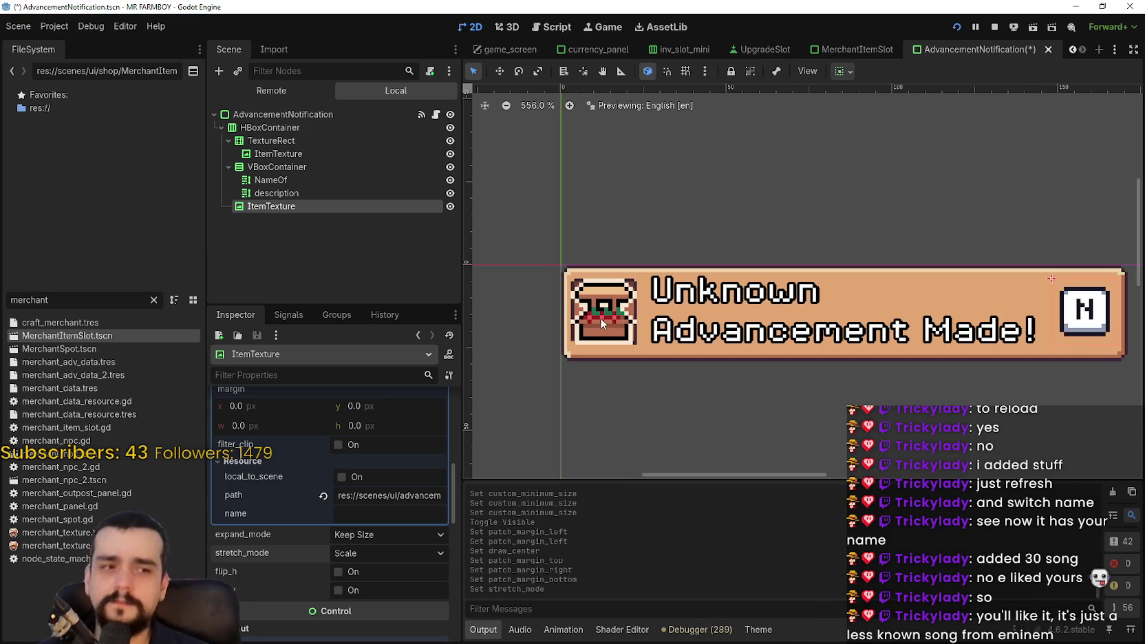
scroll(375, 465, up, 4)
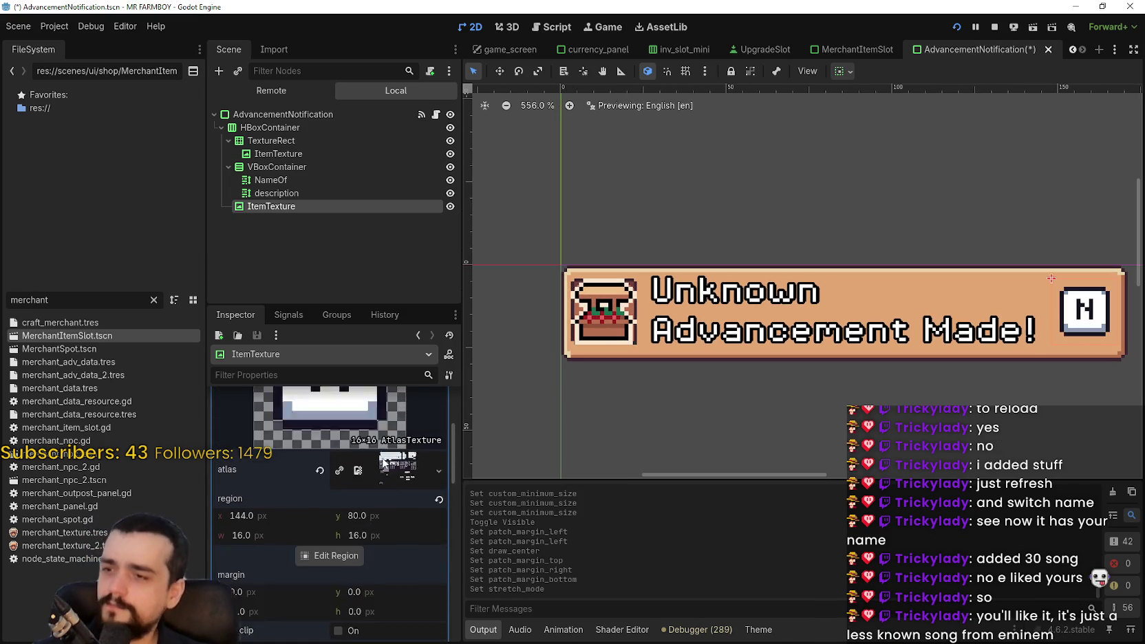
scroll(375, 465, up, 3)
click(339, 431)
key(ctrl+s)
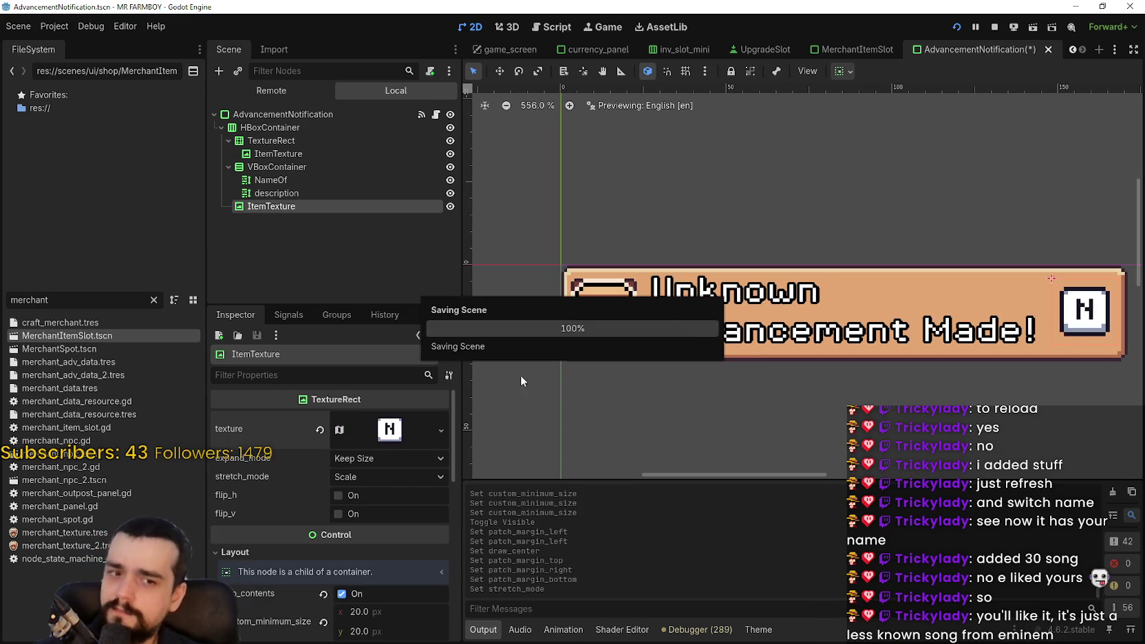
Reset the framed chest ItemTexture to Keep Size expand mode and Scale stretch mode.
click(307, 181)
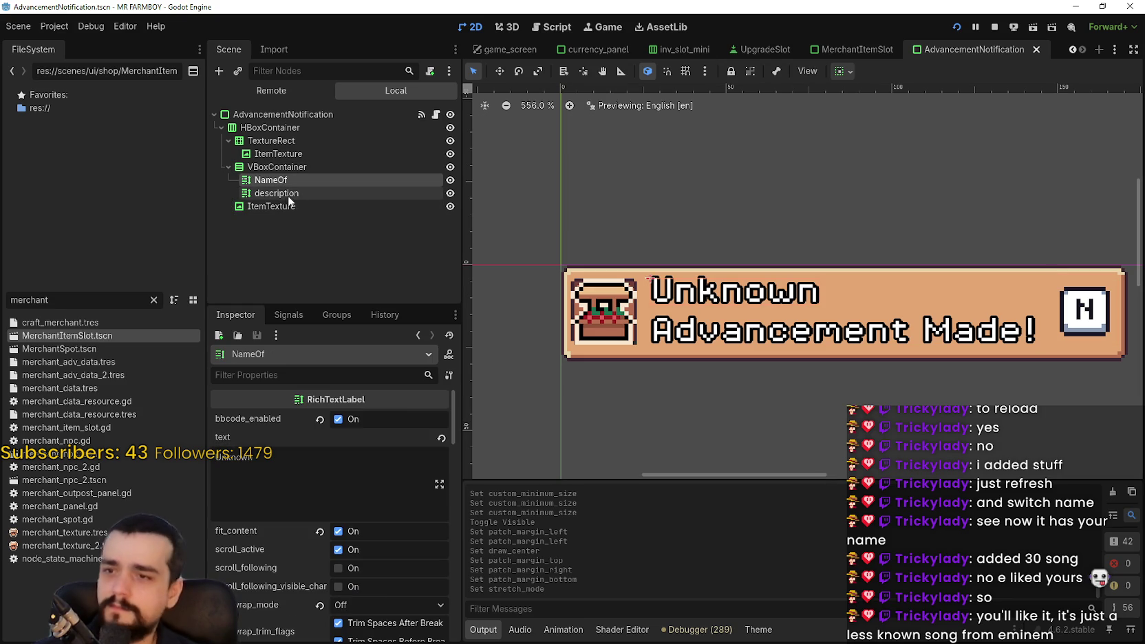
click(286, 197)
click(296, 160)
click(289, 169)
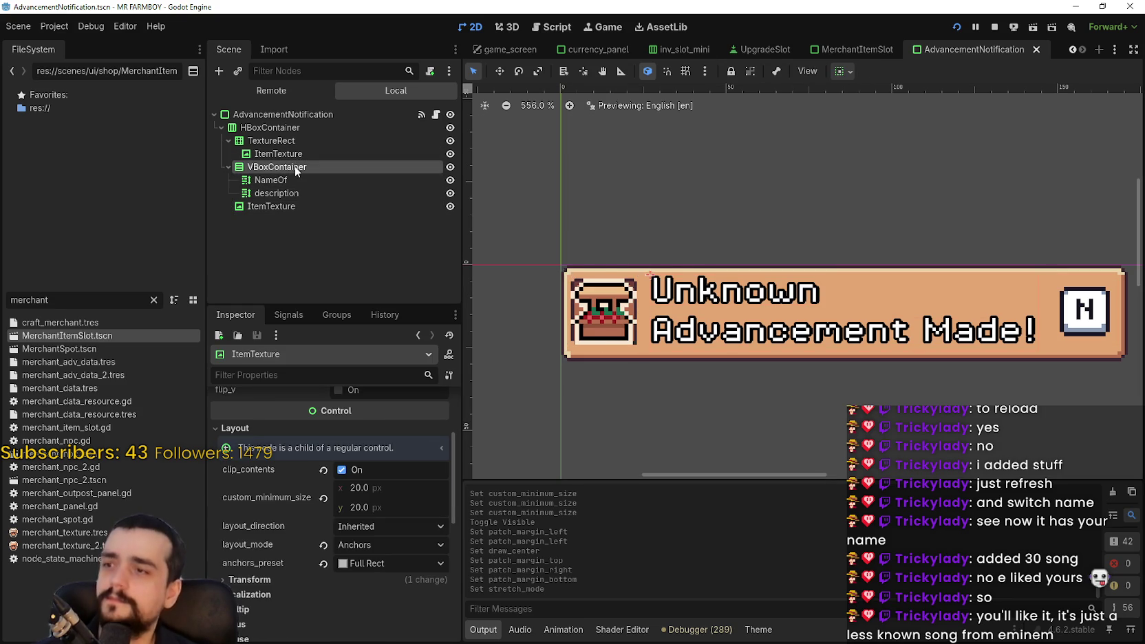
click(293, 154)
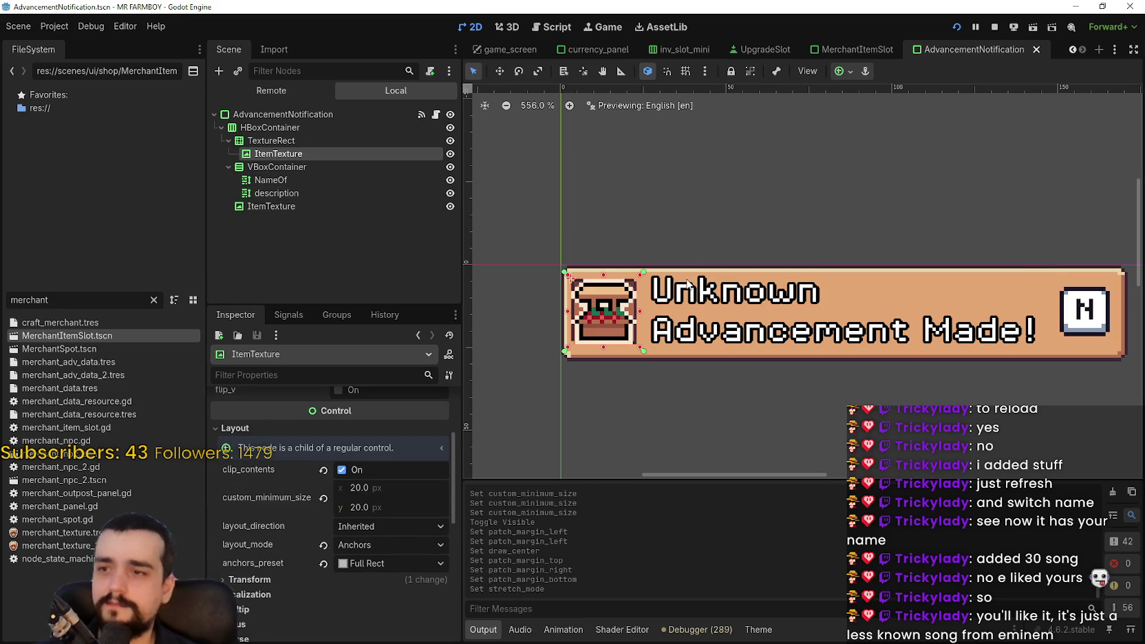
scroll(390, 551, up, 3)
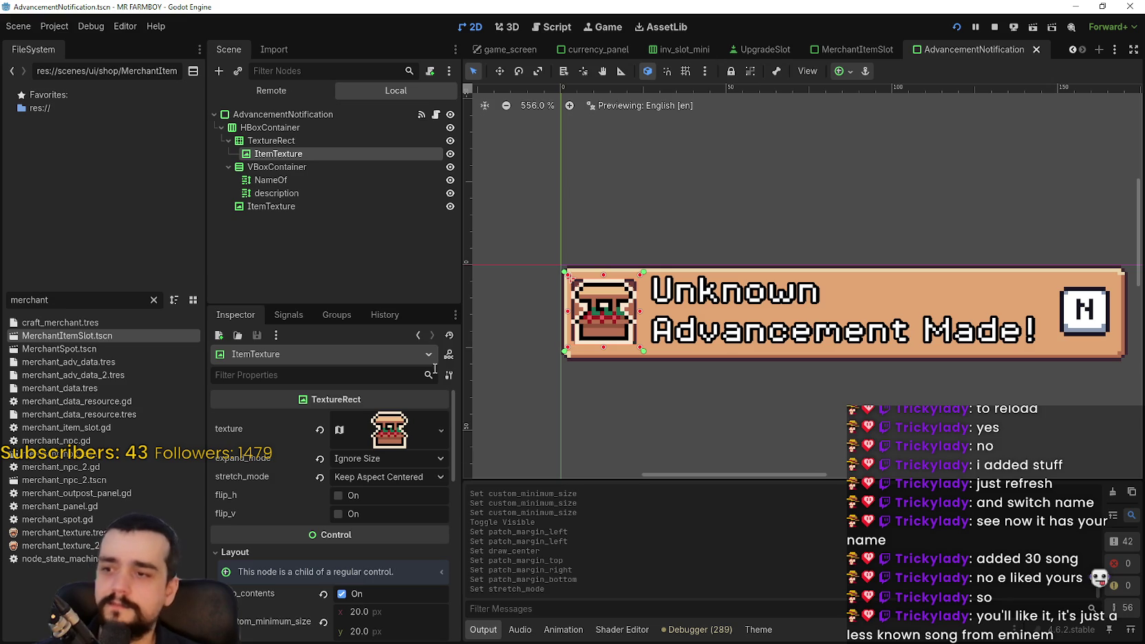
click(321, 459)
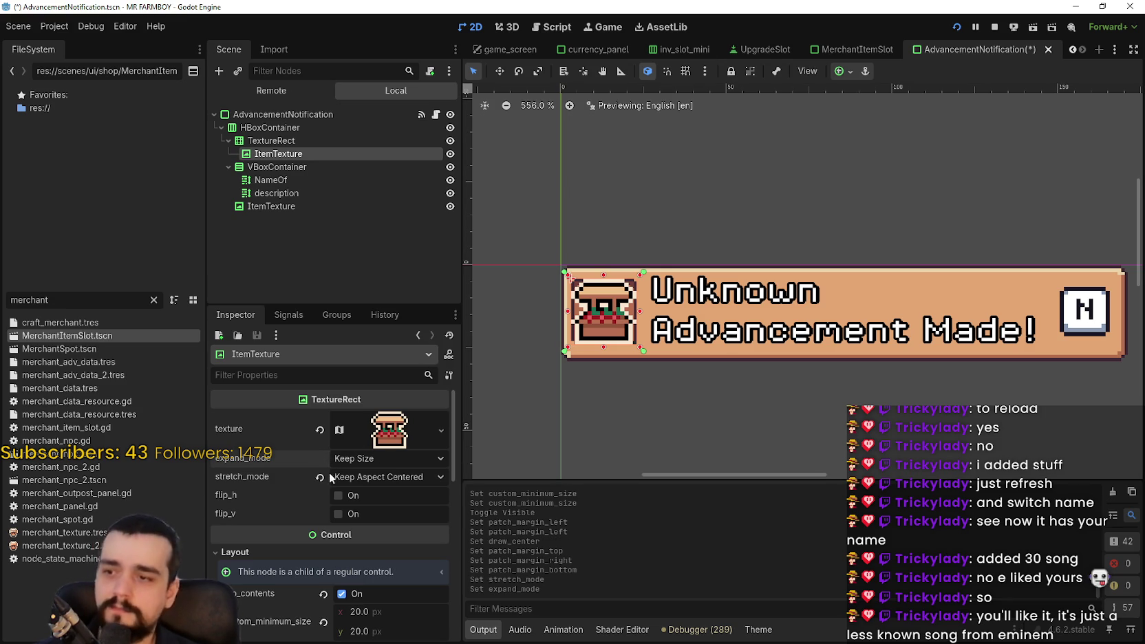
click(320, 477)
Save the scene, then give the HBoxContainer a separation constant override of 4.
scroll(622, 303, up, 3)
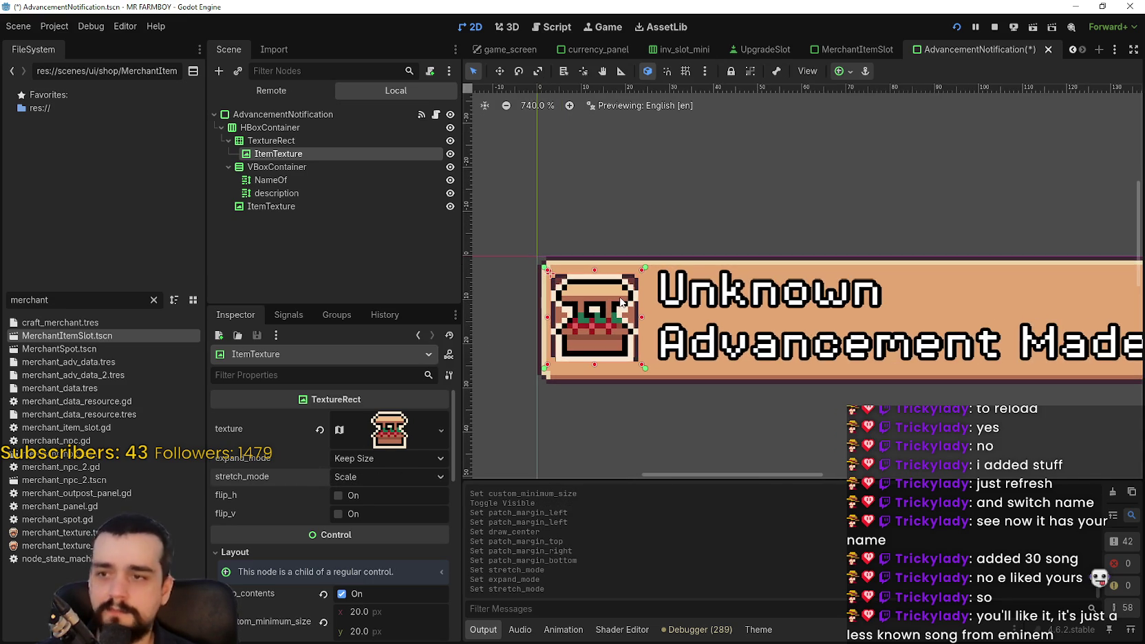
key(ctrl+s)
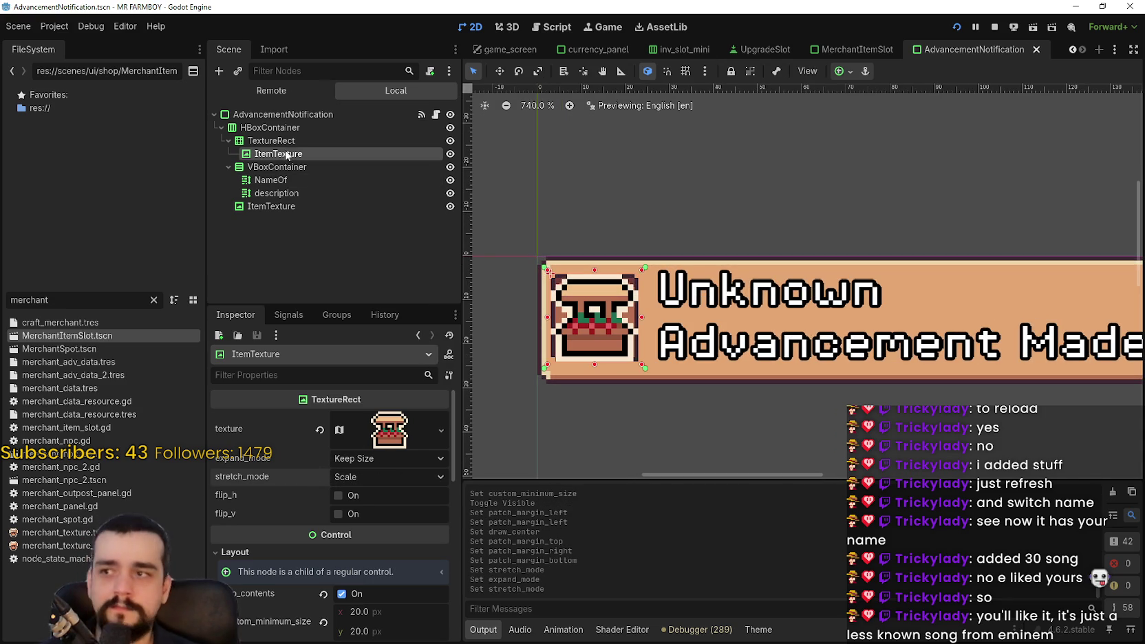
click(271, 140)
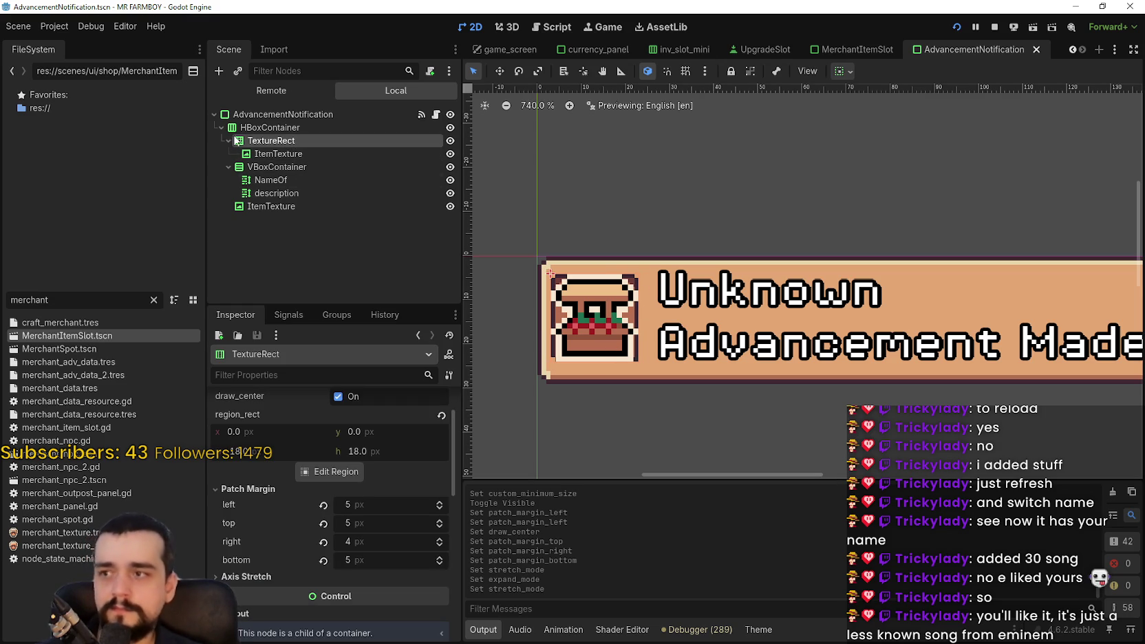
click(254, 128)
click(340, 539)
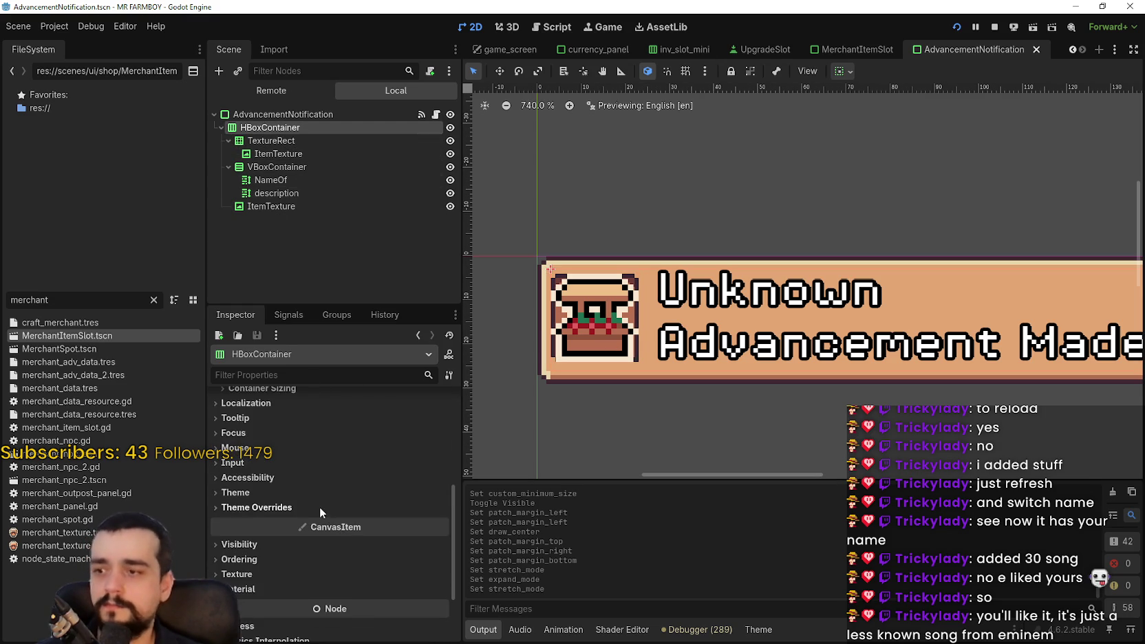
click(326, 522)
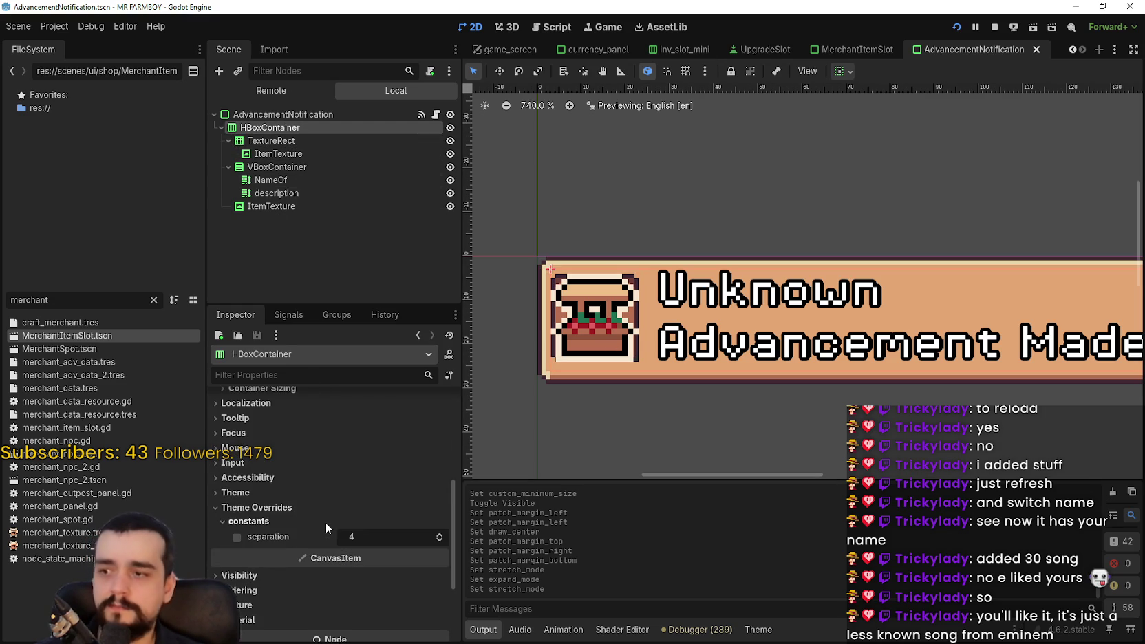
click(439, 539)
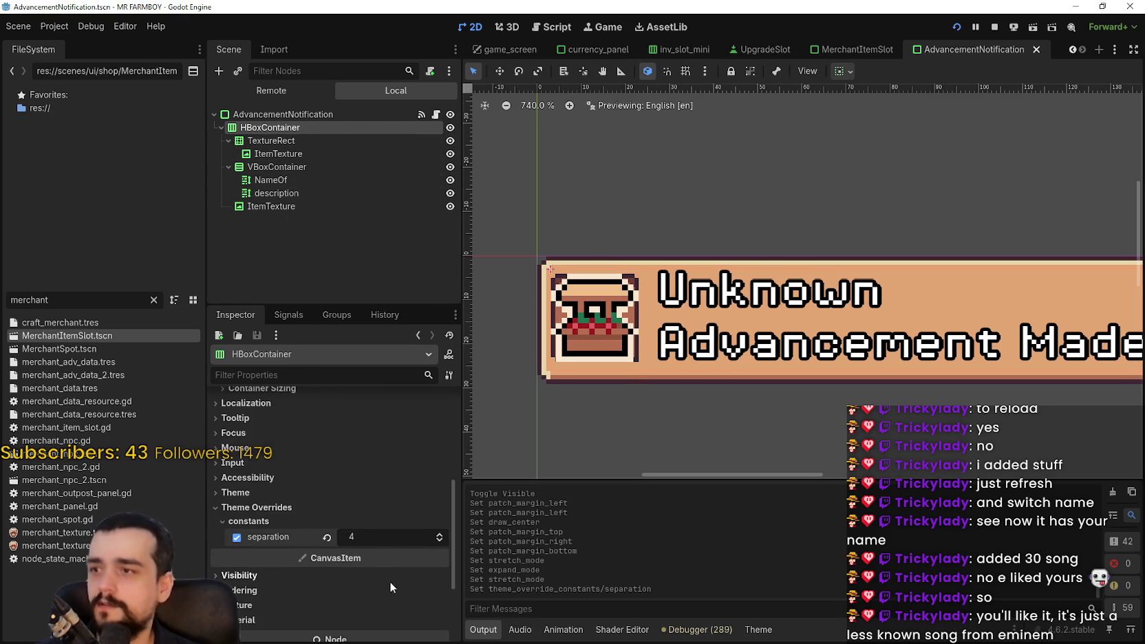
click(326, 538)
Check the AdvancementNotification root, then reselect the TextureRect icon frame.
click(254, 116)
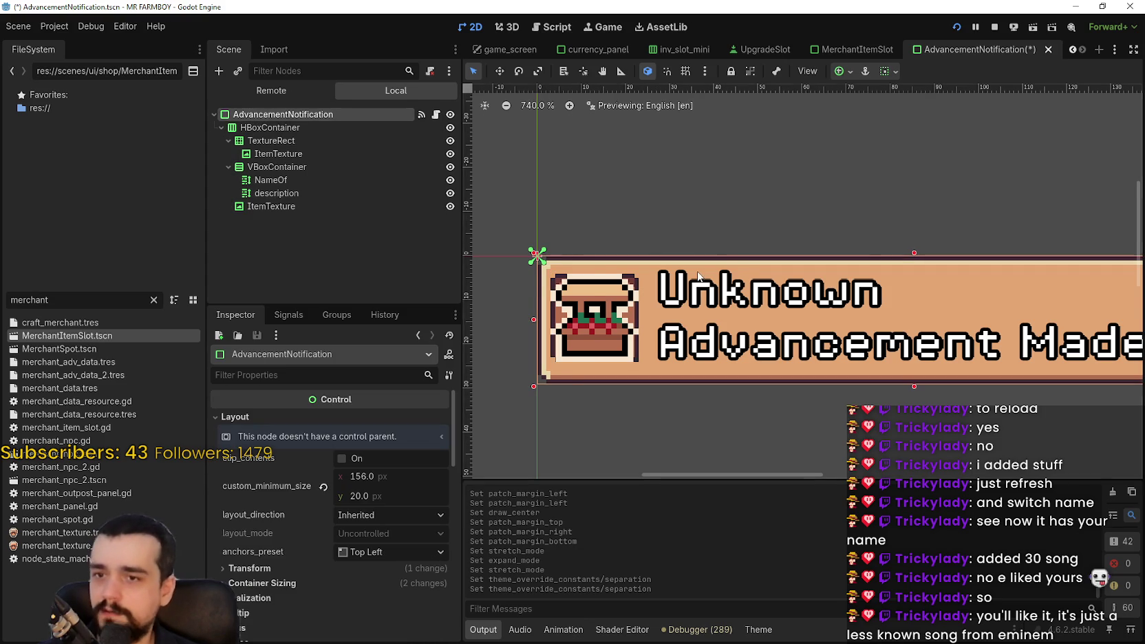
scroll(698, 276, down, 2)
scroll(702, 296, right, 5)
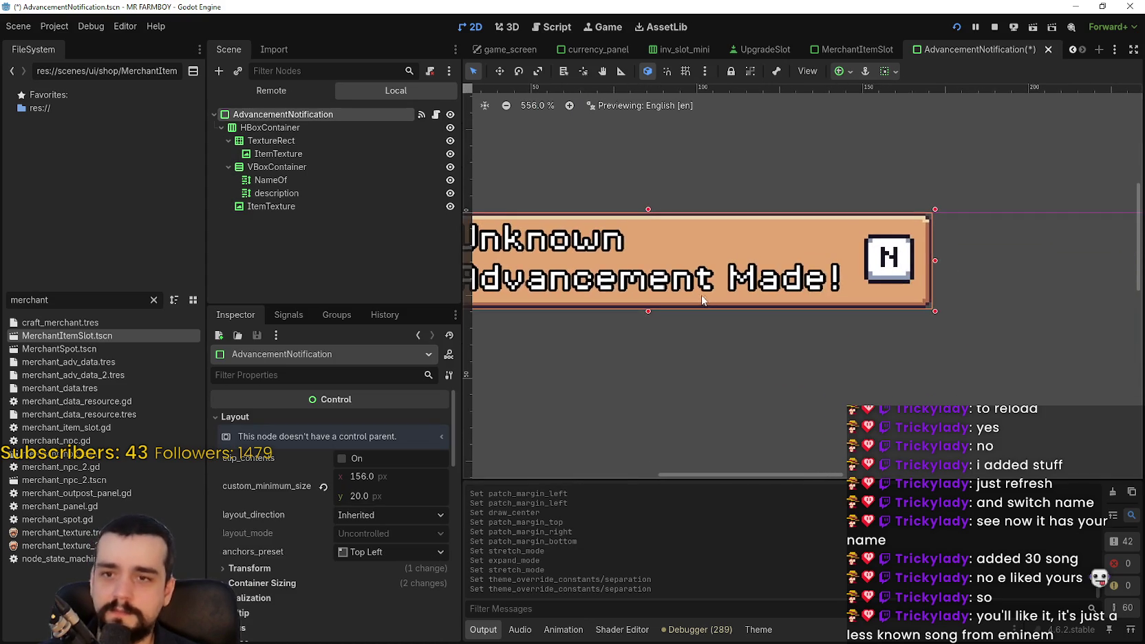
scroll(702, 299, left, 5)
scroll(702, 299, up, 1)
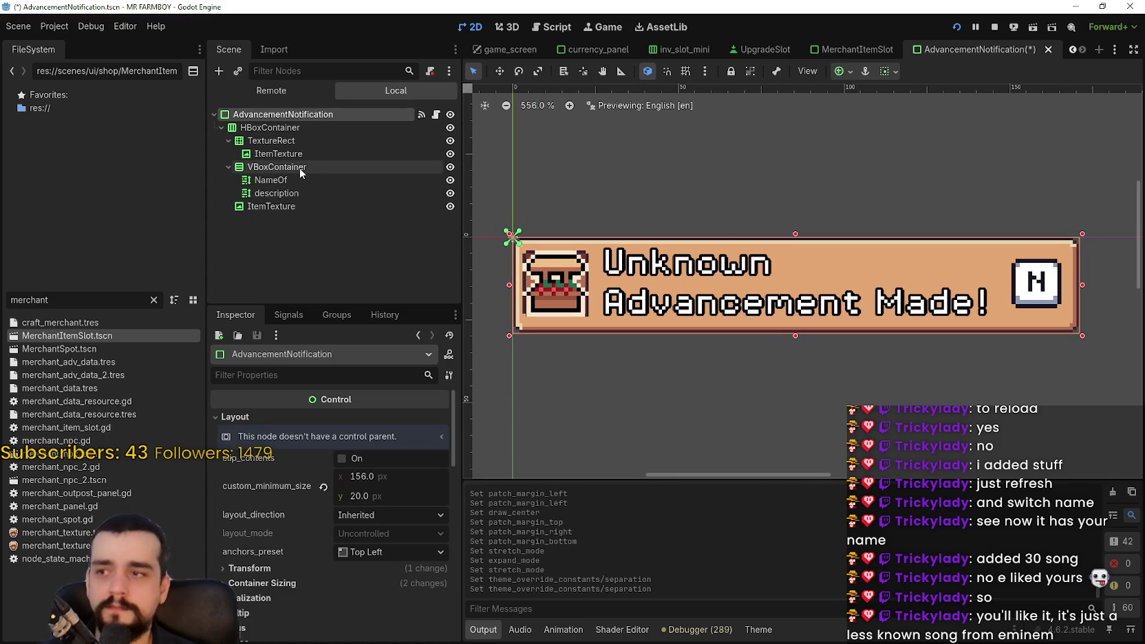
scroll(504, 226, up, 3)
click(312, 139)
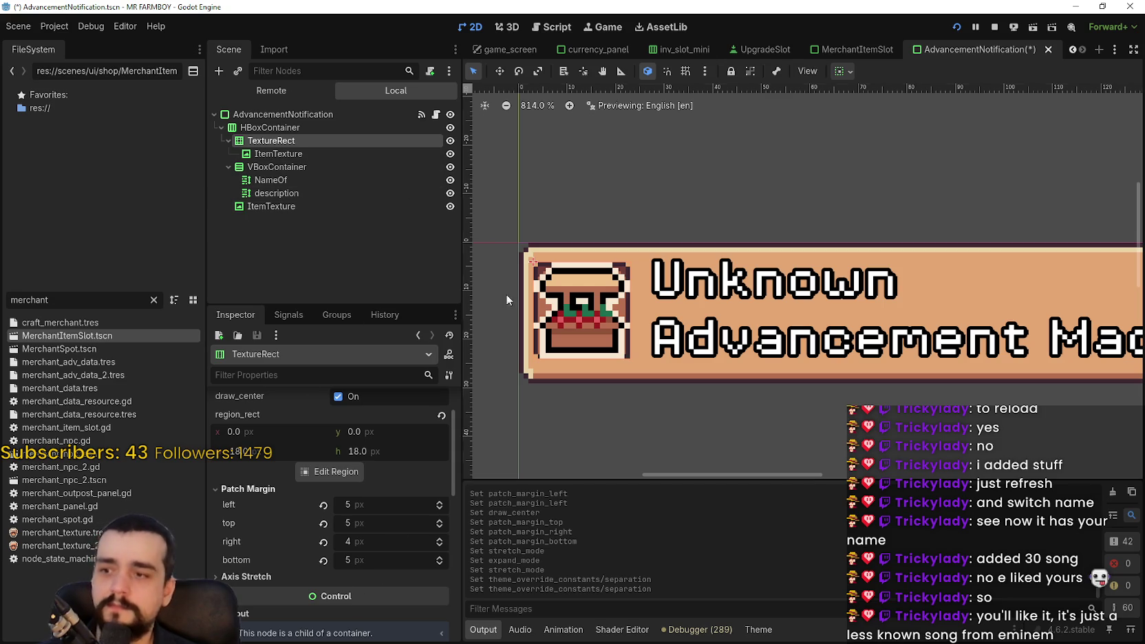
Set the icon frame's container sizing to Fill both horizontally and vertically.
click(845, 71)
click(869, 116)
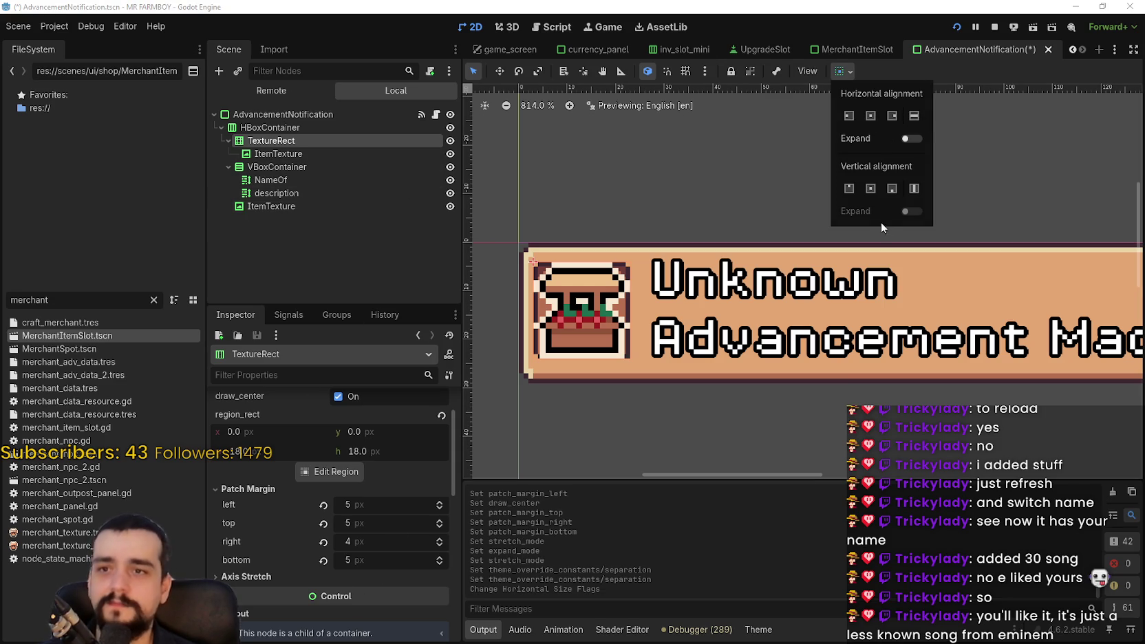
click(868, 188)
click(911, 117)
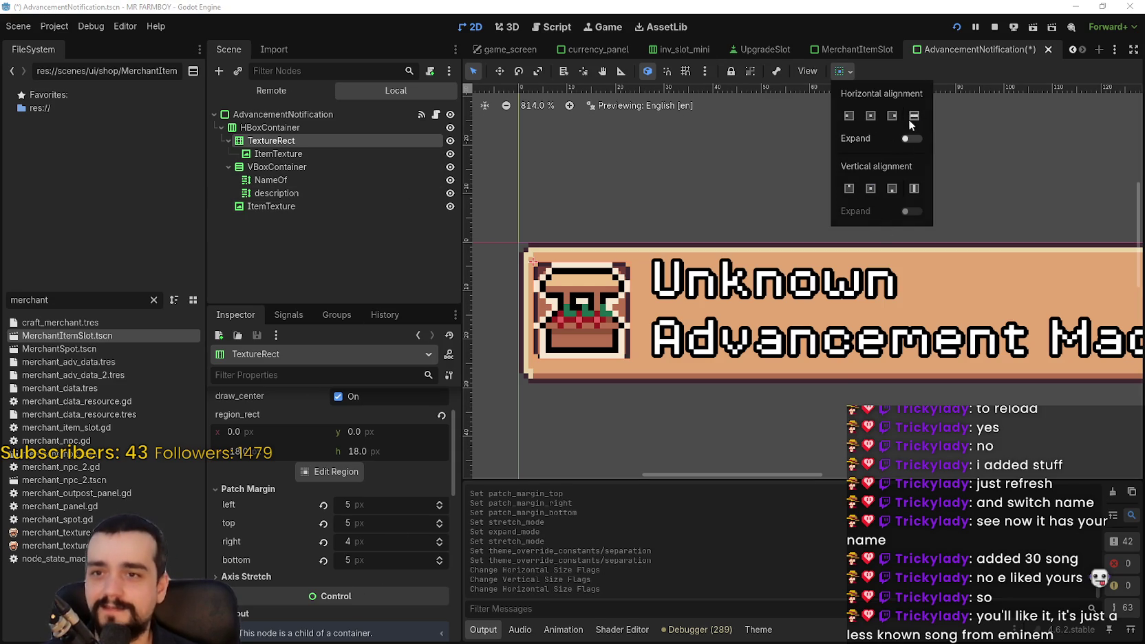
click(915, 189)
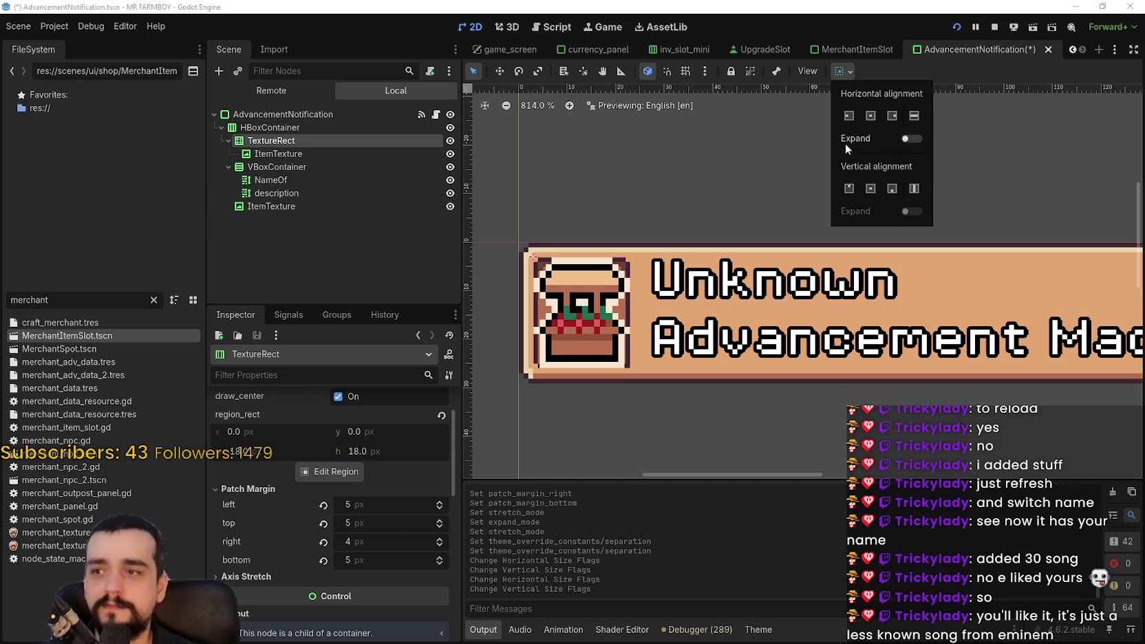
scroll(355, 489, up, 2)
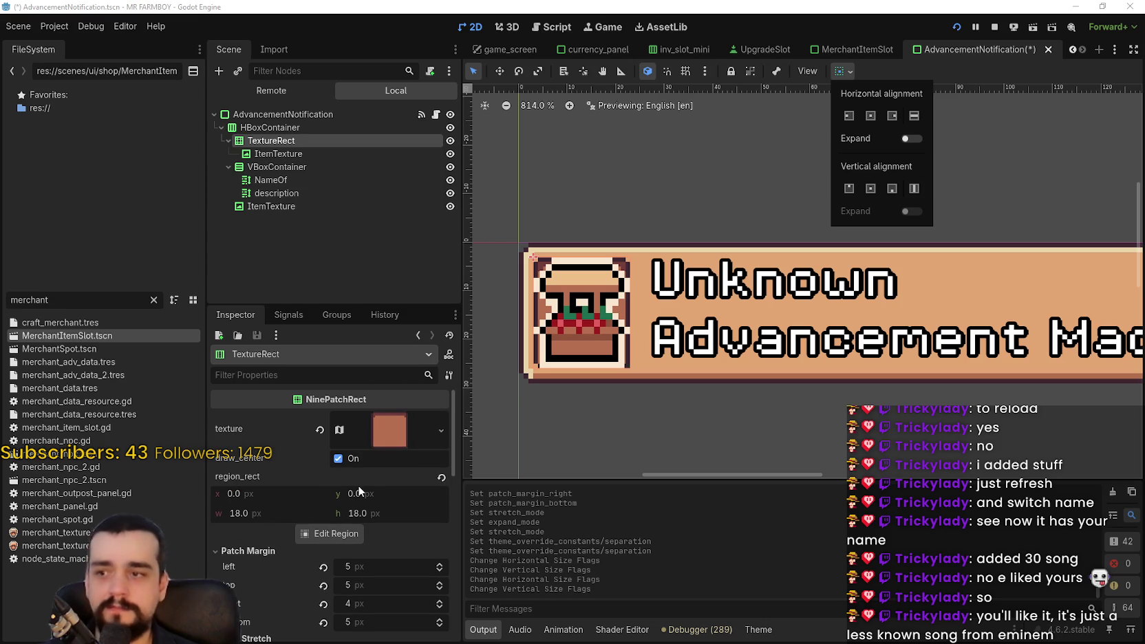
Inspect the frame's Axis Stretch settings and toggle clip contents on, then back off.
click(382, 433)
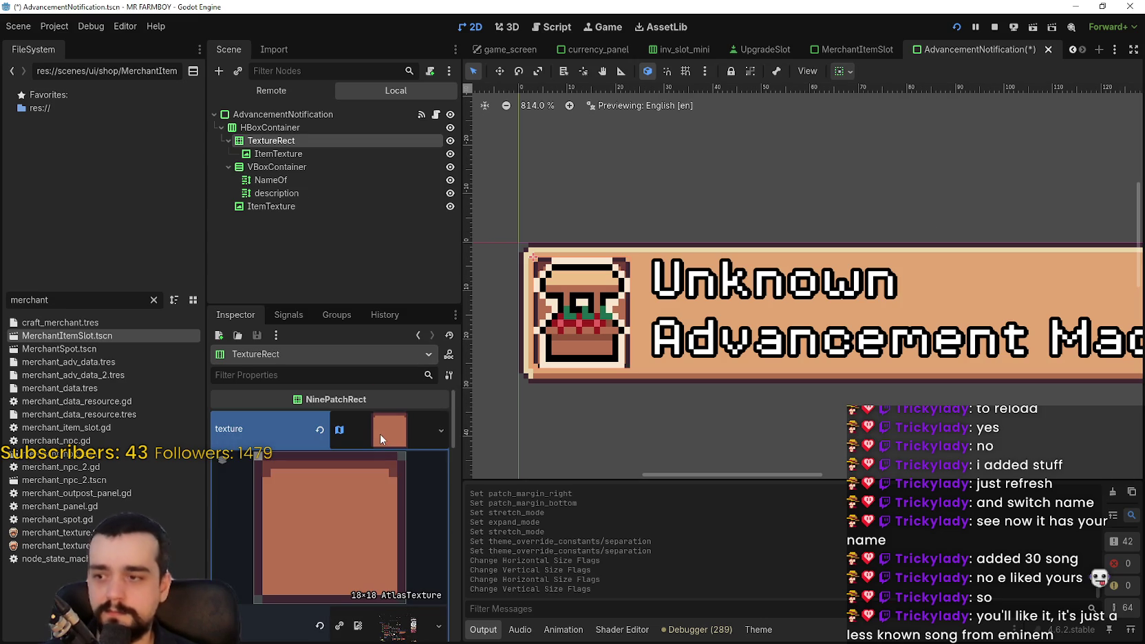
scroll(370, 499, down, 3)
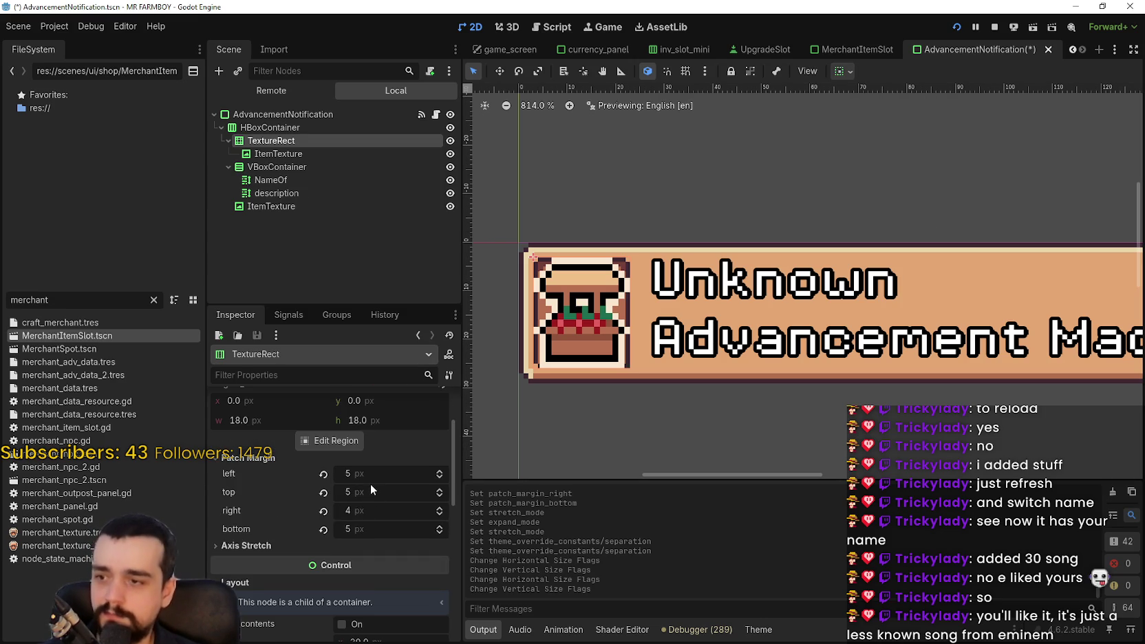
scroll(371, 484, down, 2)
click(285, 485)
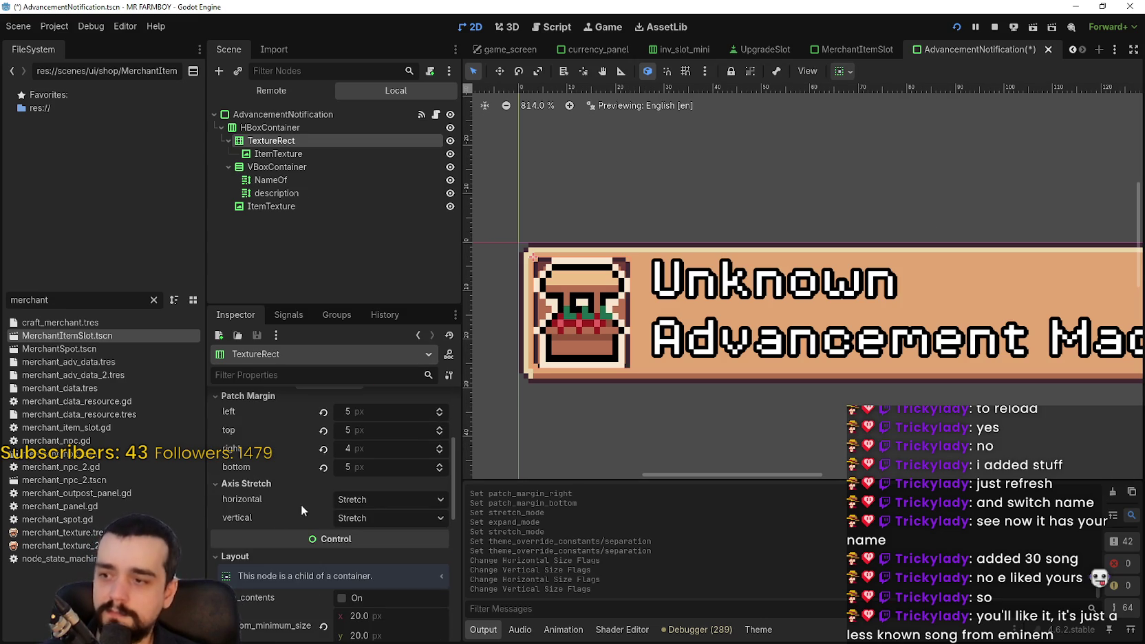
scroll(406, 517, up, 4)
scroll(404, 517, down, 6)
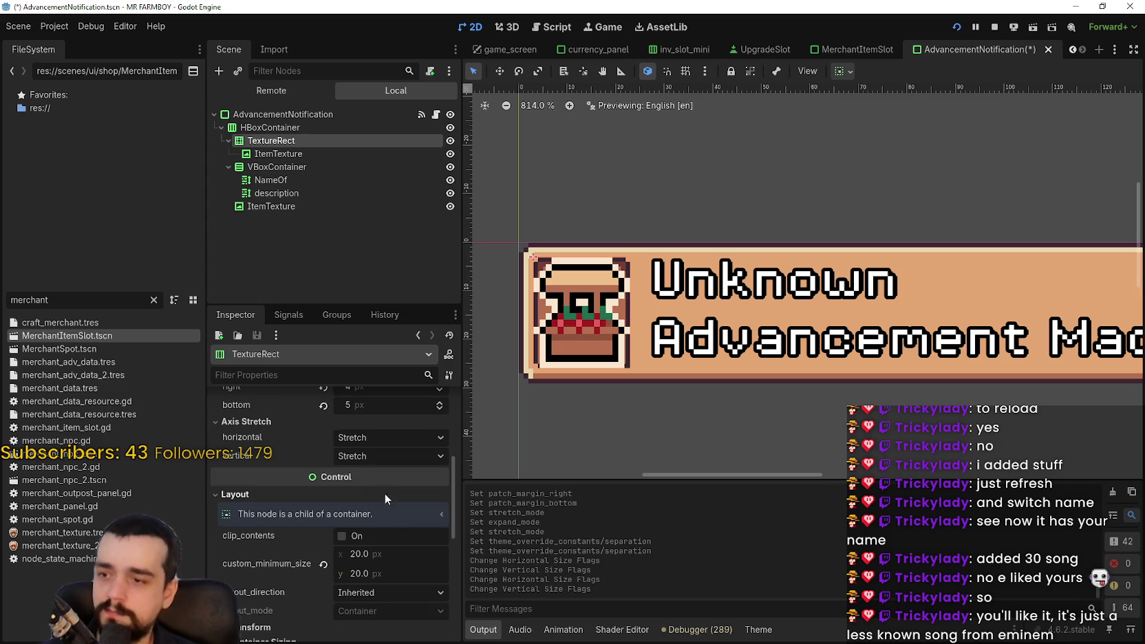
click(342, 536)
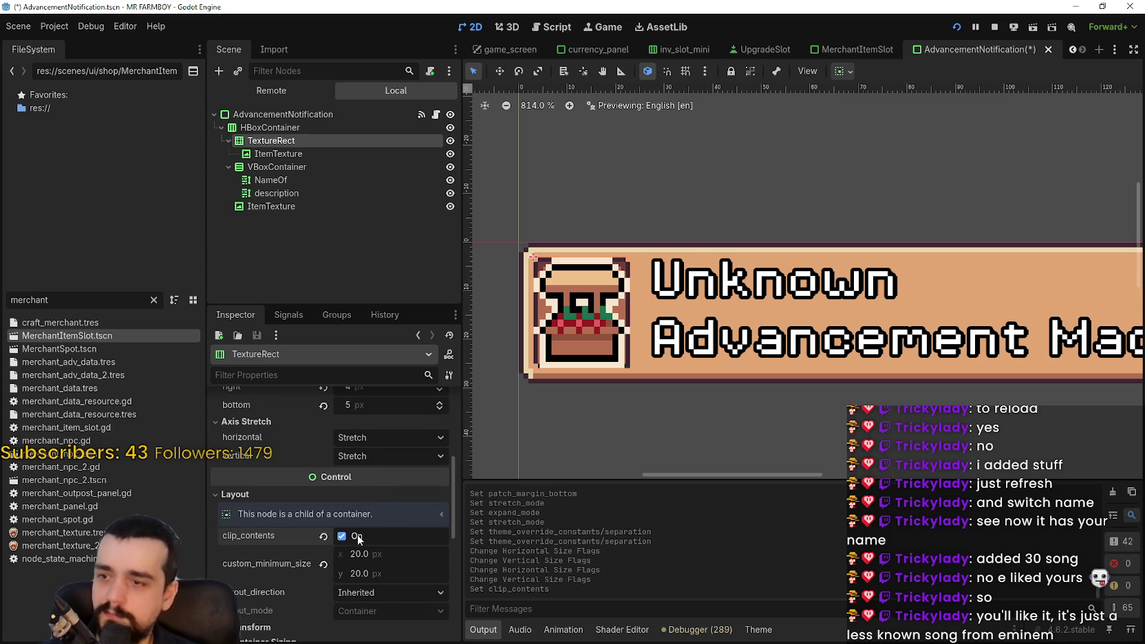
click(357, 535)
Review the frame texture's vertical stretch options and AtlasTexture region settings.
click(384, 448)
scroll(386, 447, up, 5)
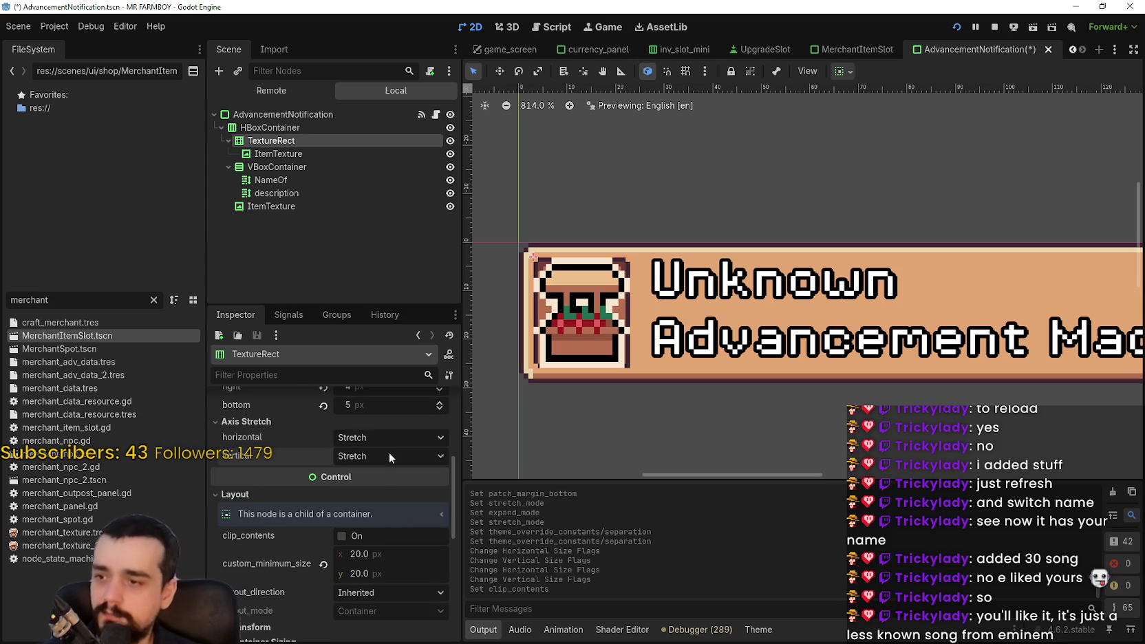
click(394, 444)
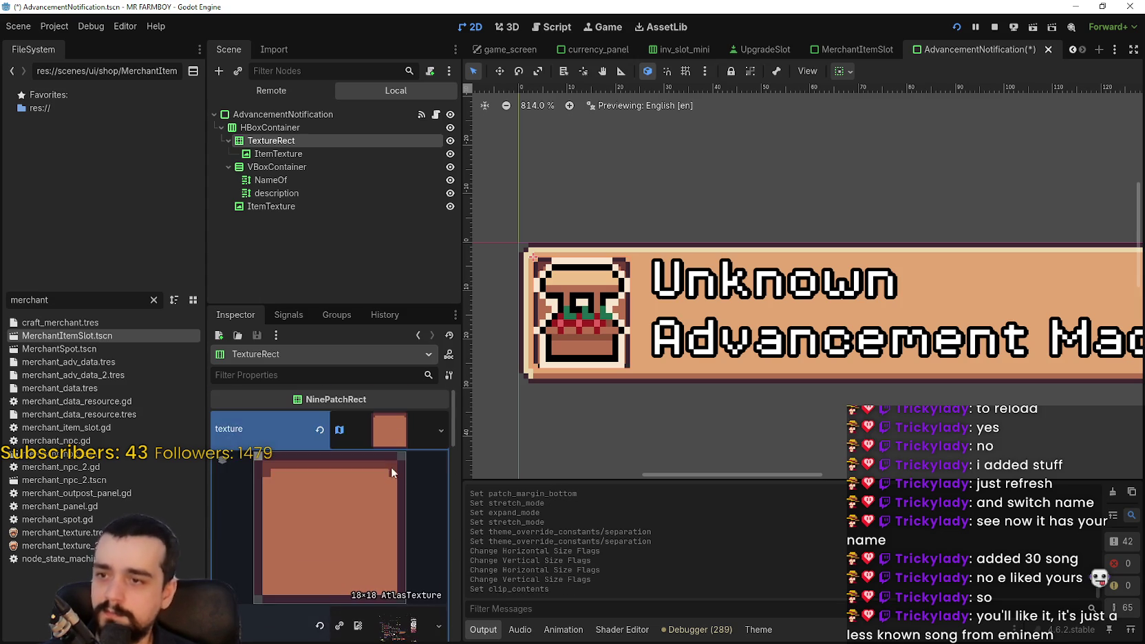
scroll(390, 458, down, 3)
scroll(388, 465, up, 2)
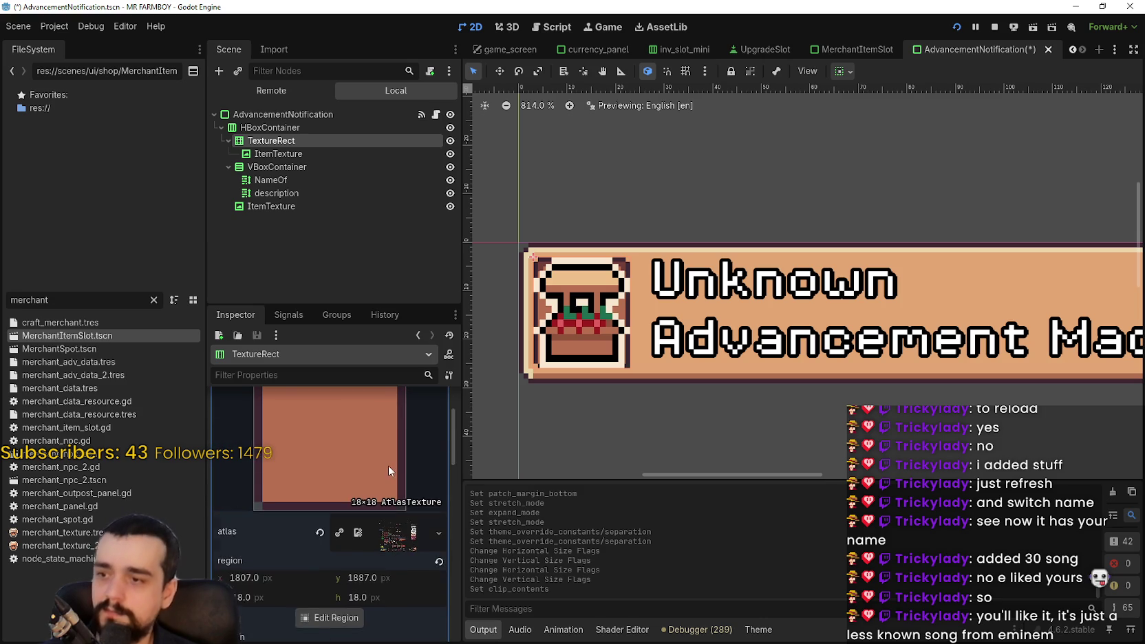
scroll(387, 466, down, 3)
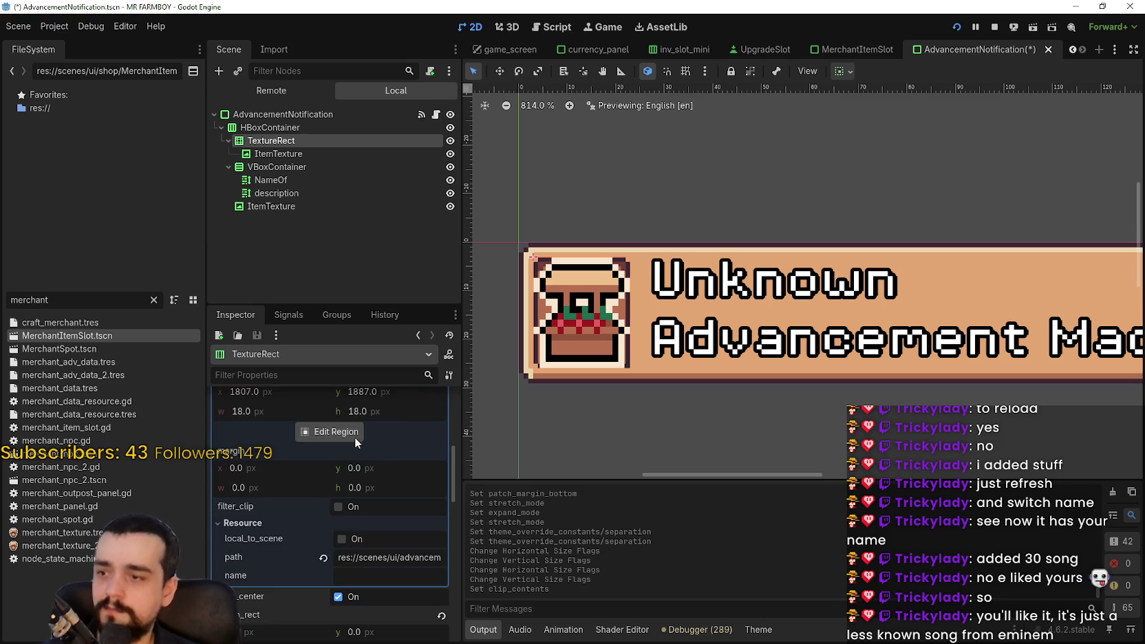
scroll(375, 490, up, 4)
scroll(372, 497, down, 3)
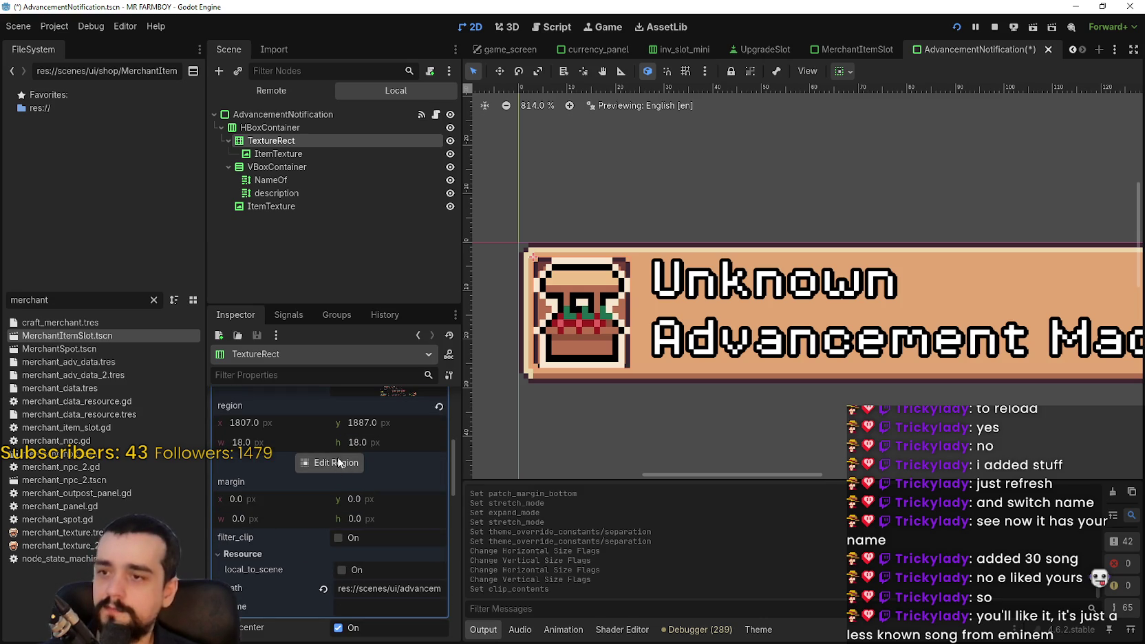
scroll(606, 269, down, 2)
Save AdvancementNotification.tscn and select ItemTexture in the Scene tree.
key(ctrl+s)
scroll(602, 263, up, 1)
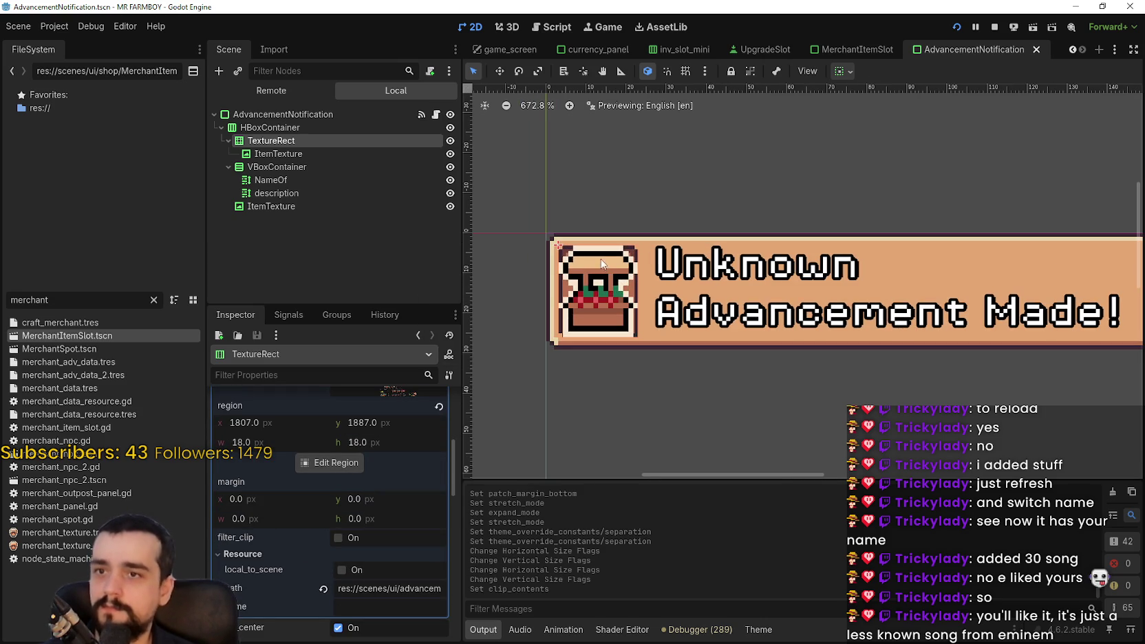
click(344, 152)
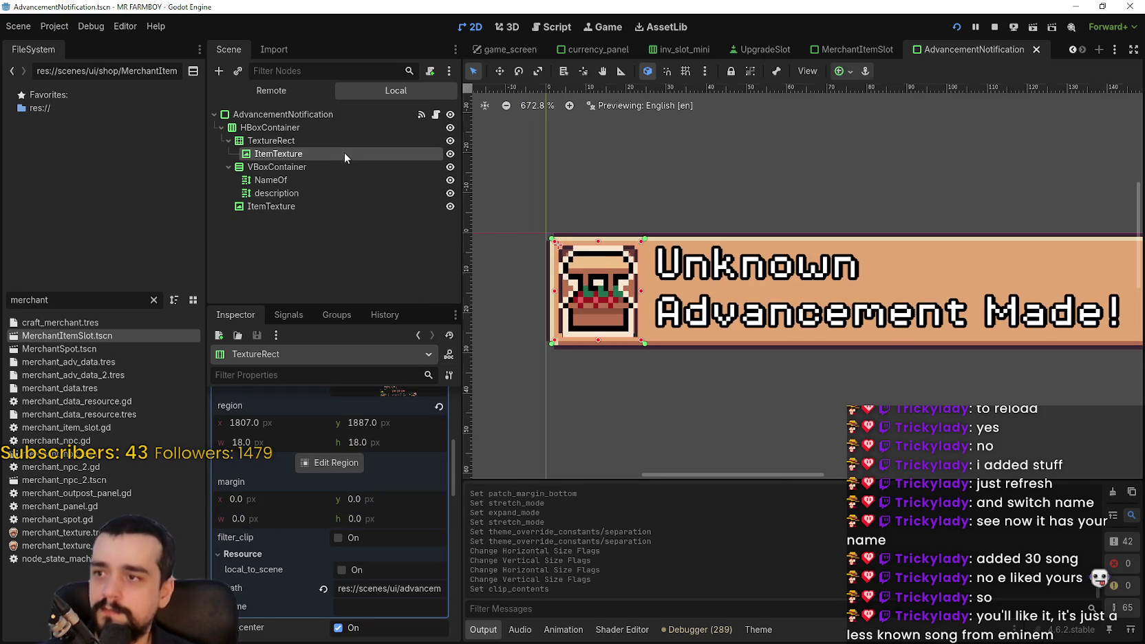
Apply the Center anchor preset to ItemTexture and save the scene.
click(841, 71)
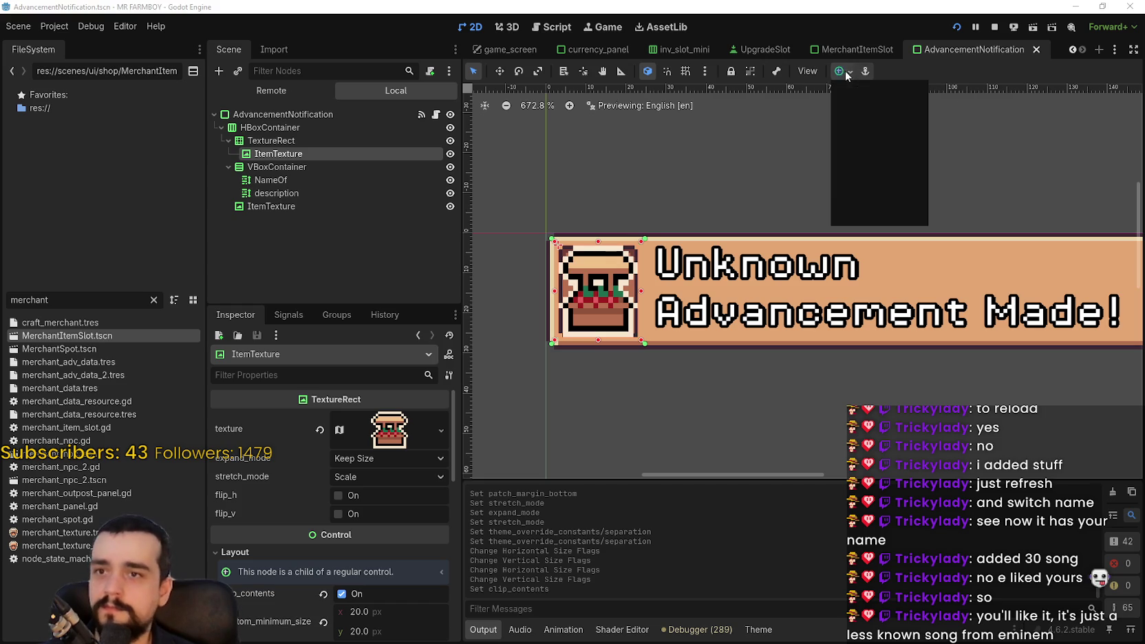
click(868, 115)
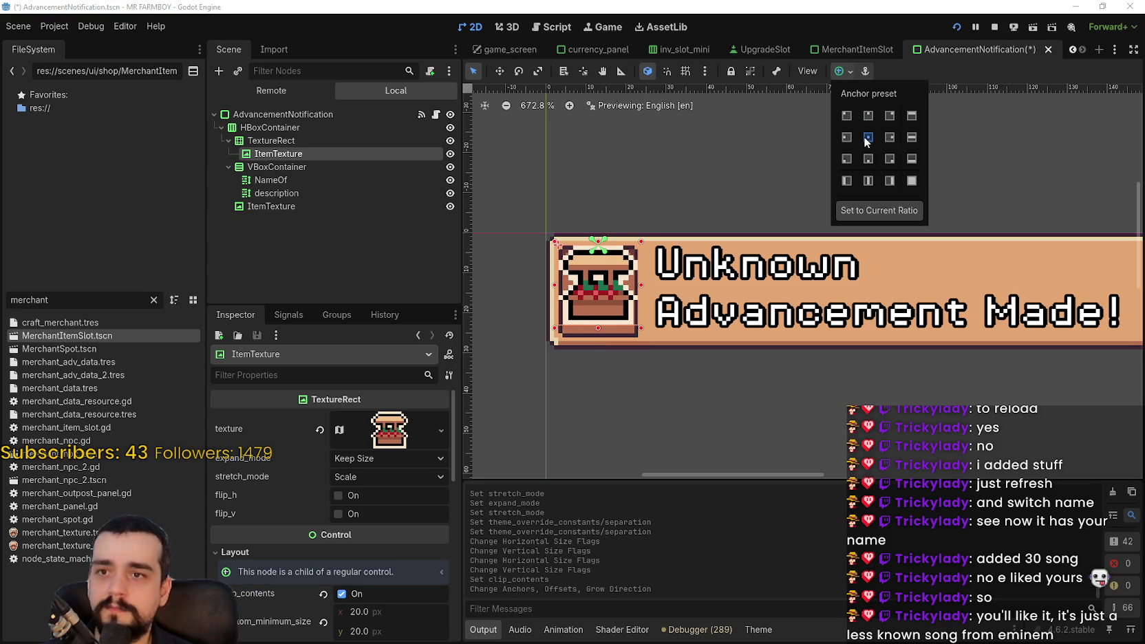
click(866, 137)
click(848, 116)
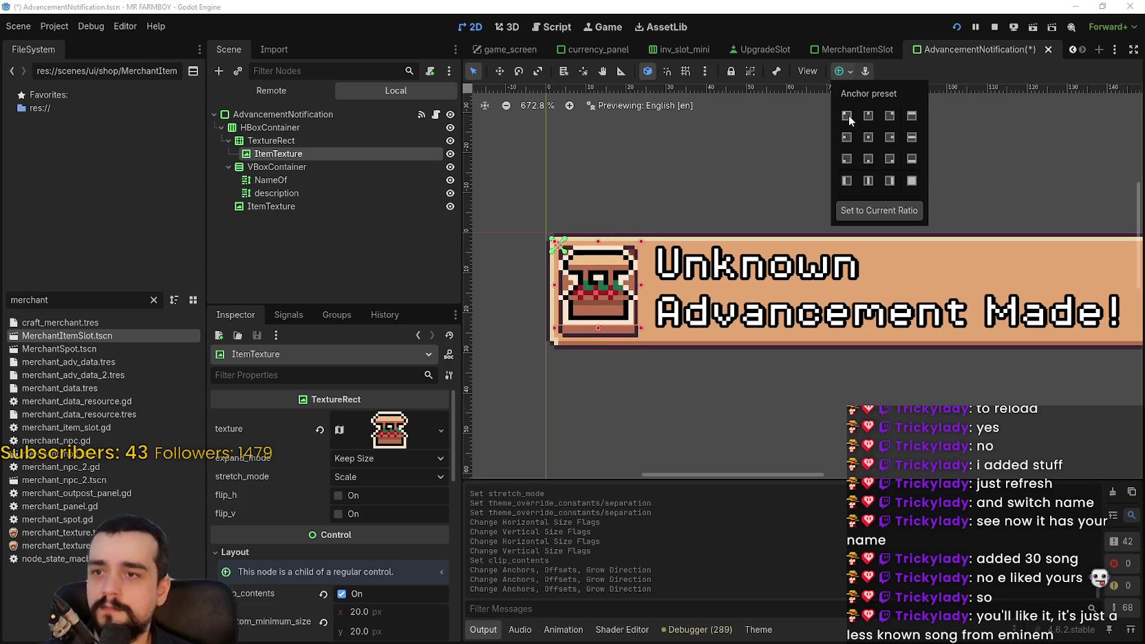
click(868, 138)
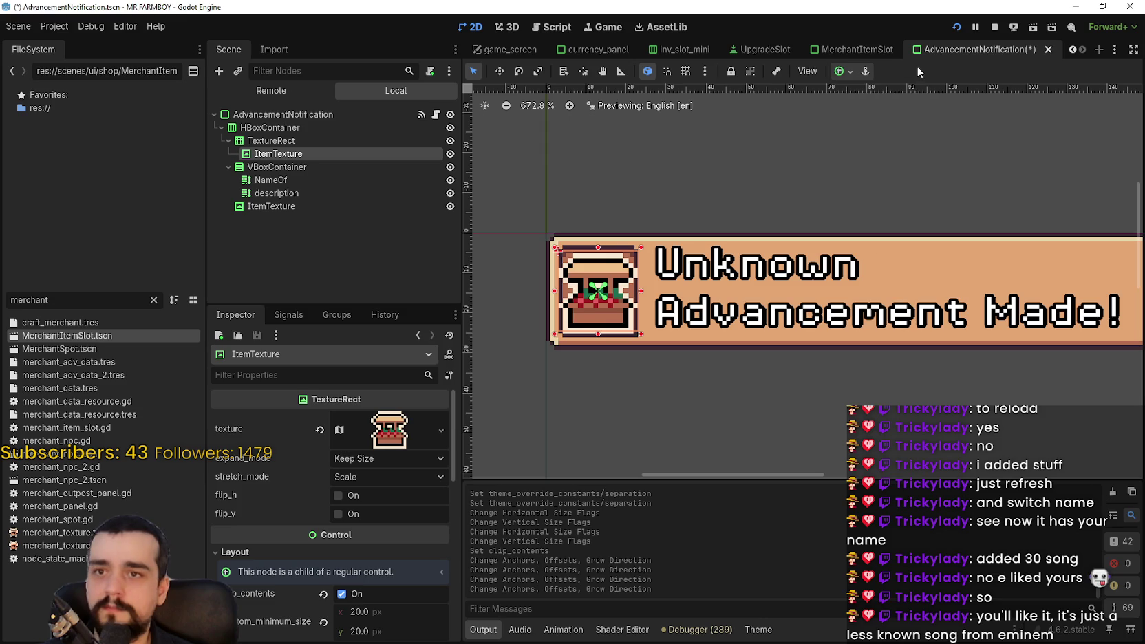
scroll(681, 255, up, 2)
key(ctrl+s)
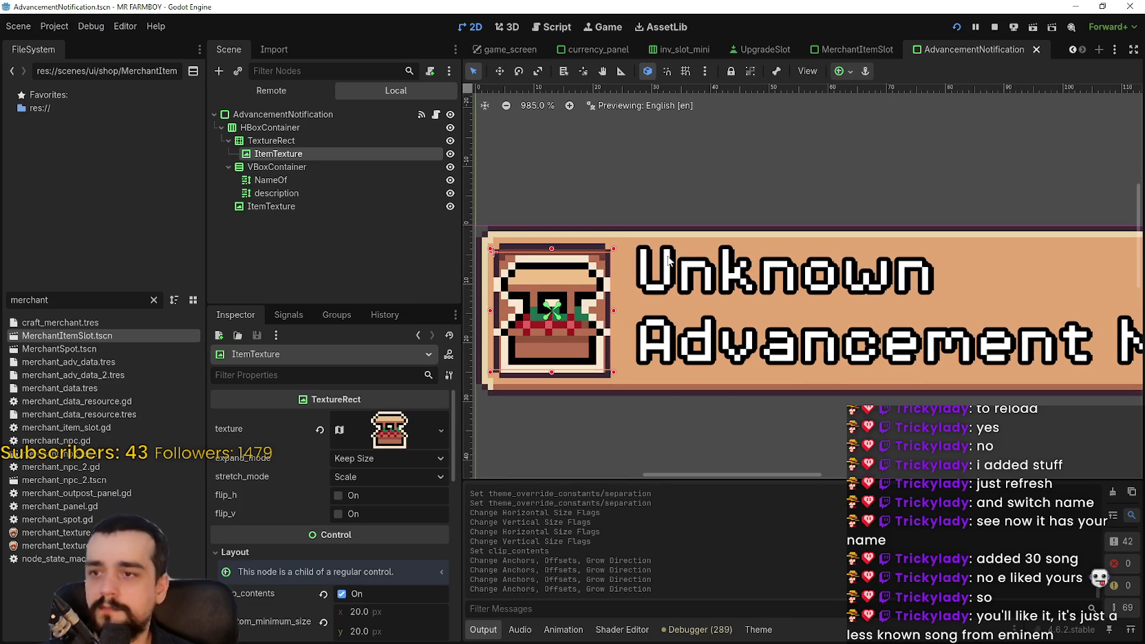
Set the TextureRect frame's right patch margin to 5.
click(340, 140)
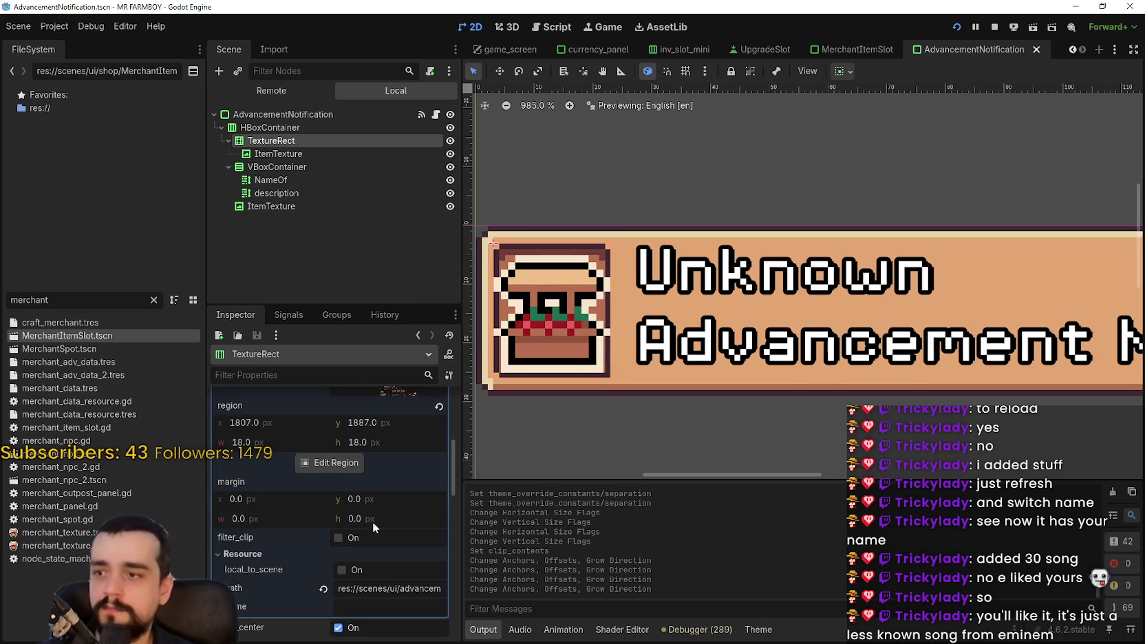
scroll(375, 521, down, 5)
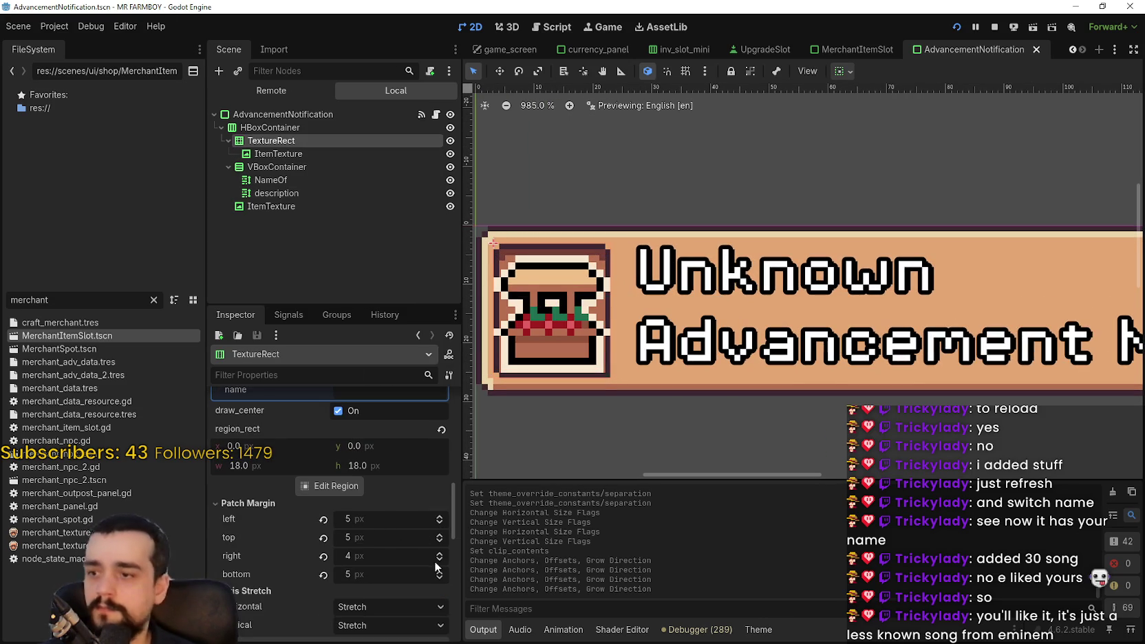
click(437, 555)
click(406, 540)
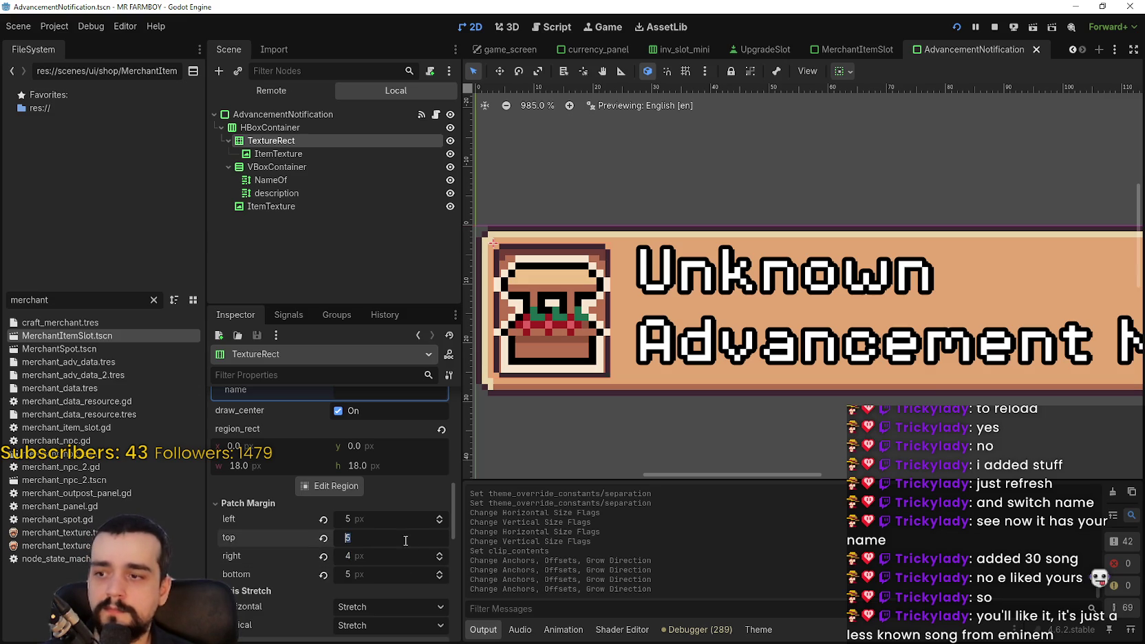
click(439, 556)
scroll(427, 542, up, 10)
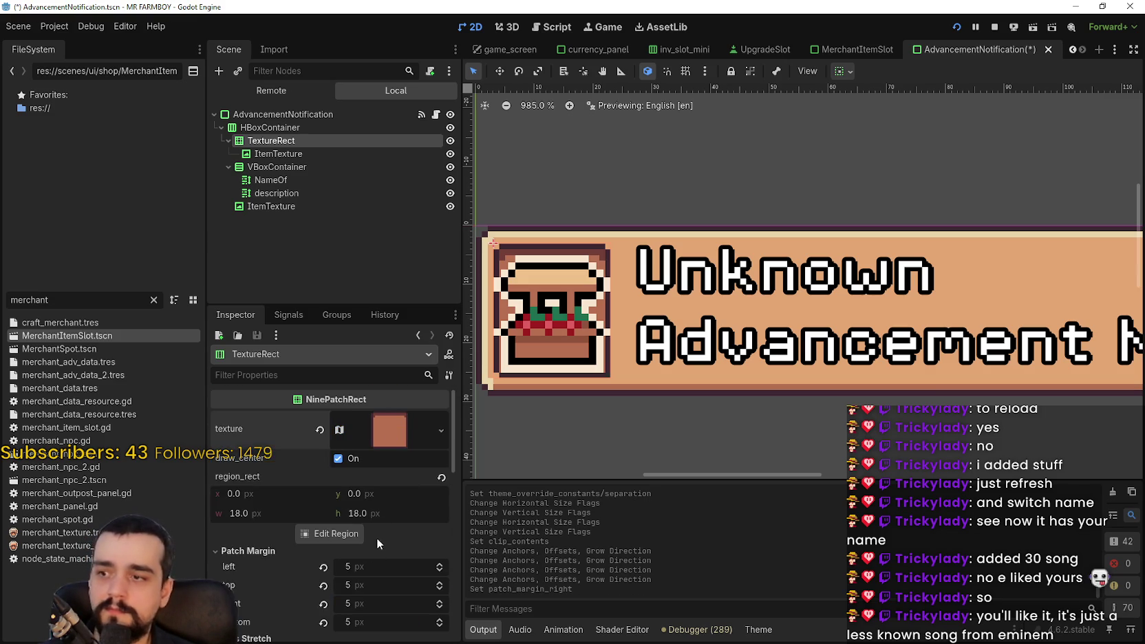
scroll(383, 543, down, 5)
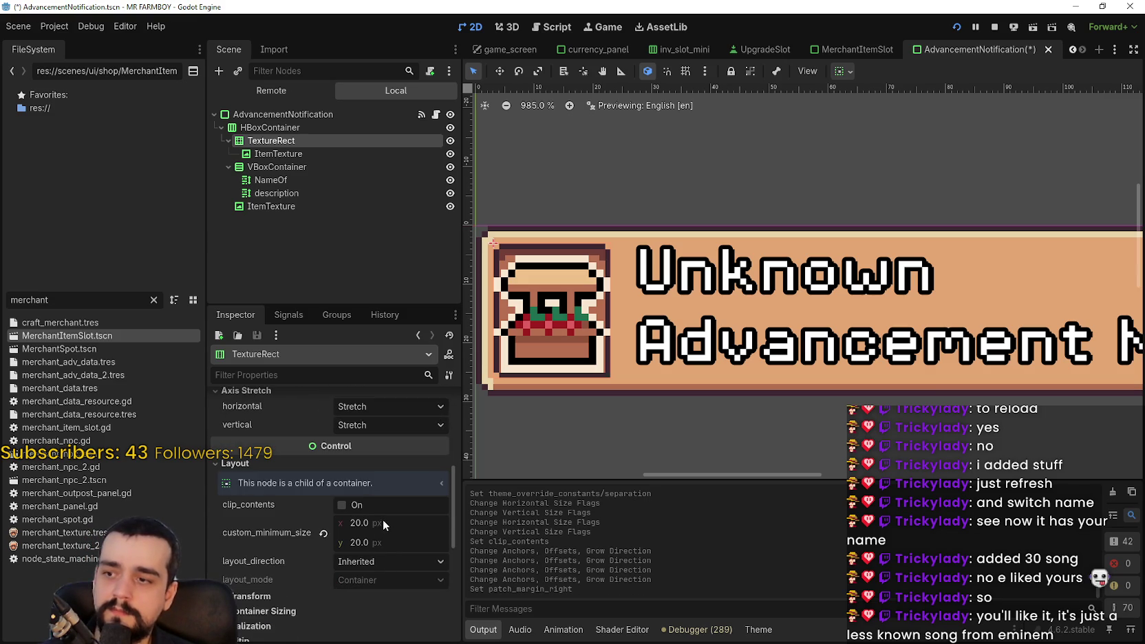
Give the TextureRect frame a 24×24 custom minimum size and save.
click(382, 522)
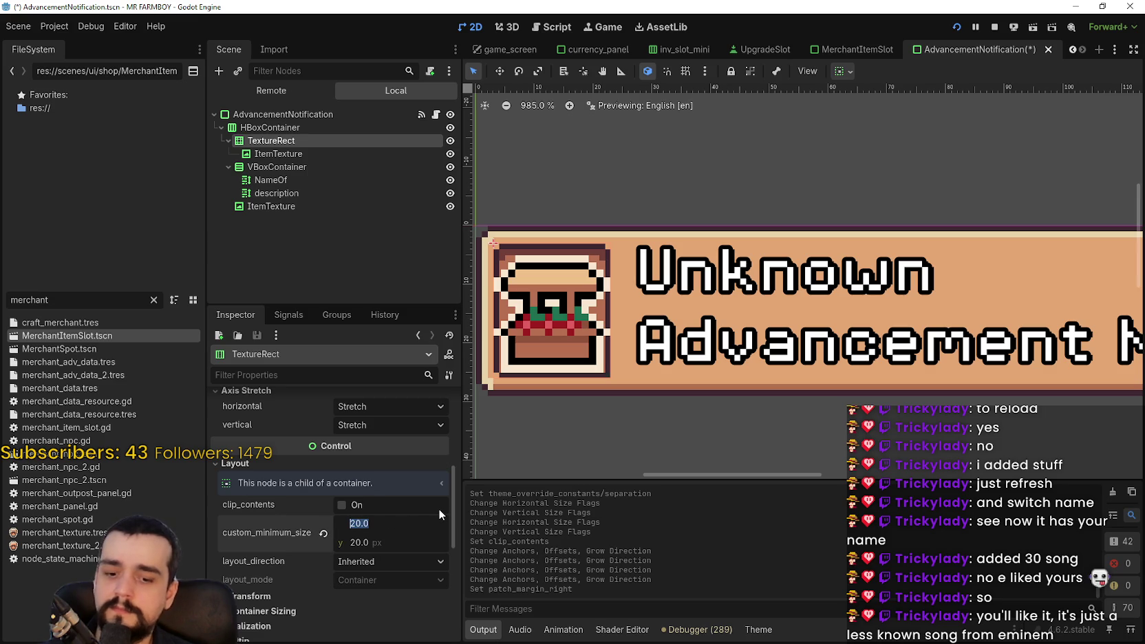
text(24)
key(Return)
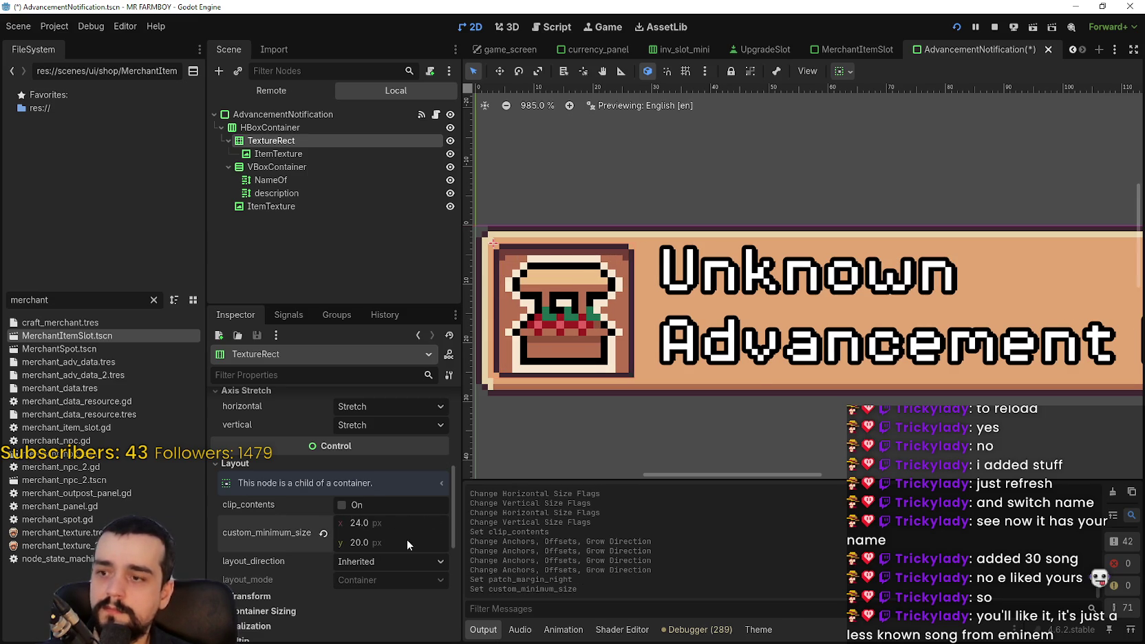
click(407, 541)
text(24)
key(Return)
key(ctrl+s)
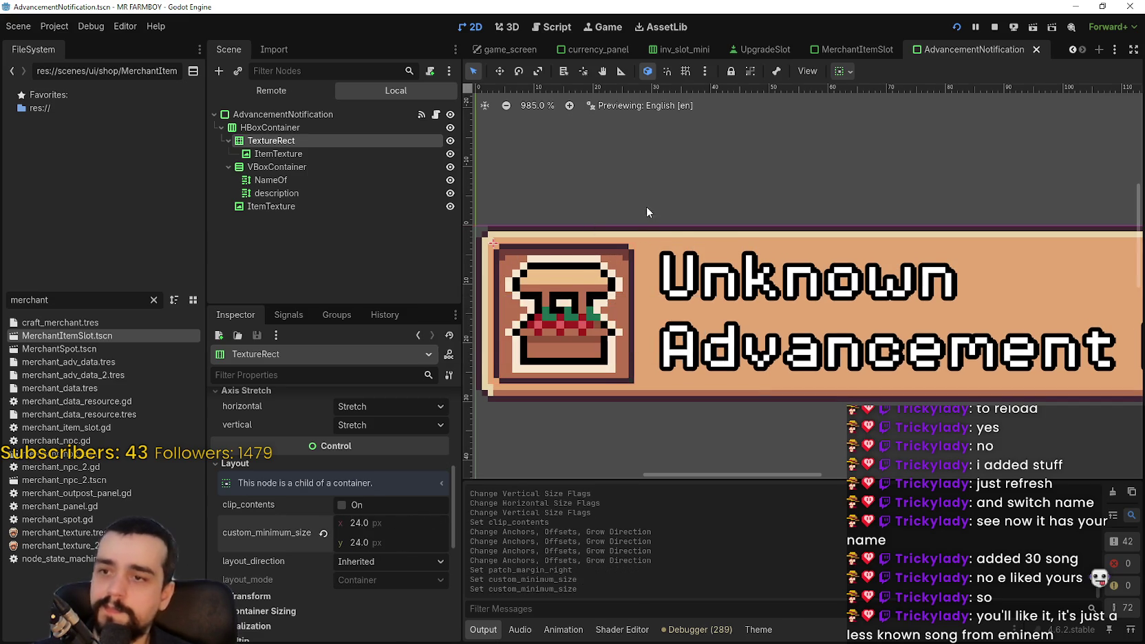
Select ItemTexture again to check that it sits centred in the frame.
scroll(622, 334, up, 1)
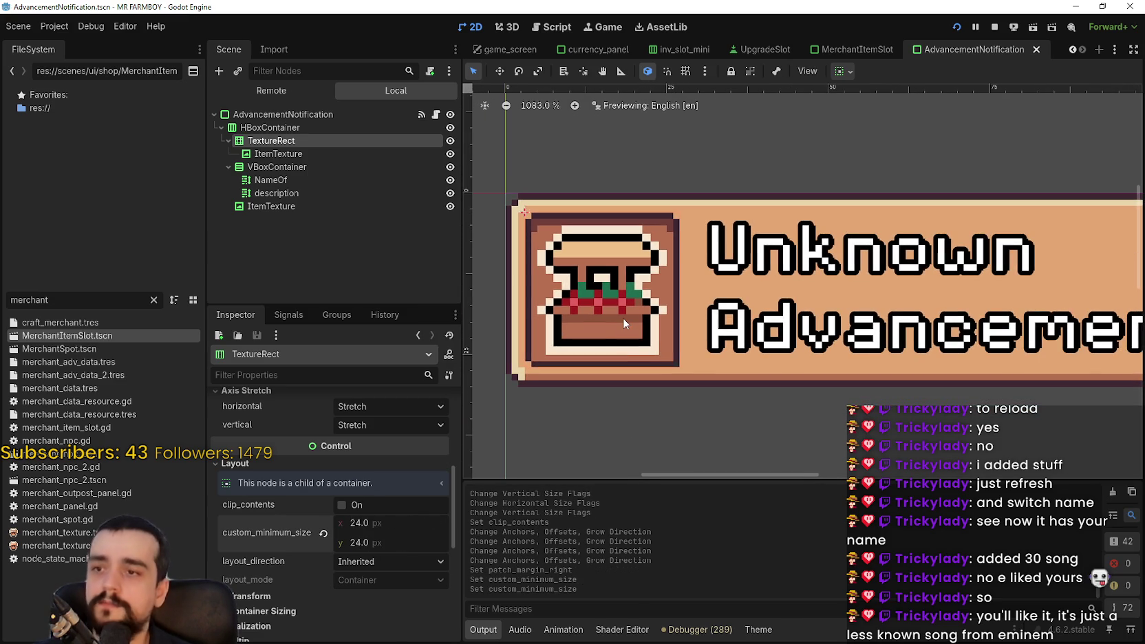
scroll(684, 270, down, 2)
scroll(681, 273, up, 2)
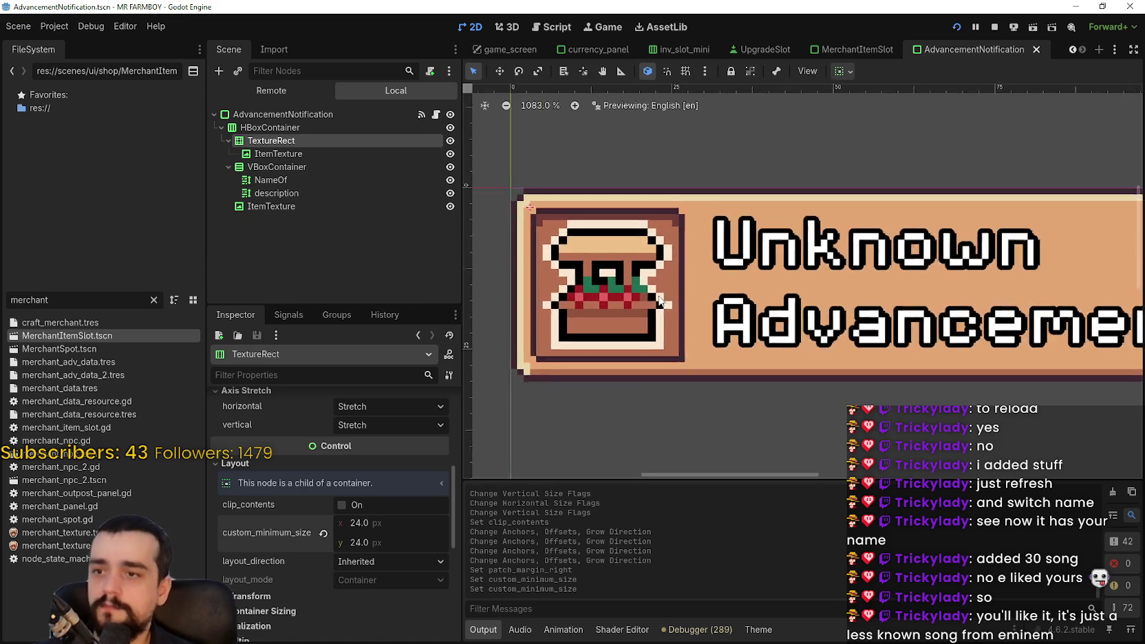
scroll(671, 282, down, 5)
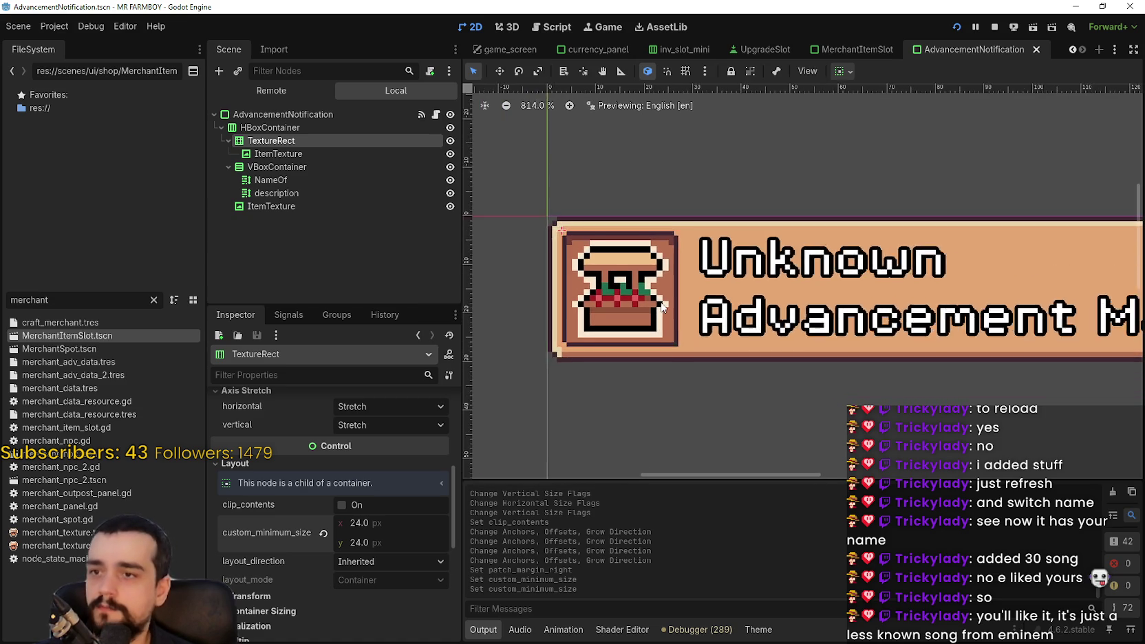
click(340, 155)
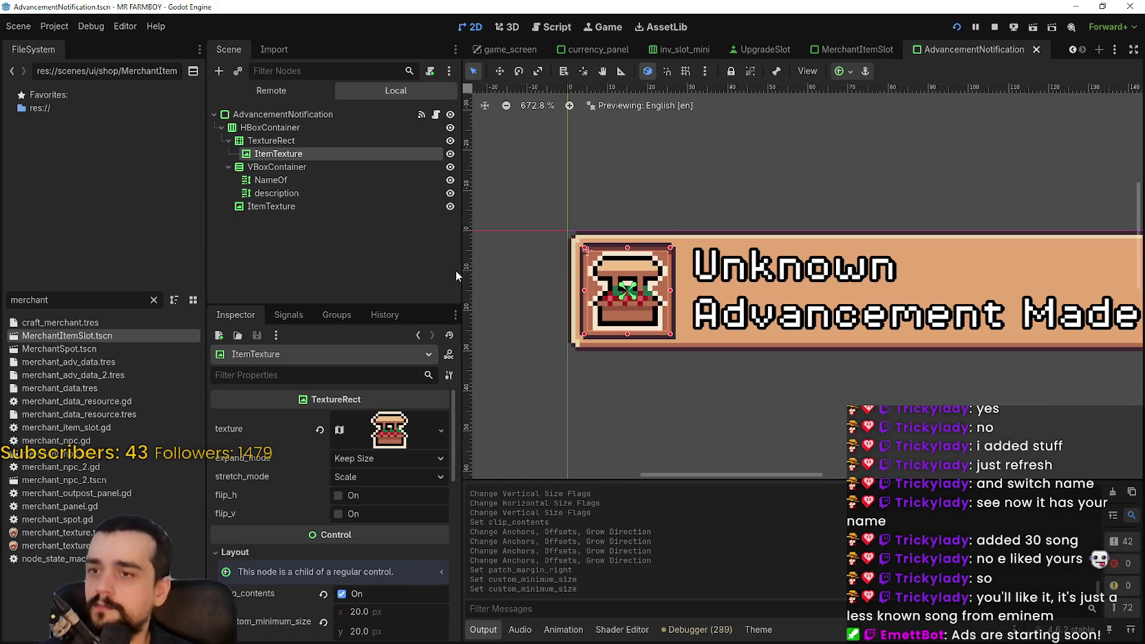
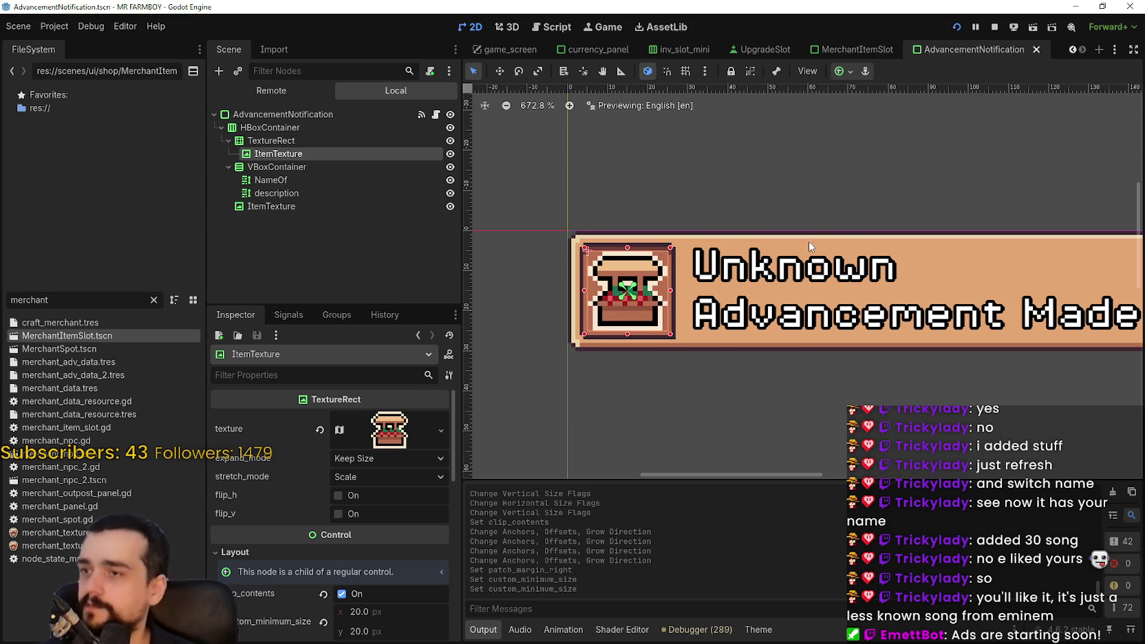
Select the description label and expand its font size theme overrides.
scroll(753, 246, down, 2)
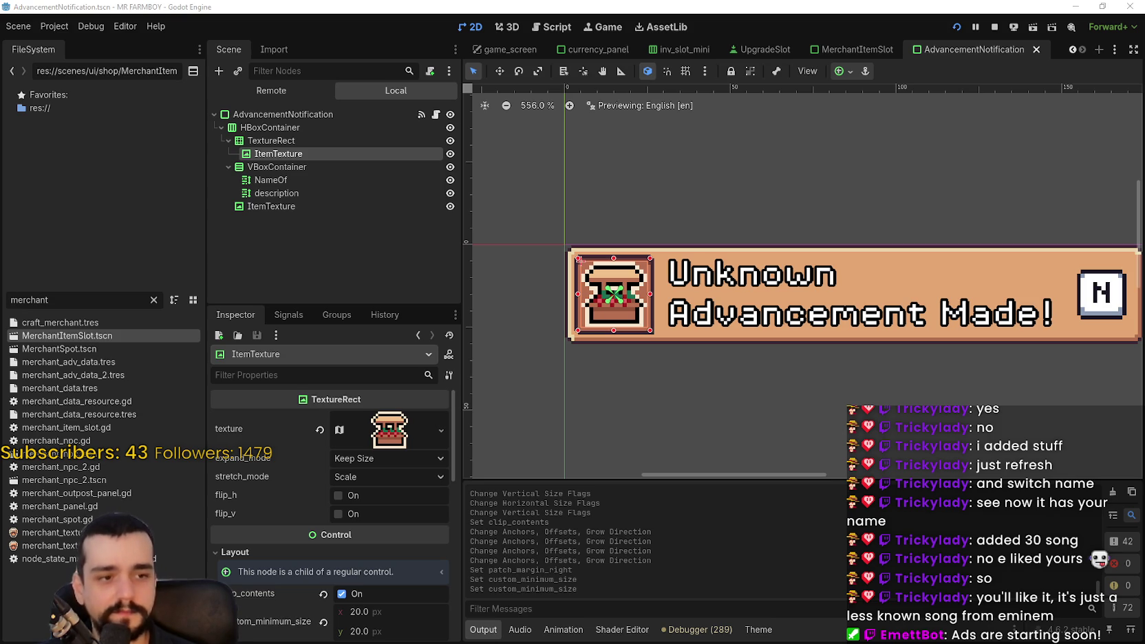
scroll(659, 294, down, 2)
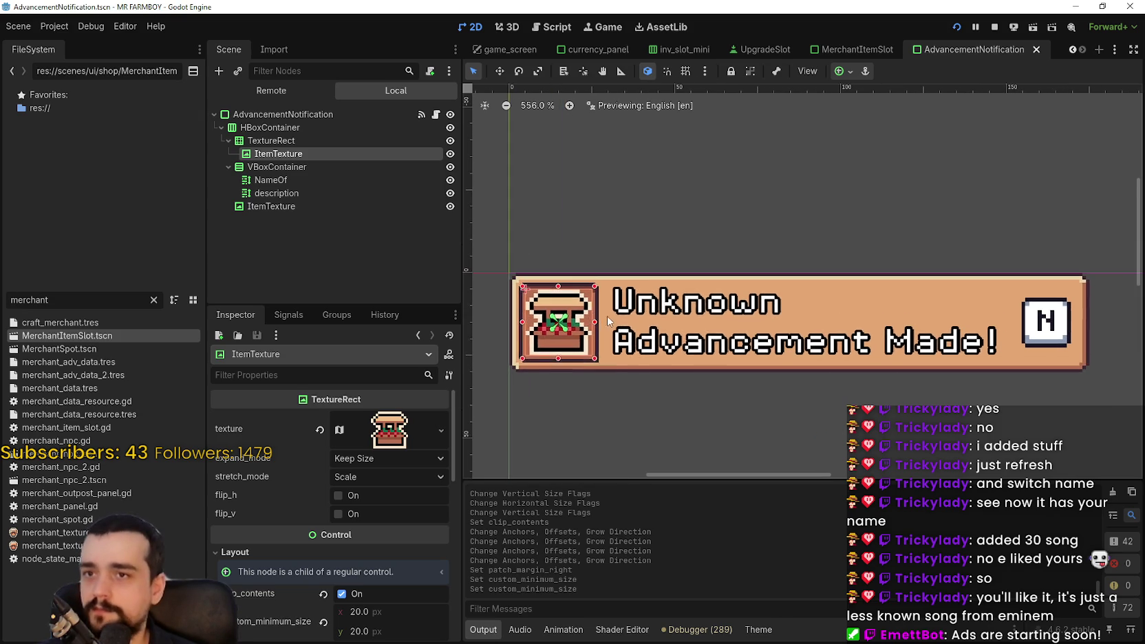
scroll(826, 200, down, 3)
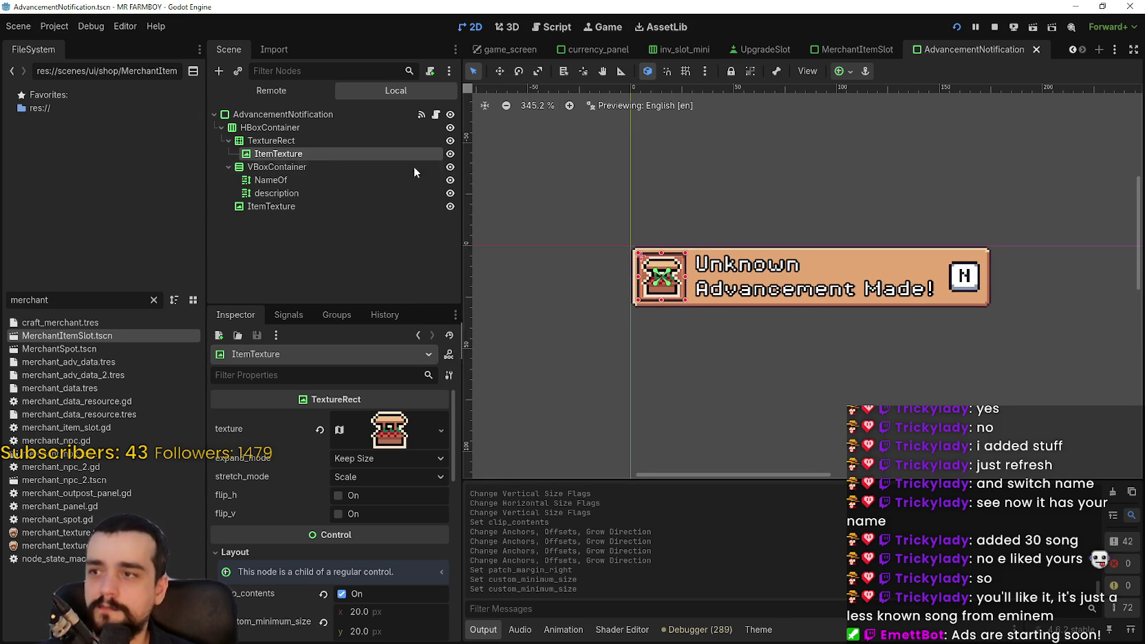
click(324, 164)
click(306, 181)
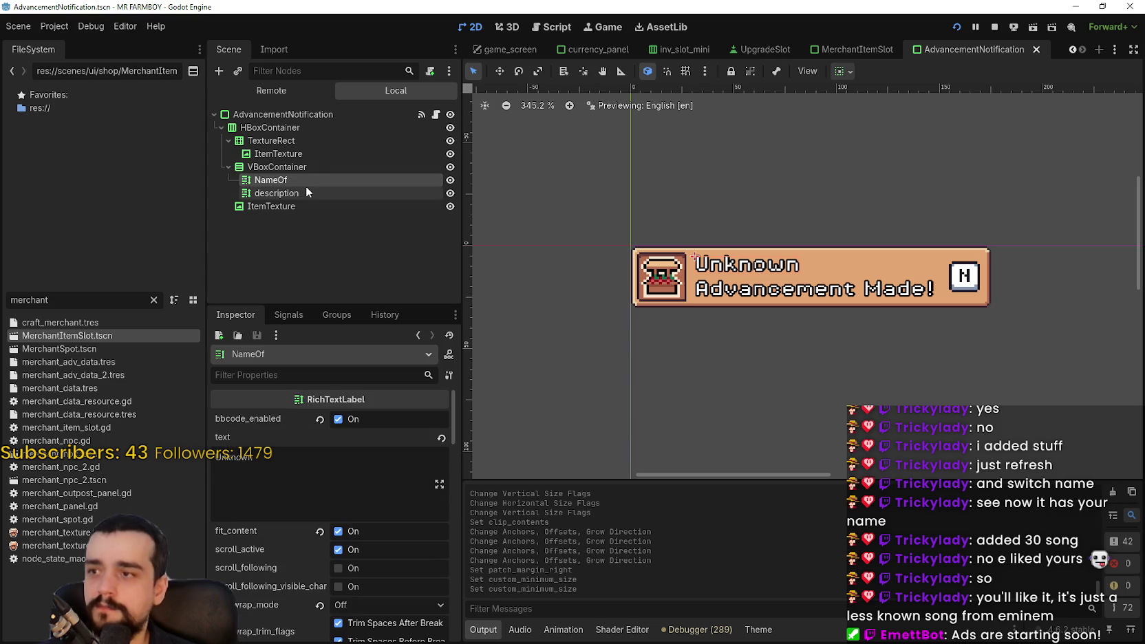
click(307, 193)
scroll(278, 517, down, 10)
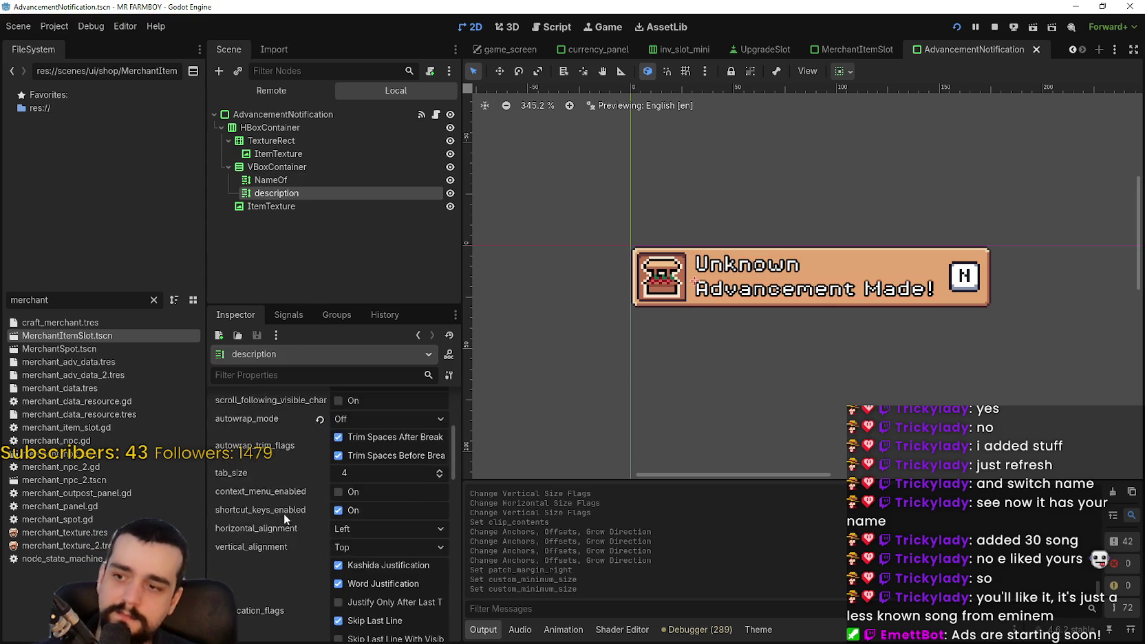
scroll(283, 508, down, 5)
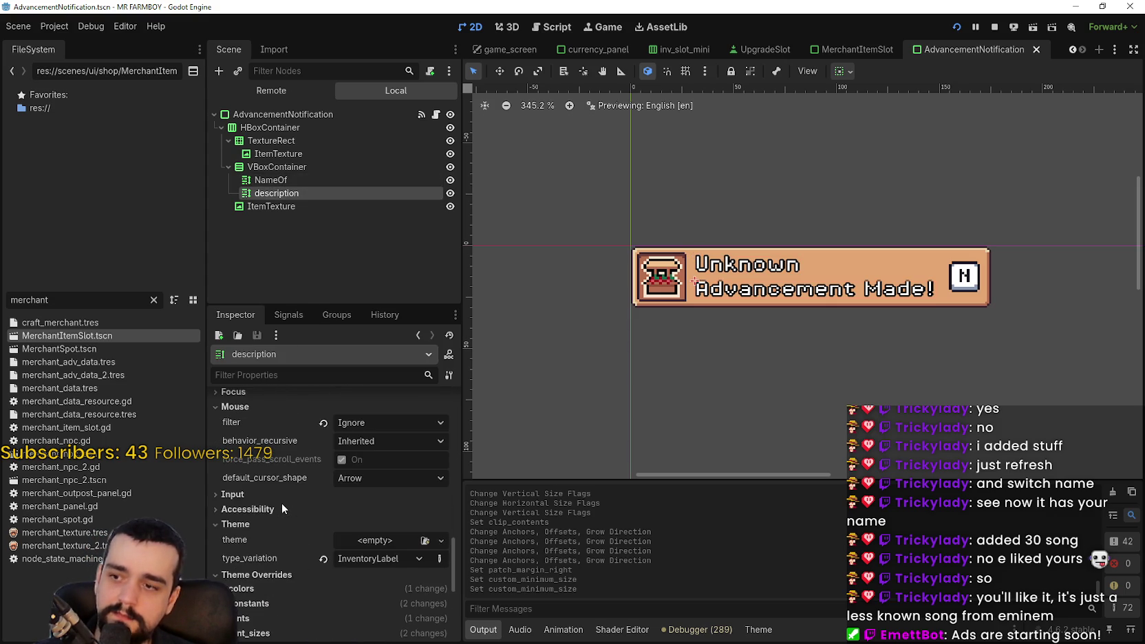
click(285, 536)
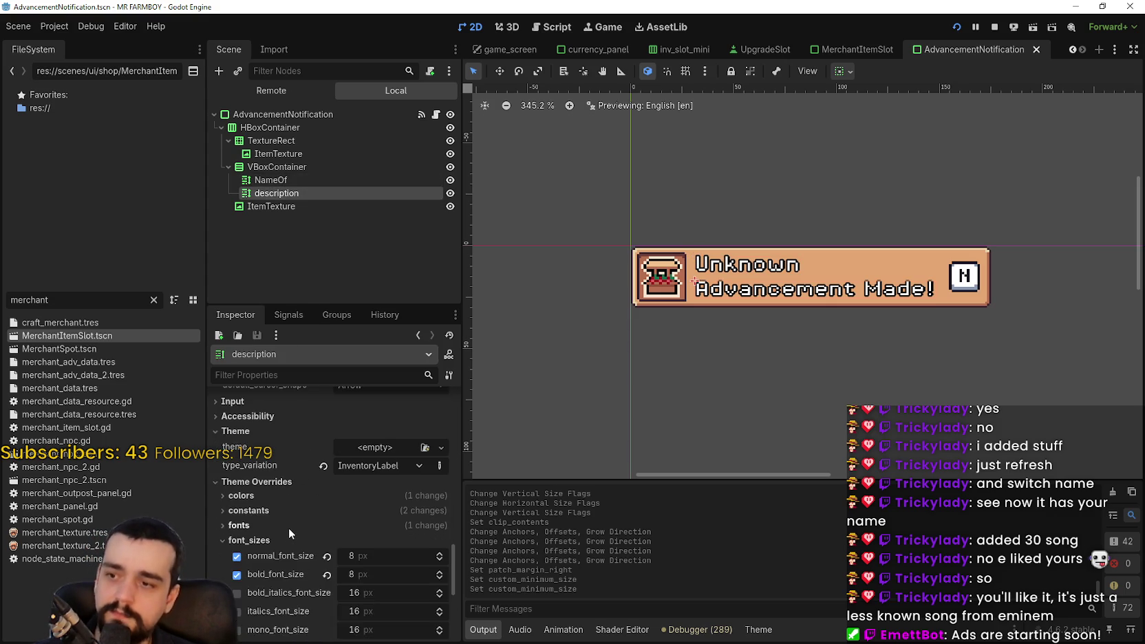
Set the description's bold and normal font sizes to 16 px.
scroll(288, 528, down, 2)
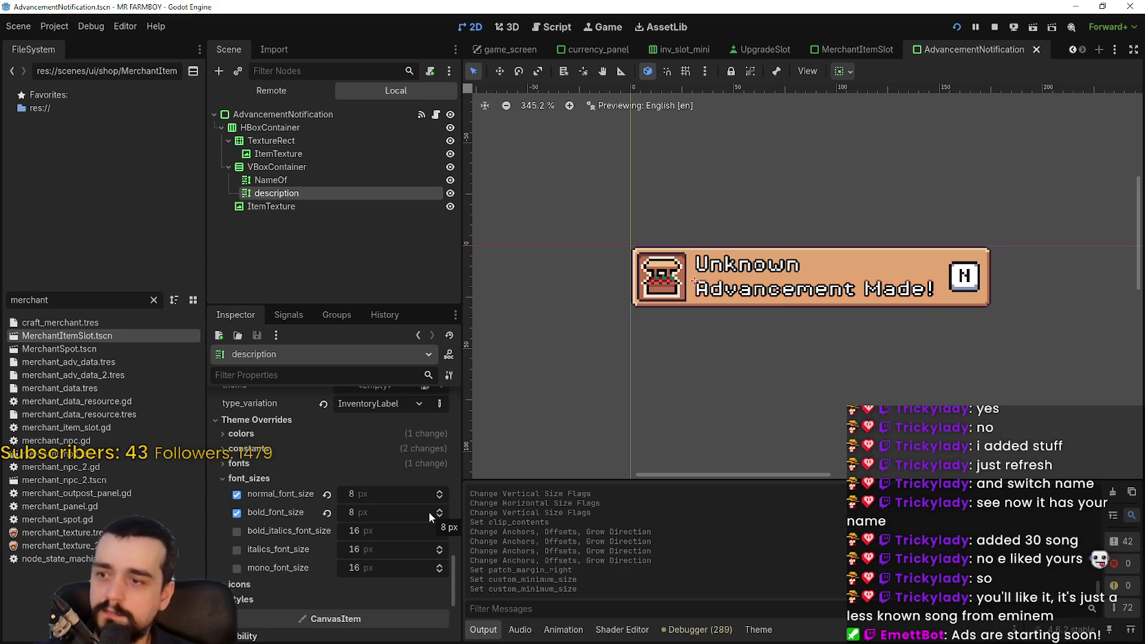
scroll(898, 297, up, 2)
scroll(898, 297, down, 4)
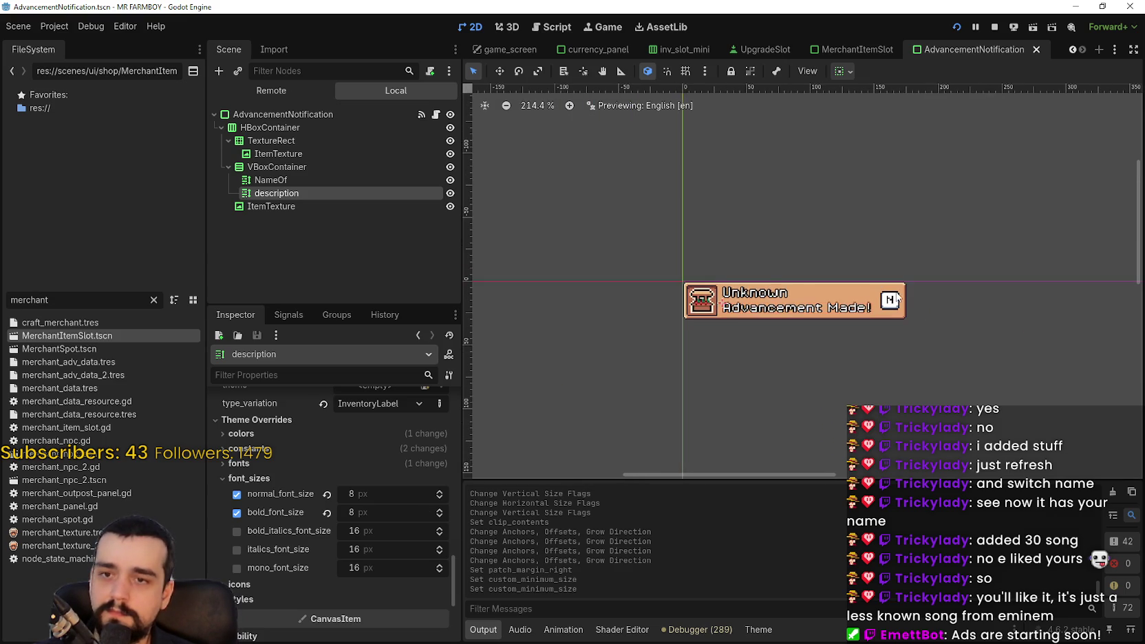
scroll(894, 297, up, 4)
click(376, 518)
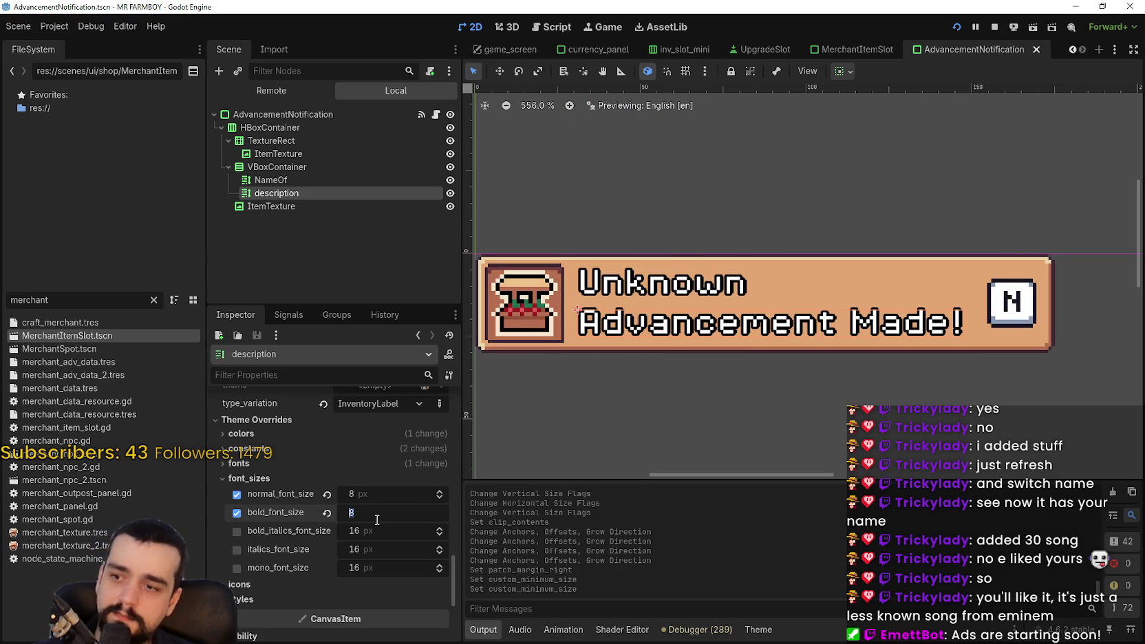
text(16)
key(Return)
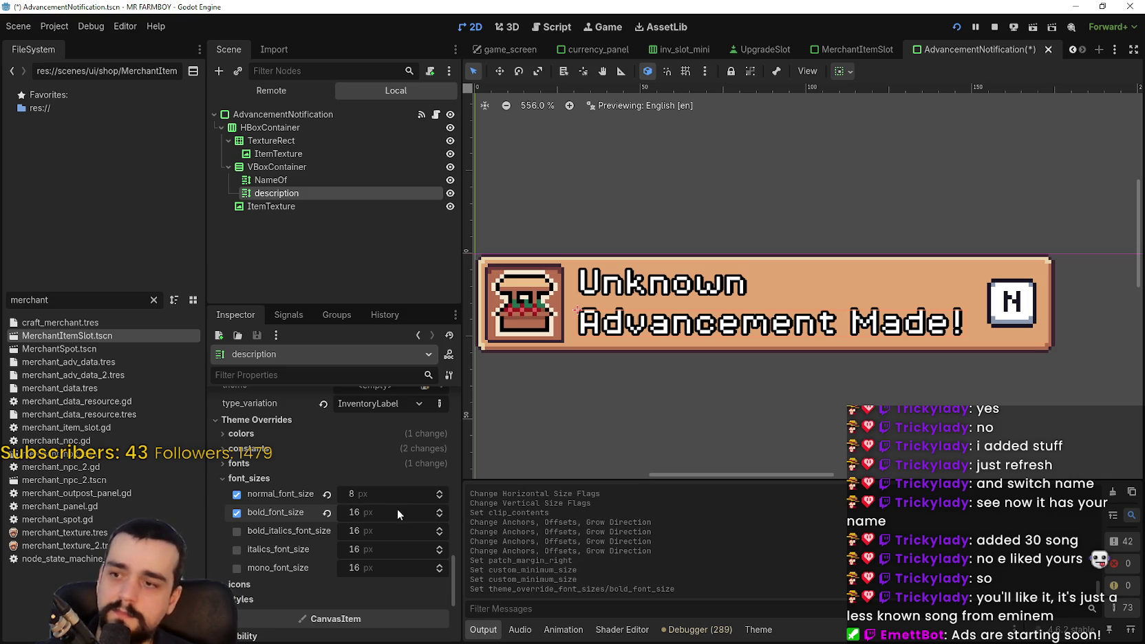
click(384, 494)
text(16)
key(Return)
Save the AdvancementNotification scene with the whole banner in view.
scroll(641, 379, down, 4)
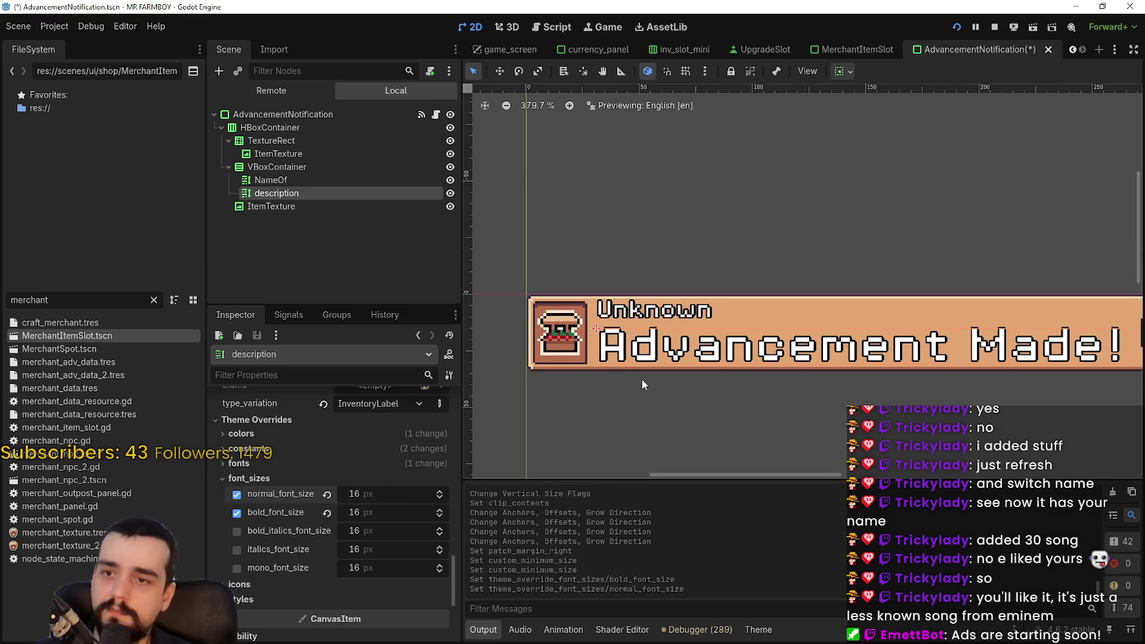
drag(691, 378, 612, 374)
key(ctrl+s)
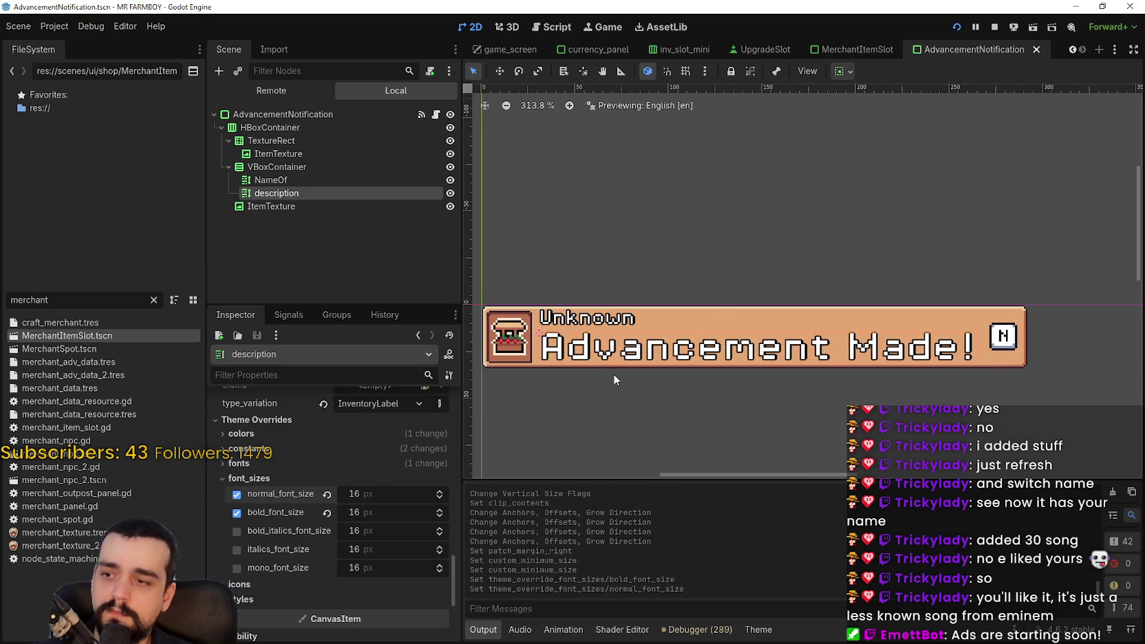
scroll(613, 371, down, 1)
scroll(612, 366, up, 2)
scroll(650, 351, down, 8)
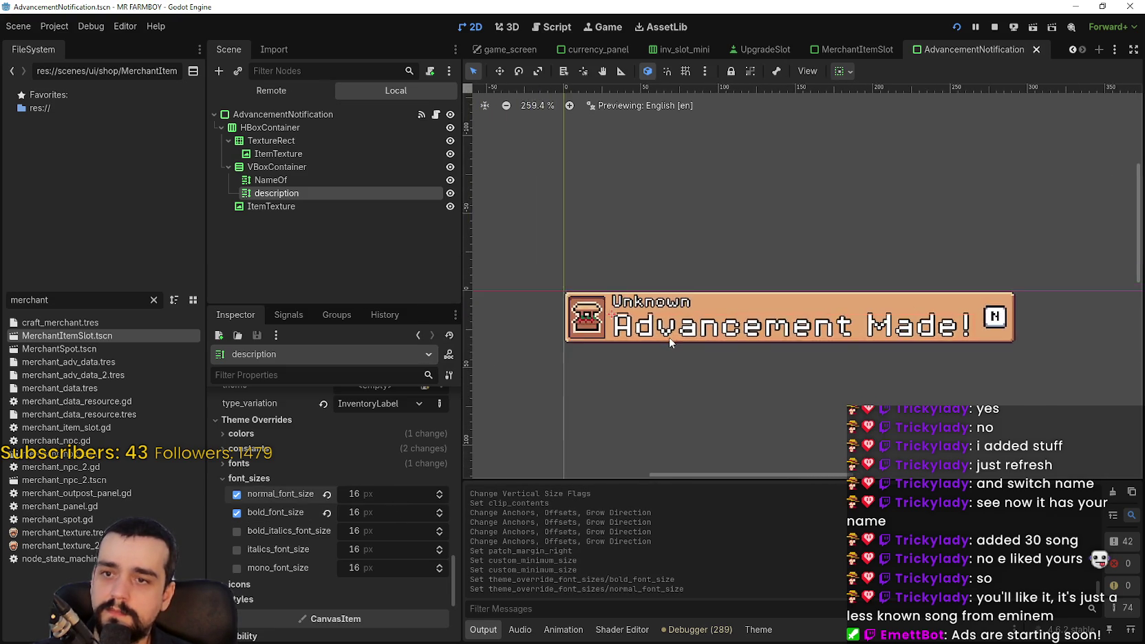
scroll(664, 323, up, 5)
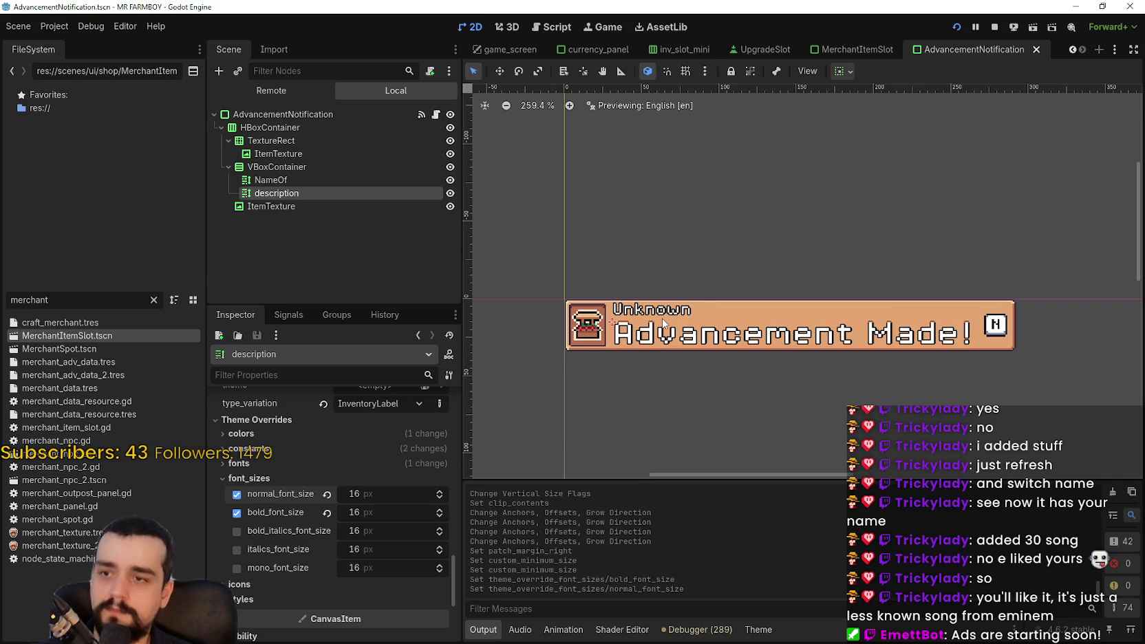
scroll(661, 320, up, 7)
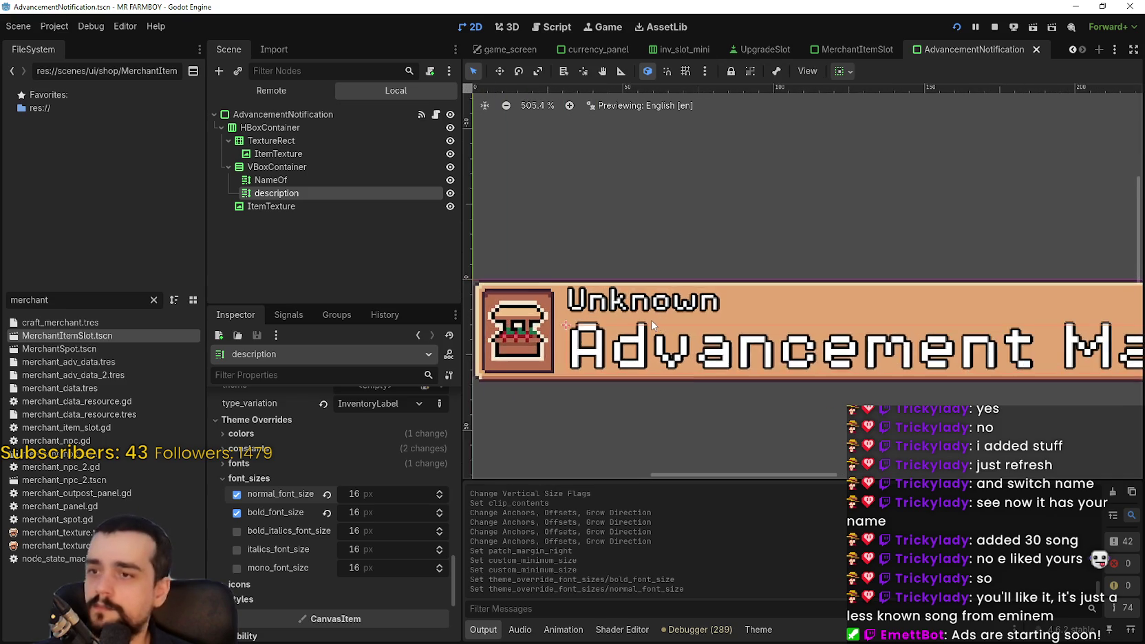
scroll(653, 326, up, 8)
scroll(809, 334, down, 5)
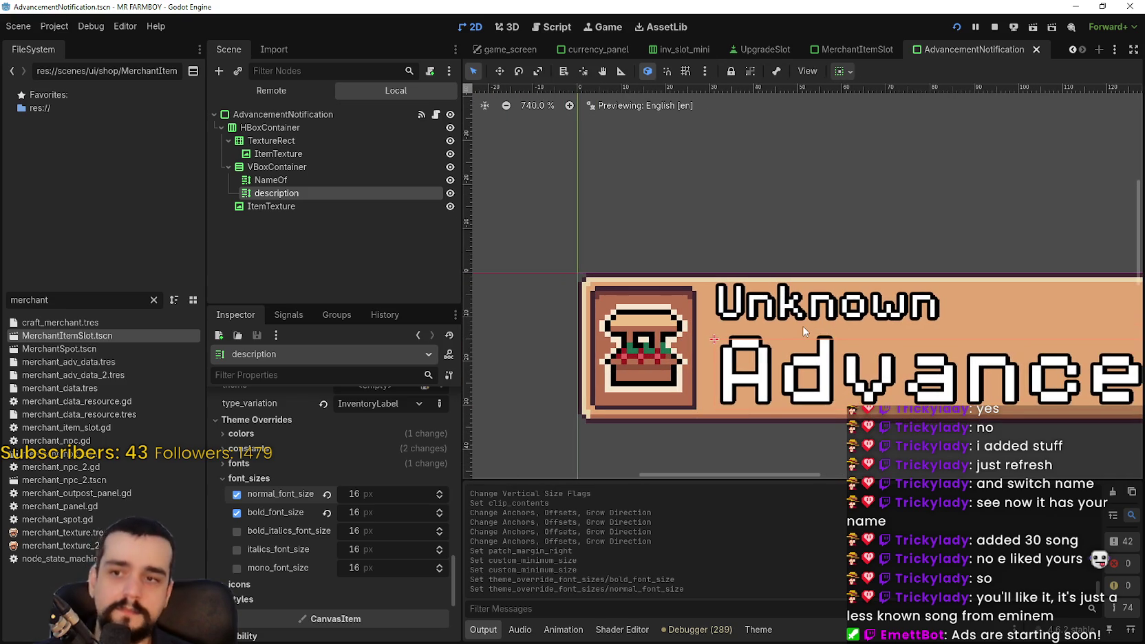
scroll(801, 328, down, 7)
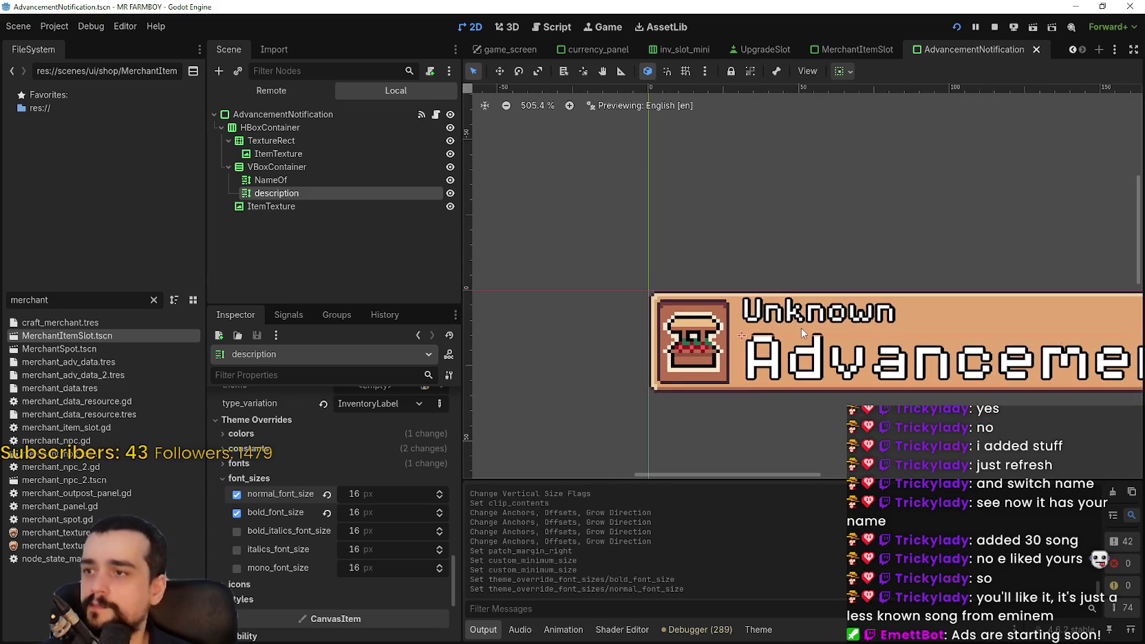
scroll(390, 524, down, 1)
Remove the NameOf label's normal and bold font size overrides.
click(270, 180)
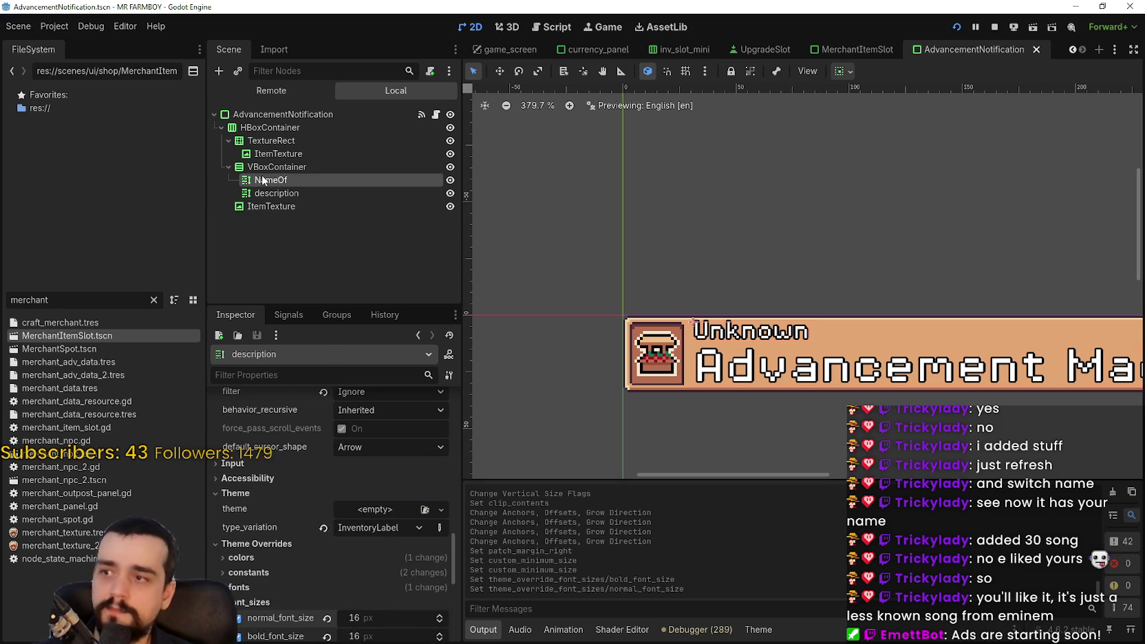
scroll(368, 537, down, 2)
scroll(372, 545, down, 10)
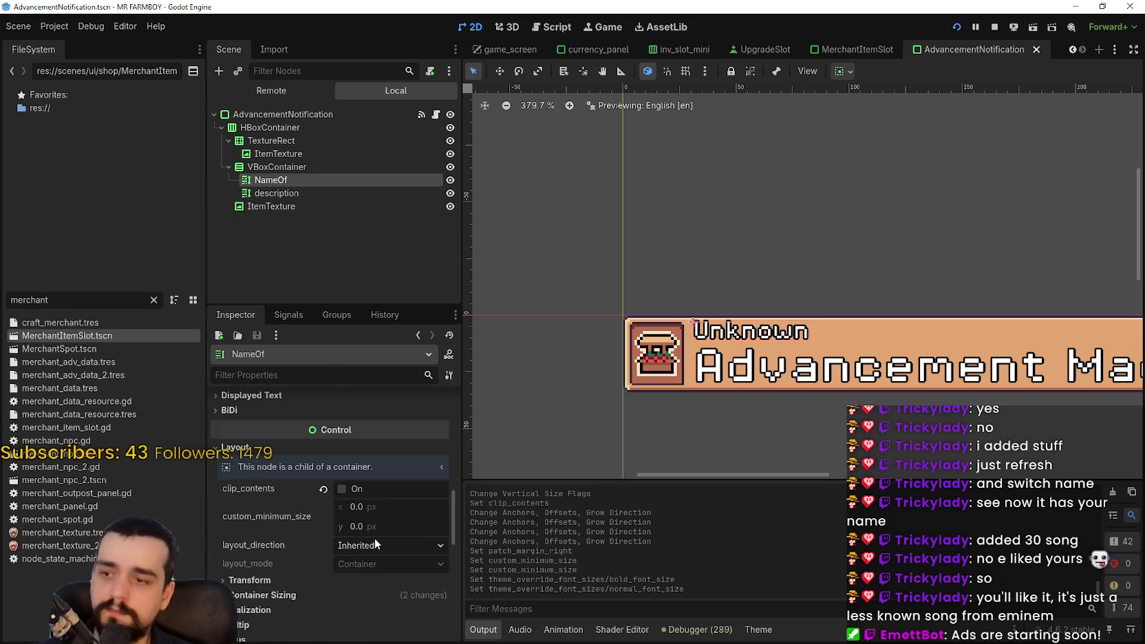
scroll(374, 537, down, 5)
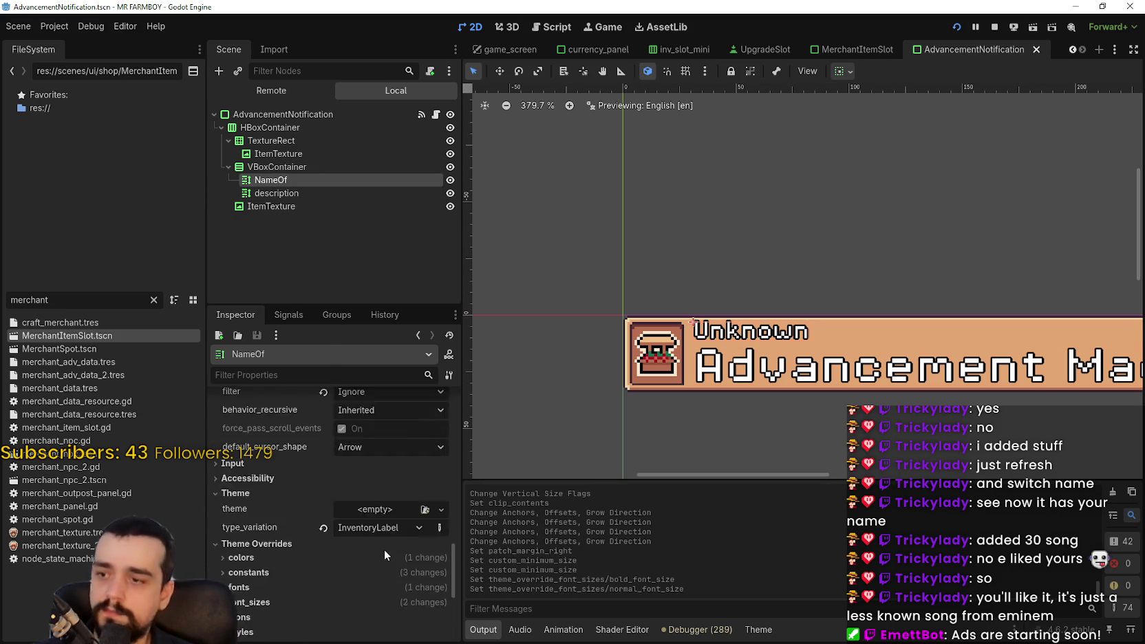
scroll(367, 498, down, 2)
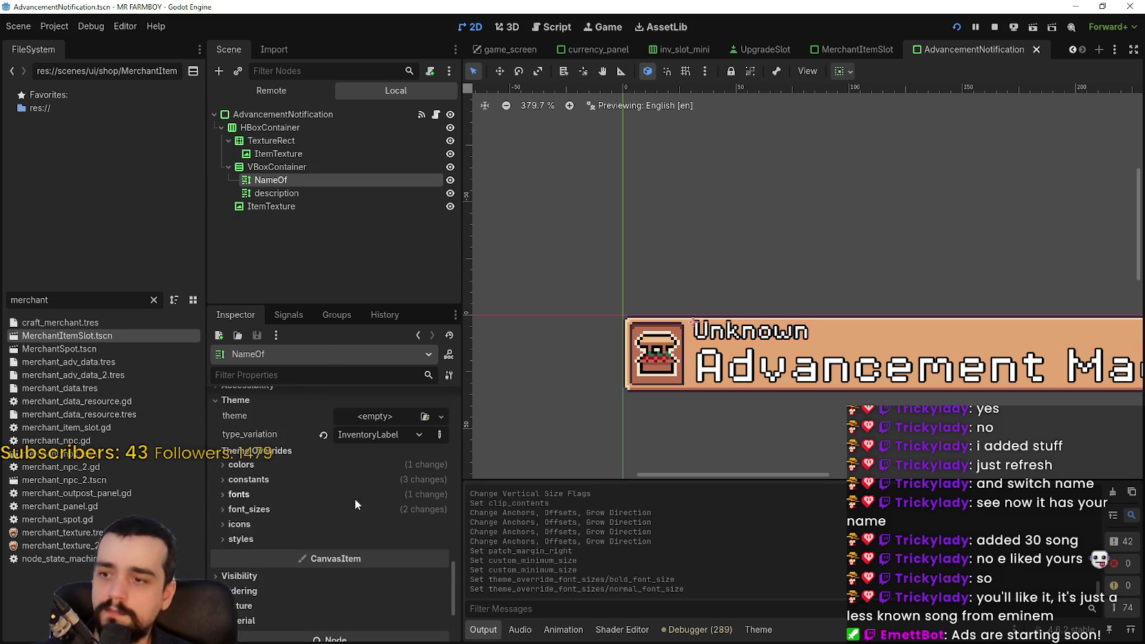
click(307, 511)
click(327, 525)
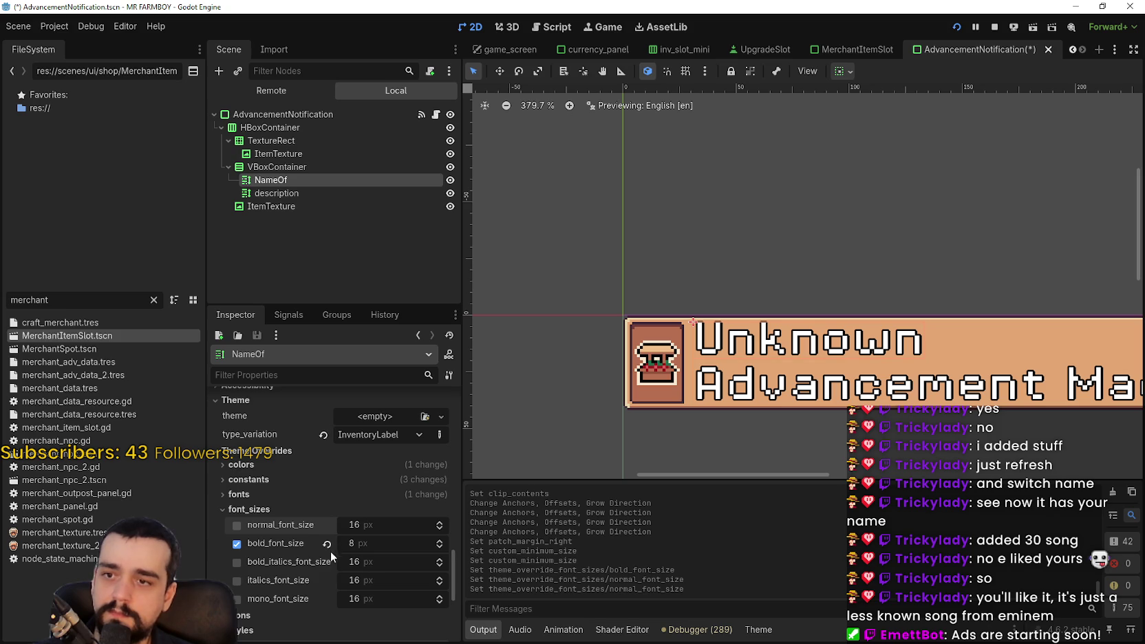
click(328, 545)
Save the notification scene with the enlarged 'Unknown' title.
scroll(329, 523, down, 1)
scroll(678, 370, down, 2)
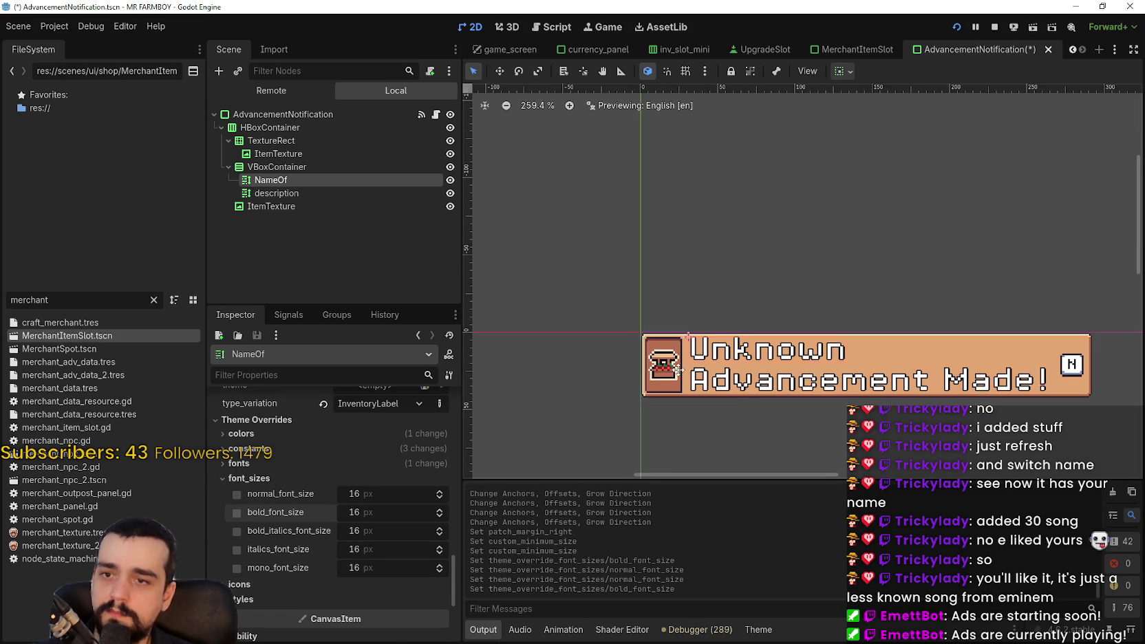
scroll(678, 371, up, 1)
key(ctrl+s)
scroll(621, 346, up, 1)
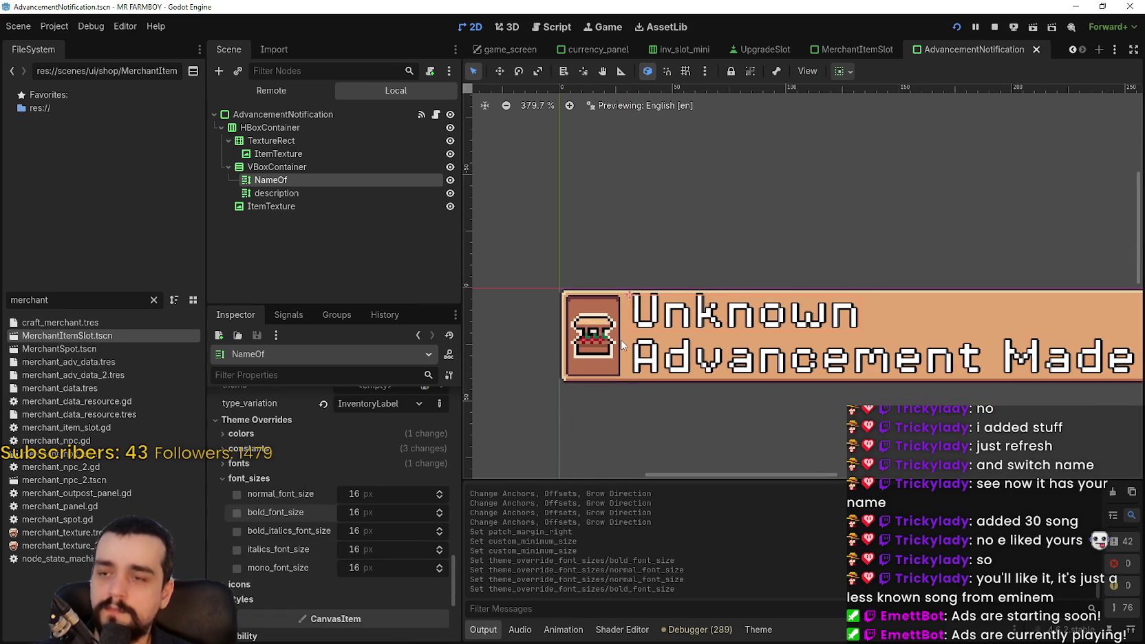
Inspect the properties of the ItemTexture icon and its TextureRect frame.
click(301, 166)
click(308, 150)
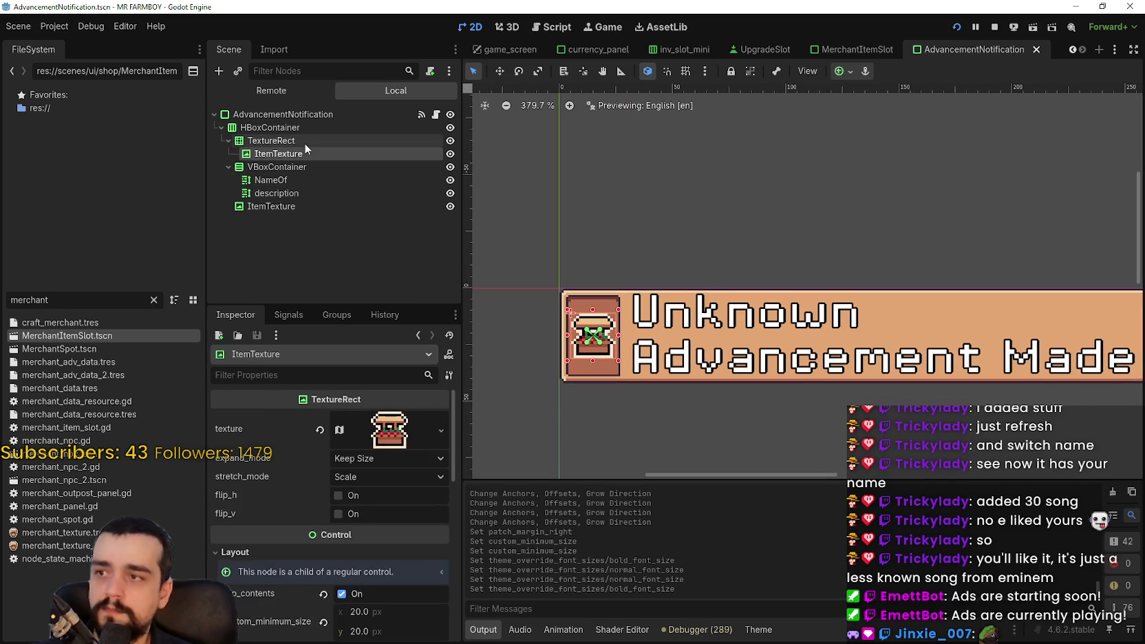
click(304, 142)
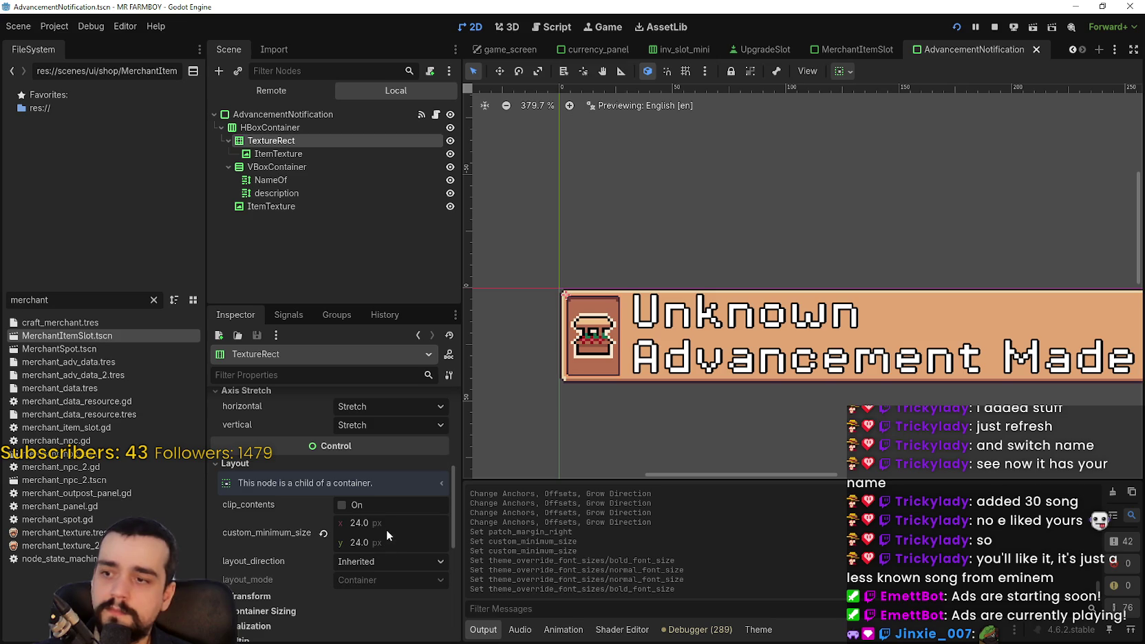
scroll(568, 332, up, 4)
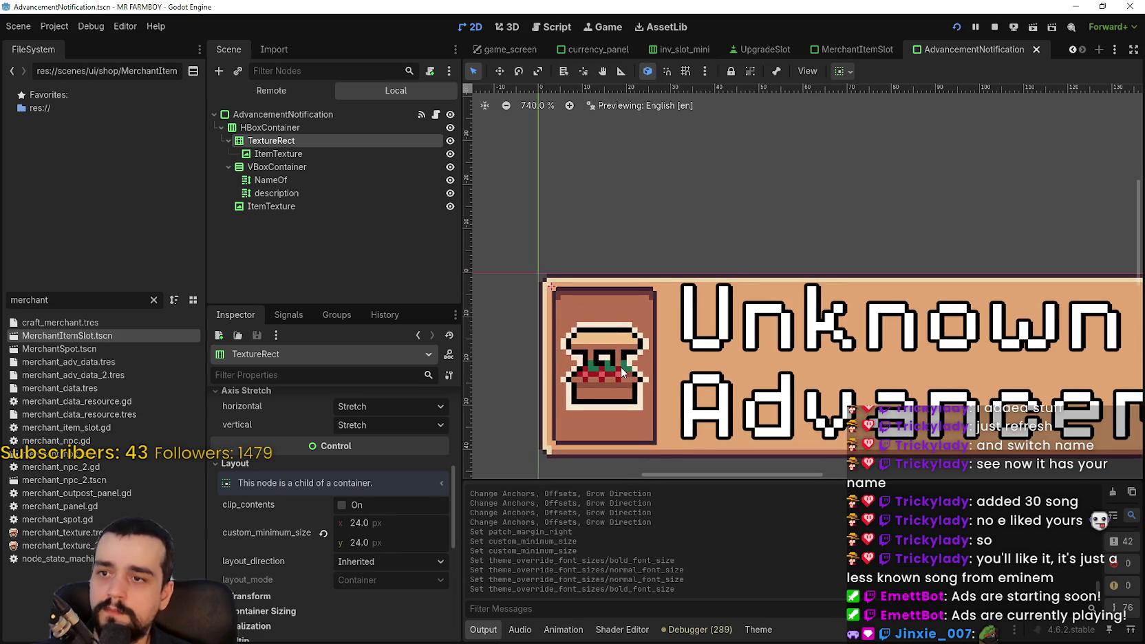
scroll(716, 303, up, 2)
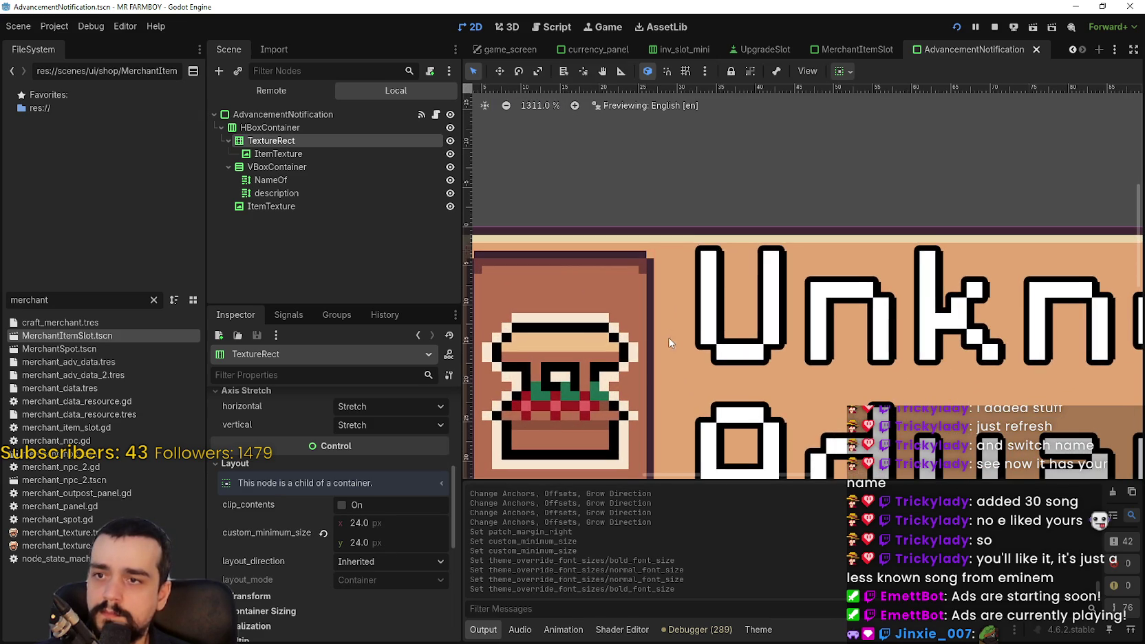
scroll(672, 342, down, 1)
scroll(584, 363, down, 1)
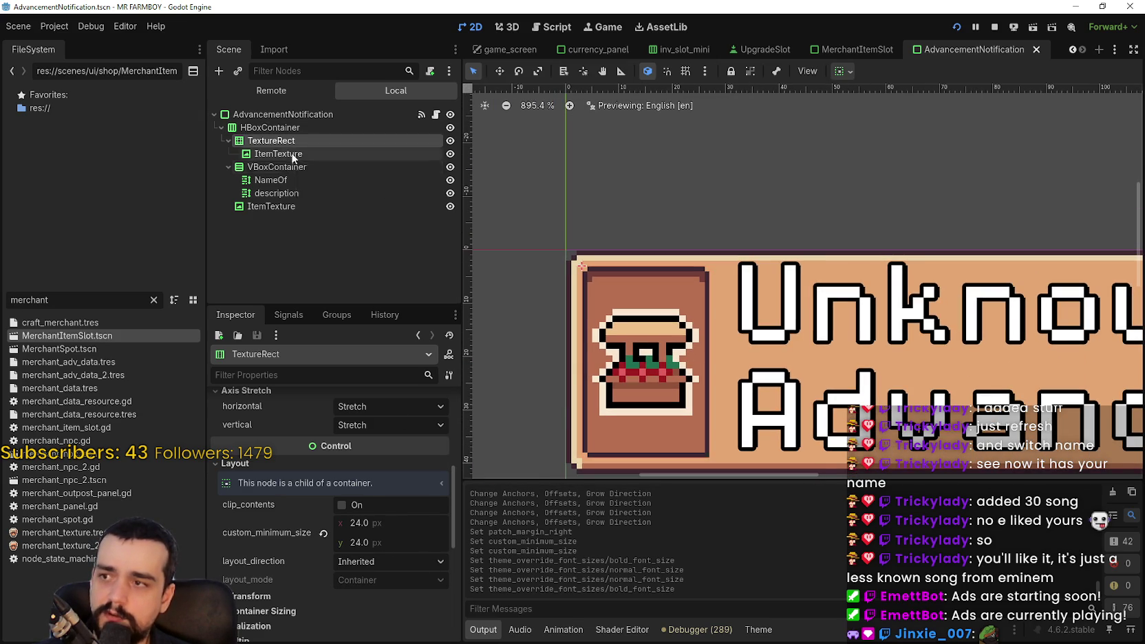
scroll(374, 520, down, 3)
scroll(286, 525, down, 3)
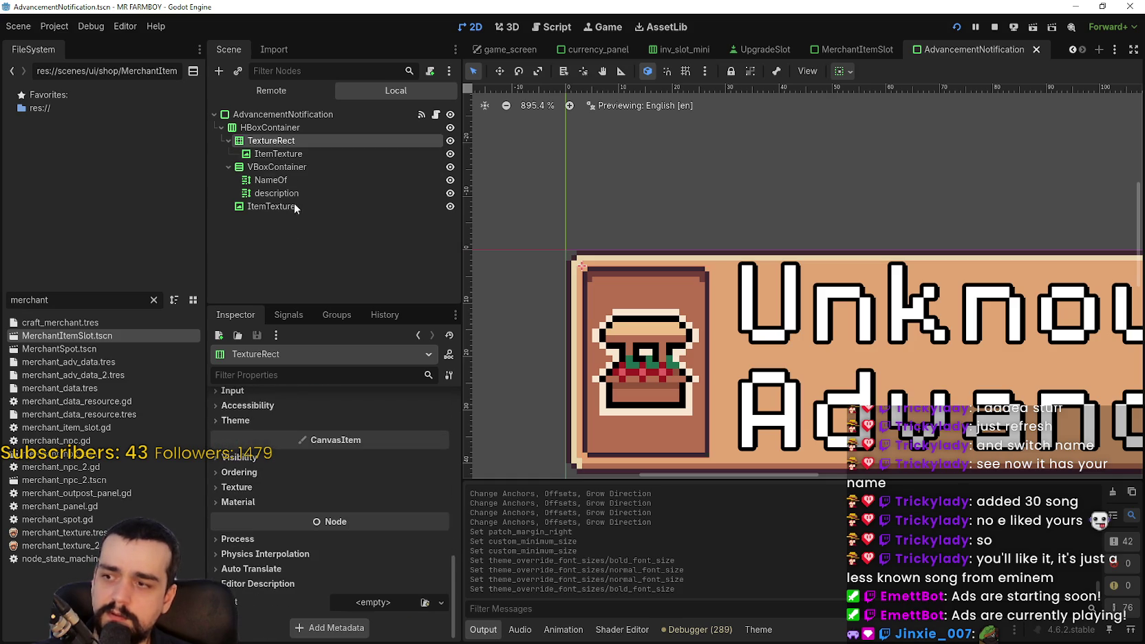
click(296, 154)
scroll(673, 282, up, 1)
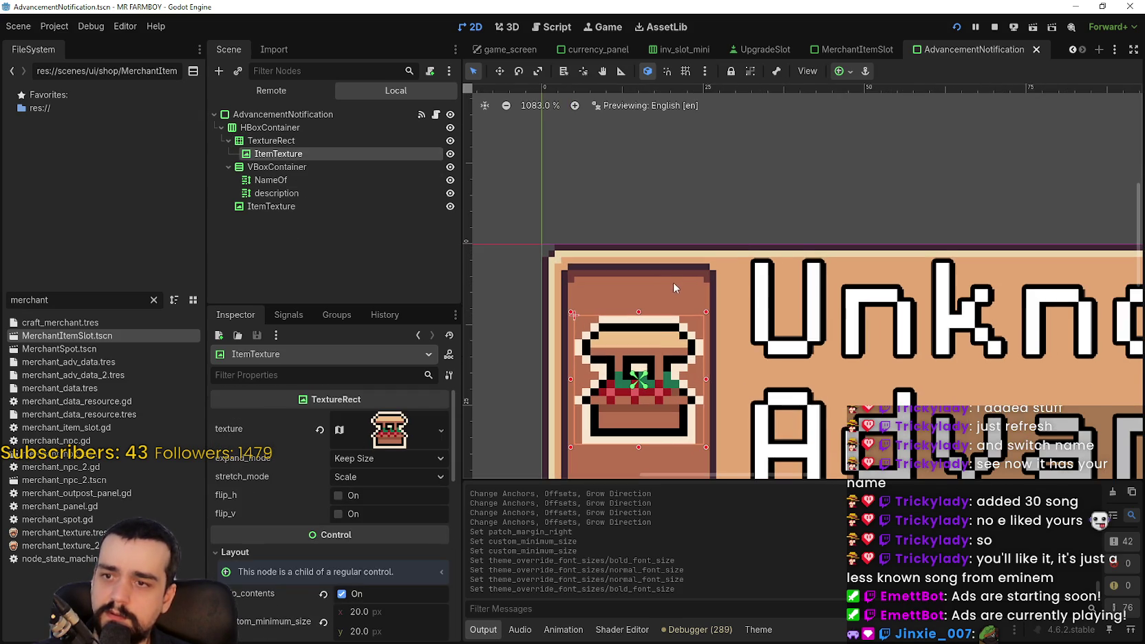
click(271, 141)
scroll(661, 284, down, 4)
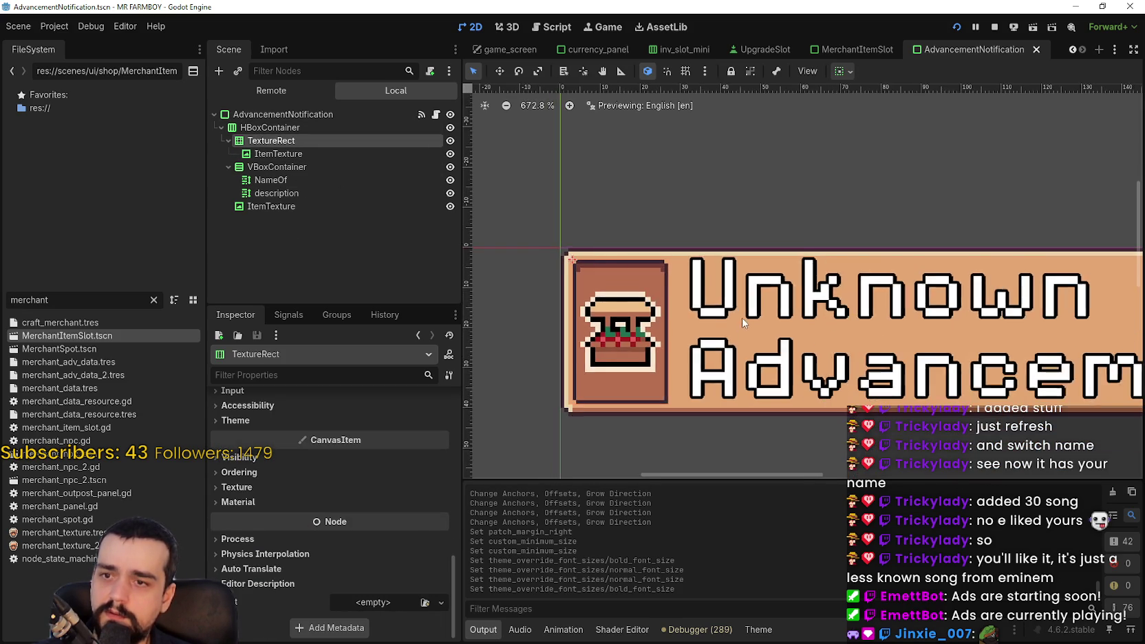
scroll(849, 304, right, 3)
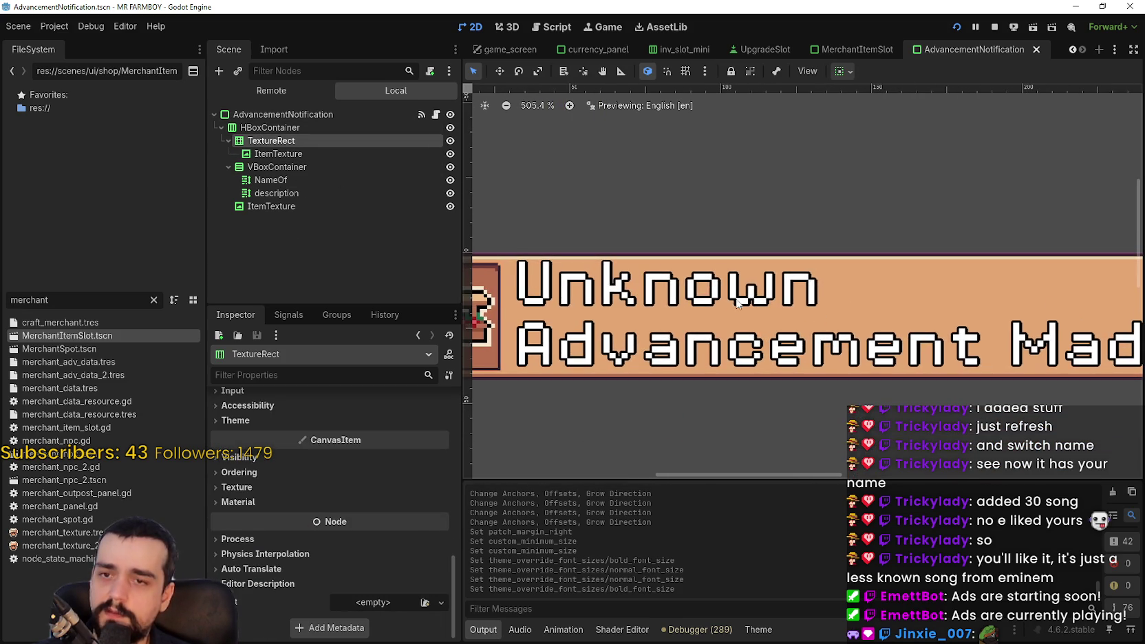
scroll(581, 263, left, 3)
Check the row container's spacing, then expand the icon frame's Layout settings.
click(275, 128)
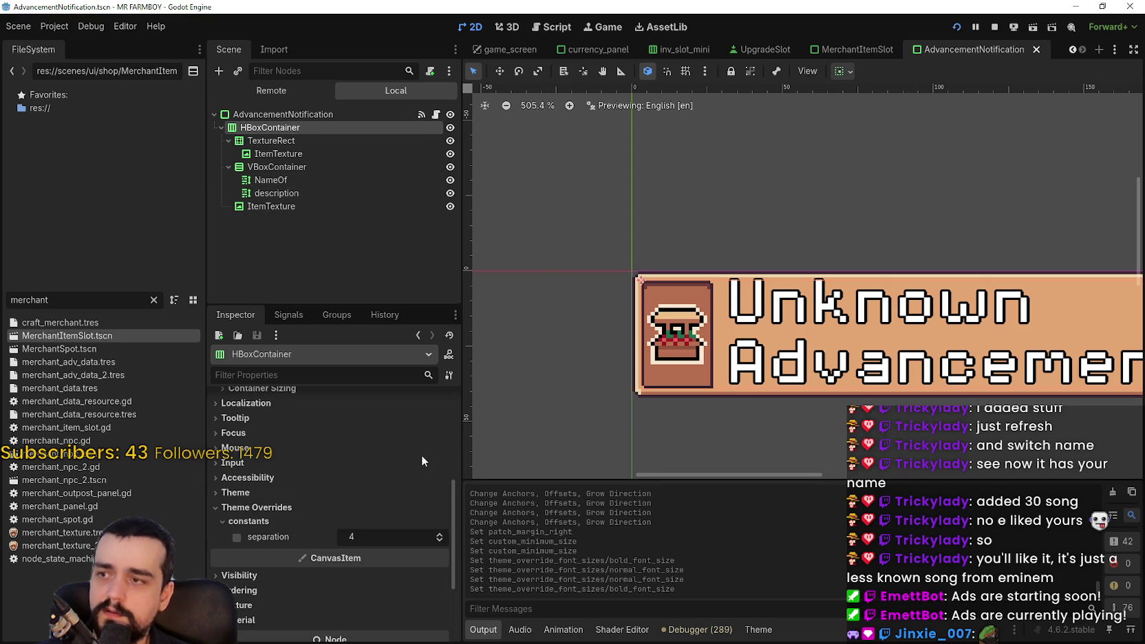
click(274, 142)
scroll(396, 471, up, 4)
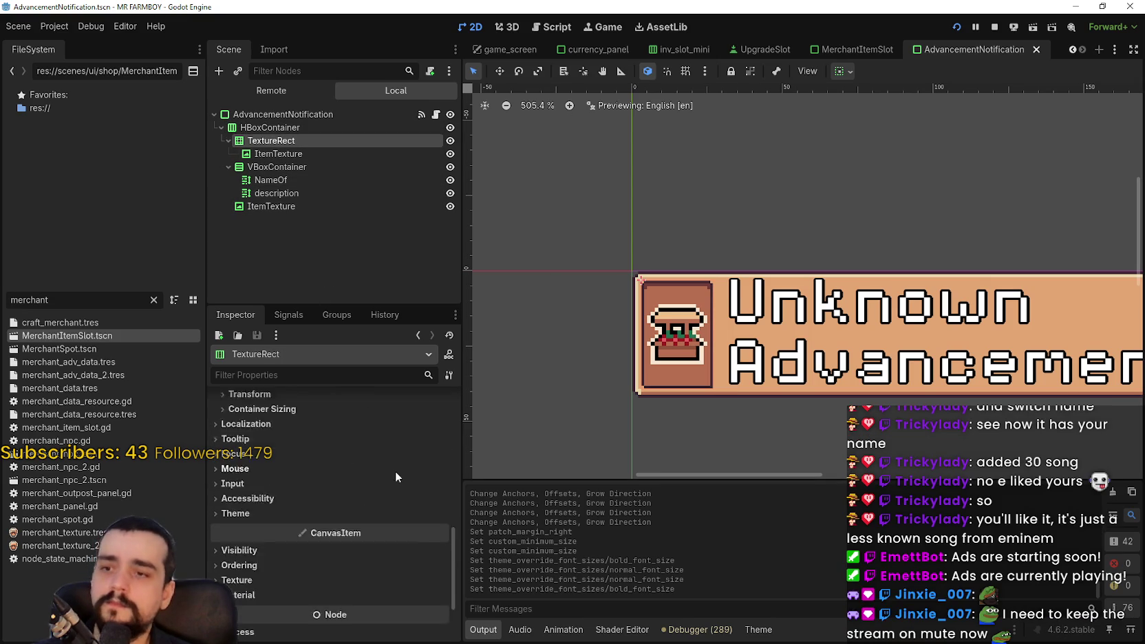
click(390, 443)
scroll(378, 478, up, 1)
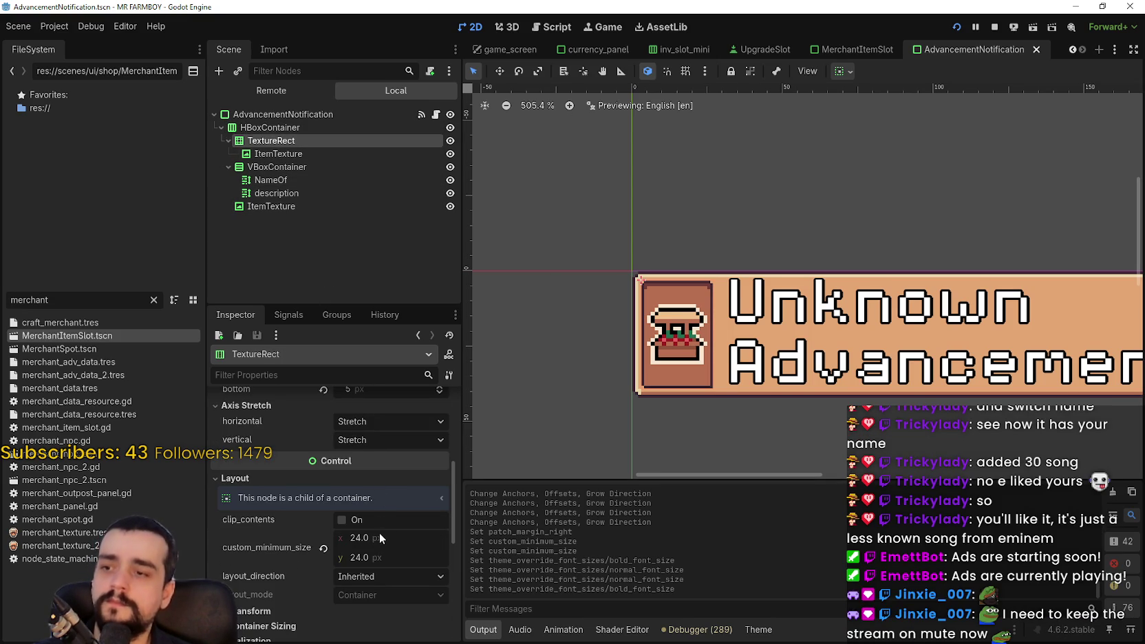
scroll(766, 330, down, 4)
Save the scene with the full notification banner in view.
drag(763, 326, 627, 329)
scroll(654, 332, down, 1)
scroll(659, 347, down, 5)
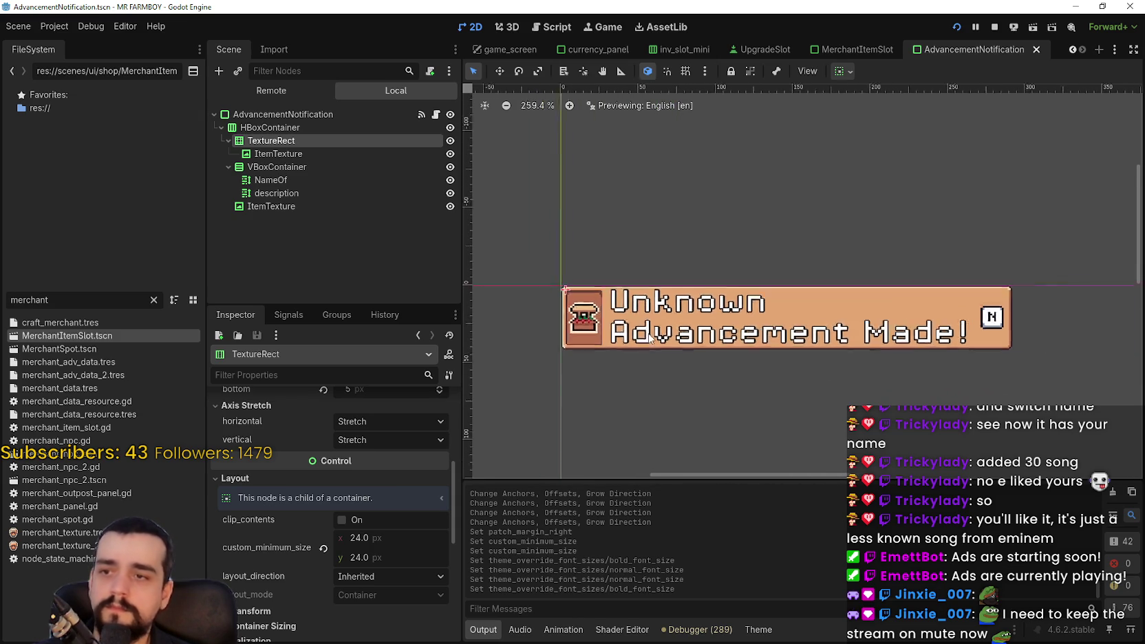
scroll(658, 336, up, 8)
key(ctrl+s)
scroll(663, 332, down, 6)
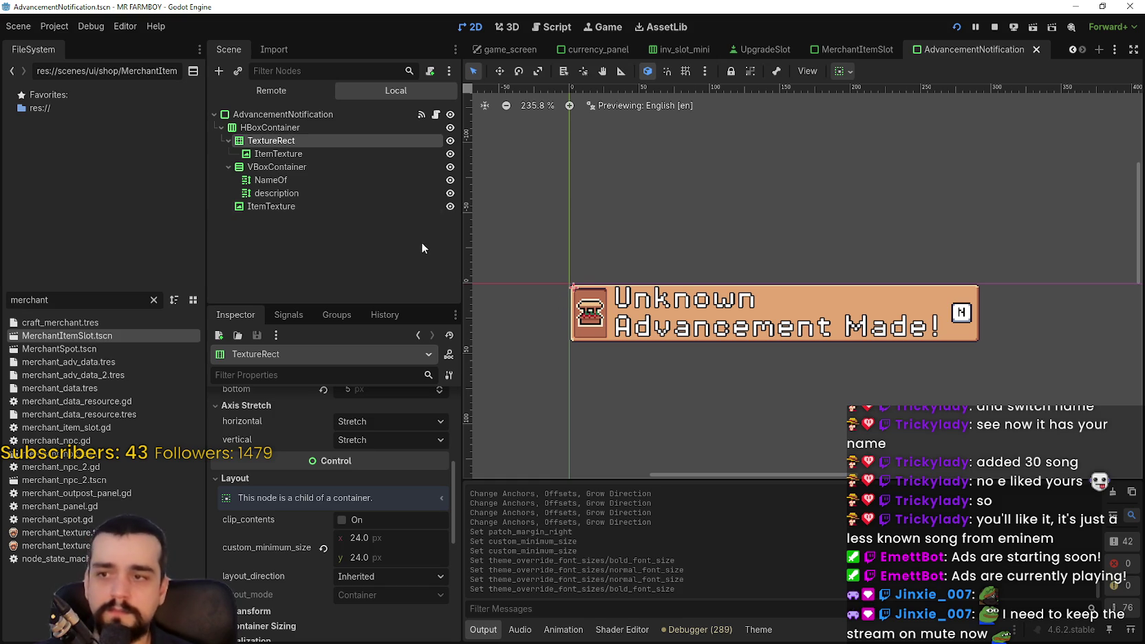
Try tile stretch on the icon frame horizontally, then keep plain stretching.
click(331, 155)
click(315, 141)
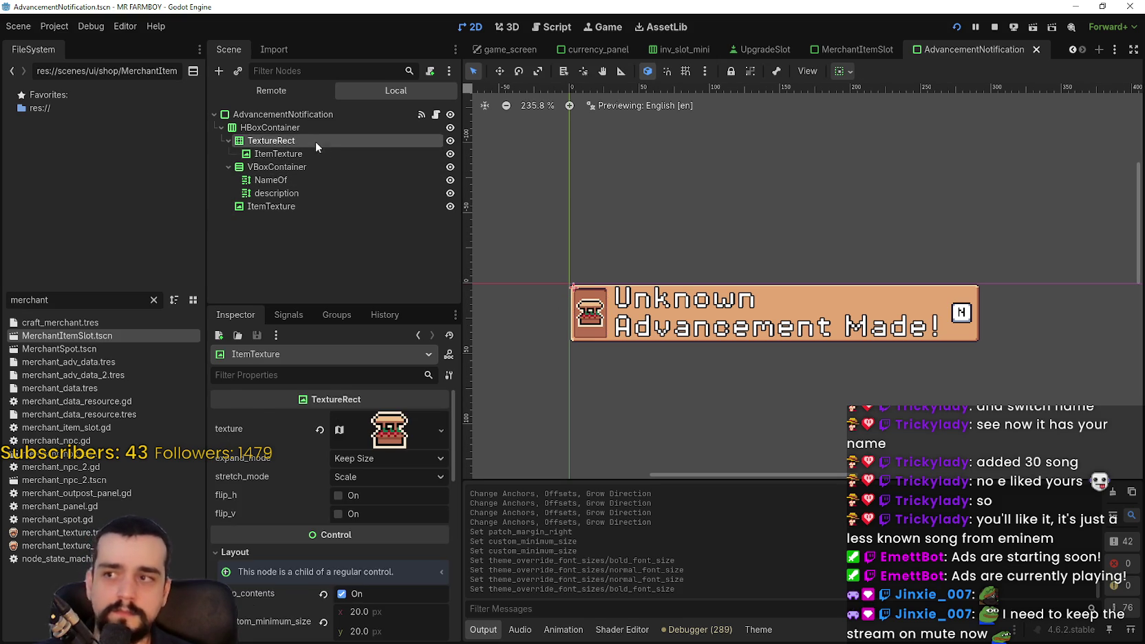
scroll(384, 560, up, 2)
click(378, 484)
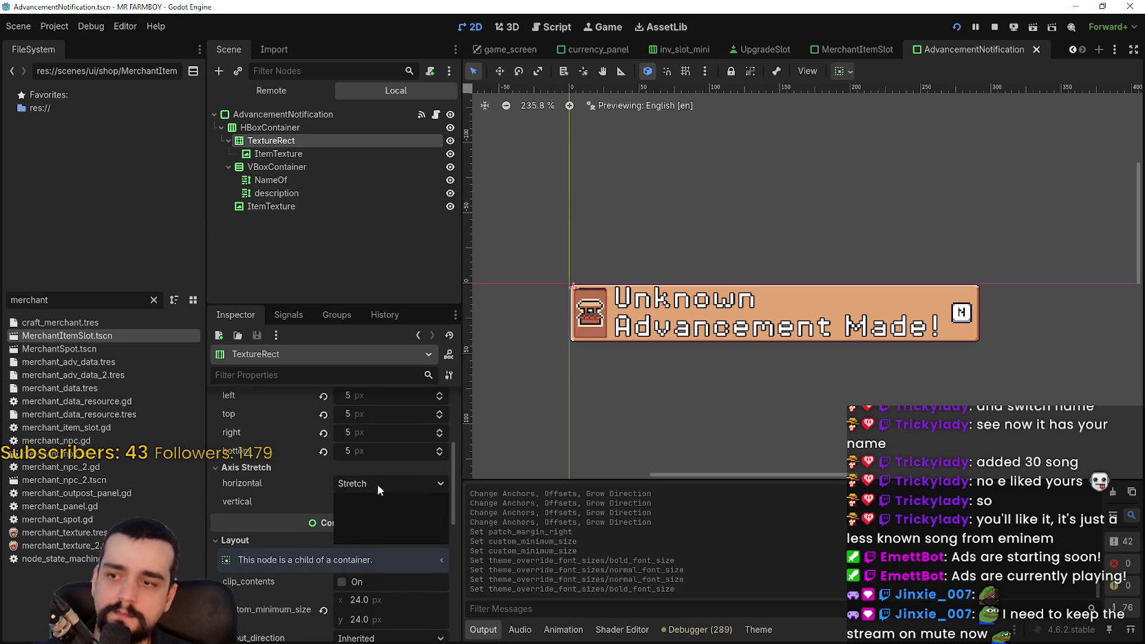
click(379, 530)
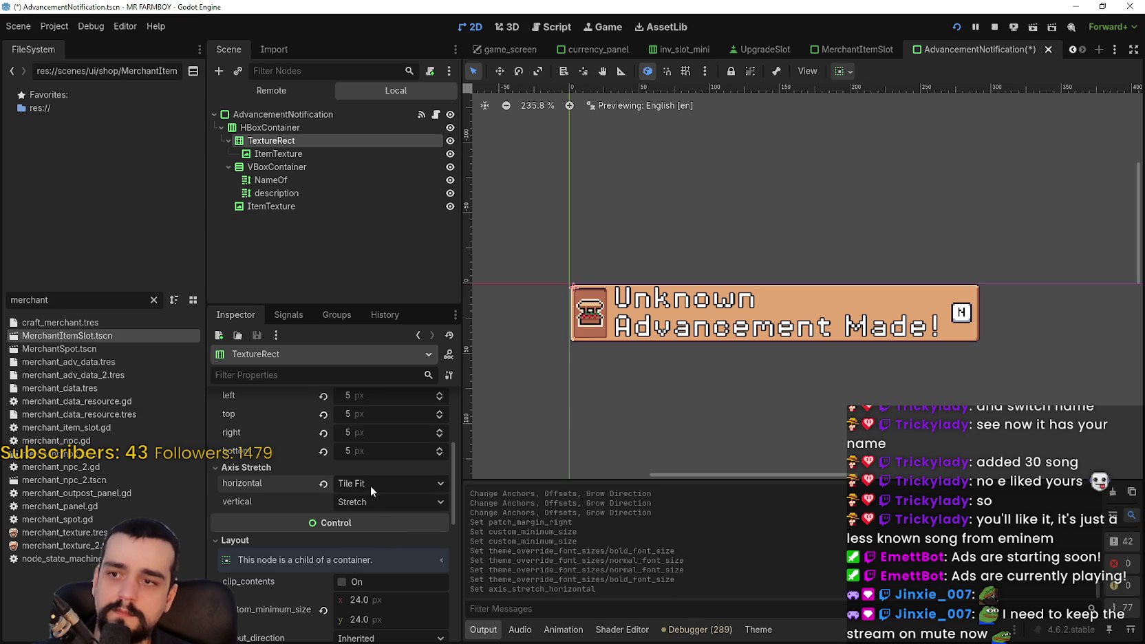
click(370, 485)
click(372, 503)
scroll(380, 564, up, 2)
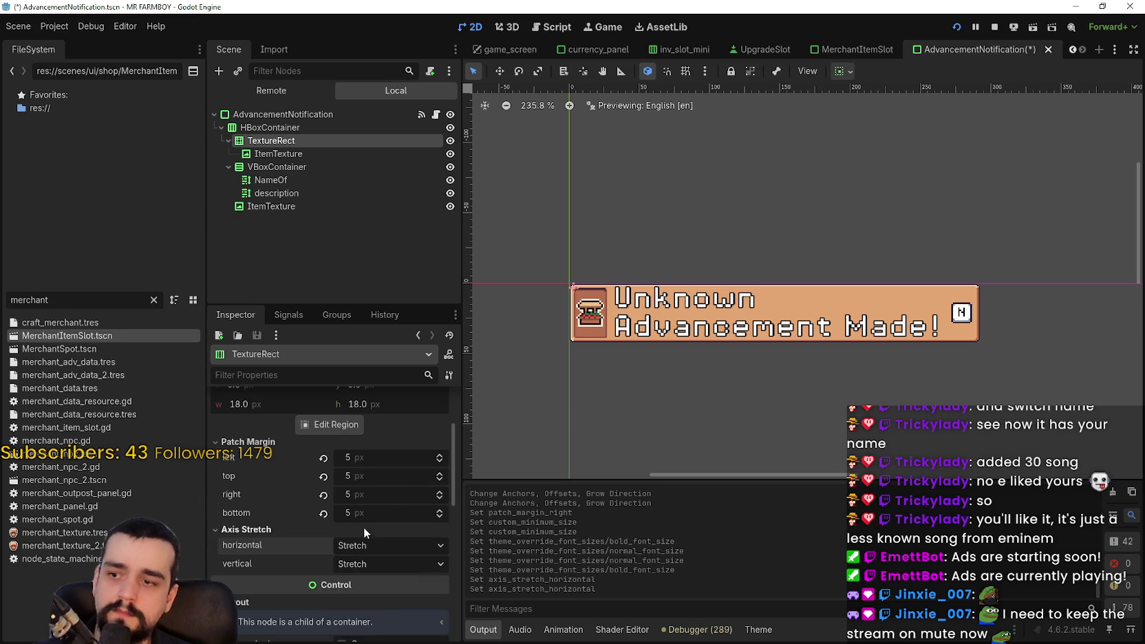
Set the icon frame's left patch margin to 3.
click(322, 458)
click(324, 475)
scroll(540, 311, up, 3)
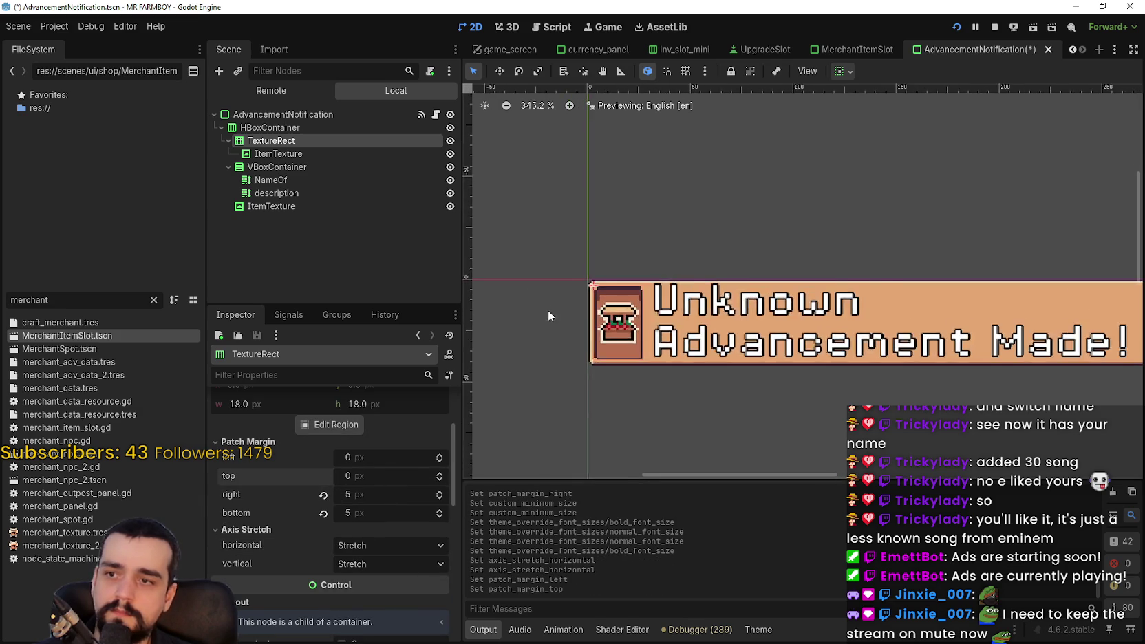
key(ctrl+z)
key(ctrl+z)
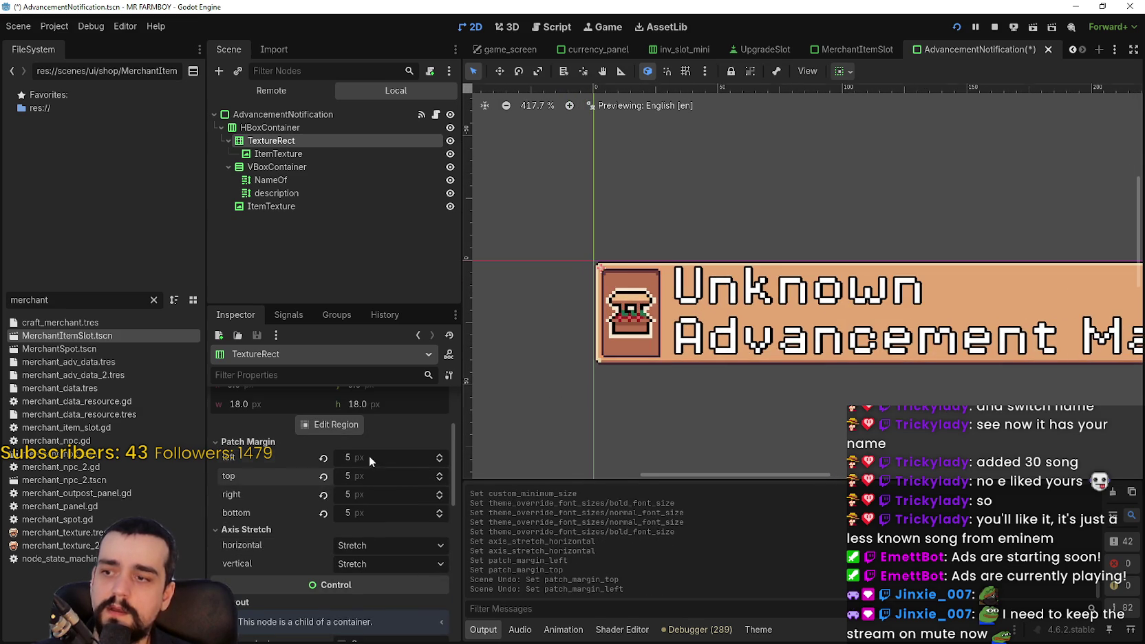
drag(373, 462, 362, 461)
scroll(599, 275, up, 4)
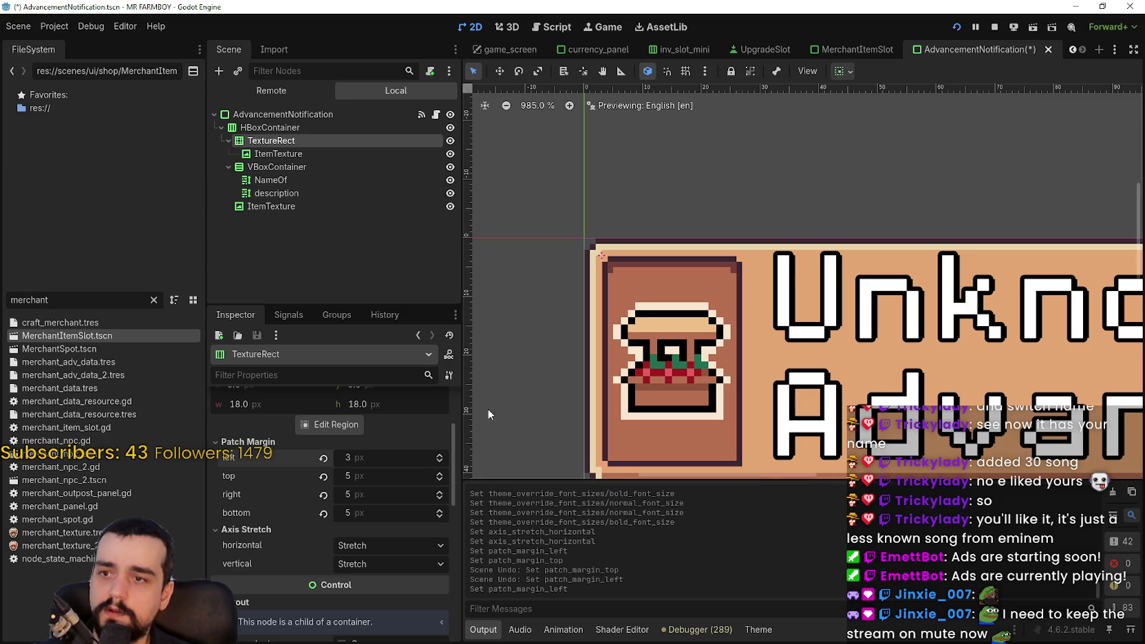
Set the frame's top, right and bottom patch margins to 3.
click(379, 471)
text(3)
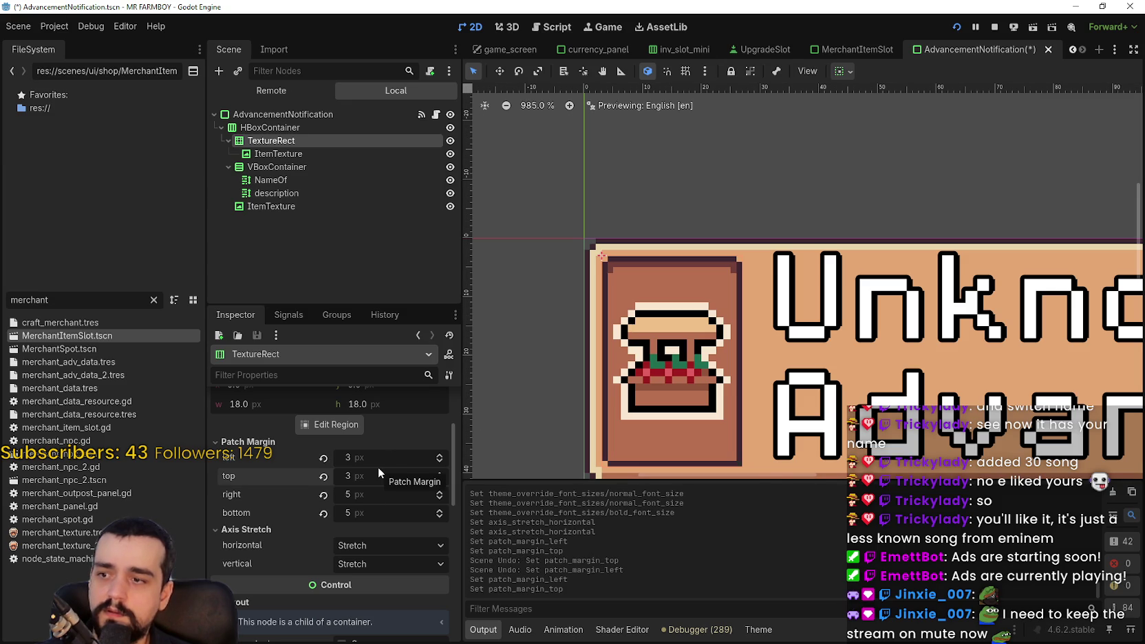
click(363, 497)
text(3)
key(Return)
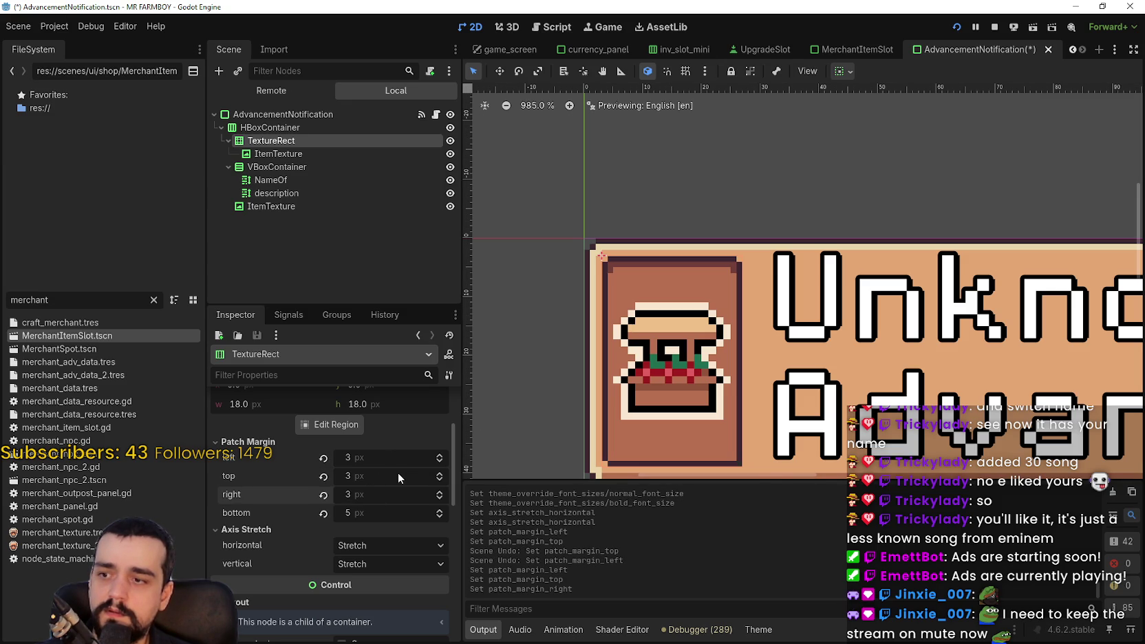
click(367, 512)
text(3)
key(Return)
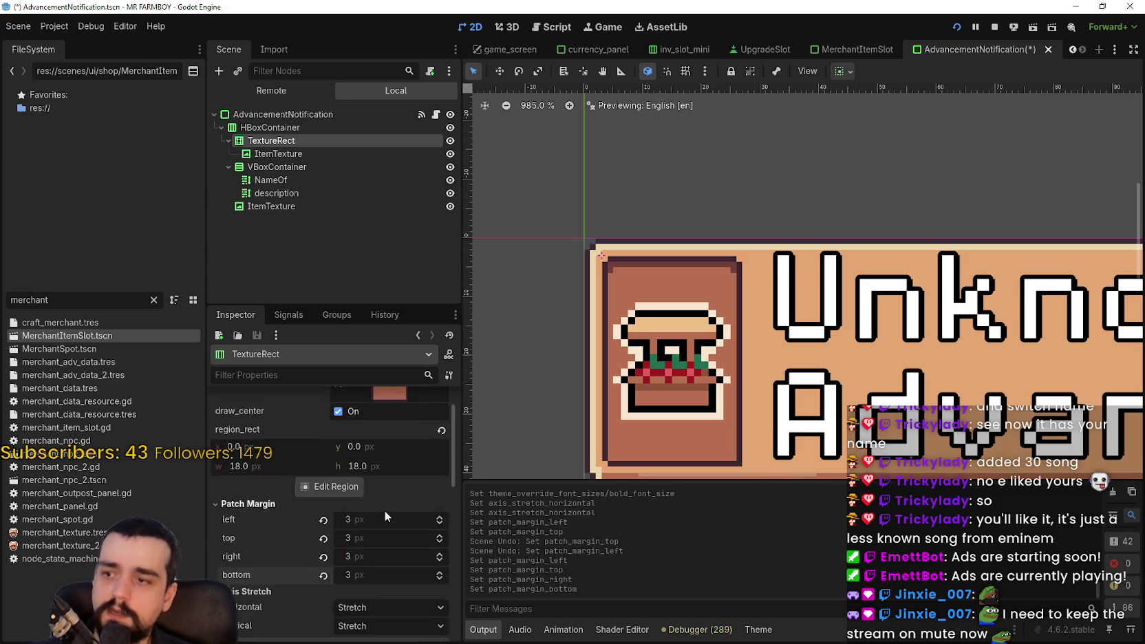
Set the icon frame's custom minimum width to 36 px.
scroll(385, 511, up, 3)
scroll(391, 513, down, 5)
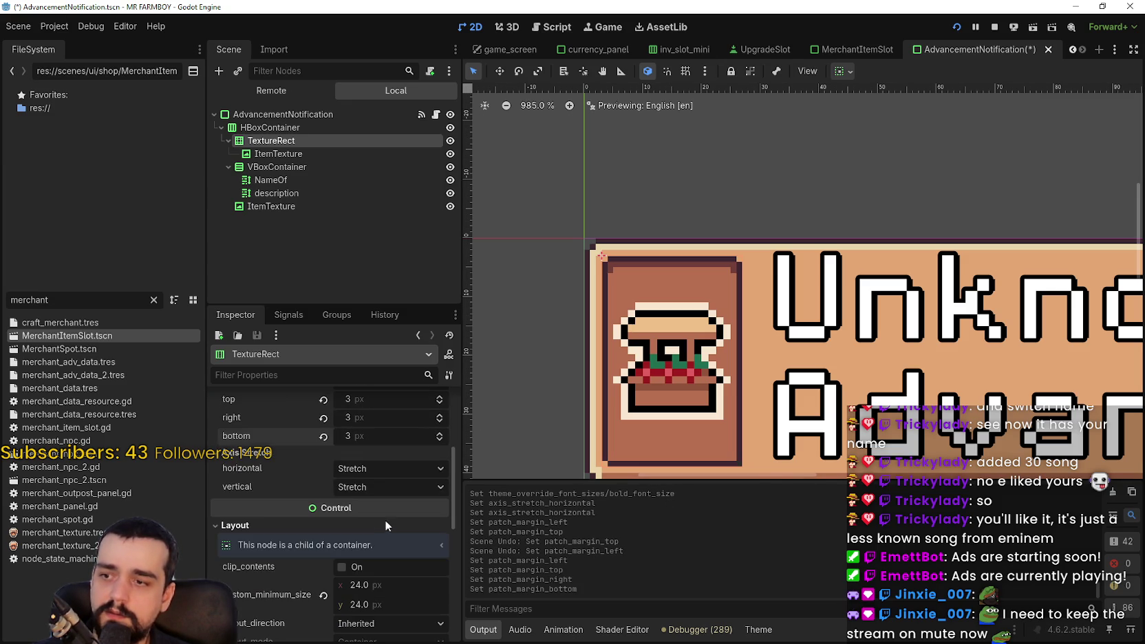
click(383, 469)
scroll(389, 513, down, 3)
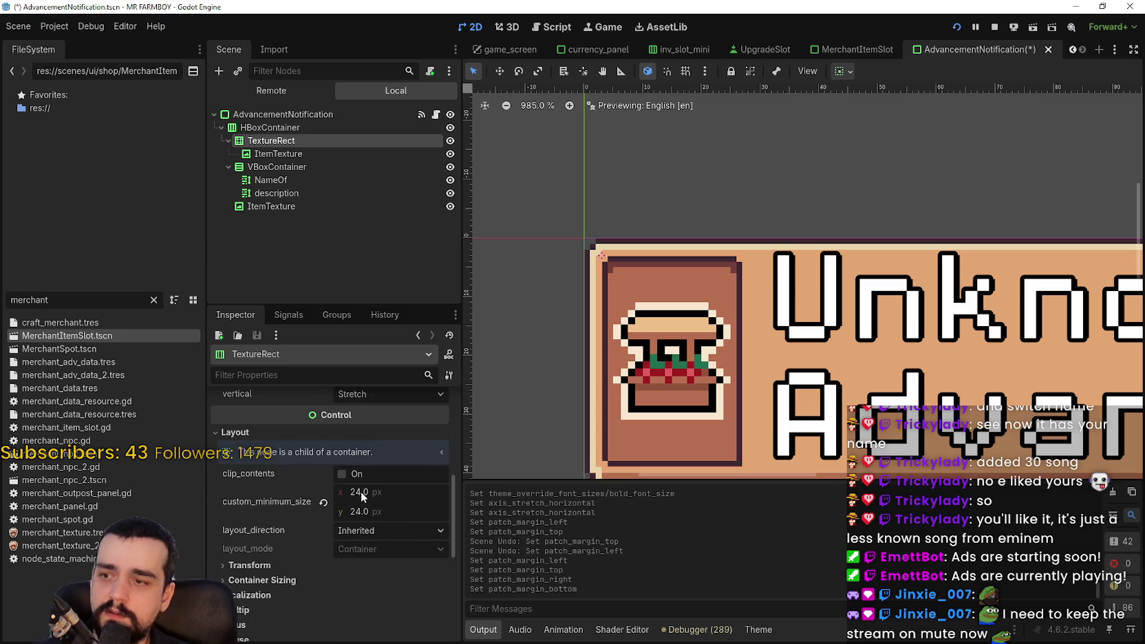
drag(356, 495, 374, 487)
scroll(588, 403, down, 2)
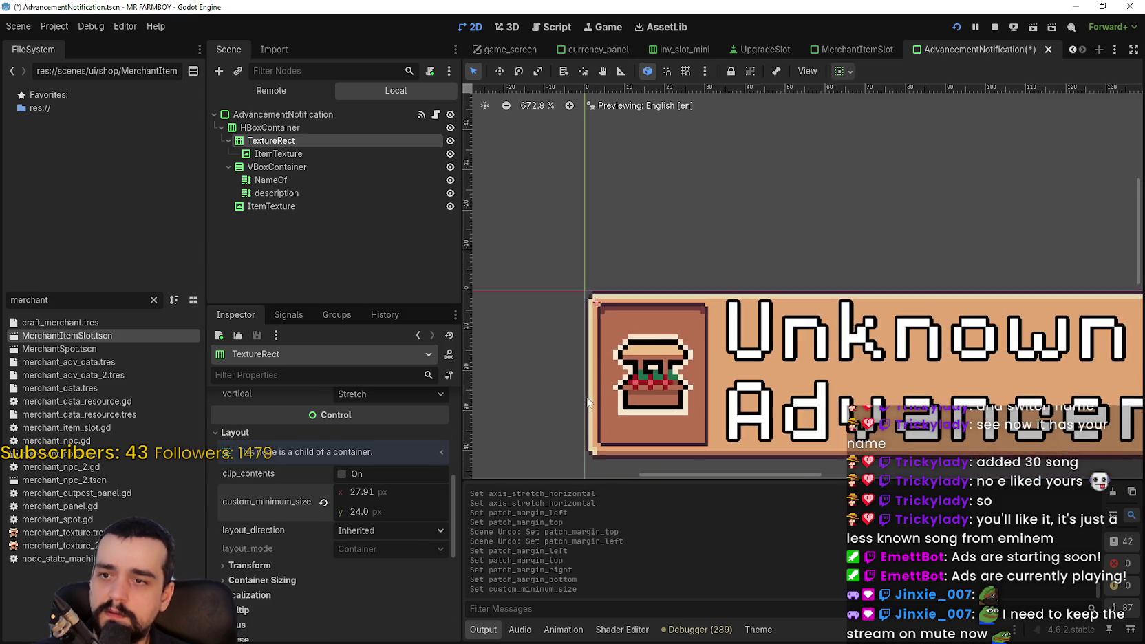
scroll(588, 403, down, 2)
scroll(389, 535, down, 3)
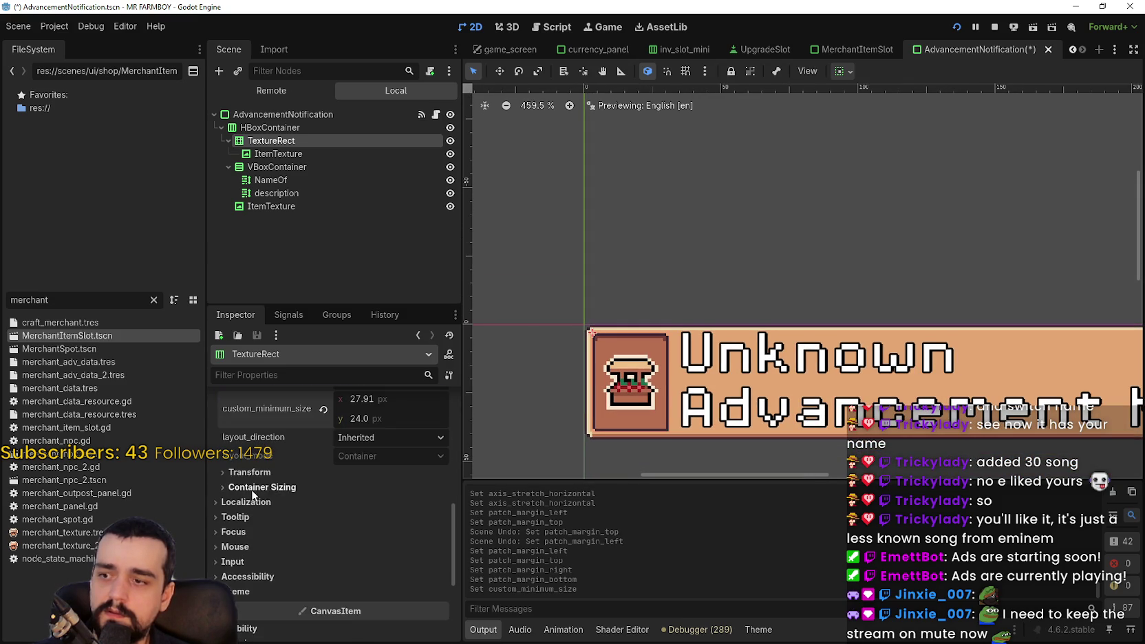
click(256, 474)
click(360, 399)
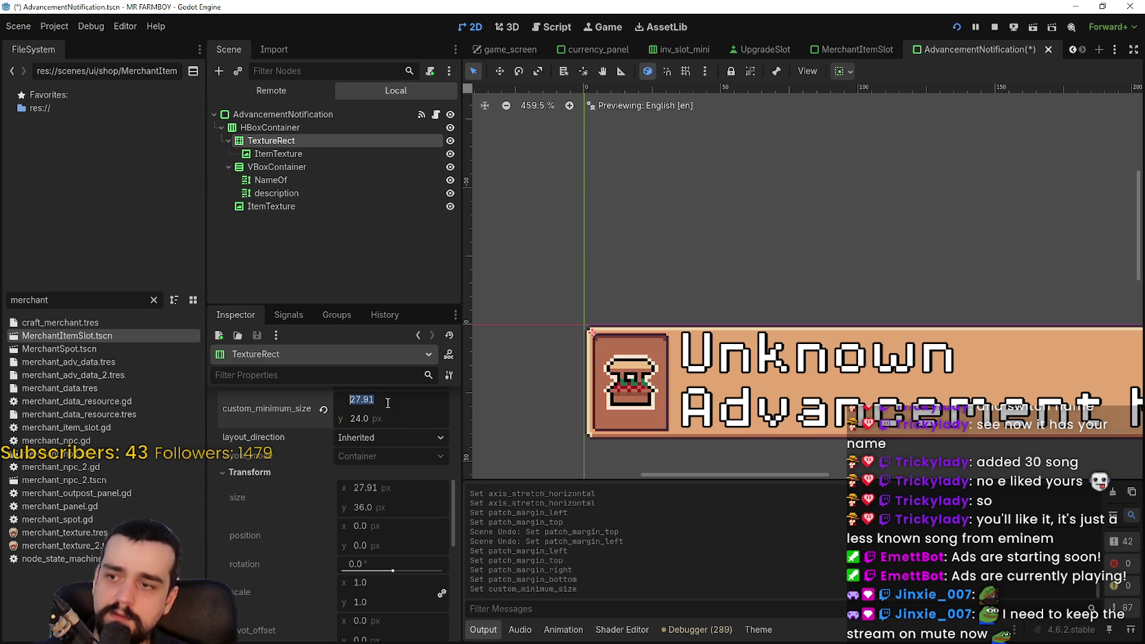
text(36)
key(Return)
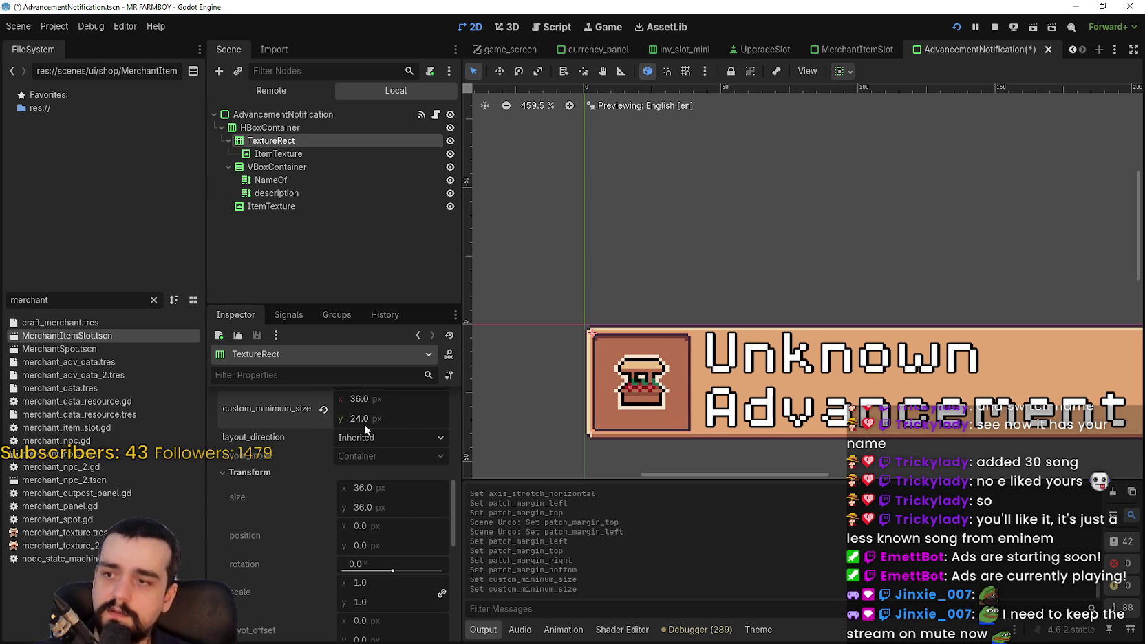
scroll(686, 344, up, 4)
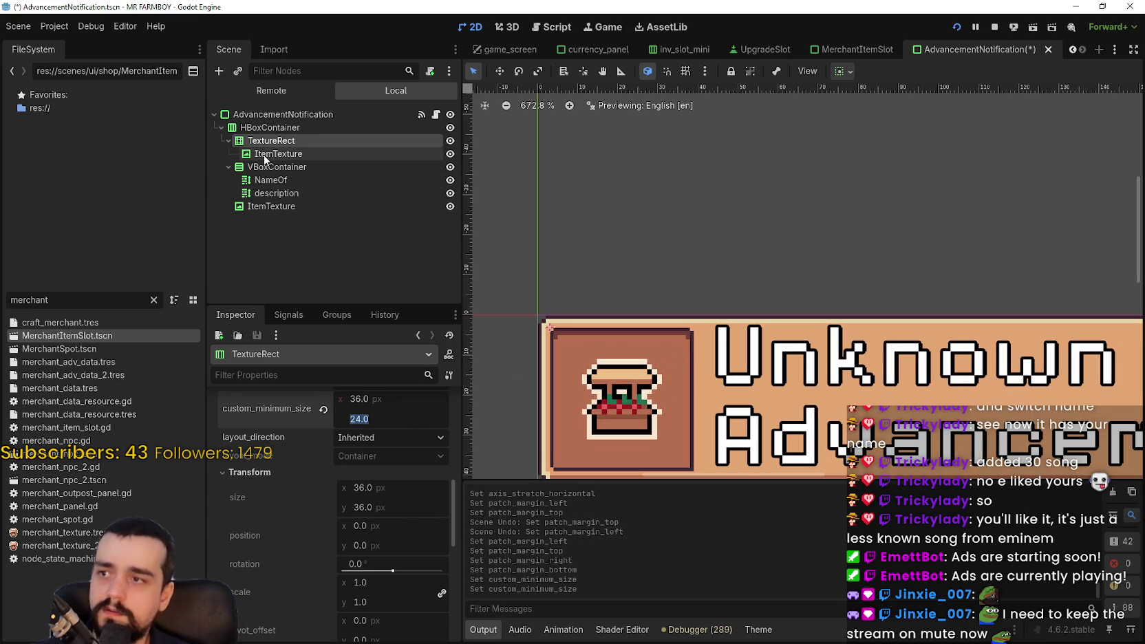
Set the item icon's custom minimum size to 32 × 32 px.
click(265, 154)
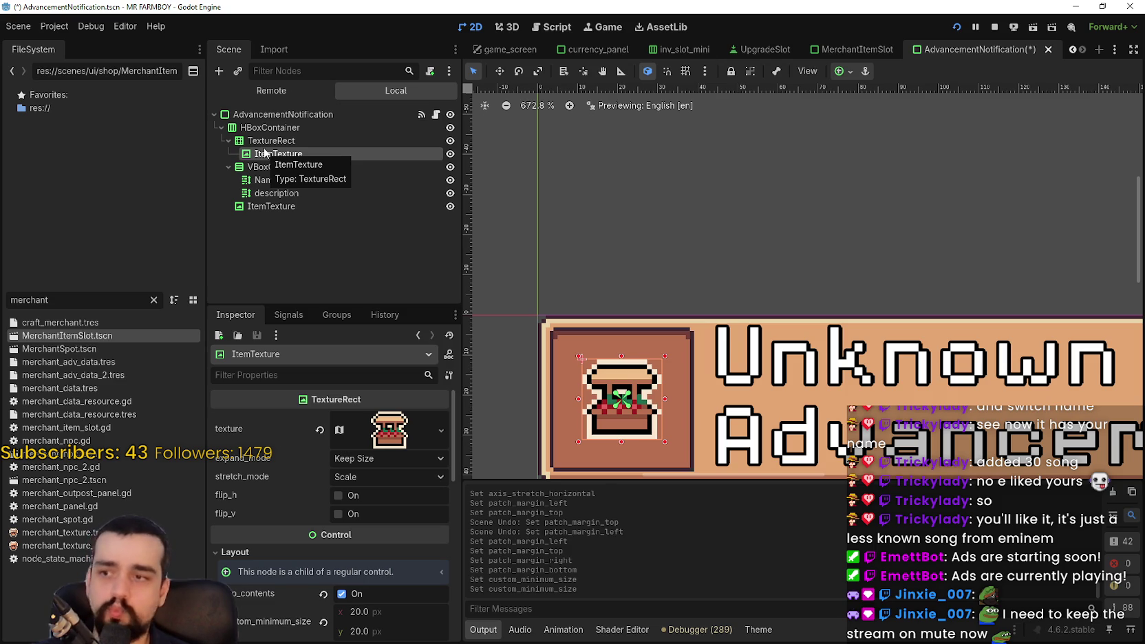
scroll(530, 451, down, 2)
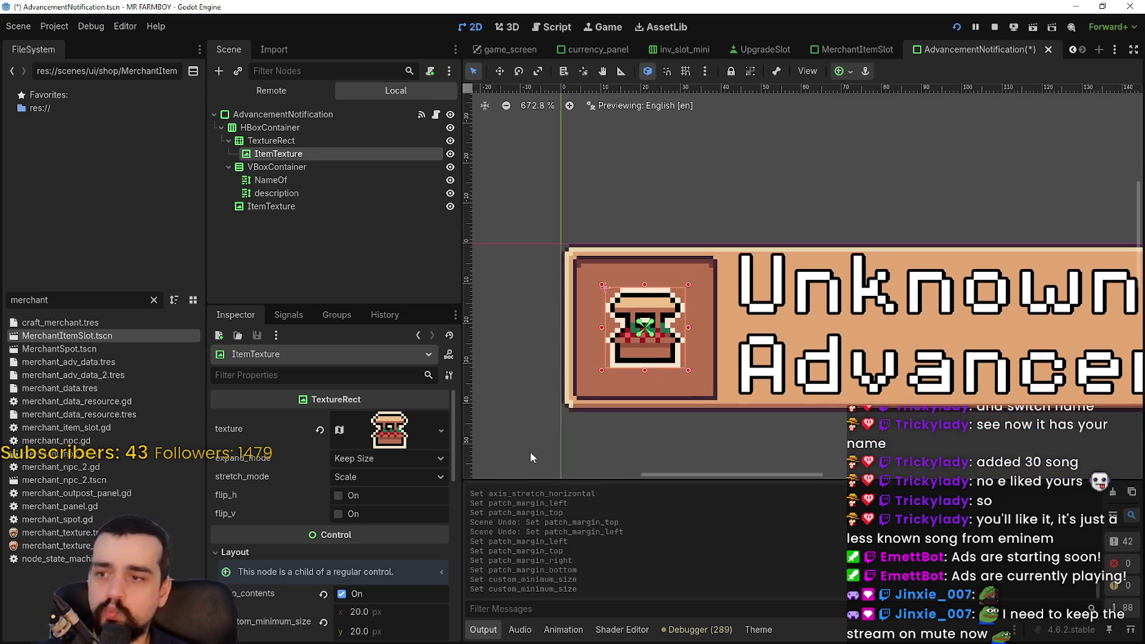
click(385, 614)
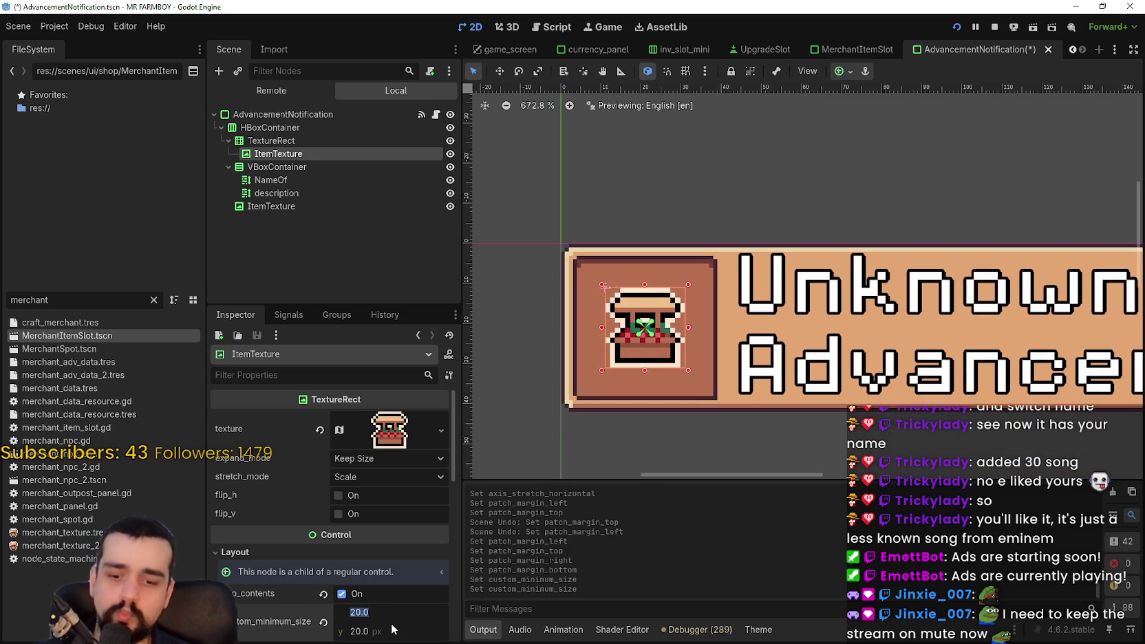
text(34)
key(Return)
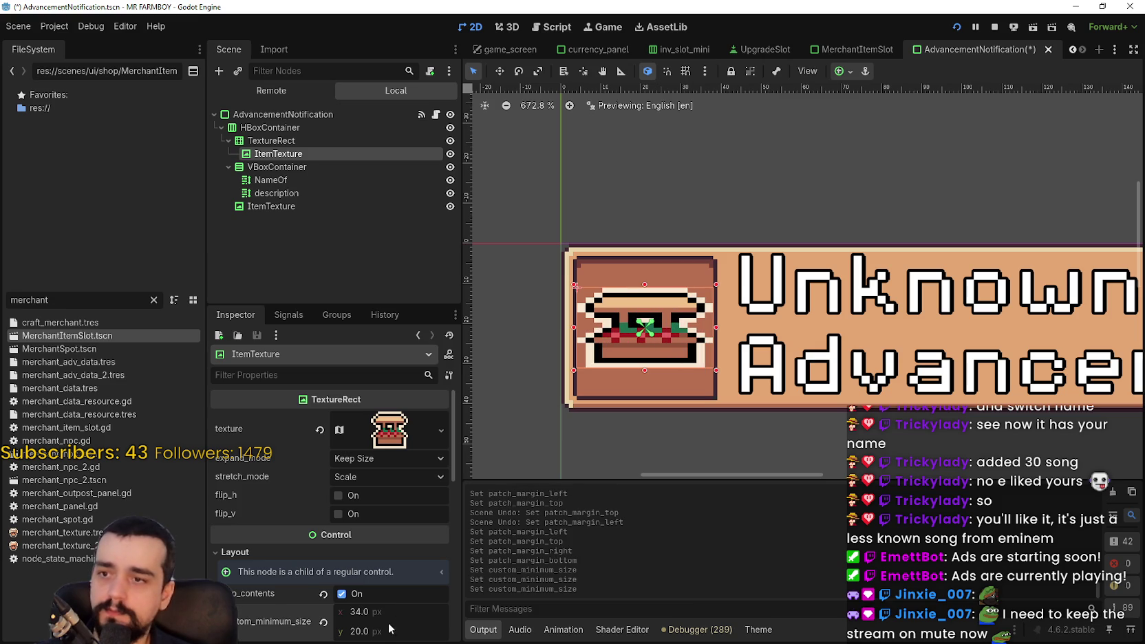
click(387, 614)
text(32)
key(Return)
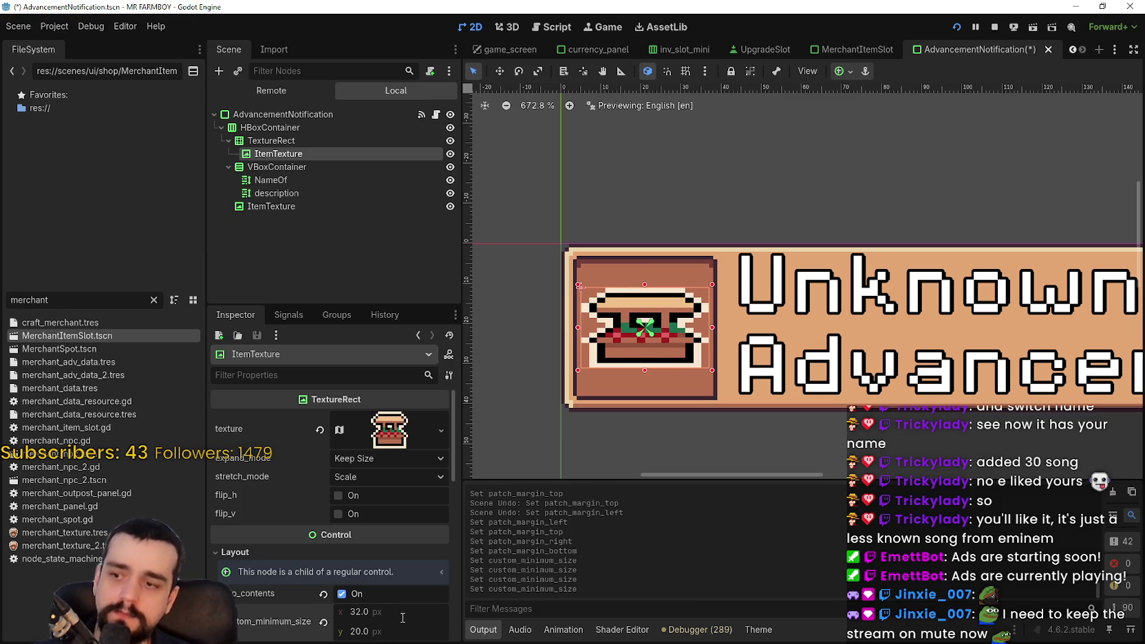
scroll(679, 349, up, 7)
scroll(680, 350, down, 4)
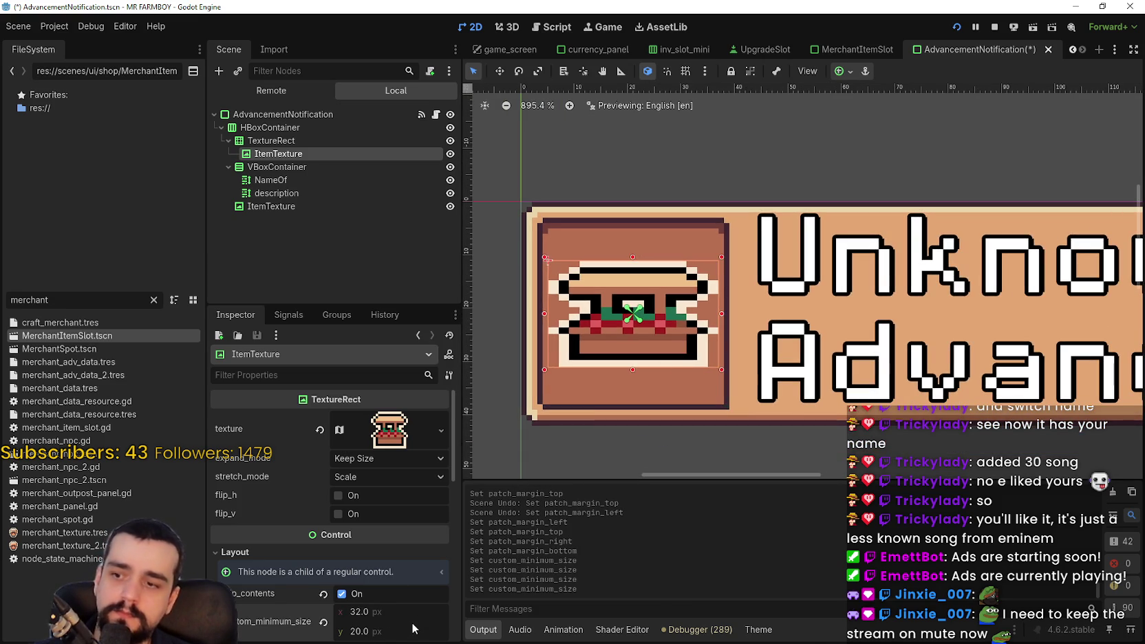
click(389, 635)
text(32)
key(Return)
Save the advancement notification scene.
scroll(703, 190, down, 3)
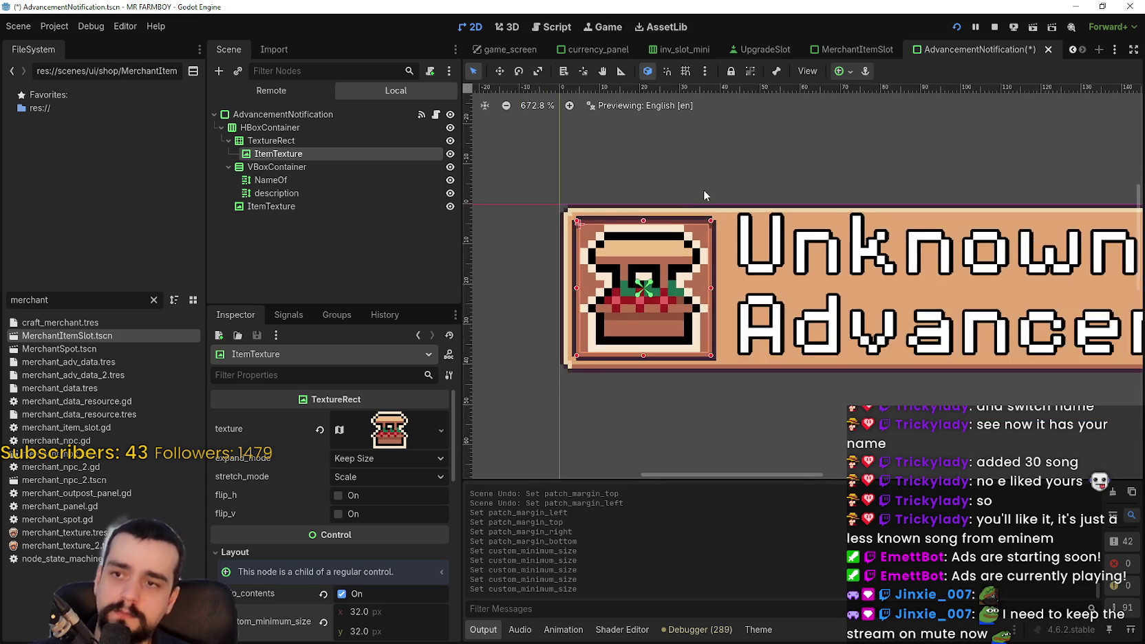
scroll(723, 212, down, 2)
scroll(650, 205, up, 8)
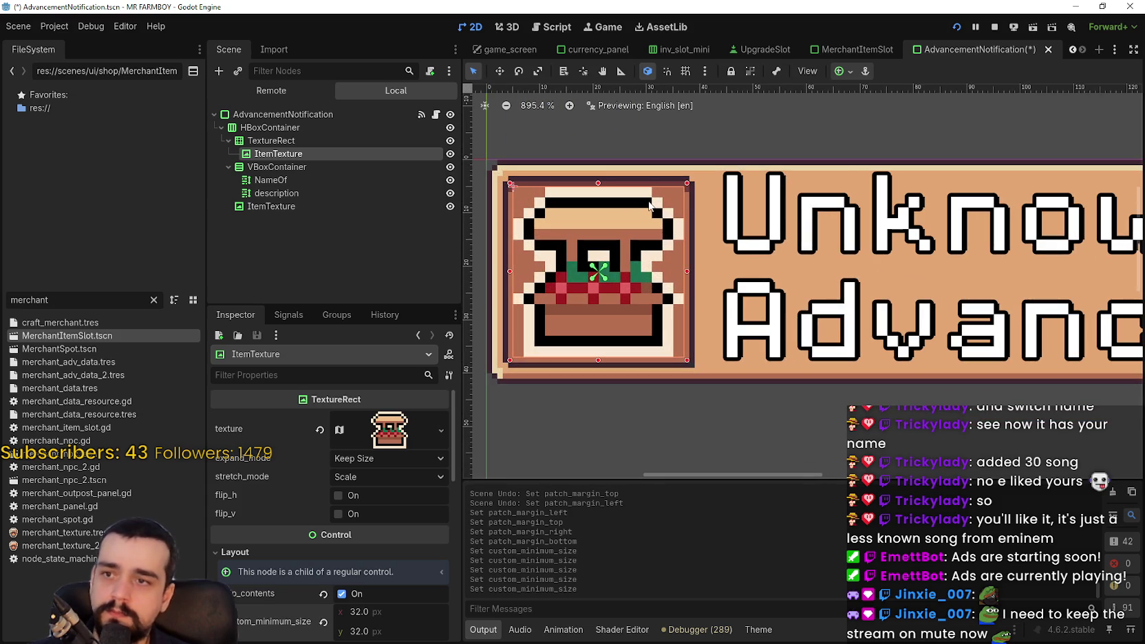
scroll(650, 205, down, 10)
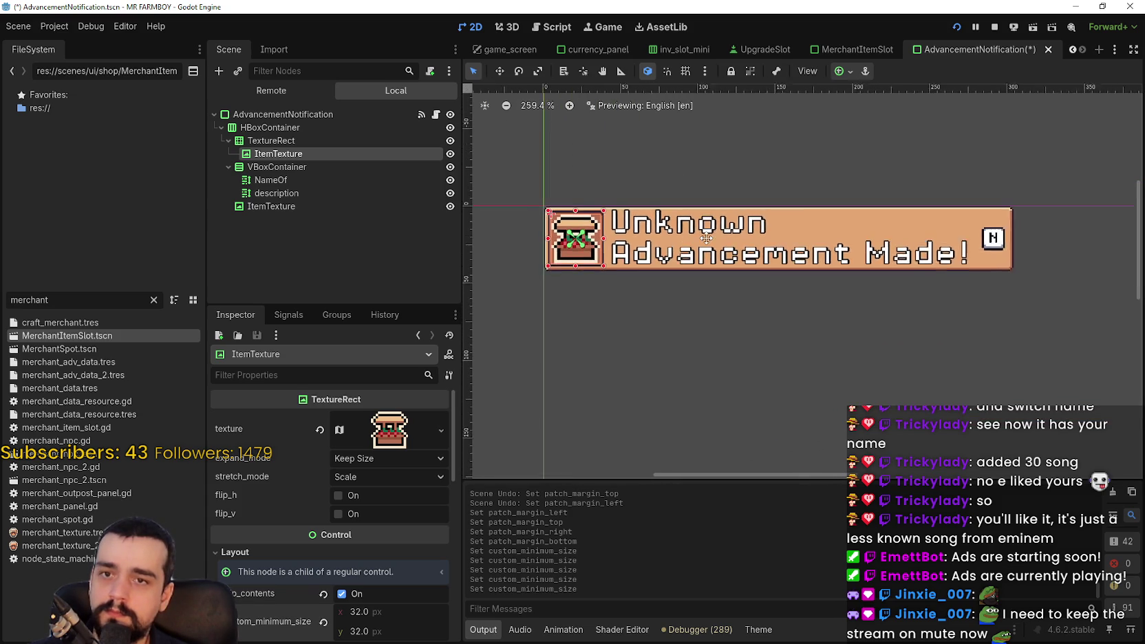
key(ctrl+s)
Set the right-hand ItemTexture's minimum size to 32 px and save the scene.
click(271, 206)
scroll(330, 537, down, 3)
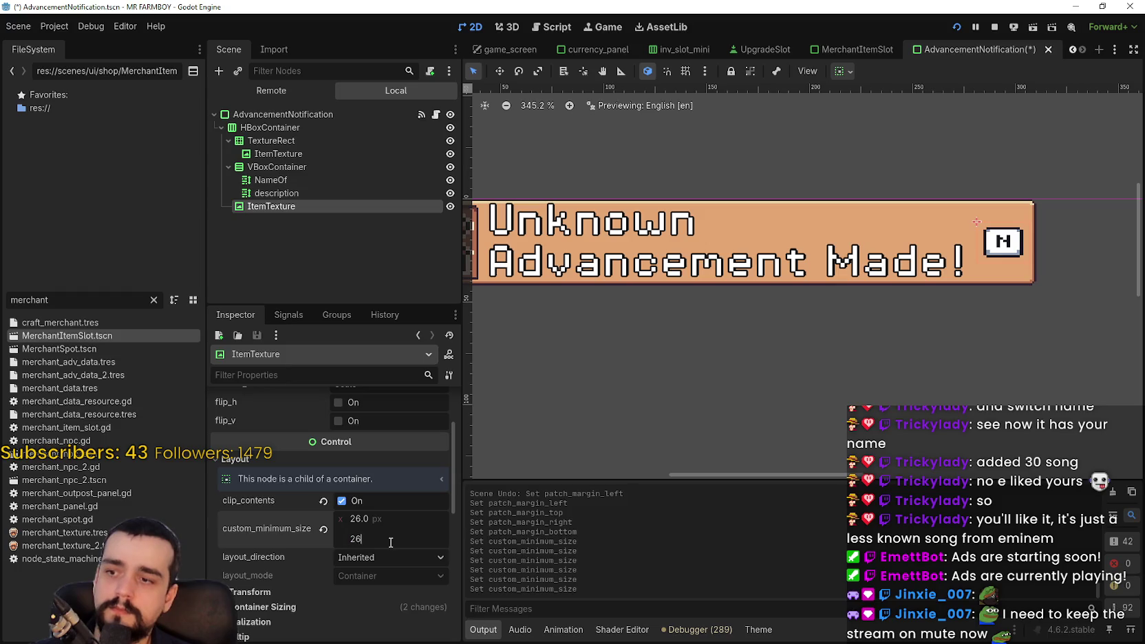
scroll(632, 351, down, 1)
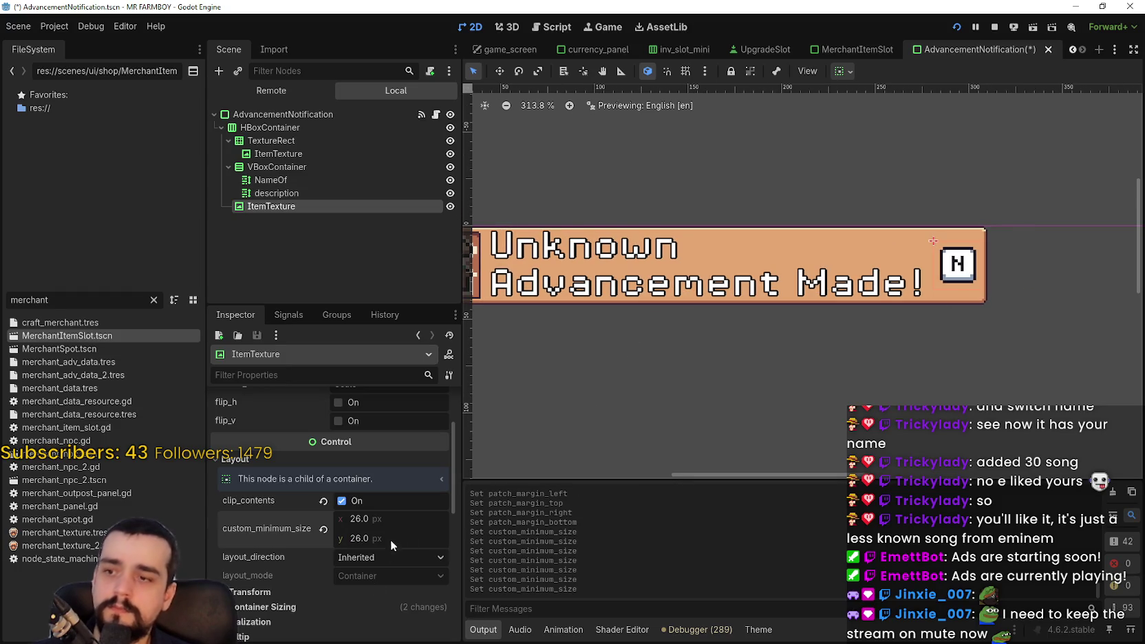
double_click(371, 500)
click(378, 519)
text(32)
key(Return)
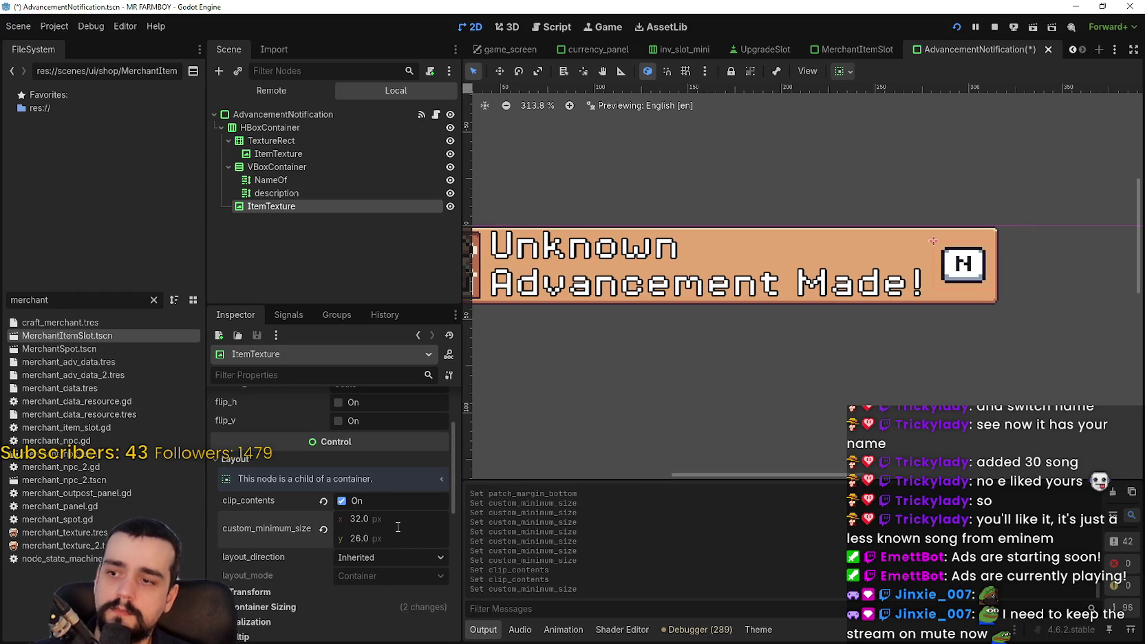
text(32)
key(Return)
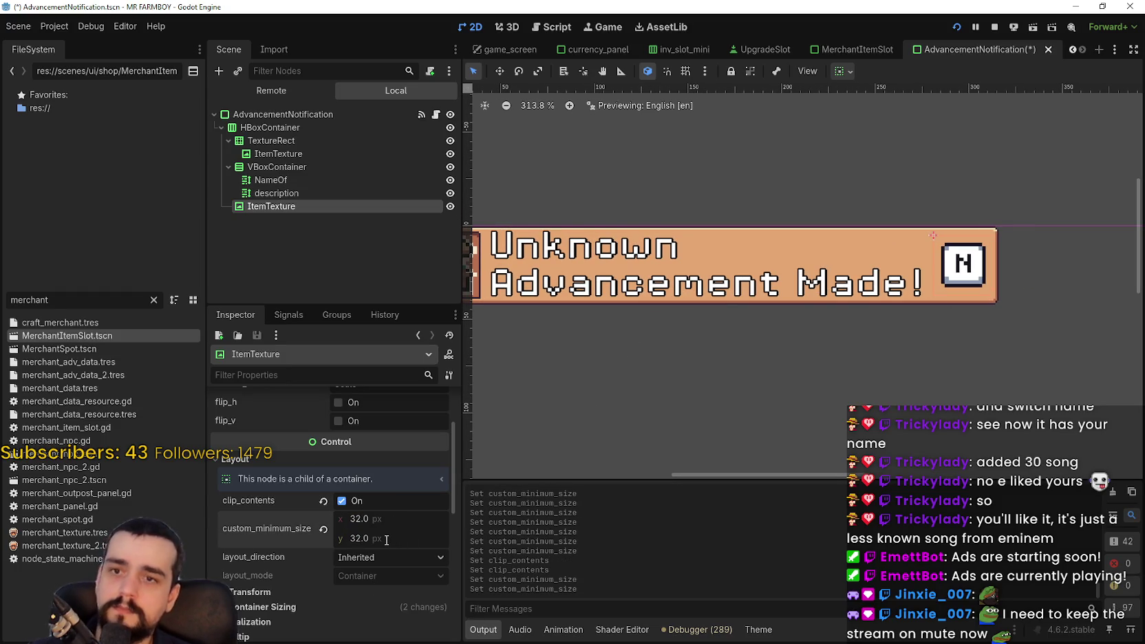
key(ctrl+s)
scroll(555, 355, down, 5)
scroll(671, 339, up, 3)
key(ctrl+s)
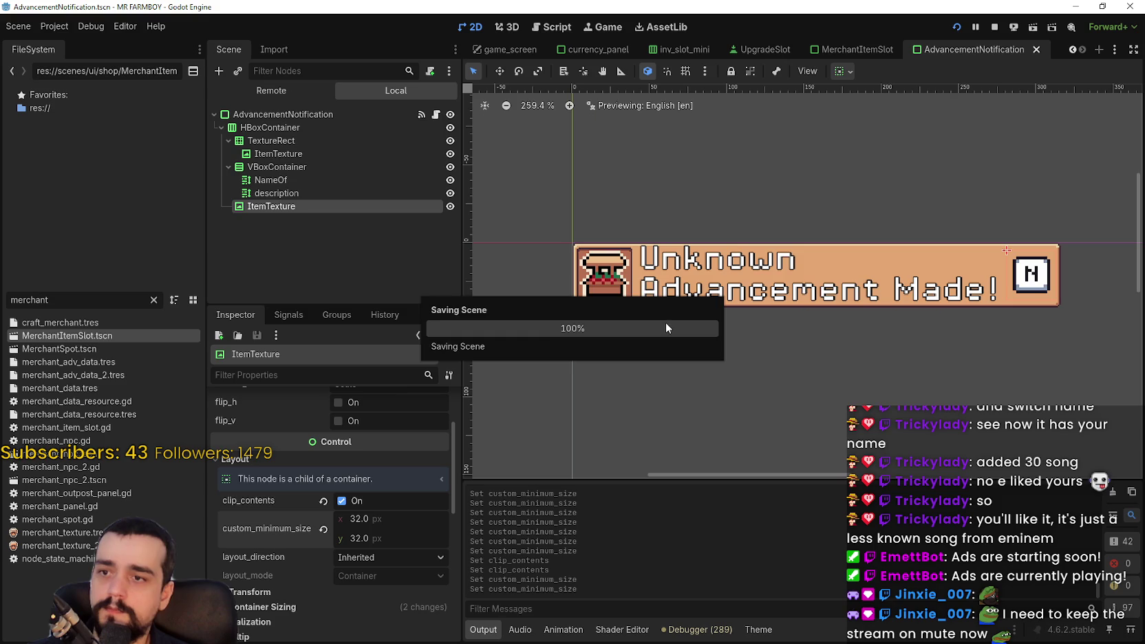
Hide the advancement banner and open the NPC notification scene for editing.
click(450, 114)
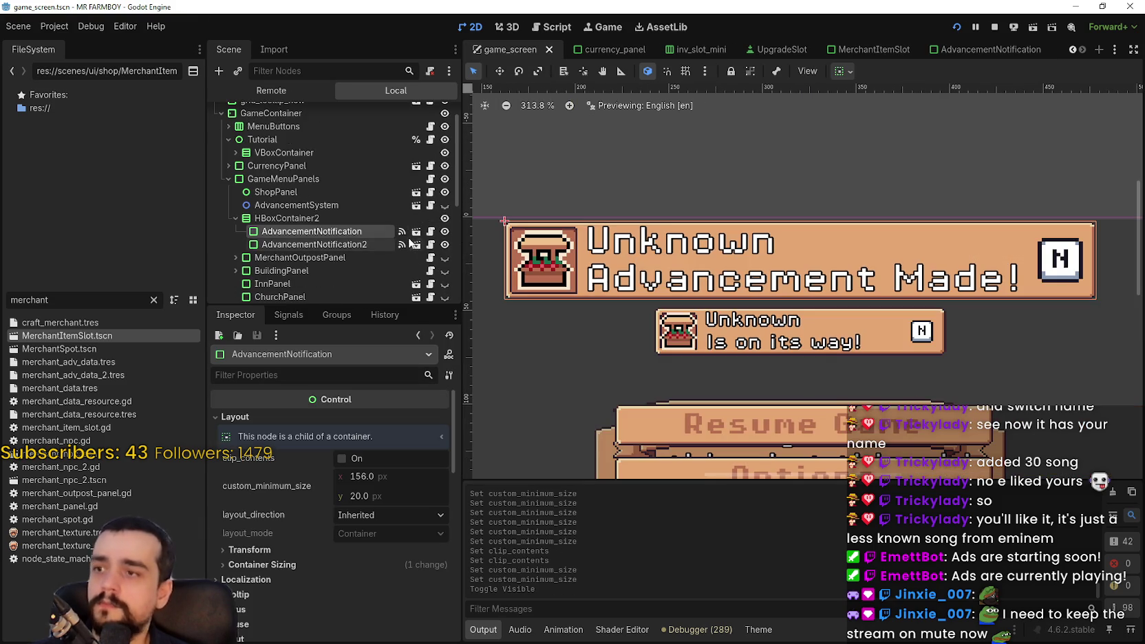
click(386, 244)
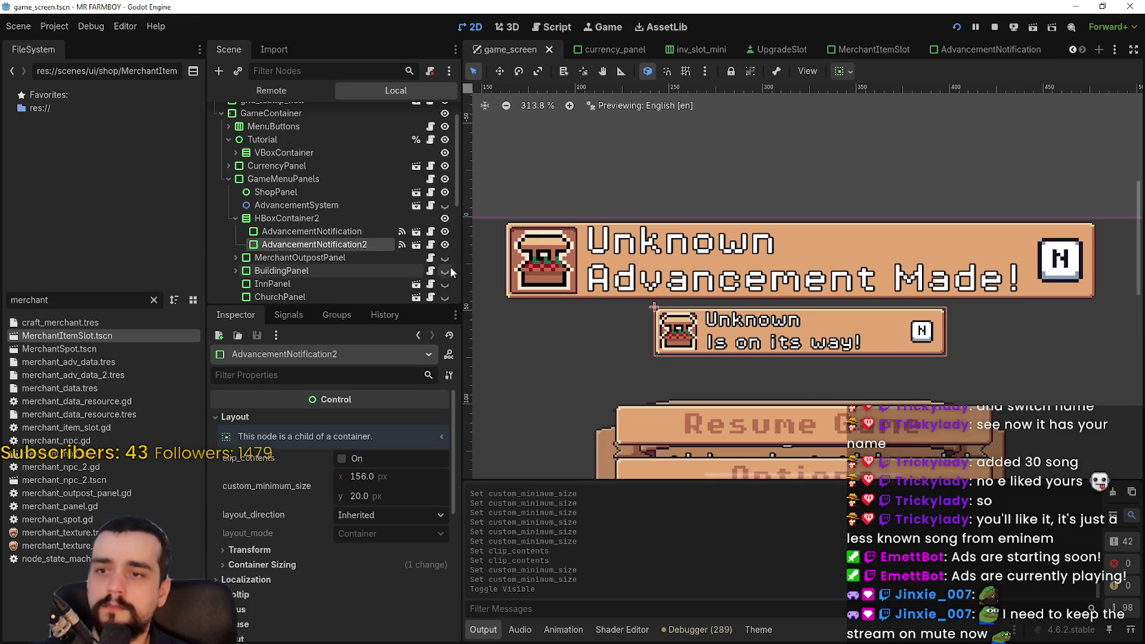
click(402, 245)
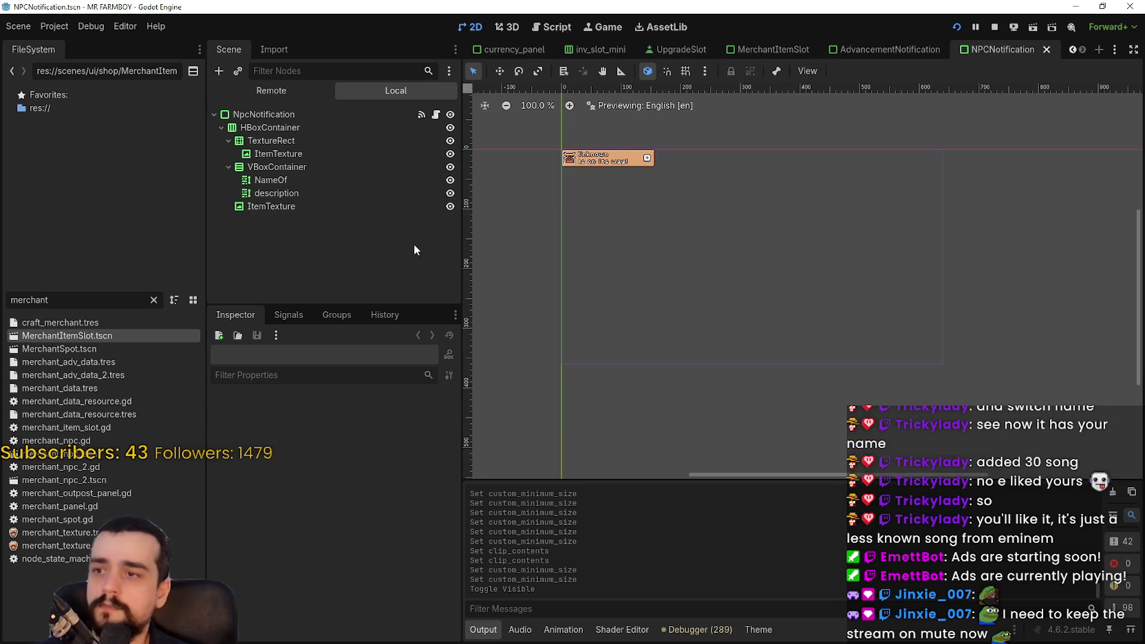
scroll(714, 189, up, 7)
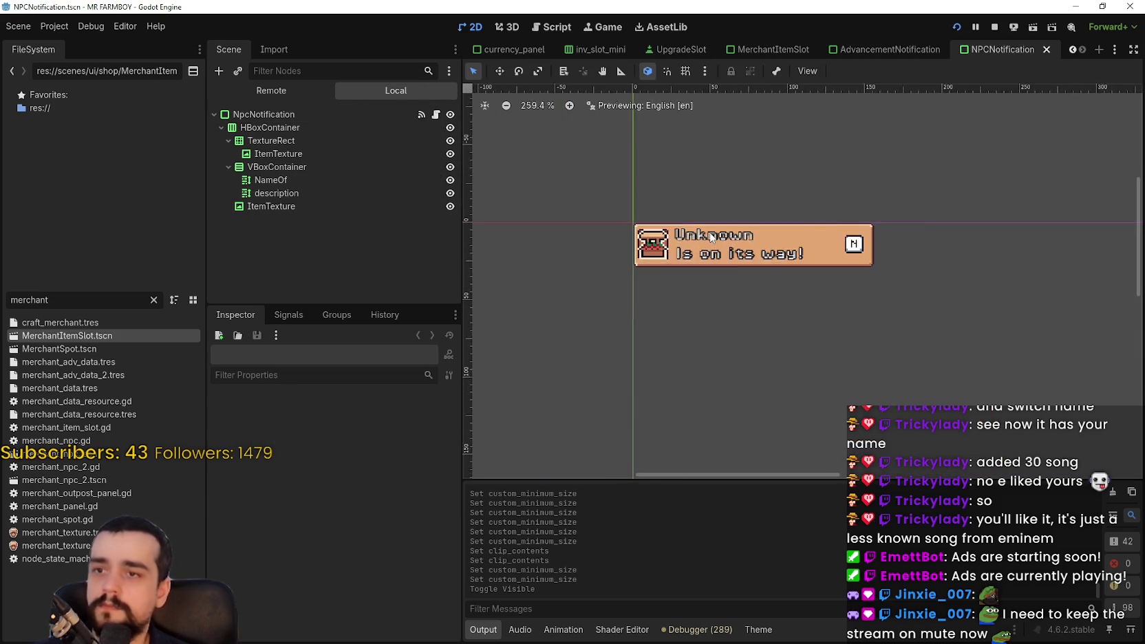
scroll(712, 237, up, 1)
click(322, 139)
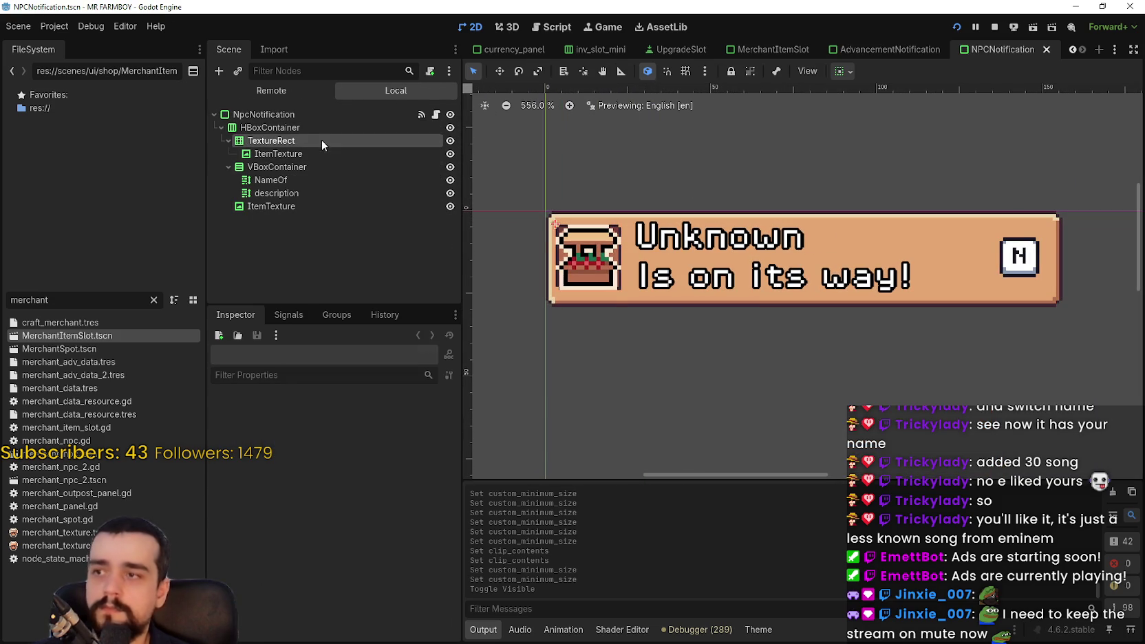
scroll(418, 503, down, 5)
scroll(358, 533, down, 3)
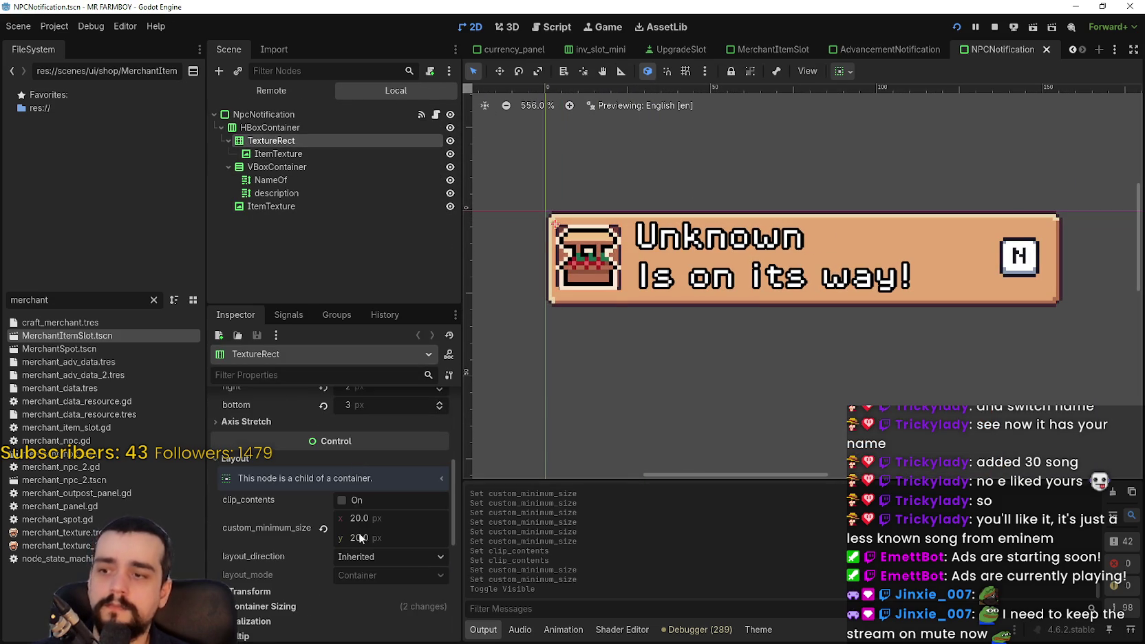
Remove the description label's normal and bold font size overrides and save the scene.
click(276, 192)
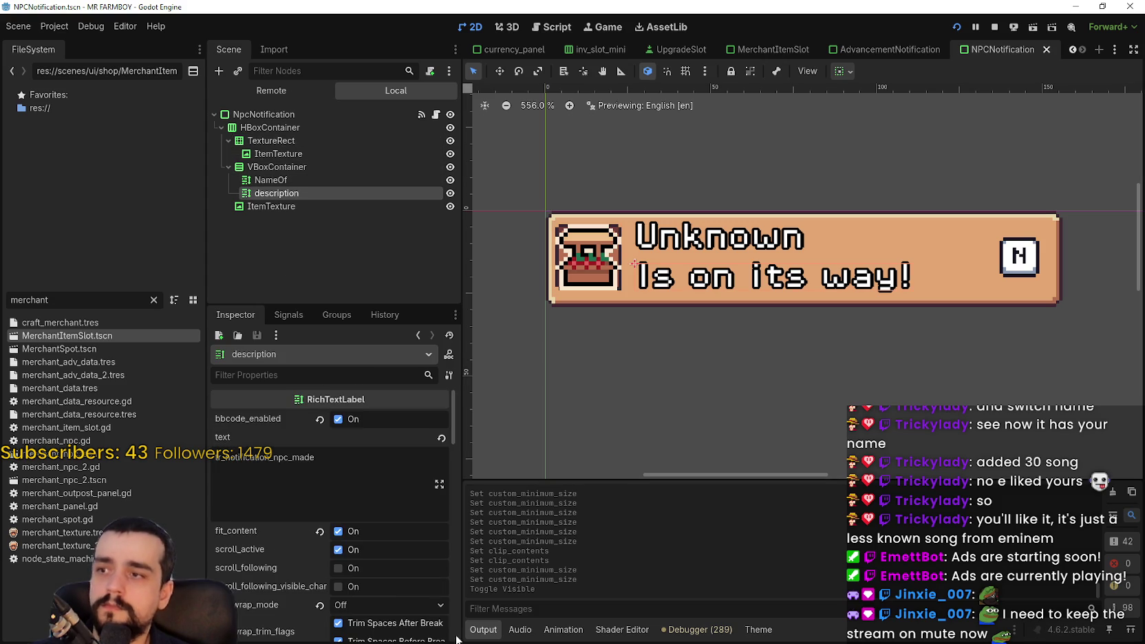
scroll(362, 563, down, 15)
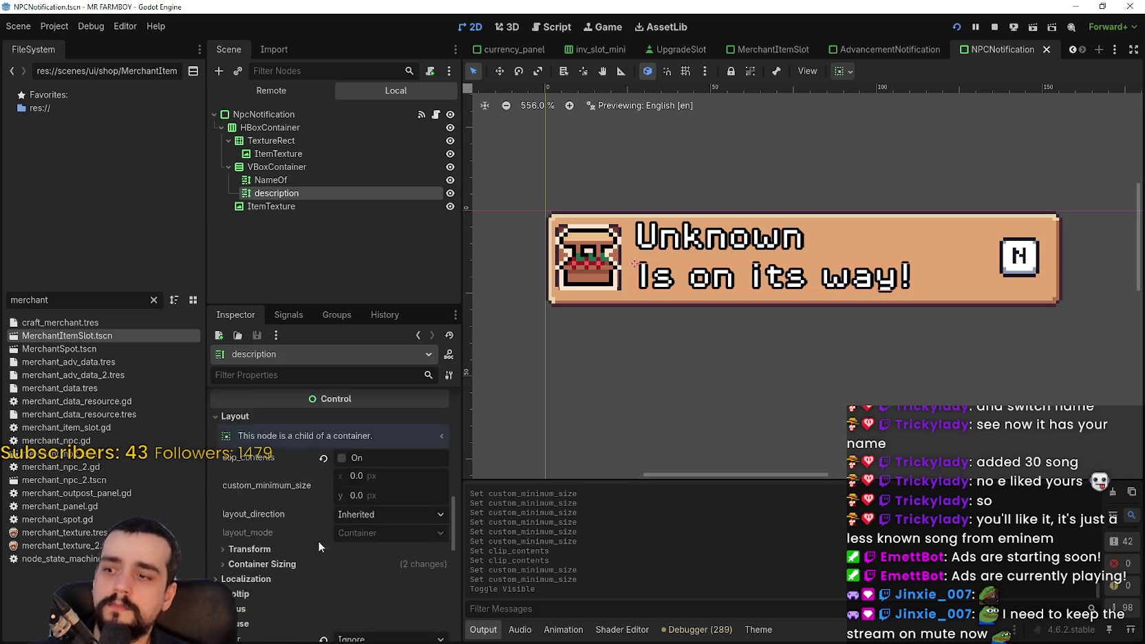
scroll(311, 545, down, 7)
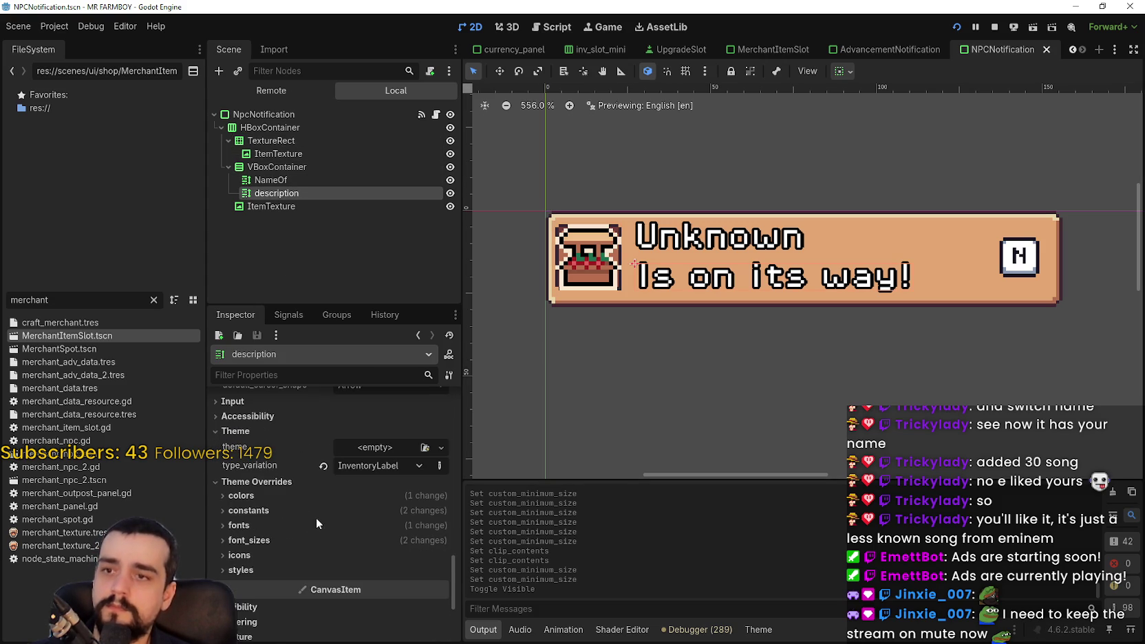
click(307, 541)
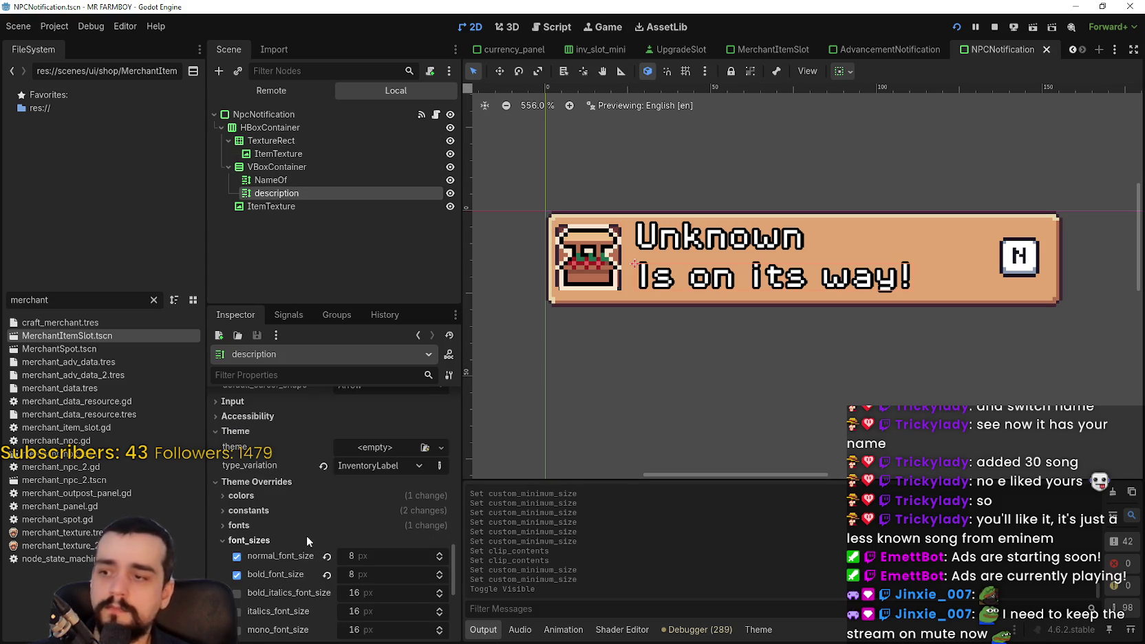
scroll(306, 535, down, 1)
click(327, 525)
click(327, 544)
scroll(683, 331, down, 4)
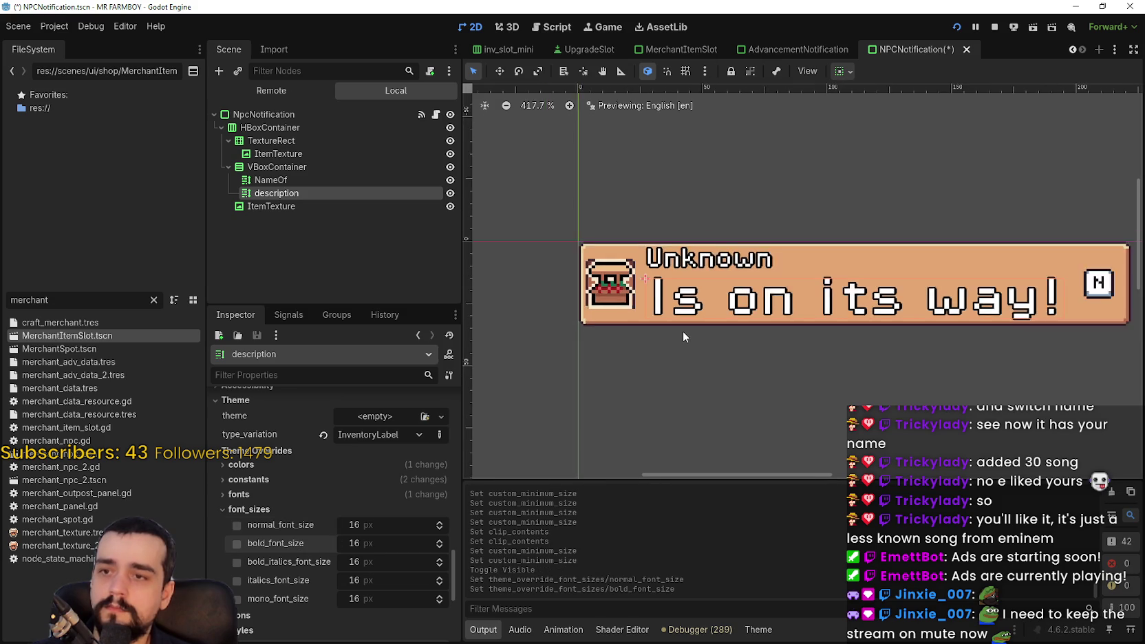
key(ctrl+s)
Remove the NameOf label's normal and bold font size overrides.
click(285, 181)
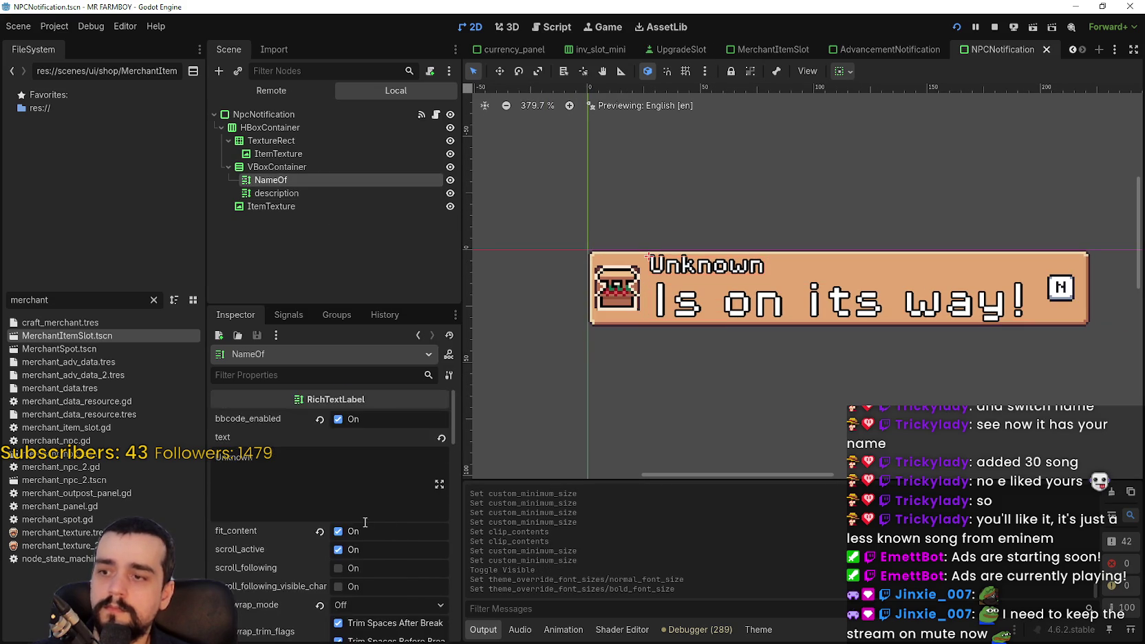
scroll(360, 520, down, 5)
scroll(360, 519, down, 10)
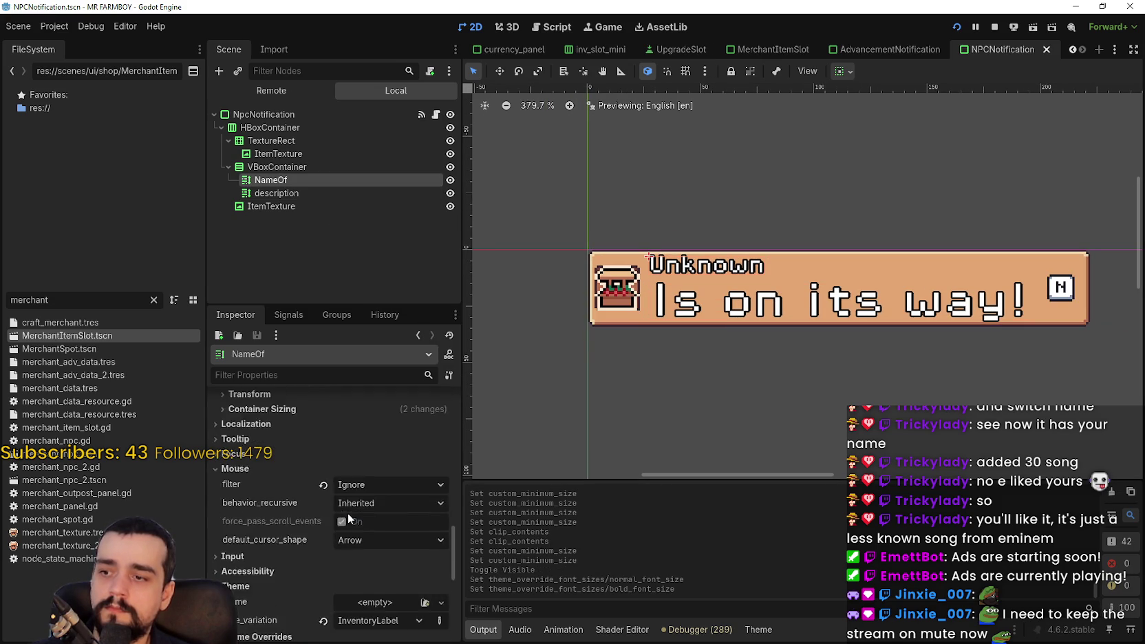
scroll(346, 510, down, 3)
click(241, 447)
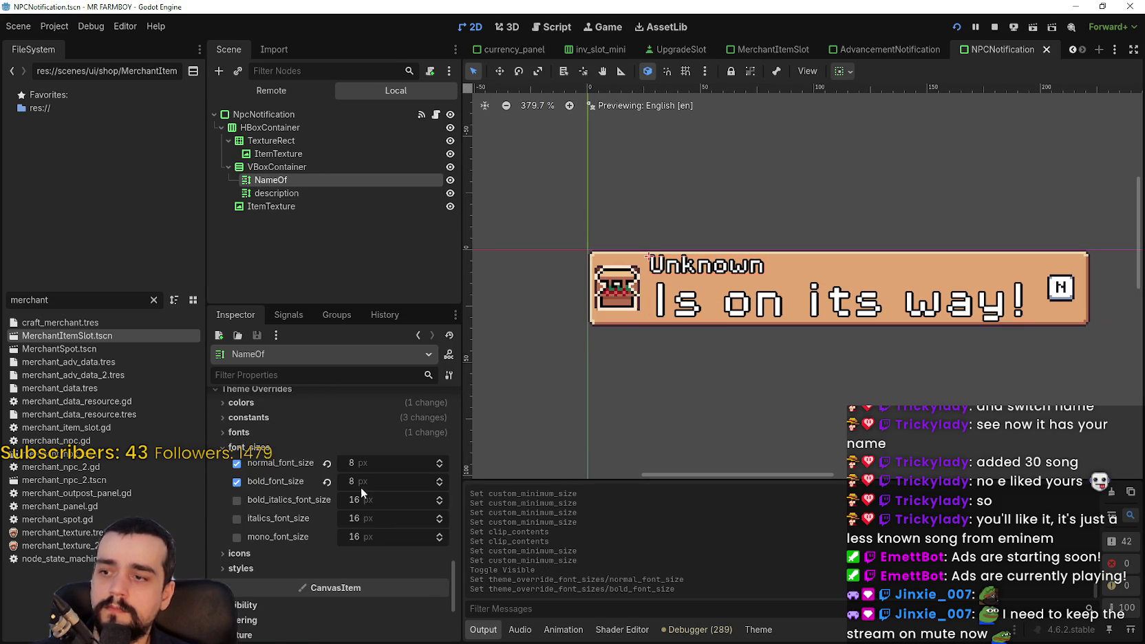
click(327, 481)
click(327, 463)
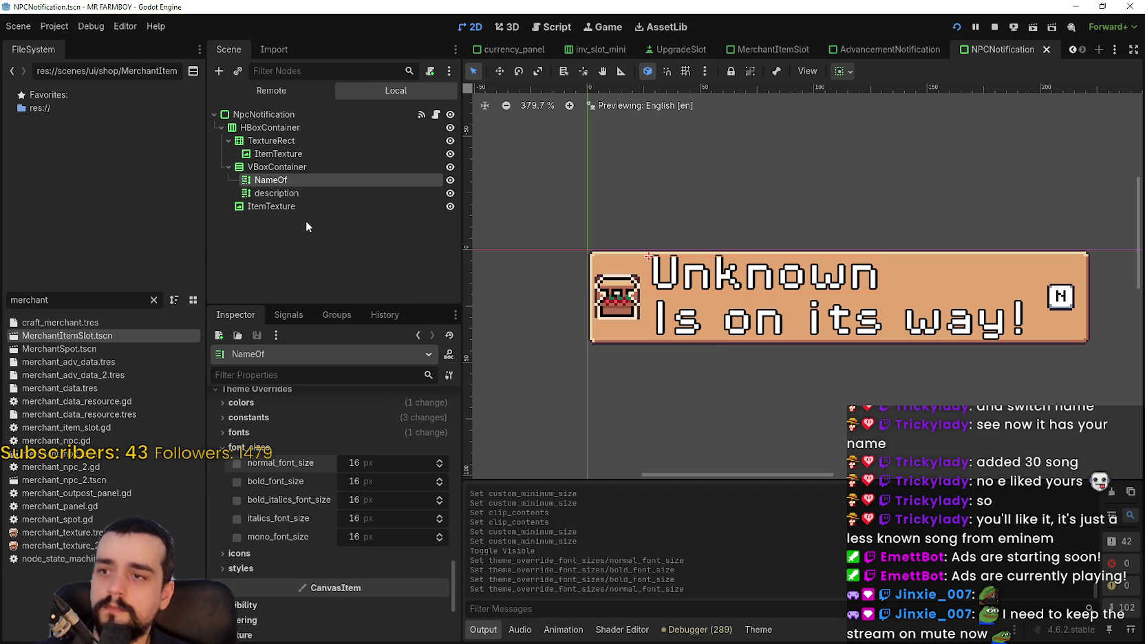
click(272, 141)
scroll(376, 561, down, 1)
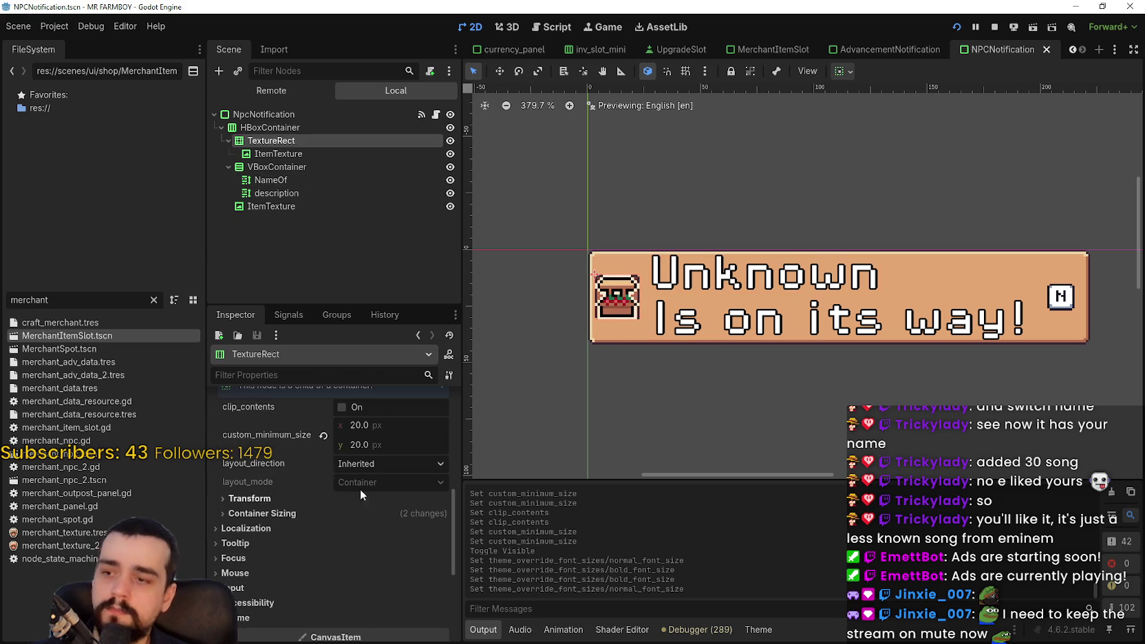
Make the icon frame's minimum size a 36×36 px square.
click(390, 420)
text(36)
click(391, 439)
key(Return)
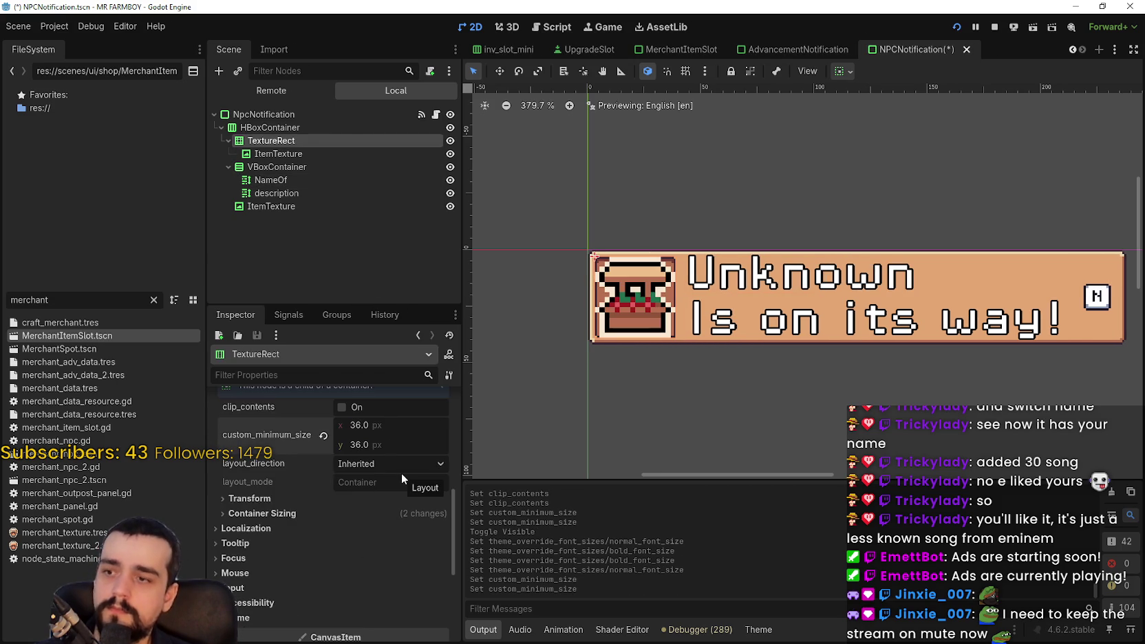
Set the frame's item icon minimum size to 32×32 px.
click(290, 152)
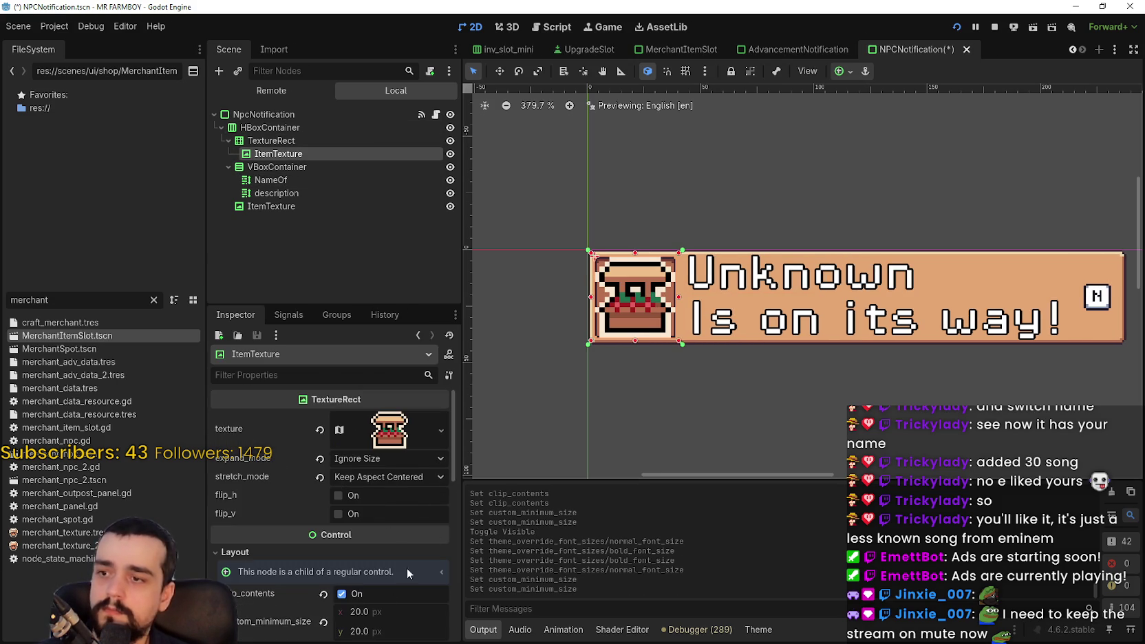
scroll(408, 568, down, 3)
click(382, 461)
text(32)
key(Return)
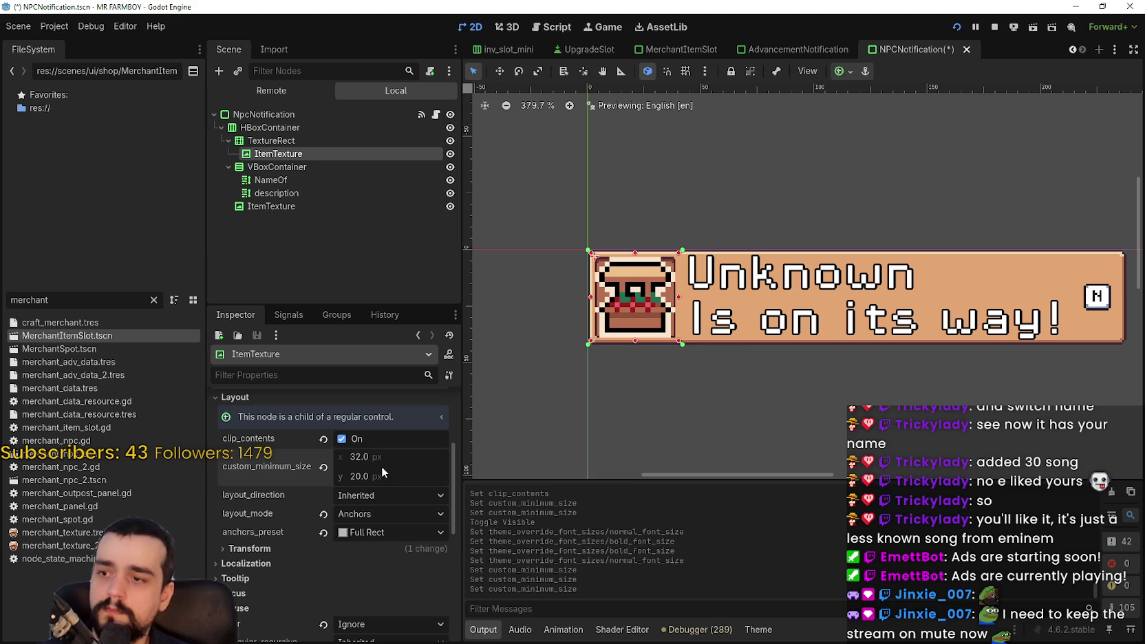
click(382, 470)
text(32)
key(Return)
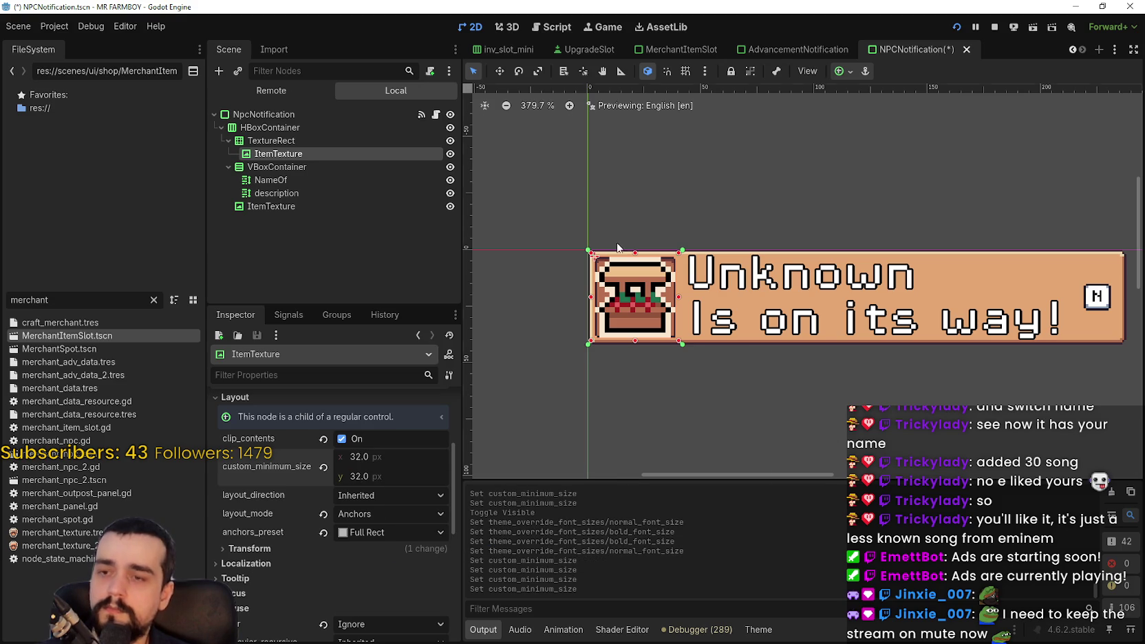
Center the item icon within its frame with an anchor preset and save the scene.
click(843, 71)
click(868, 137)
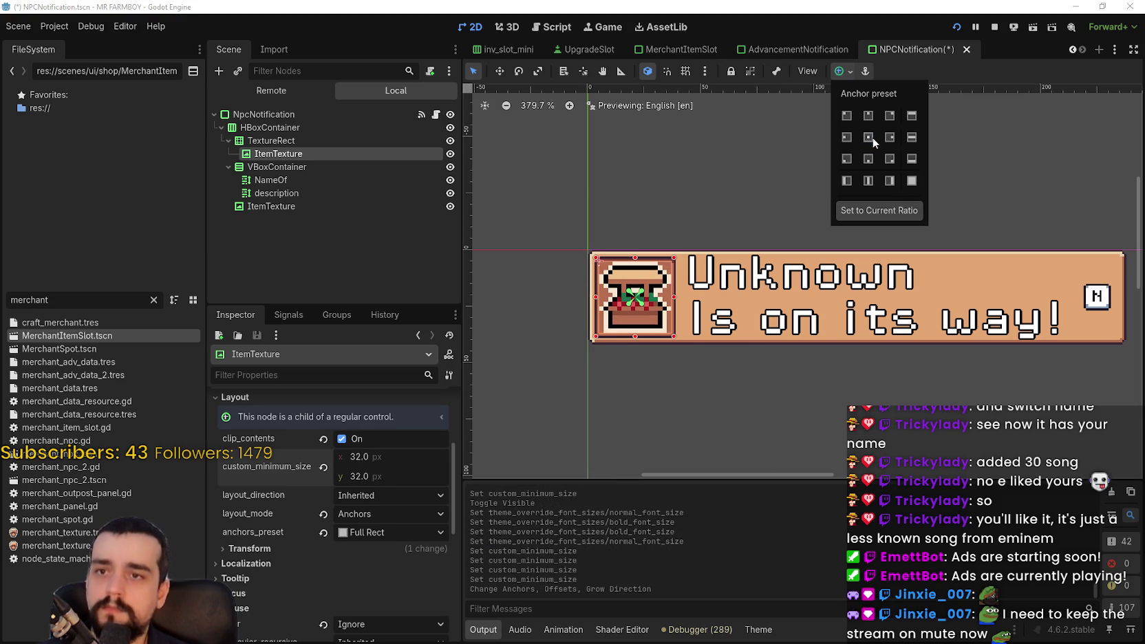
scroll(661, 282, up, 5)
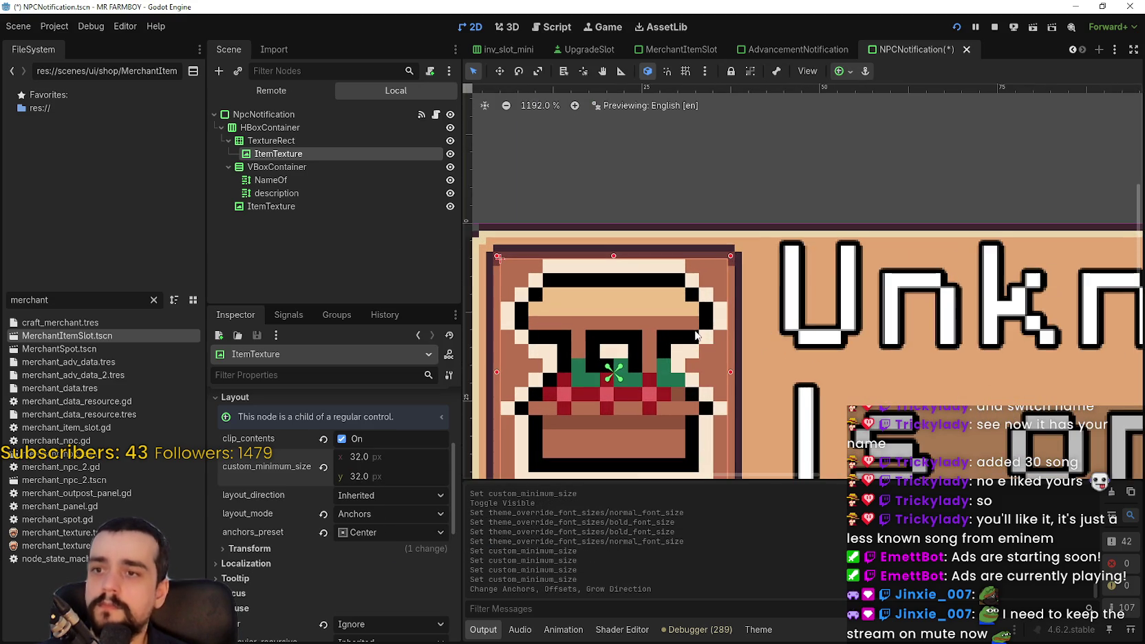
scroll(698, 315, down, 2)
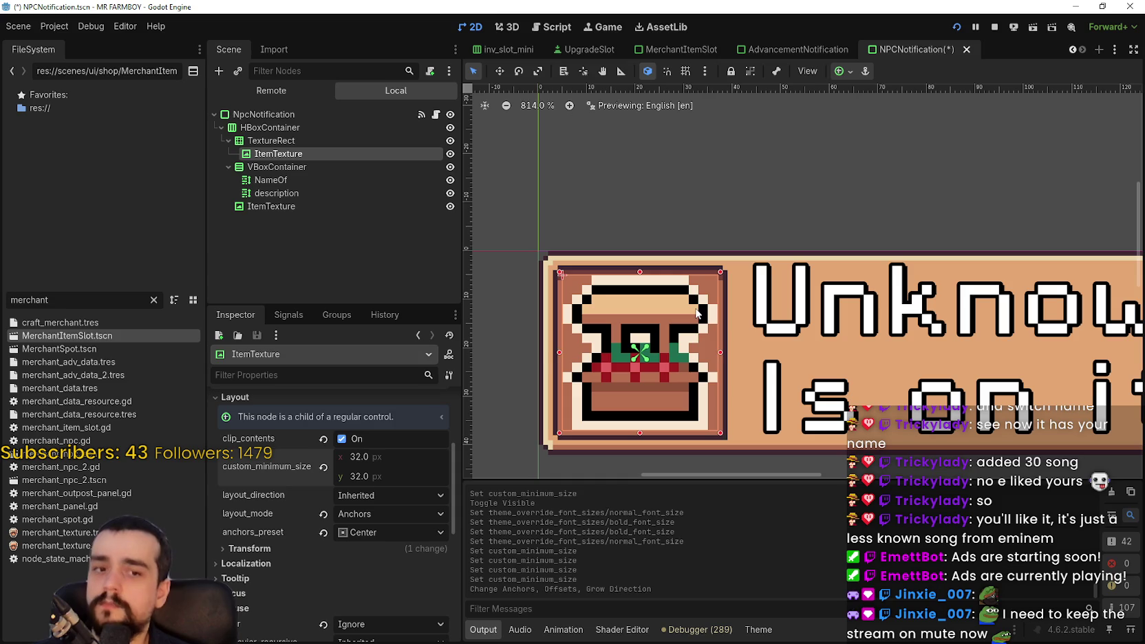
key(ctrl+s)
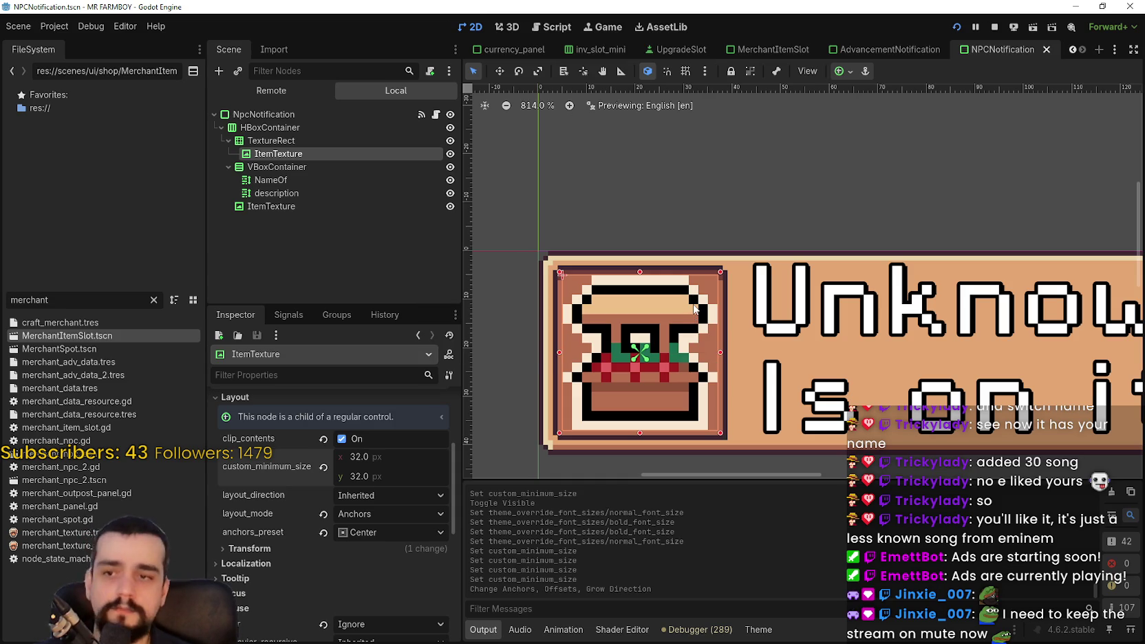
Set the lower ItemTexture's custom minimum size to 32×32 px.
scroll(696, 313, down, 5)
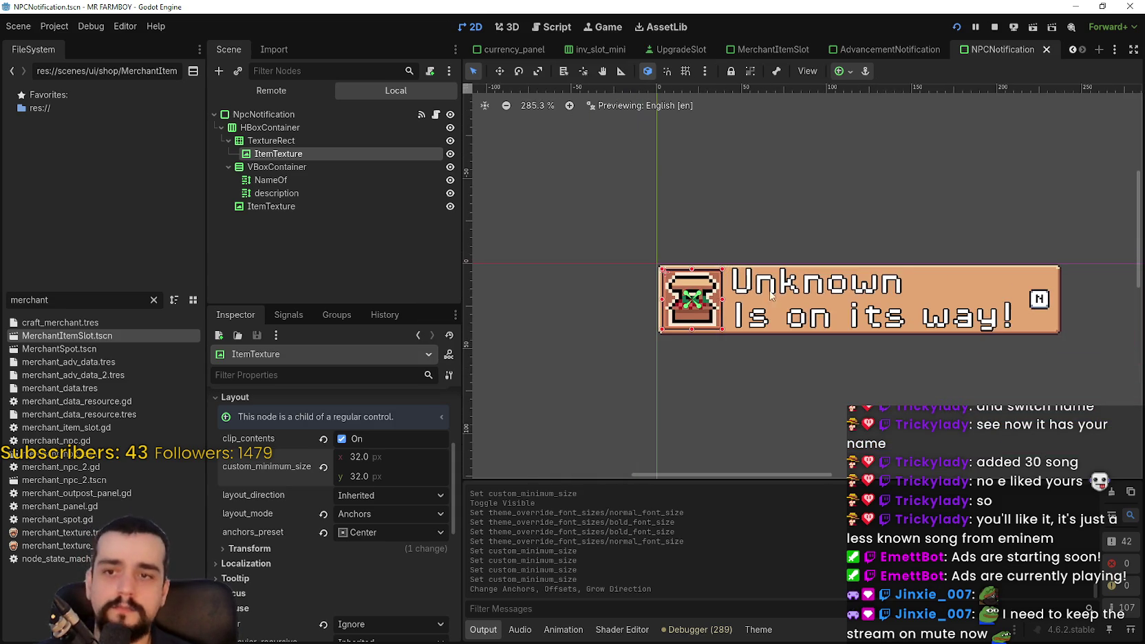
click(360, 208)
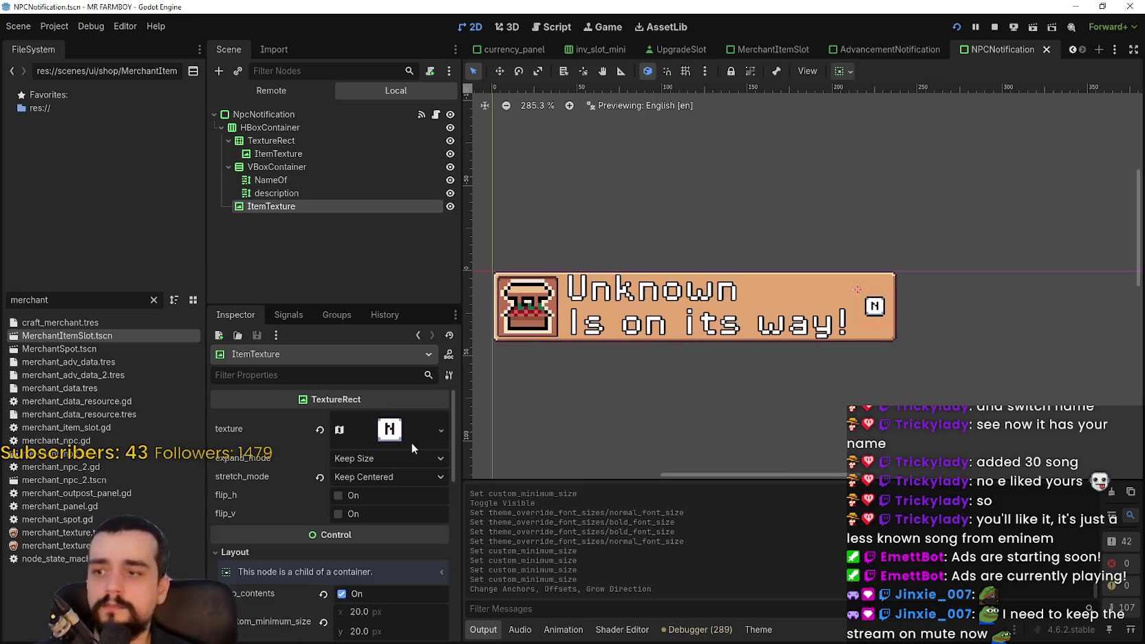
scroll(378, 600, down, 3)
click(400, 518)
text(32)
key(Return)
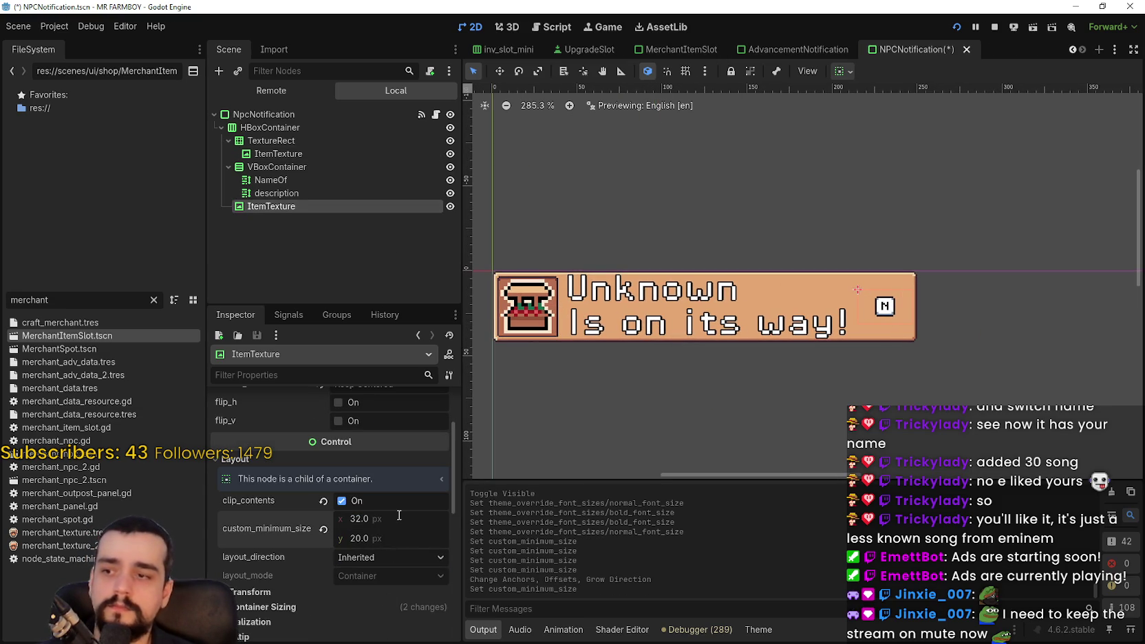
click(409, 545)
text(32)
key(Return)
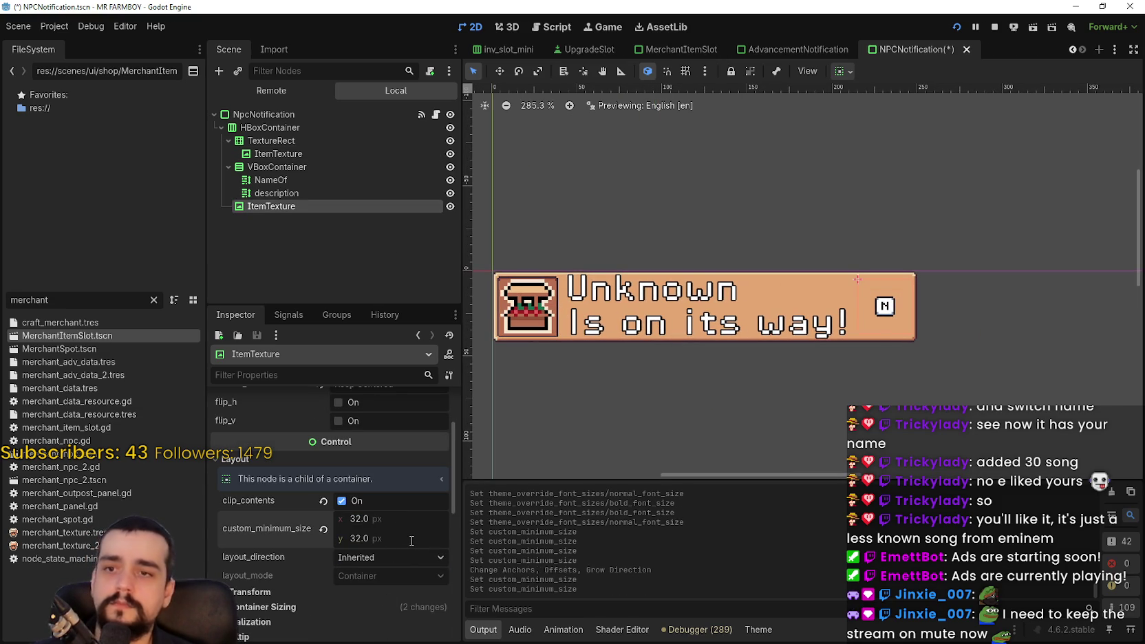
Switch the lower ItemTexture's stretch mode to Scale and save the scene.
scroll(809, 378, up, 1)
scroll(809, 378, up, 2)
scroll(358, 557, up, 2)
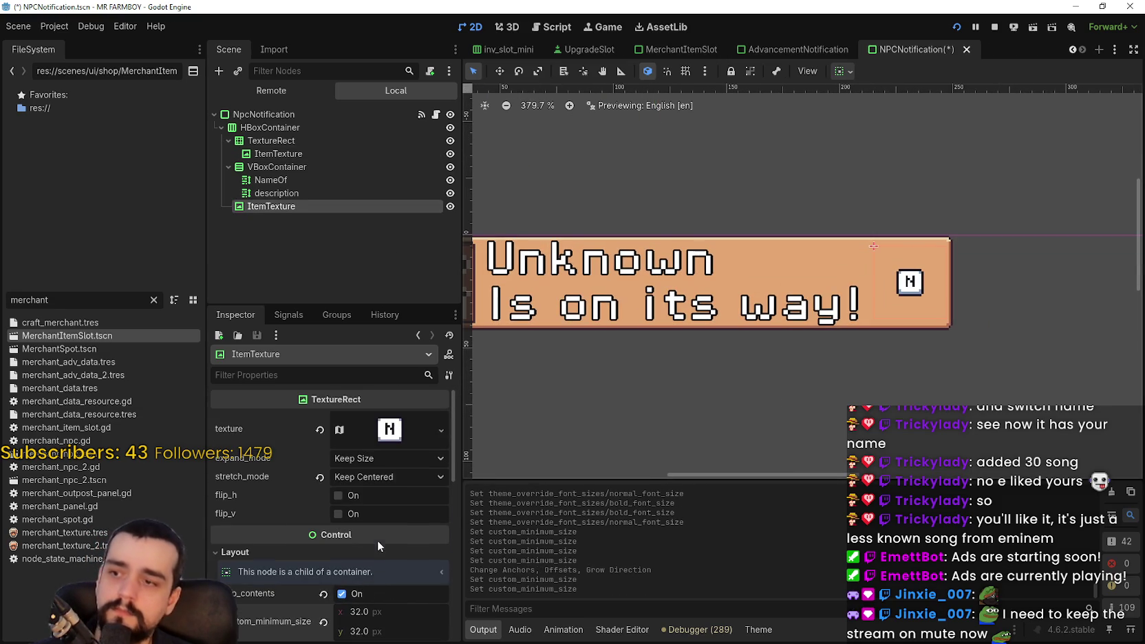
click(362, 475)
click(327, 479)
key(ctrl+s)
scroll(722, 234, down, 5)
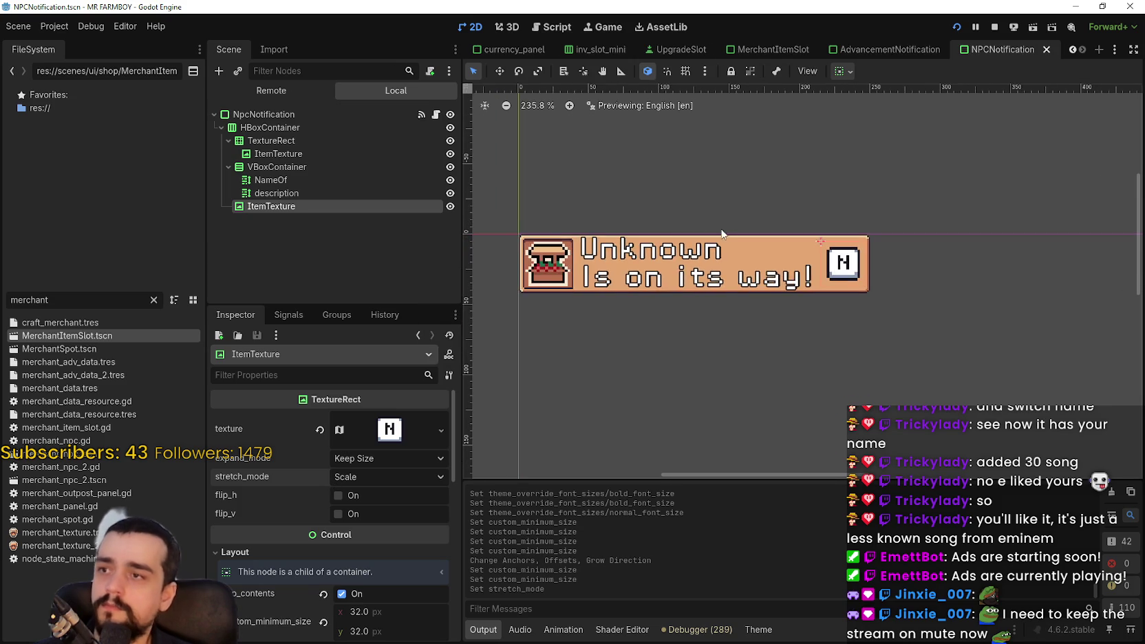
scroll(722, 234, down, 3)
key(ctrl+s)
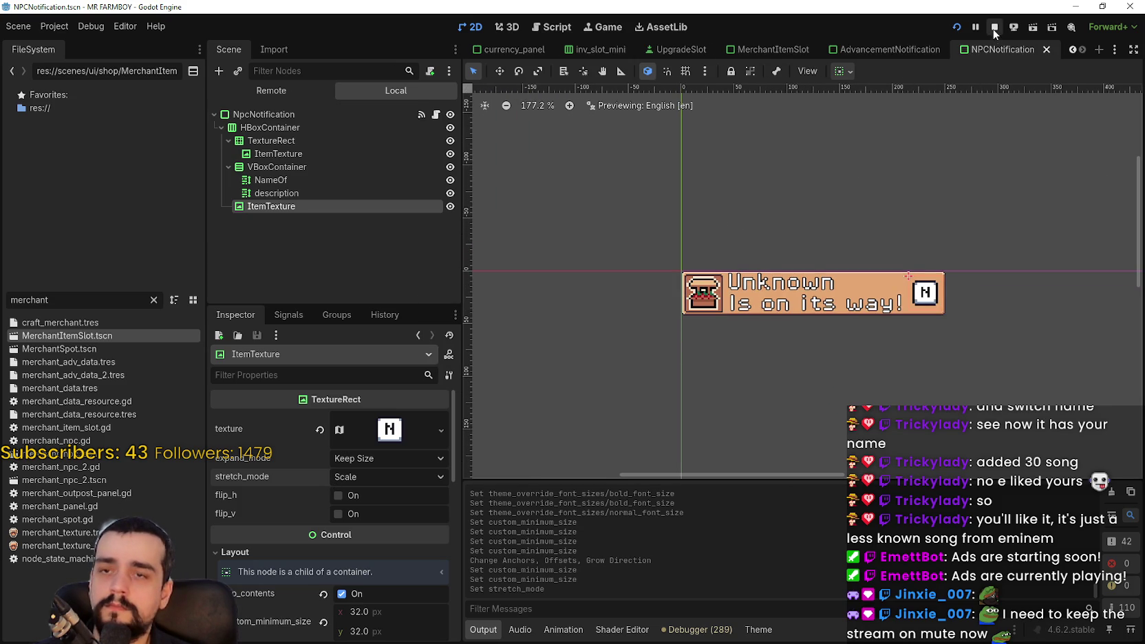
Stop the running game, save the game_screen scene, and relaunch the project.
click(994, 28)
click(1074, 50)
click(1073, 49)
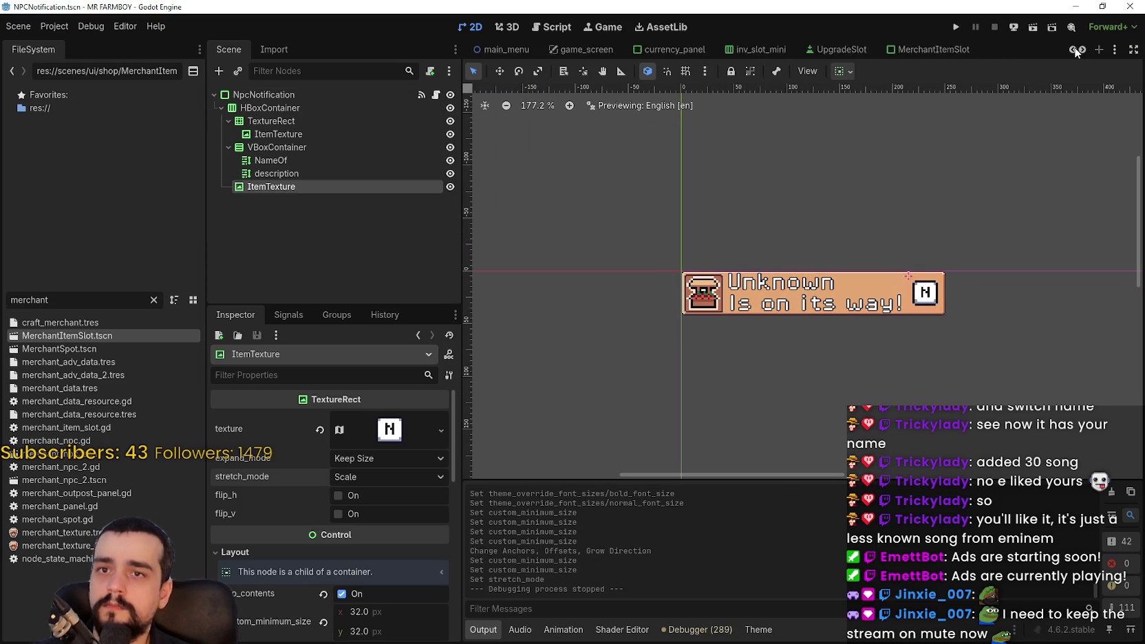
click(1074, 49)
click(644, 50)
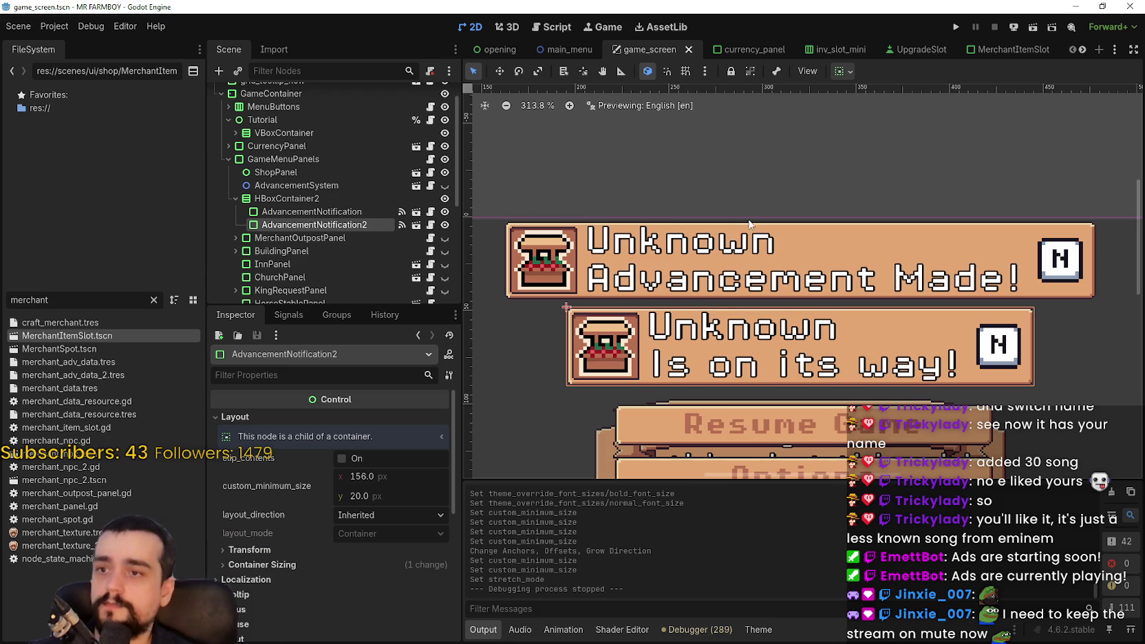
key(ctrl+s)
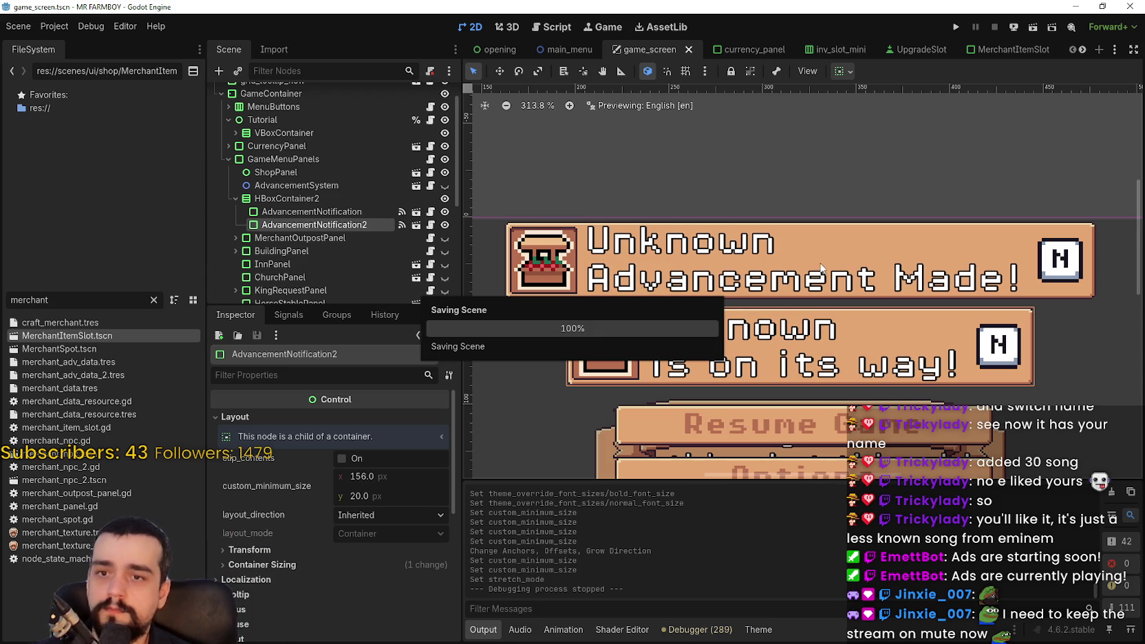
scroll(822, 269, down, 6)
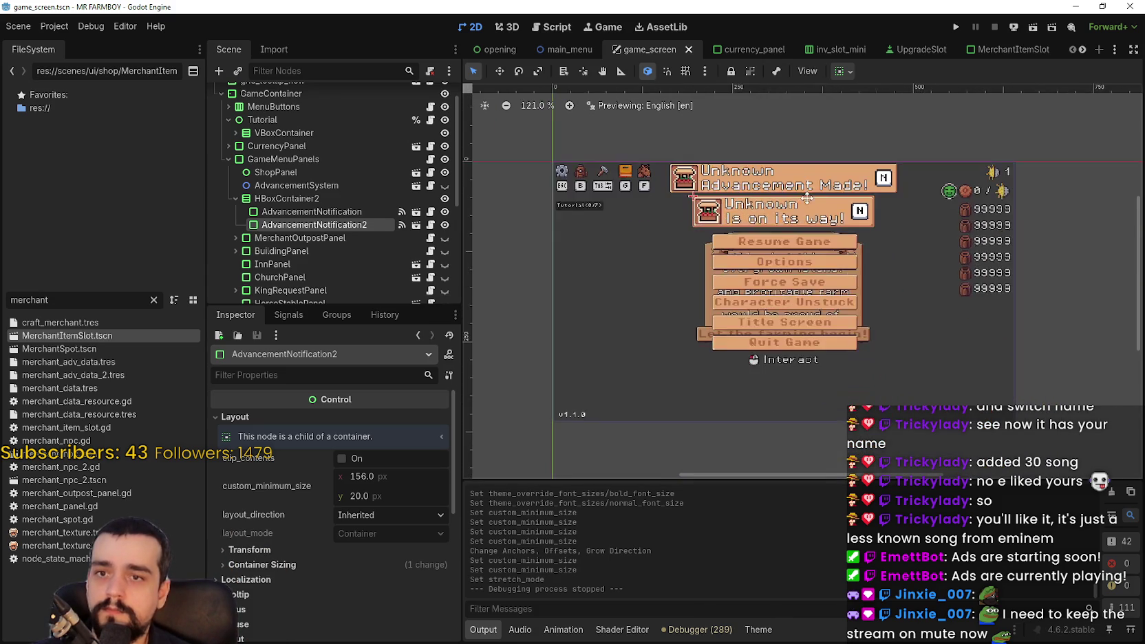
scroll(852, 245, up, 1)
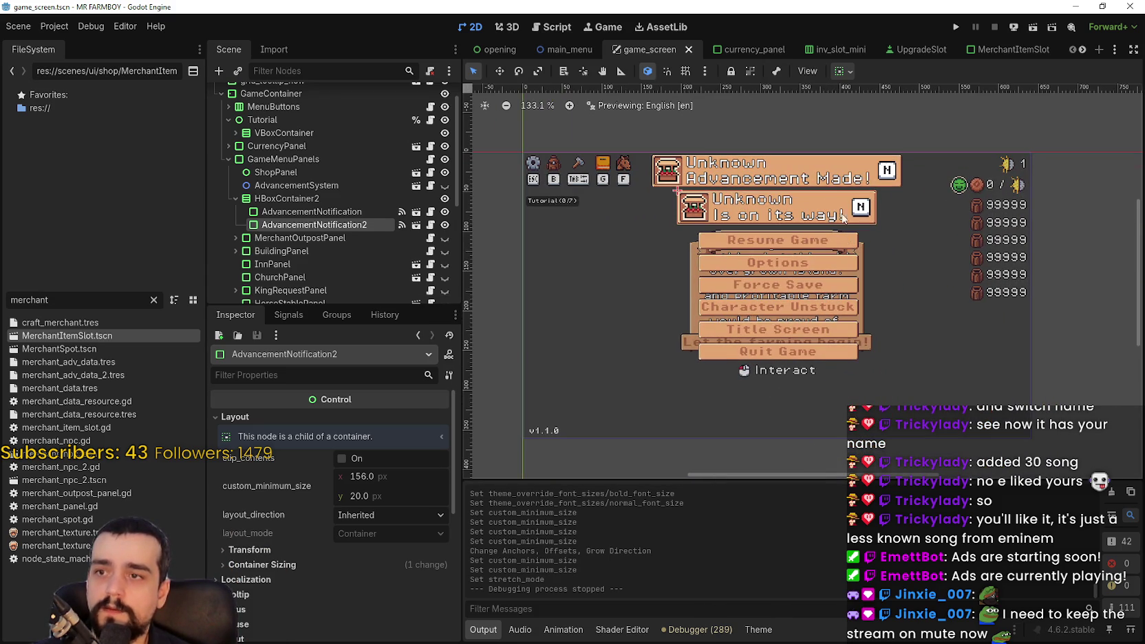
click(956, 27)
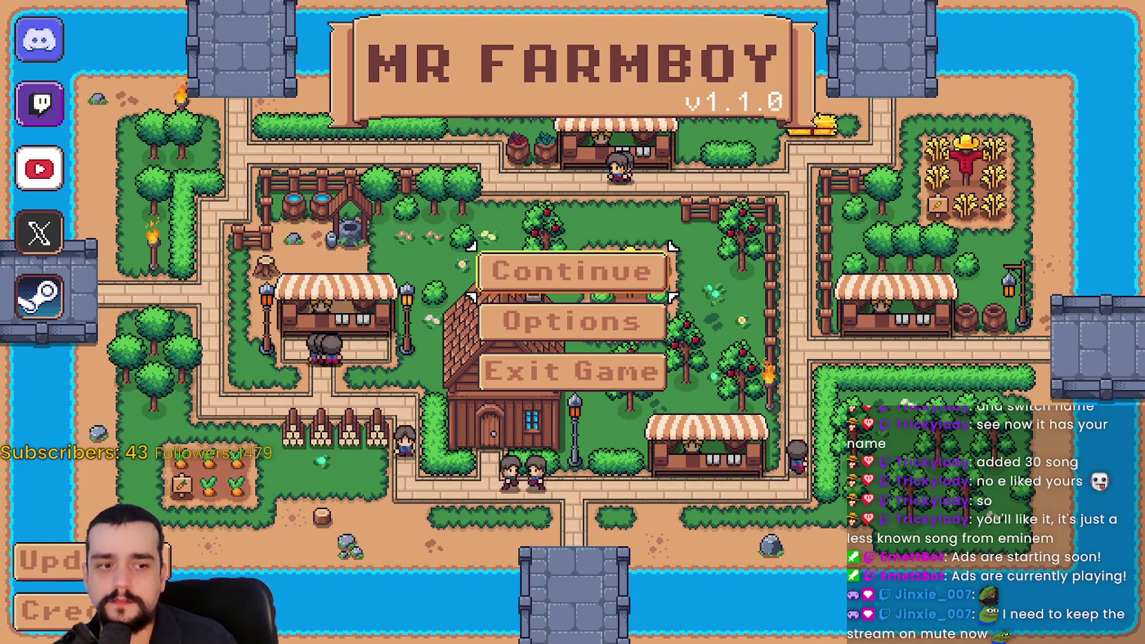
Once MR FARMBOY's main menu loads, return to the Godot editor with Alt+Tab.
key(alt+Tab)
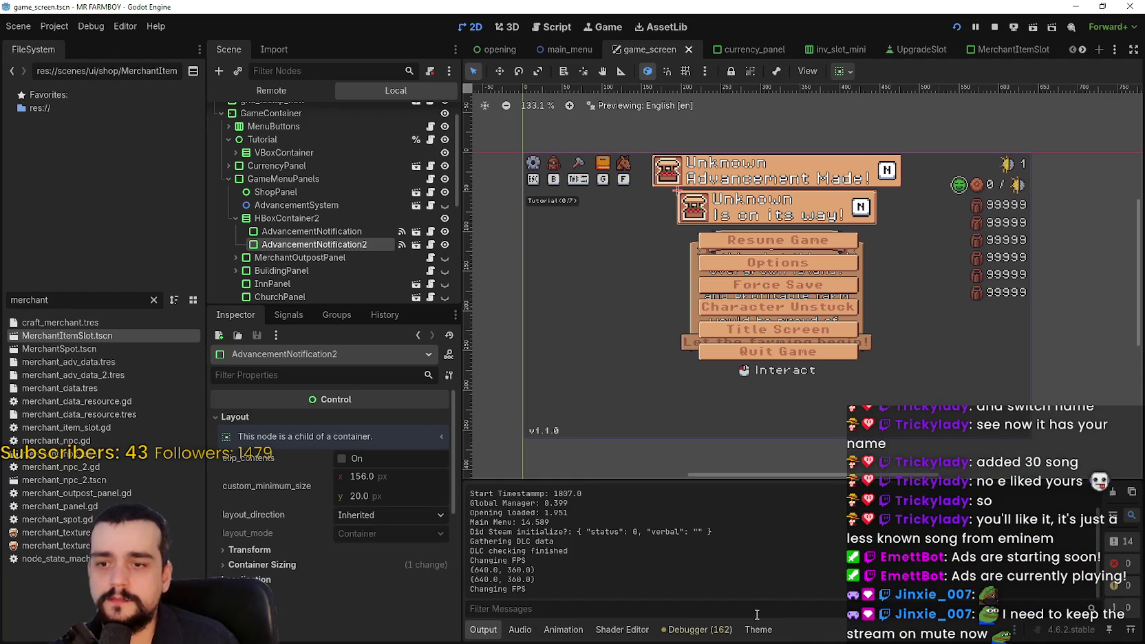
In game_ui_theme.tres, add a button font_size entry and change it from 12 to 16.
click(759, 629)
click(1058, 467)
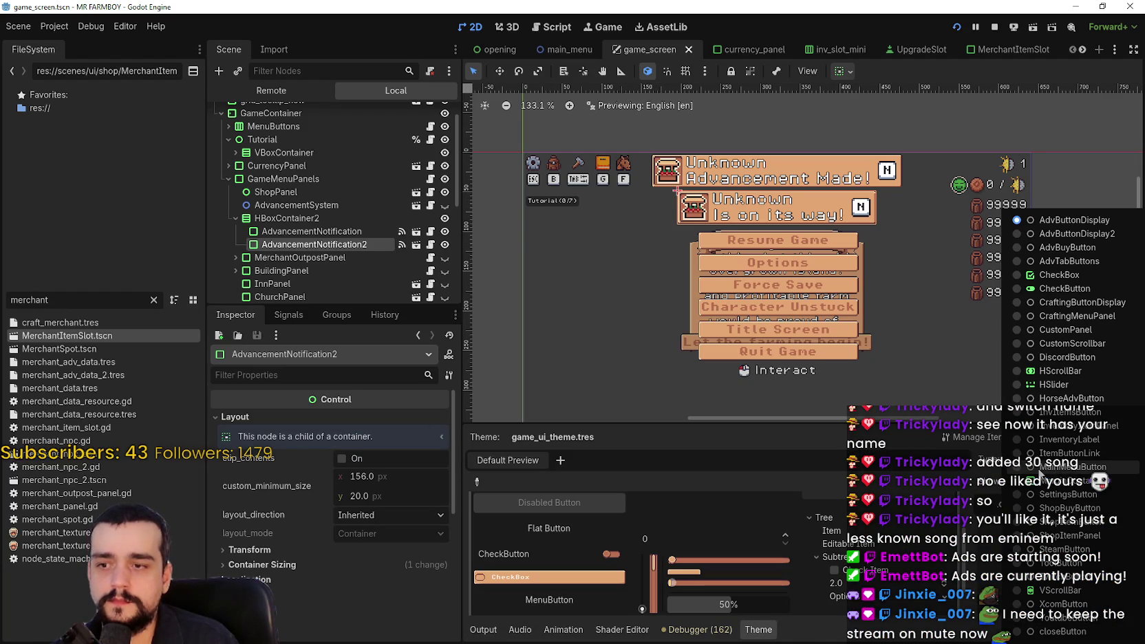
click(1036, 475)
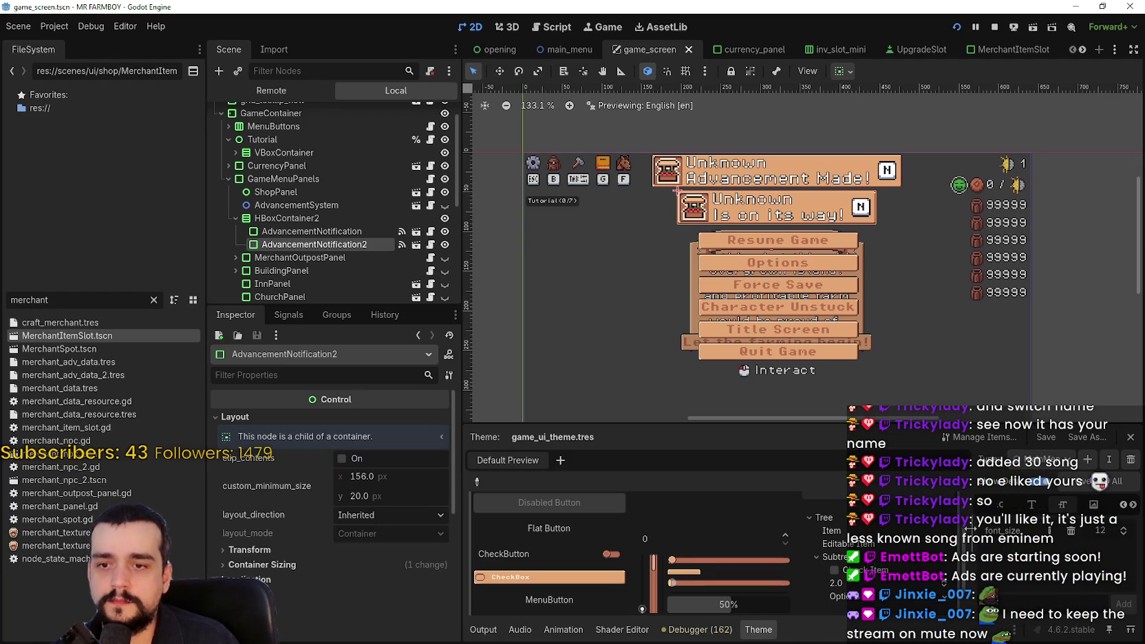
click(1024, 506)
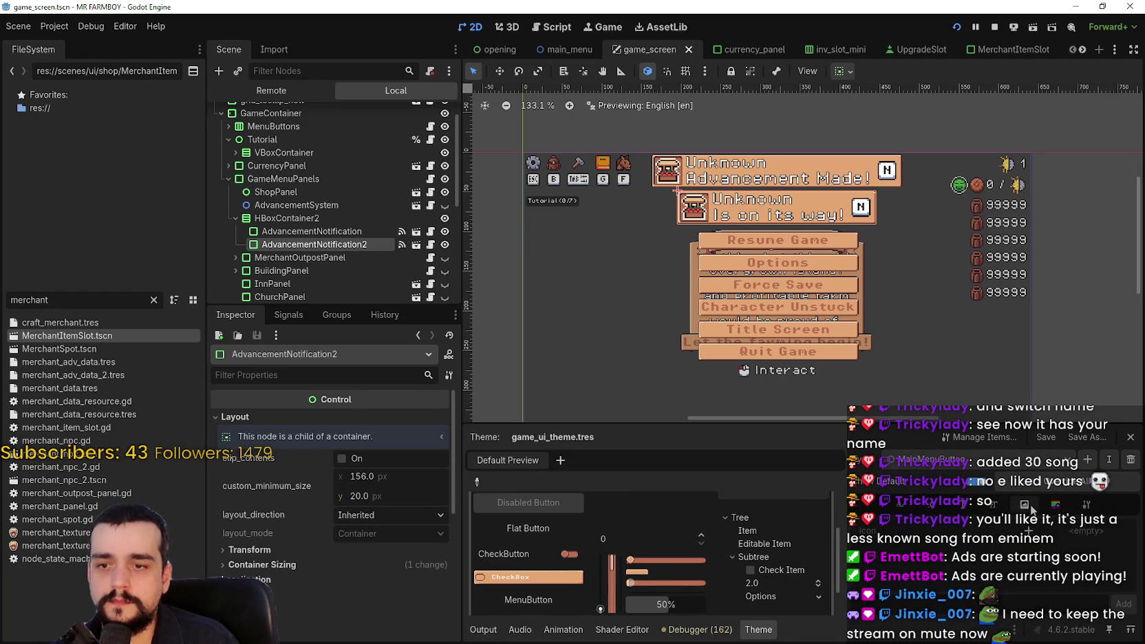
click(991, 508)
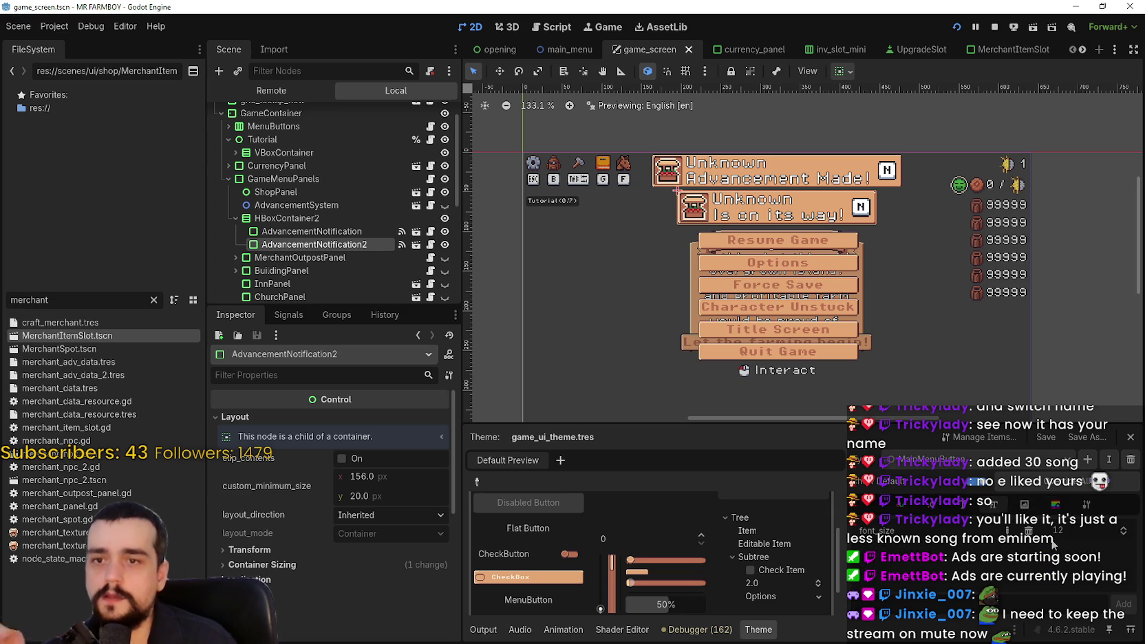
scroll(758, 164, up, 7)
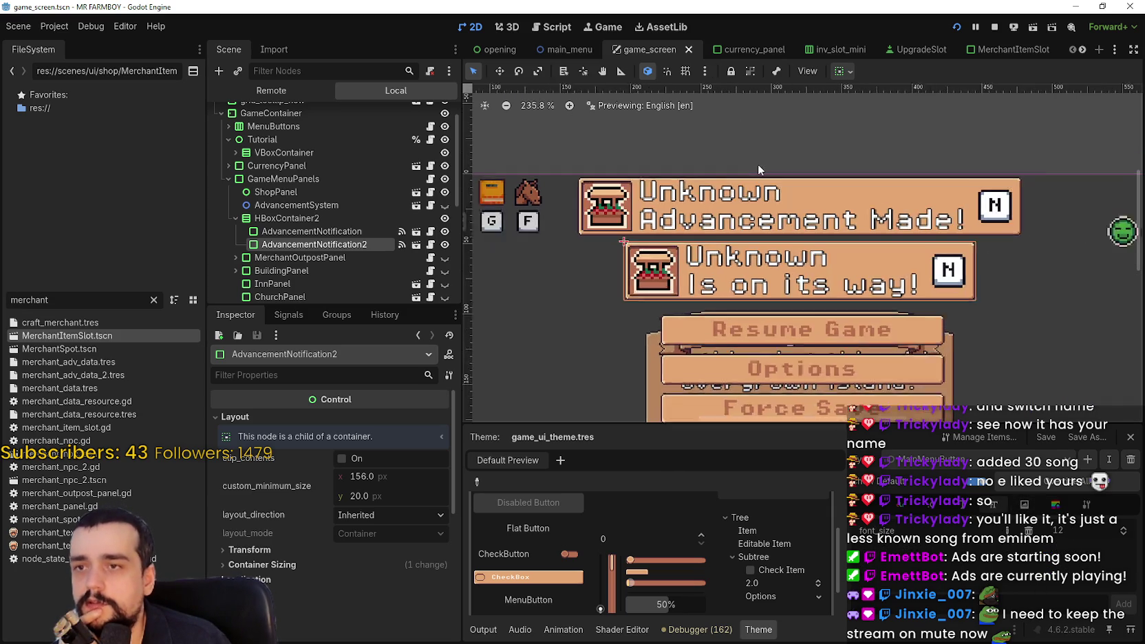
scroll(943, 302, down, 5)
scroll(1049, 305, up, 4)
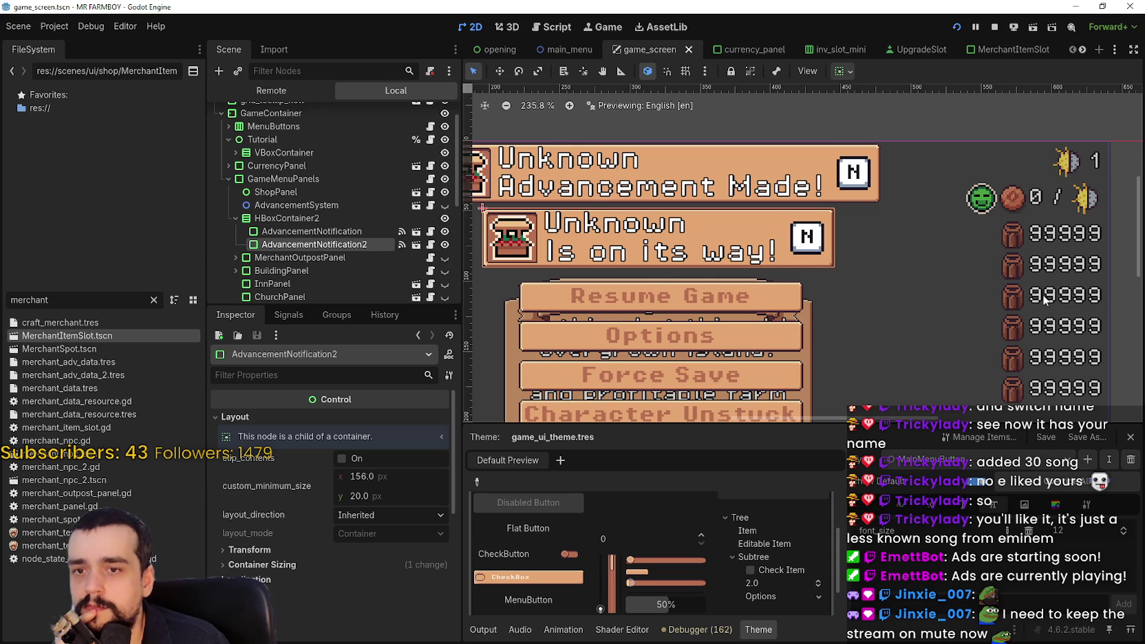
scroll(1045, 302, down, 3)
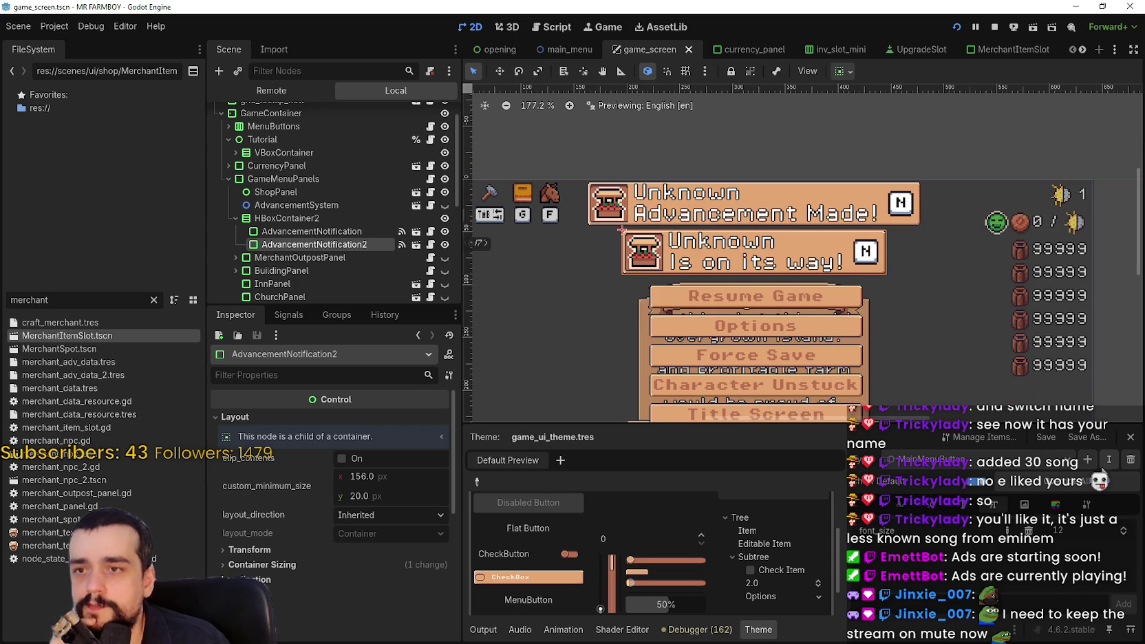
click(1075, 531)
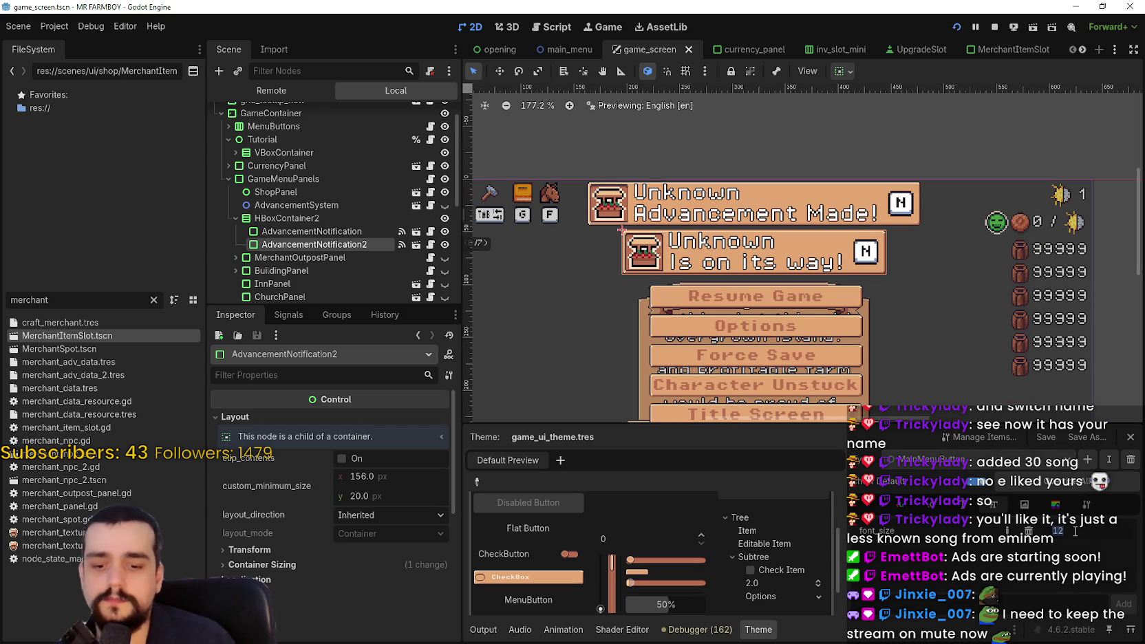
text(16)
key(Return)
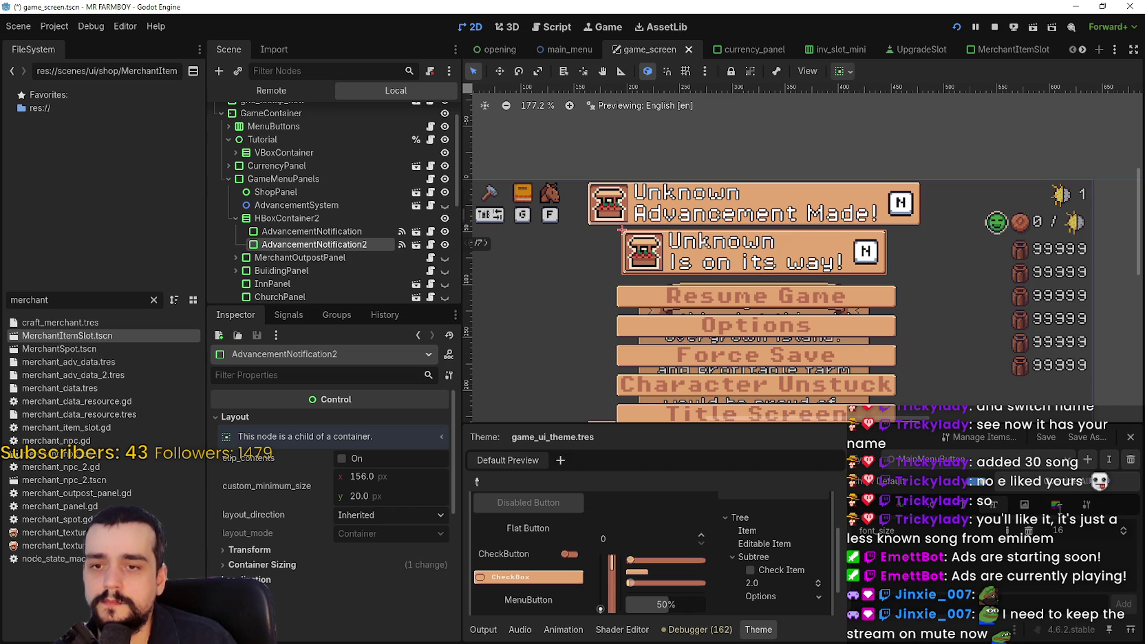
Browse the type's constant, colour and stylebox items and open a StyleBoxTexture.
scroll(1048, 164, down, 3)
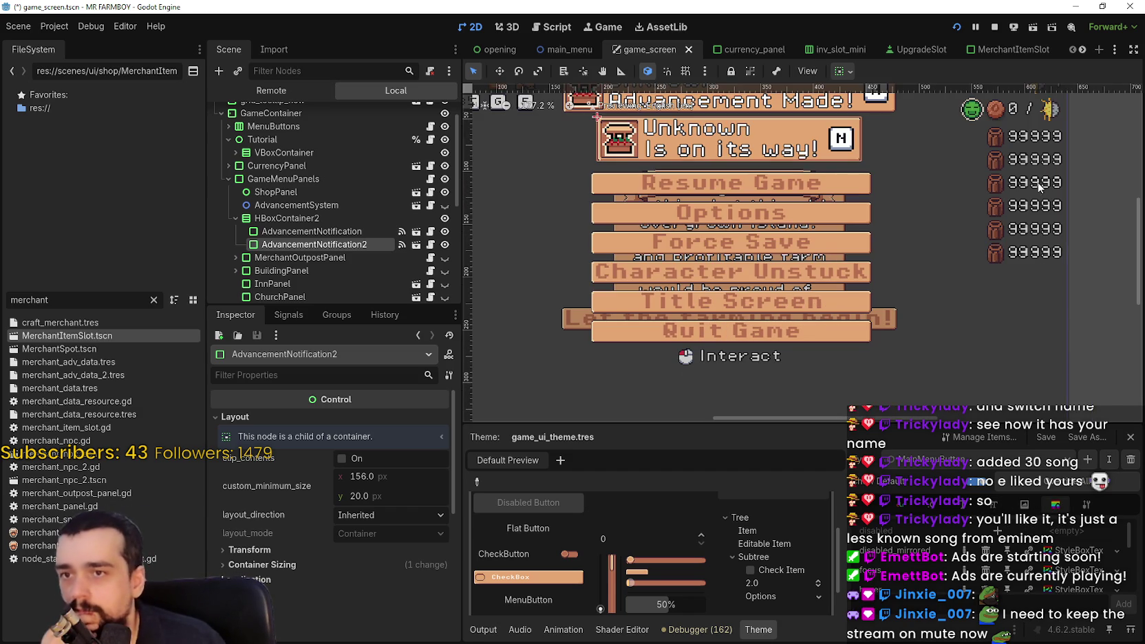
scroll(1058, 561, down, 2)
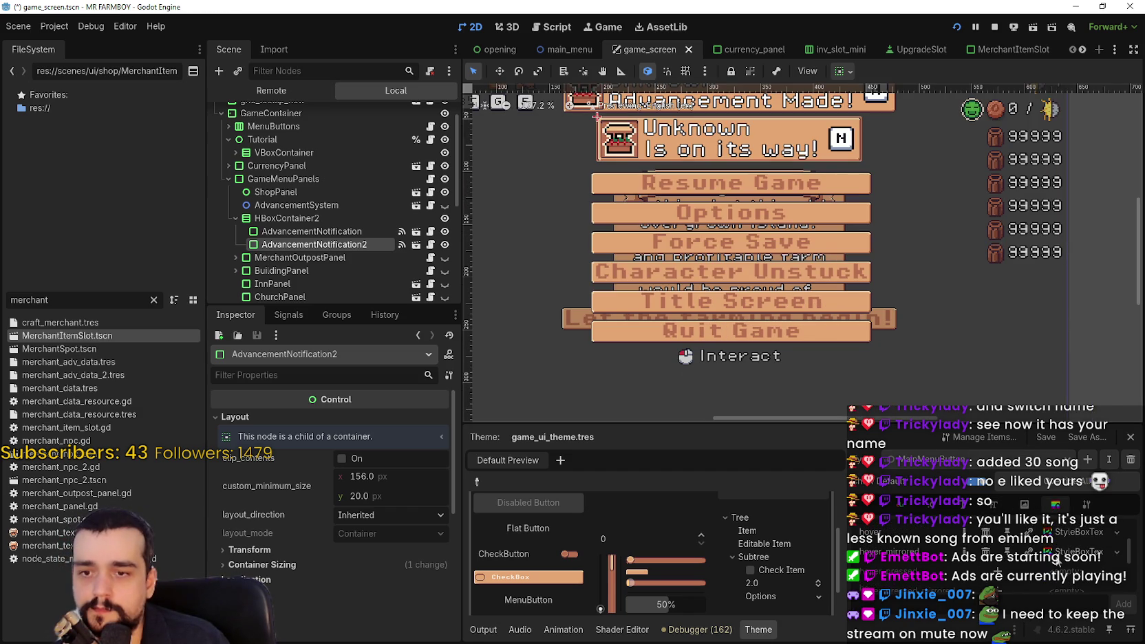
scroll(995, 523, down, 2)
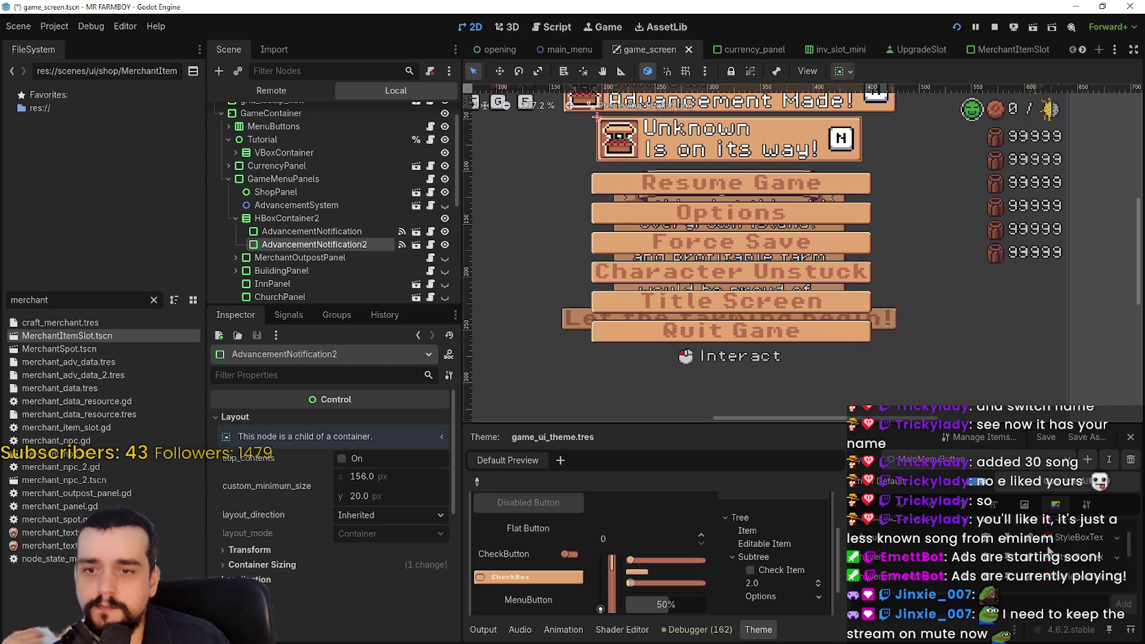
click(946, 506)
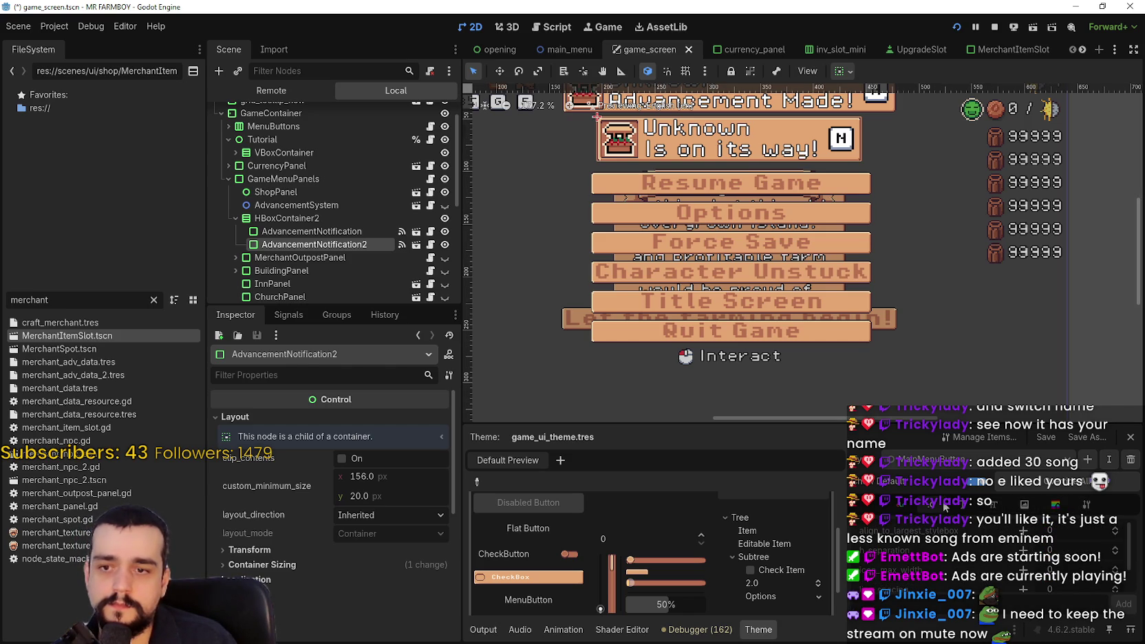
scroll(952, 563, down, 2)
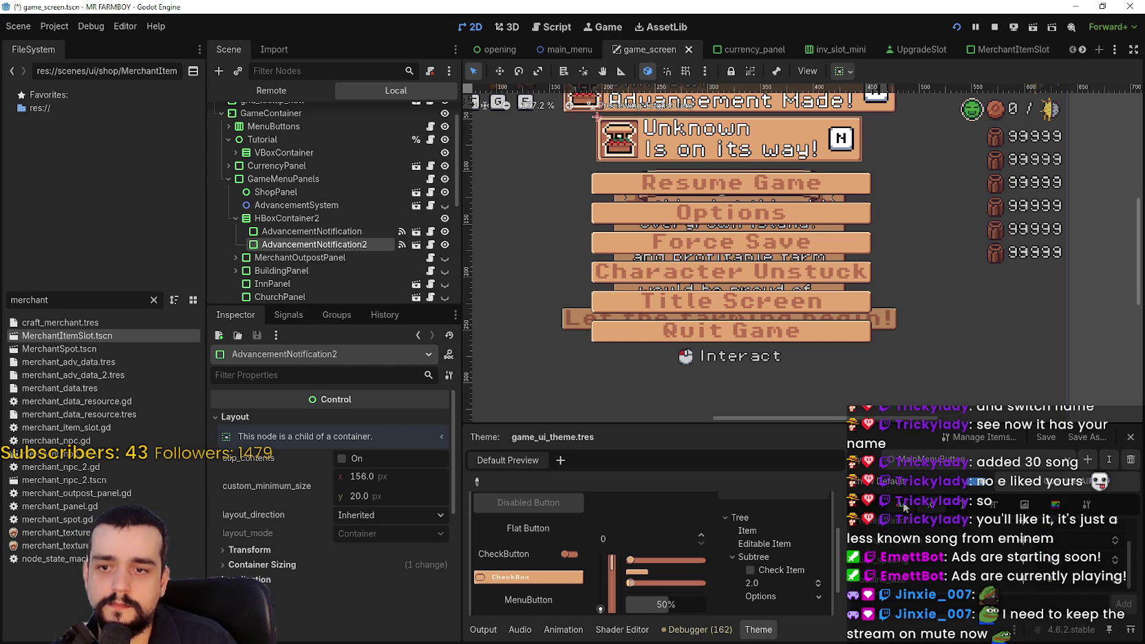
click(905, 508)
scroll(956, 546, down, 5)
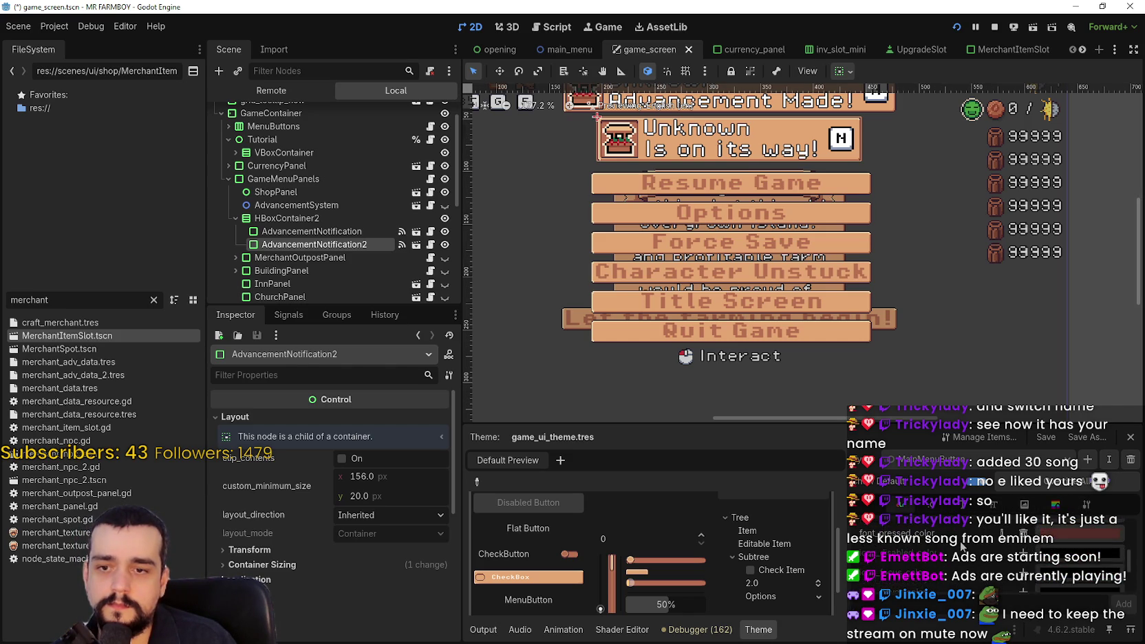
click(1056, 504)
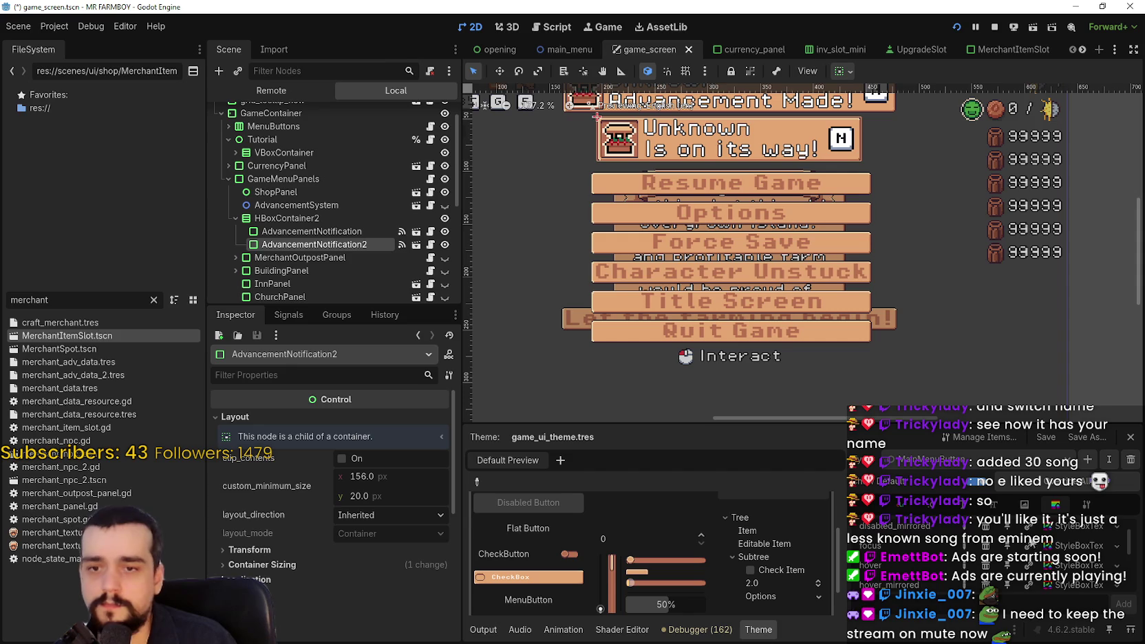
scroll(985, 551, up, 2)
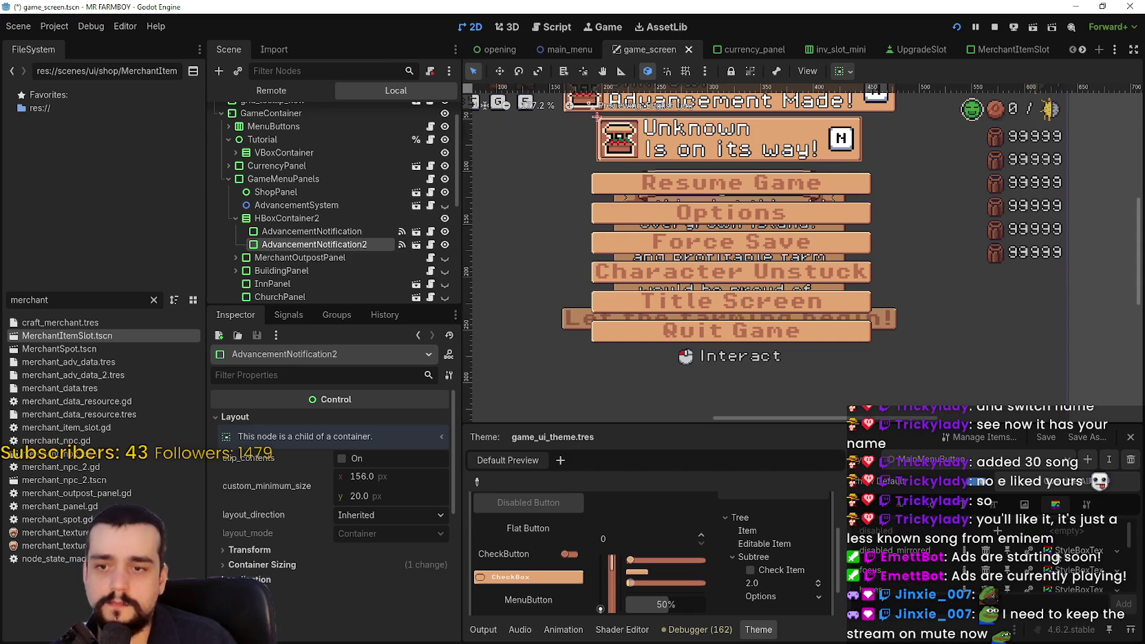
scroll(1053, 544, down, 4)
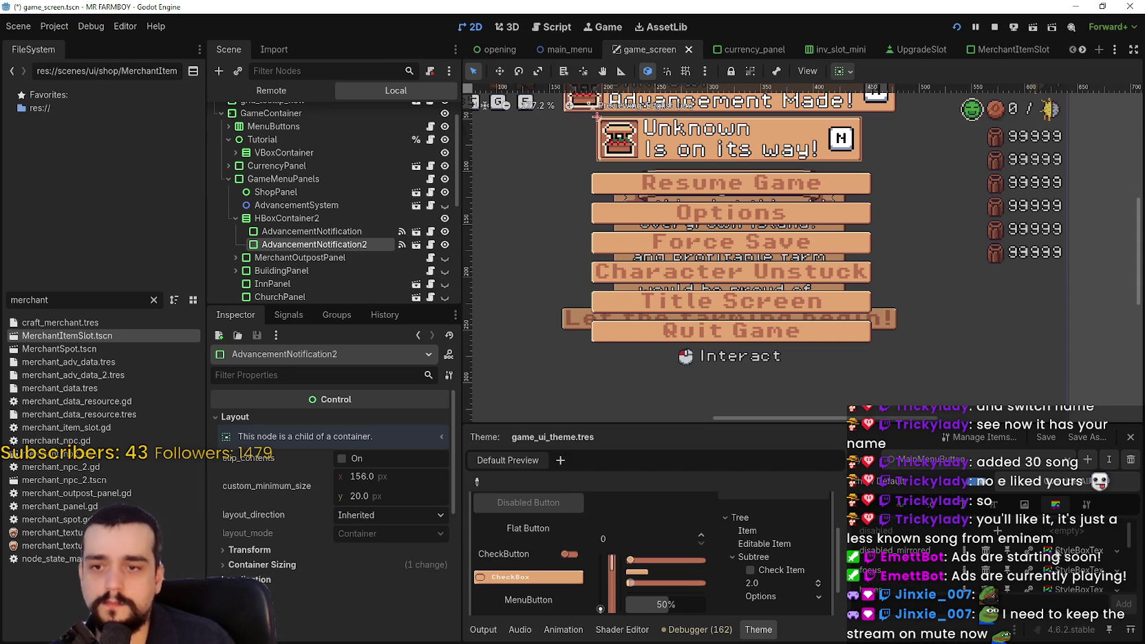
click(1052, 555)
scroll(325, 539, down, 5)
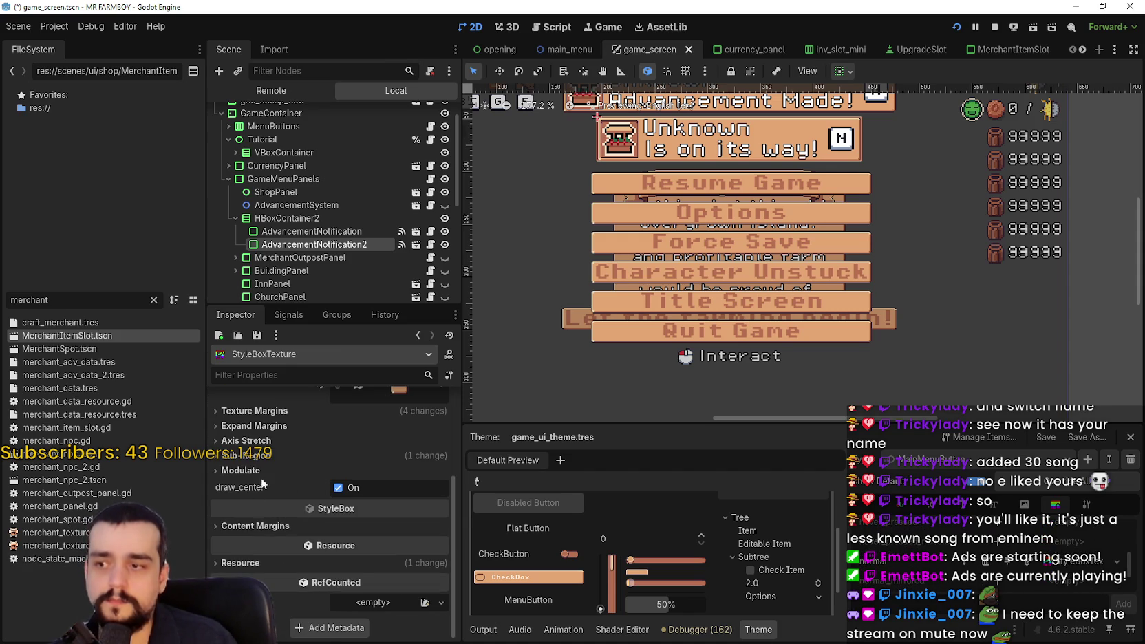
Expand the StyleBoxTexture's Texture Margins and Sub-Region, then save the game_screen scene.
click(265, 411)
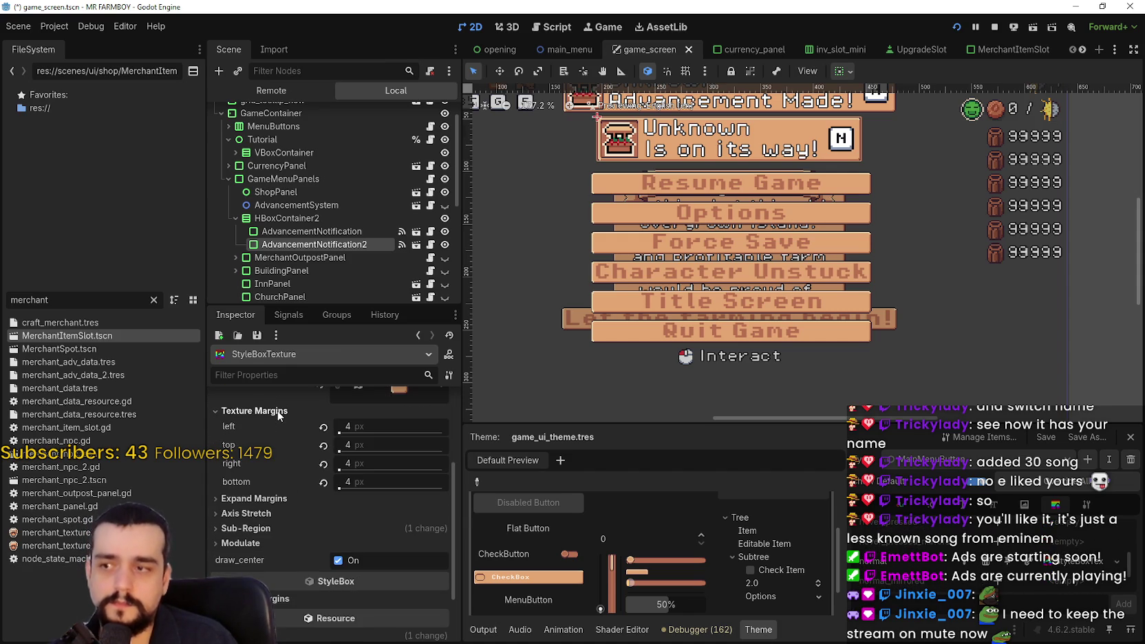
click(247, 528)
scroll(318, 454, down, 2)
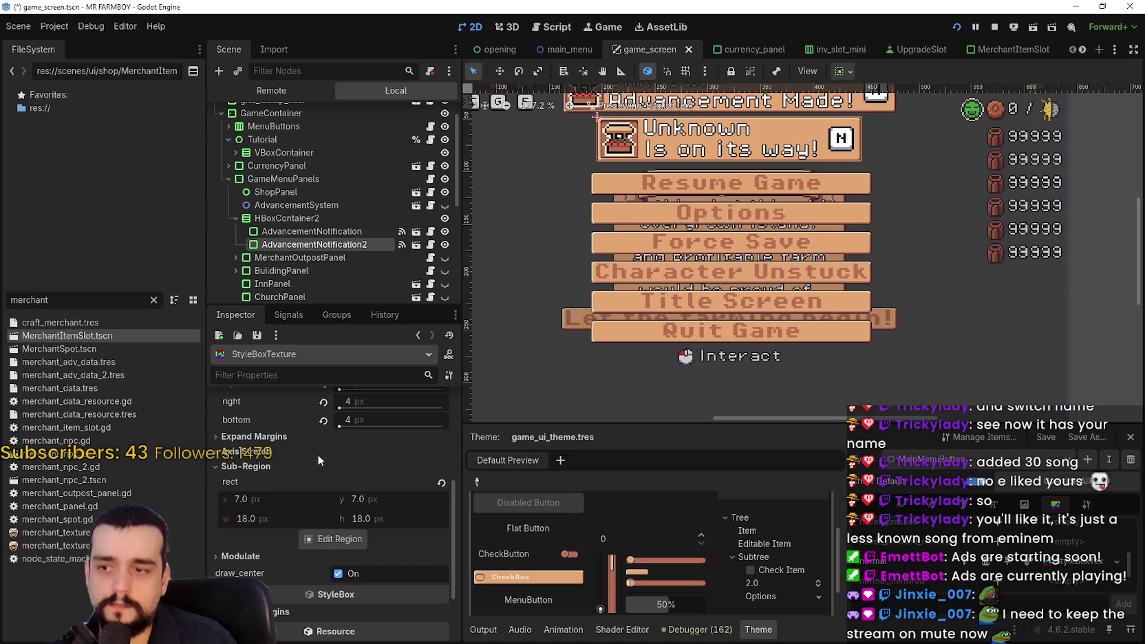
key(ctrl+s)
Switch to the MerchantItemSlot scene.
scroll(779, 197, up, 1)
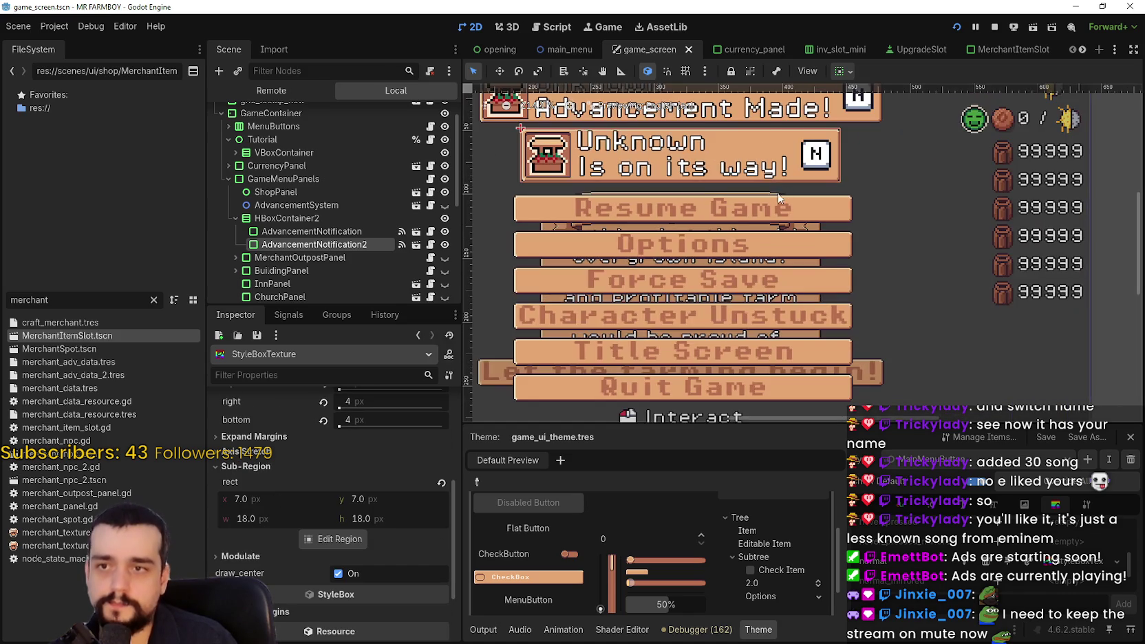
scroll(774, 195, down, 2)
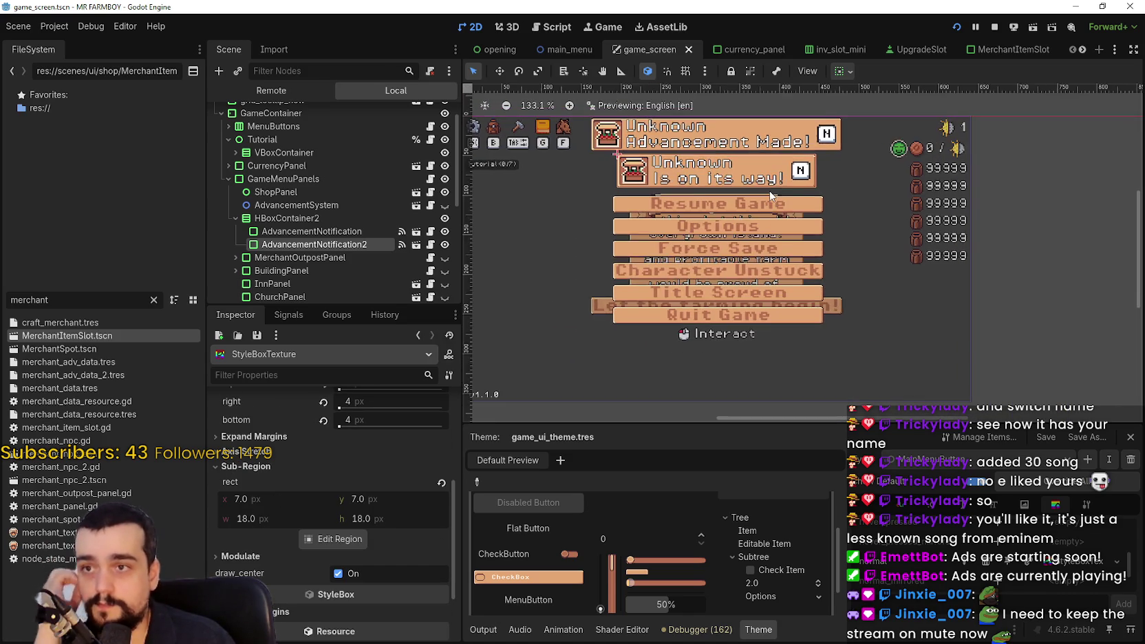
scroll(771, 196, up, 4)
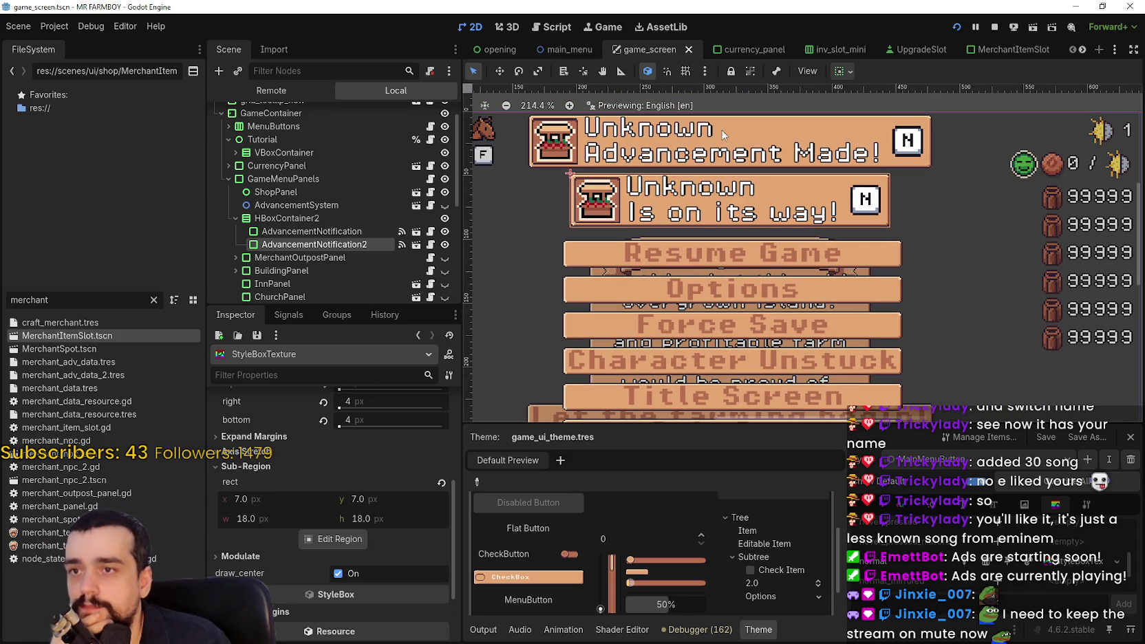
scroll(671, 180, down, 4)
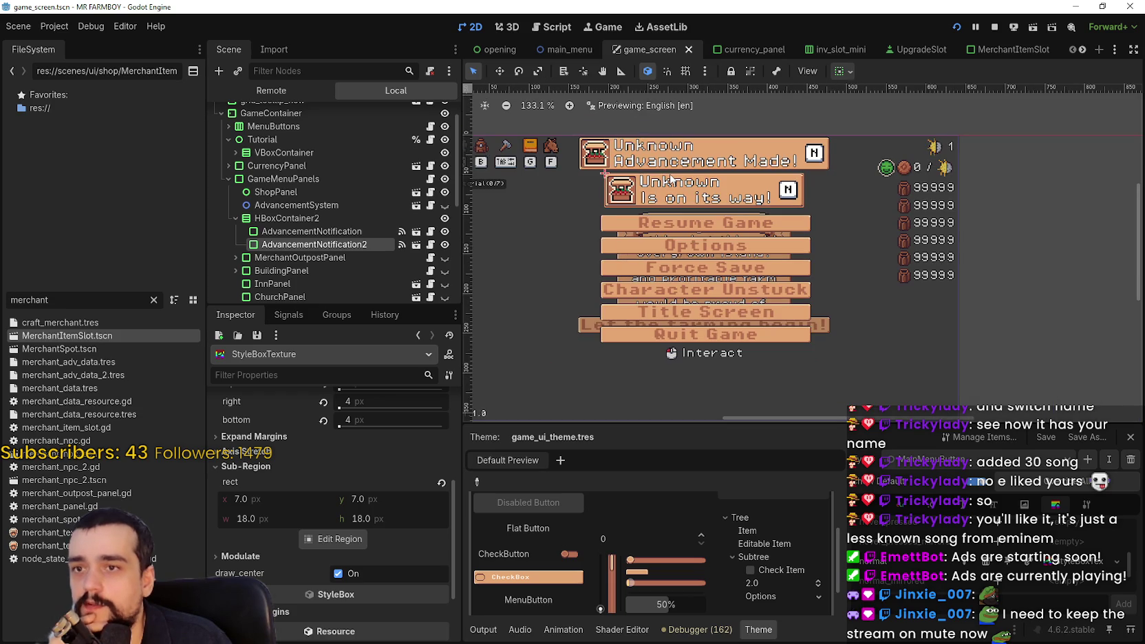
scroll(671, 179, up, 2)
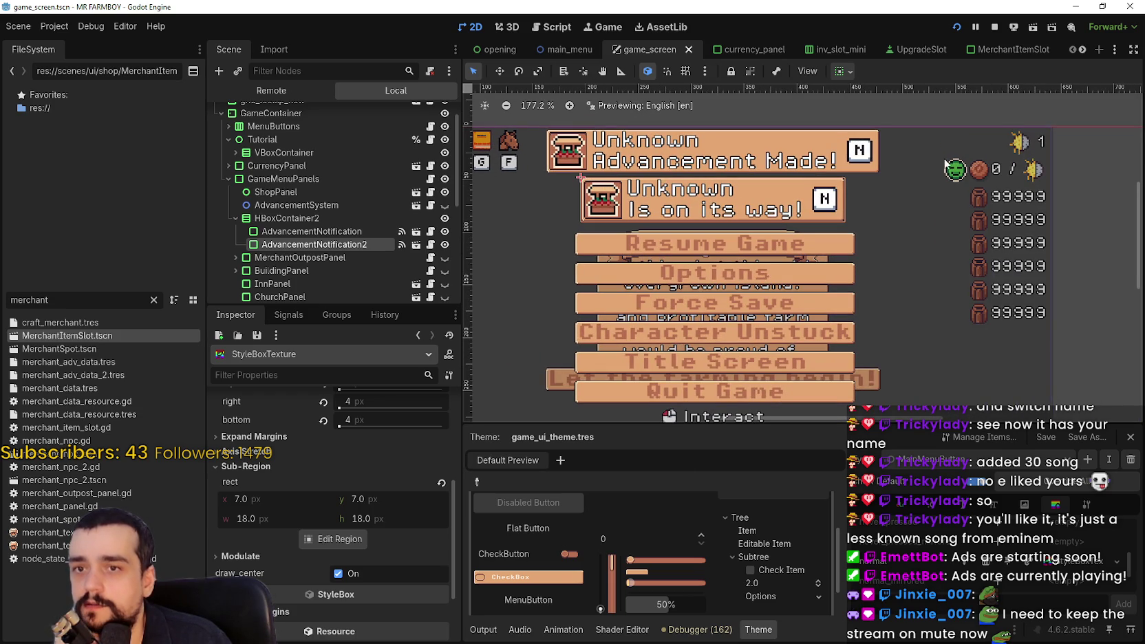
click(998, 53)
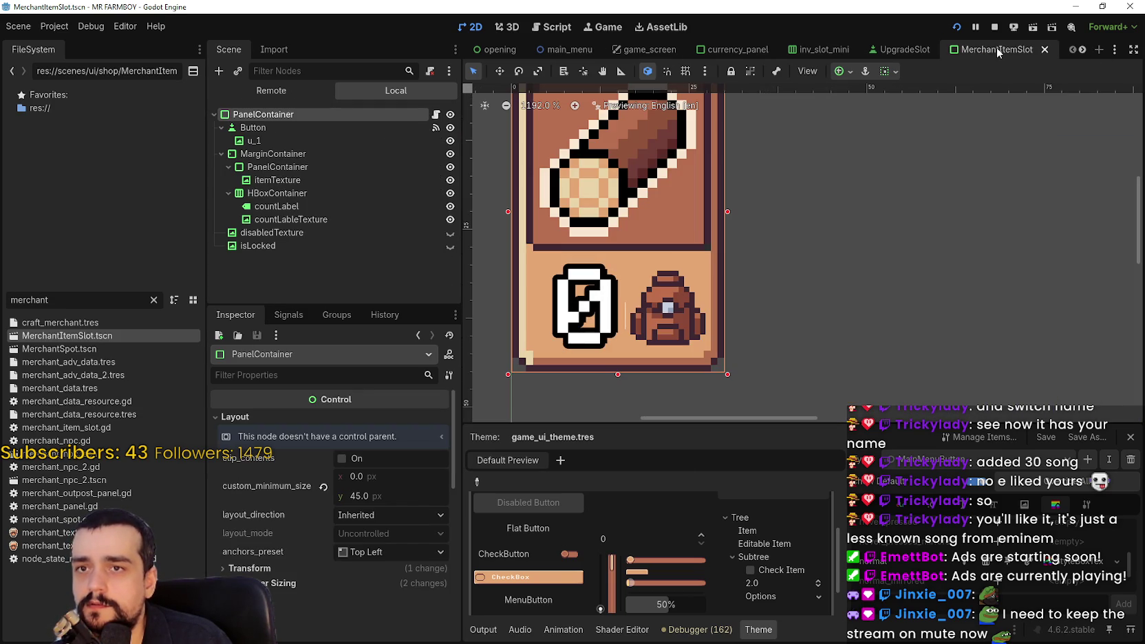
Inspect the merchant slot's itemTexture and countLabel, checking the 12 px font size override.
click(279, 181)
click(282, 207)
scroll(295, 521, down, 8)
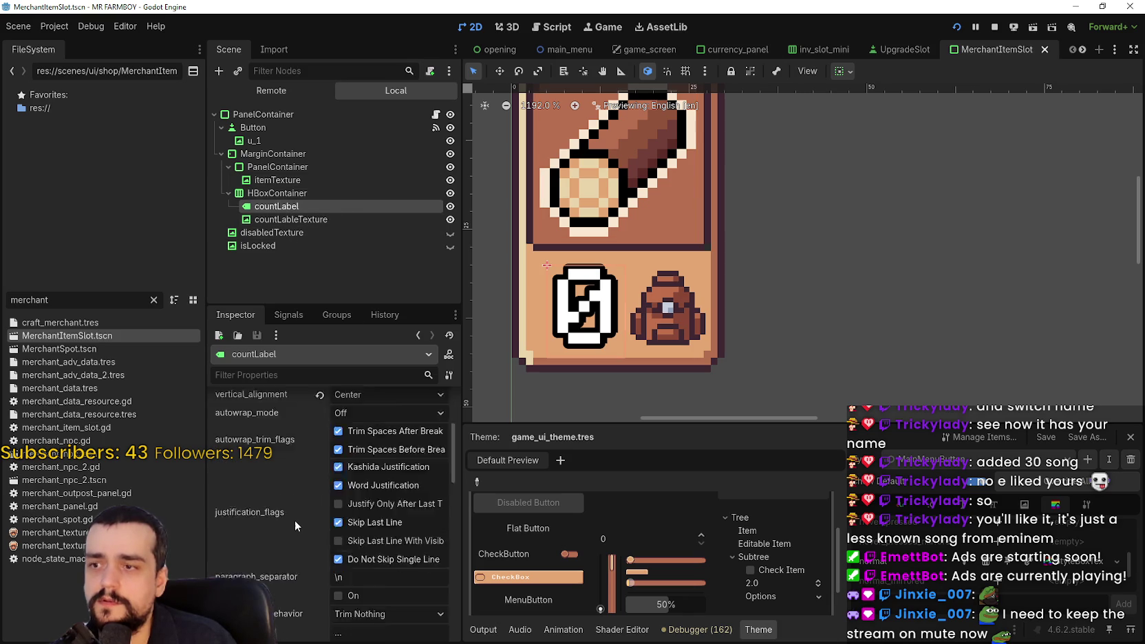
scroll(289, 515, down, 10)
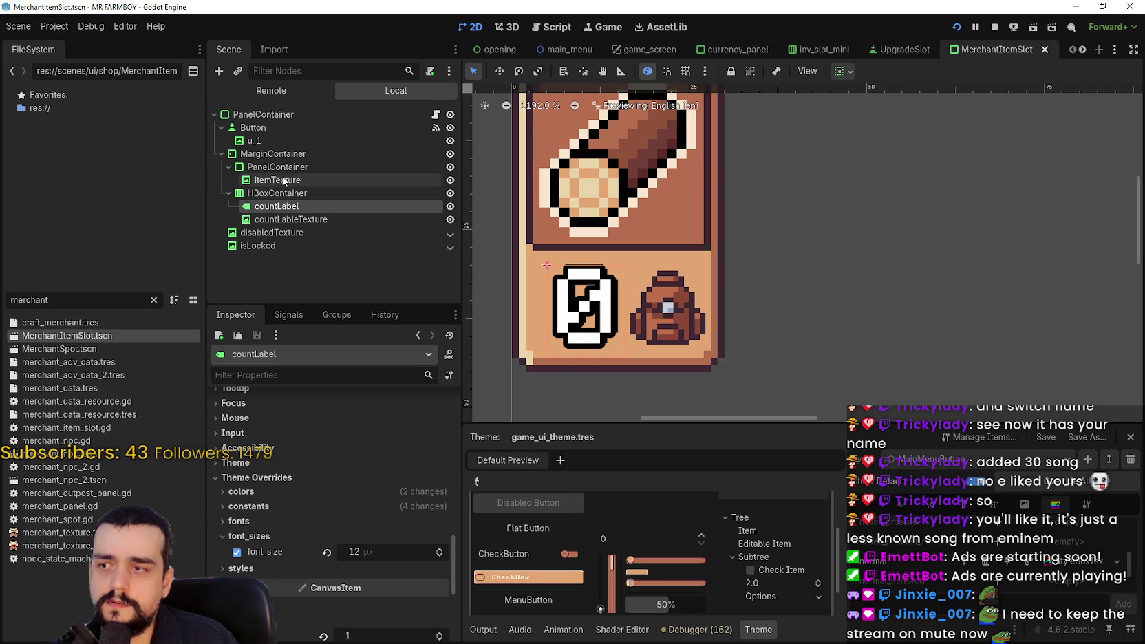
Preview the InventoryLabel theme type's font sizes, then switch to the AdvancementNotification scene.
click(1033, 461)
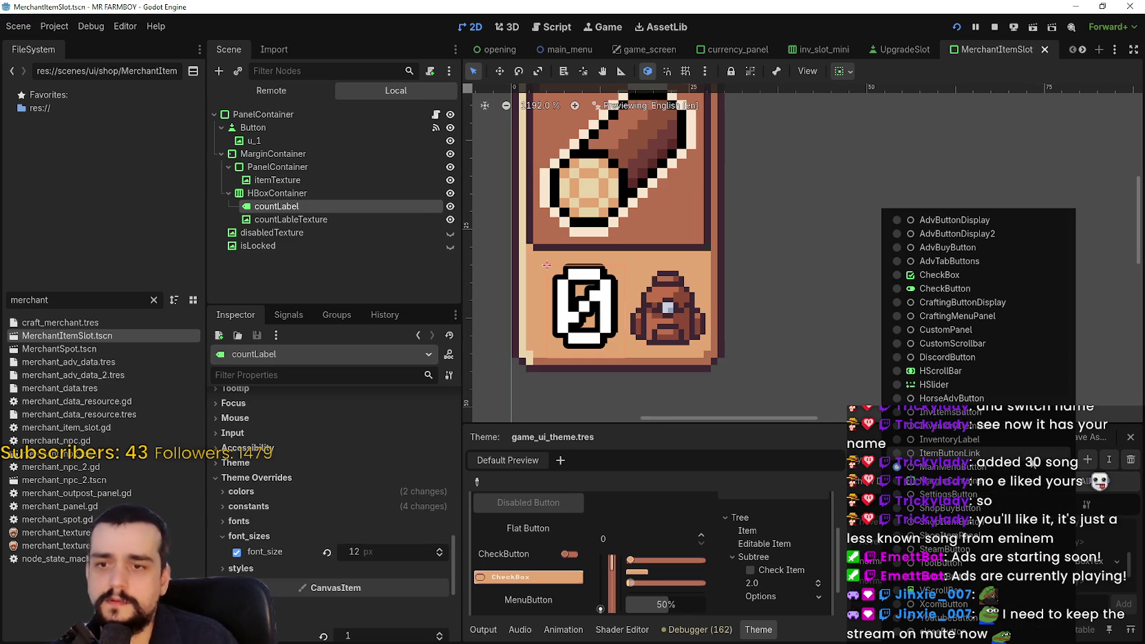
click(973, 428)
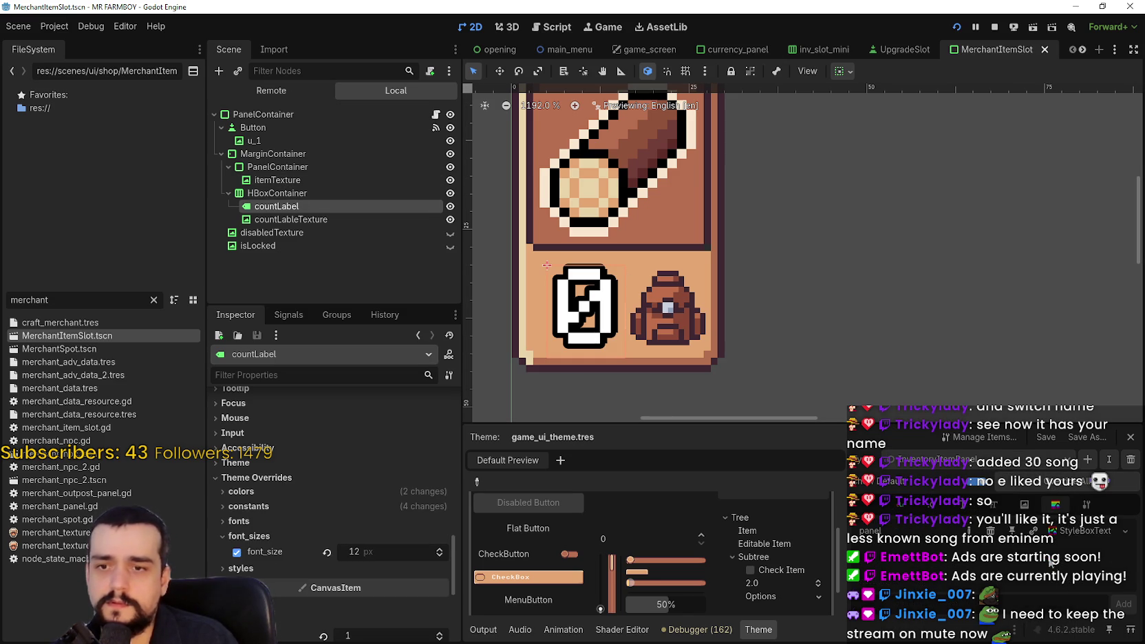
click(1018, 470)
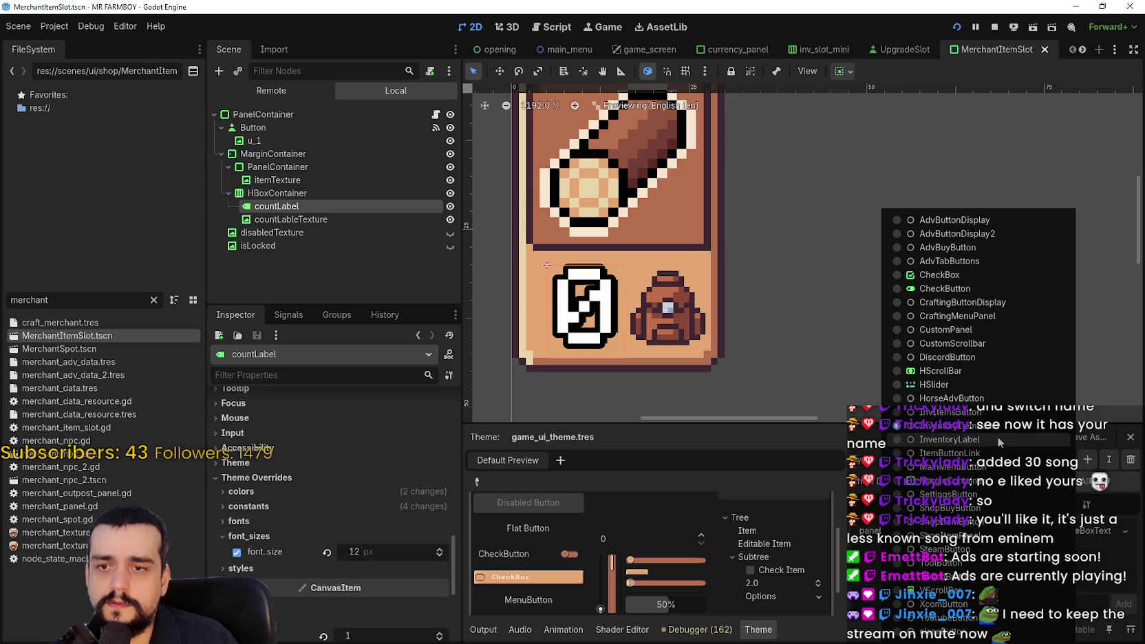
click(998, 446)
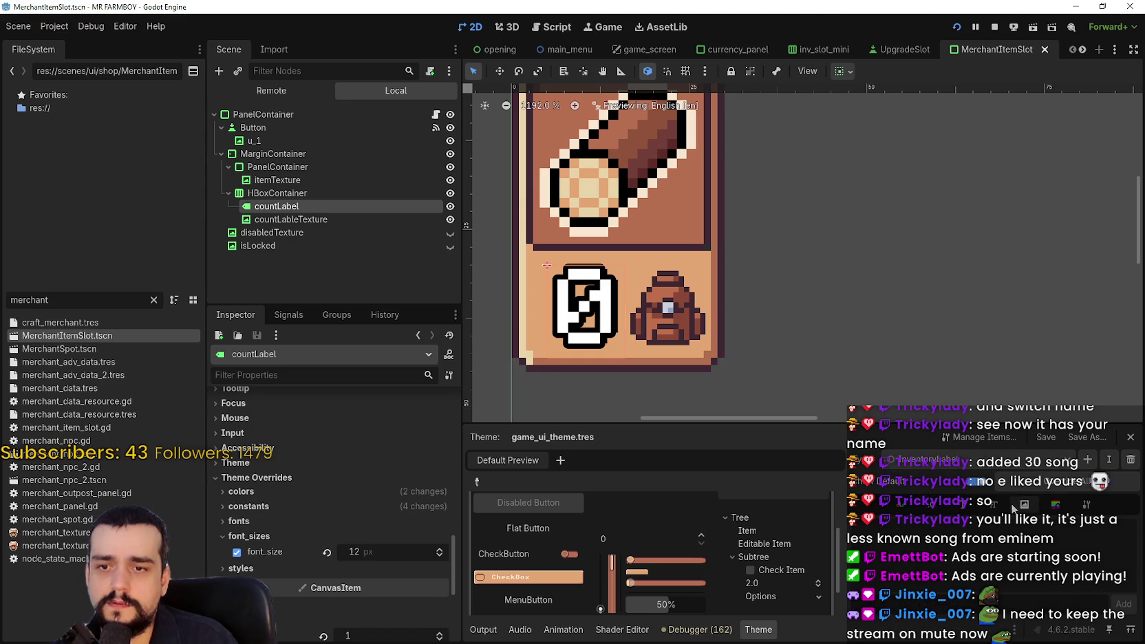
click(993, 506)
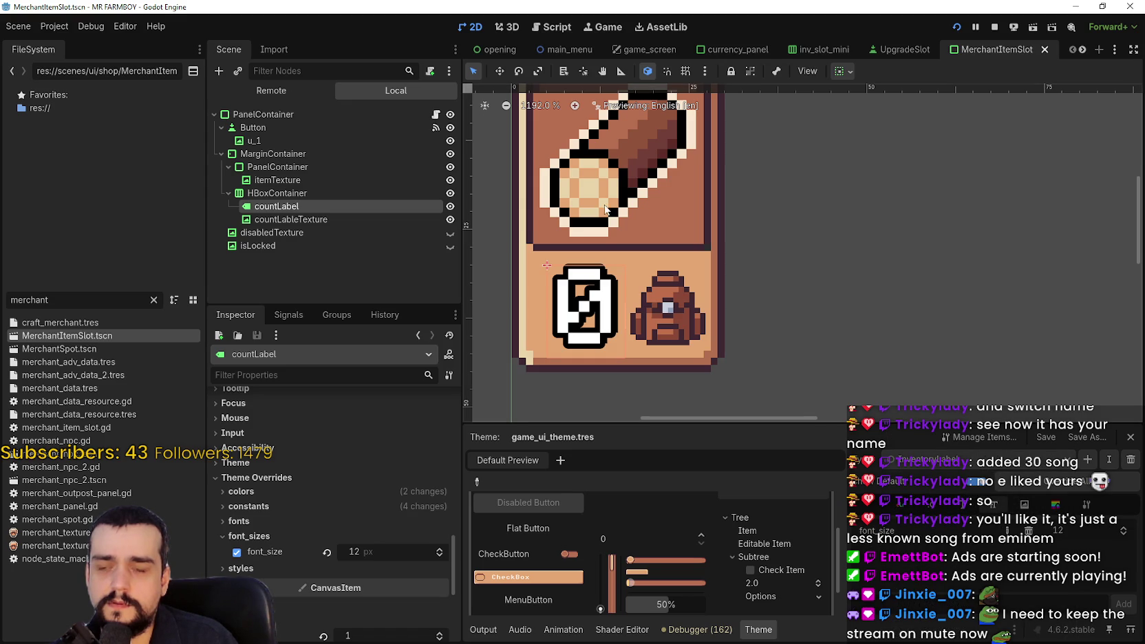
scroll(606, 210, down, 3)
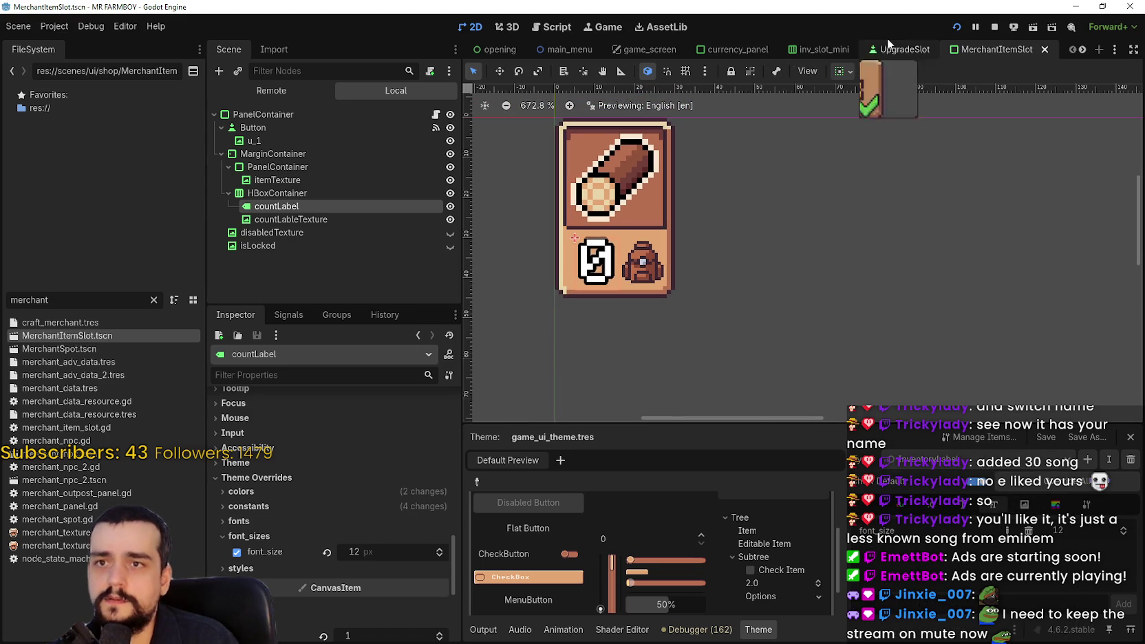
scroll(1083, 54, down, 3)
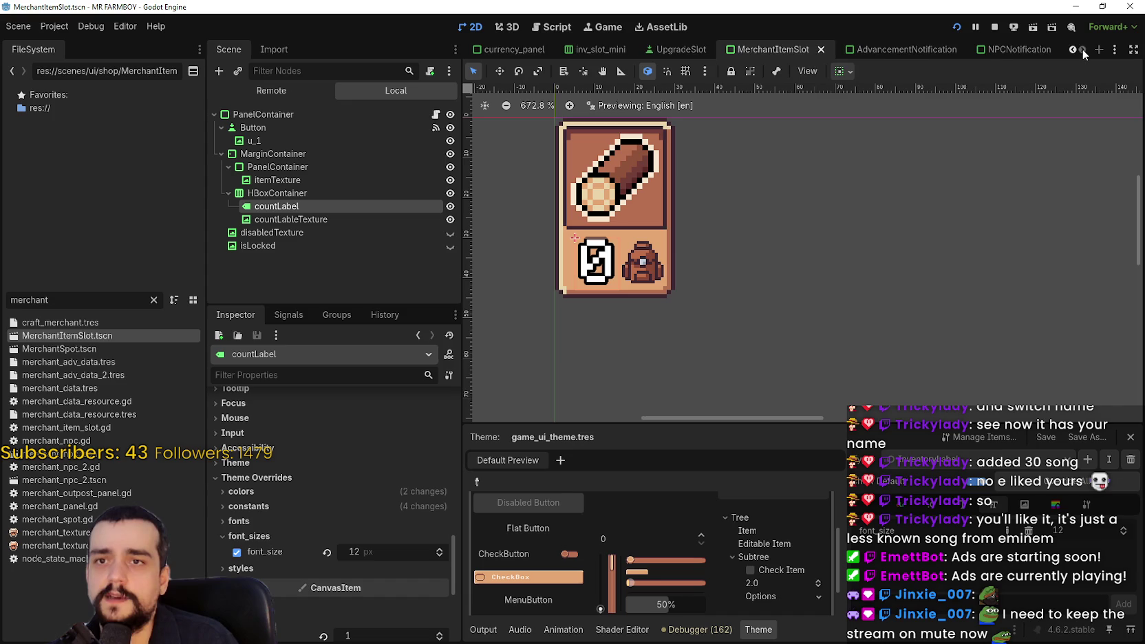
click(899, 51)
Inspect the item icon and the description label's normal font size without changing them.
click(315, 152)
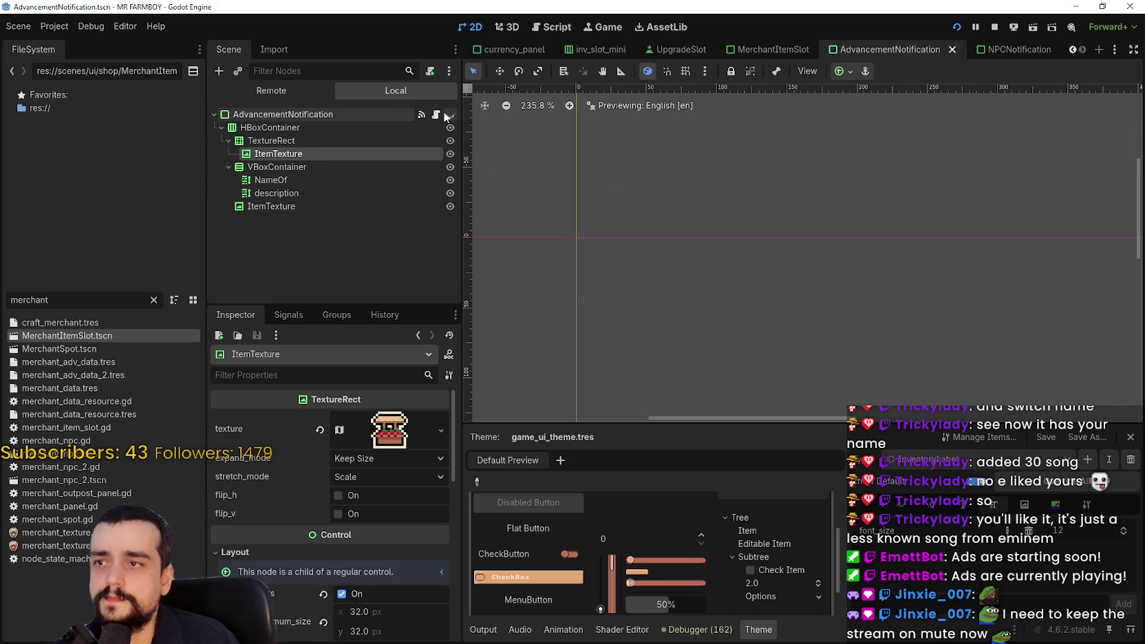
click(328, 192)
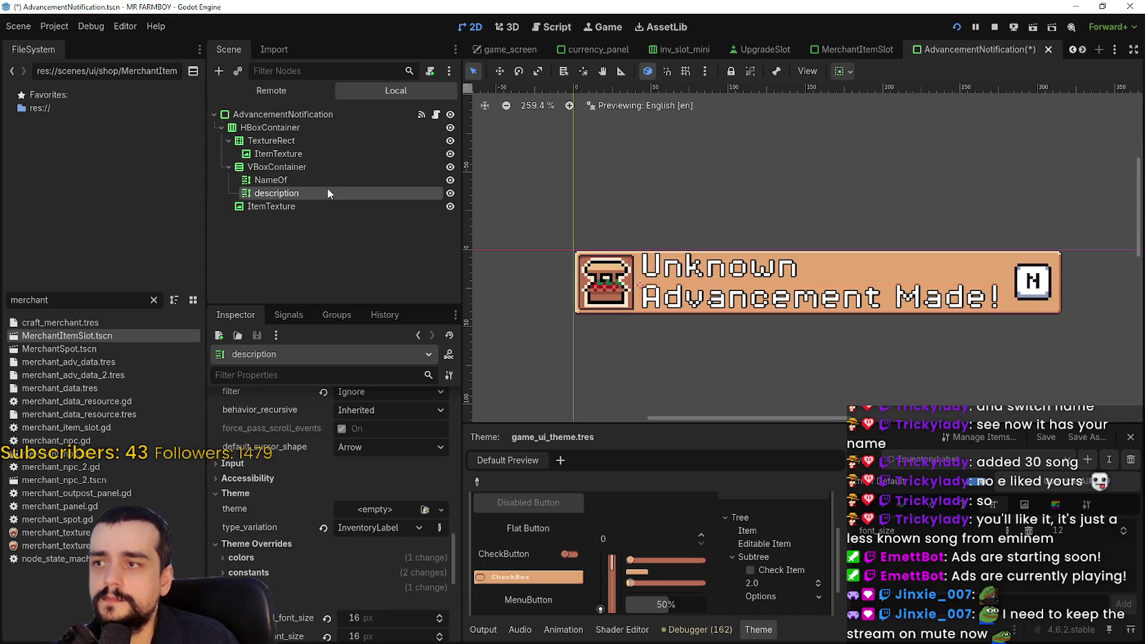
scroll(372, 578, down, 4)
click(382, 463)
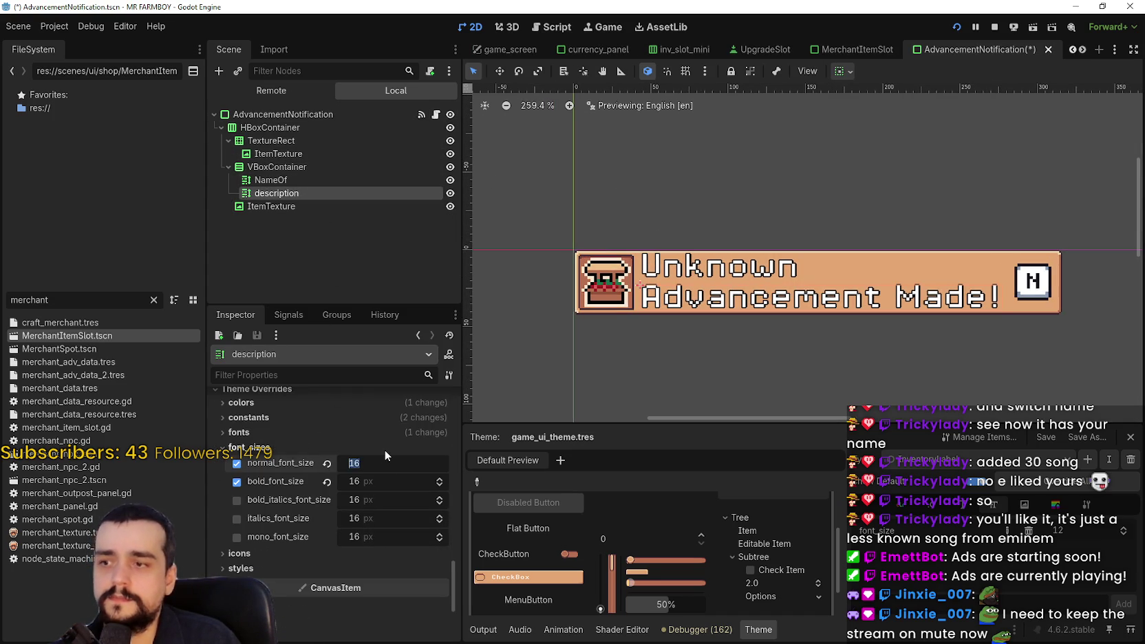
scroll(341, 440, up, 3)
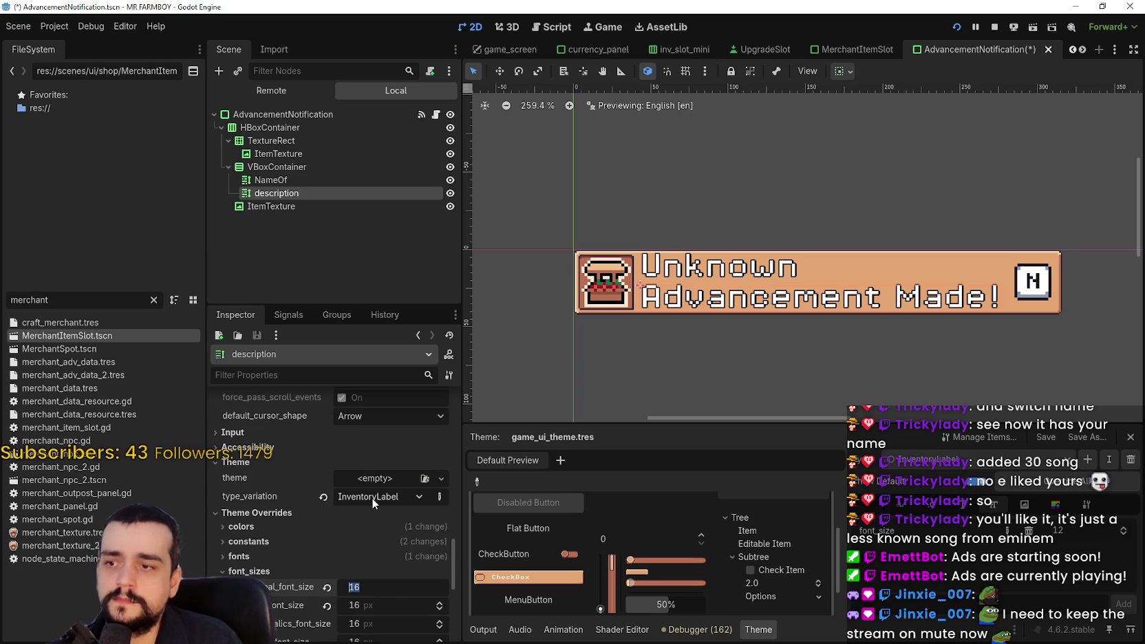
click(380, 587)
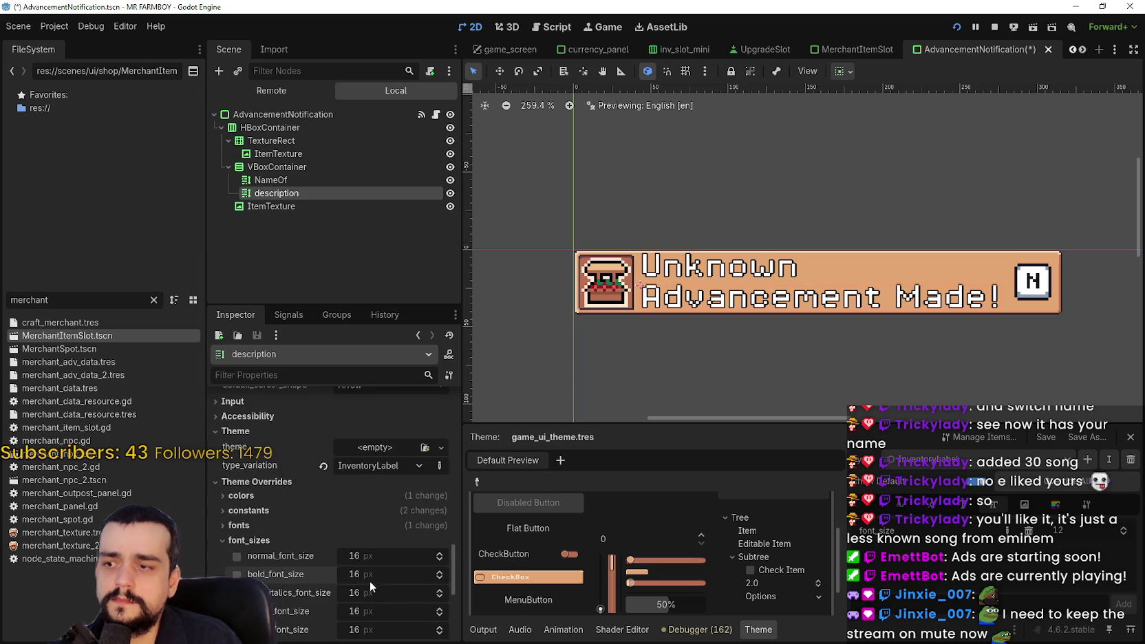
scroll(370, 581, down, 2)
Try 12 px for the NameOf label's normal font size, then revert it to 16 px.
click(271, 179)
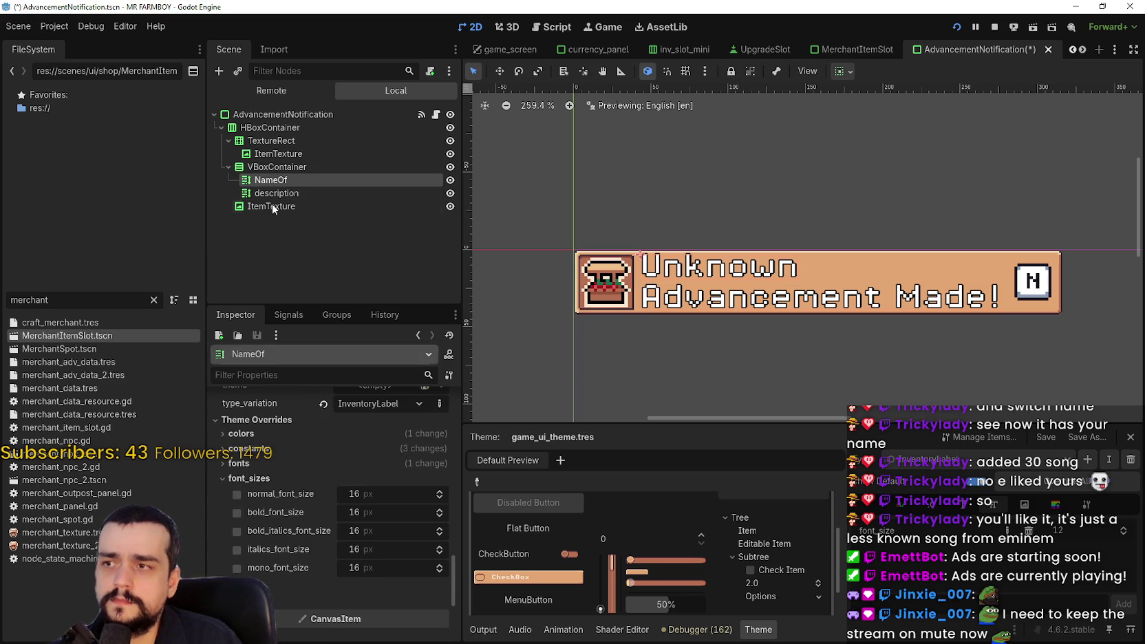
click(277, 194)
click(288, 180)
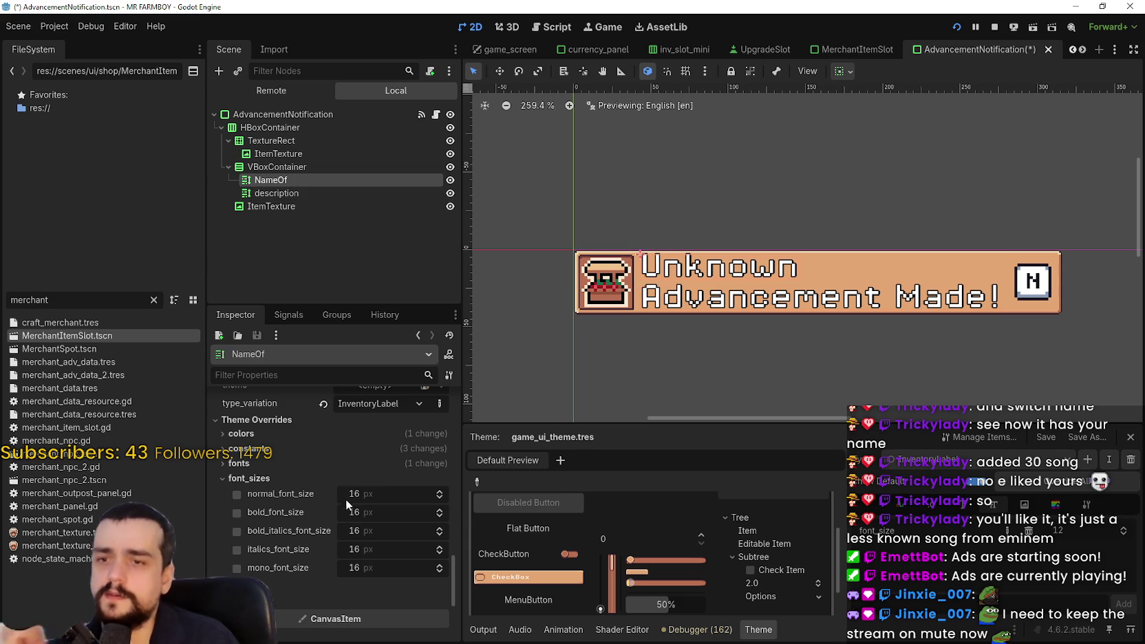
scroll(900, 296, up, 2)
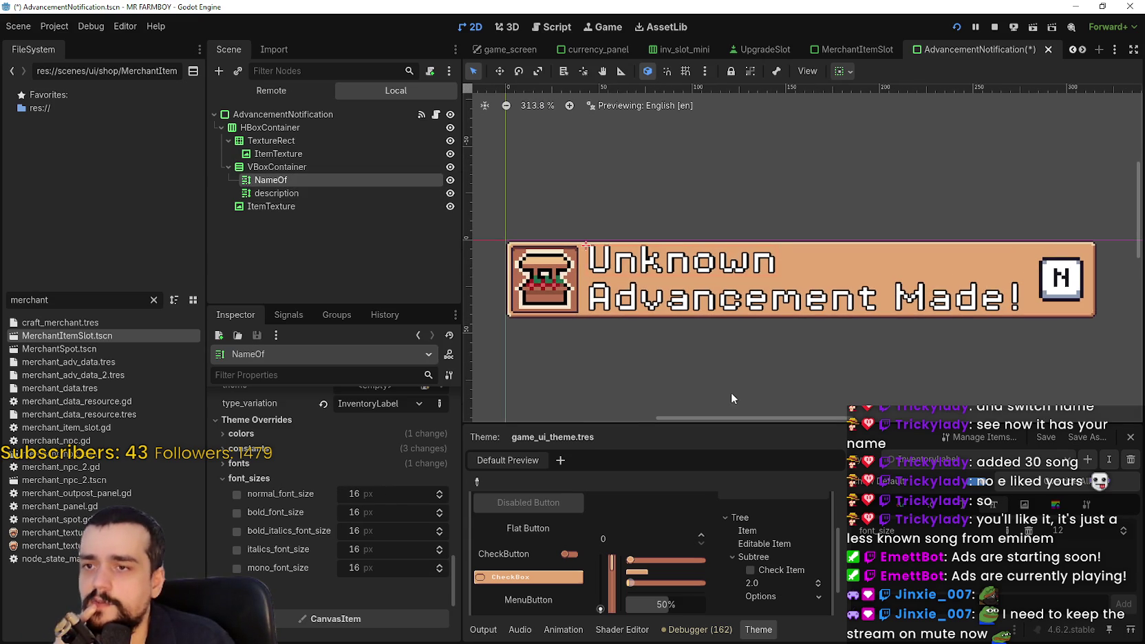
click(426, 493)
text(1)
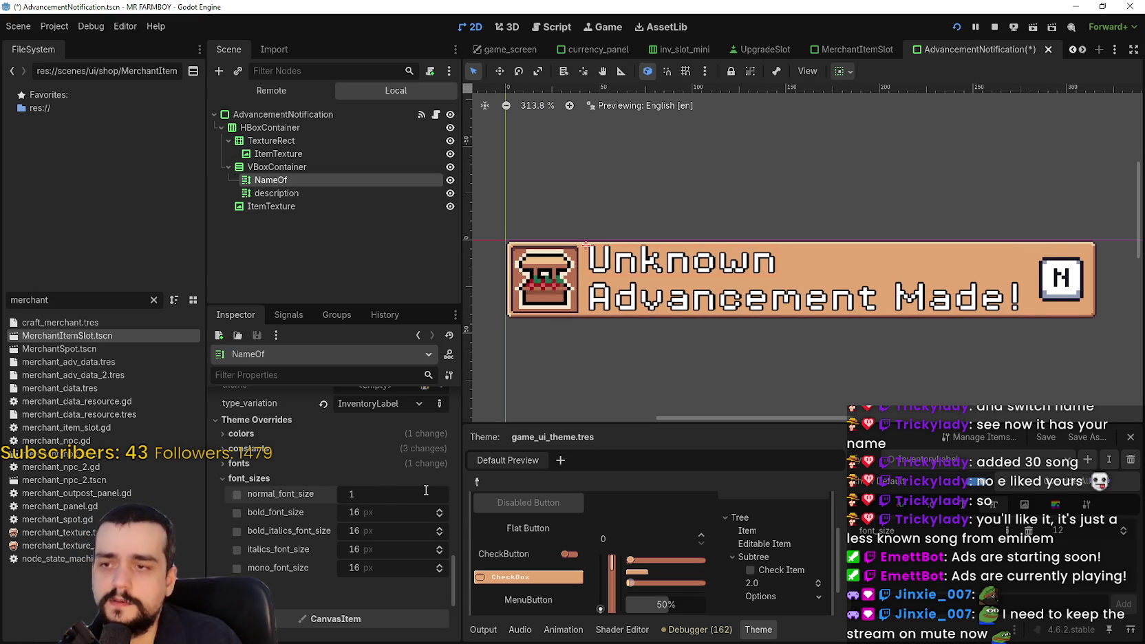
text(2)
key(Return)
click(426, 491)
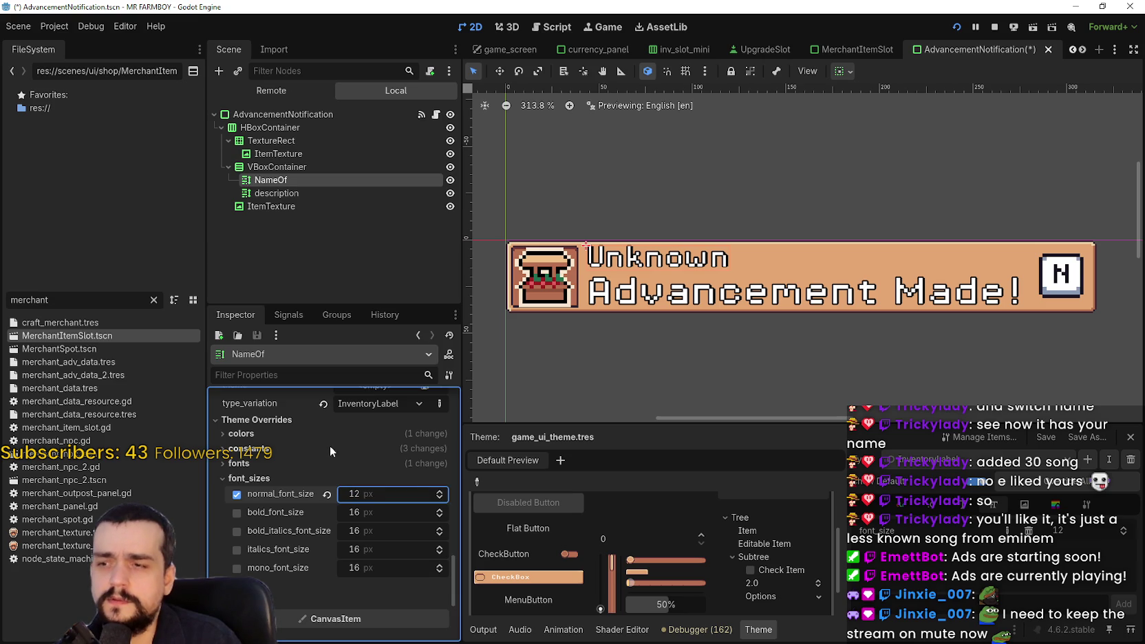
click(326, 494)
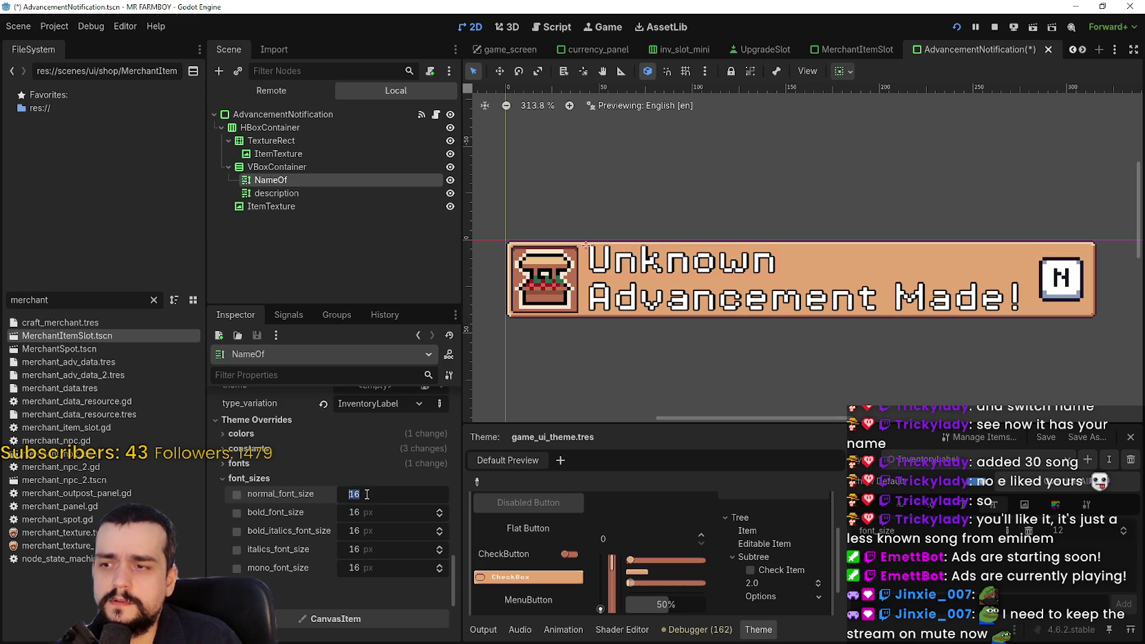
text(2)
key(Return)
click(327, 494)
Try 12 and 18 px bold sizes on NameOf, then revert bold and normal to 16 px.
click(265, 464)
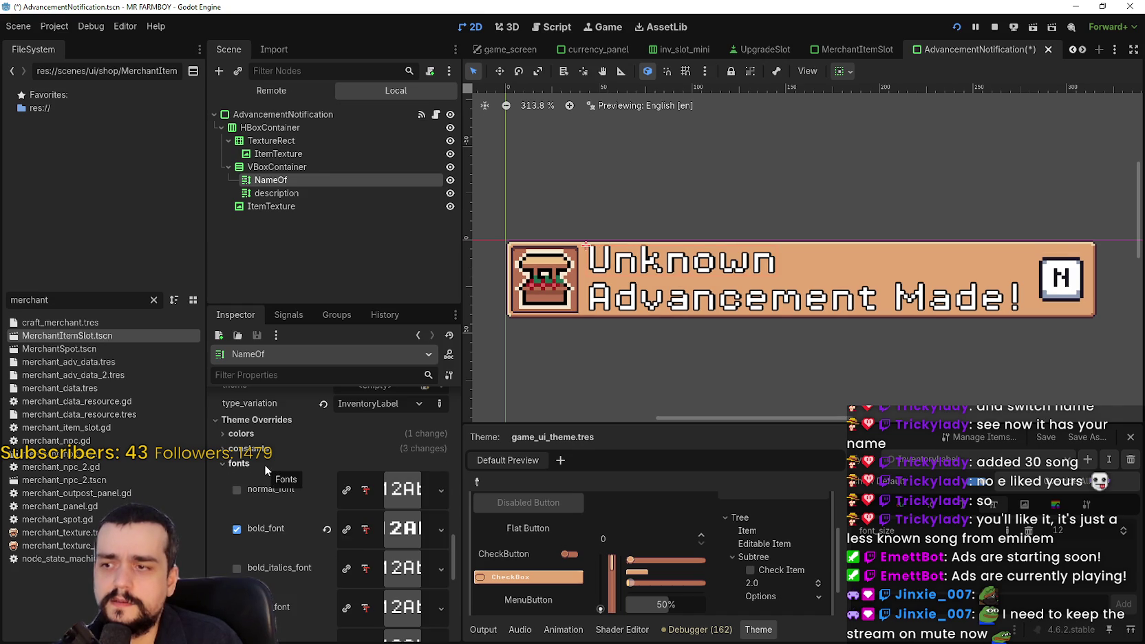
click(265, 464)
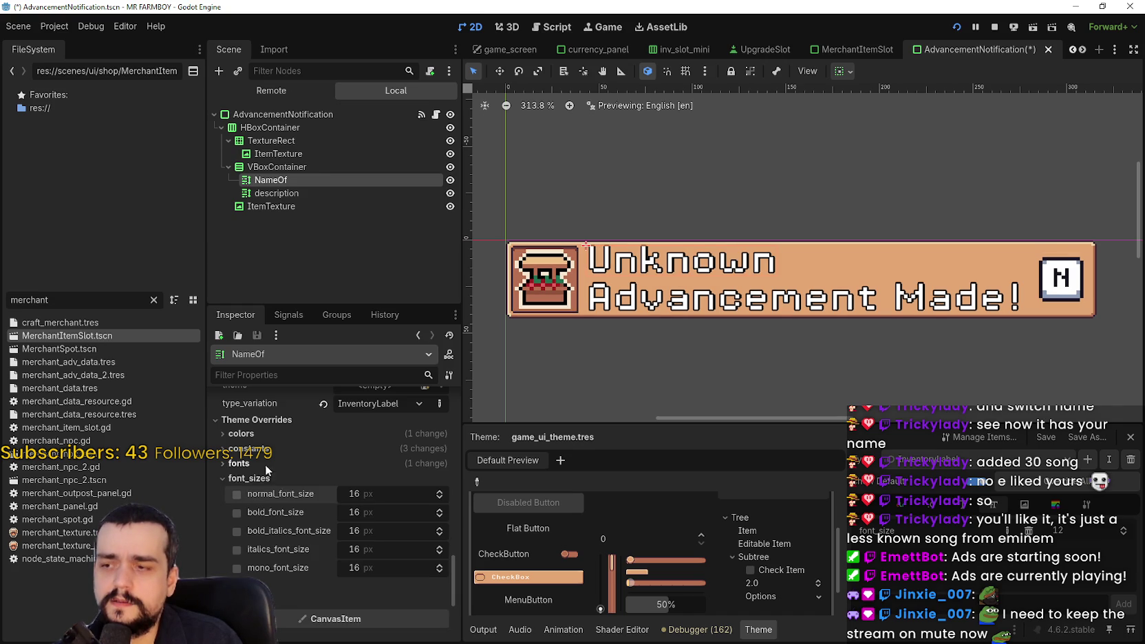
click(380, 513)
text(12)
key(Return)
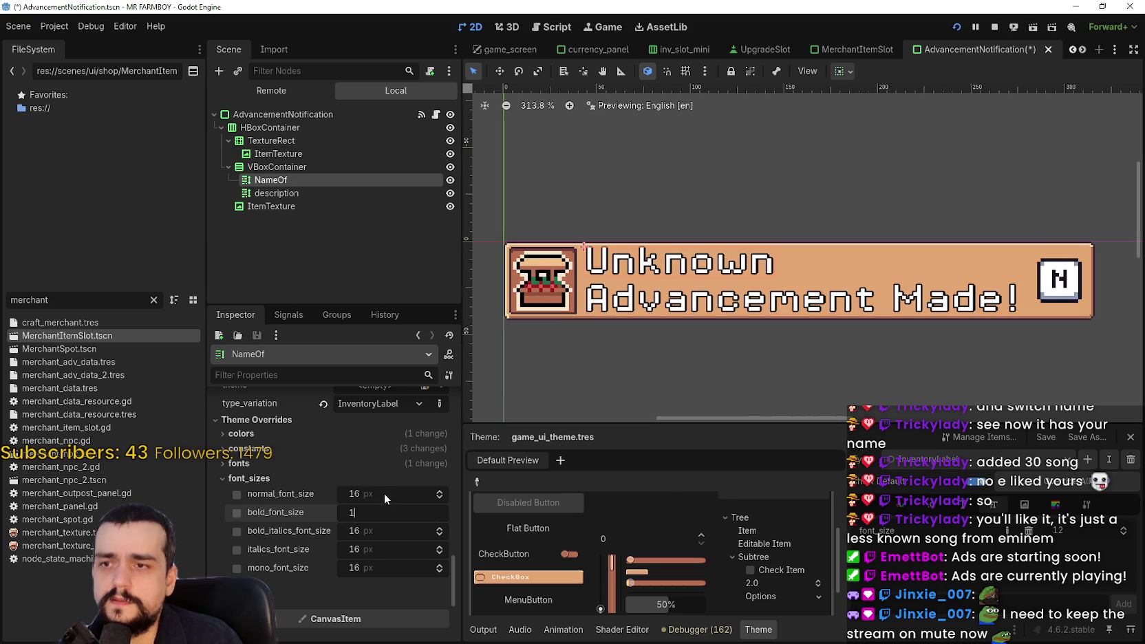
text(8)
key(Return)
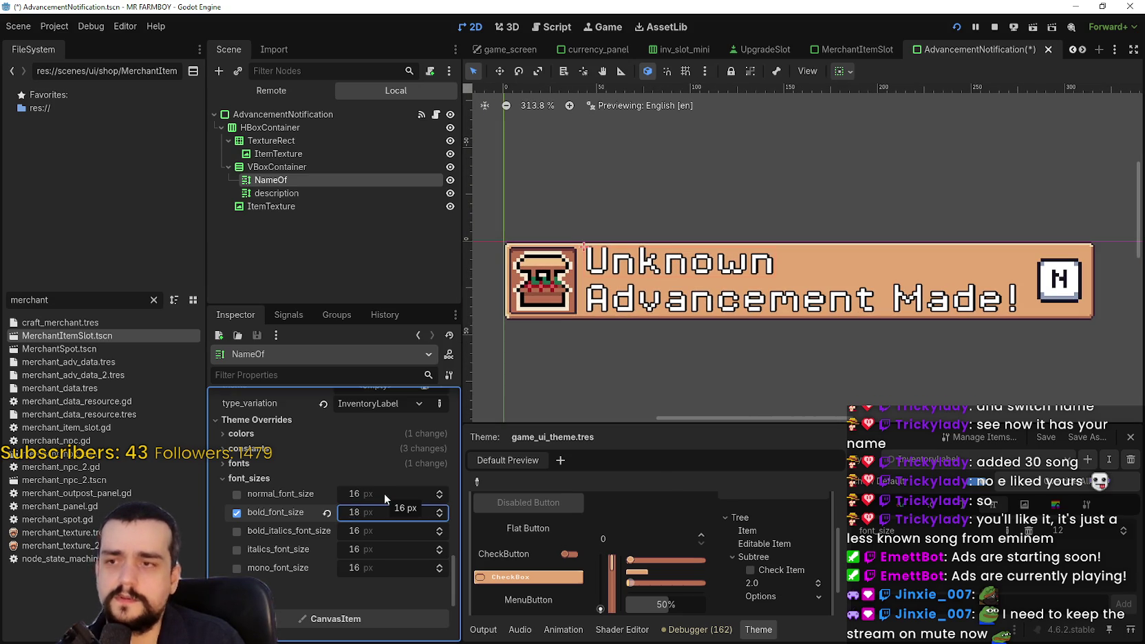
click(328, 513)
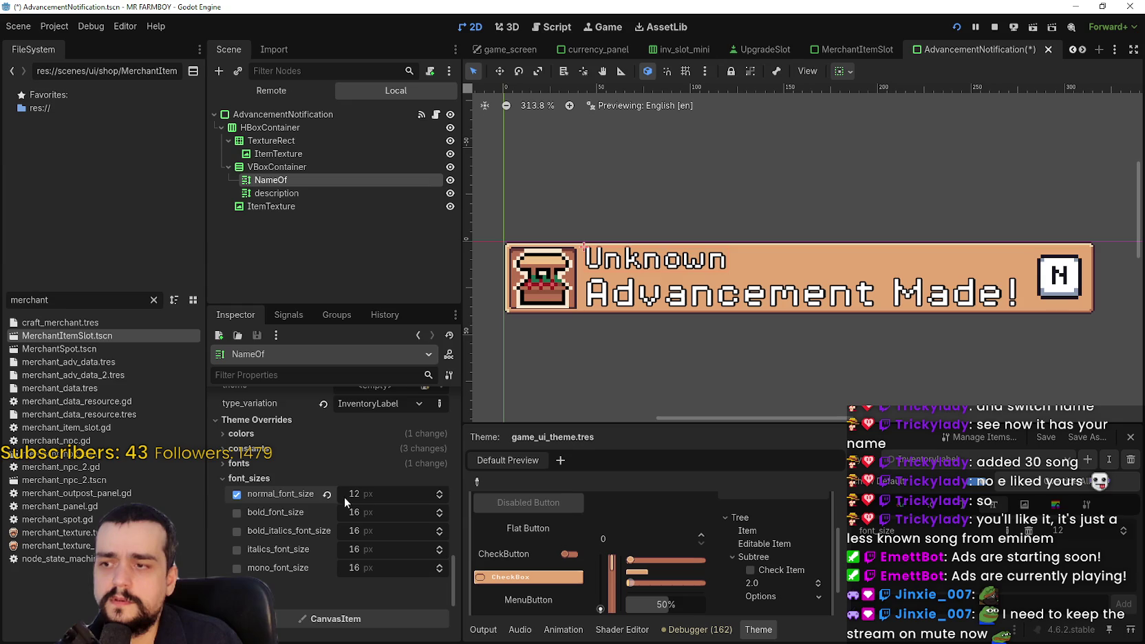
click(328, 497)
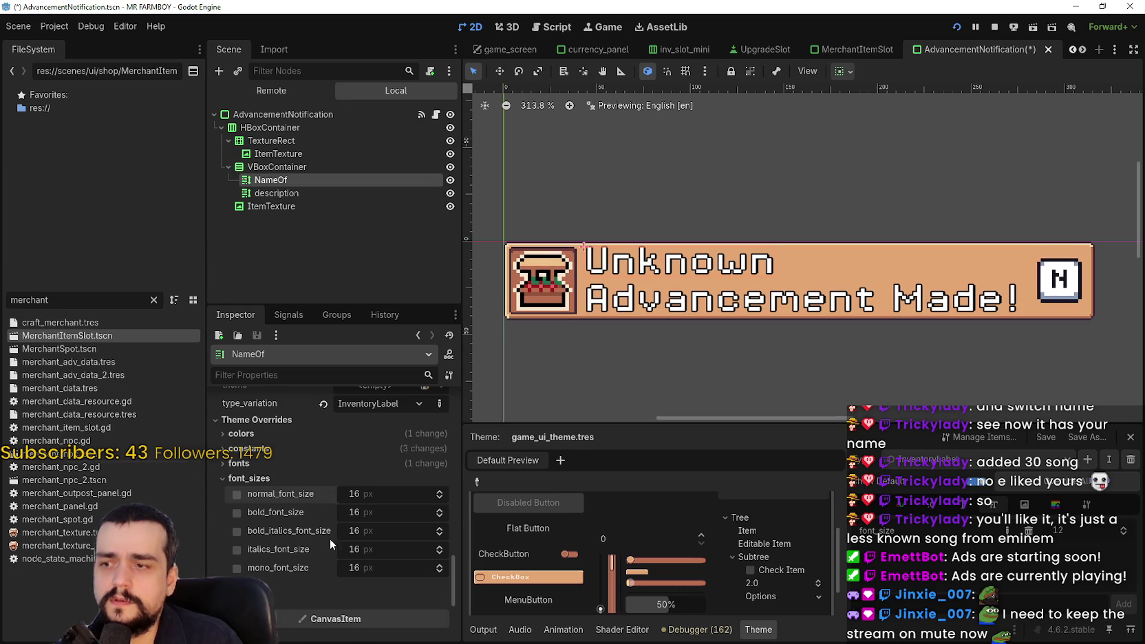
Check the constants overrides, then expand NameOf's font overrides for review.
scroll(329, 539, up, 3)
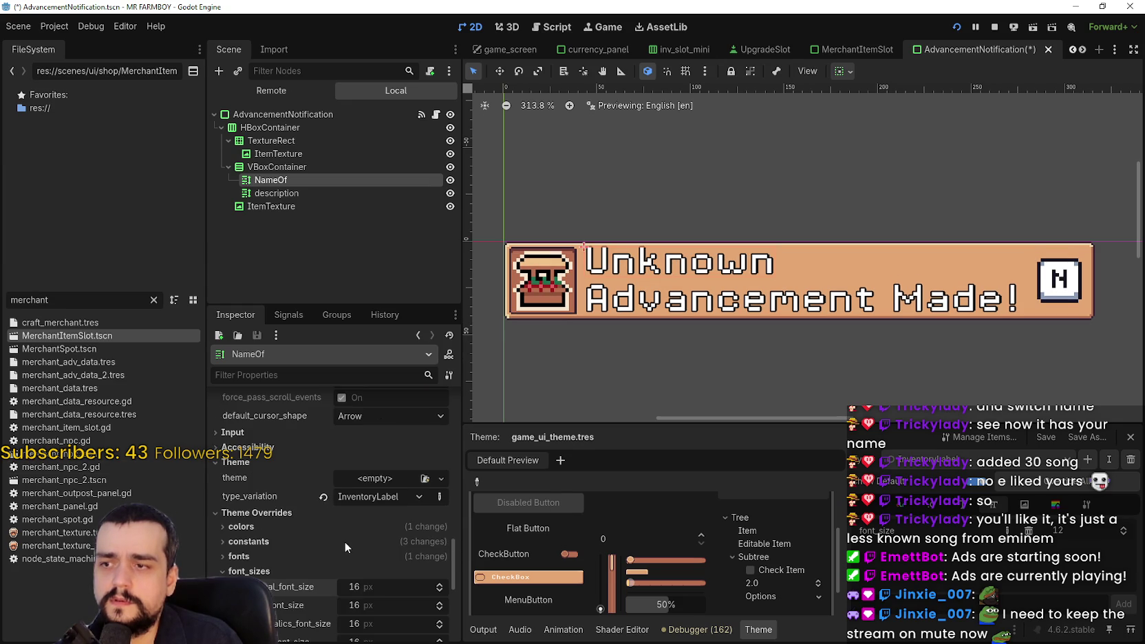
click(283, 541)
click(282, 541)
click(284, 554)
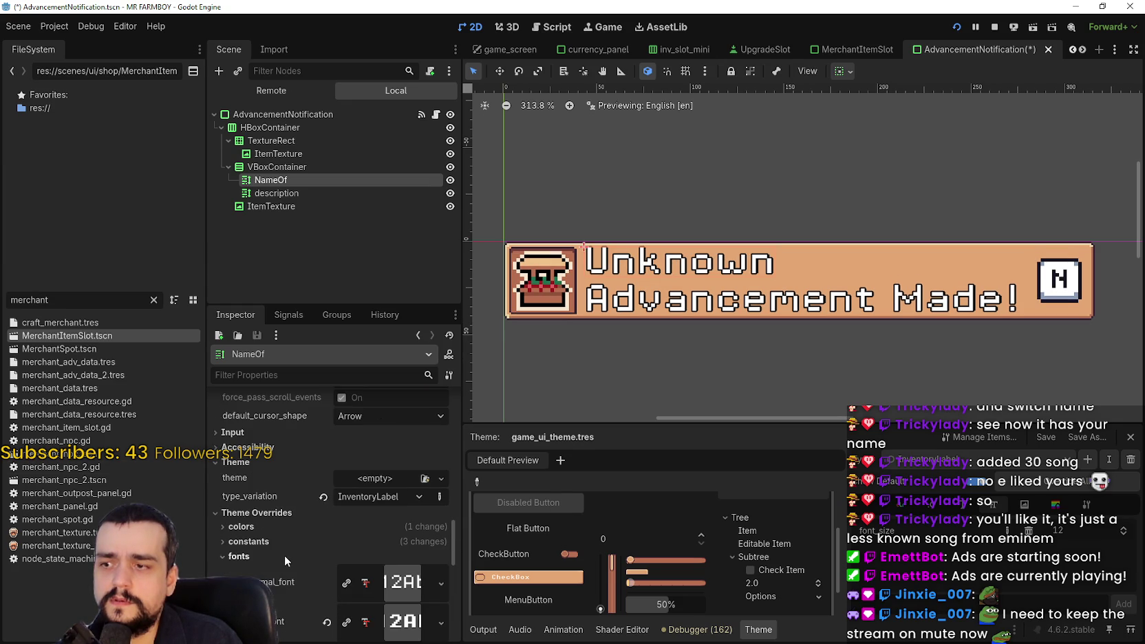
scroll(284, 549, down, 3)
Collapse the NameOf label's font overrides section.
click(310, 468)
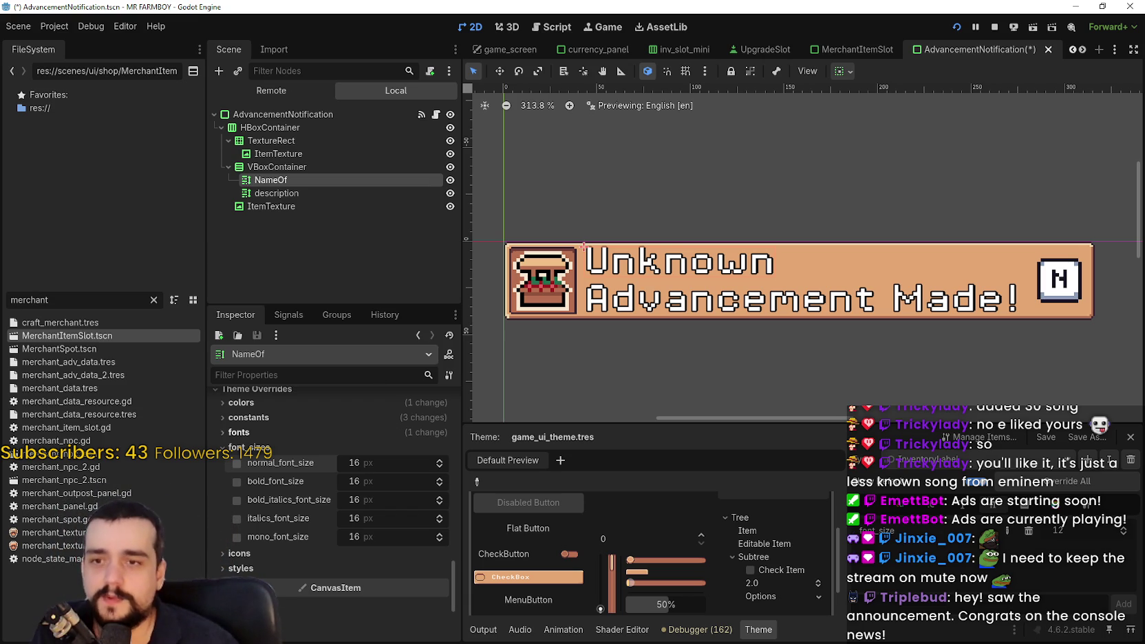
Run the game, switch its video mode to Window, and load Save 1.
key(F5)
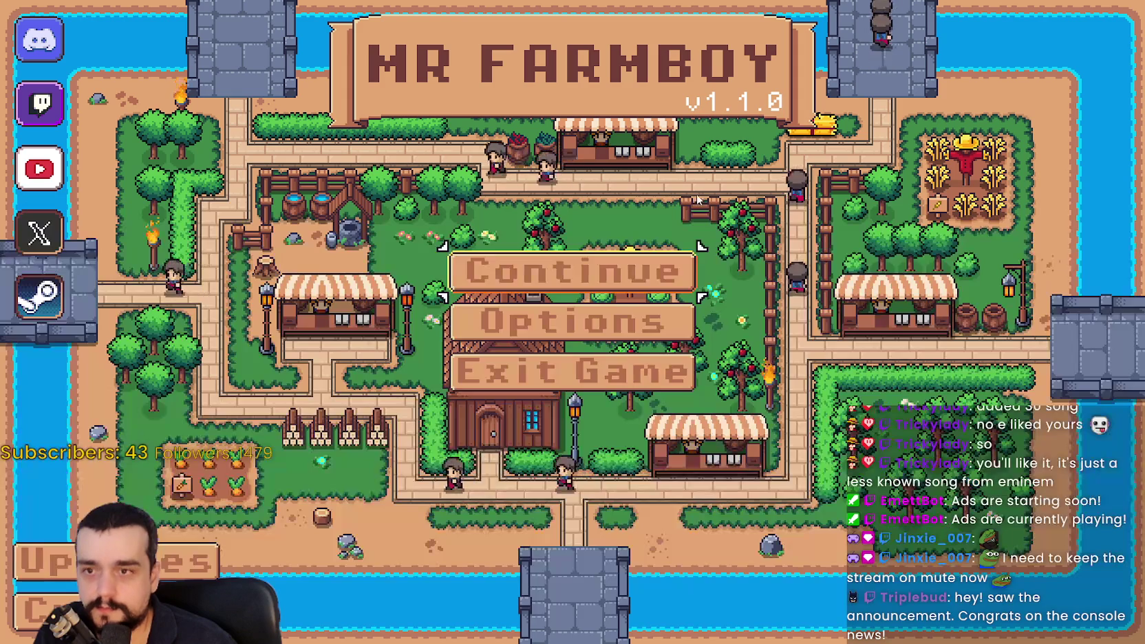
click(628, 341)
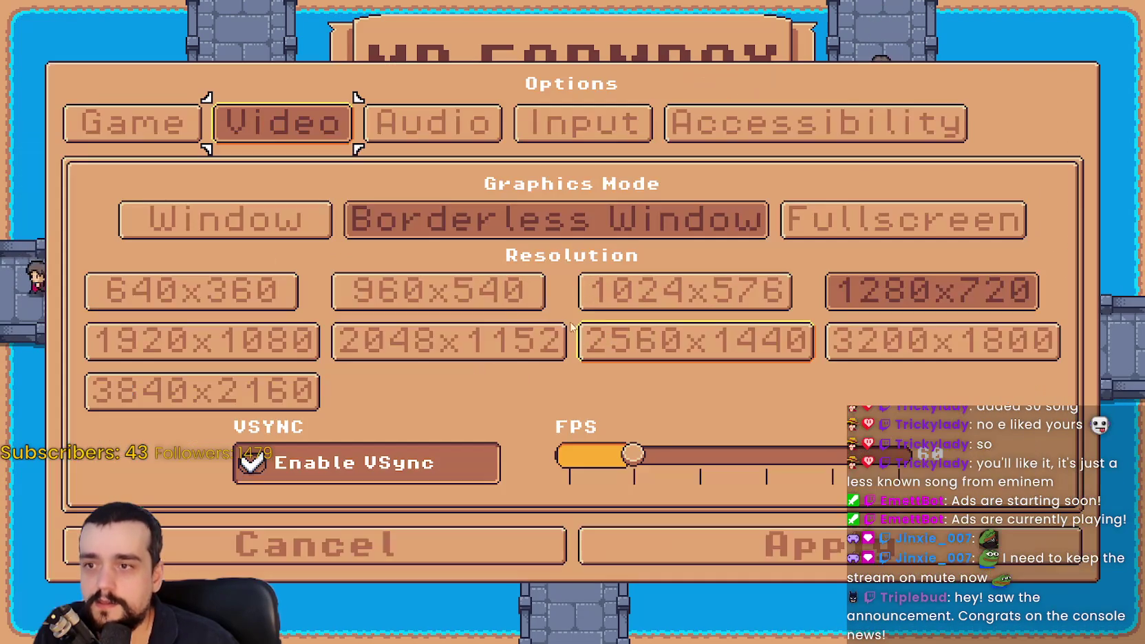
click(289, 234)
drag(615, 127, 663, 92)
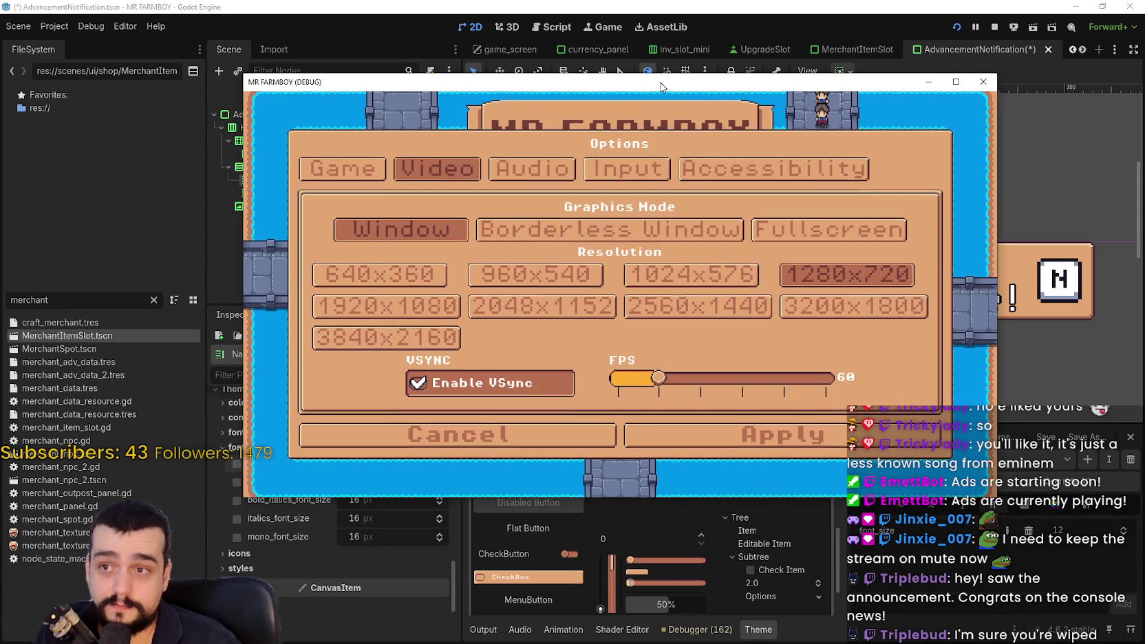
click(730, 436)
click(643, 270)
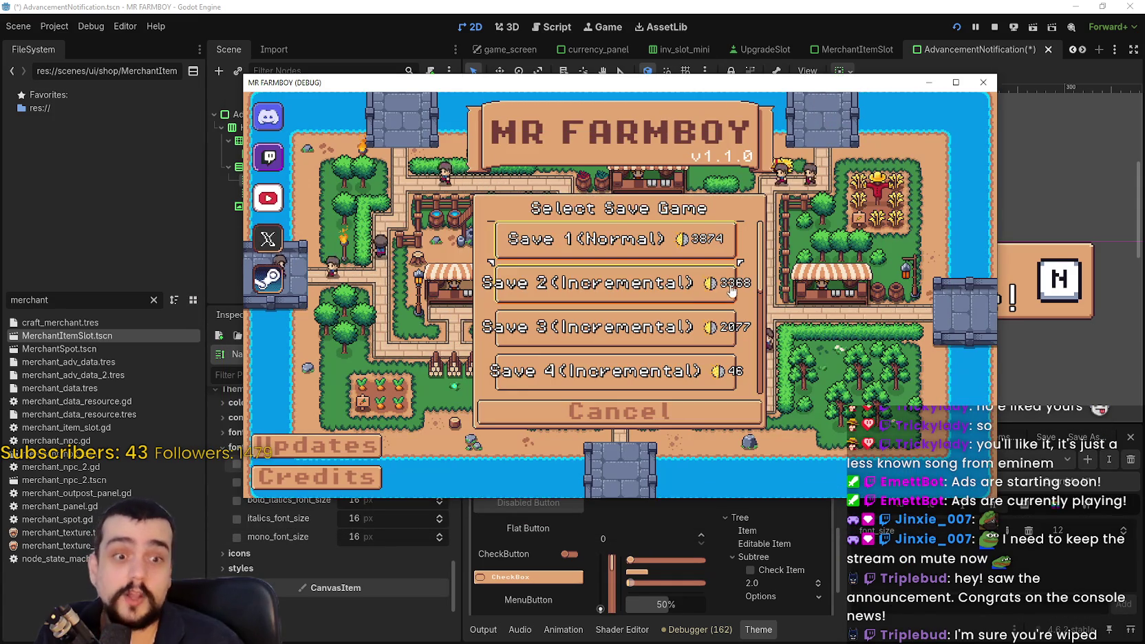
click(548, 250)
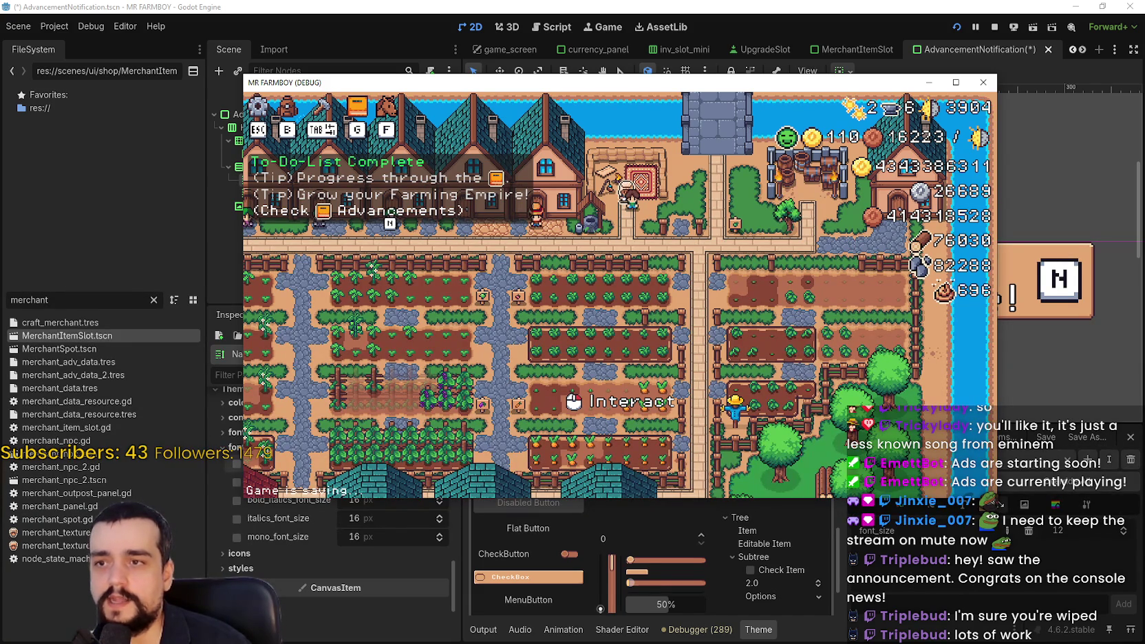
Shrink the game window, open and close the Merchant Seller, and move the window right.
mouse_move(997, 497)
mouse_down()
mouse_move(860, 455)
mouse_move(809, 406)
mouse_up()
scroll(606, 257, up, 3)
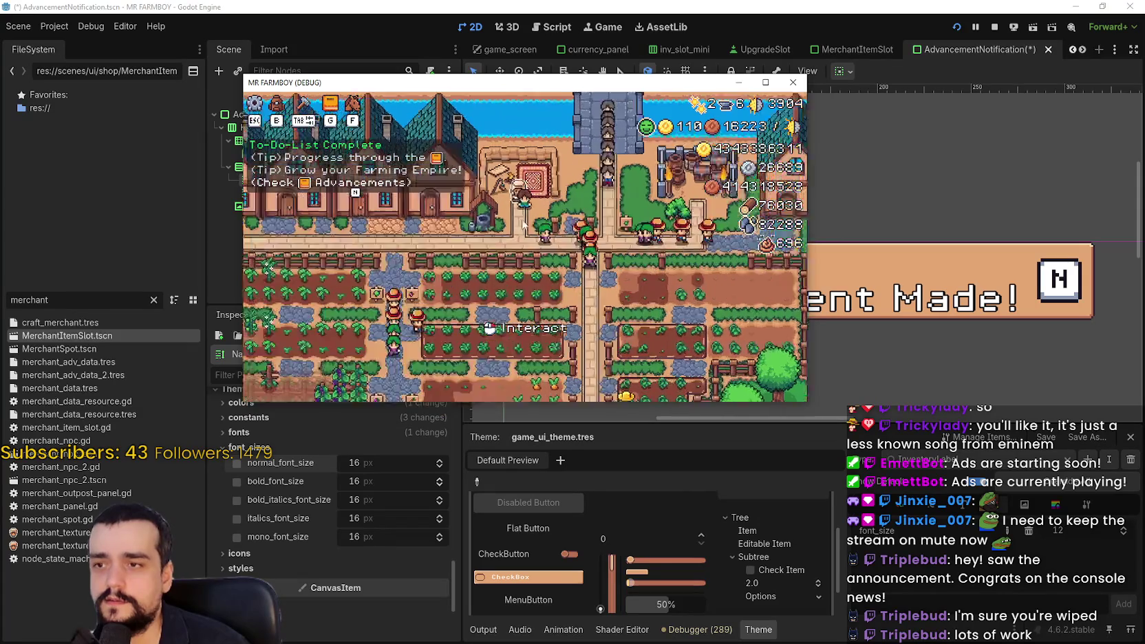
scroll(607, 255, up, 3)
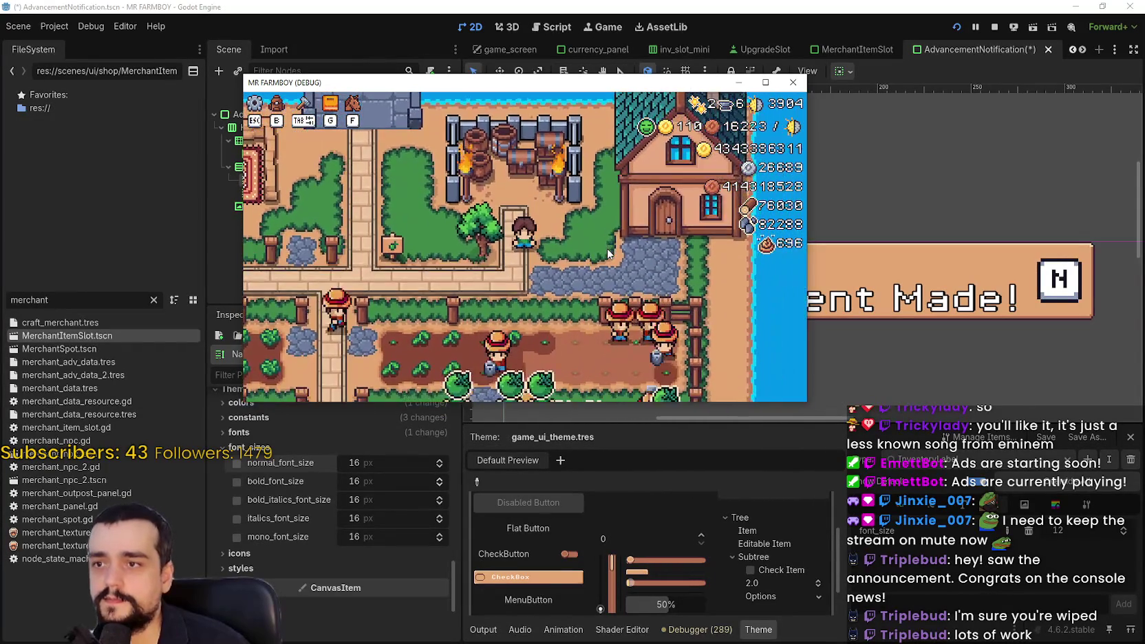
scroll(608, 253, down, 5)
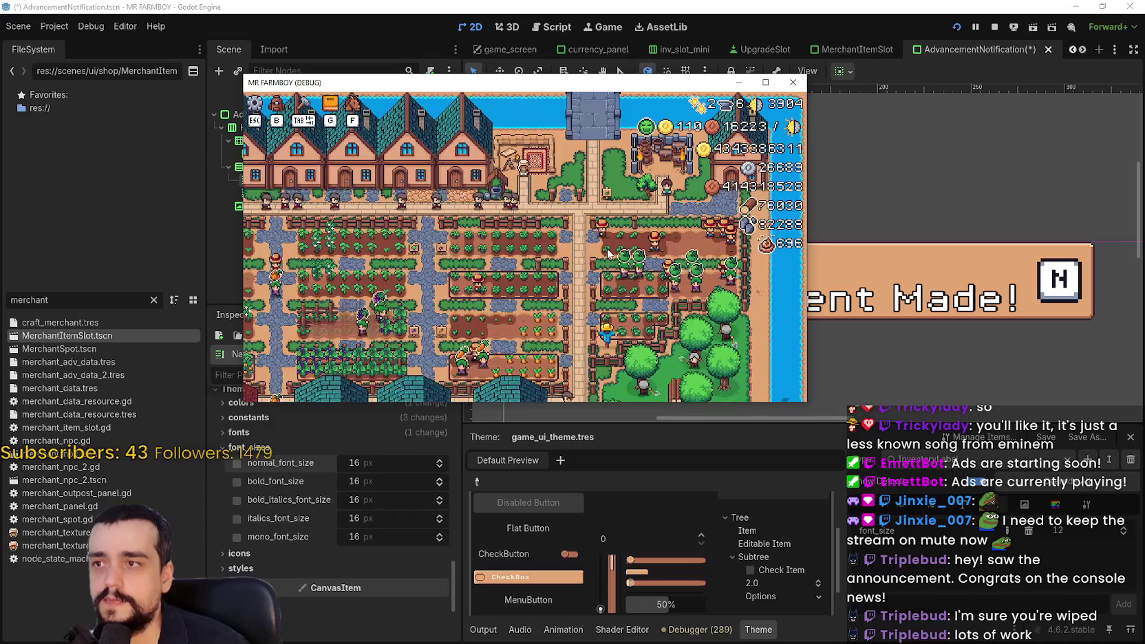
scroll(614, 234, up, 5)
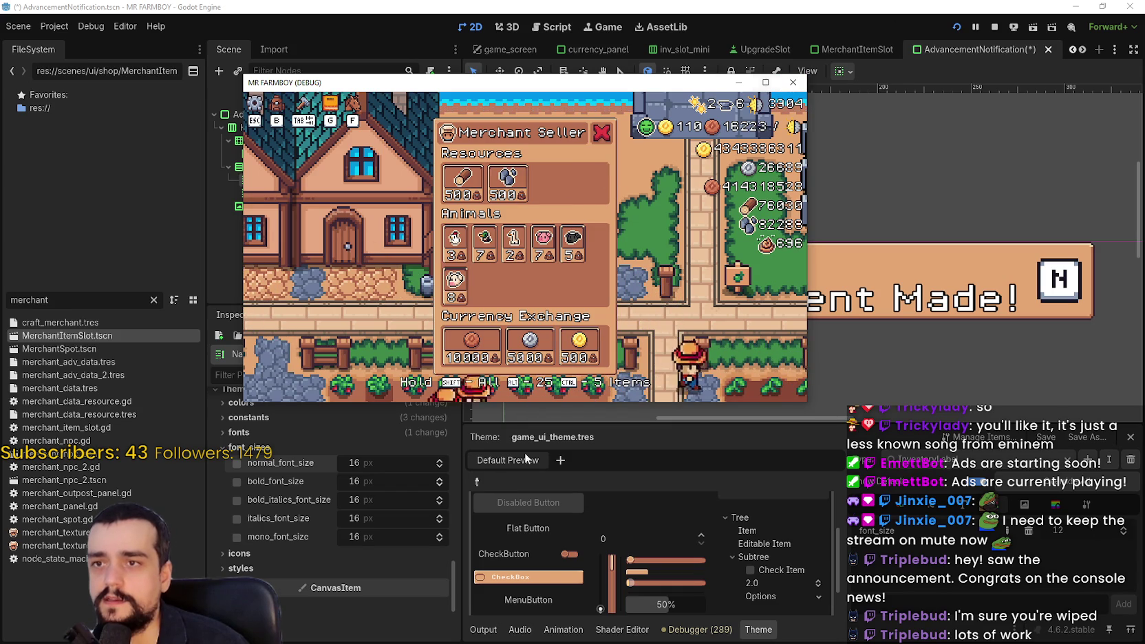
click(607, 131)
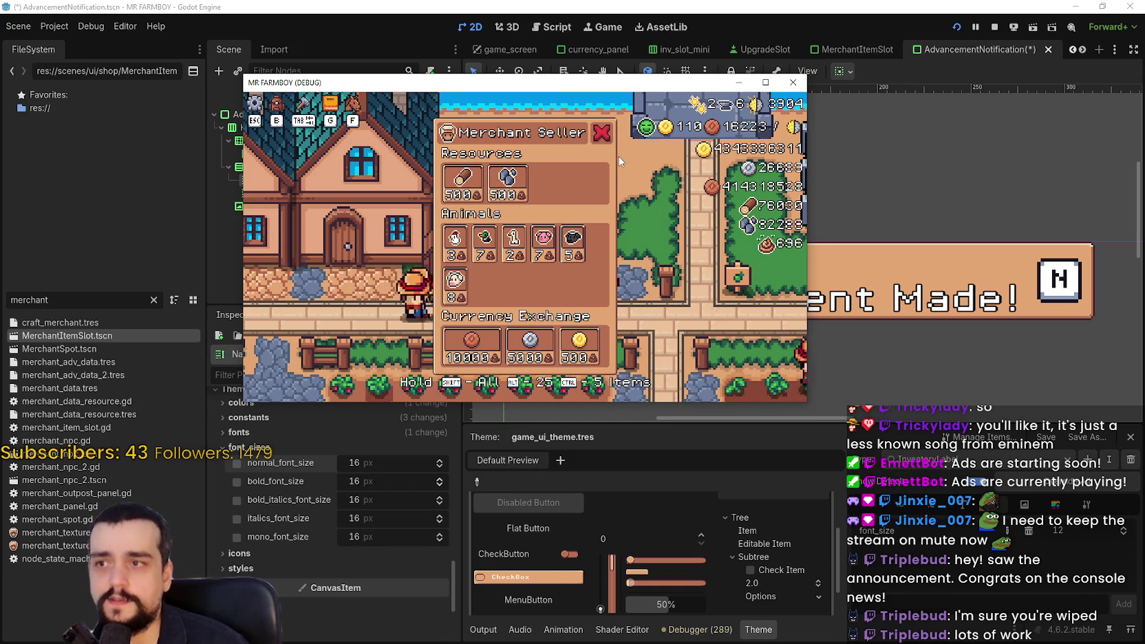
click(609, 130)
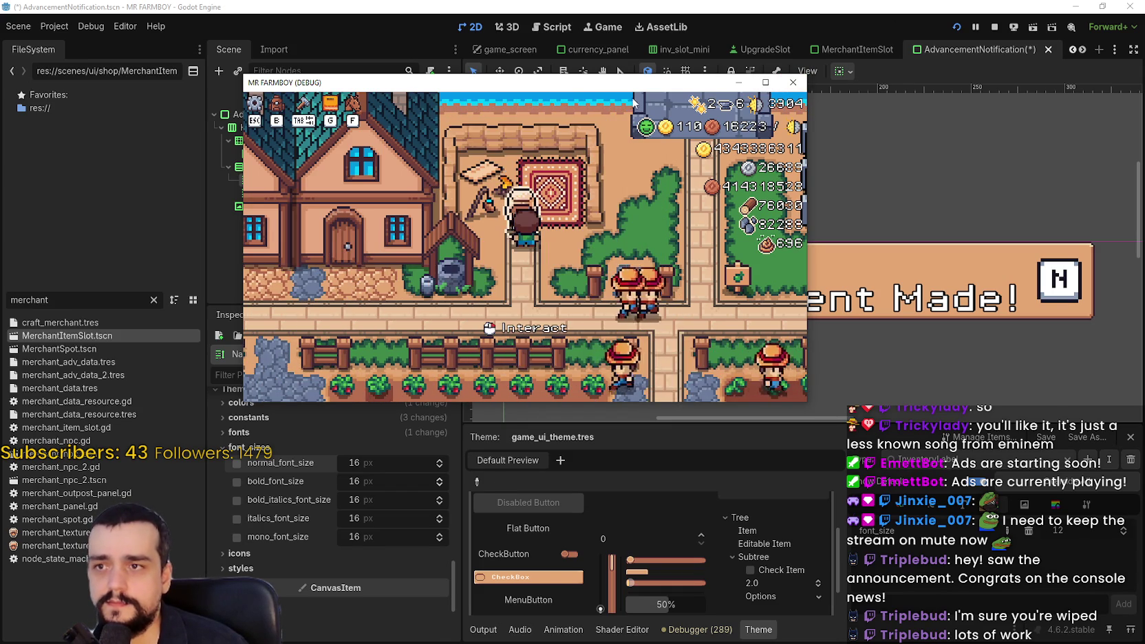
drag(754, 83, 910, 91)
Maximize the game and switch its video mode to Borderless Window.
click(922, 90)
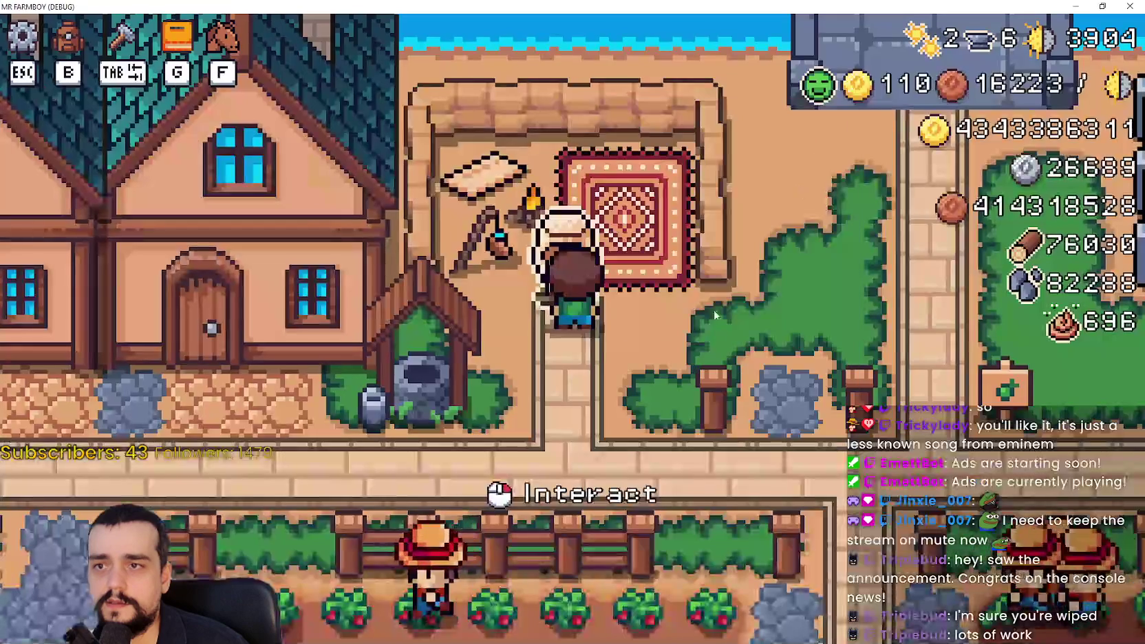
key(Escape)
click(641, 277)
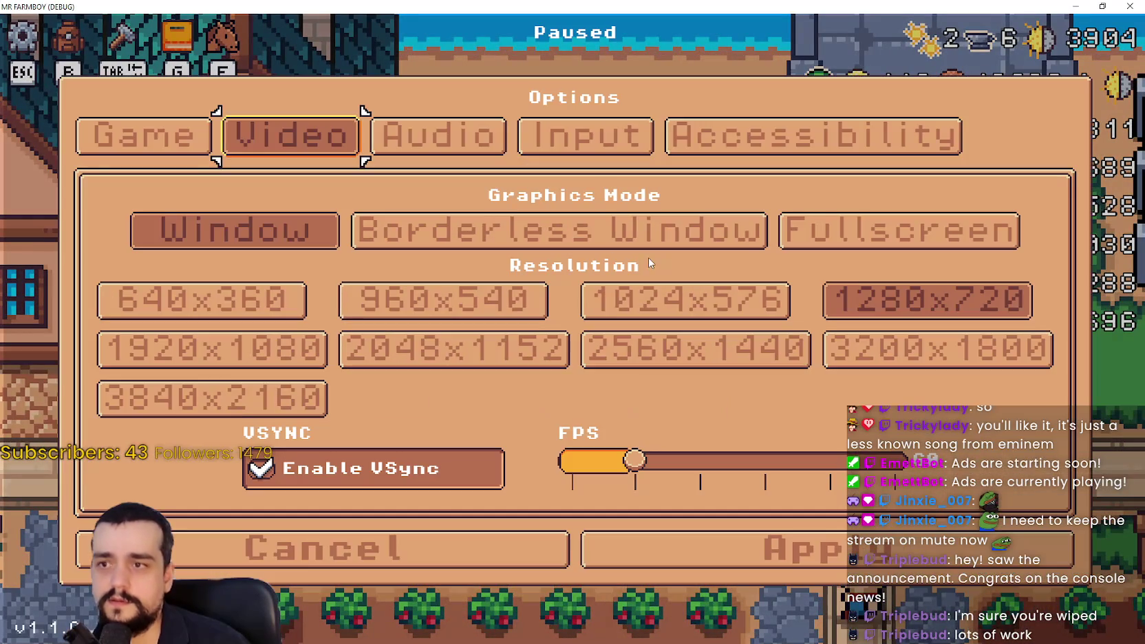
click(461, 239)
click(833, 562)
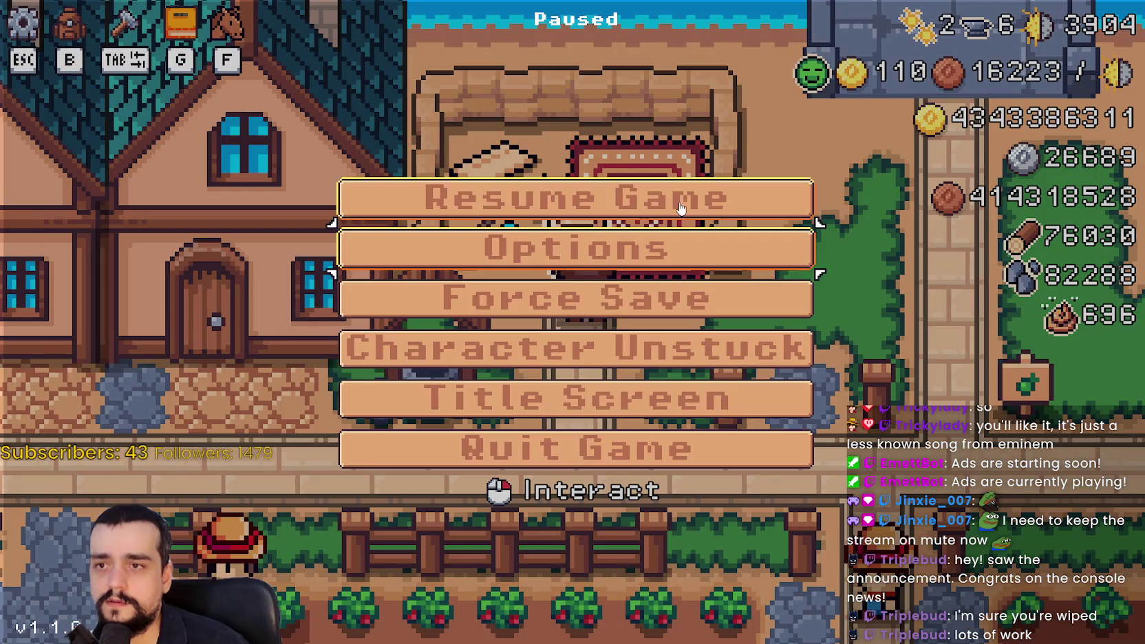
key(Escape)
Check the Advancements window, open the Merchant Seller, and snip the game screen.
key(g)
key(g)
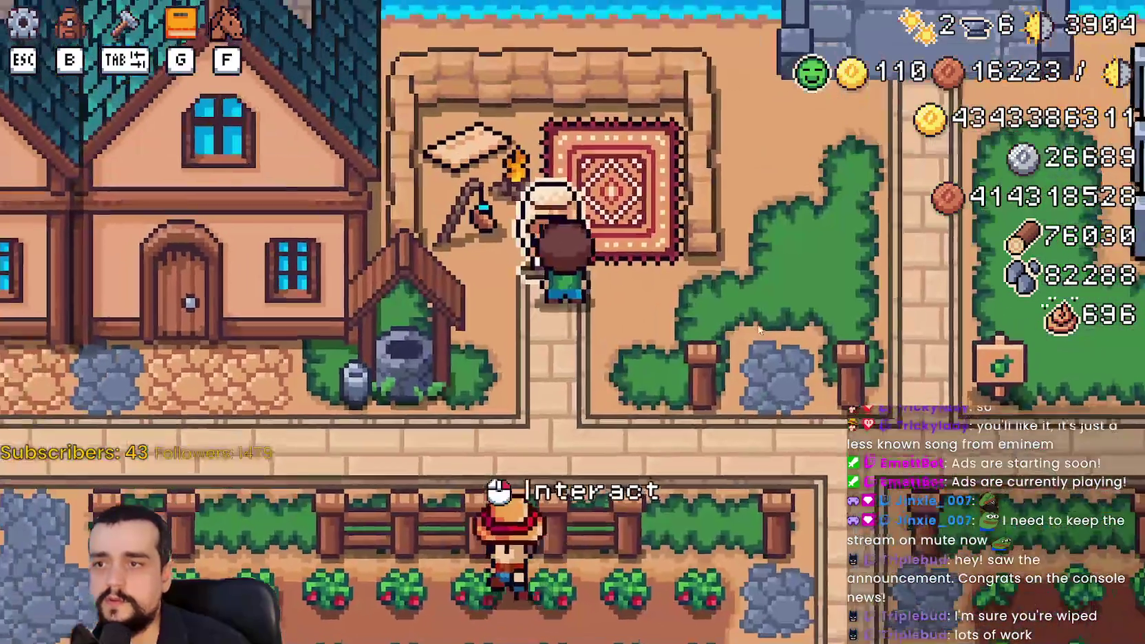
key(e)
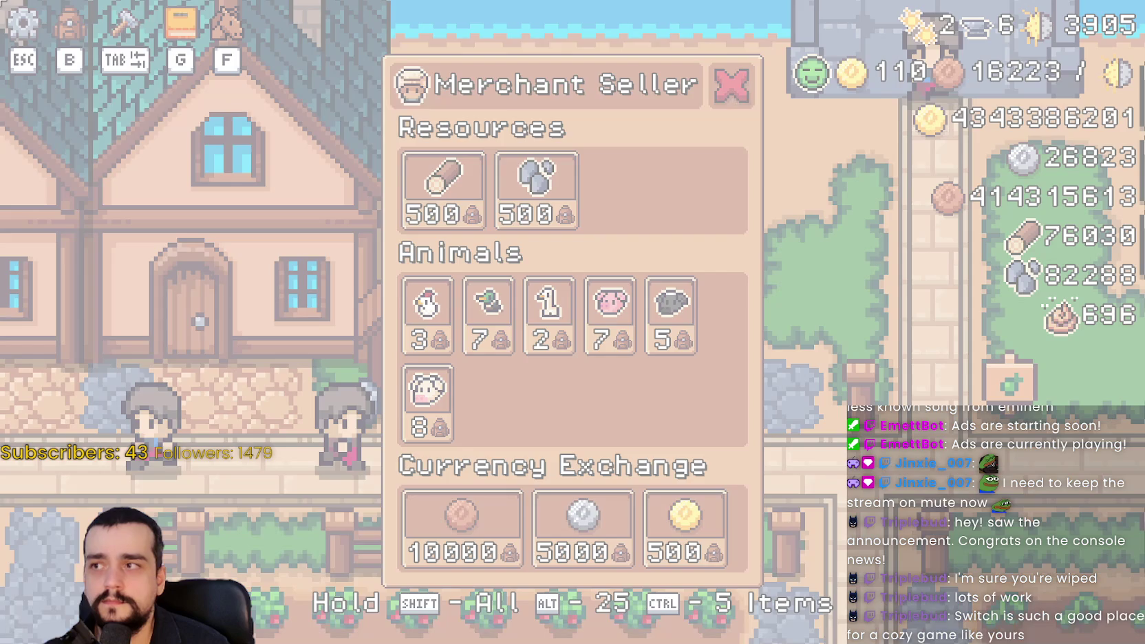
drag(1, 2, 1143, 640)
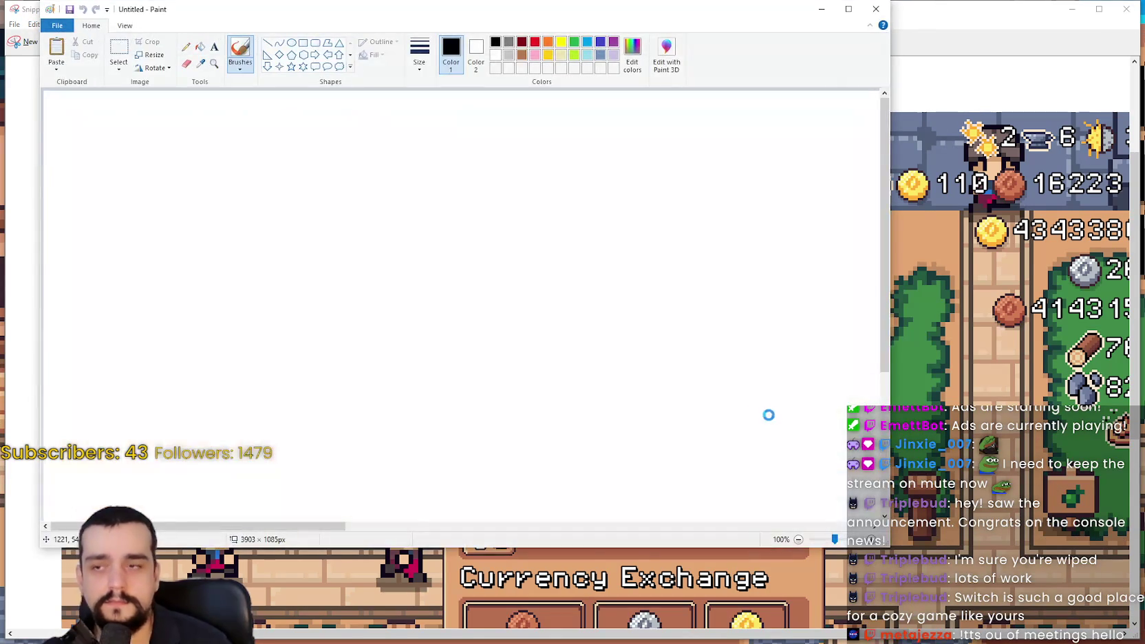
Paste the Merchant Seller snip into Paint and shift it upward on the canvas.
key(ctrl+v)
drag(828, 399, 825, 187)
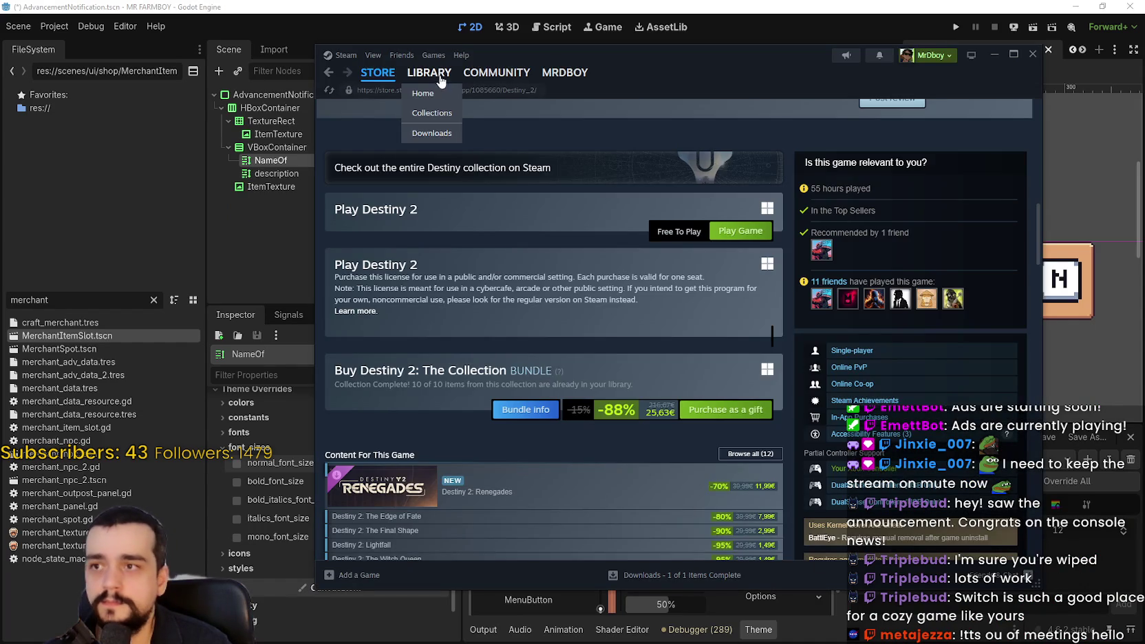
Launch MR FARMBOY from the Steam Library with the chosen launch option.
click(441, 81)
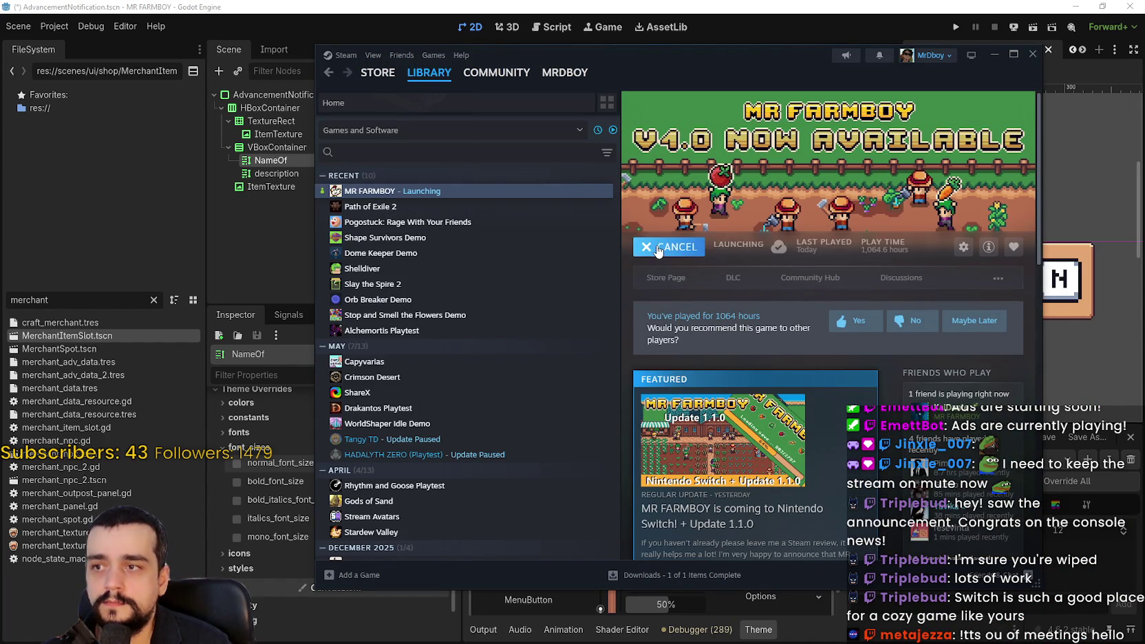
scroll(674, 296, down, 1)
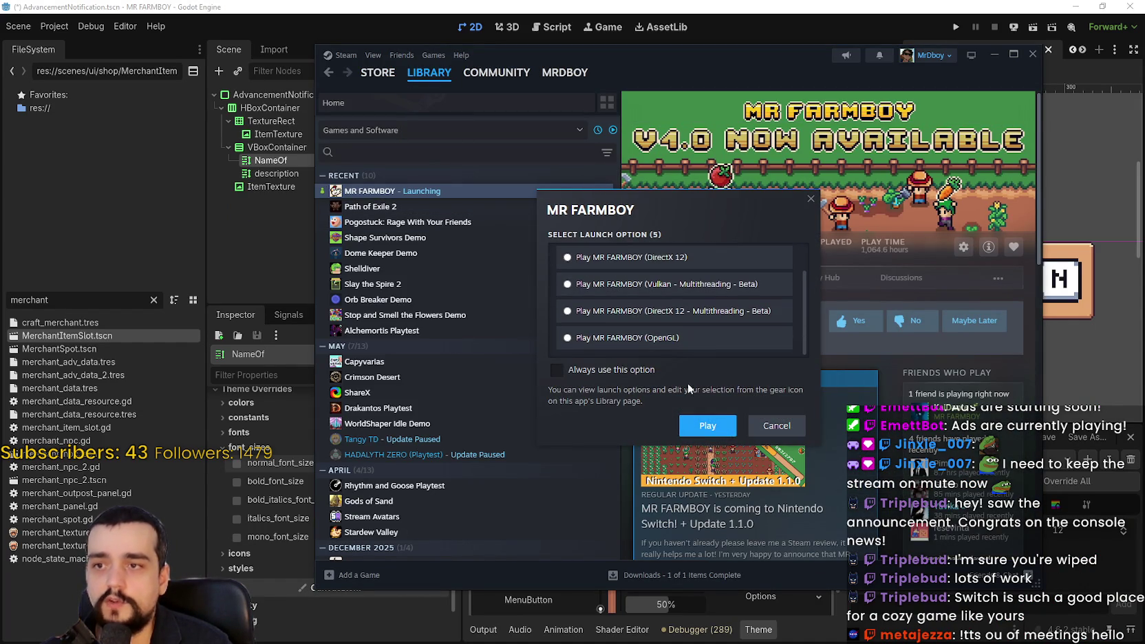
scroll(702, 311, up, 1)
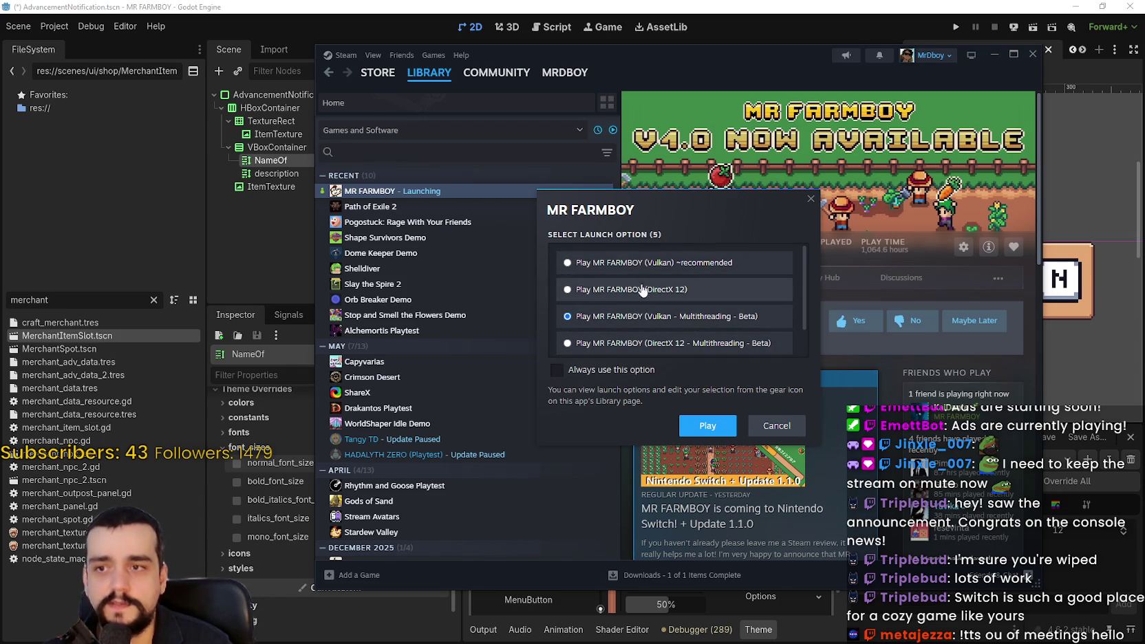
click(679, 428)
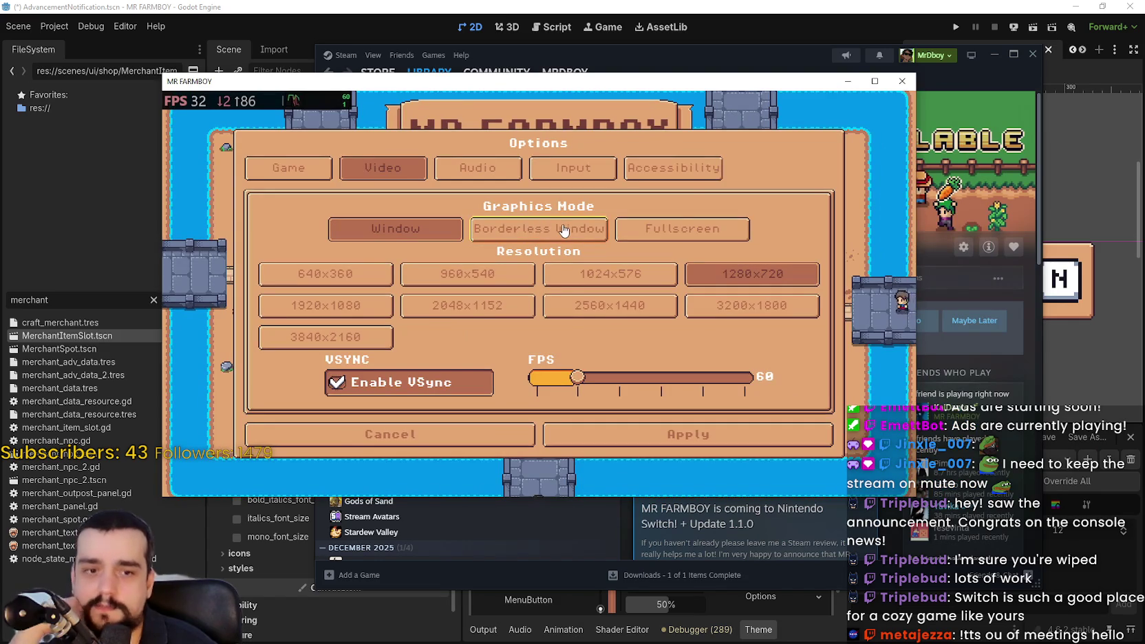
Set Borderless Window, load Save 1, open the Merchant Seller, and snip the screen.
click(563, 231)
click(850, 545)
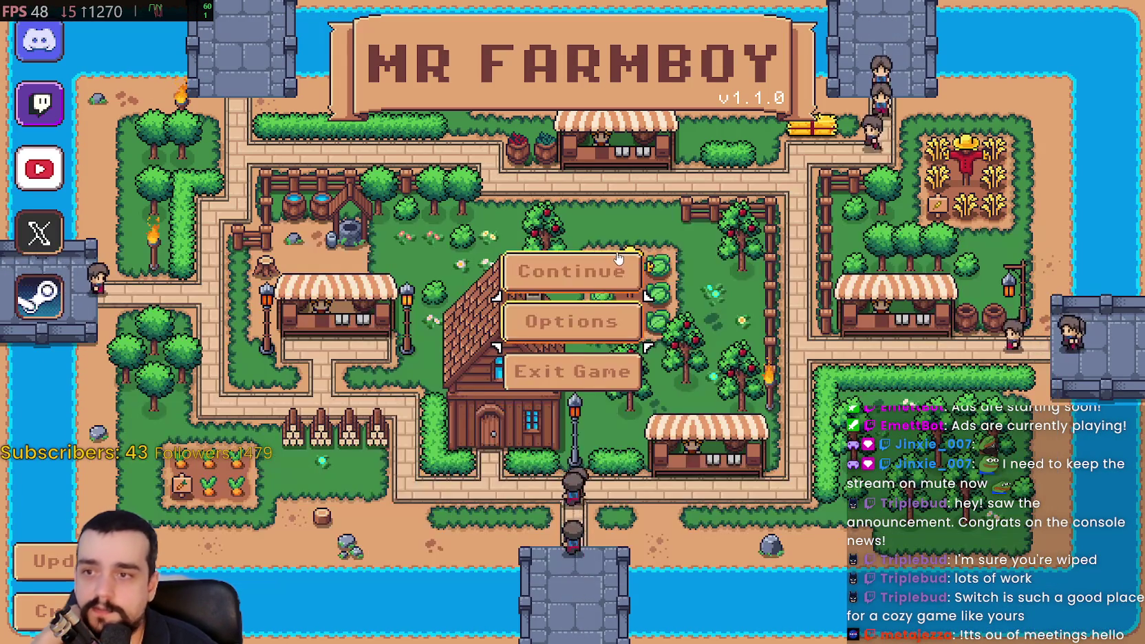
click(619, 258)
click(620, 225)
click(494, 247)
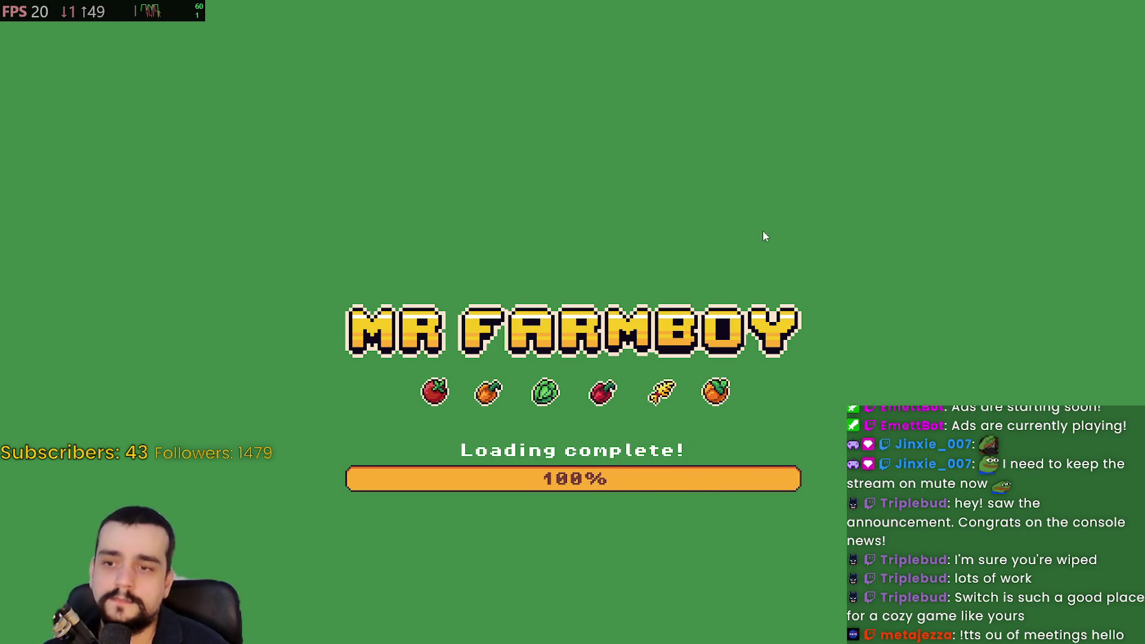
key(e)
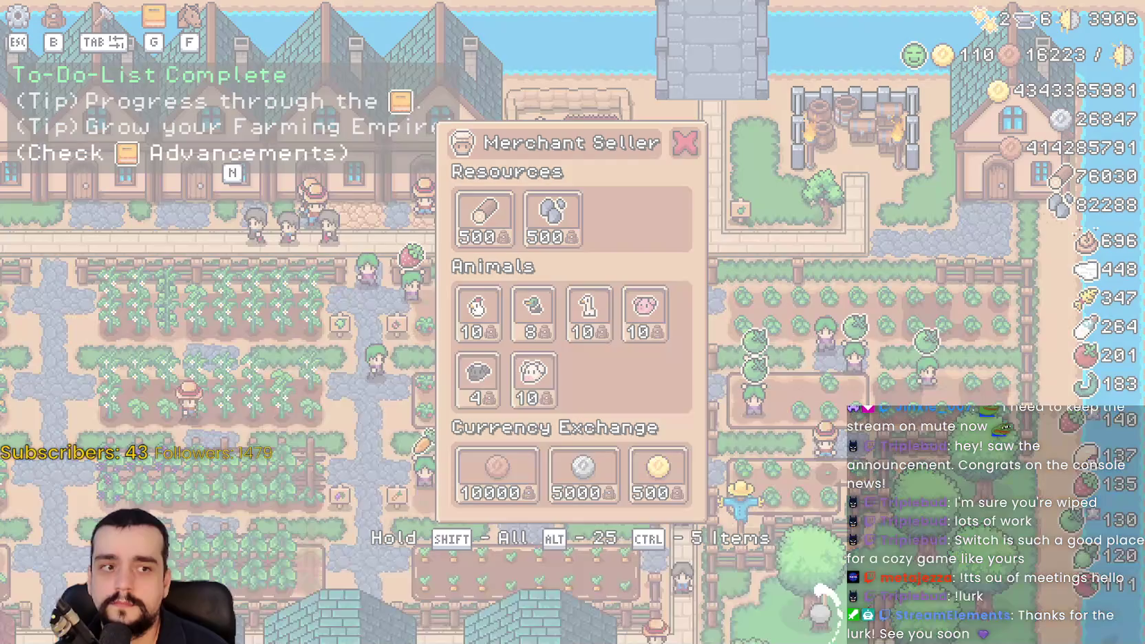
click(371, 190)
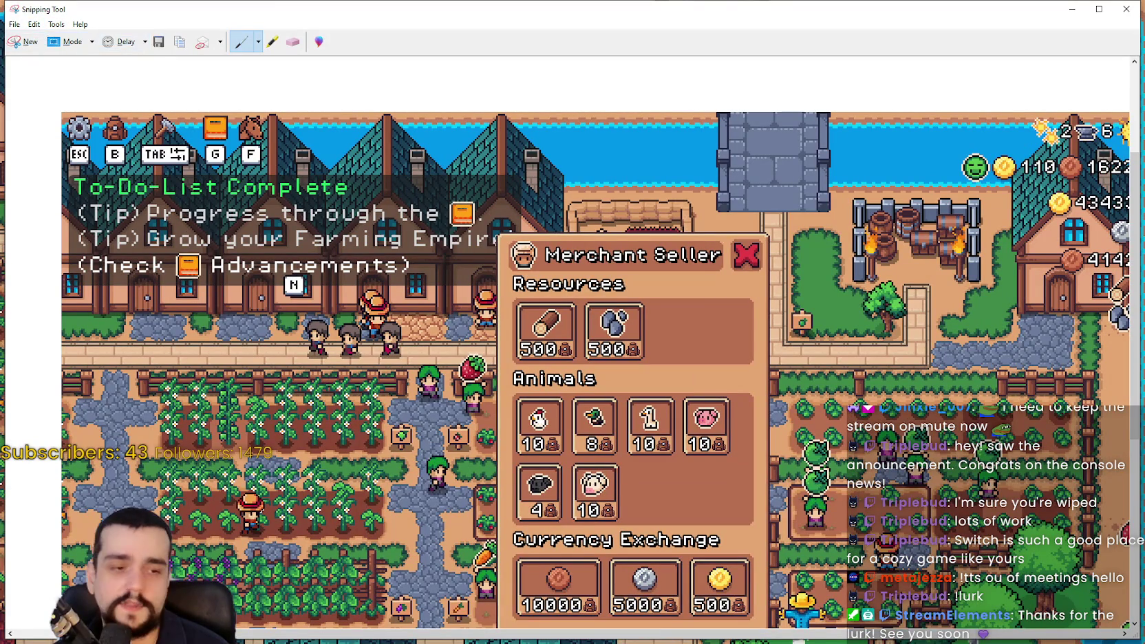
Maximize Paint, zoom out, and delete a misplaced pasted screenshot.
key(alt+Tab)
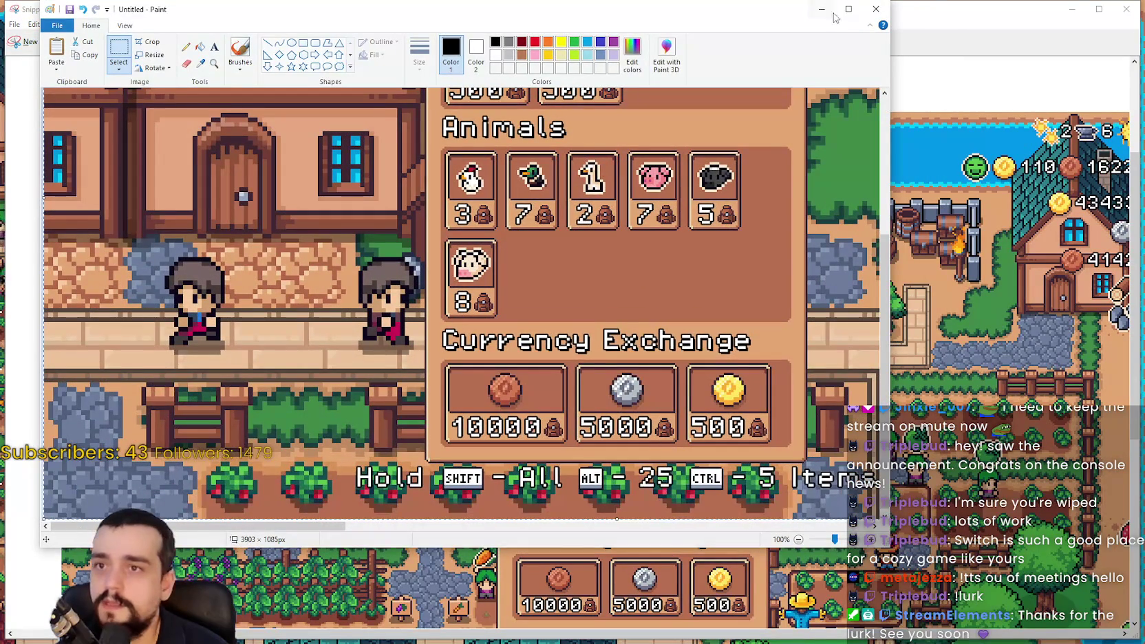
click(848, 9)
click(83, 21)
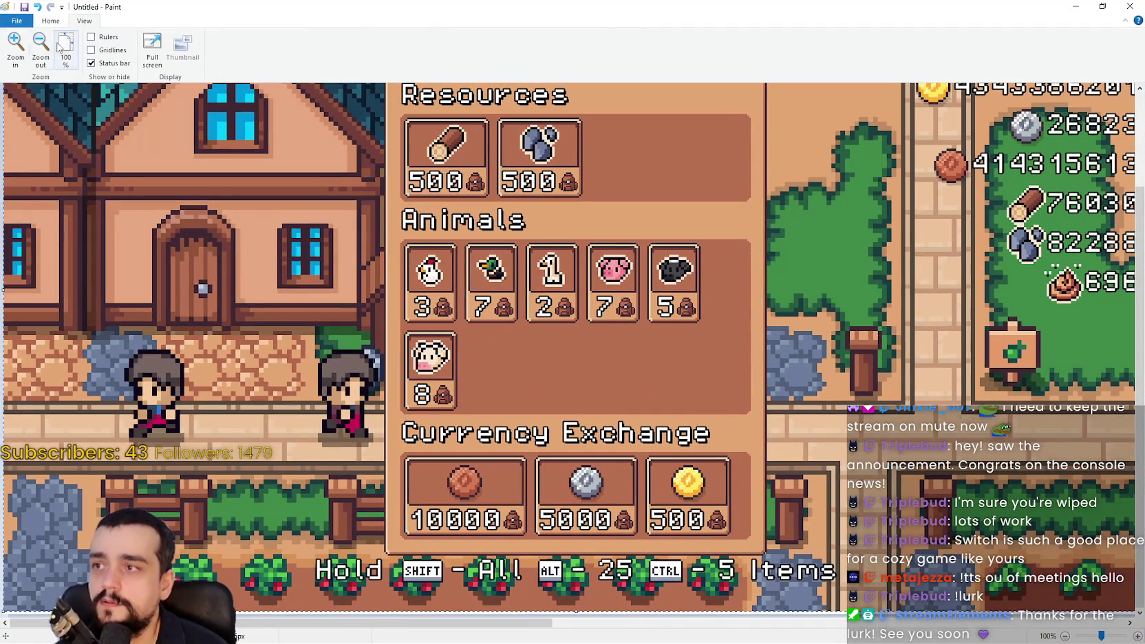
click(41, 47)
click(41, 47)
click(40, 47)
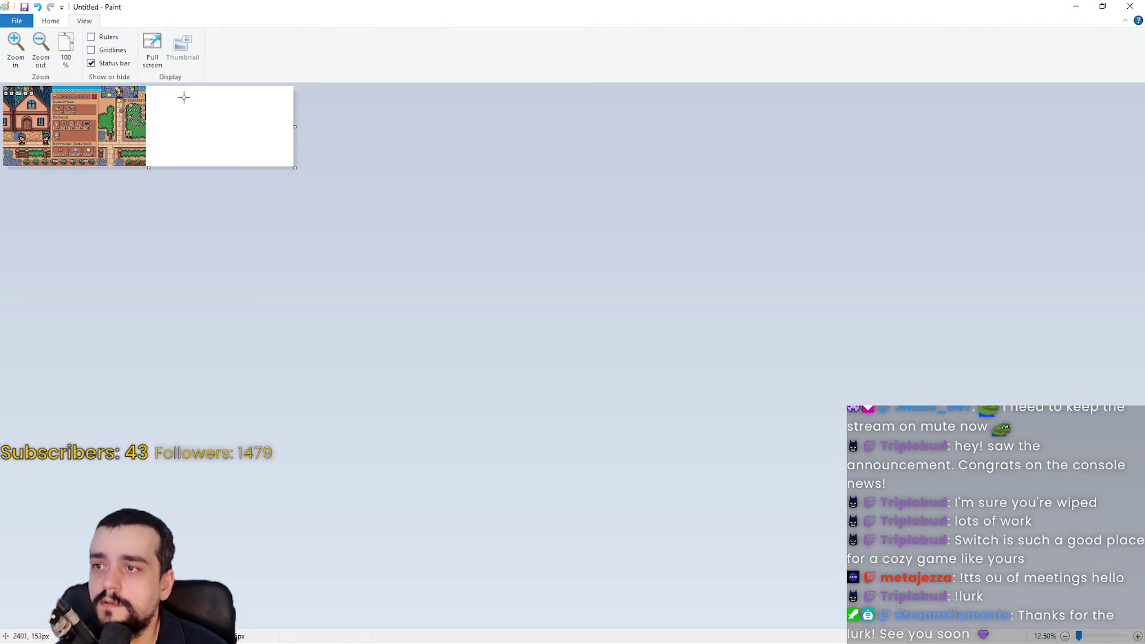
drag(108, 117, 232, 118)
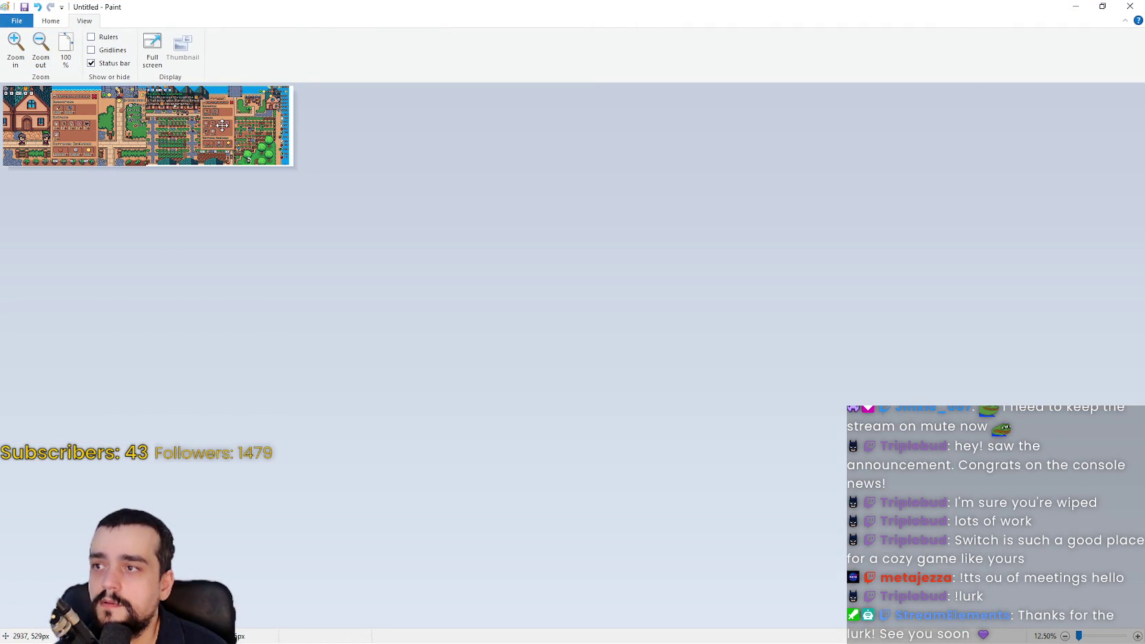
key(Delete)
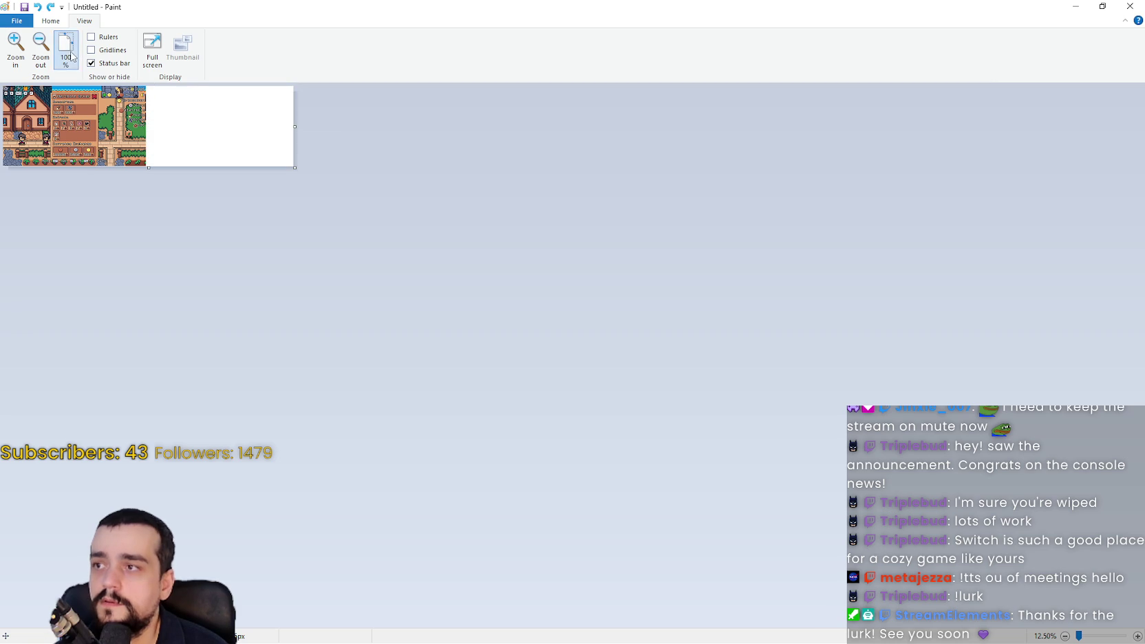
click(66, 52)
Paste the new snip, align it right of the first screenshot, and zoom out to 50%.
key(ctrl+v)
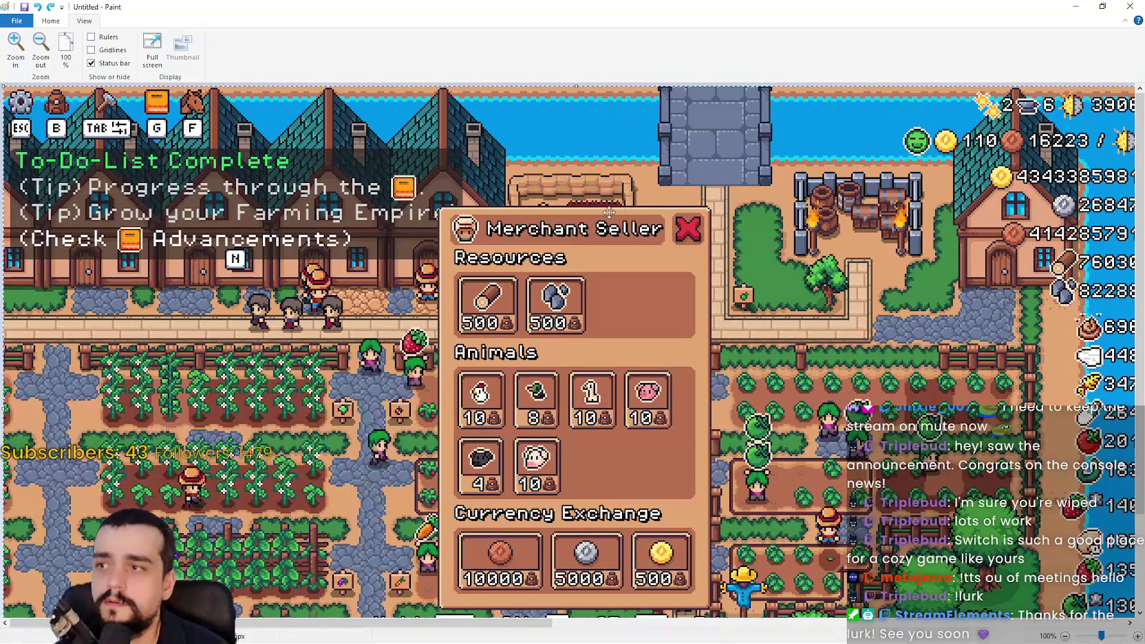
drag(344, 344, 1057, 378)
drag(534, 623, 781, 625)
mouse_move(239, 269)
mouse_down()
mouse_move(540, 206)
mouse_move(658, 246)
mouse_up()
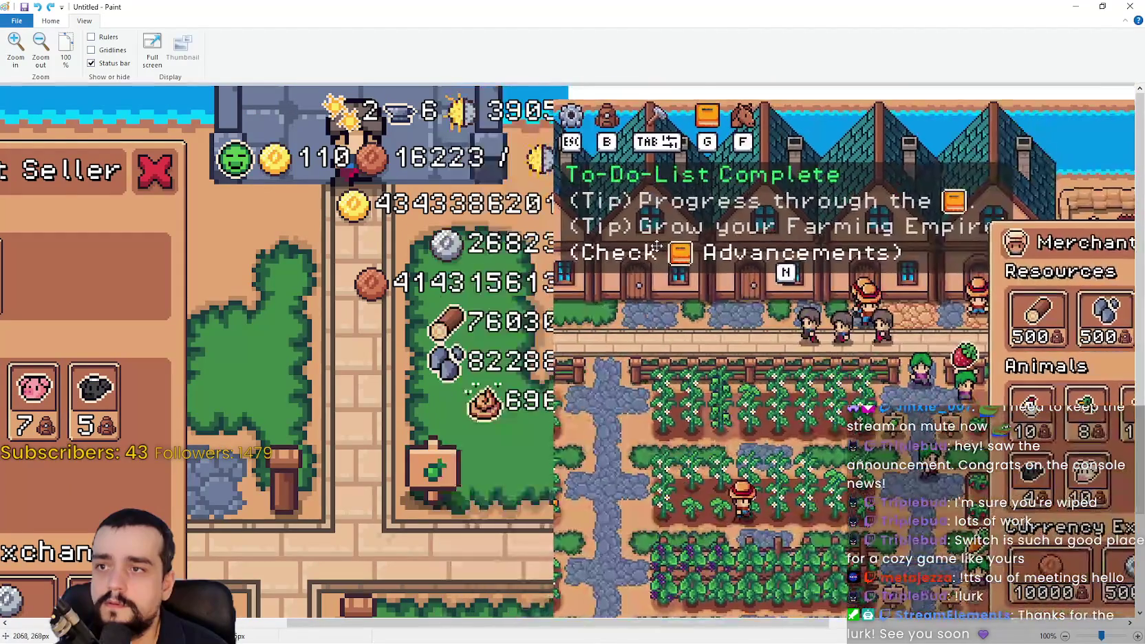
drag(531, 625, 549, 624)
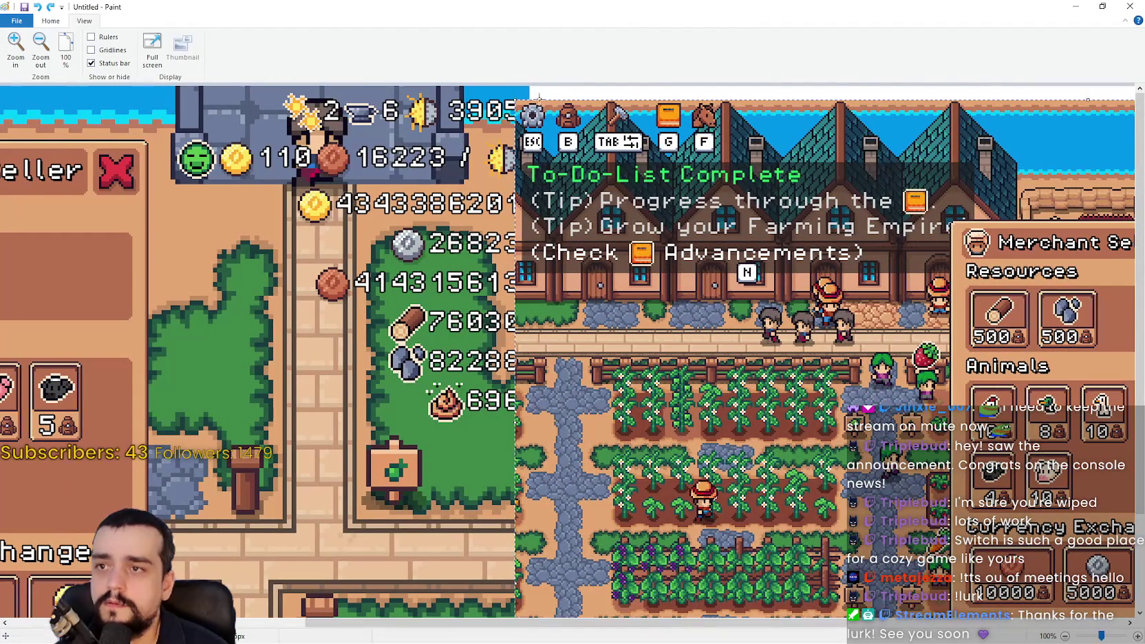
mouse_move(545, 116)
mouse_down()
mouse_move(569, 104)
mouse_move(571, 115)
mouse_up()
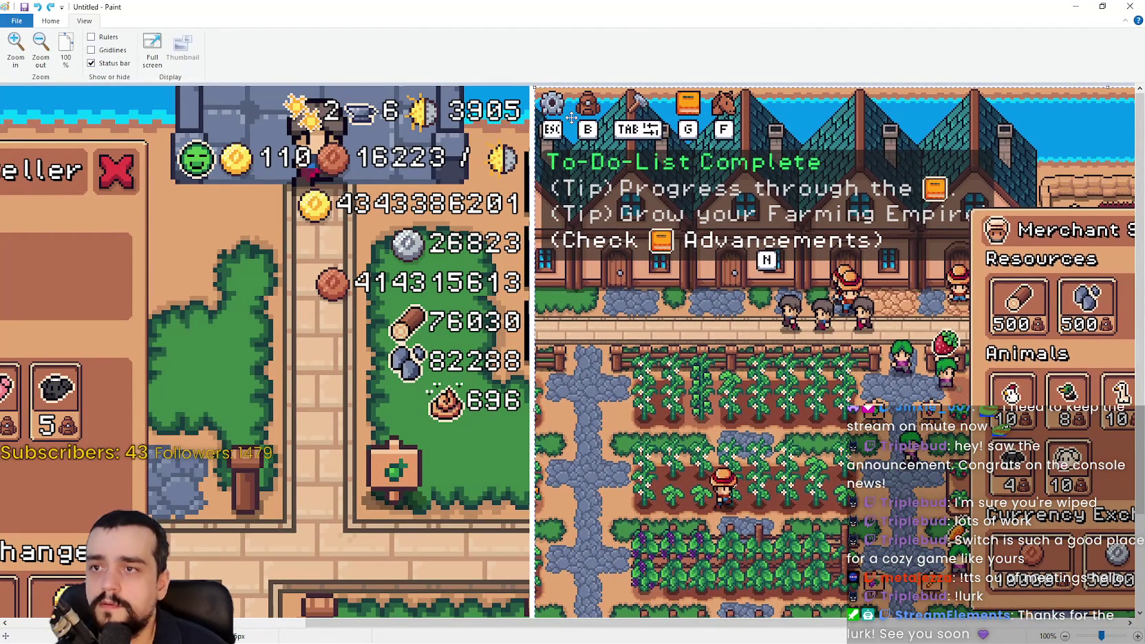
scroll(593, 149, down, 3)
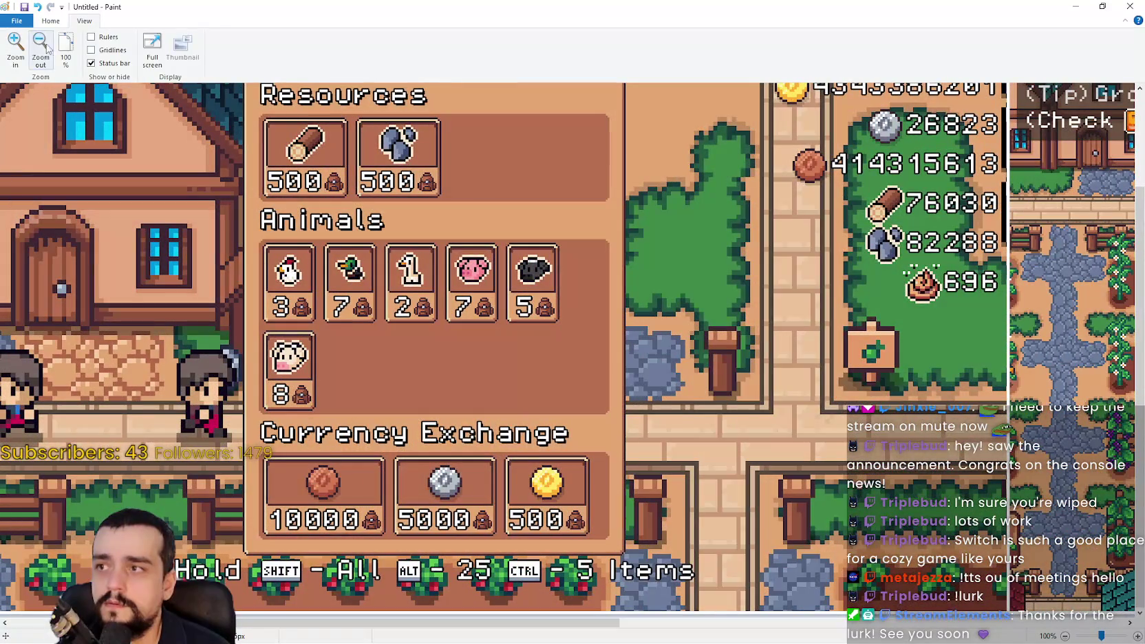
click(41, 47)
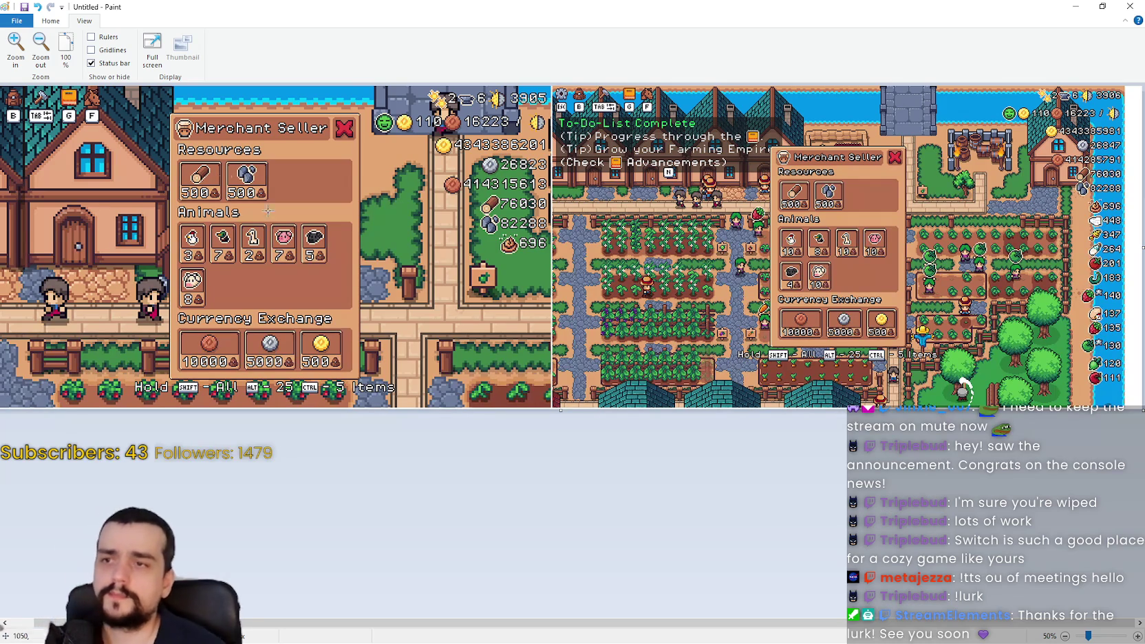
click(66, 49)
click(15, 48)
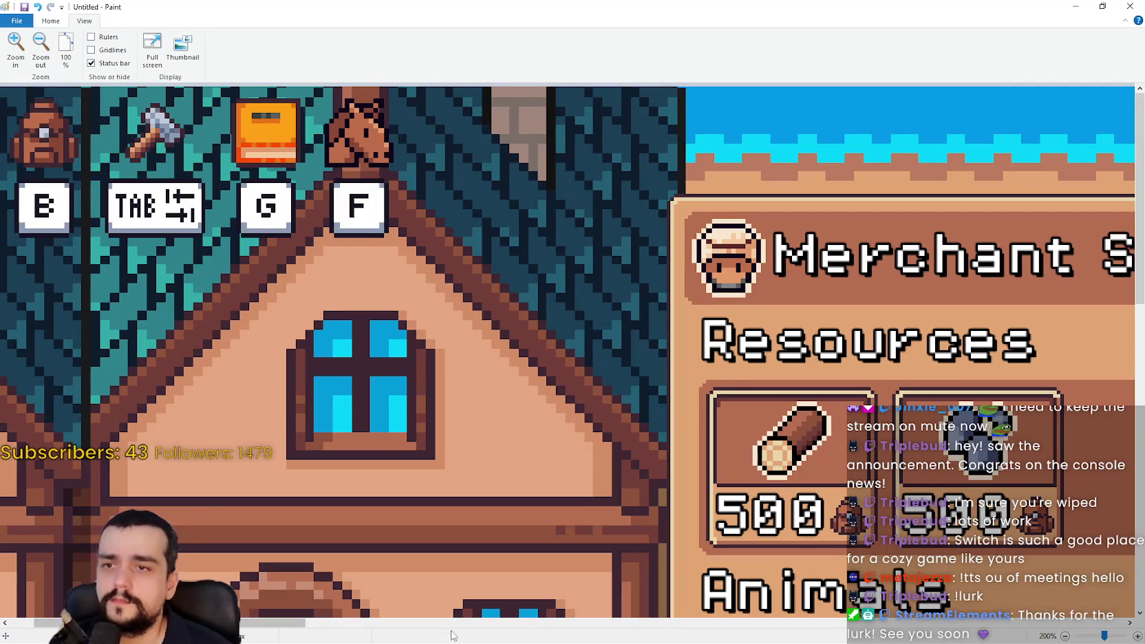
mouse_move(300, 628)
mouse_down()
mouse_move(260, 627)
mouse_move(621, 624)
mouse_up()
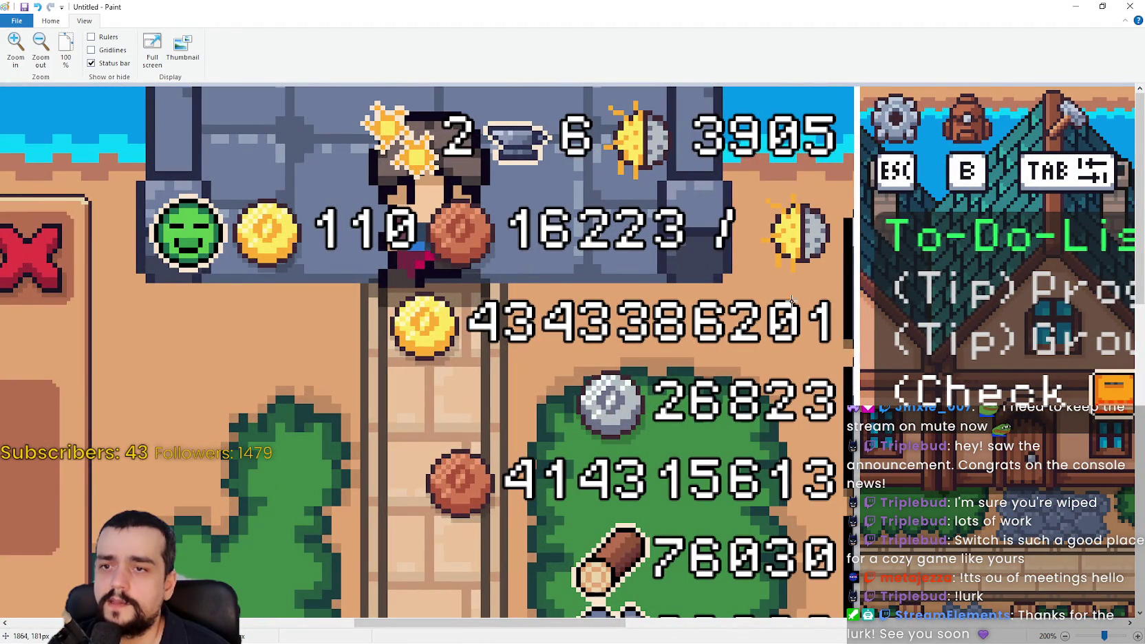
scroll(732, 322, down, 3)
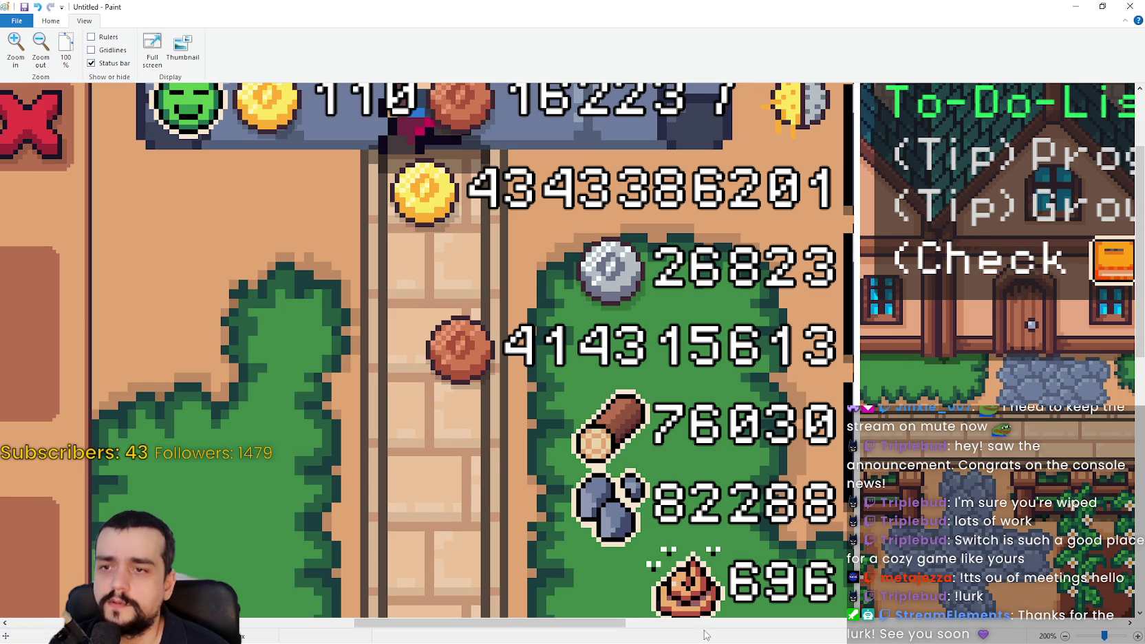
scroll(709, 538, down, 6)
scroll(708, 537, up, 9)
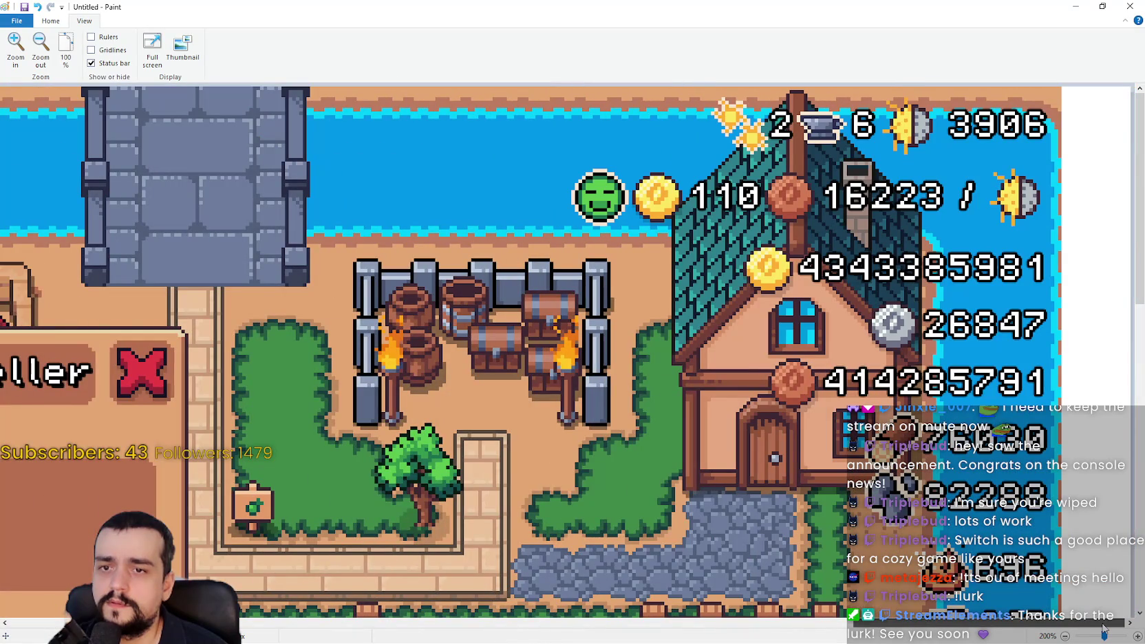
scroll(1103, 627, down, 5)
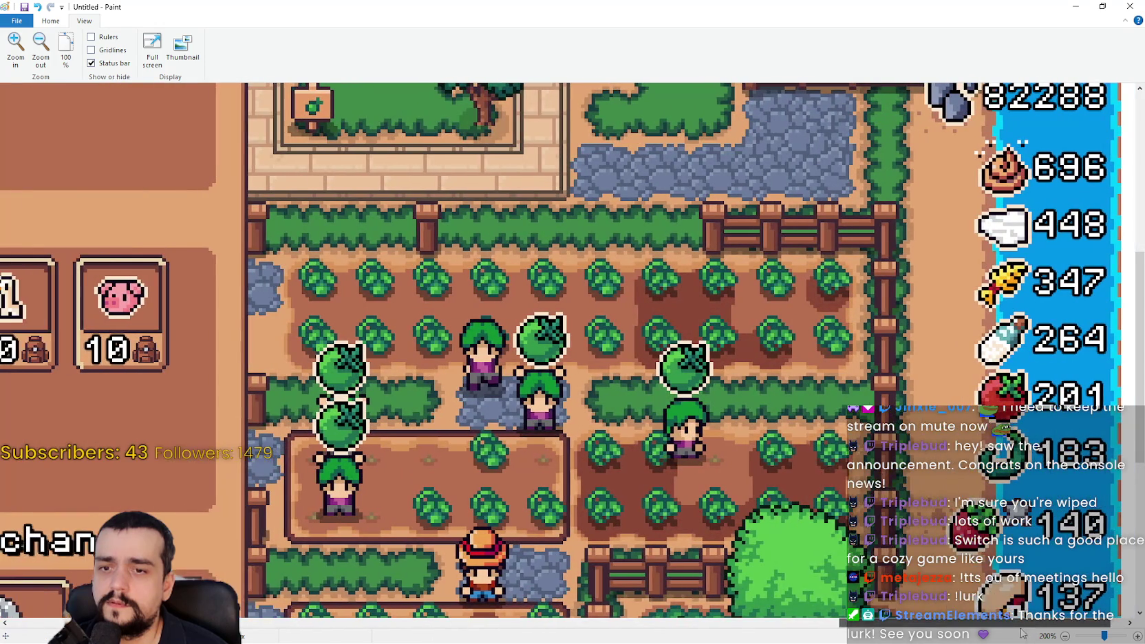
scroll(568, 589, left, 5)
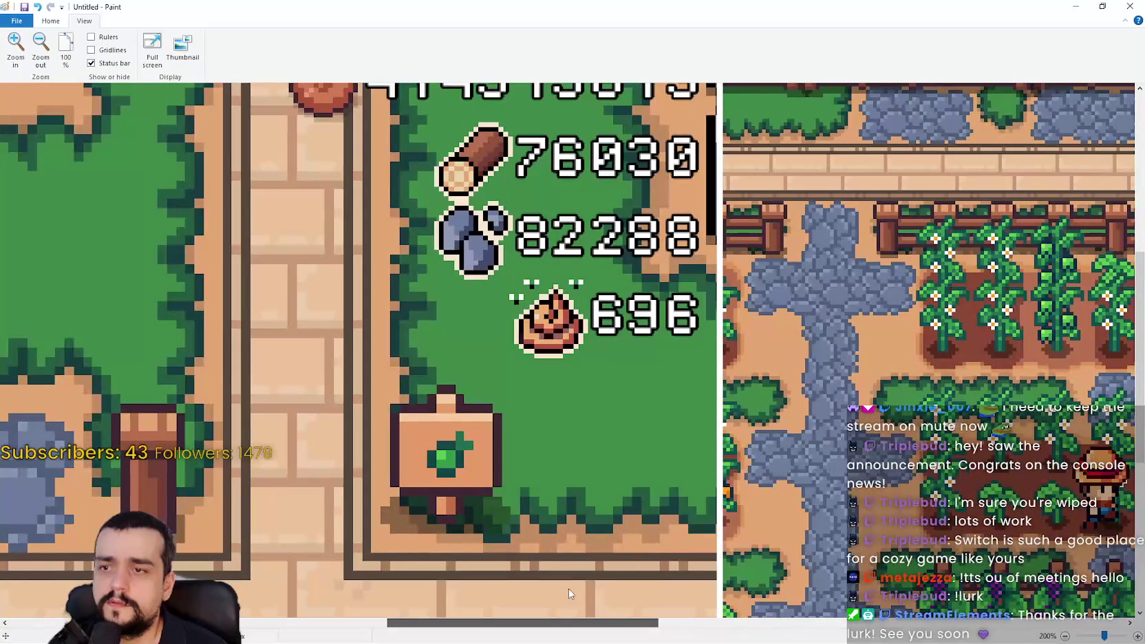
scroll(506, 440, up, 3)
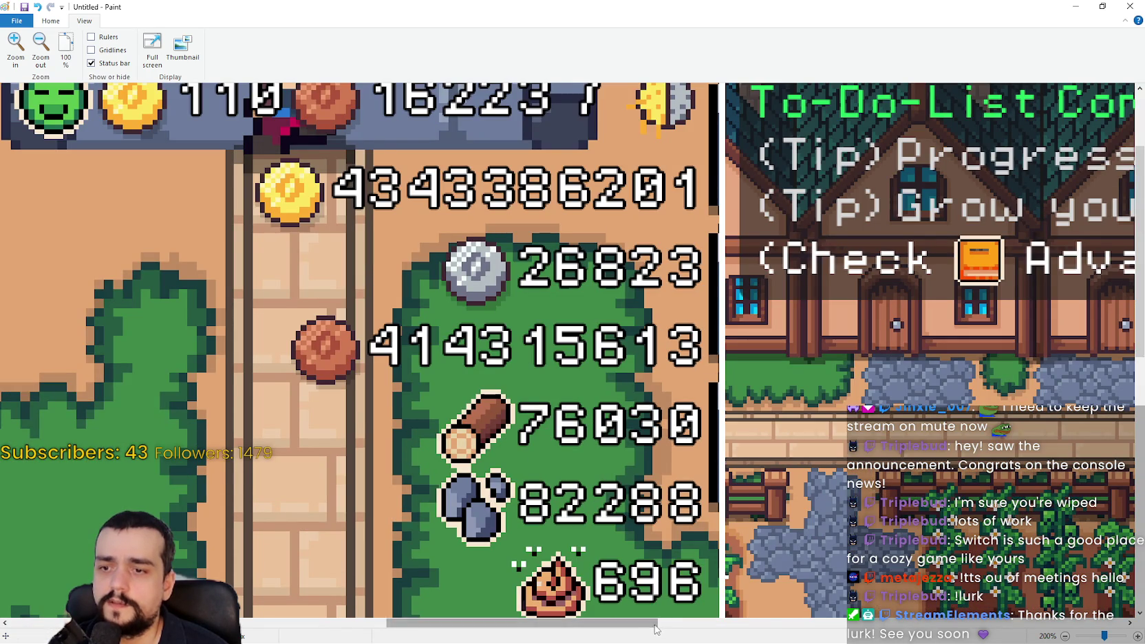
scroll(380, 576, left, 5)
click(40, 47)
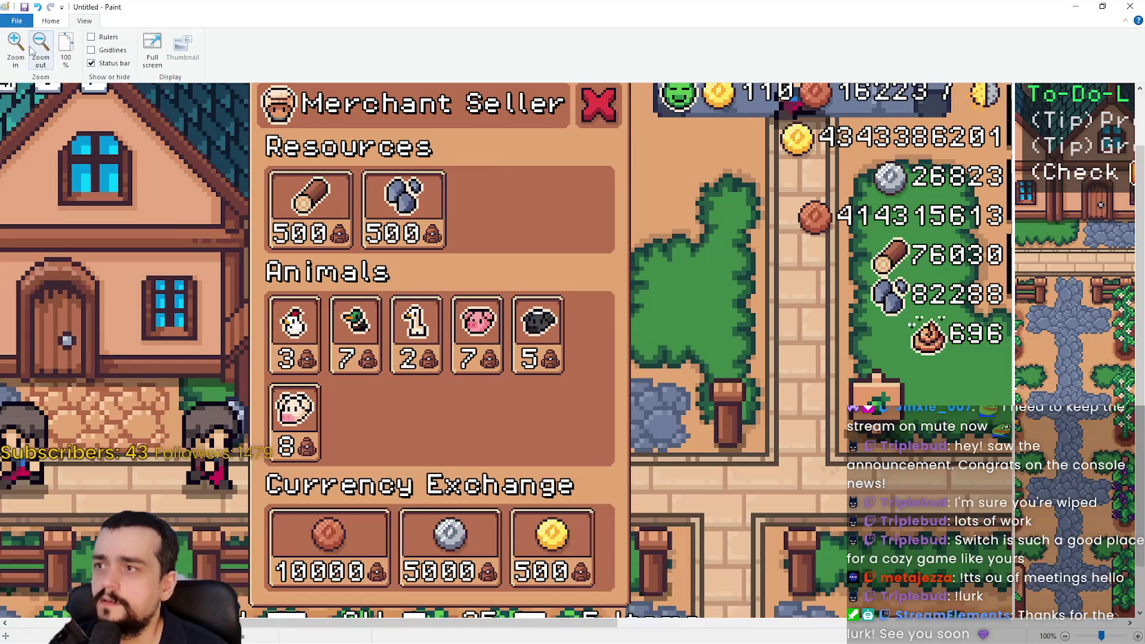
click(40, 47)
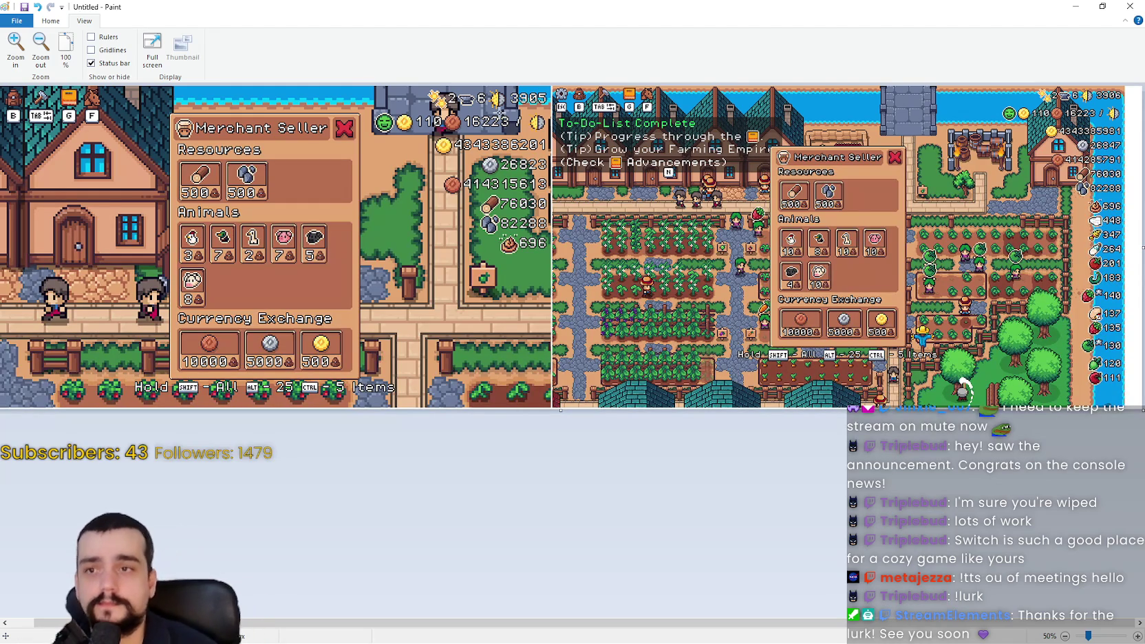
Scroll across the two-screenshot comparison in Paint.
scroll(772, 200, left, 2)
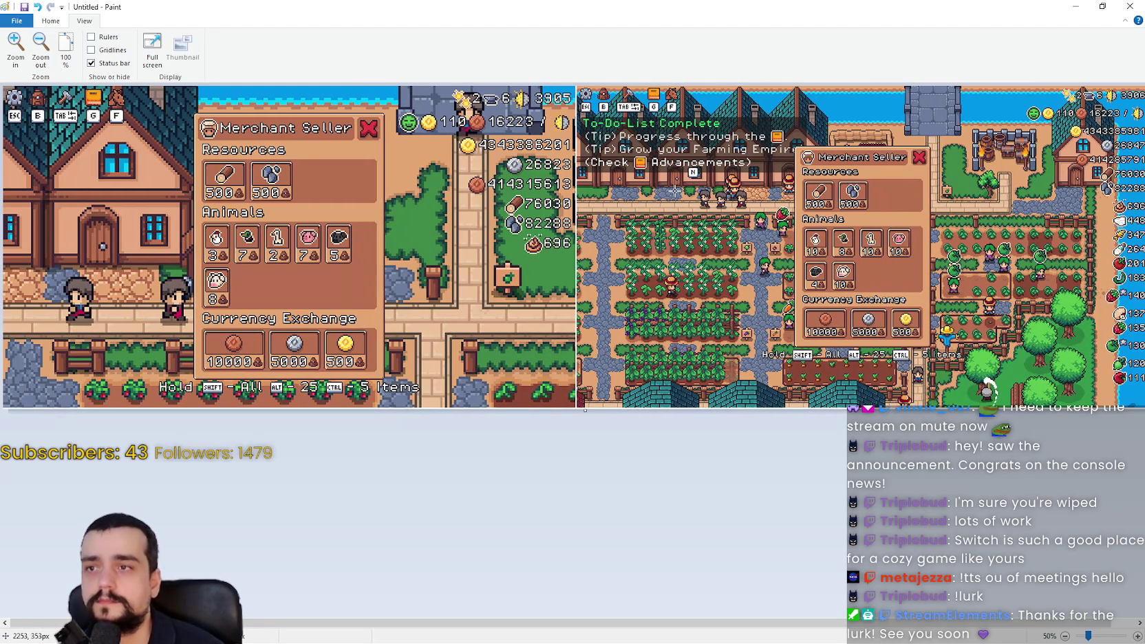
scroll(718, 626, right, 2)
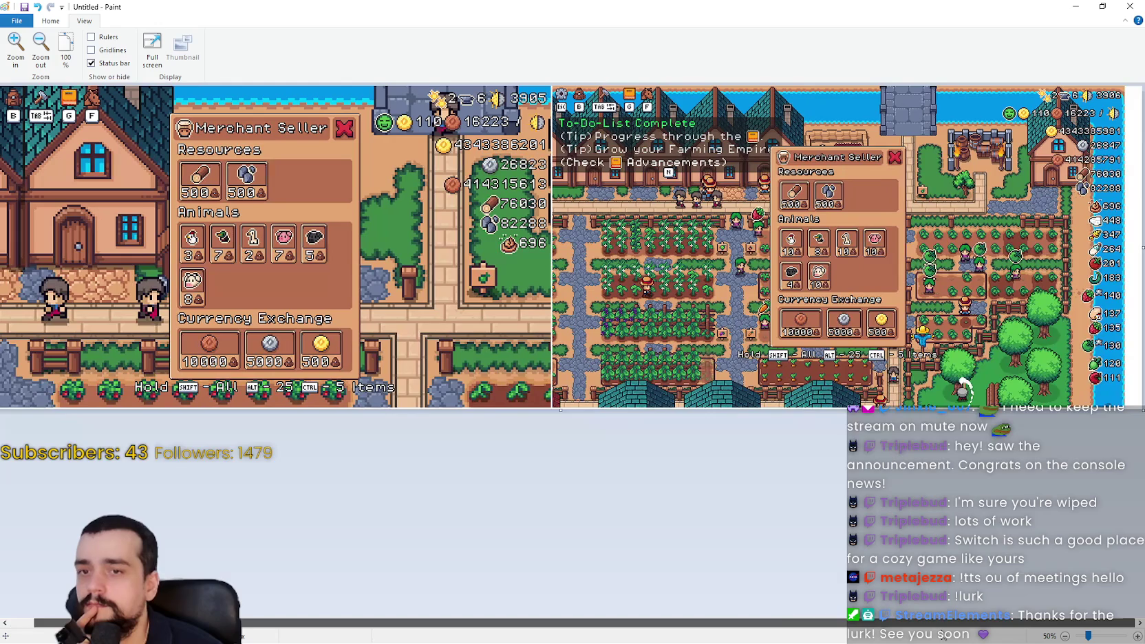
scroll(619, 598, left, 2)
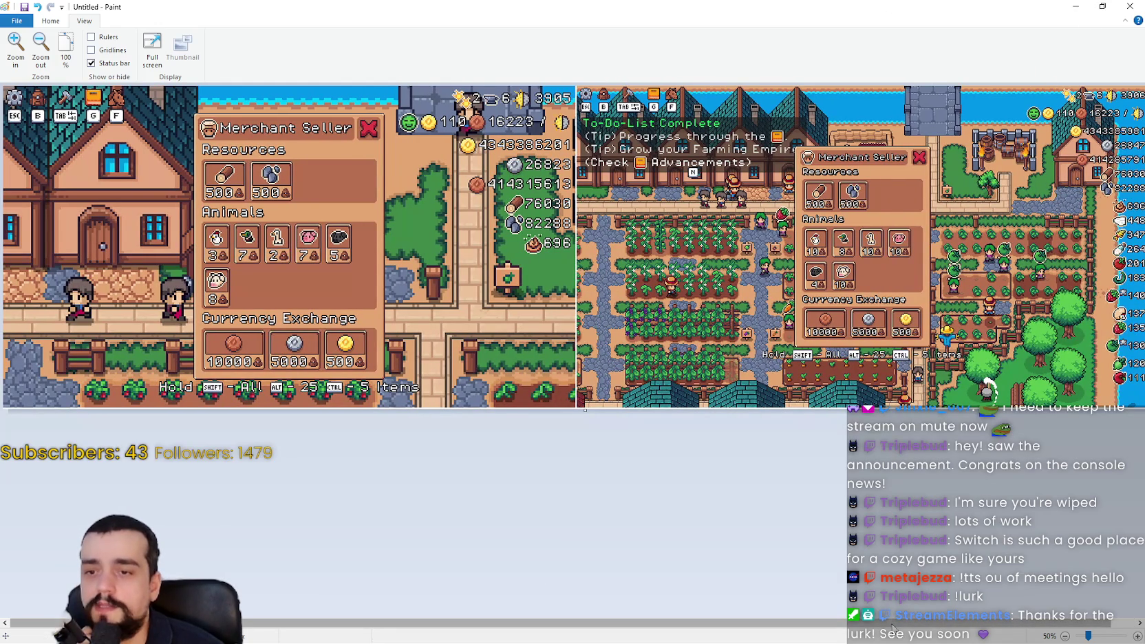
scroll(901, 628, right, 2)
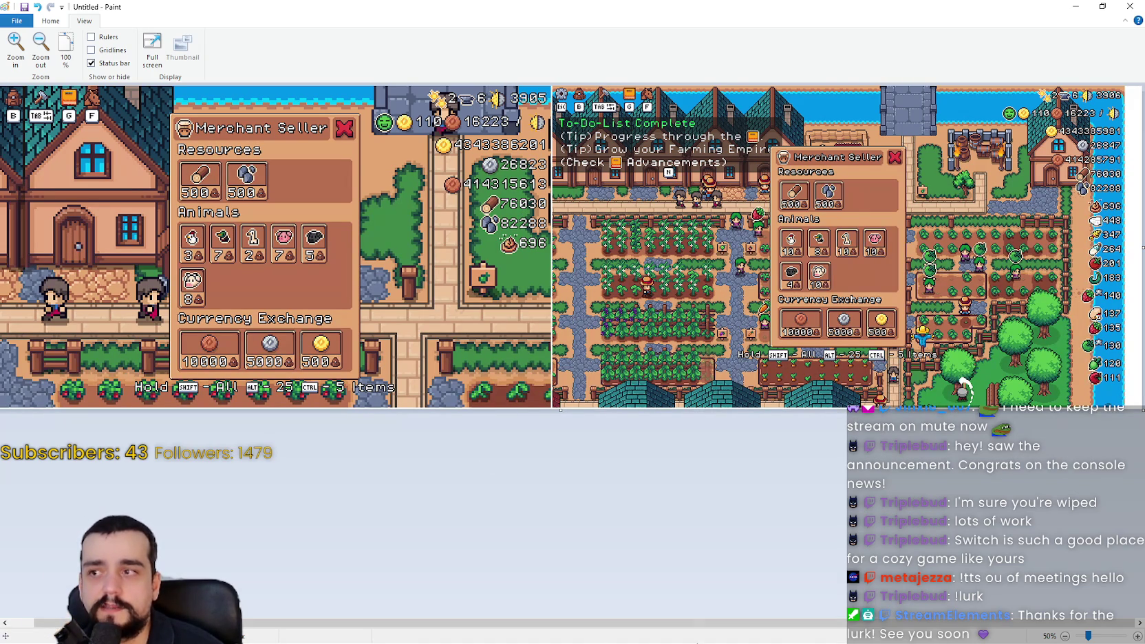
mouse_move(807, 625)
mouse_down()
mouse_move(577, 608)
mouse_move(757, 543)
mouse_move(888, 515)
mouse_move(869, 455)
mouse_up()
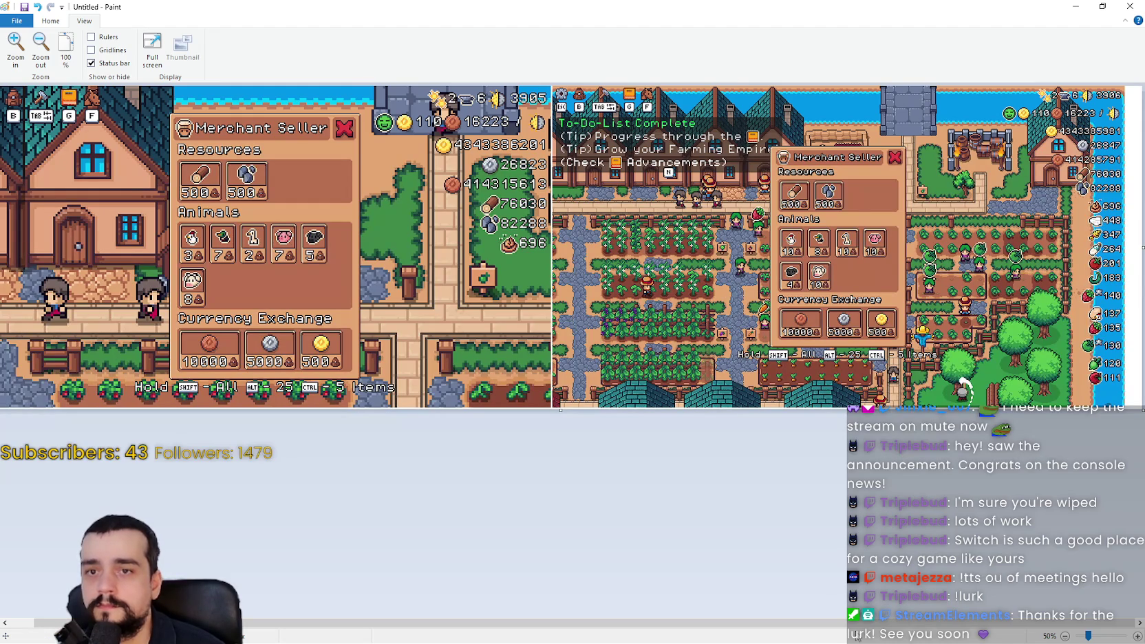
drag(864, 623, 852, 623)
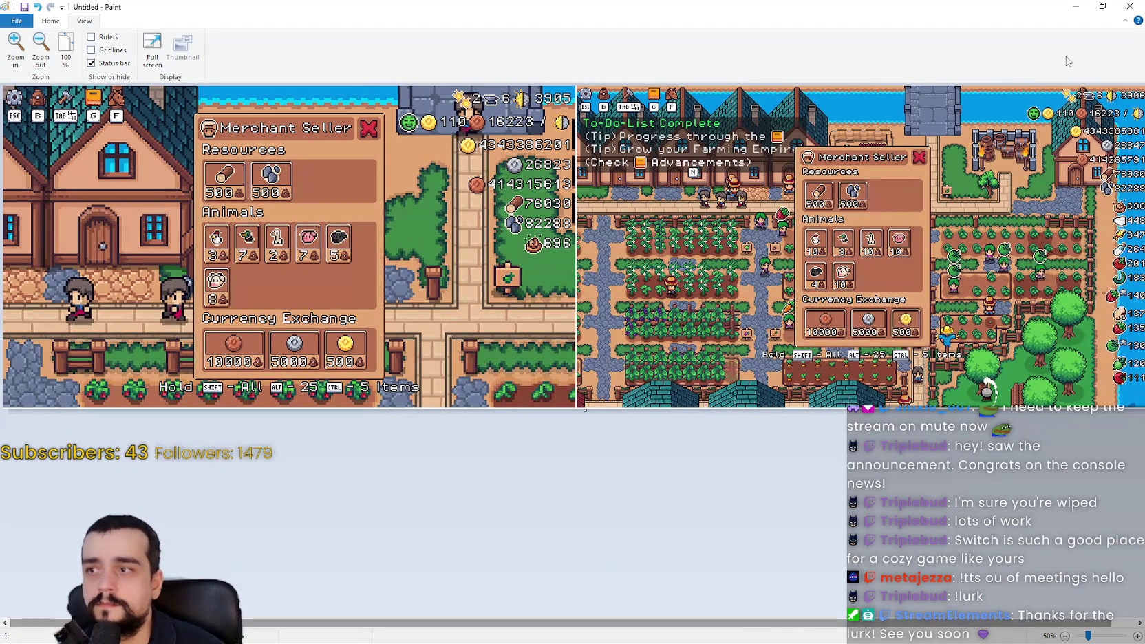
Minimize Paint and Snipping Tool, close the Merchant Seller, quit the game, and return to Godot.
click(1076, 7)
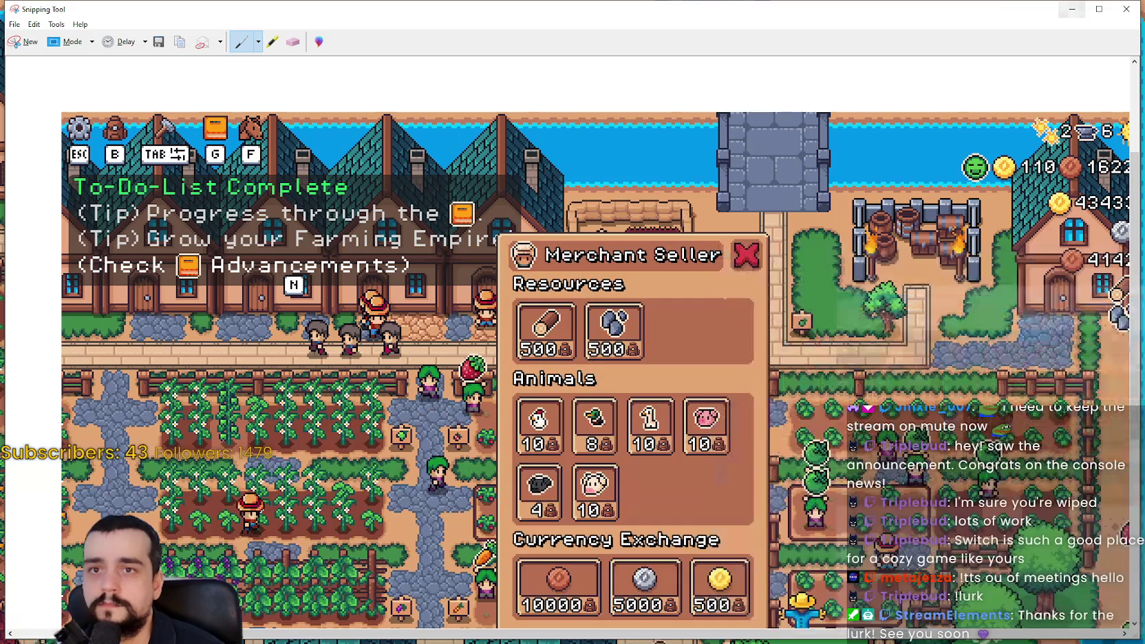
click(1072, 9)
key(Escape)
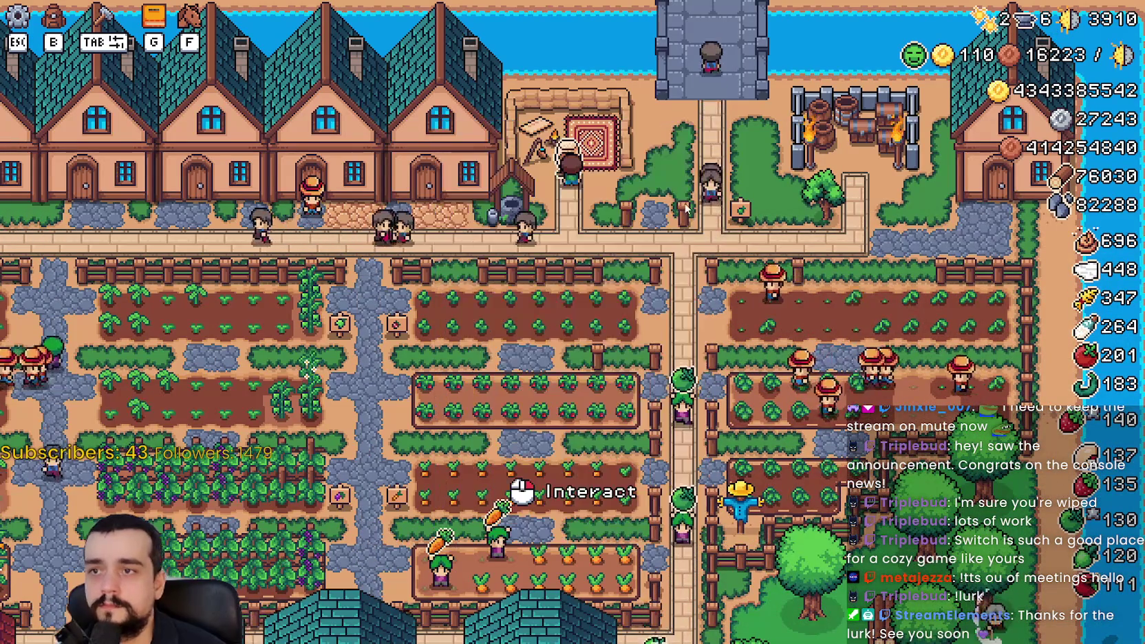
key(Escape)
key(Escape)
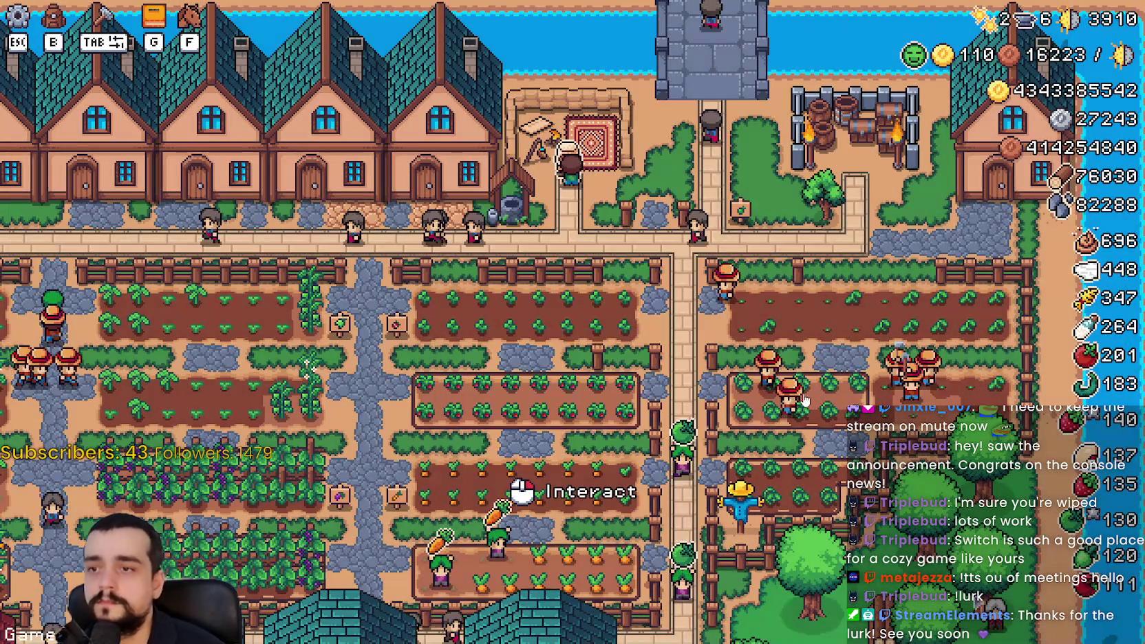
key(alt+Tab)
click(813, 6)
Browse the theme's control types and preview the Label type.
scroll(830, 276, down, 3)
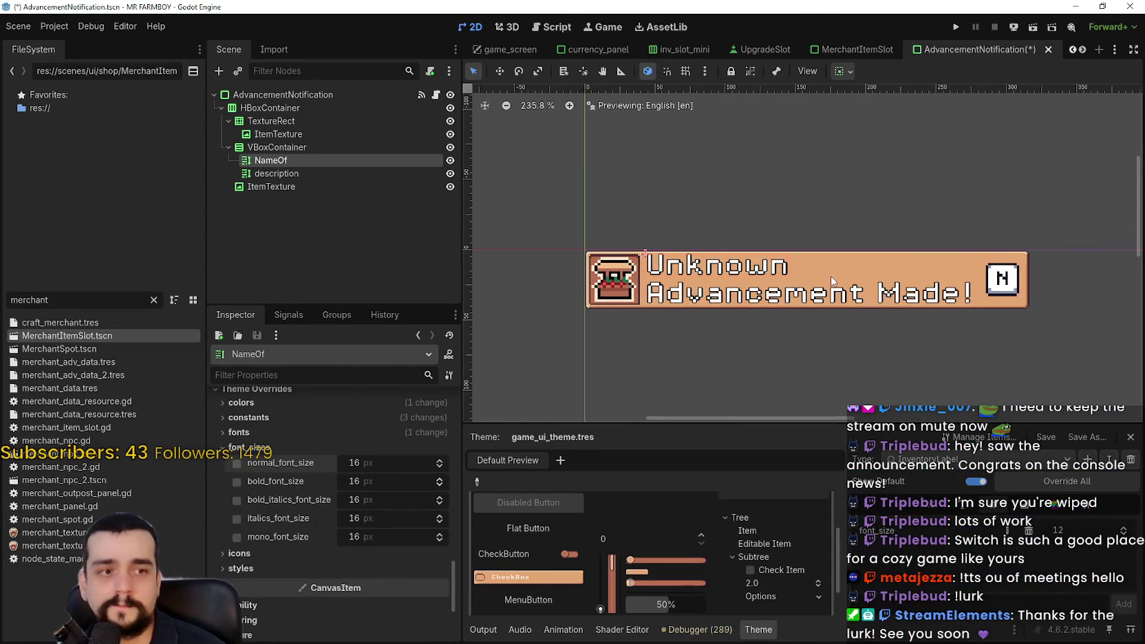
scroll(830, 275, up, 6)
scroll(830, 276, down, 4)
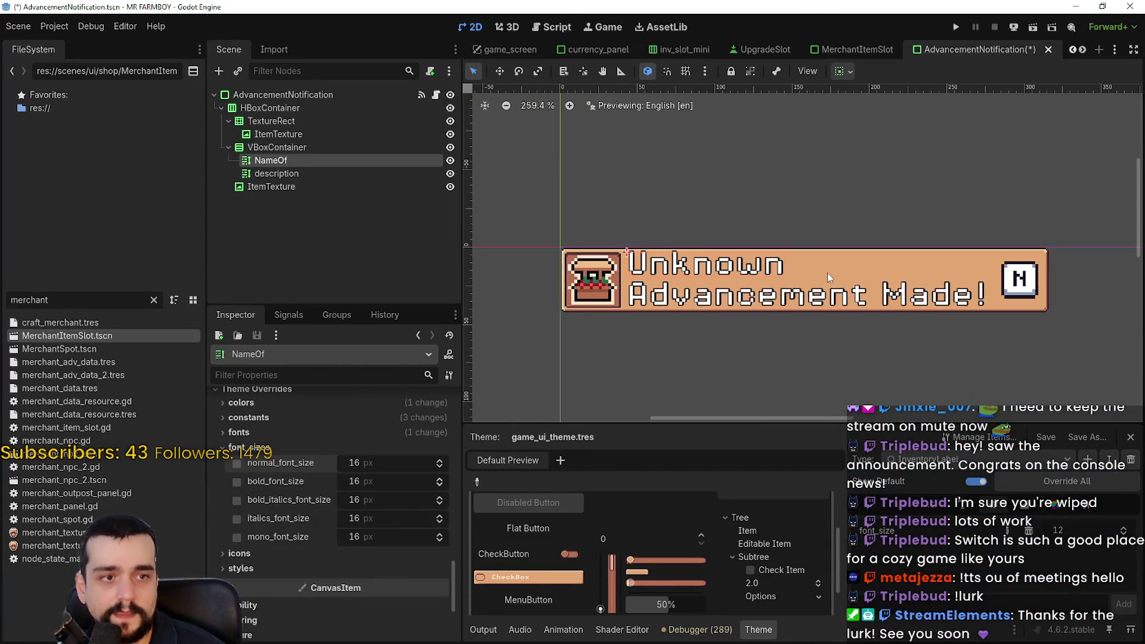
scroll(823, 281, up, 6)
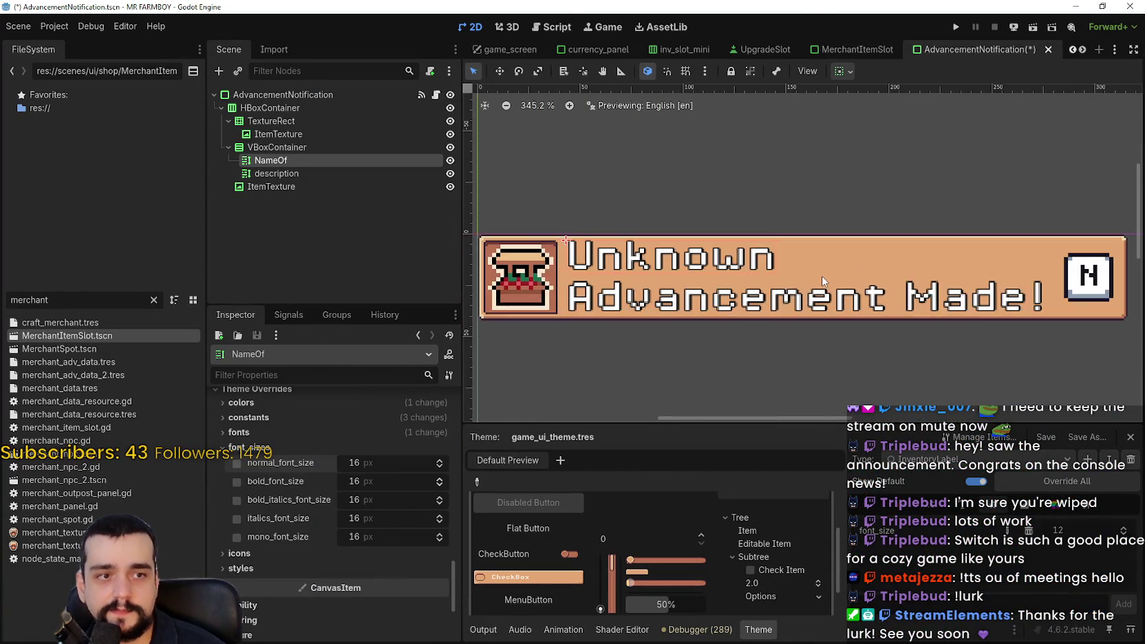
scroll(823, 281, down, 3)
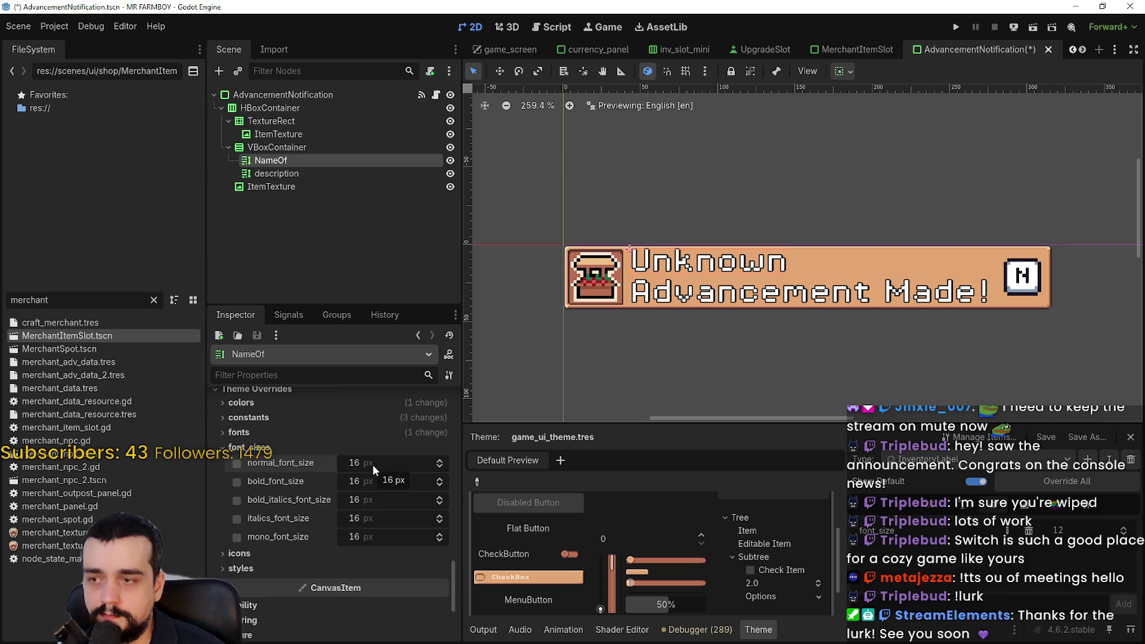
scroll(372, 465, up, 5)
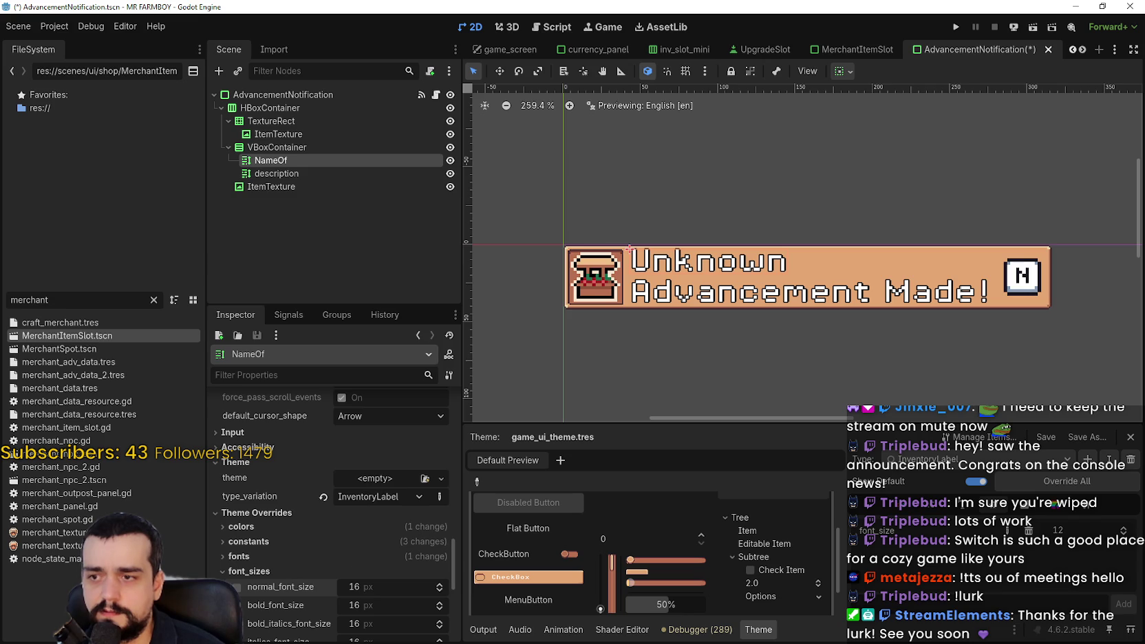
click(978, 460)
click(963, 454)
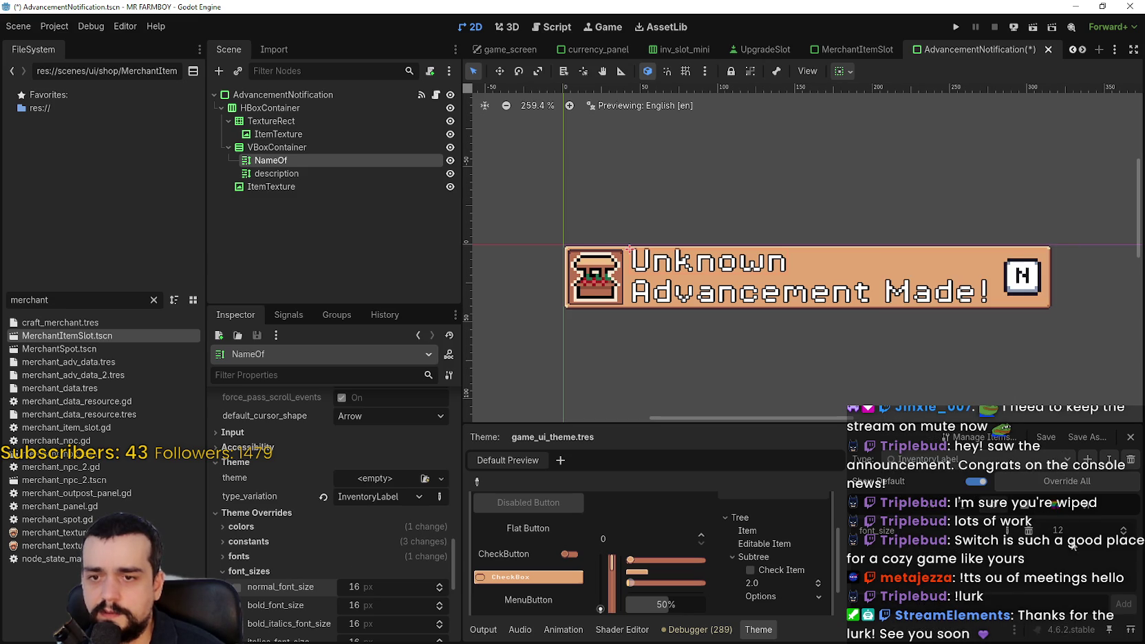
click(1085, 507)
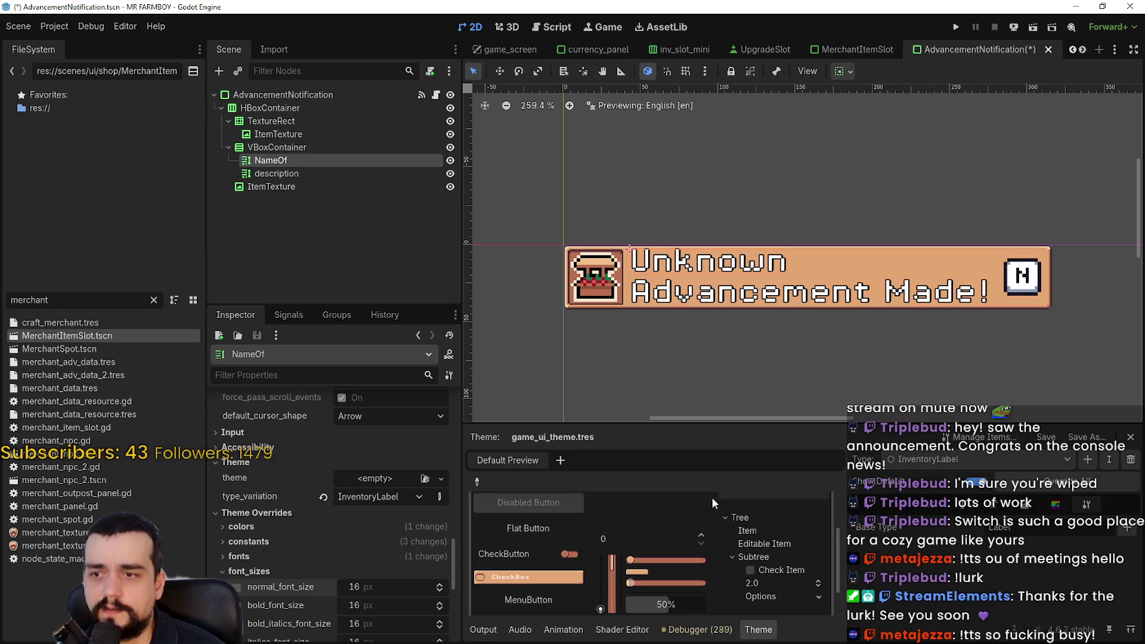
Set NameOf's normal and bold font sizes to 12 px and save the scene.
scroll(293, 632, down, 1)
click(378, 559)
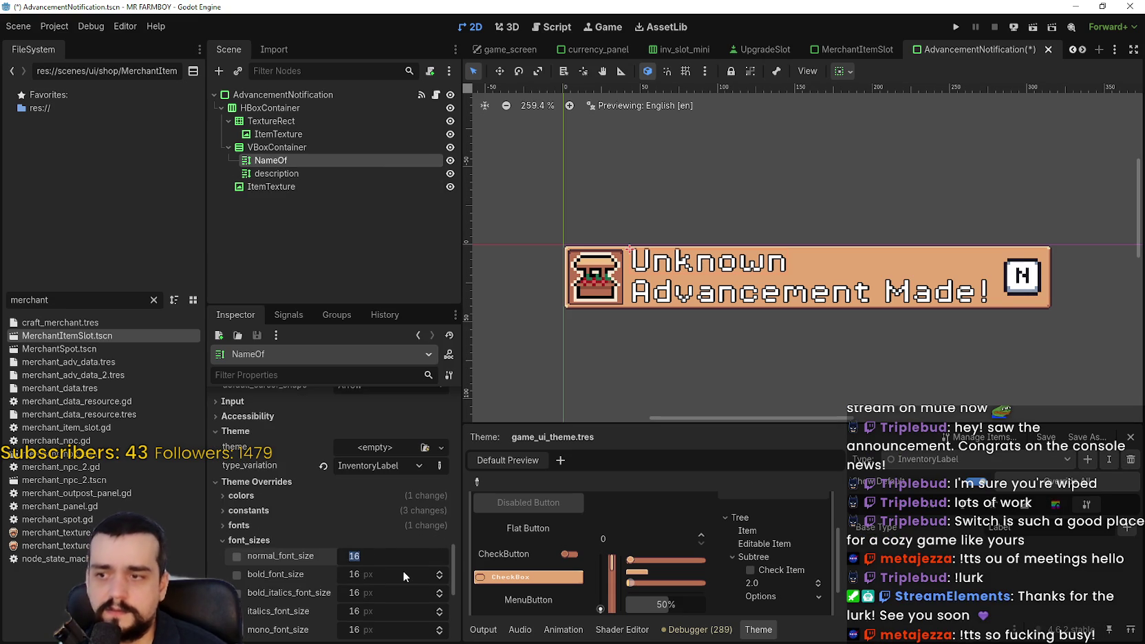
text(12)
key(Return)
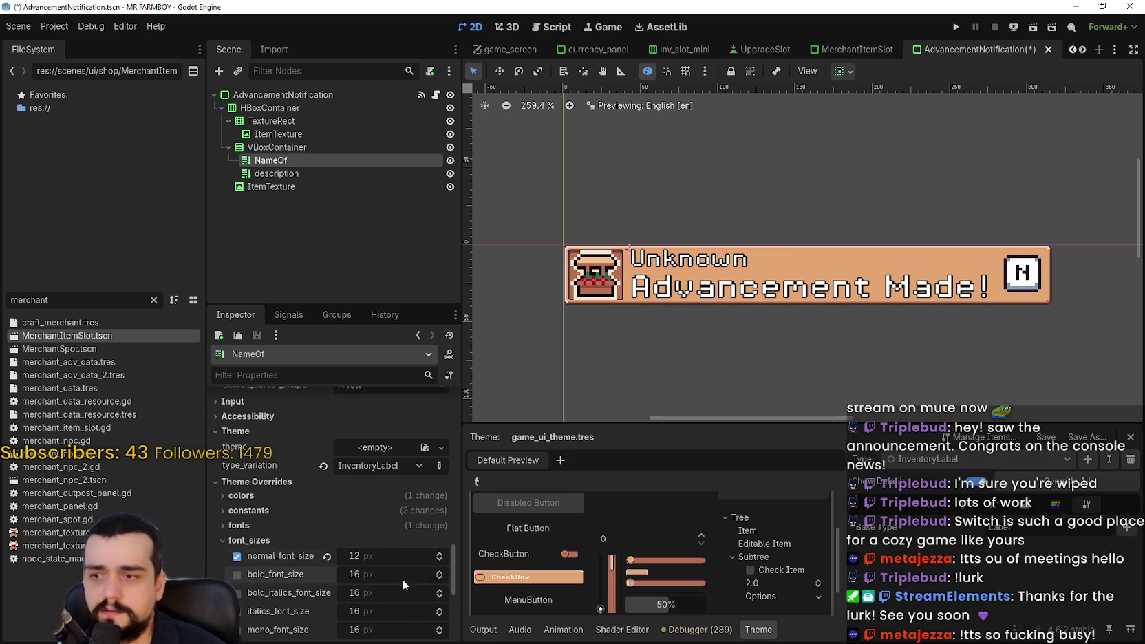
click(403, 577)
text(12)
key(Return)
key(ctrl+s)
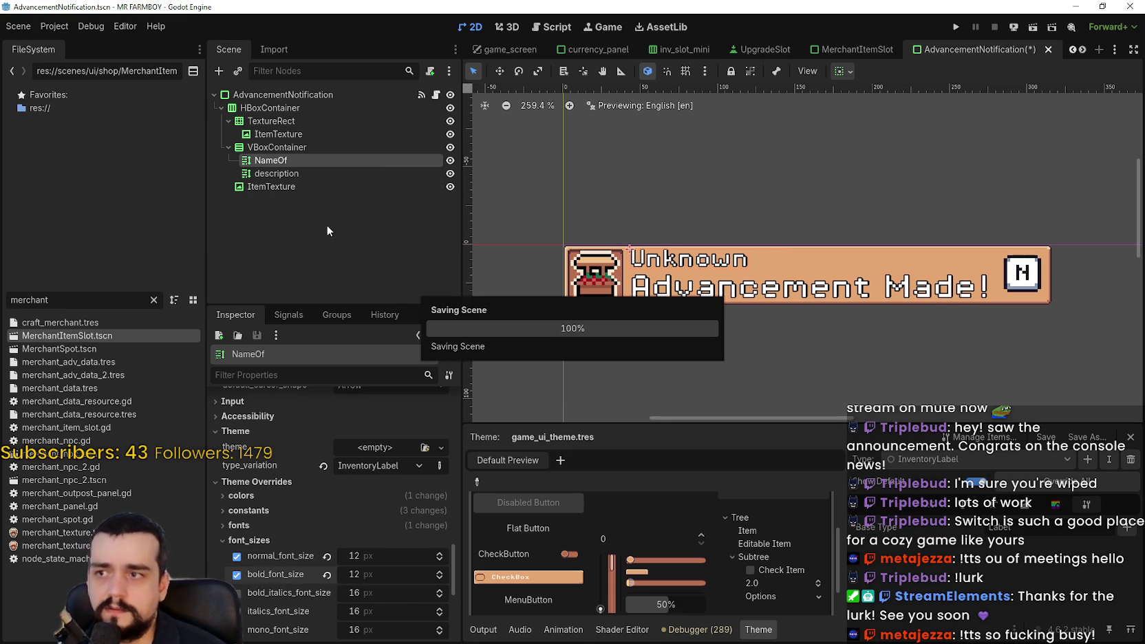
Set the description label's normal and bold font sizes to 12 px and save.
scroll(390, 605, down, 4)
click(272, 173)
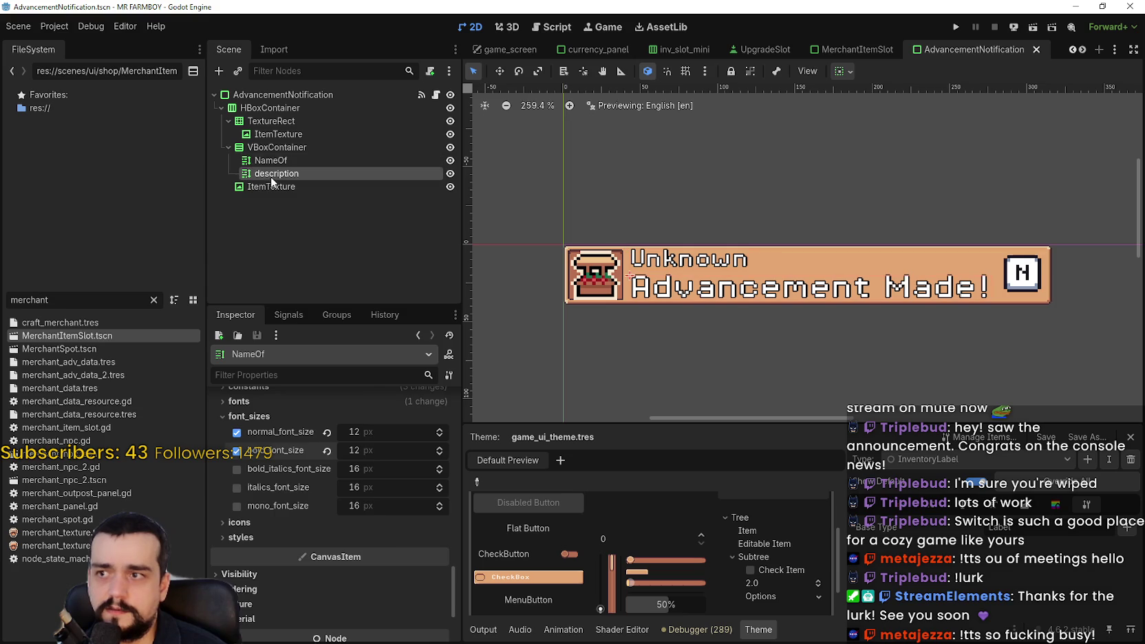
click(393, 492)
text(12)
key(Return)
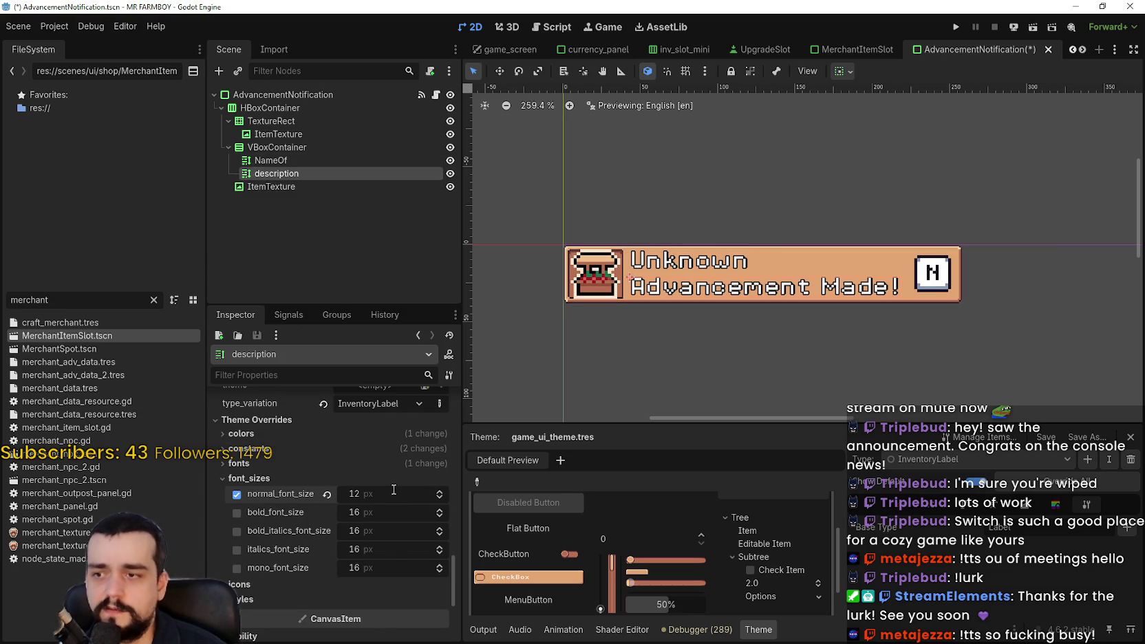
click(379, 512)
text(12)
key(Return)
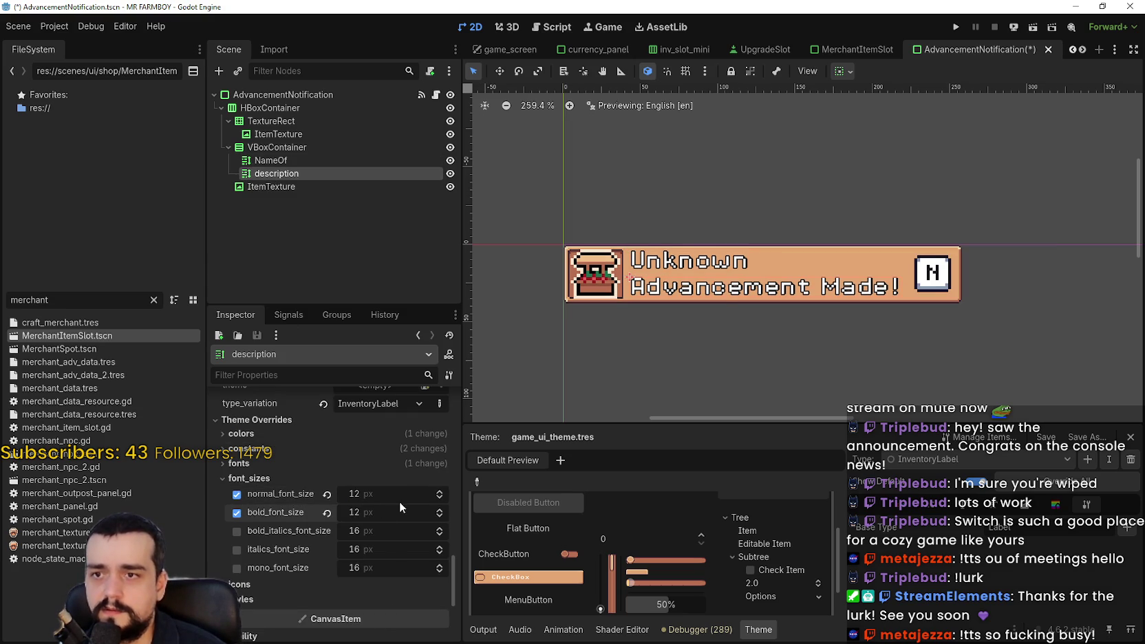
key(ctrl+s)
Set the item icon's custom minimum width to 20.
scroll(657, 282, up, 5)
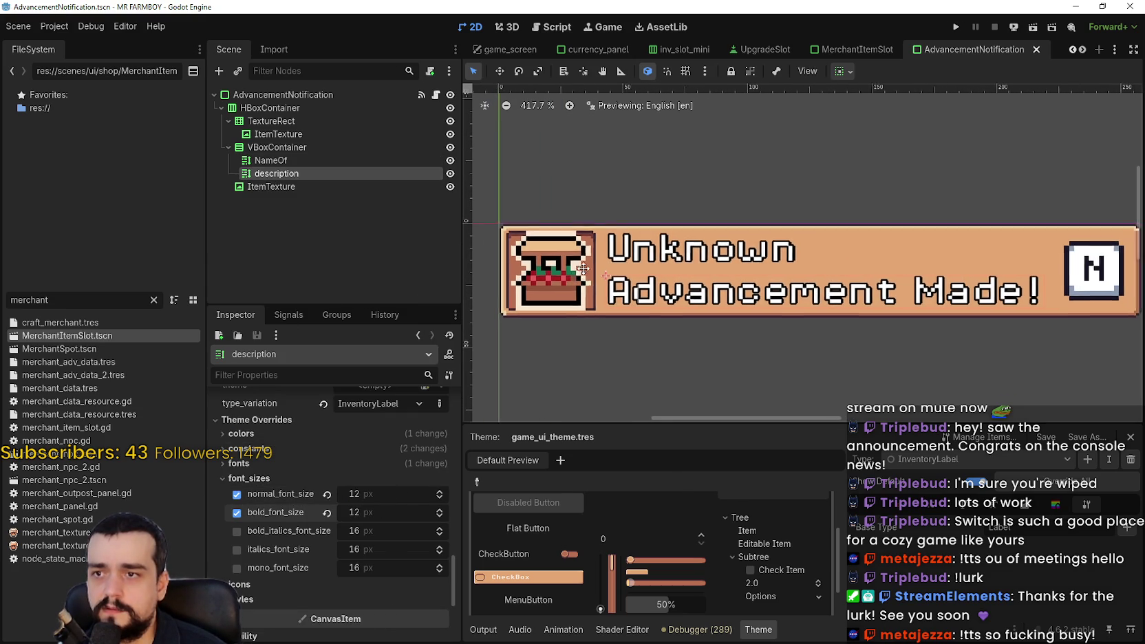
click(308, 134)
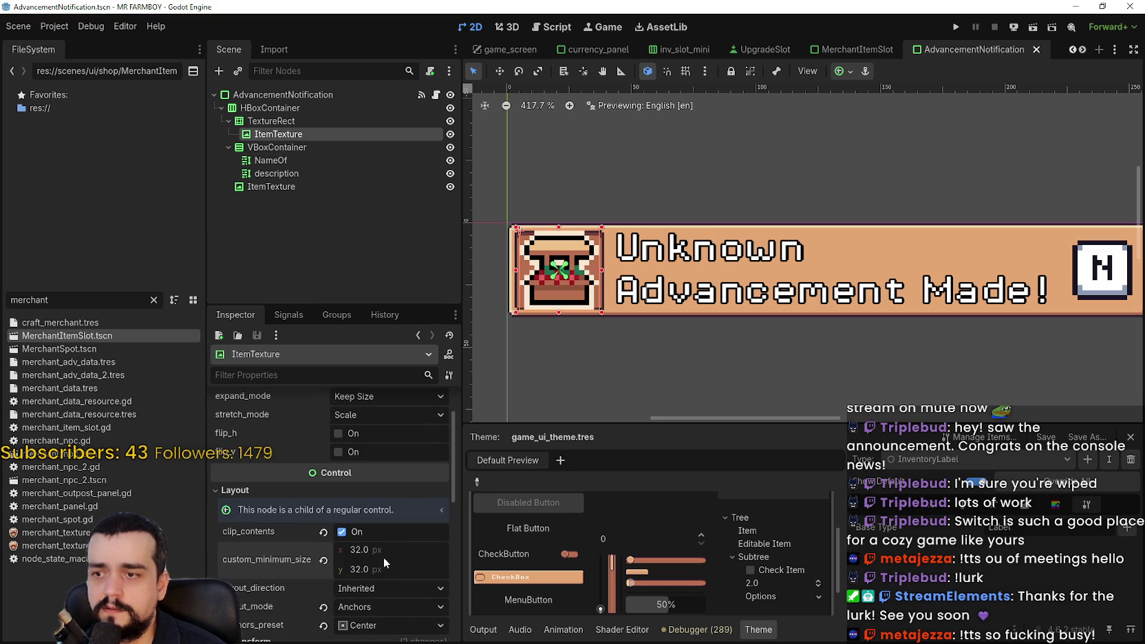
text(20)
key(Return)
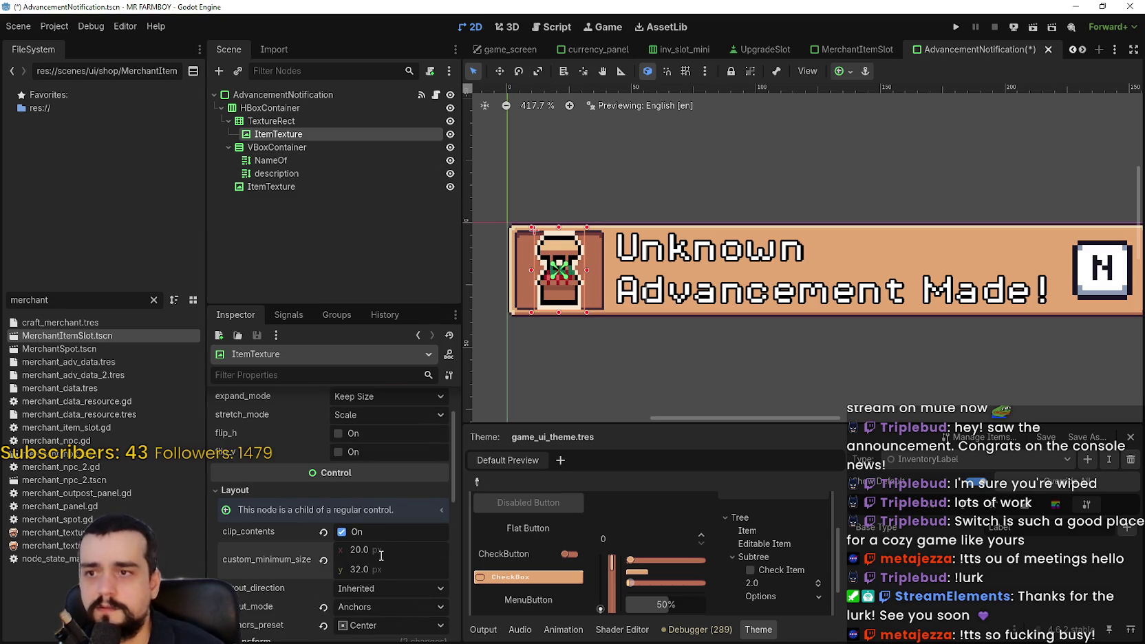
Set the ItemTexture icon's minimum height to 20.
click(382, 568)
text(20)
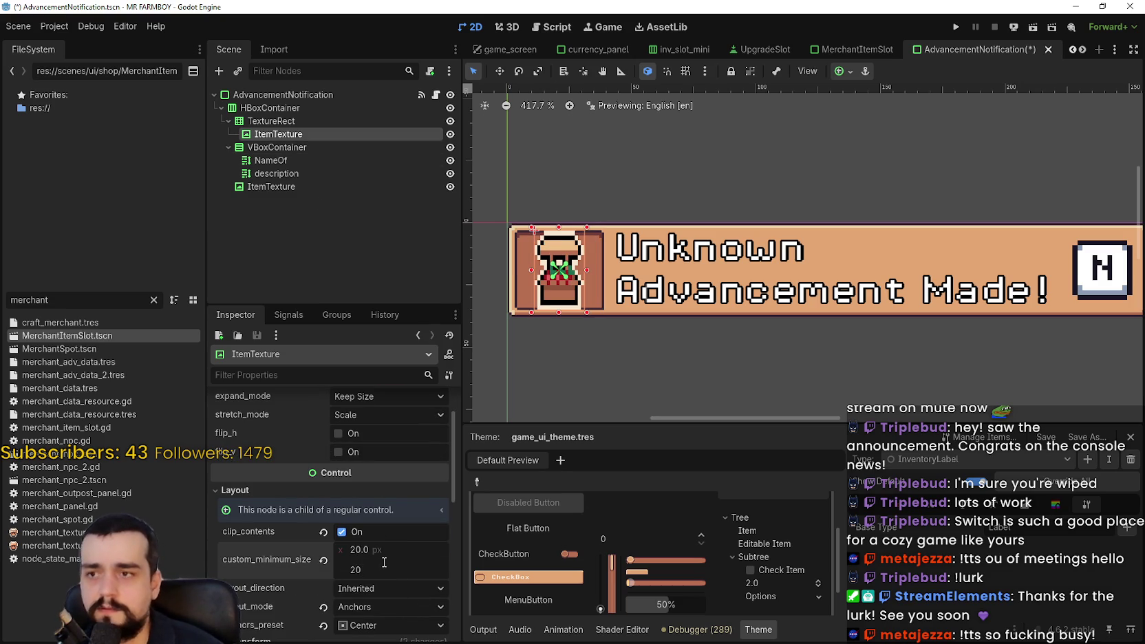
key(Return)
scroll(606, 265, up, 3)
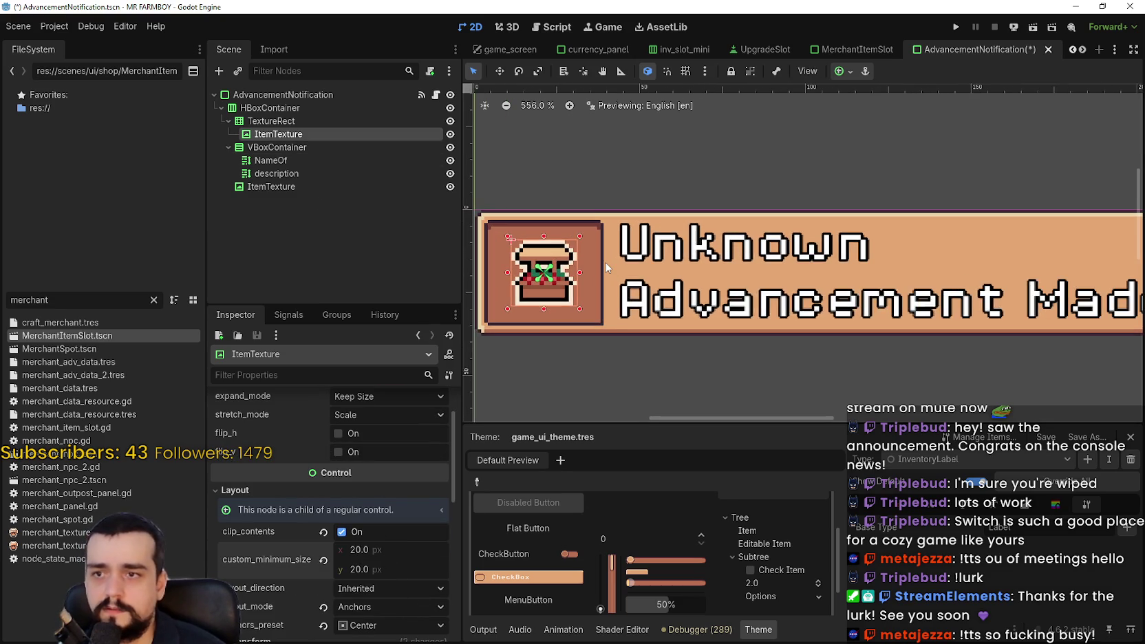
scroll(606, 266, down, 2)
Shrink the TextureRect icon frame's minimum size to 32×32 and save the scene.
click(268, 121)
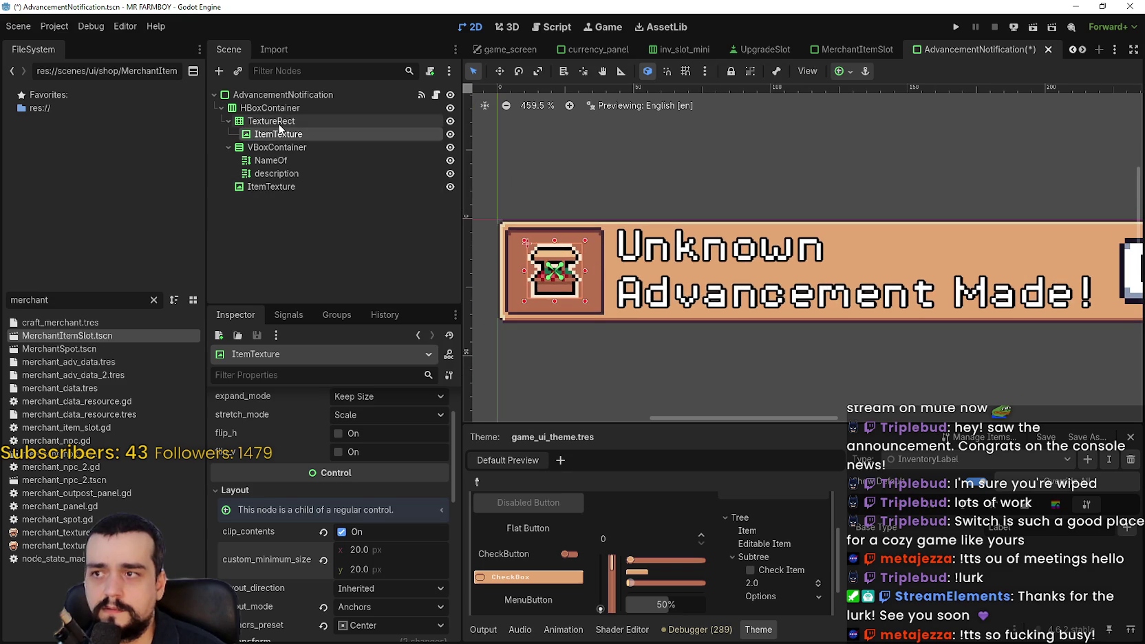
scroll(417, 535, down, 3)
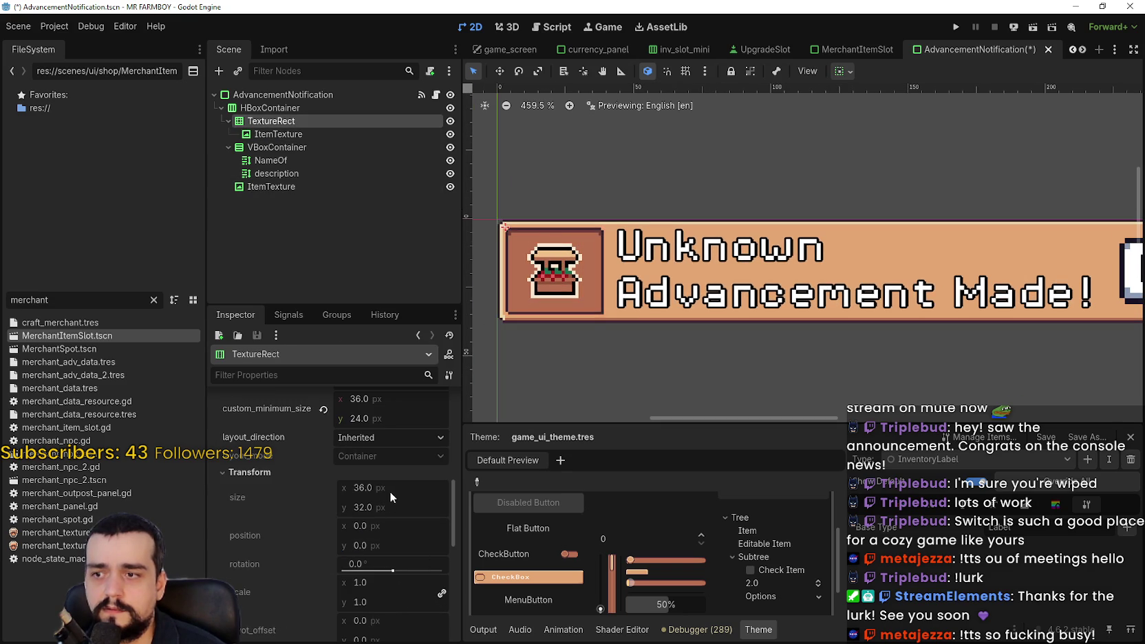
scroll(390, 492, up, 2)
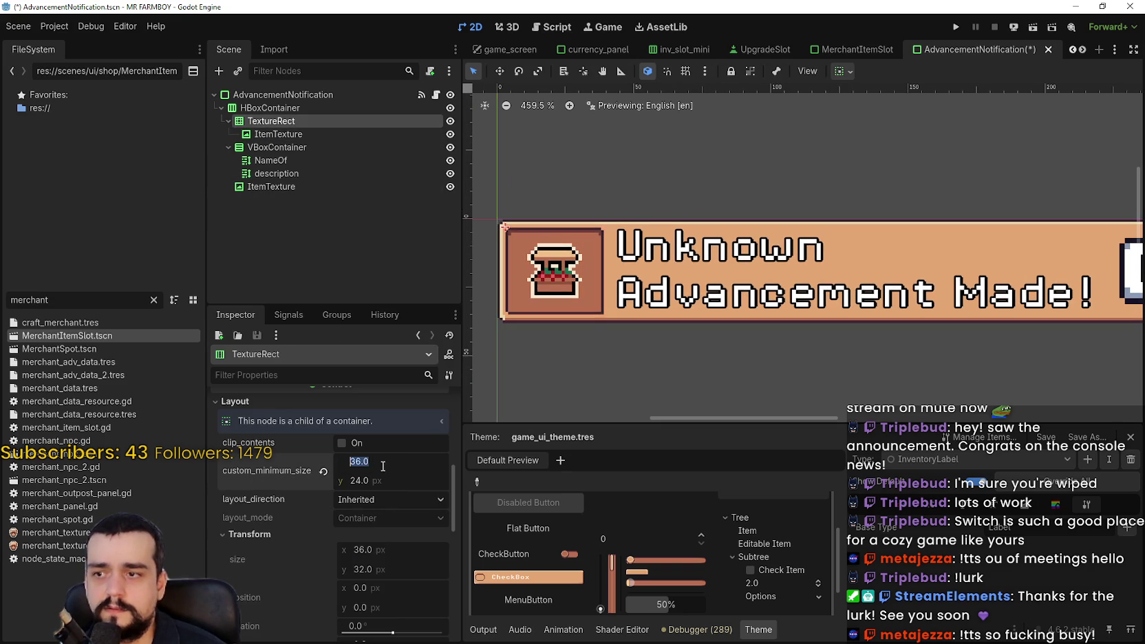
drag(384, 465, 370, 466)
click(379, 474)
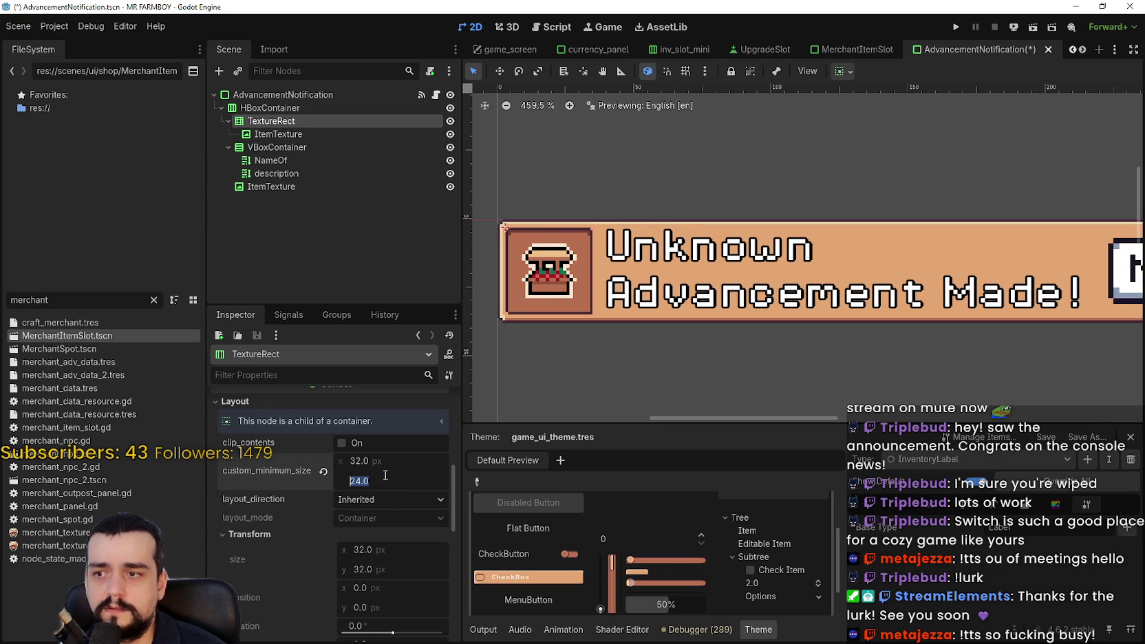
text(32)
key(Return)
key(ctrl+s)
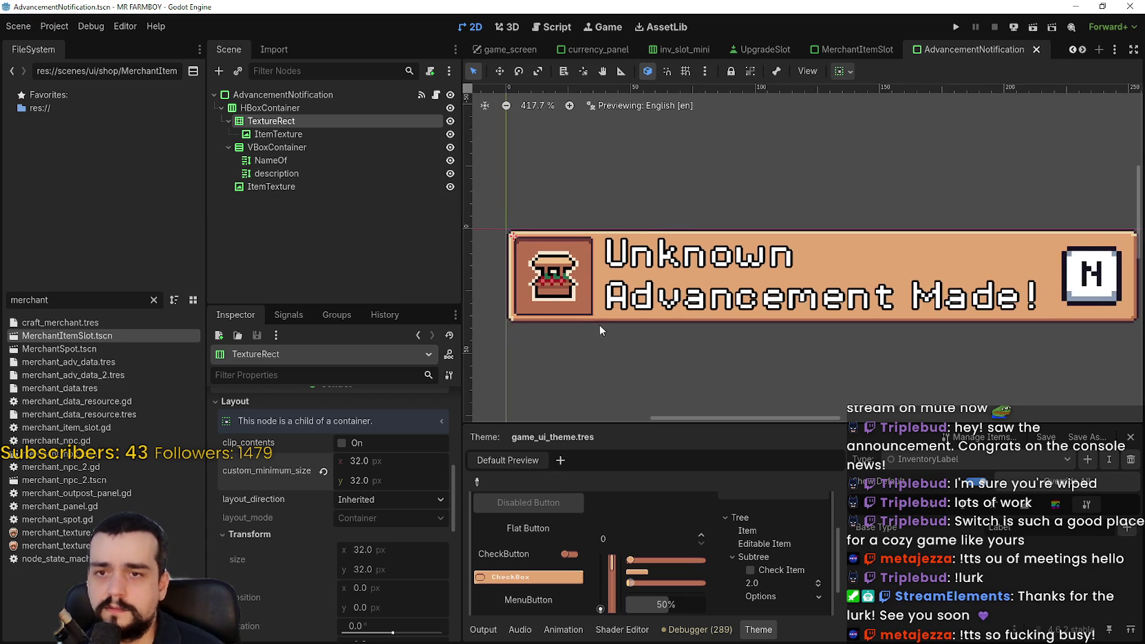
Set the inner ItemTexture's minimum size to 26×26 and save the scene.
click(315, 135)
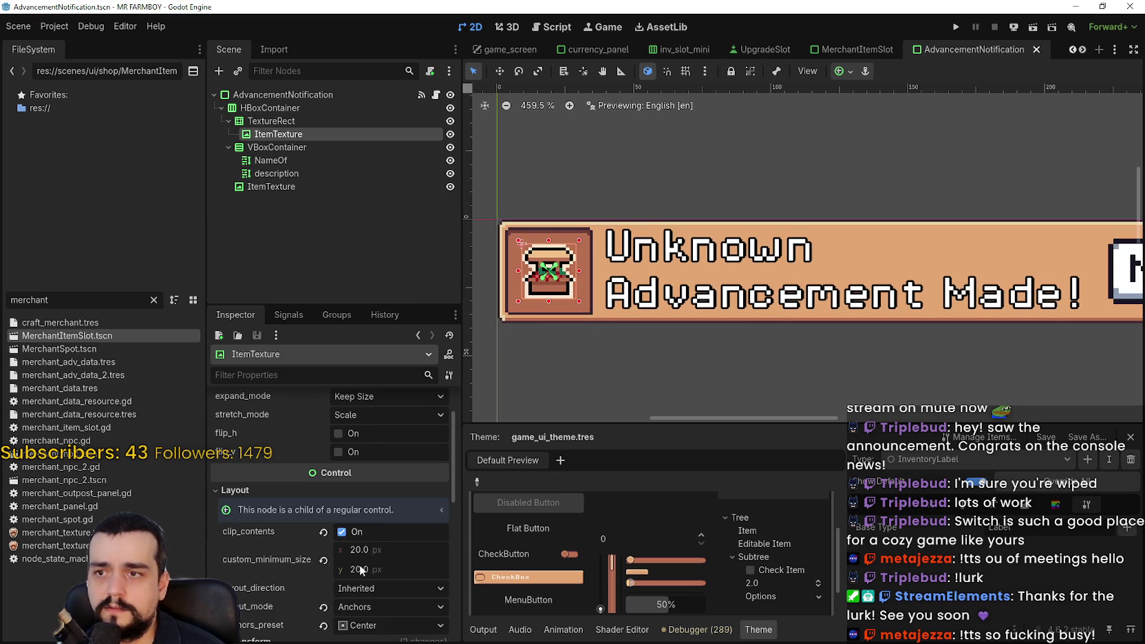
click(381, 555)
text(26)
key(Return)
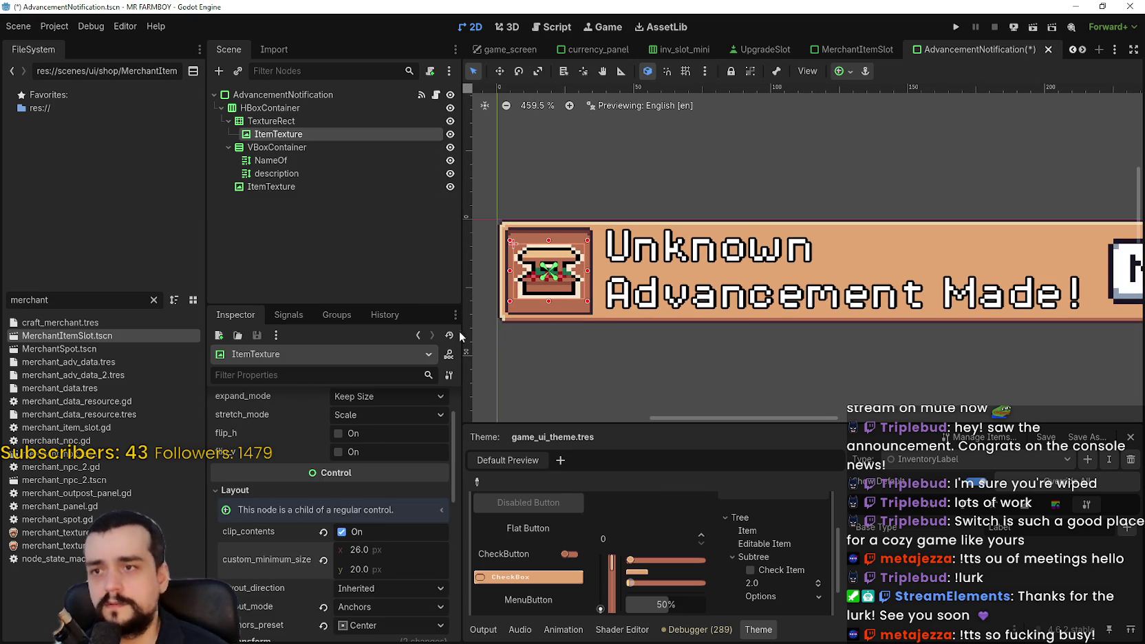
scroll(526, 299, up, 4)
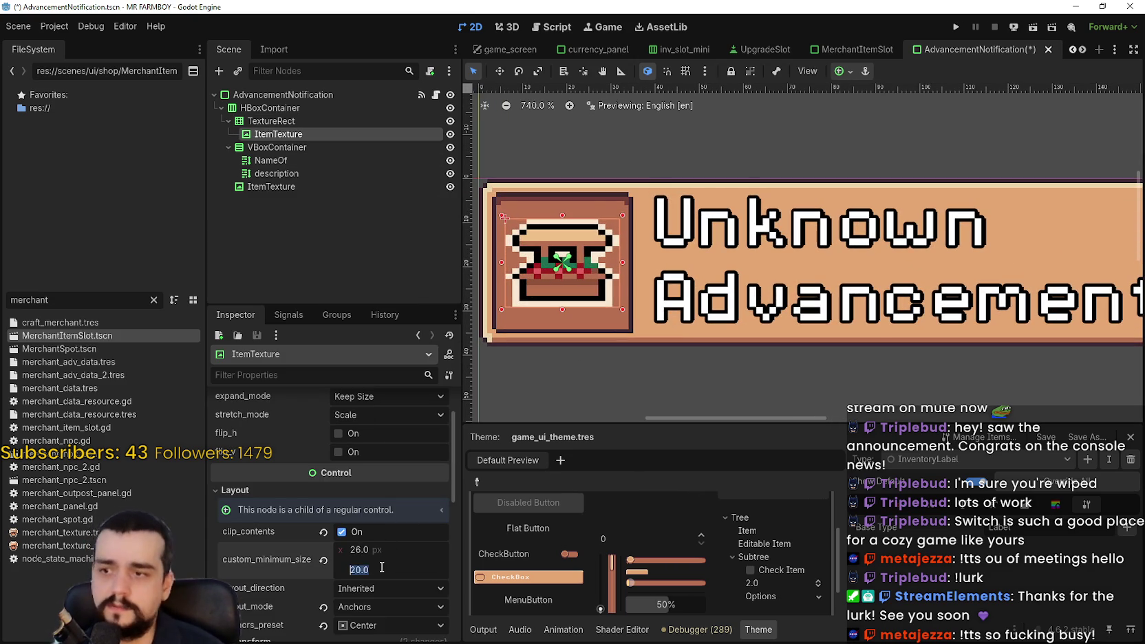
text(26)
key(Return)
scroll(603, 238, up, 2)
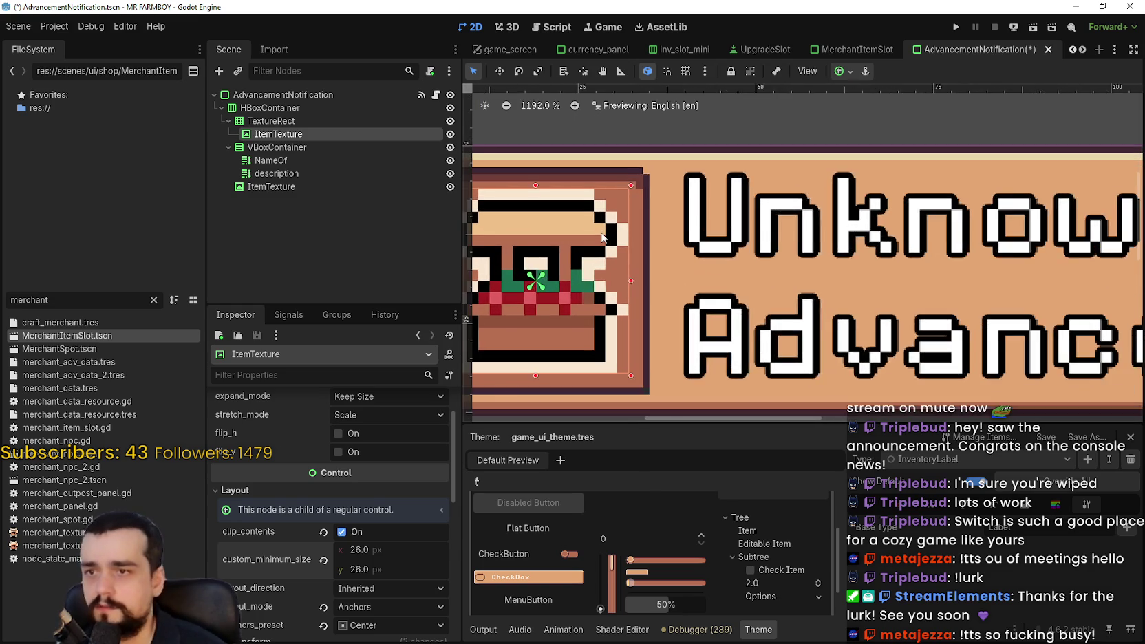
scroll(603, 238, down, 2)
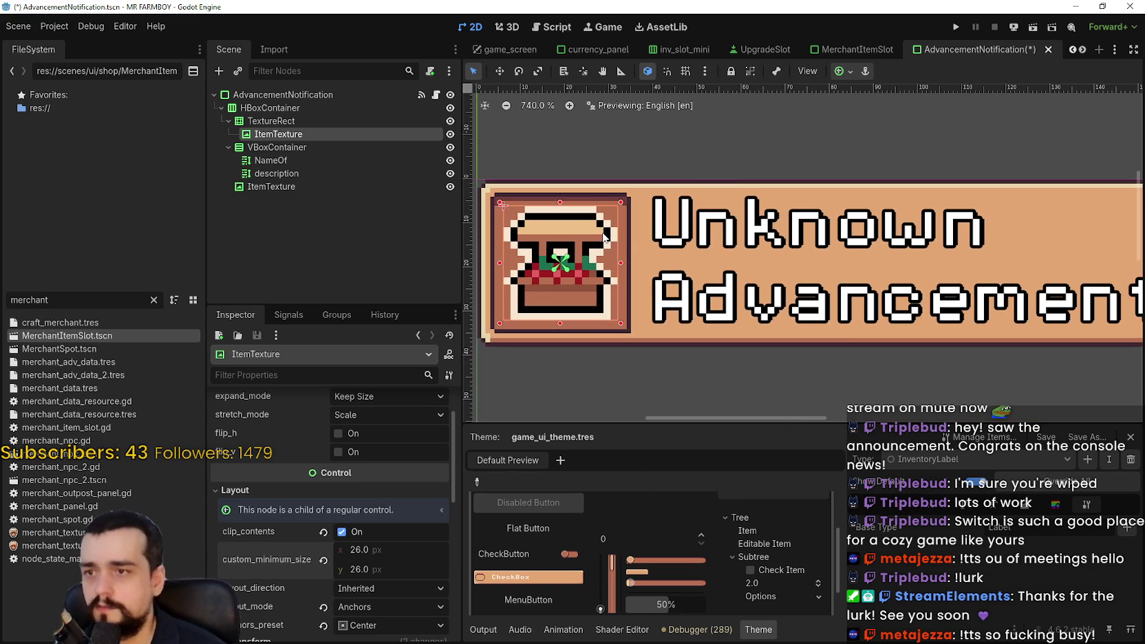
key(ctrl+s)
scroll(710, 242, down, 3)
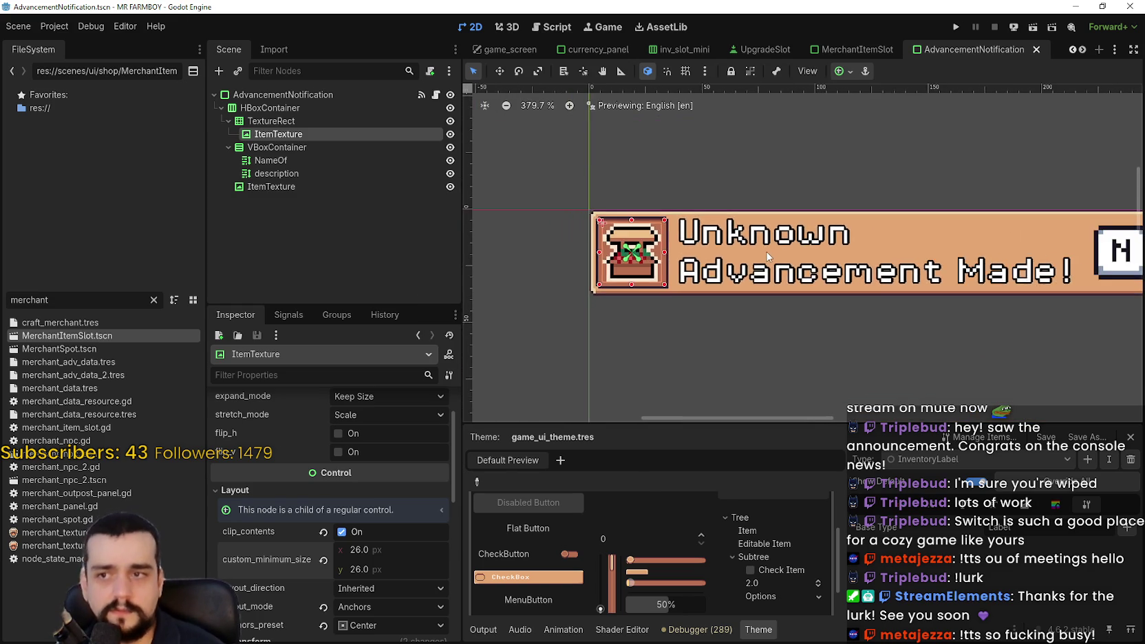
scroll(768, 256, down, 1)
Inspect the bottom ItemTexture's Transform, then switch to the NPCNotification scene.
click(262, 163)
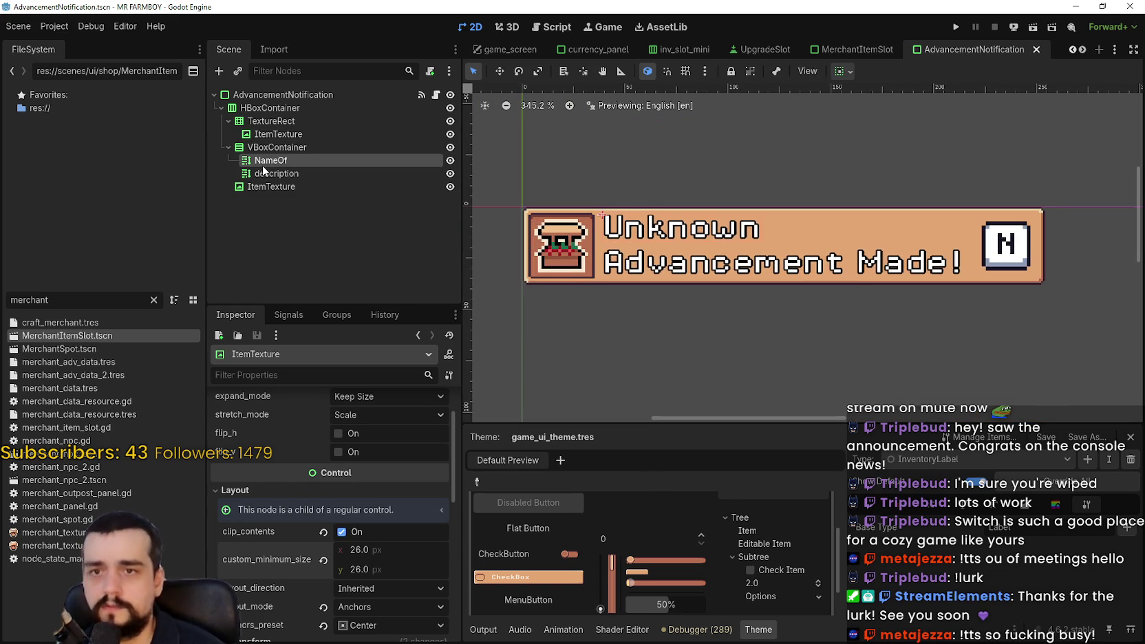
click(265, 187)
scroll(354, 511, down, 1)
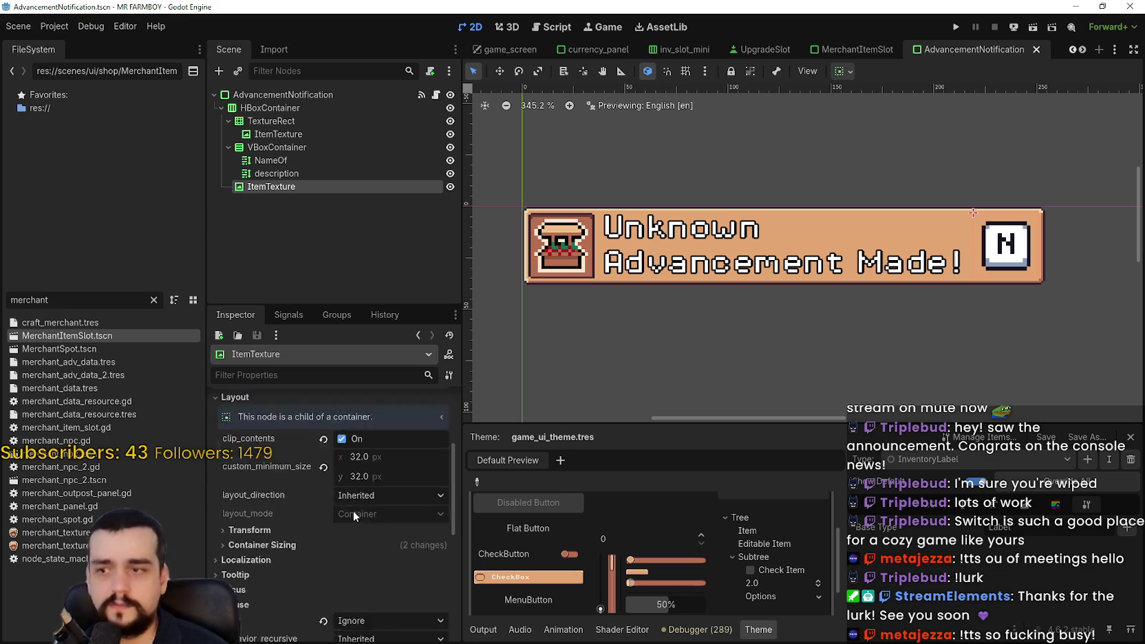
scroll(354, 510, down, 1)
click(311, 499)
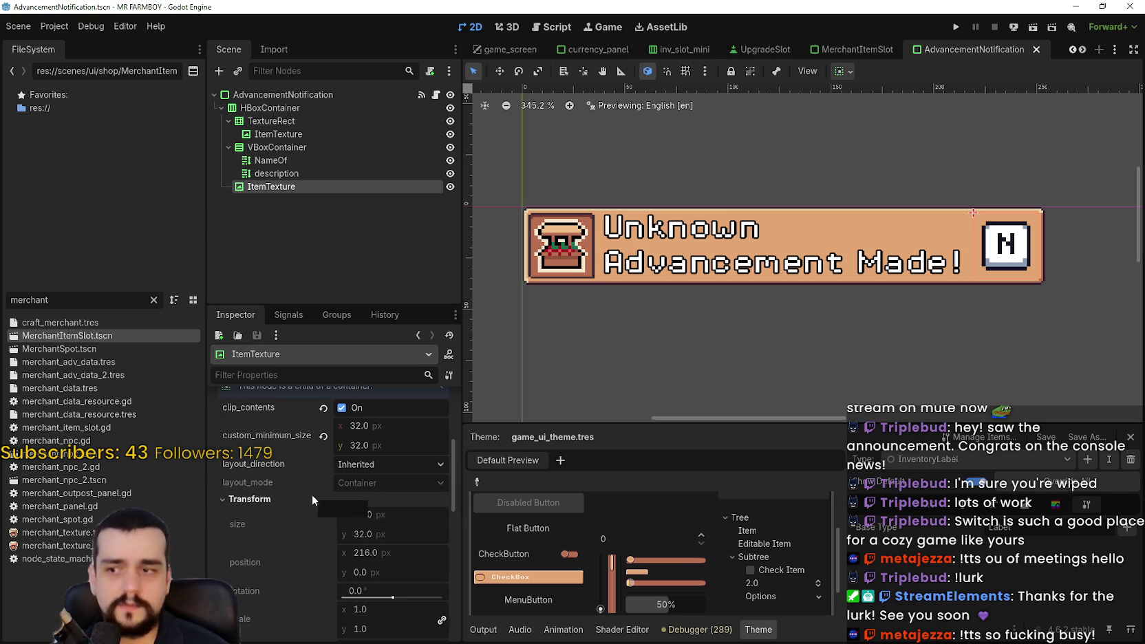
scroll(667, 368, down, 3)
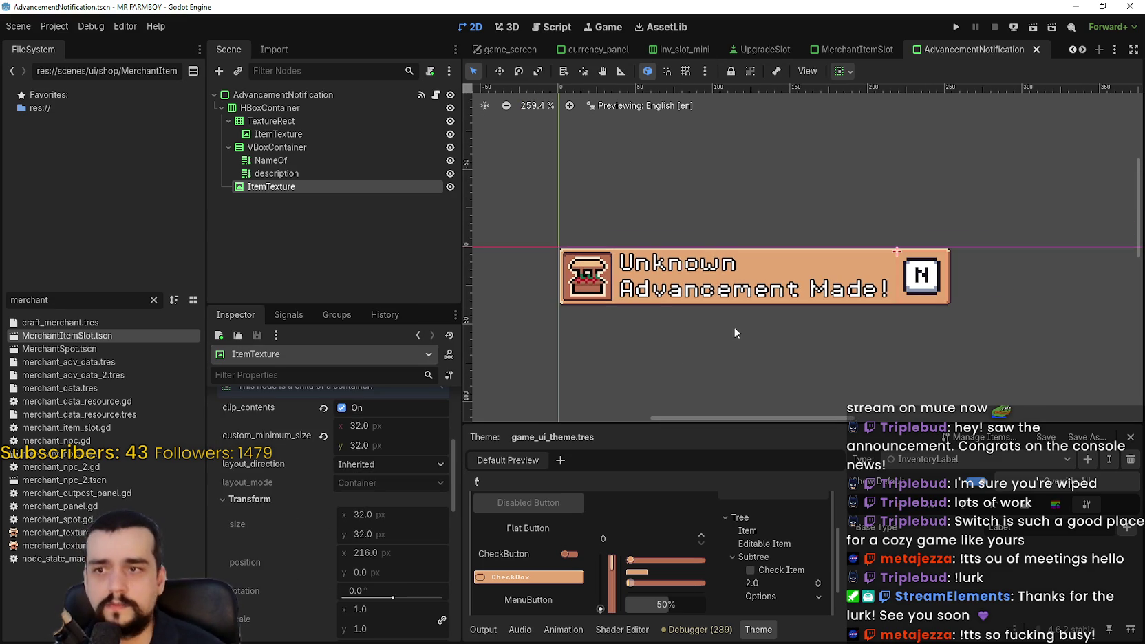
click(1083, 49)
click(1034, 50)
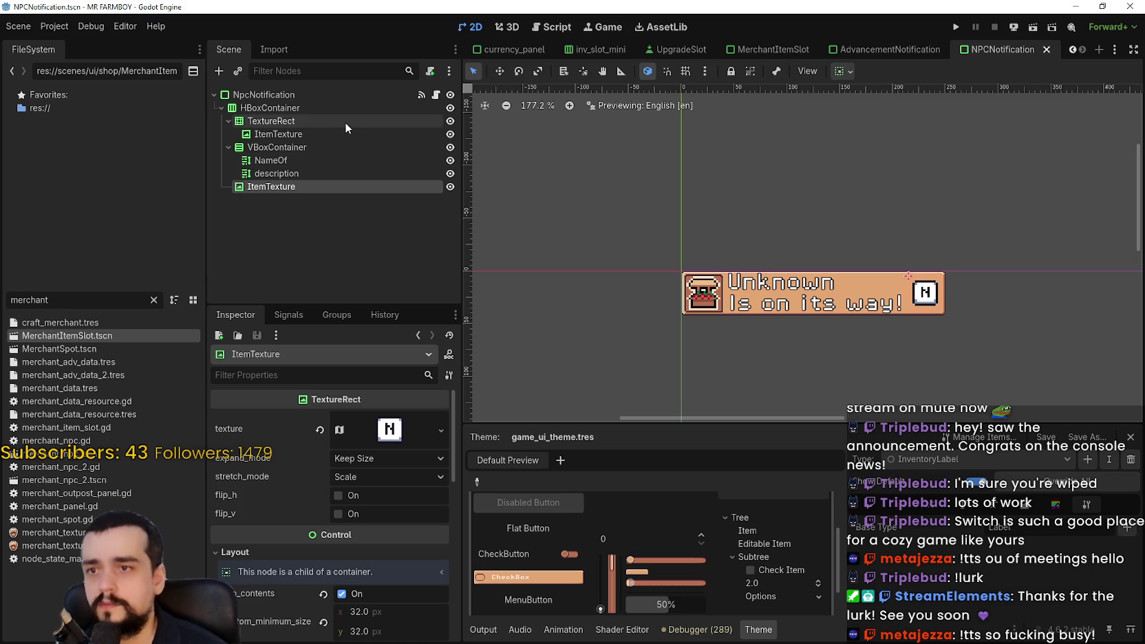
Set the NPC banner NameOf label's normal font size override to 12.
click(315, 160)
scroll(349, 599, down, 3)
scroll(376, 502, up, 4)
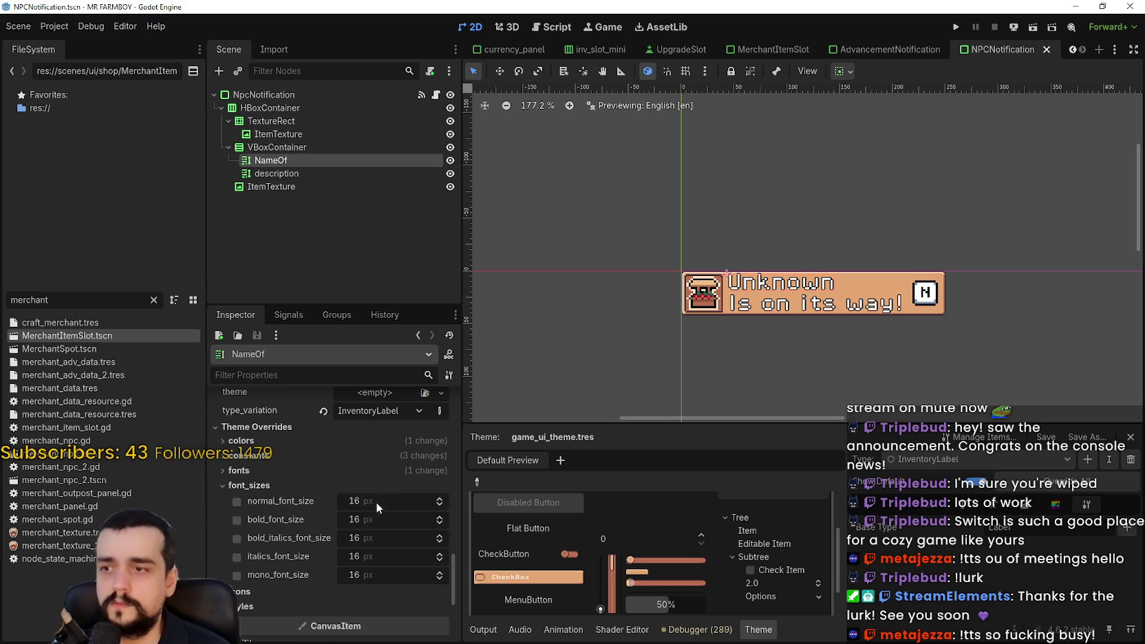
click(376, 500)
text(165)
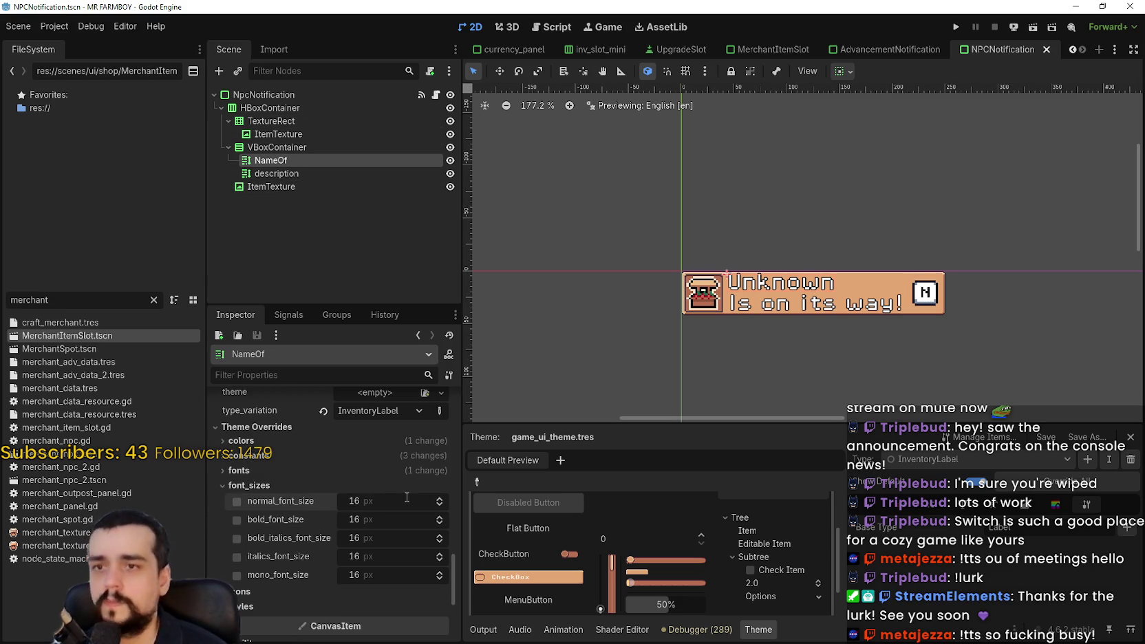
click(382, 489)
click(382, 487)
mouse_move(394, 500)
mouse_down()
mouse_move(377, 500)
mouse_move(372, 526)
mouse_up()
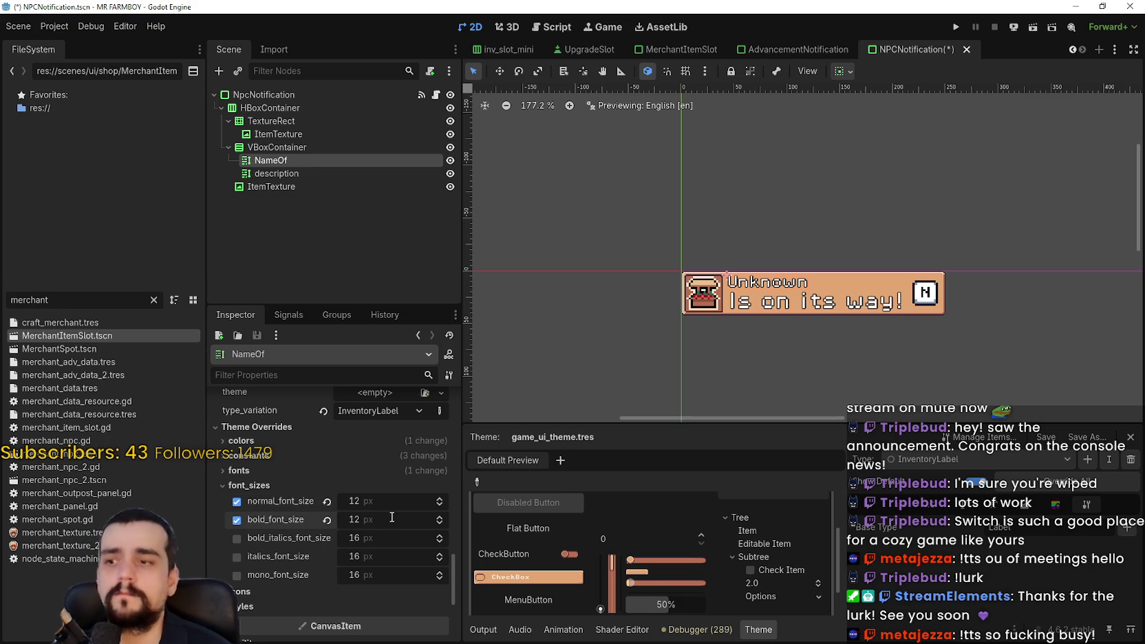
Shrink the TextureRect icon frame's minimum size to 32×32.
click(276, 121)
mouse_move(386, 424)
mouse_down()
mouse_move(377, 464)
mouse_move(365, 463)
mouse_move(384, 458)
mouse_move(365, 476)
mouse_up()
click(314, 132)
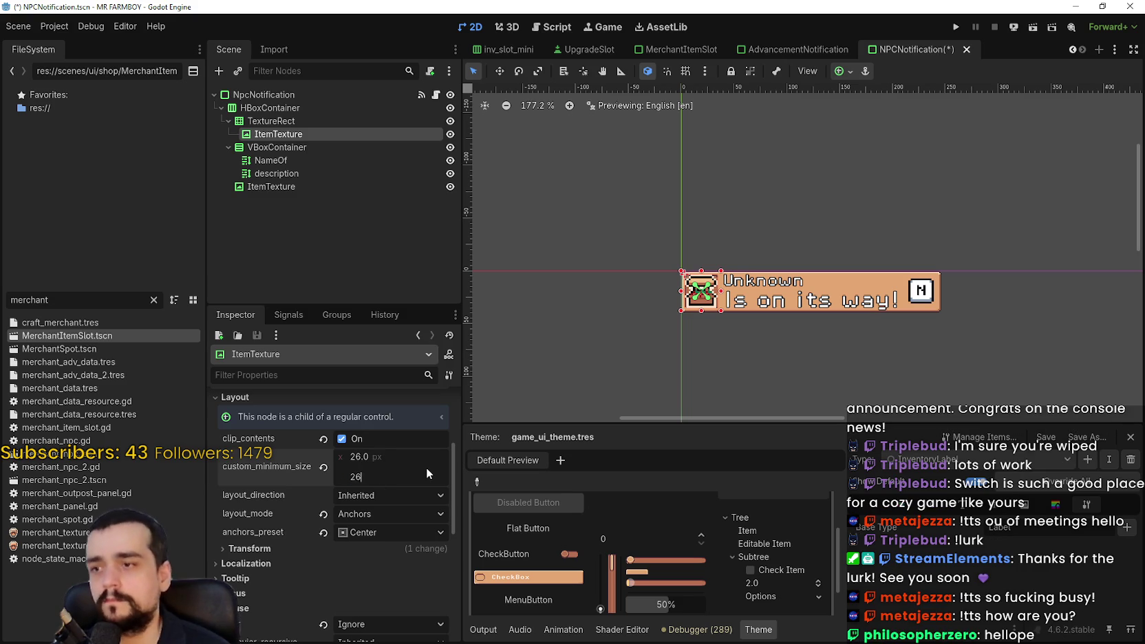
Centre the ItemTexture icon's anchors within its frame using the anchor presets.
scroll(723, 323, up, 4)
scroll(724, 324, up, 1)
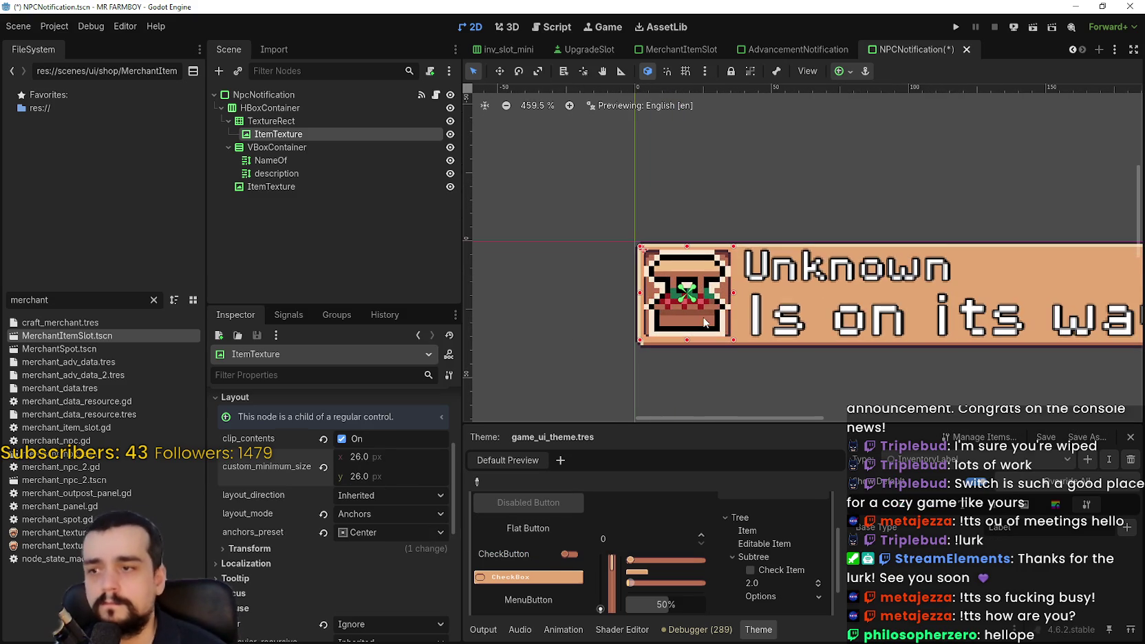
click(840, 71)
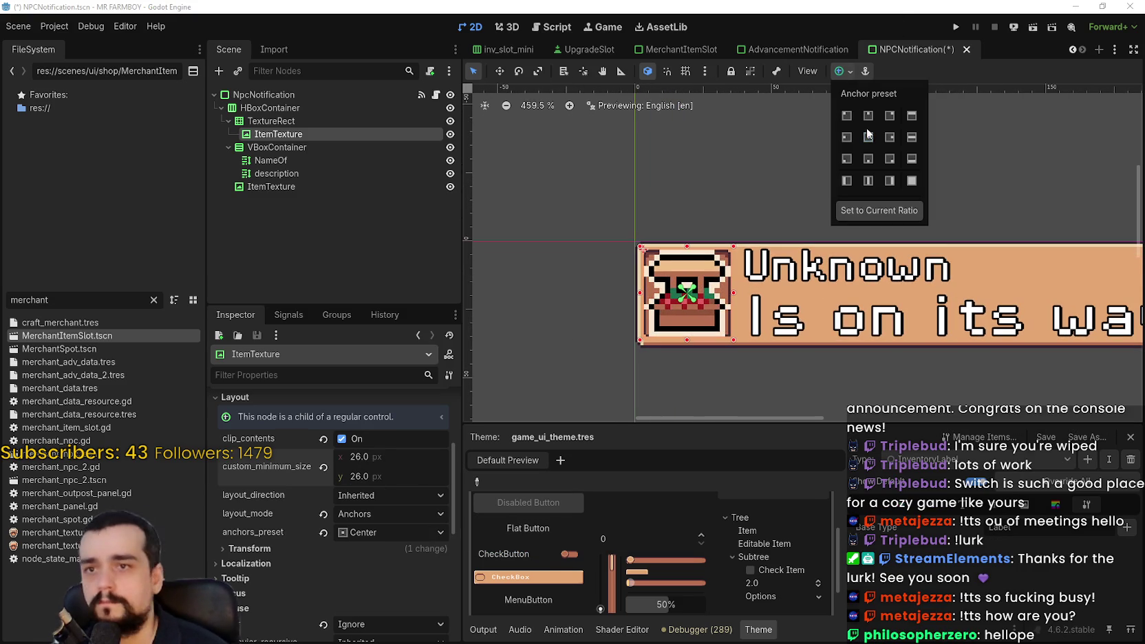
click(869, 79)
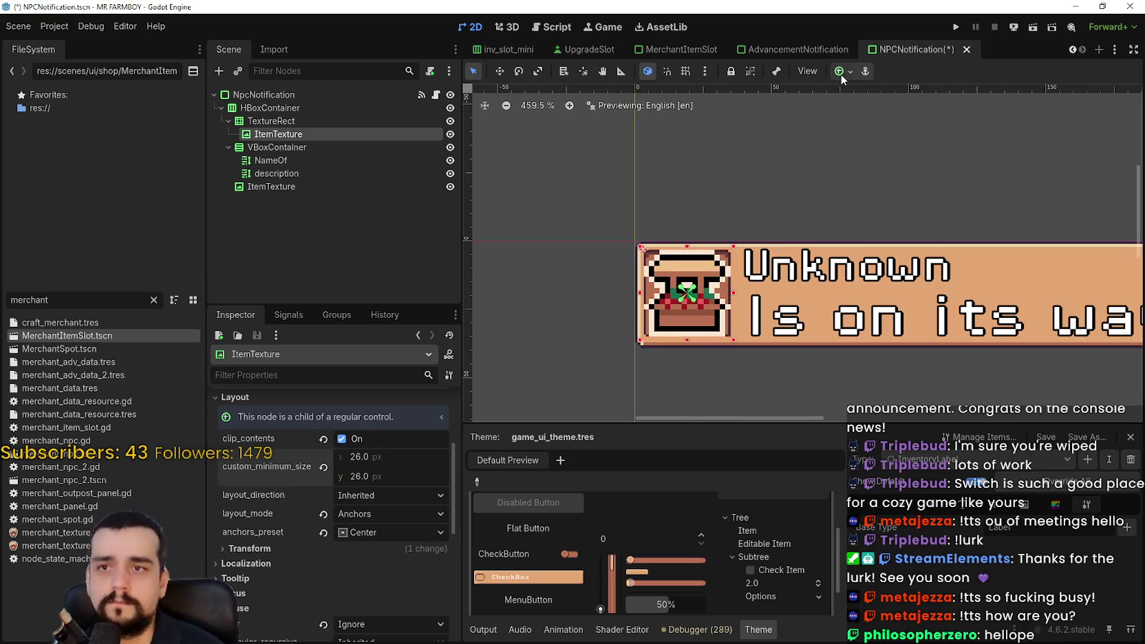
click(840, 71)
click(849, 117)
click(869, 138)
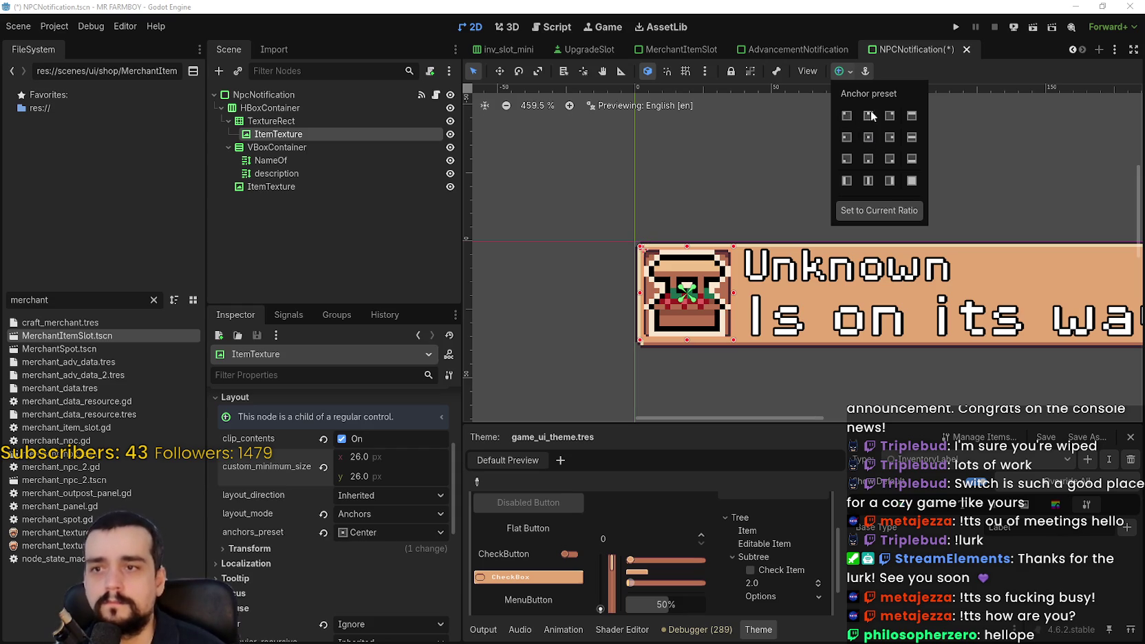
click(886, 72)
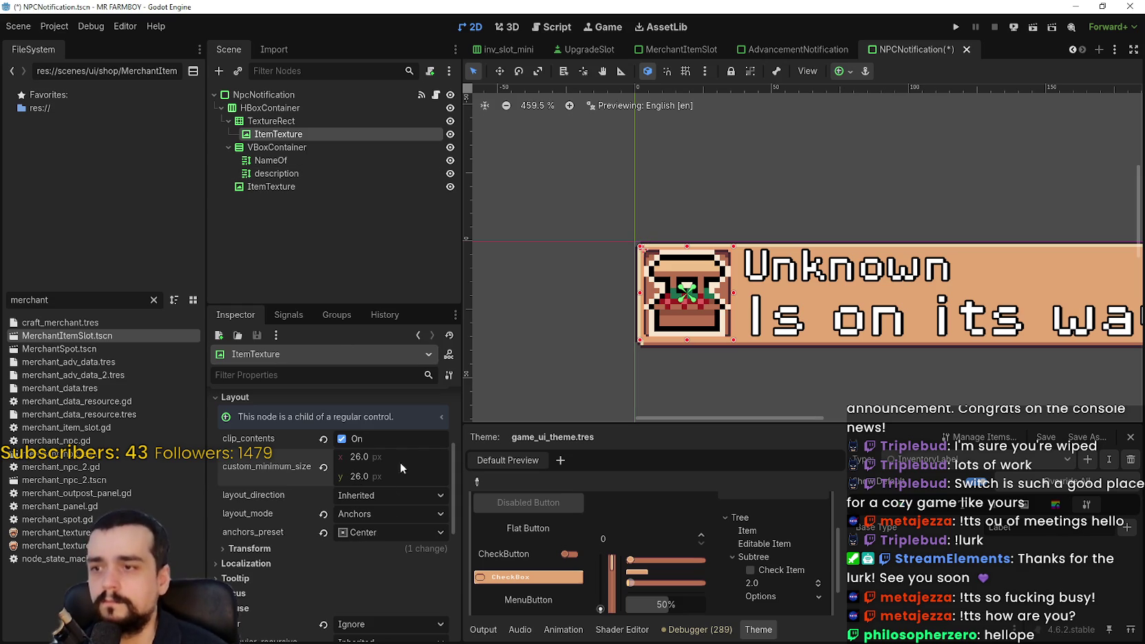
Review the TextureRect frame's transform size and position, and save the scene.
scroll(393, 492, down, 3)
scroll(393, 497, up, 3)
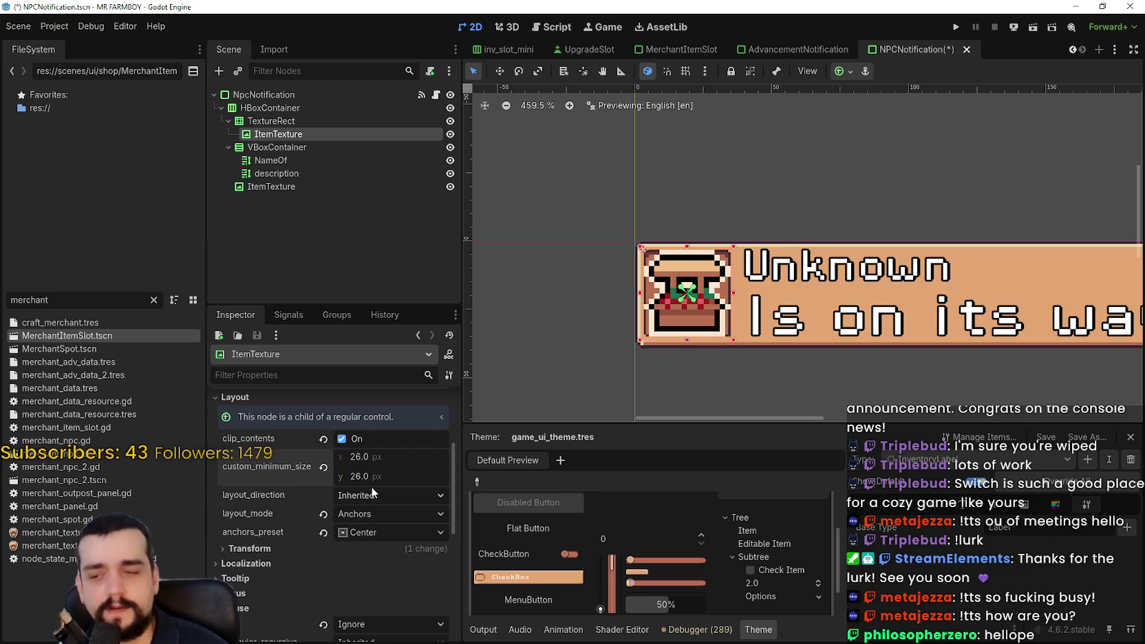
scroll(532, 259, up, 2)
click(295, 117)
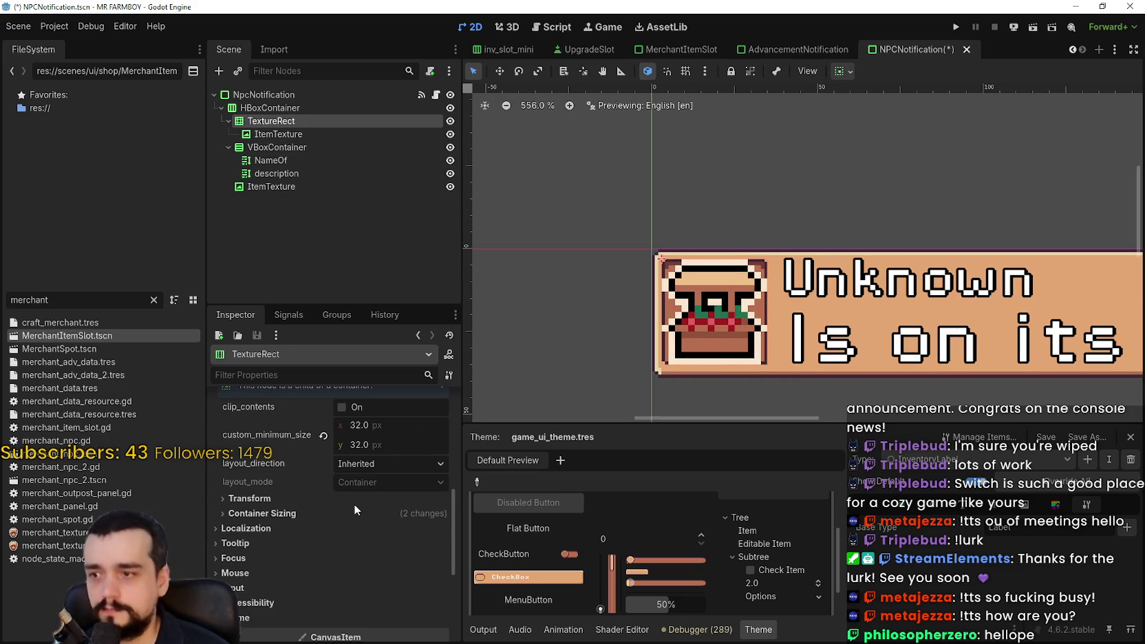
click(353, 499)
key(ctrl+s)
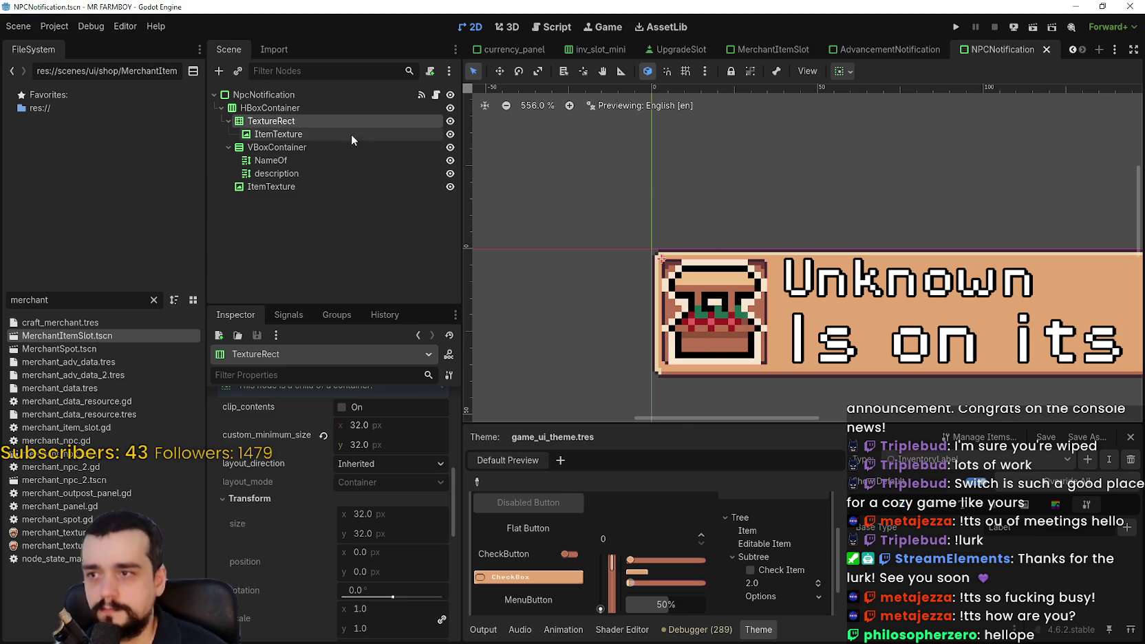
Revert the ItemTexture's expand mode and stretch mode, and apply the Center anchor preset.
click(349, 146)
click(351, 135)
scroll(350, 563, up, 3)
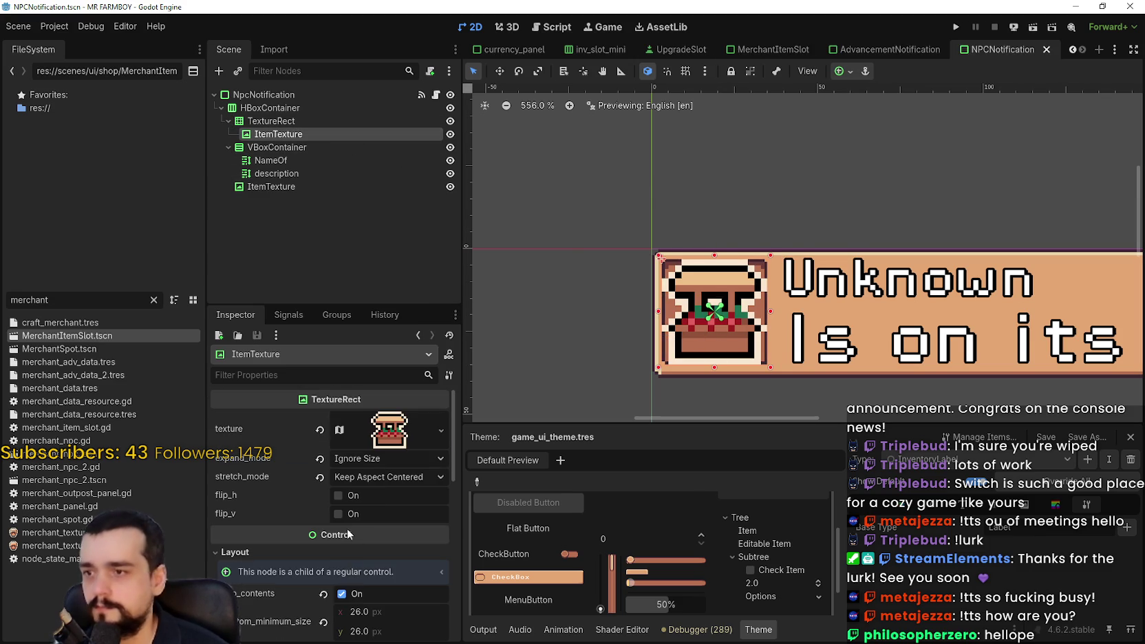
click(321, 458)
click(320, 477)
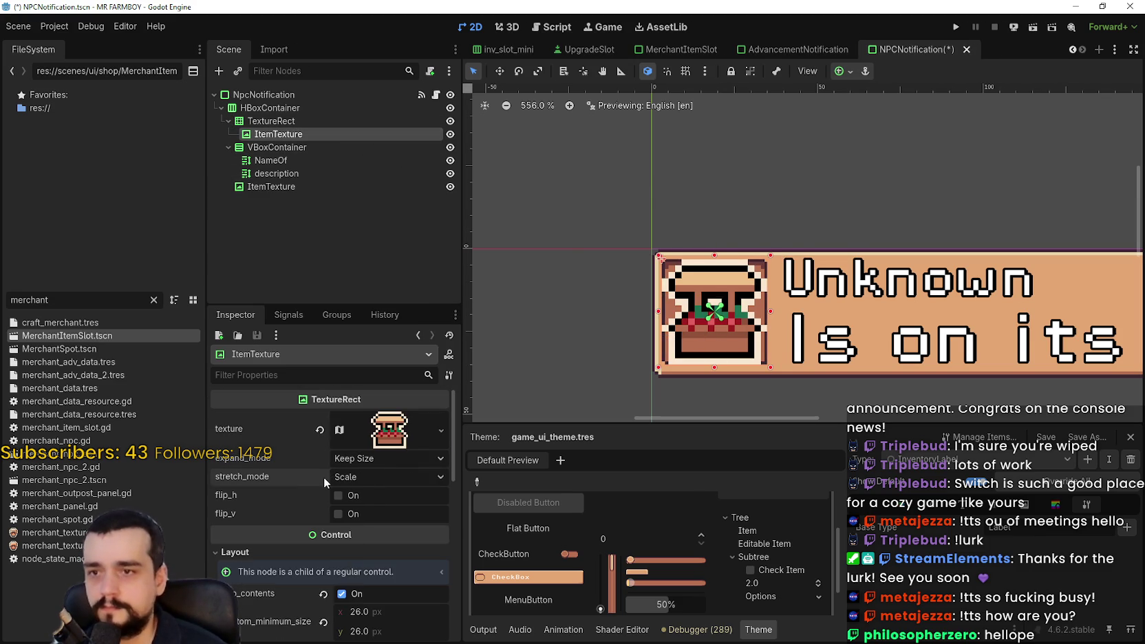
click(844, 71)
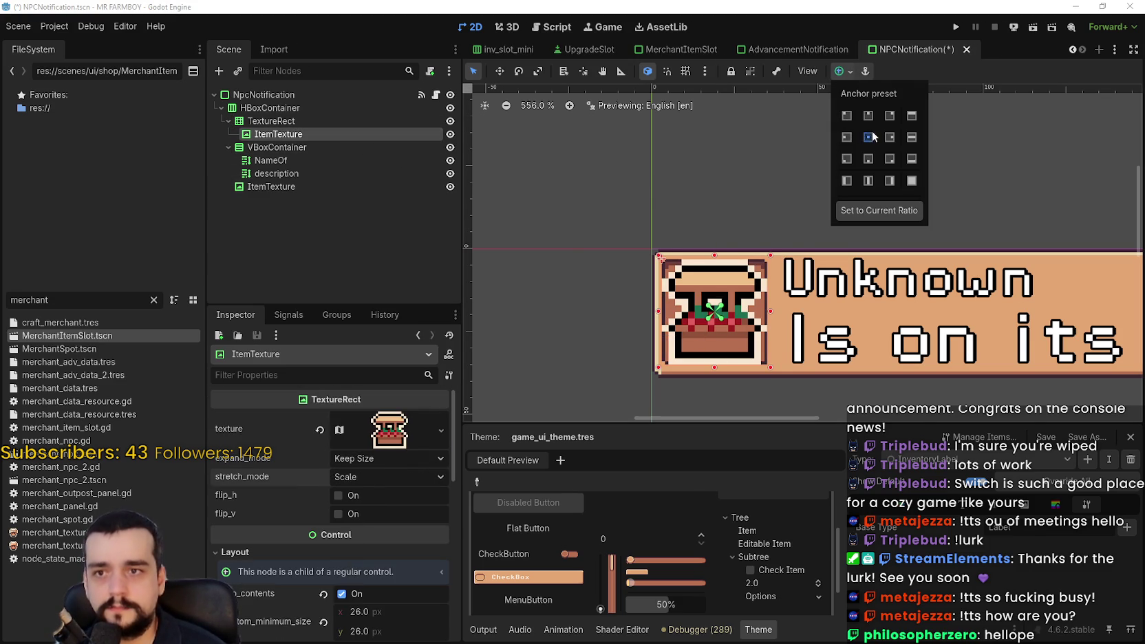
click(869, 137)
Reset the icon's Transform size to 26×26, re-centre it at 3,3, and save.
scroll(373, 576, down, 2)
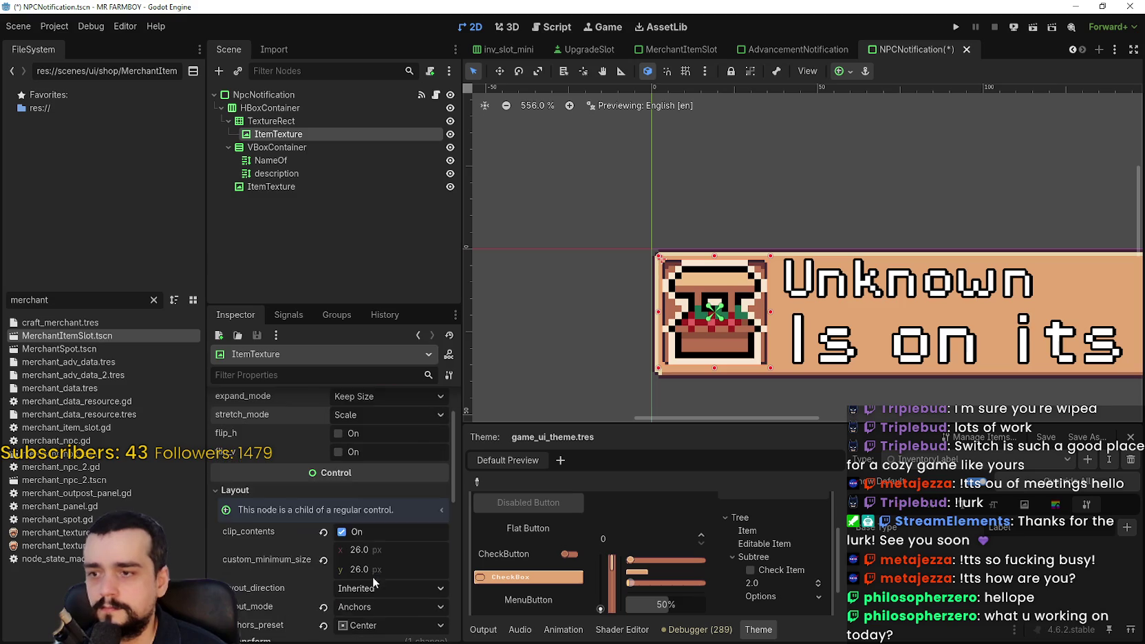
scroll(384, 559, down, 4)
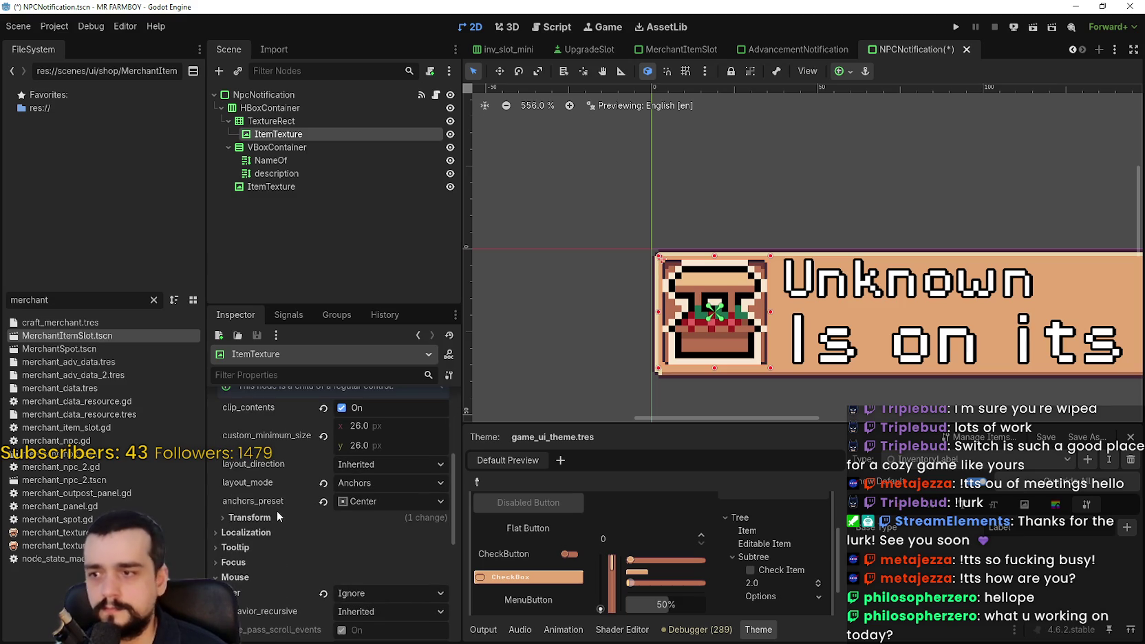
click(276, 518)
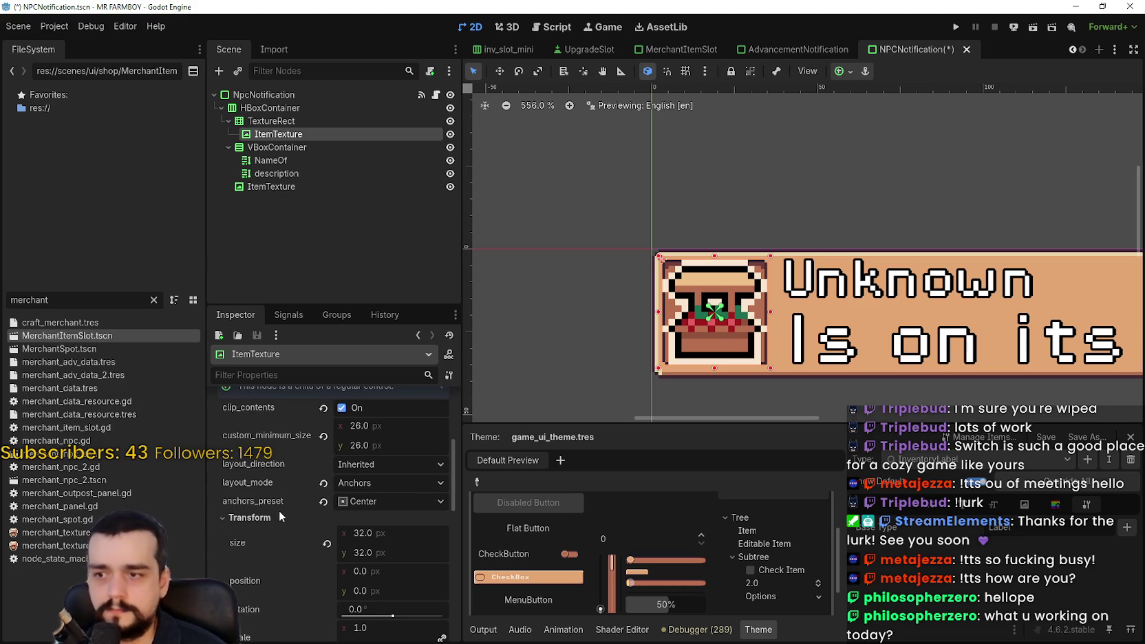
click(328, 544)
click(840, 70)
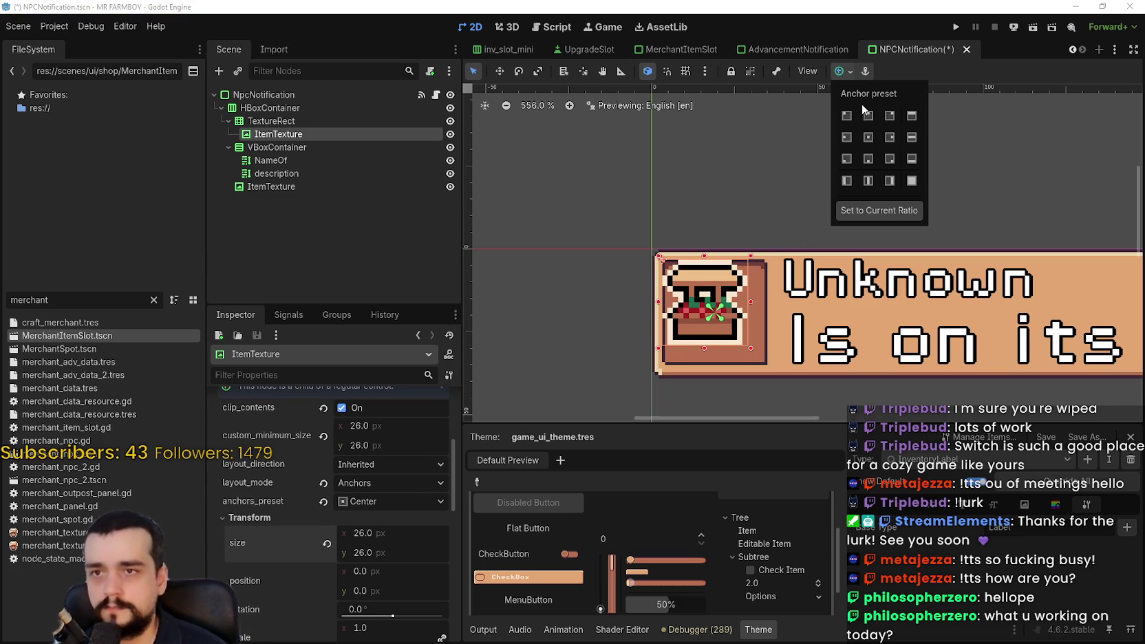
click(870, 138)
key(ctrl+s)
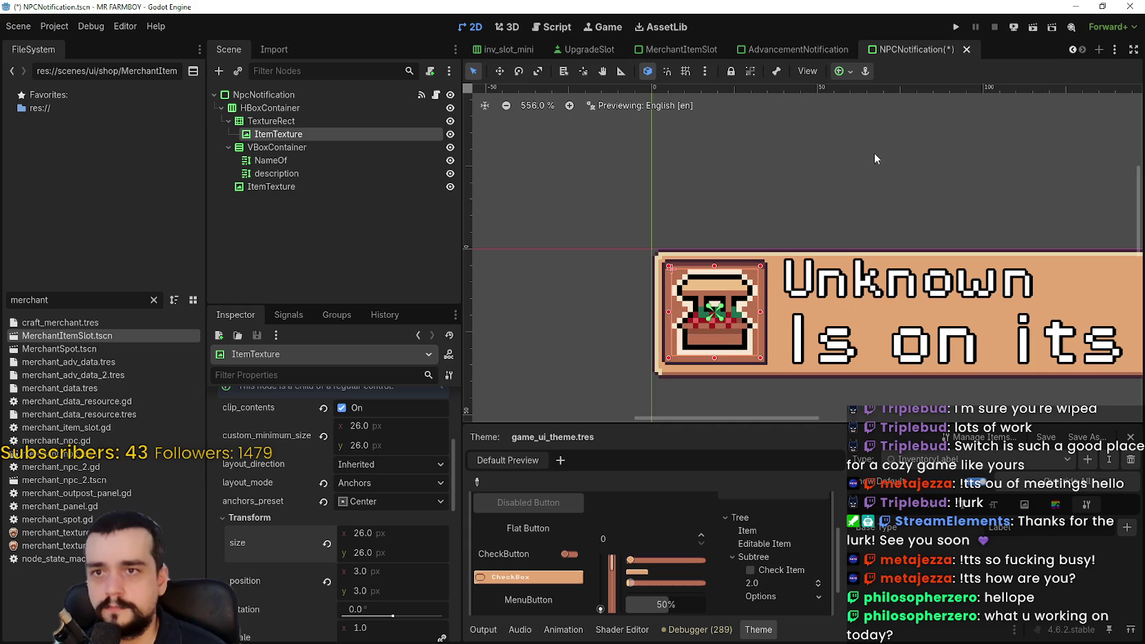
scroll(846, 322, down, 2)
scroll(845, 322, down, 5)
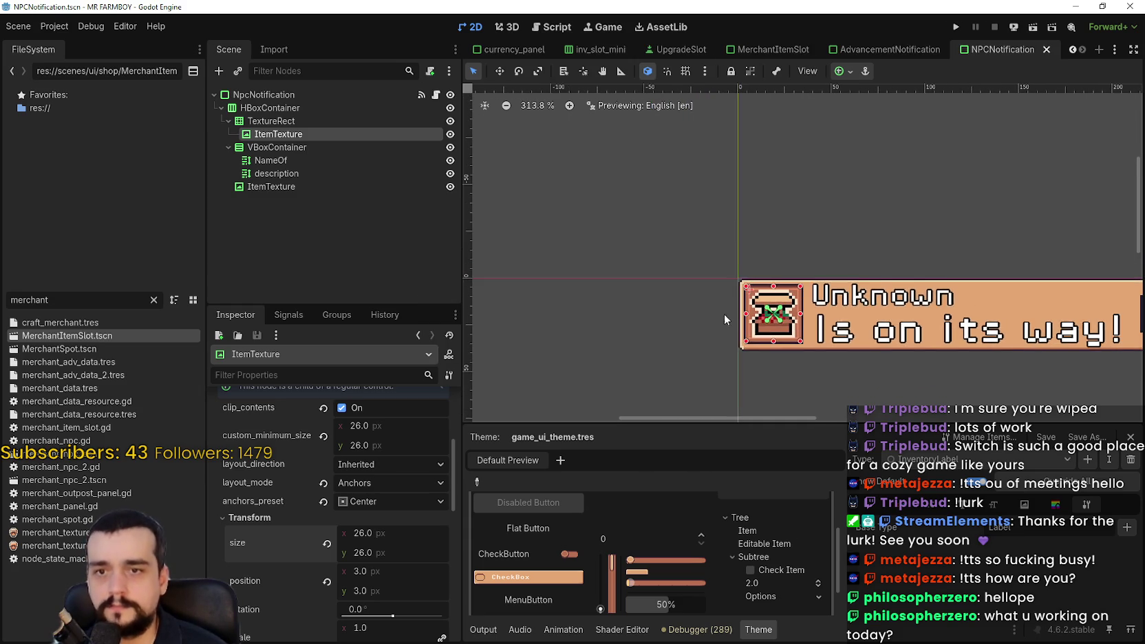
click(273, 161)
click(276, 174)
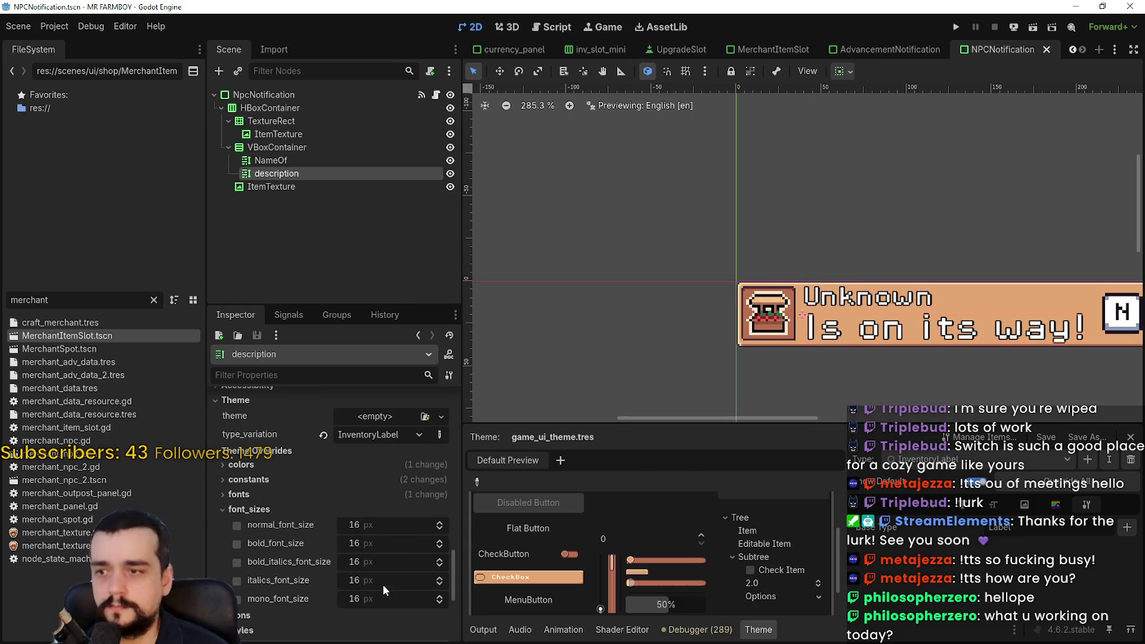
Give the description label font size overrides of 12 normal and 21 bold, then save.
click(382, 525)
text(2)
key(Return)
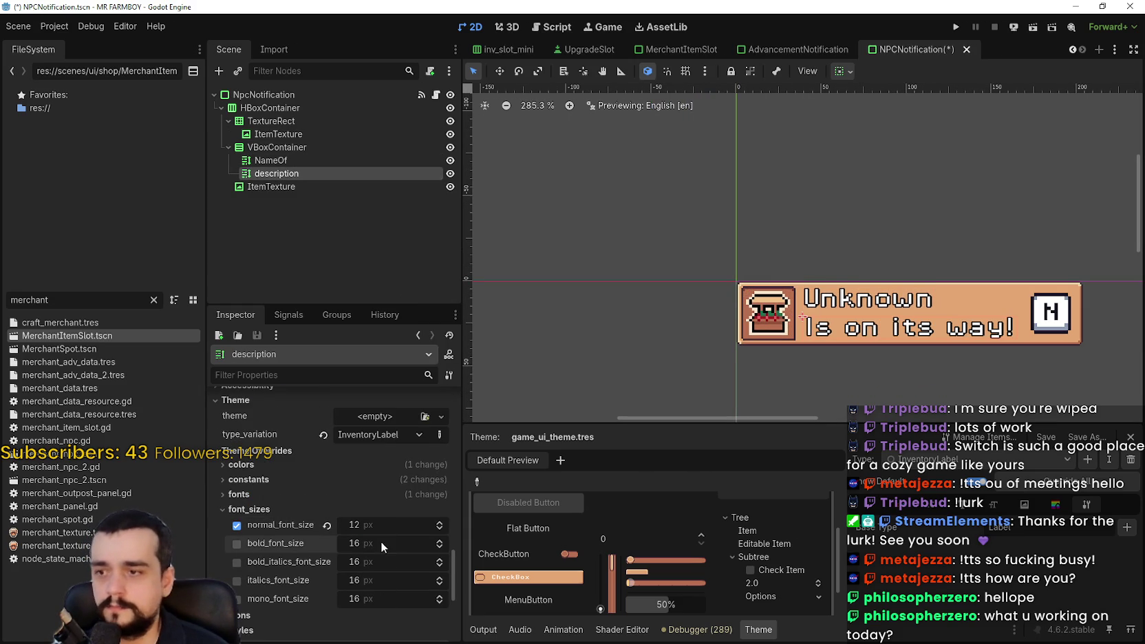
click(380, 543)
text(21)
key(Return)
key(ctrl+s)
Select the bottom ItemTexture node and save the notification scene again.
scroll(883, 347, up, 3)
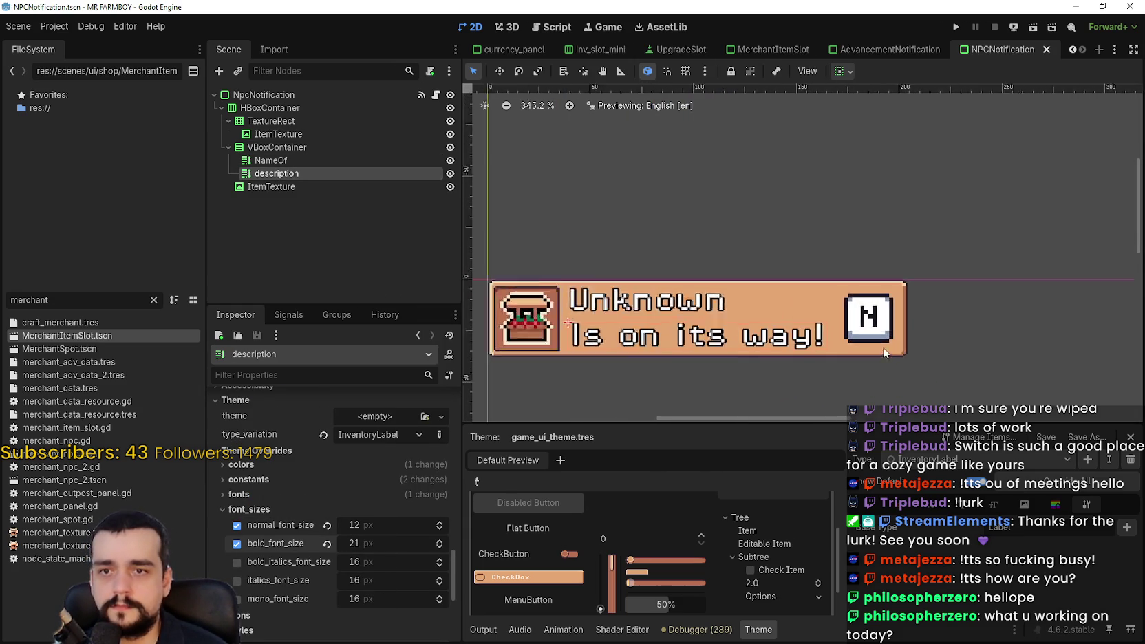
scroll(785, 309, down, 1)
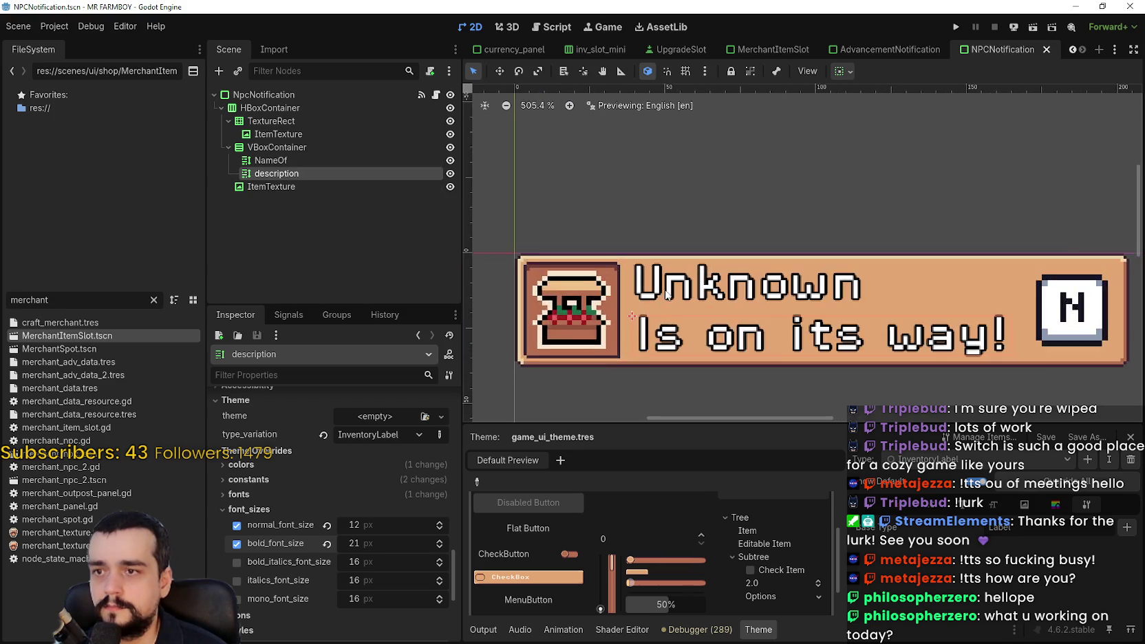
click(292, 187)
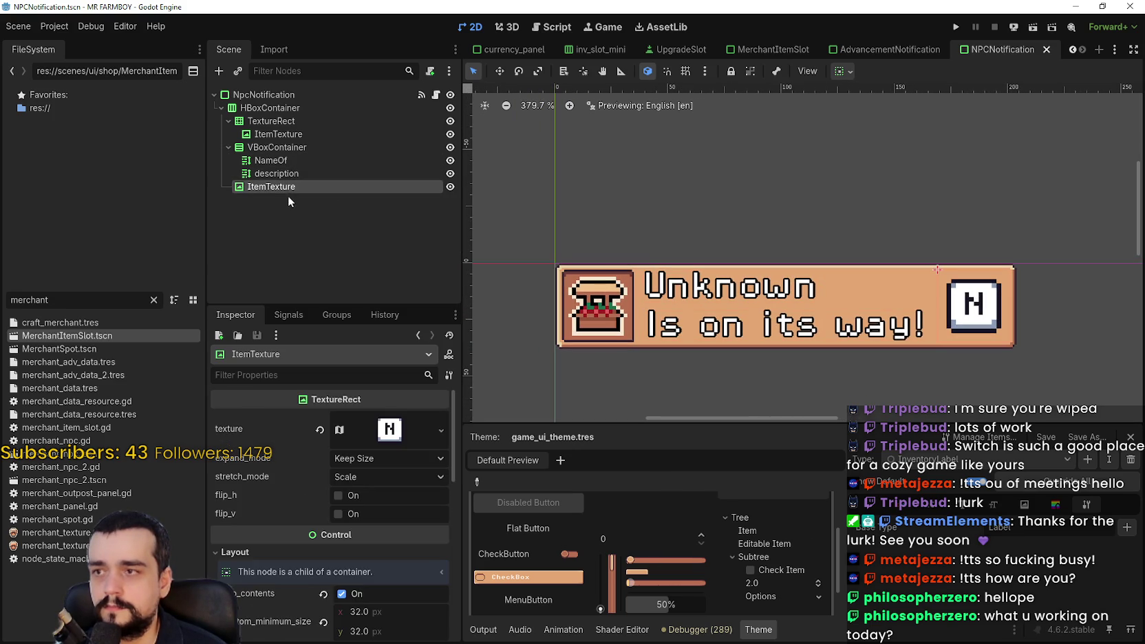
scroll(409, 599, down, 5)
key(ctrl+s)
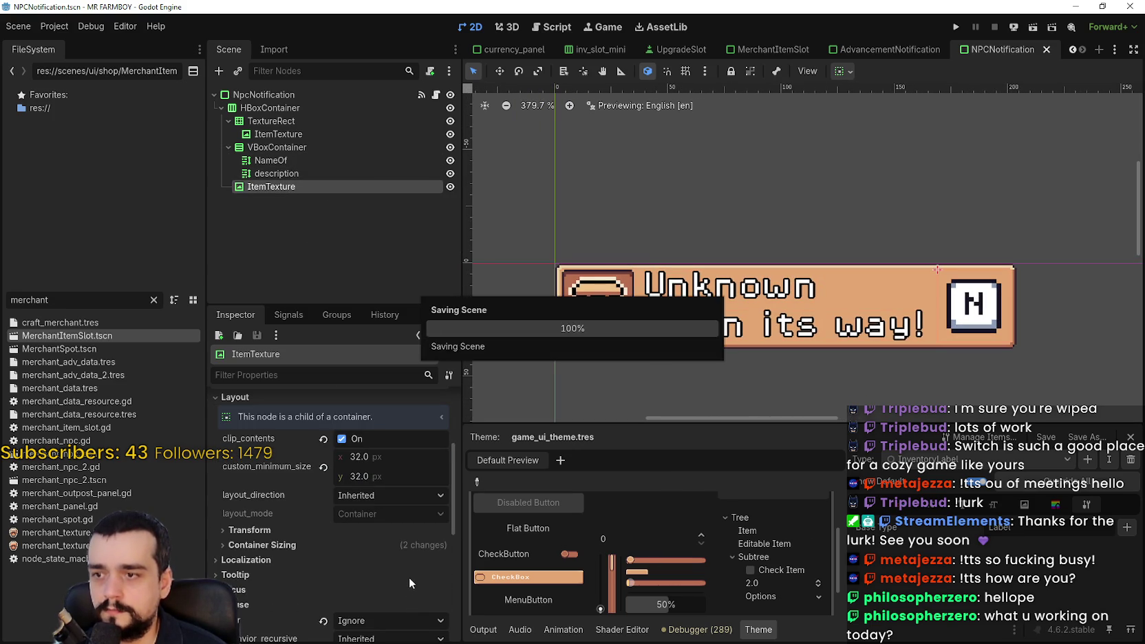
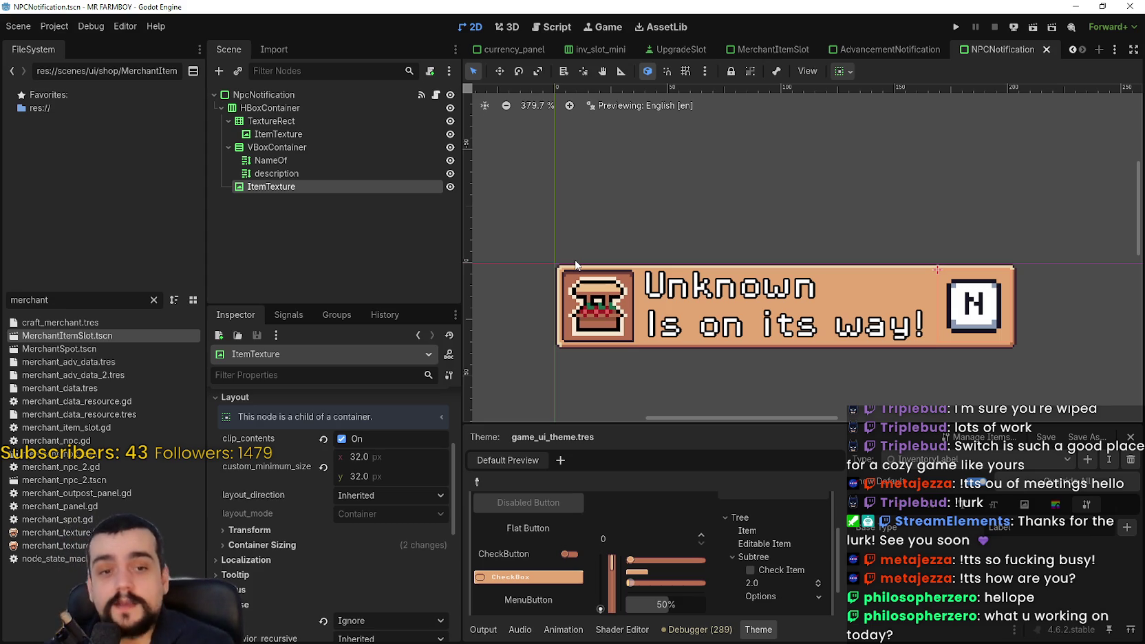
Save the NPCNotification scene and bring the game_screen scene tab into view.
key(ctrl+s)
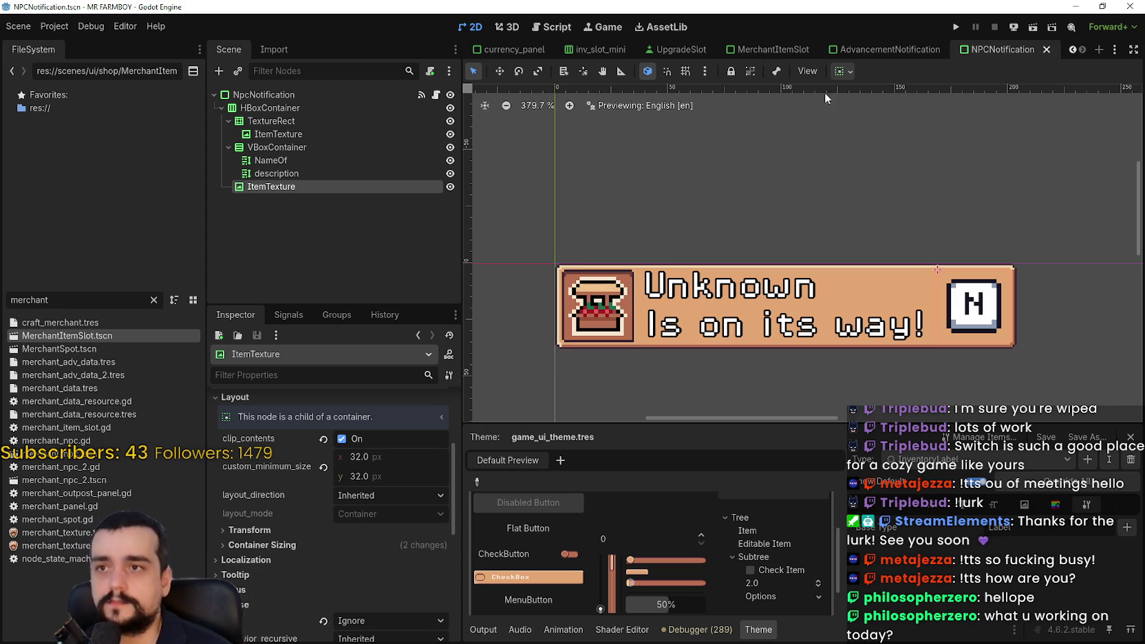
click(1074, 49)
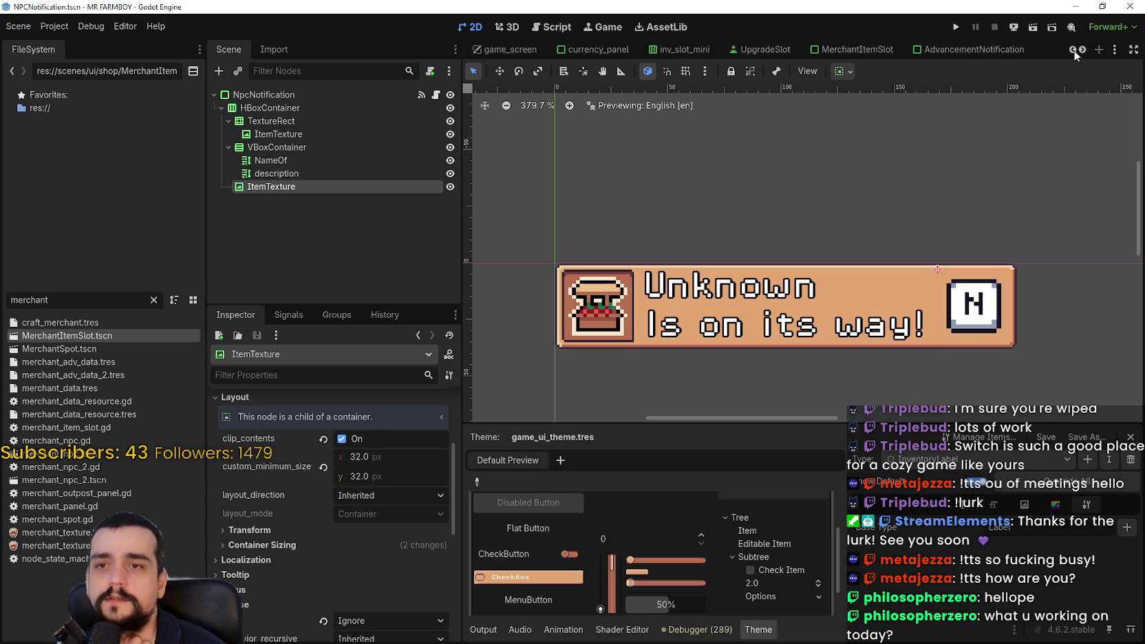
click(1073, 50)
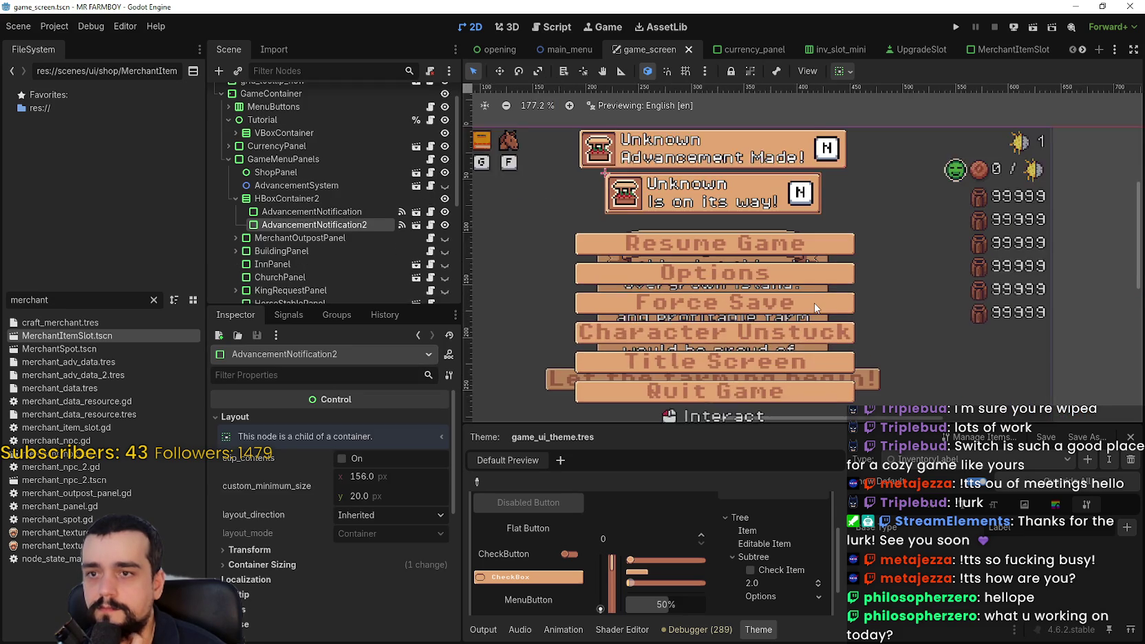
Browse game_screen's node tree, expanding MenuButtons and inspecting SettingsButton and CraftContainer.
scroll(815, 308, up, 1)
scroll(321, 253, down, 5)
scroll(308, 237, up, 5)
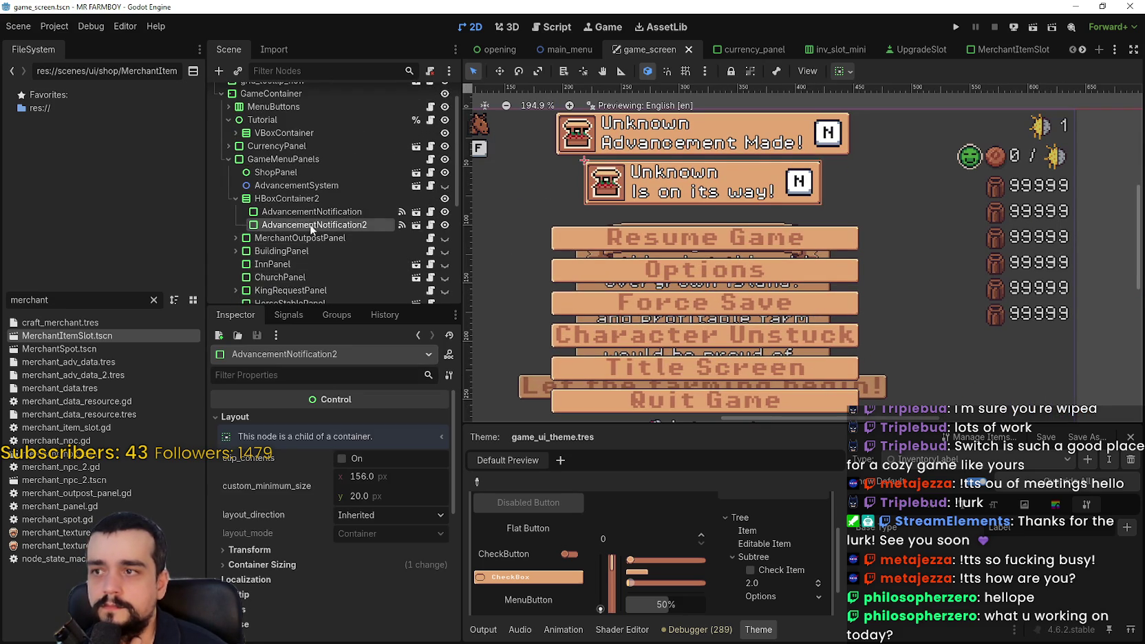
scroll(279, 183, up, 2)
click(225, 146)
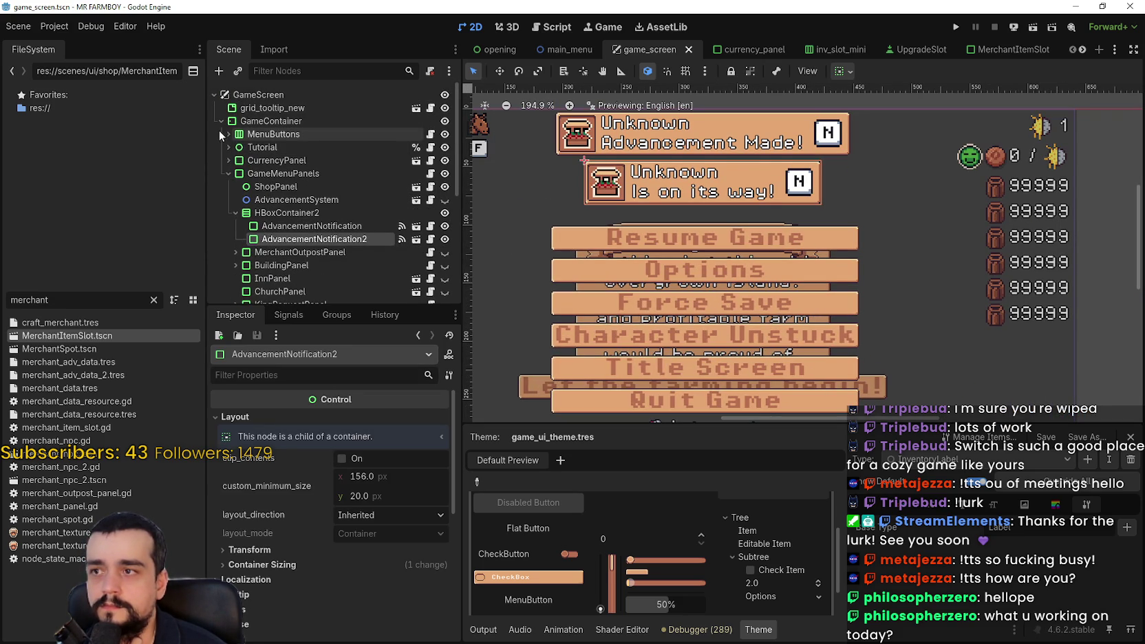
click(228, 133)
click(289, 160)
scroll(618, 258, down, 3)
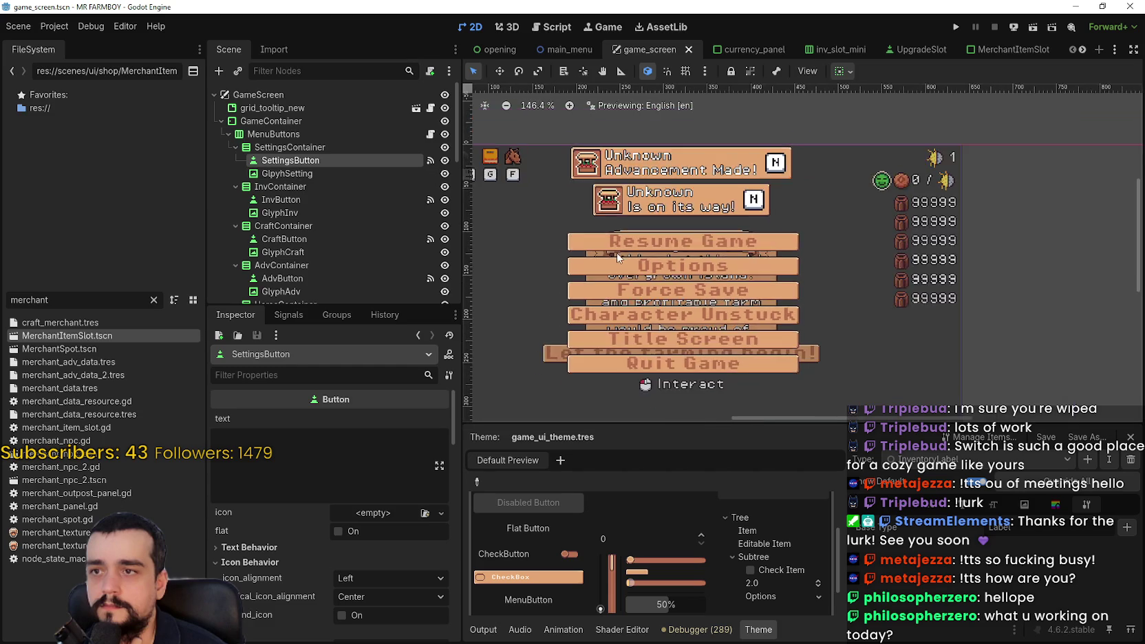
scroll(617, 258, left, 3)
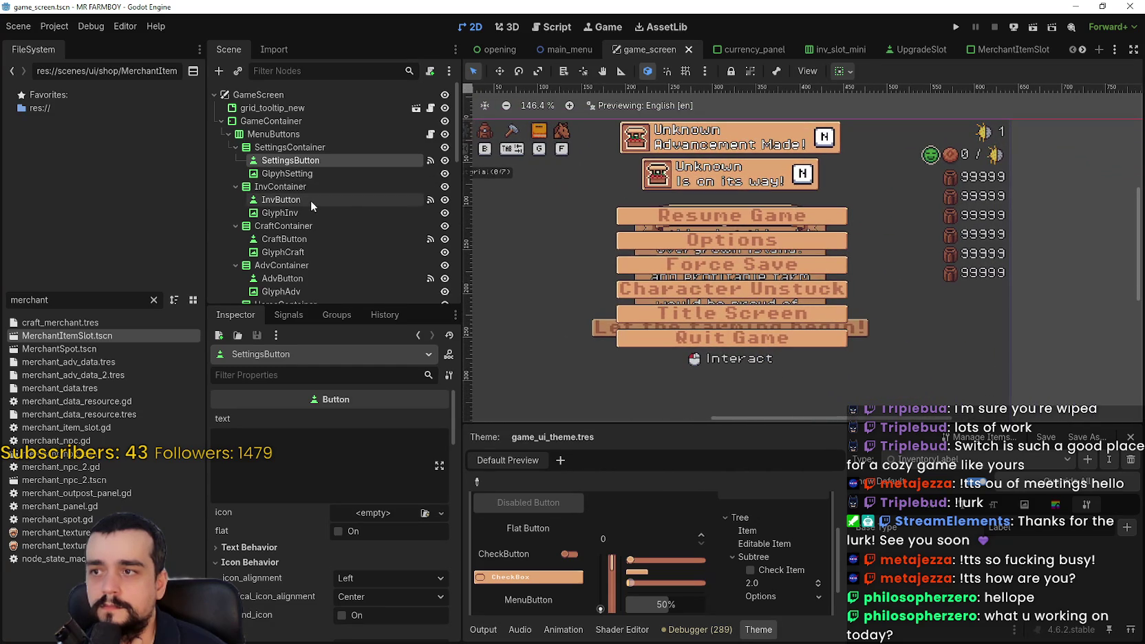
click(305, 227)
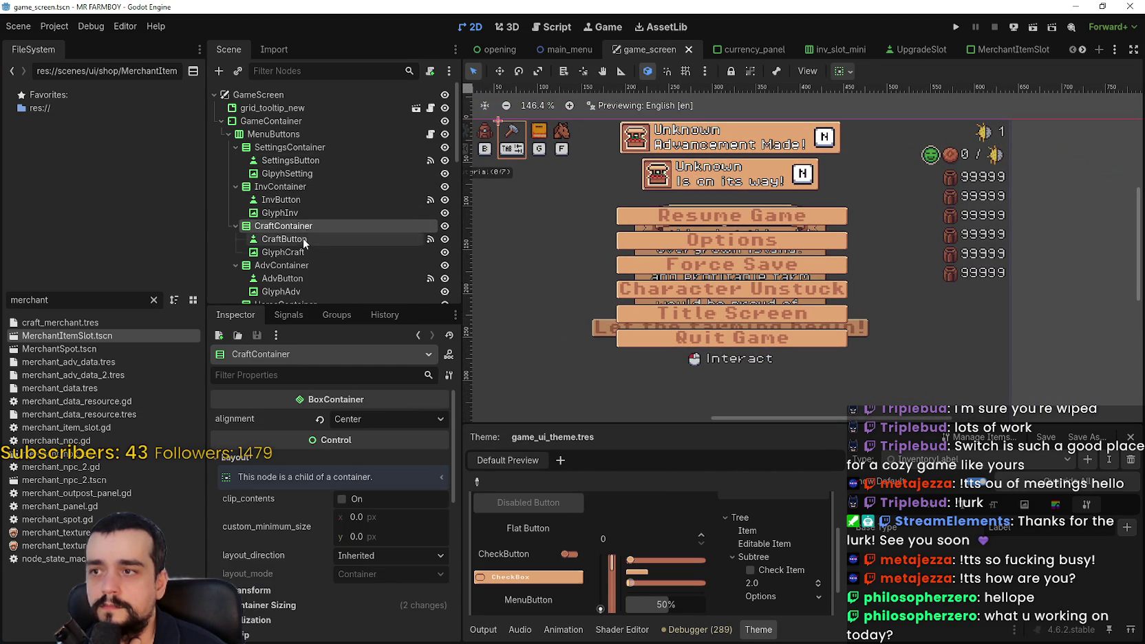
scroll(303, 234, down, 5)
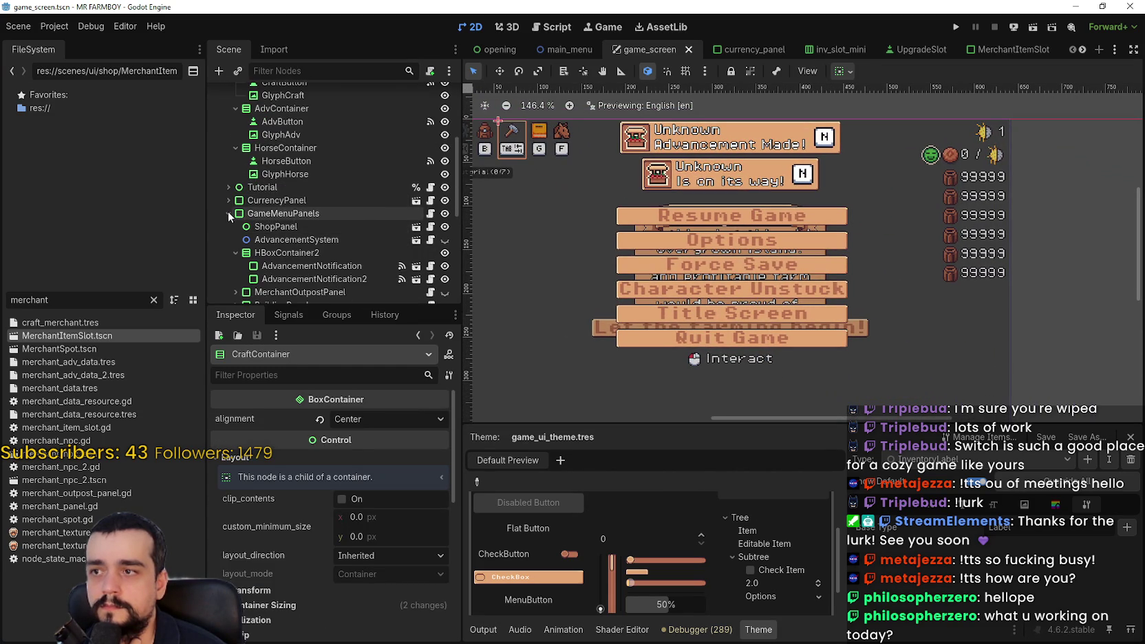
scroll(229, 211, down, 3)
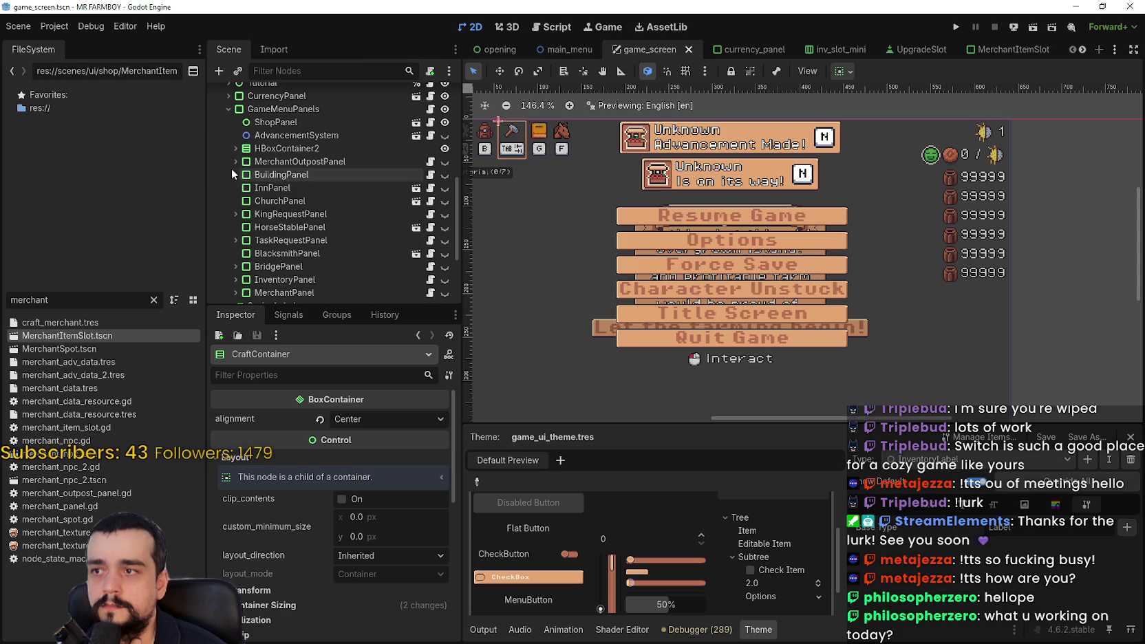
Select the SettingsMenu node and open settingsMenu.tscn in its own editor tab.
click(228, 110)
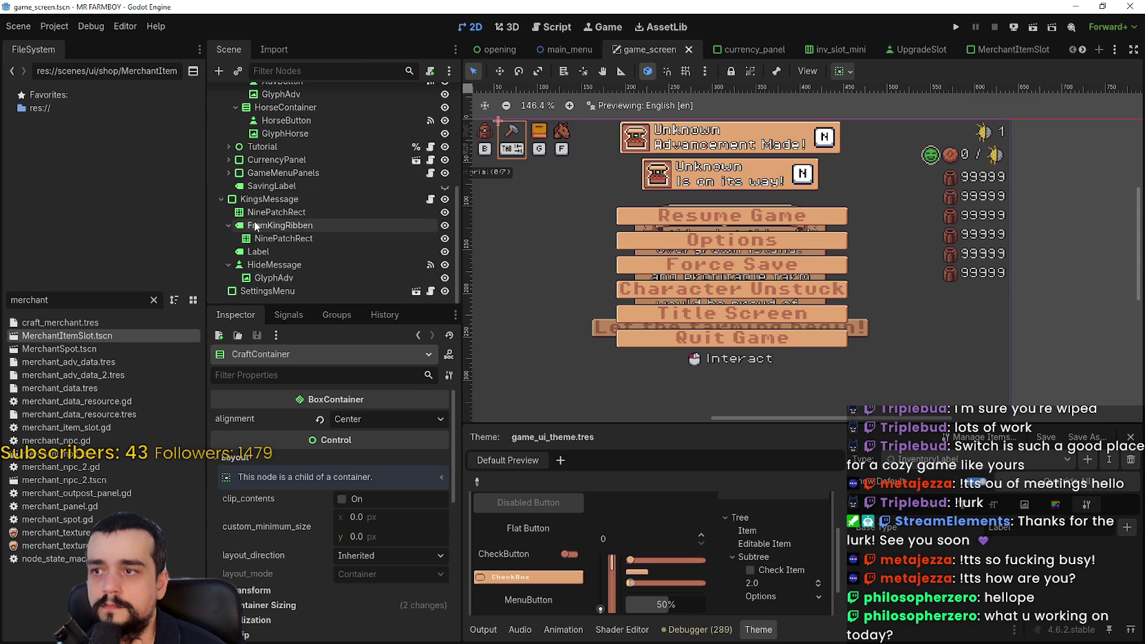
scroll(256, 207, up, 4)
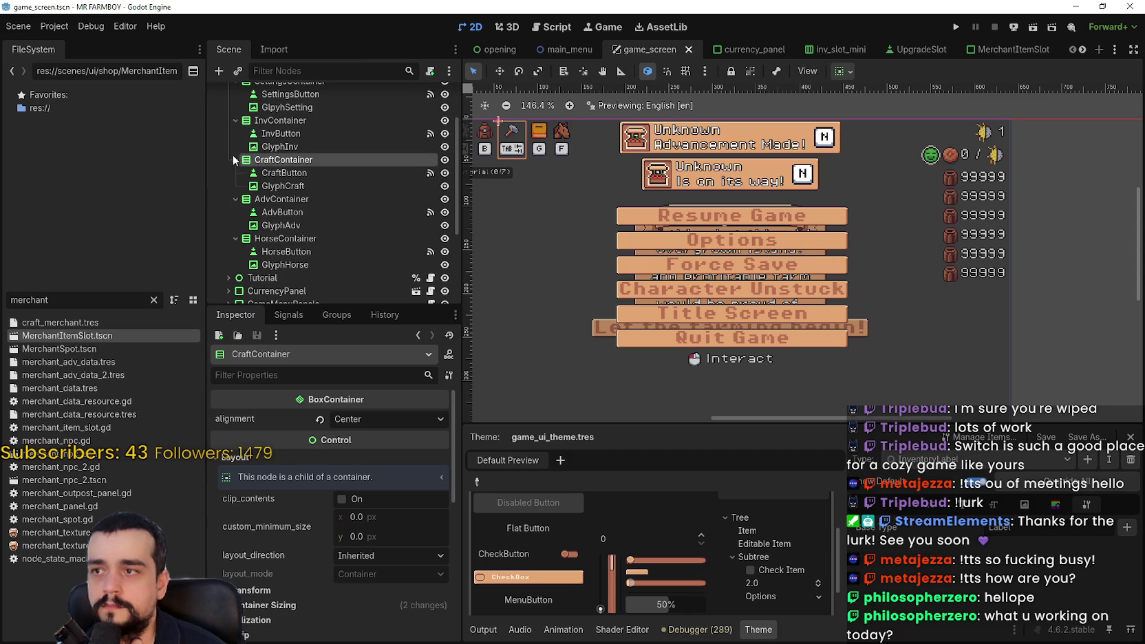
scroll(229, 157, down, 4)
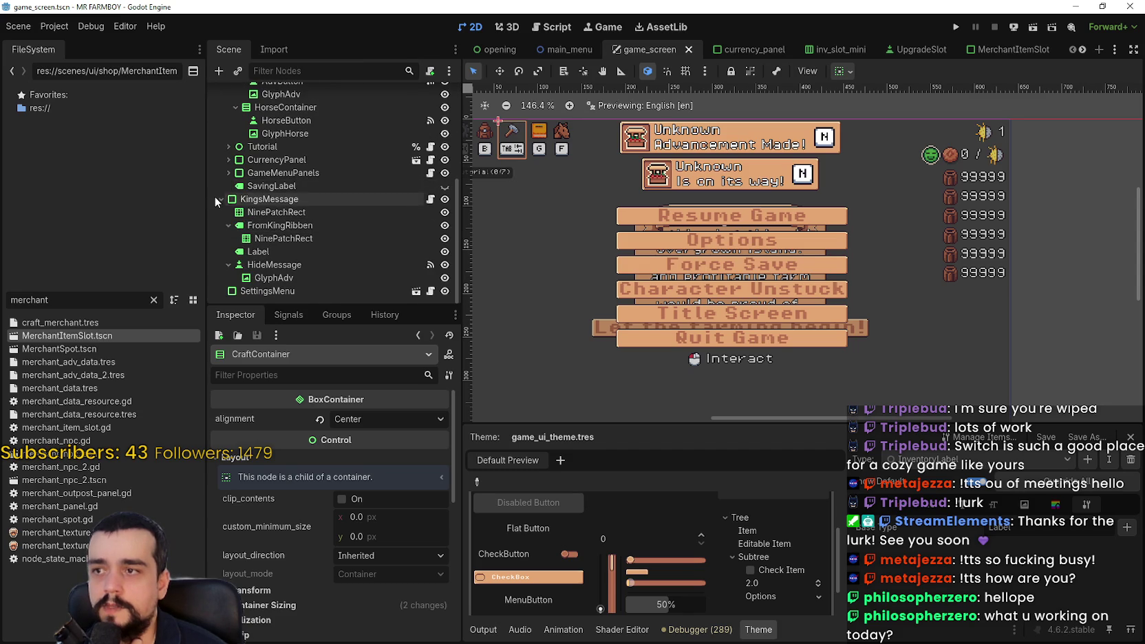
click(220, 200)
click(265, 291)
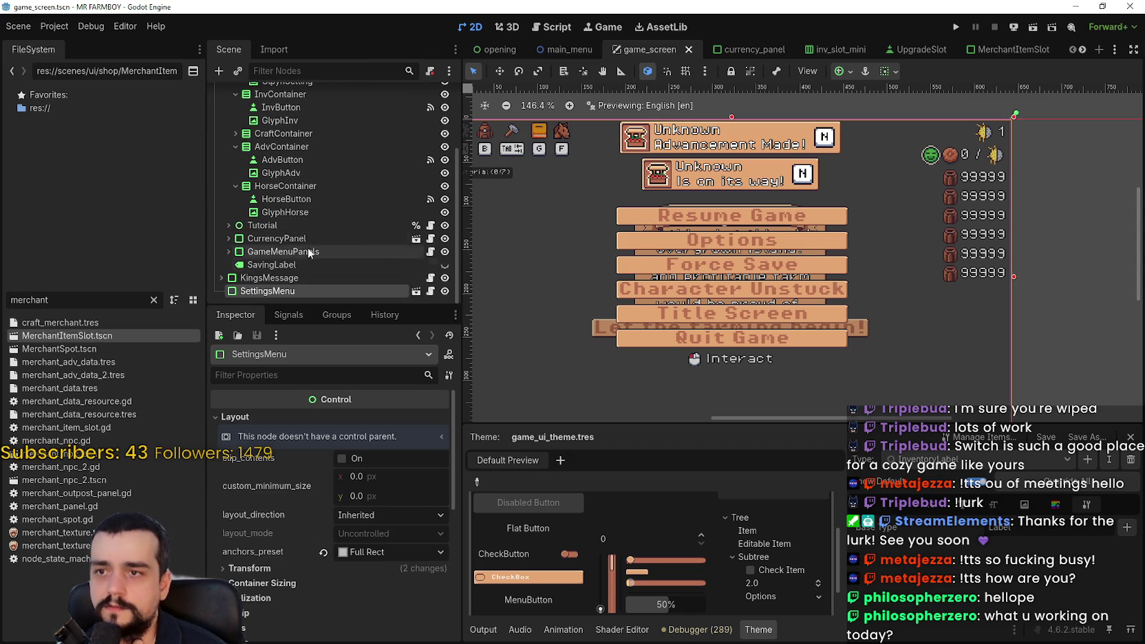
click(445, 291)
click(445, 291)
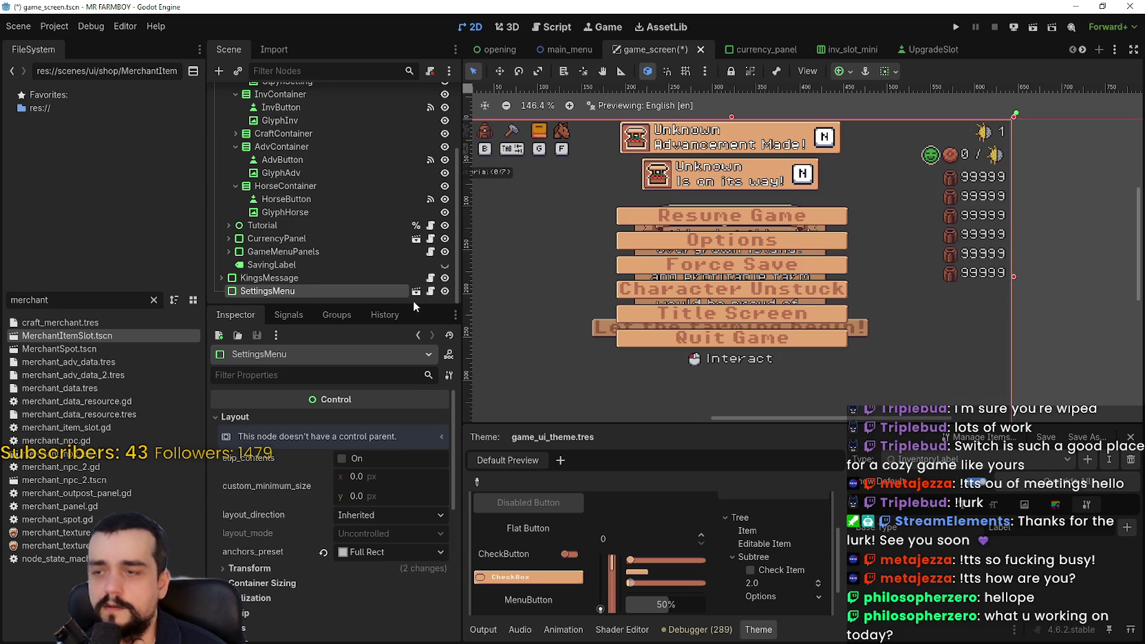
click(416, 292)
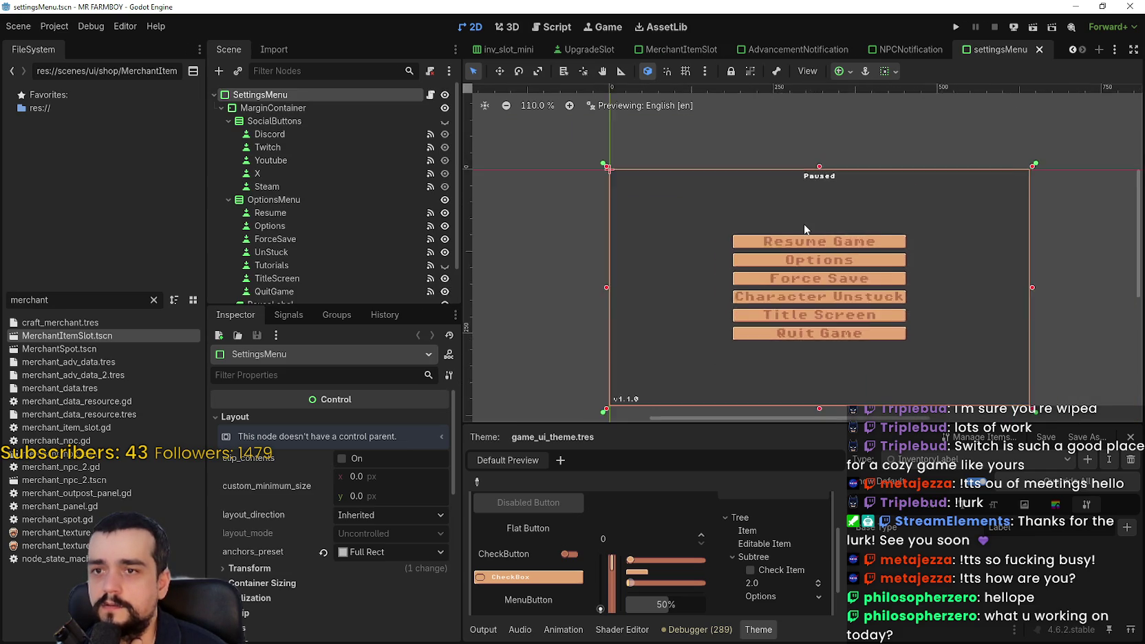
Inspect the Discord and Twitch buttons inside the SocialButtons container.
scroll(805, 228, up, 2)
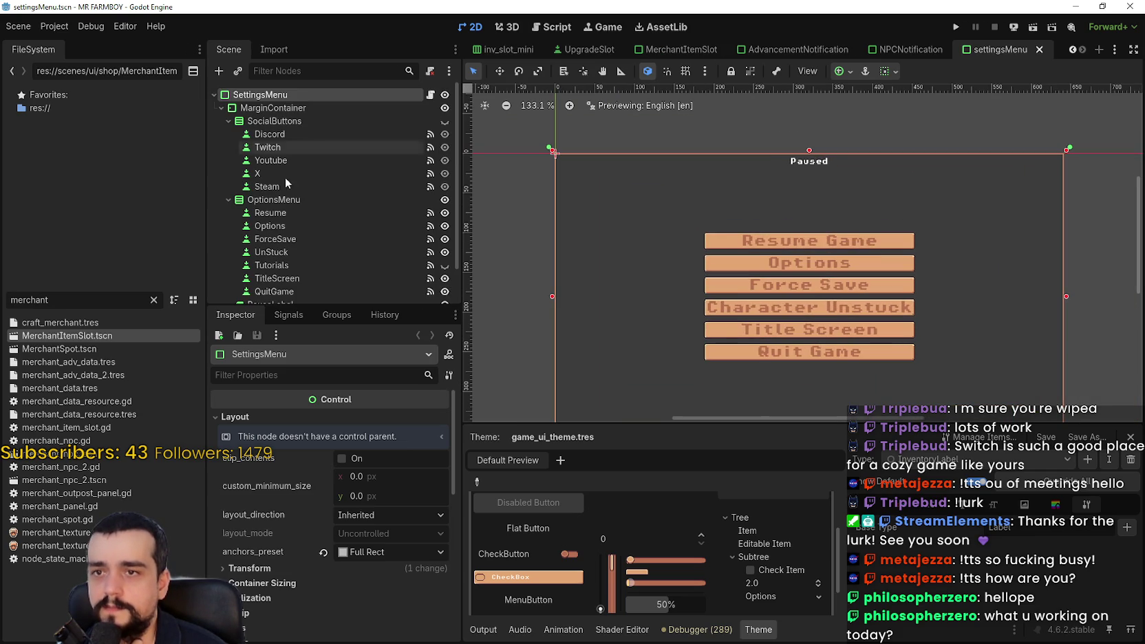
click(299, 133)
click(307, 146)
click(277, 122)
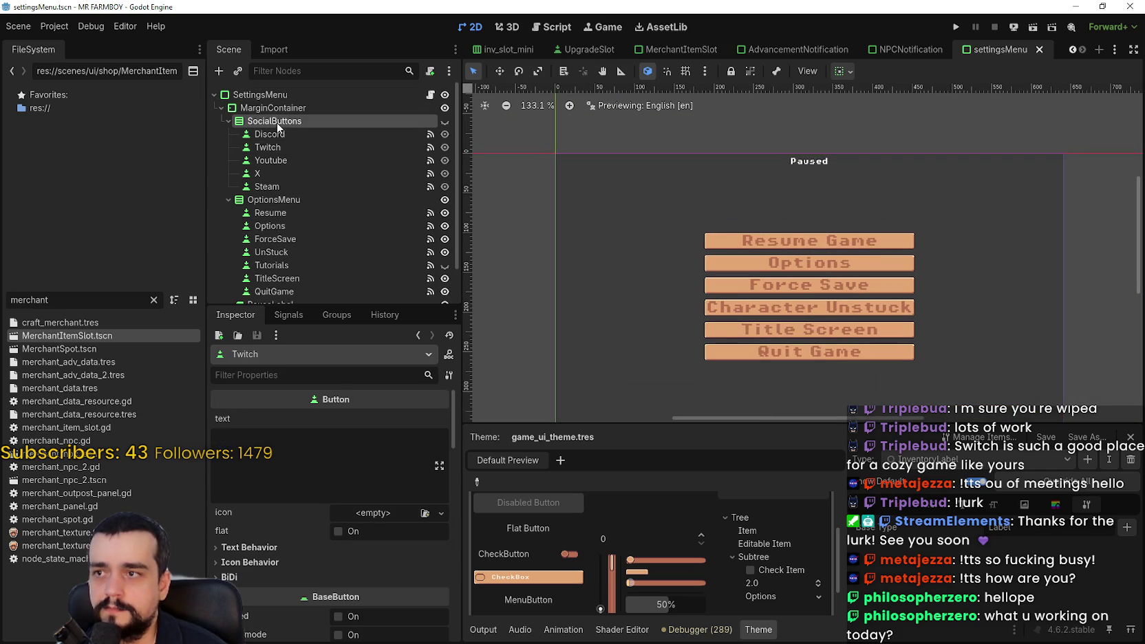
click(228, 121)
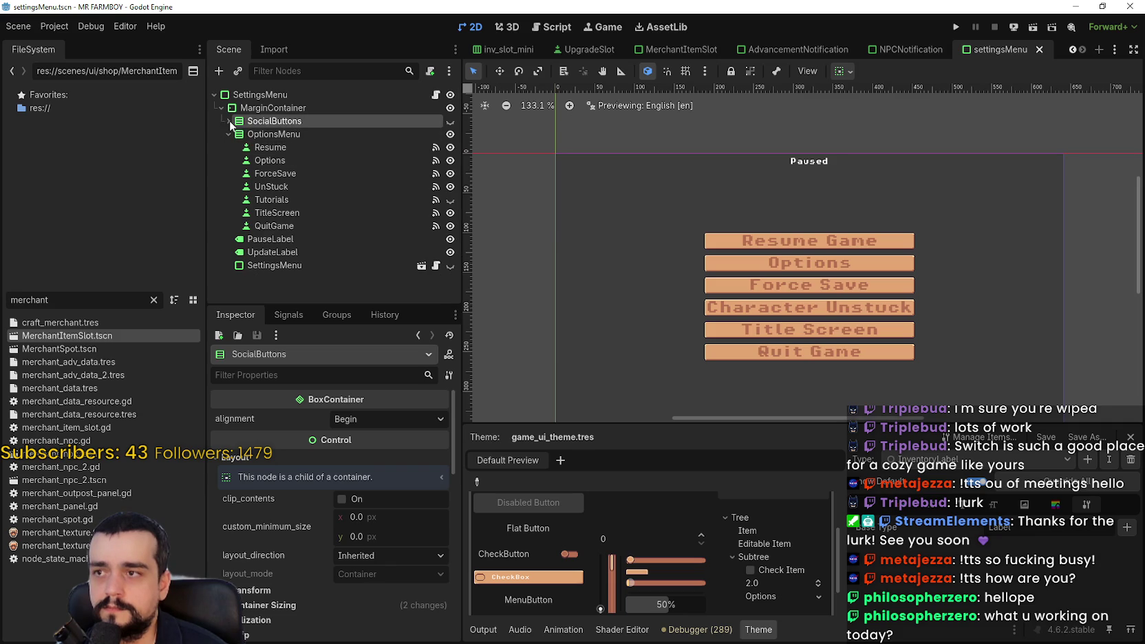
click(229, 121)
Delete the SocialButtons node with all its children and confirm.
right_click(265, 123)
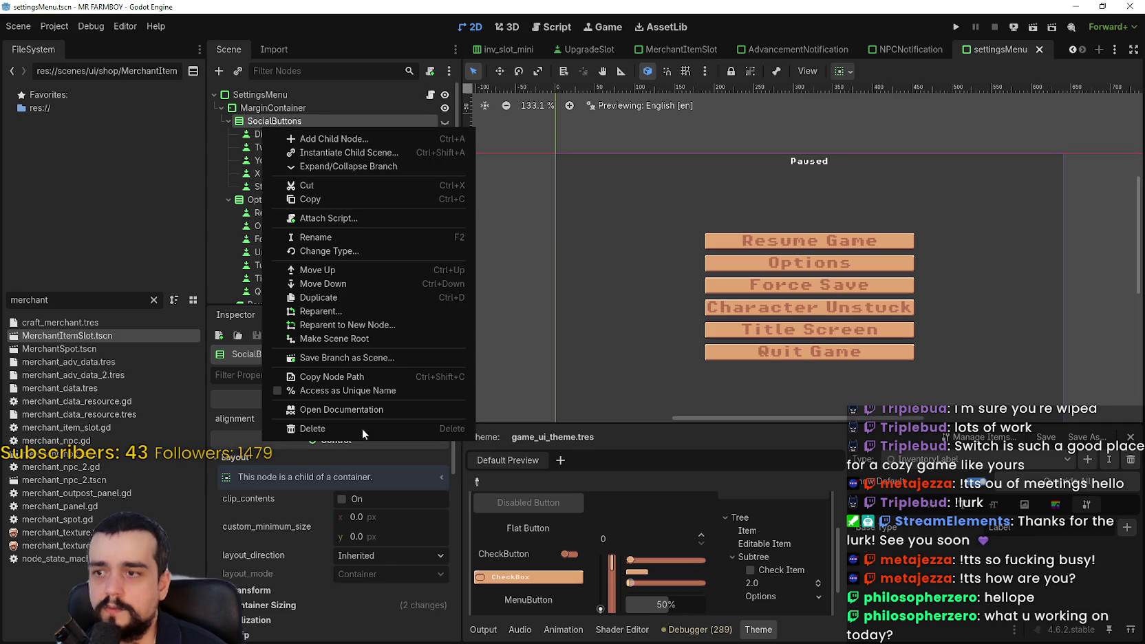
click(328, 115)
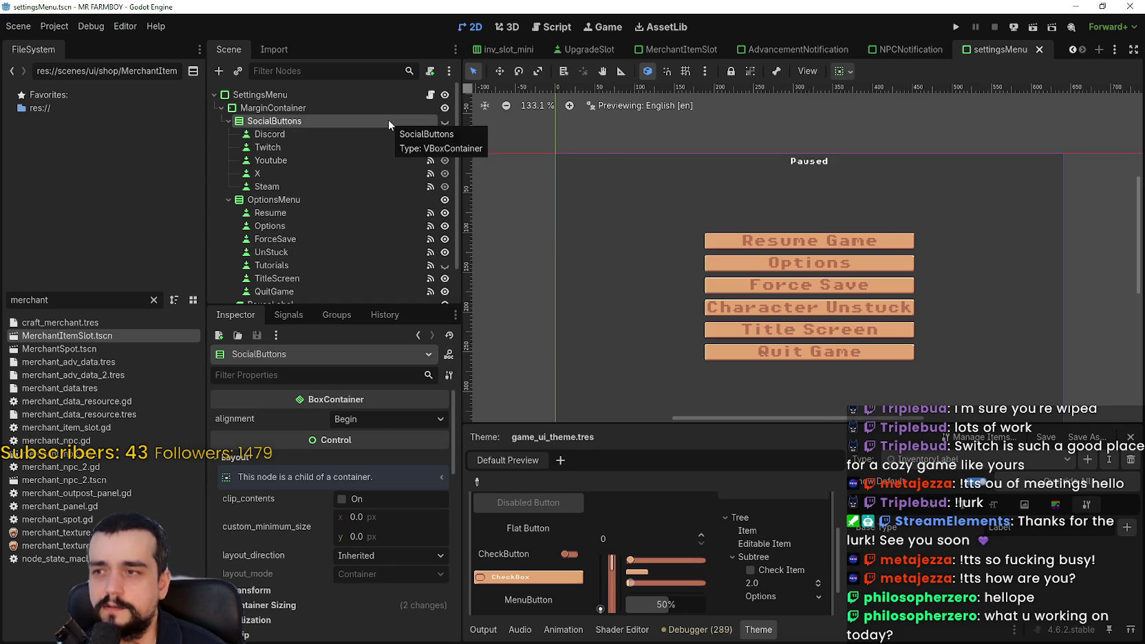
right_click(389, 125)
click(474, 421)
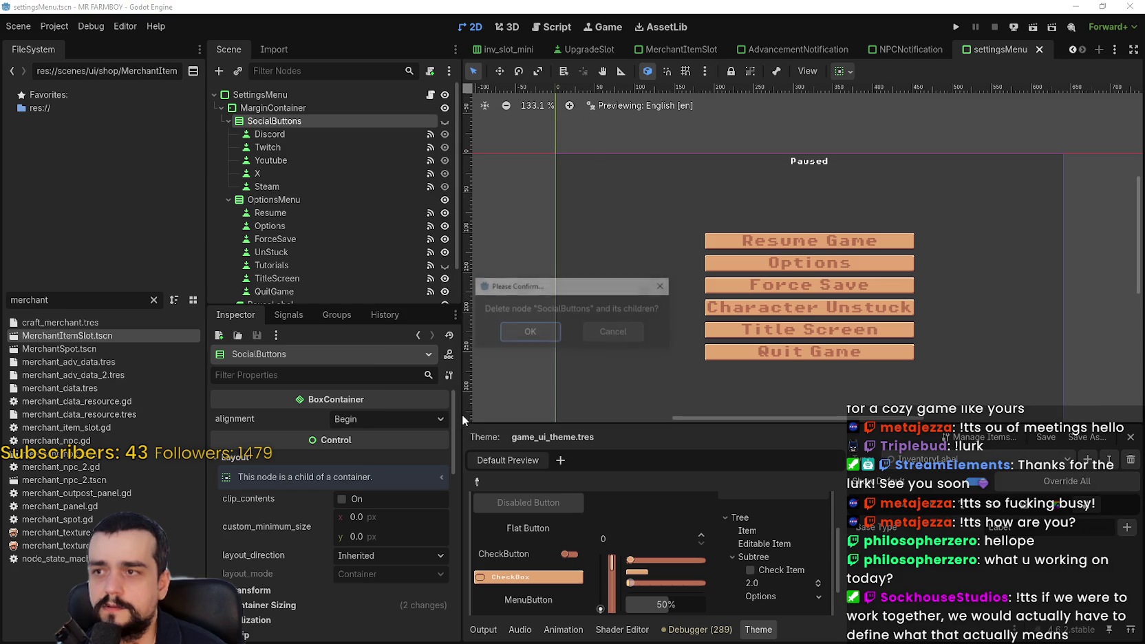
click(543, 334)
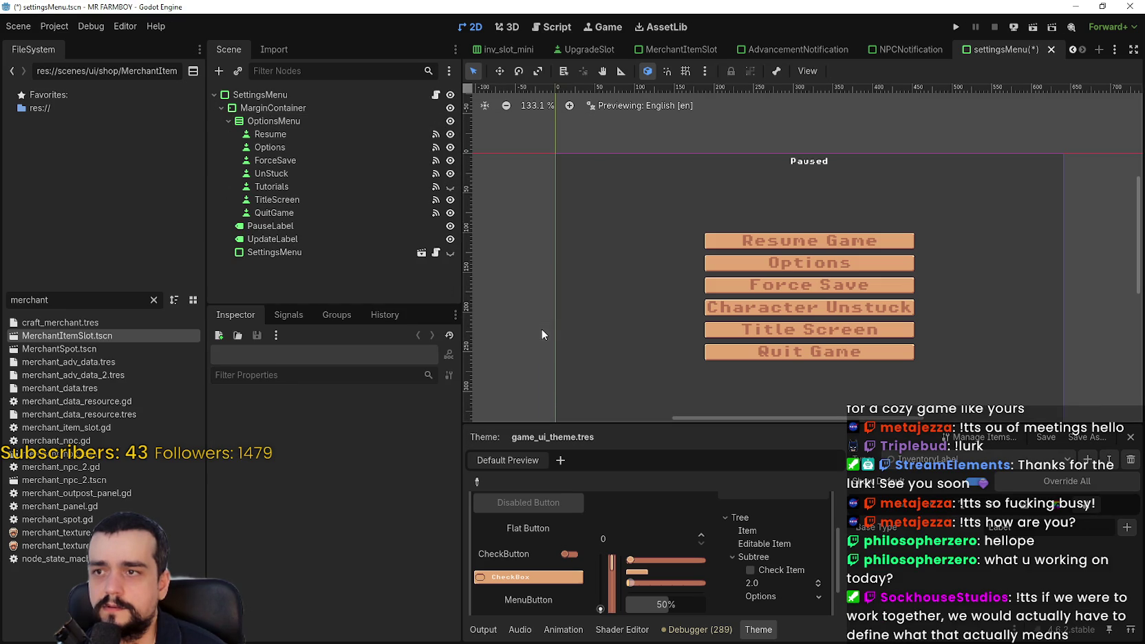
Select the Resume button and browse its Inspector properties.
click(274, 137)
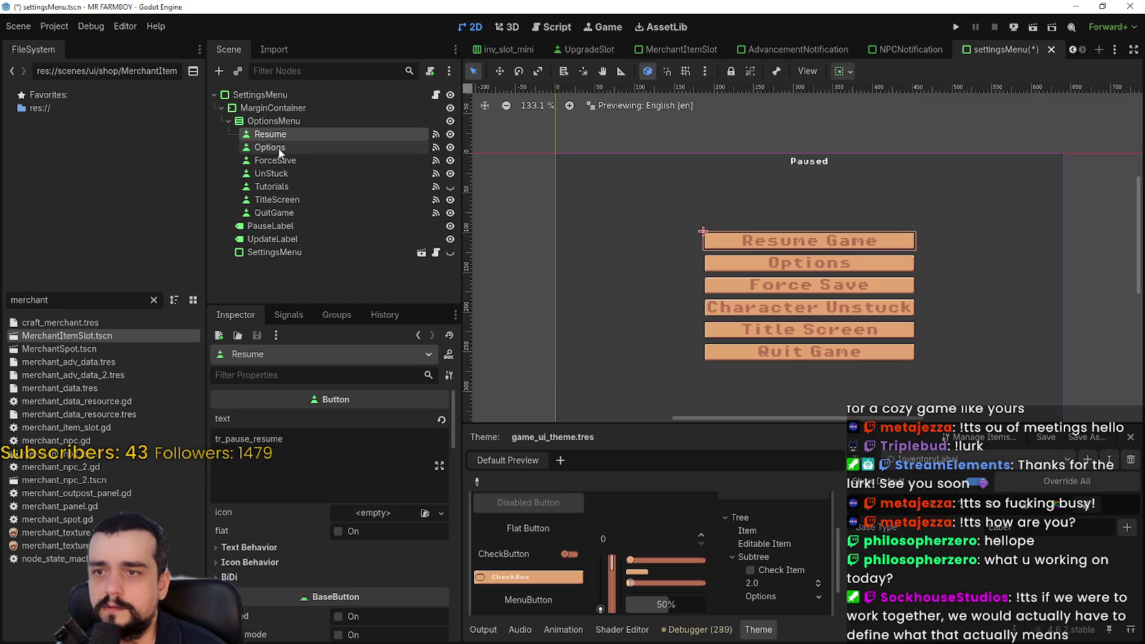
scroll(369, 494, down, 6)
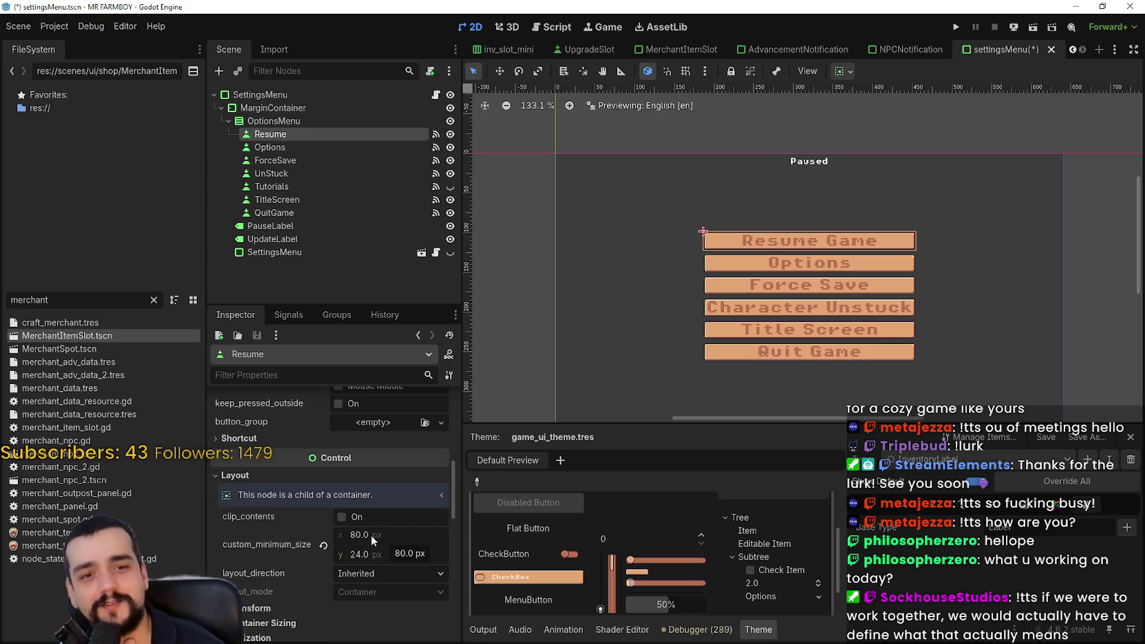
scroll(778, 198, up, 1)
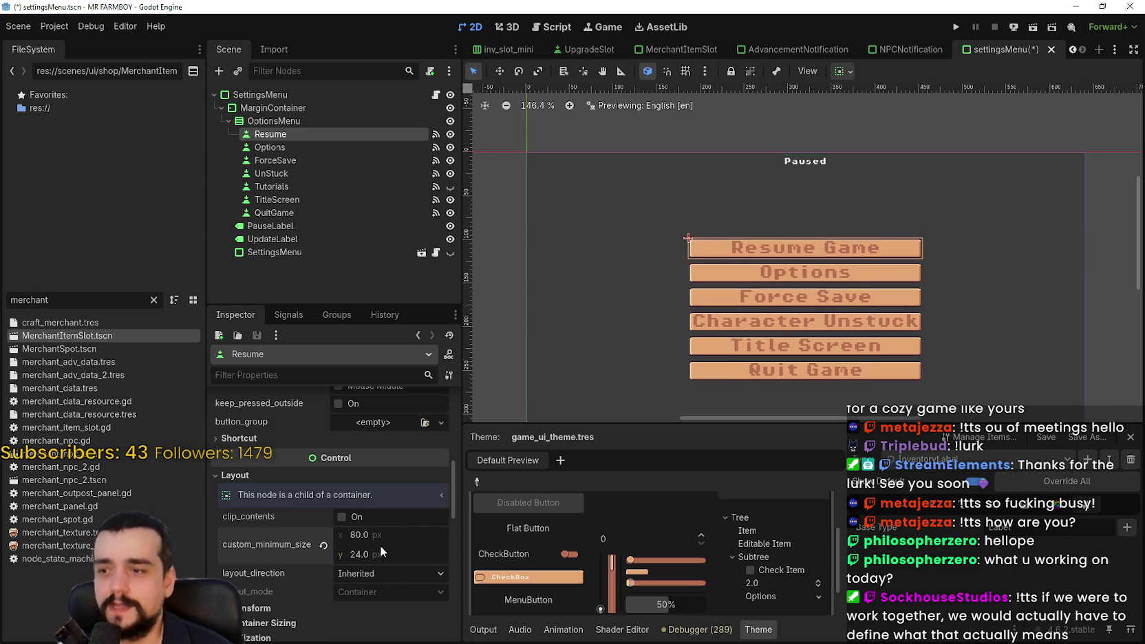
scroll(859, 209, up, 5)
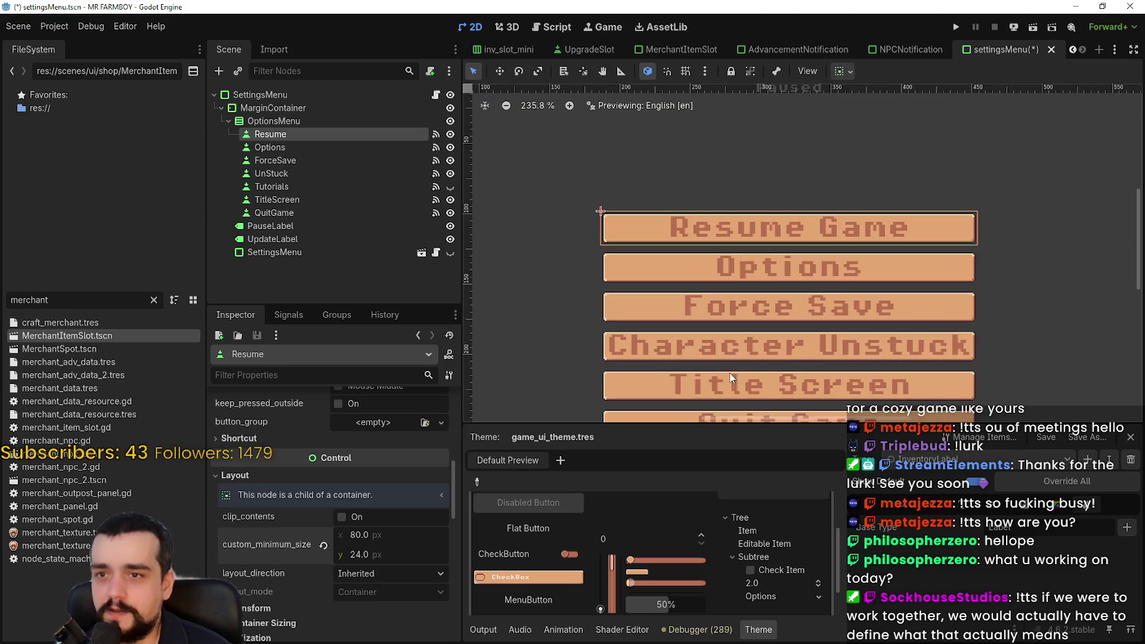
scroll(391, 550, down, 10)
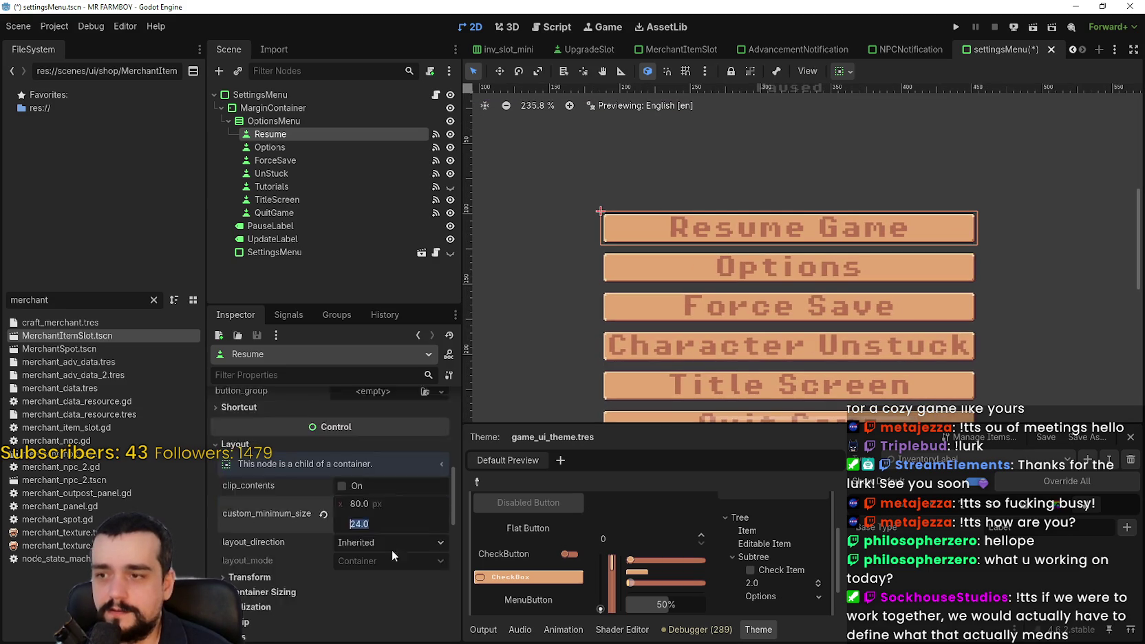
scroll(383, 555, down, 6)
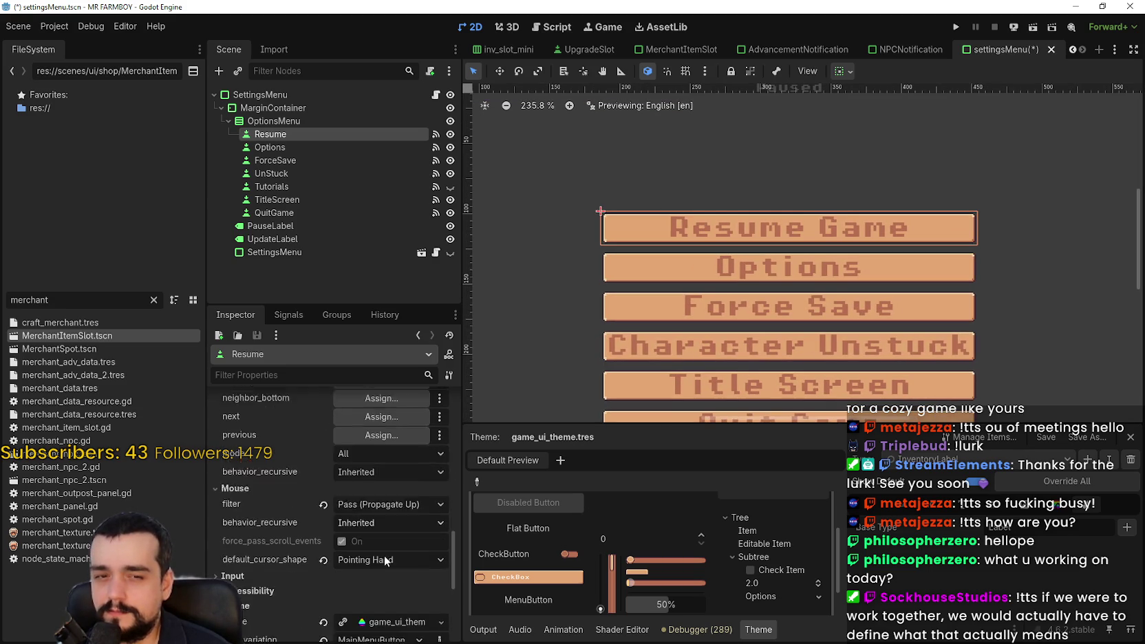
scroll(392, 532, down, 2)
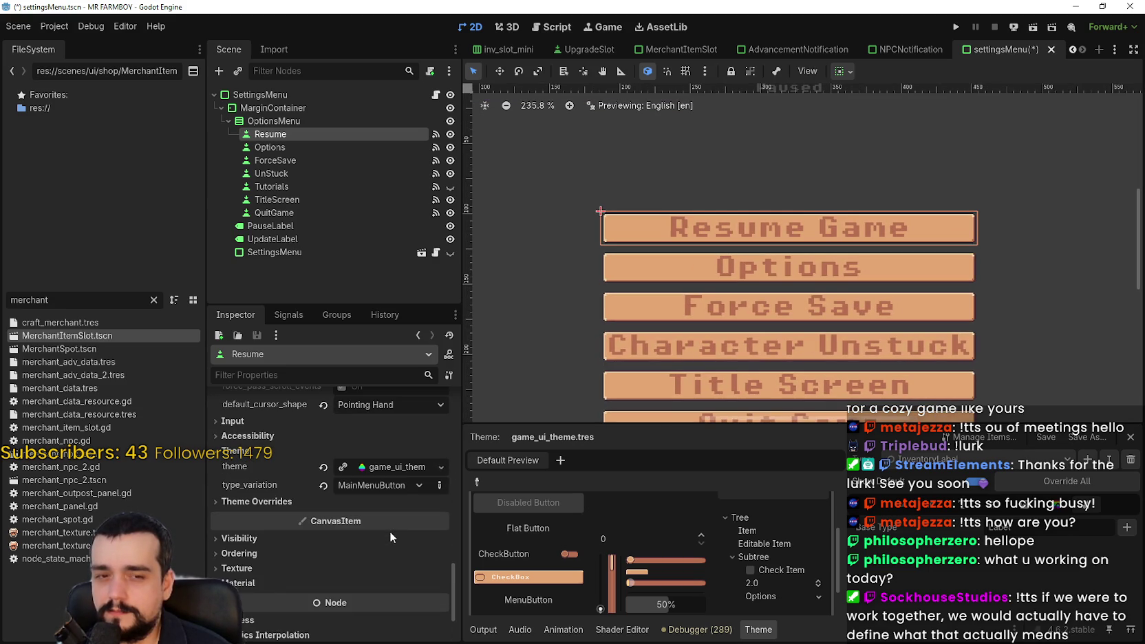
mouse_move(389, 523)
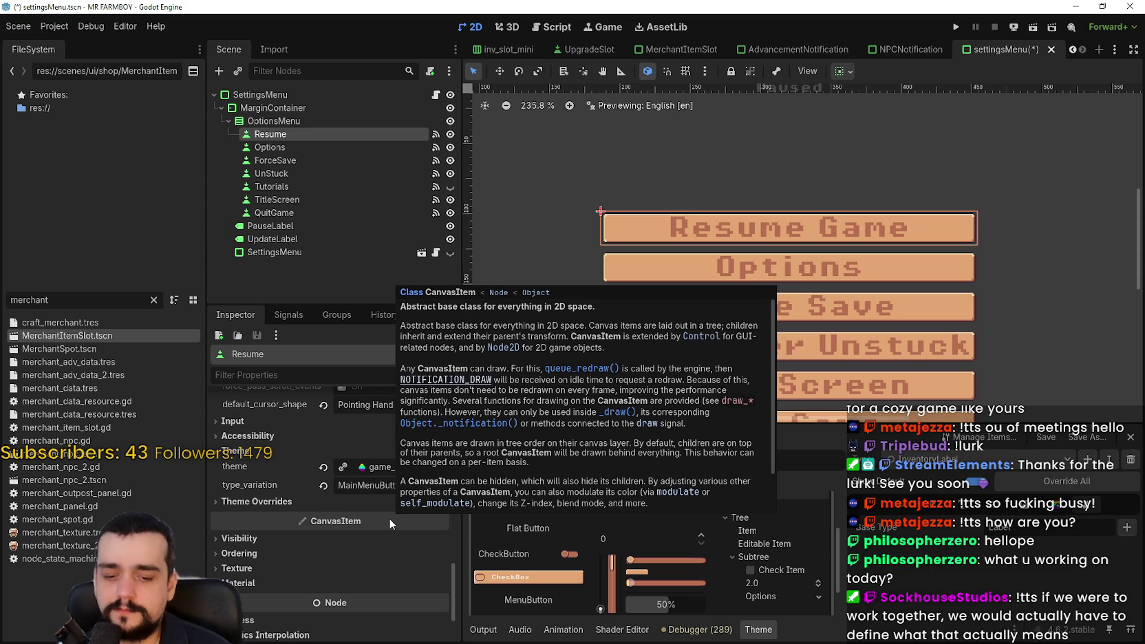
scroll(380, 526, up, 5)
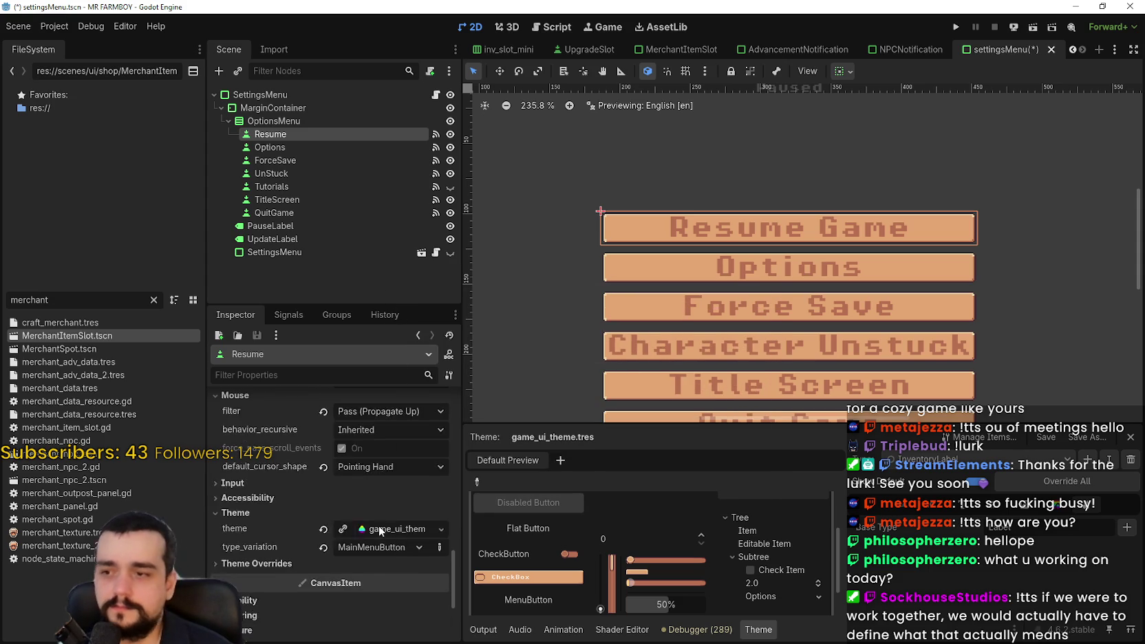
scroll(383, 561, down, 6)
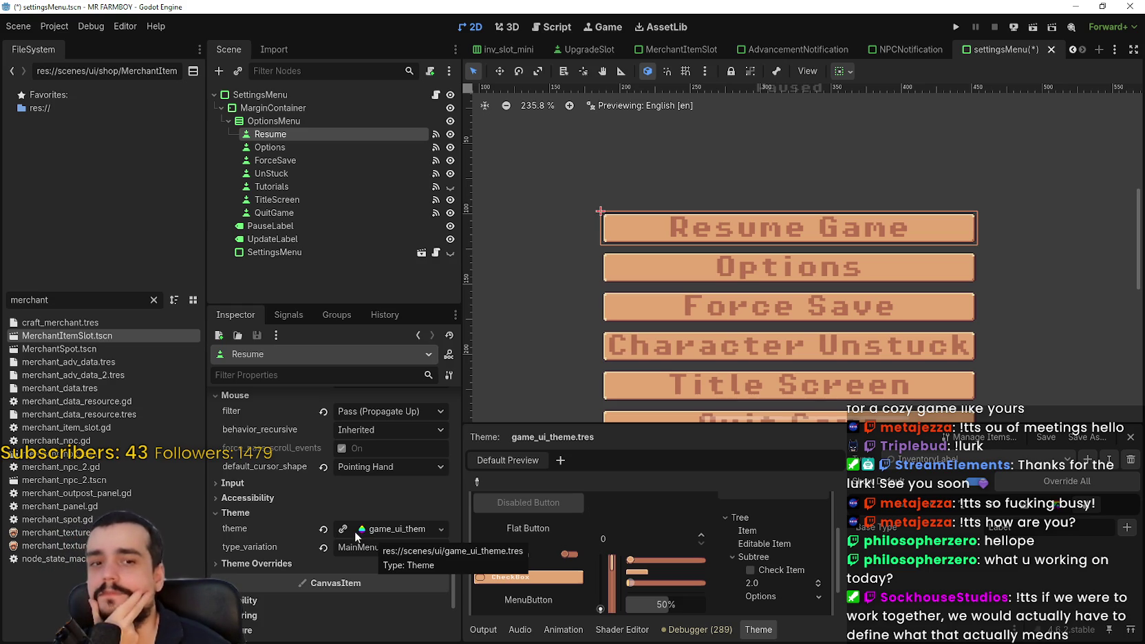
scroll(524, 551, down, 1)
scroll(390, 583, up, 3)
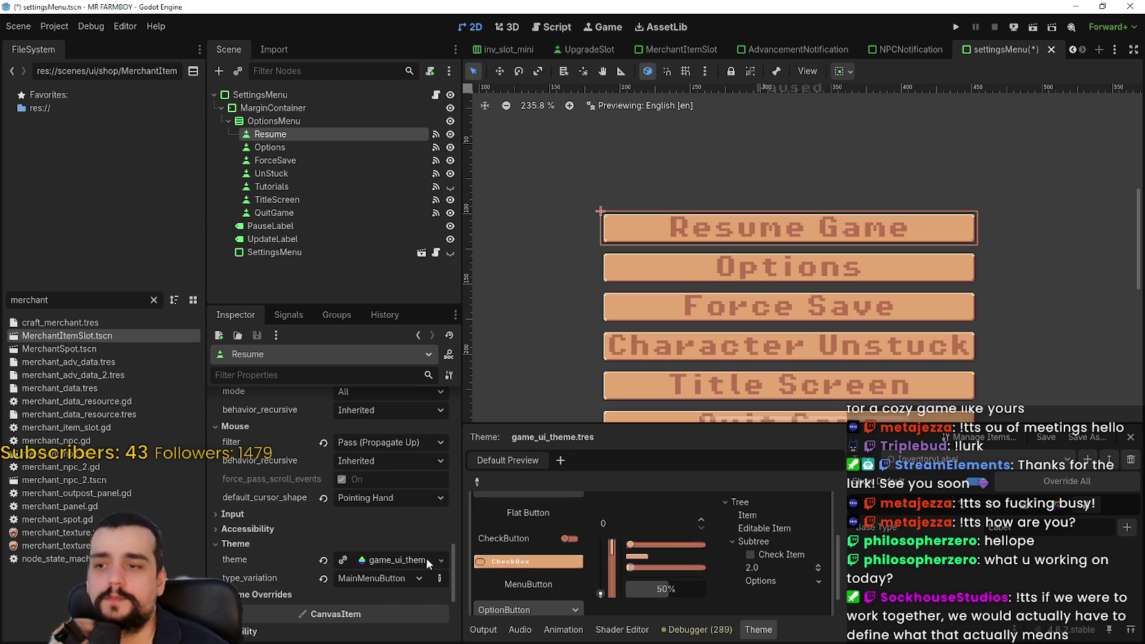
scroll(401, 568, down, 3)
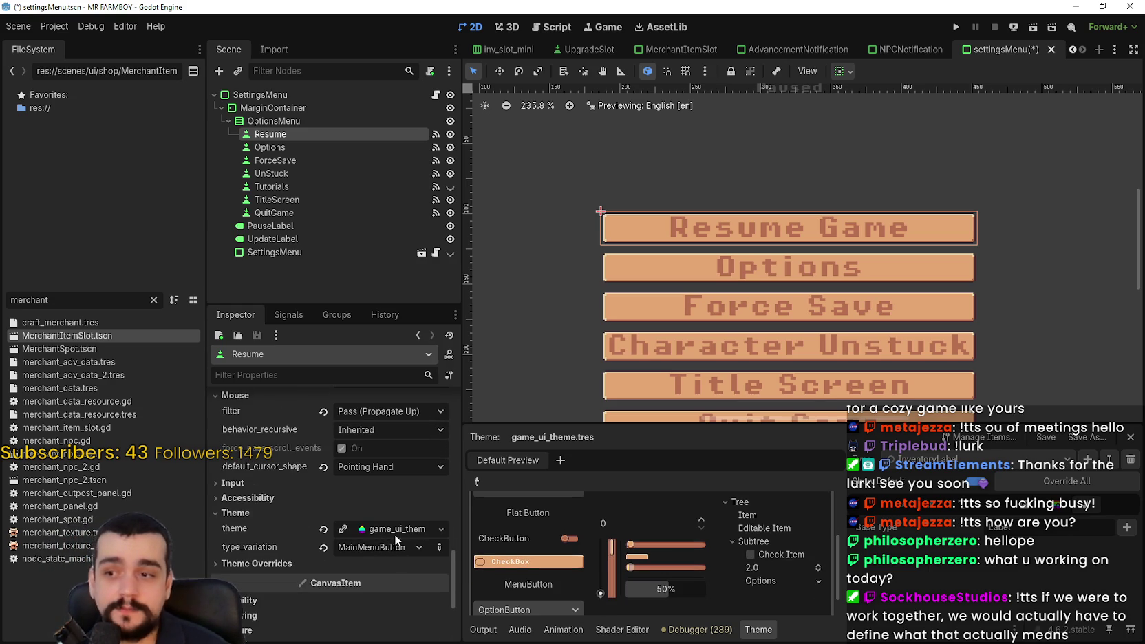
scroll(700, 391, down, 2)
scroll(700, 390, up, 2)
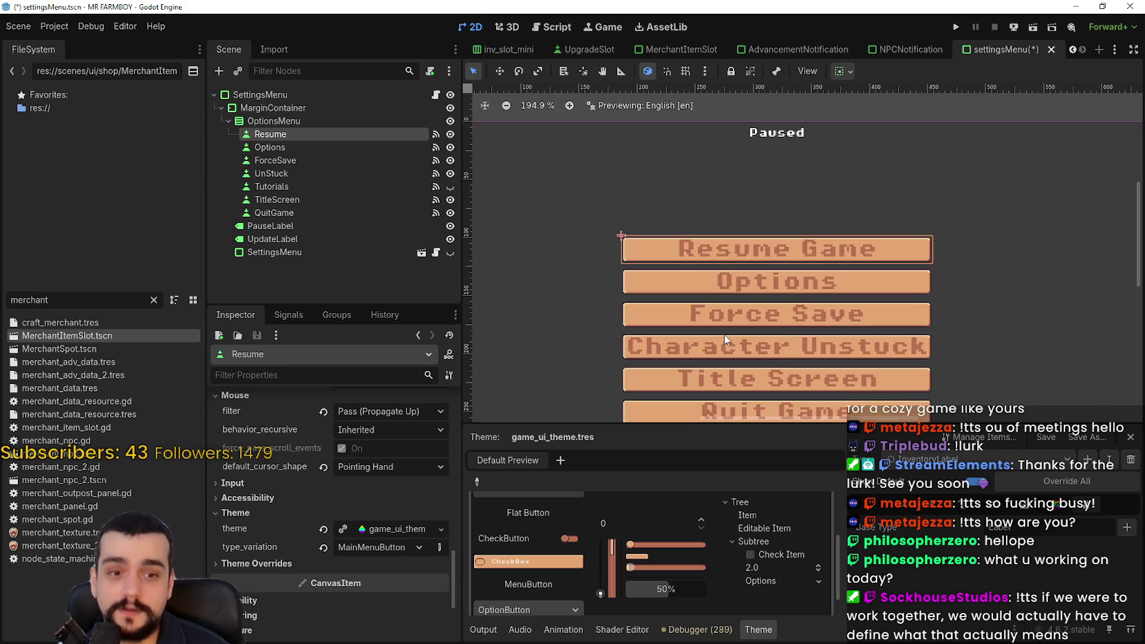
scroll(700, 390, down, 2)
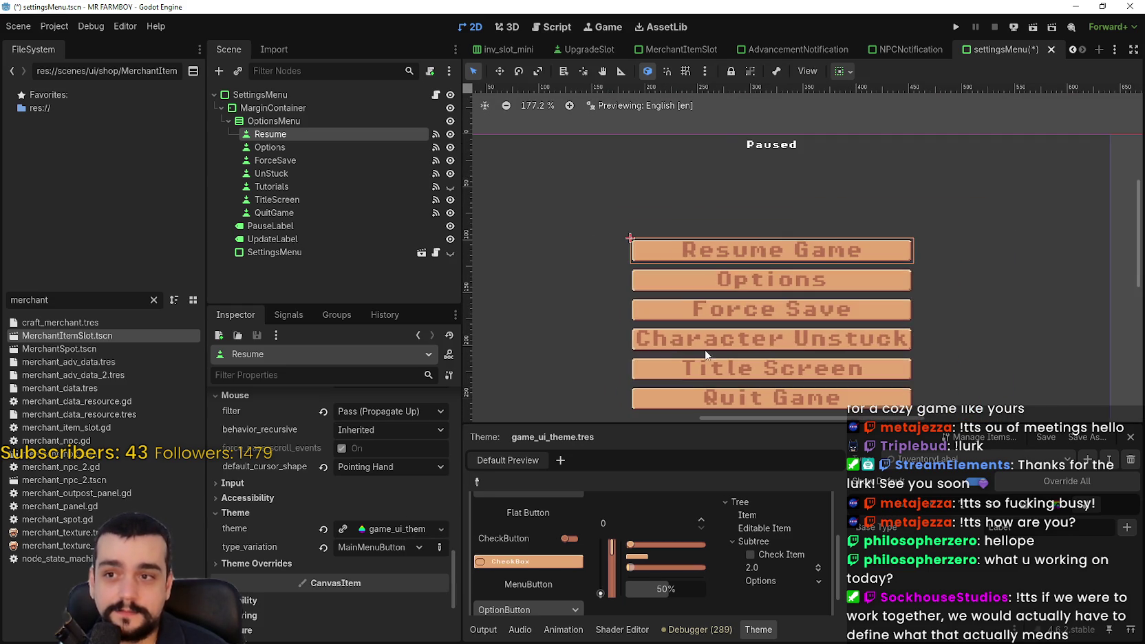
Select the Options button node and bring its Layout minimum size into view.
click(281, 150)
click(294, 134)
click(308, 148)
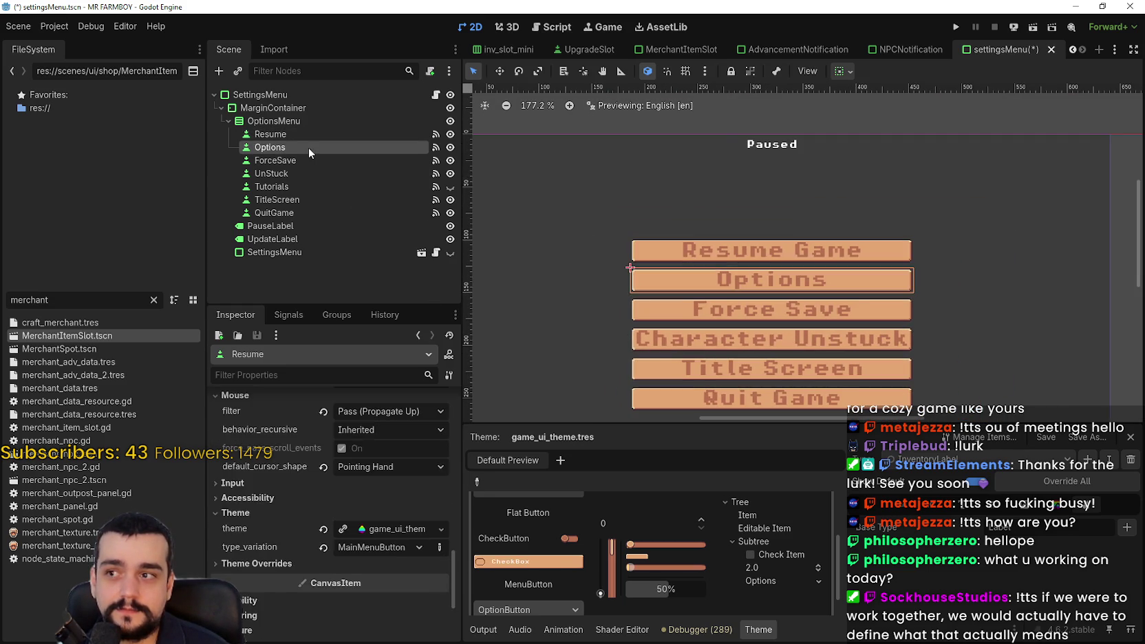
scroll(940, 290, up, 1)
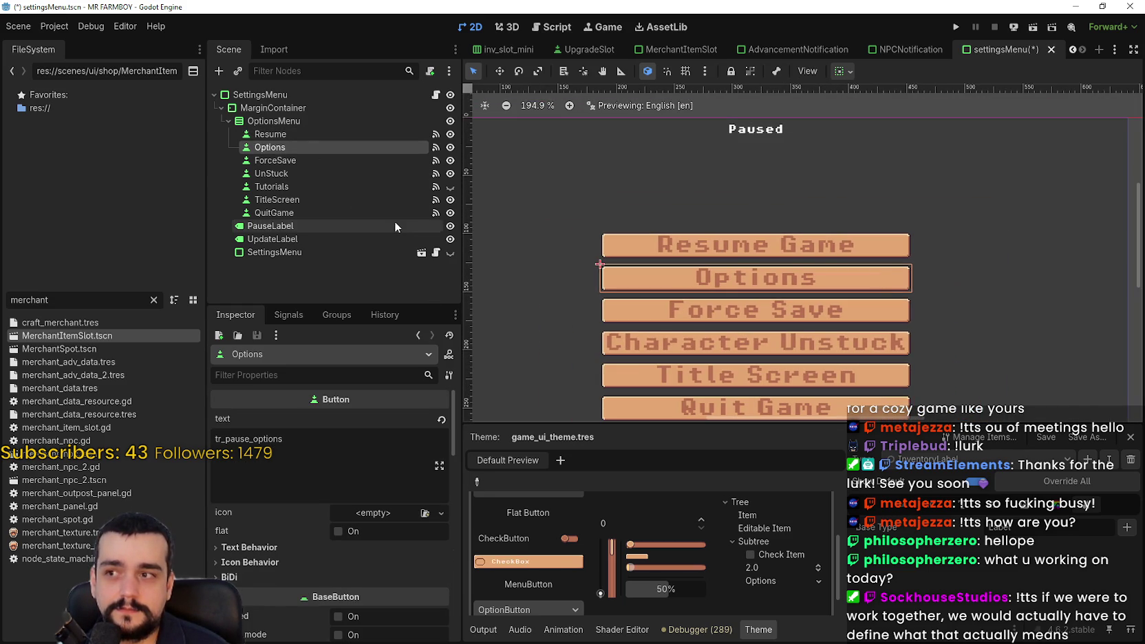
click(323, 135)
click(326, 144)
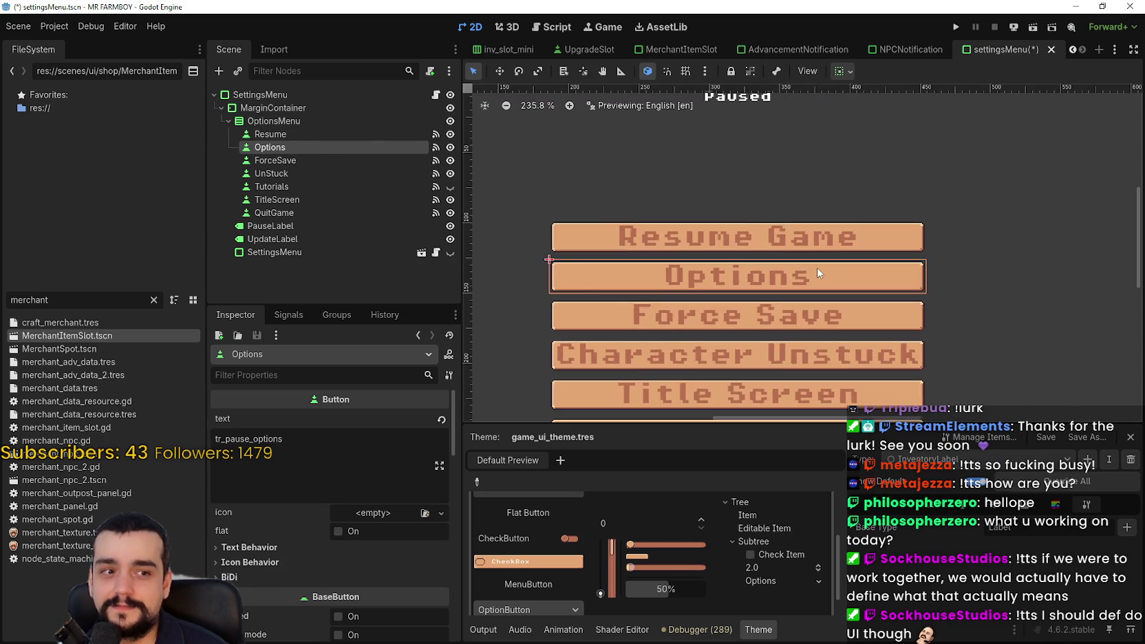
scroll(817, 270, down, 1)
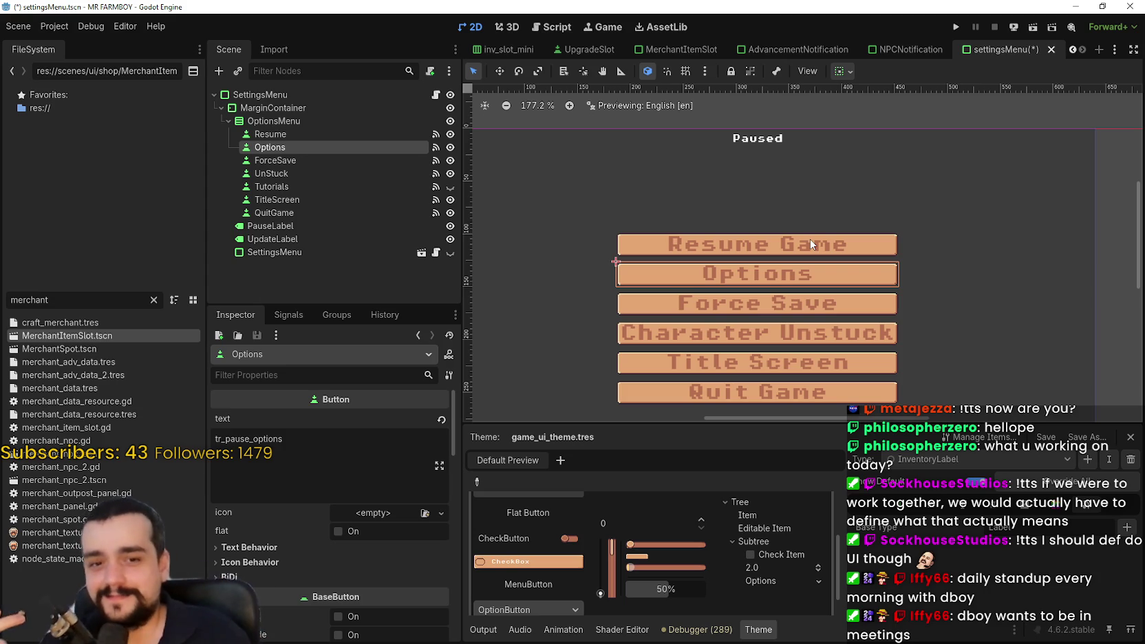
scroll(714, 269, up, 3)
scroll(714, 269, down, 3)
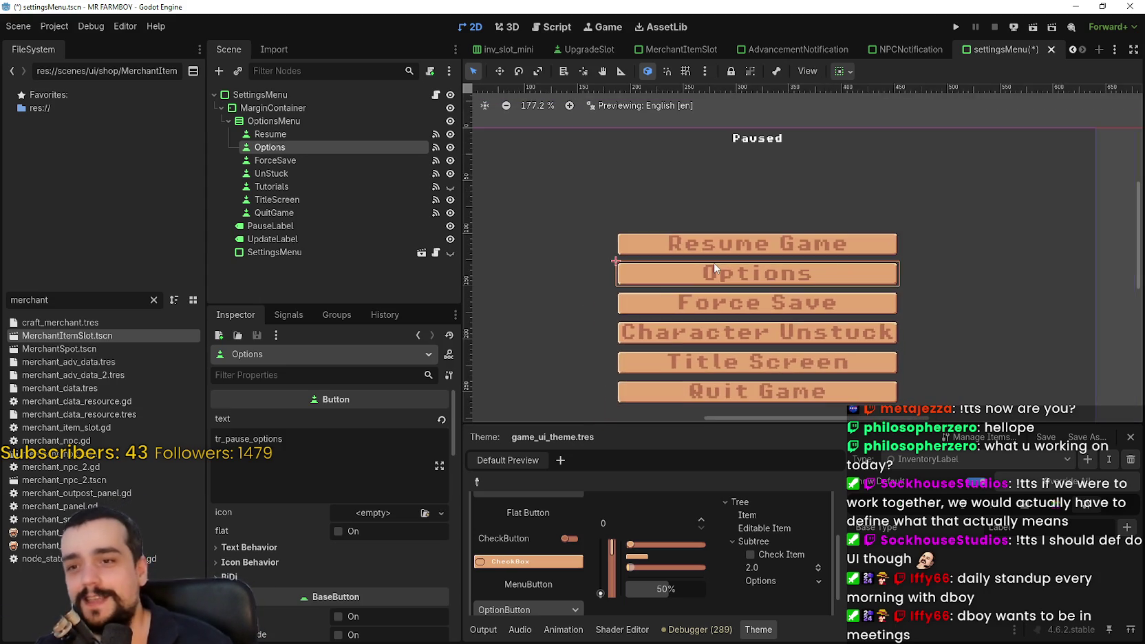
scroll(835, 406, up, 5)
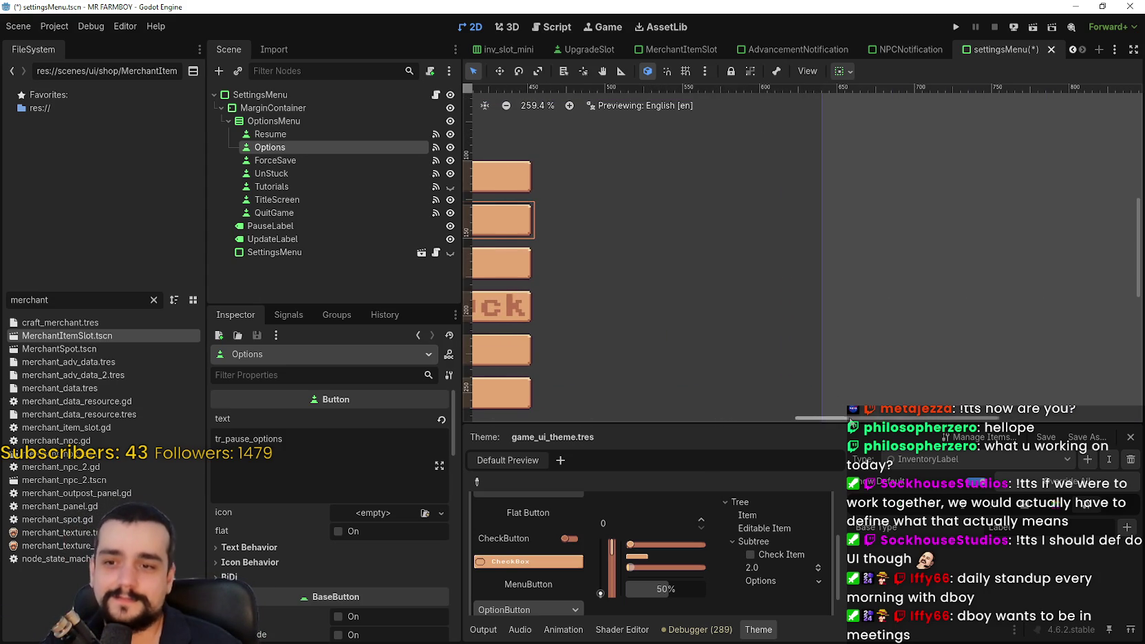
mouse_move(850, 418)
mouse_down()
mouse_move(700, 417)
mouse_move(765, 429)
mouse_up()
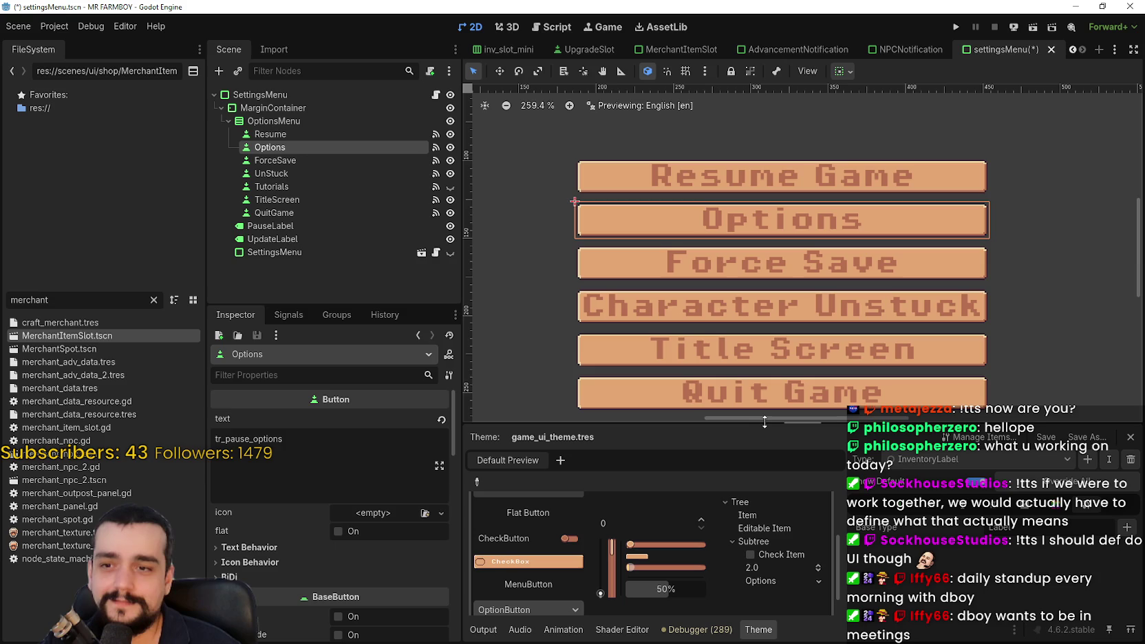
scroll(764, 296, down, 2)
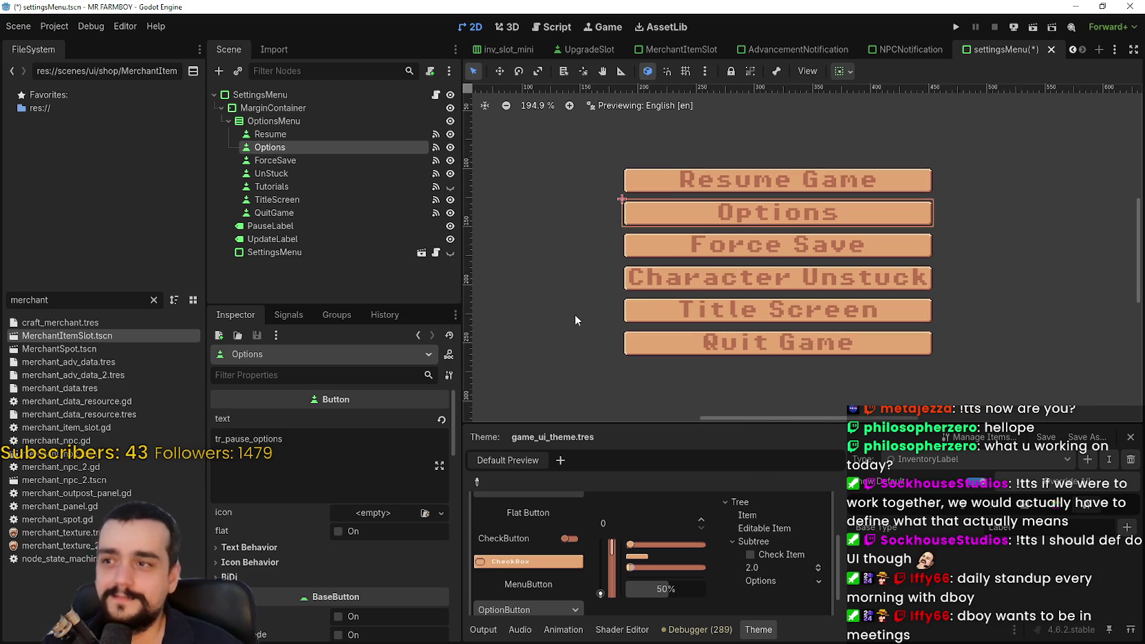
scroll(343, 560, down, 5)
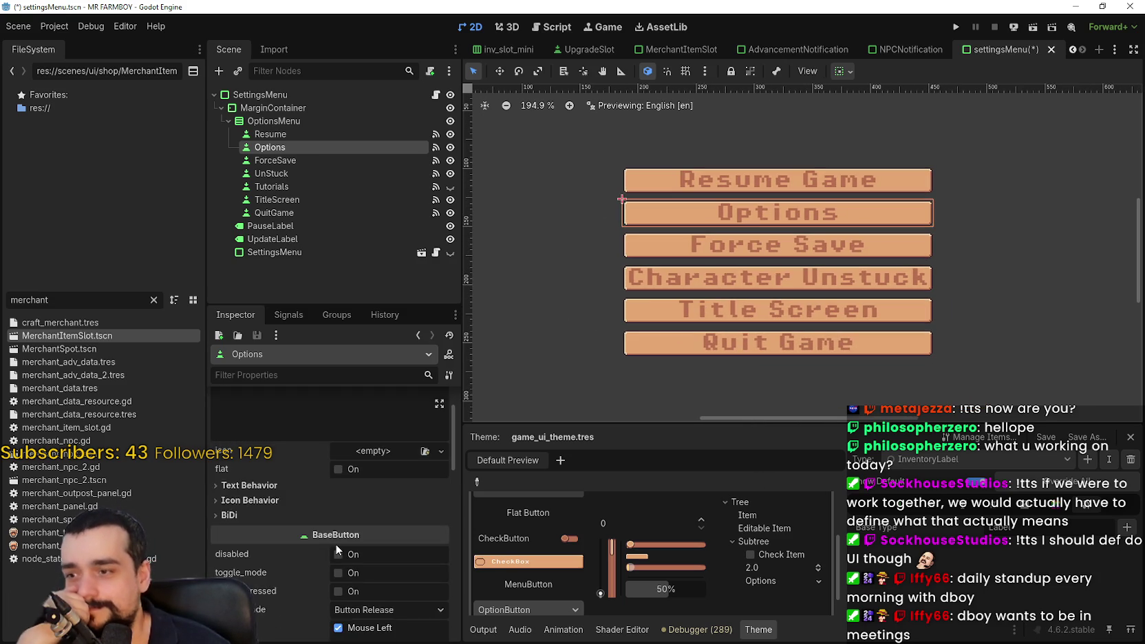
scroll(336, 546, down, 3)
scroll(337, 546, down, 2)
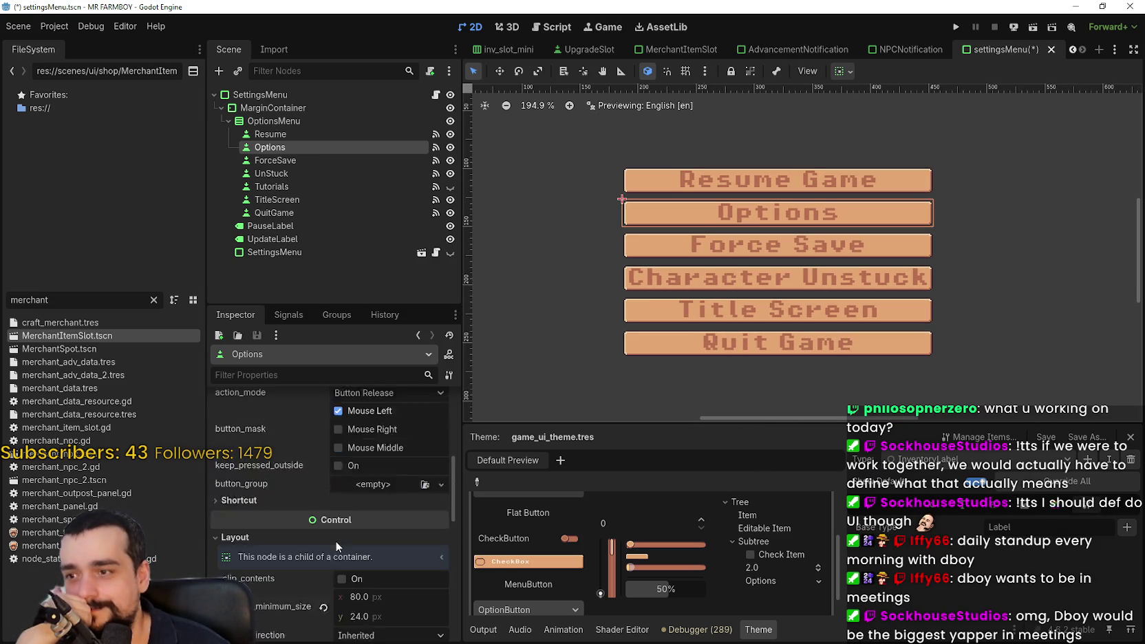
Set the Options button's minimum height to 48 px and save the scene.
click(380, 586)
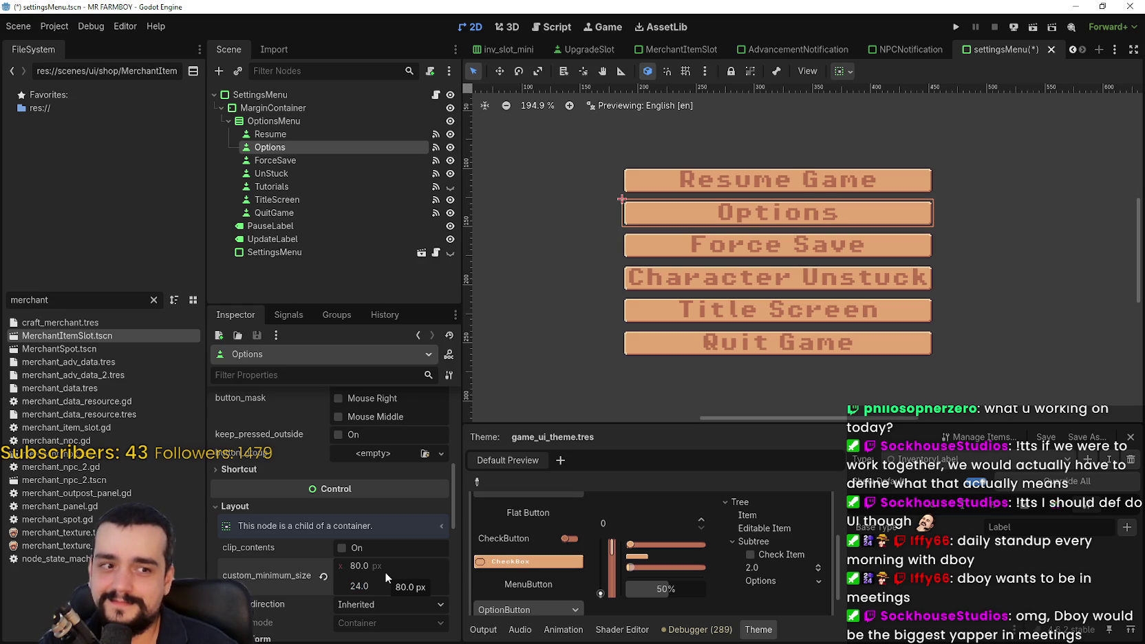
text(48)
key(Return)
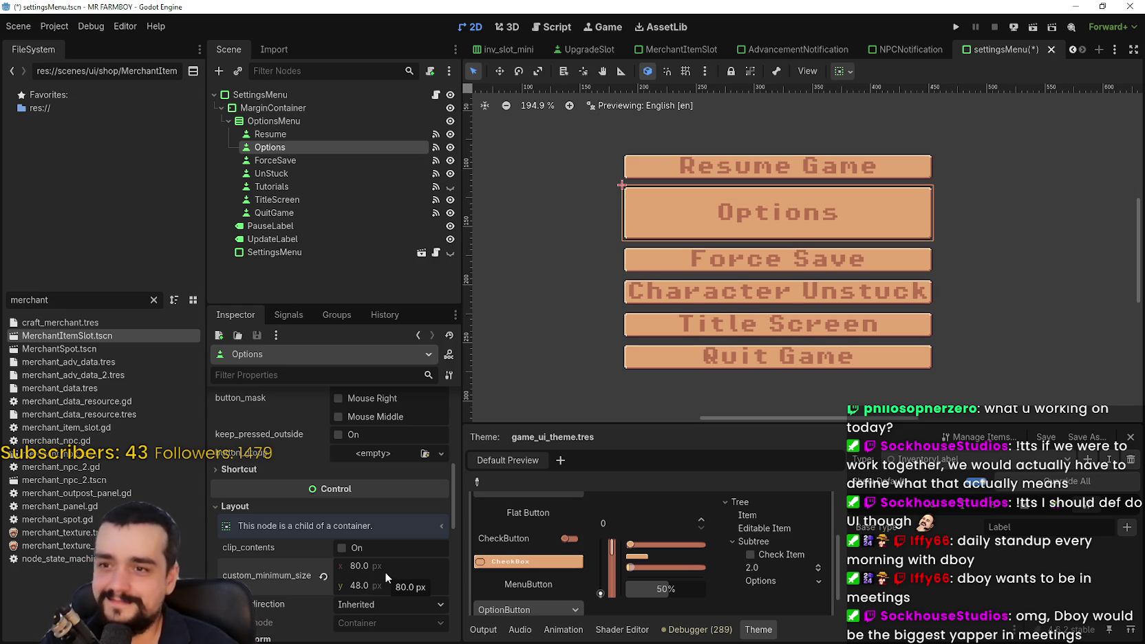
scroll(847, 207, down, 8)
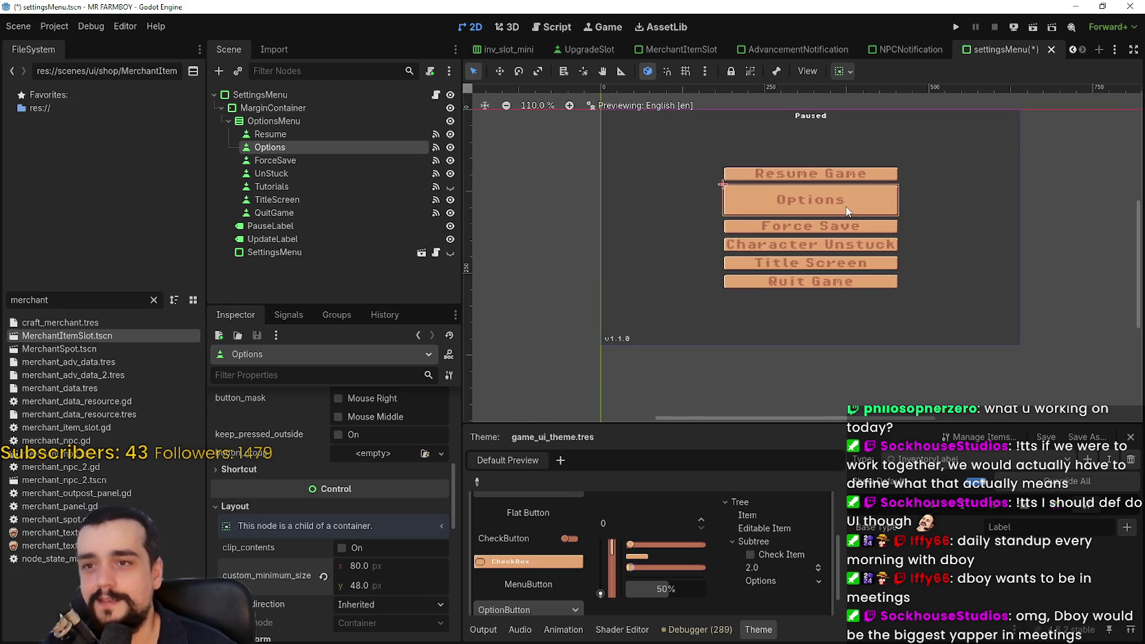
scroll(848, 210, up, 4)
key(ctrl+s)
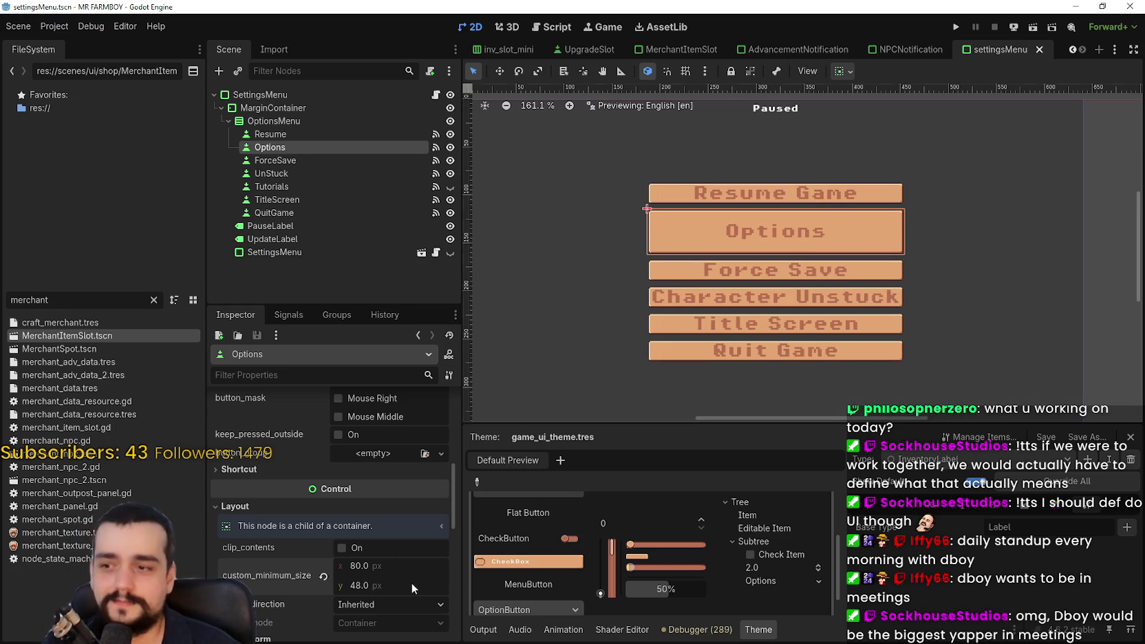
Lower the Options button's minimum height to 32 px.
text(32)
key(Return)
scroll(738, 202, up, 2)
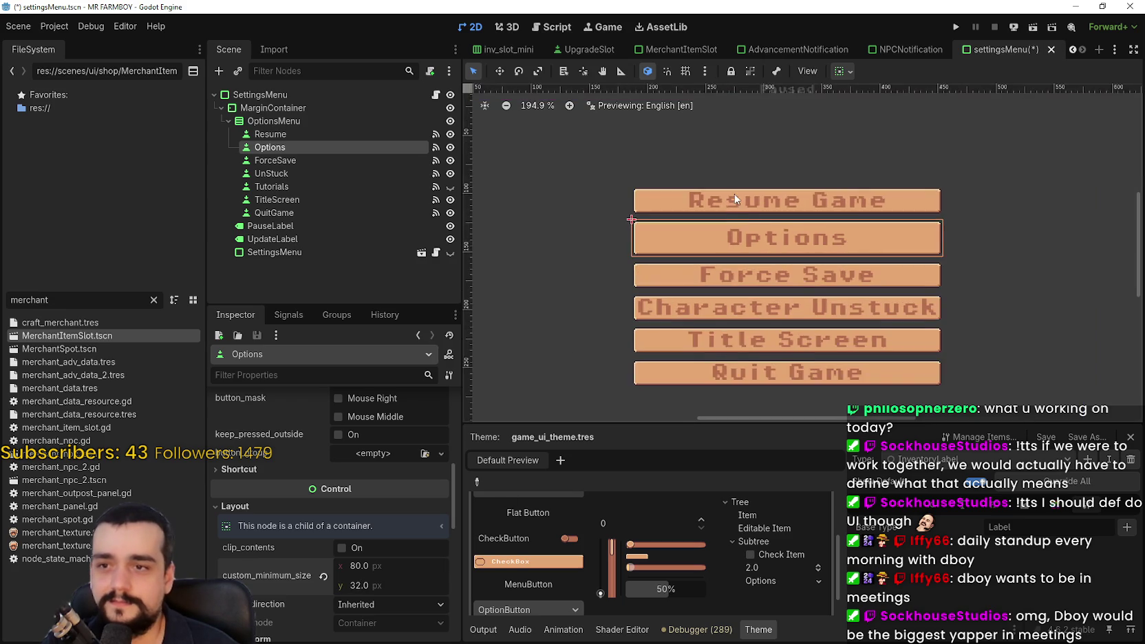
scroll(738, 202, down, 2)
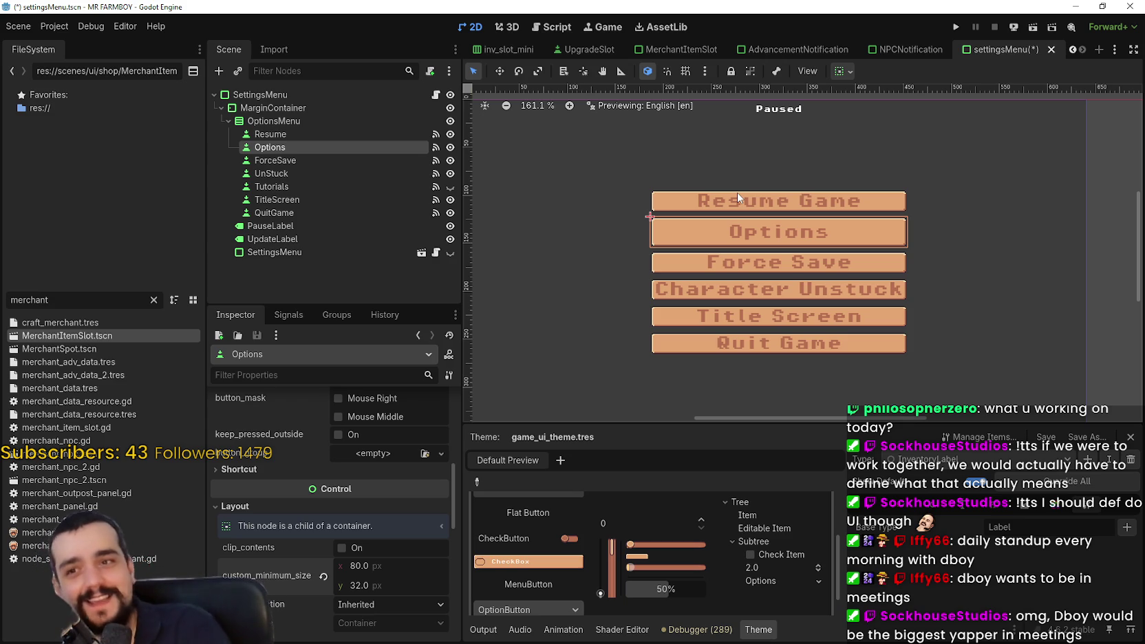
scroll(938, 208, up, 5)
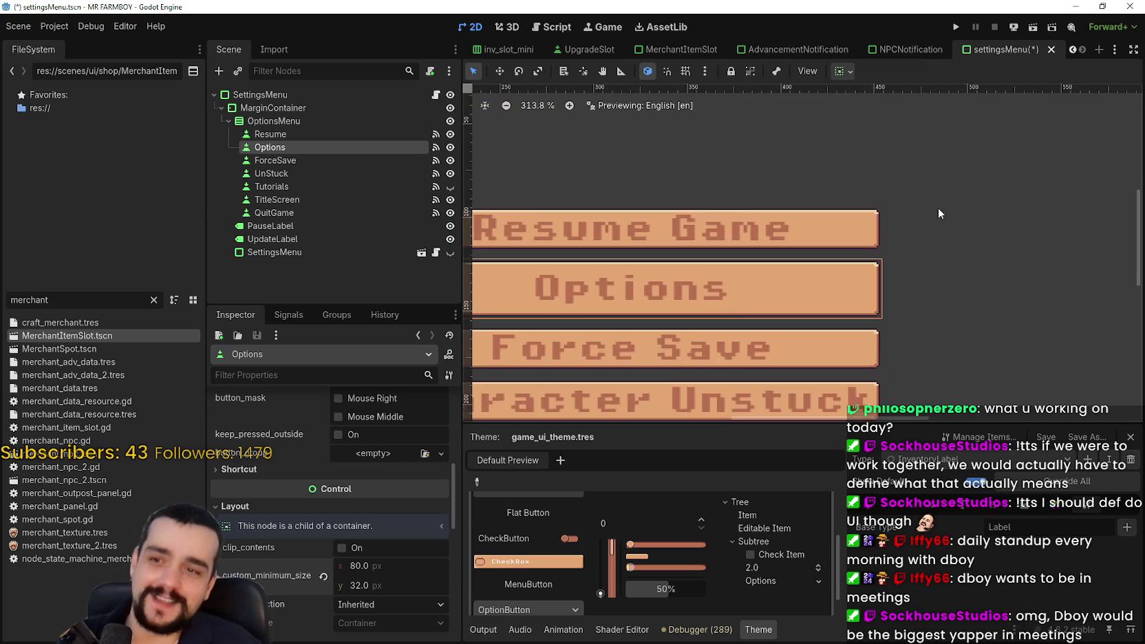
scroll(690, 310, down, 2)
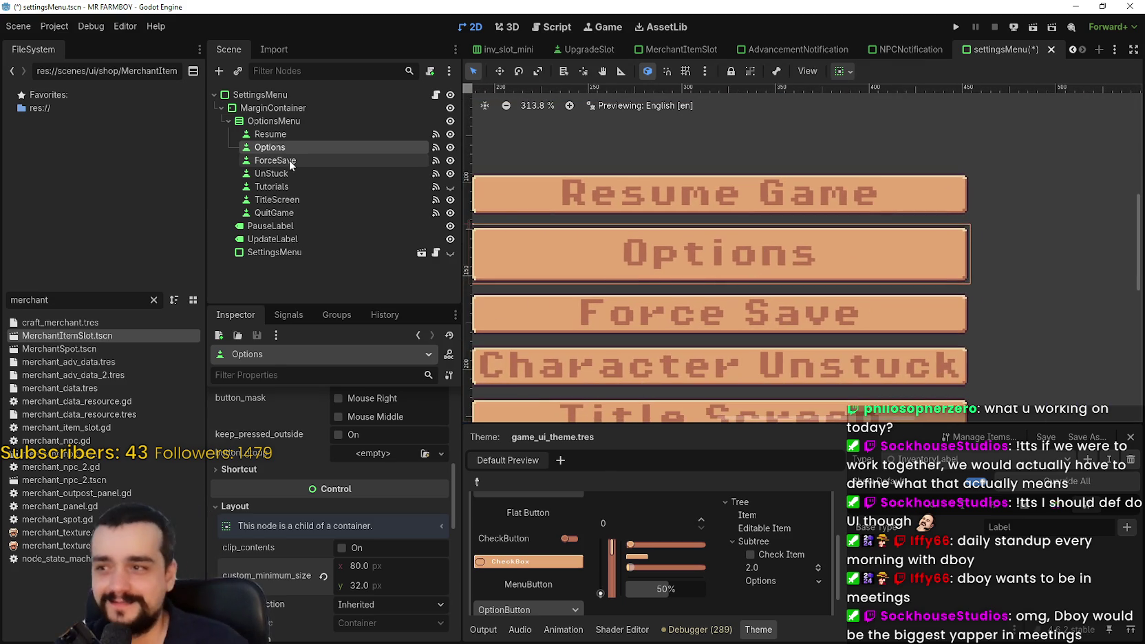
click(289, 160)
scroll(398, 552, down, 5)
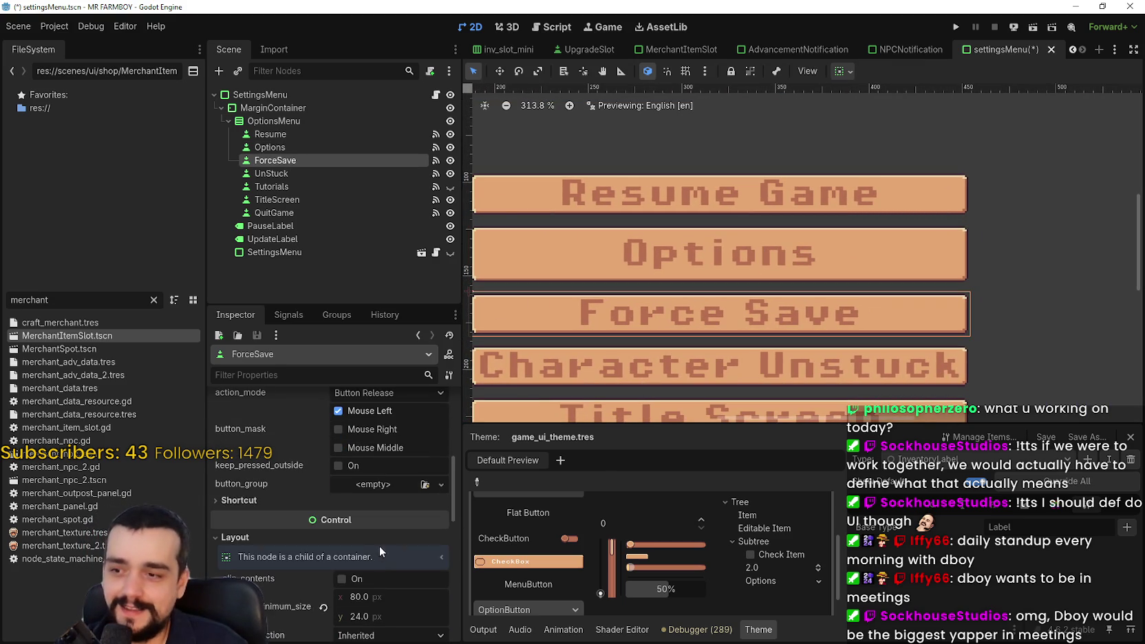
click(380, 616)
text(32)
key(Return)
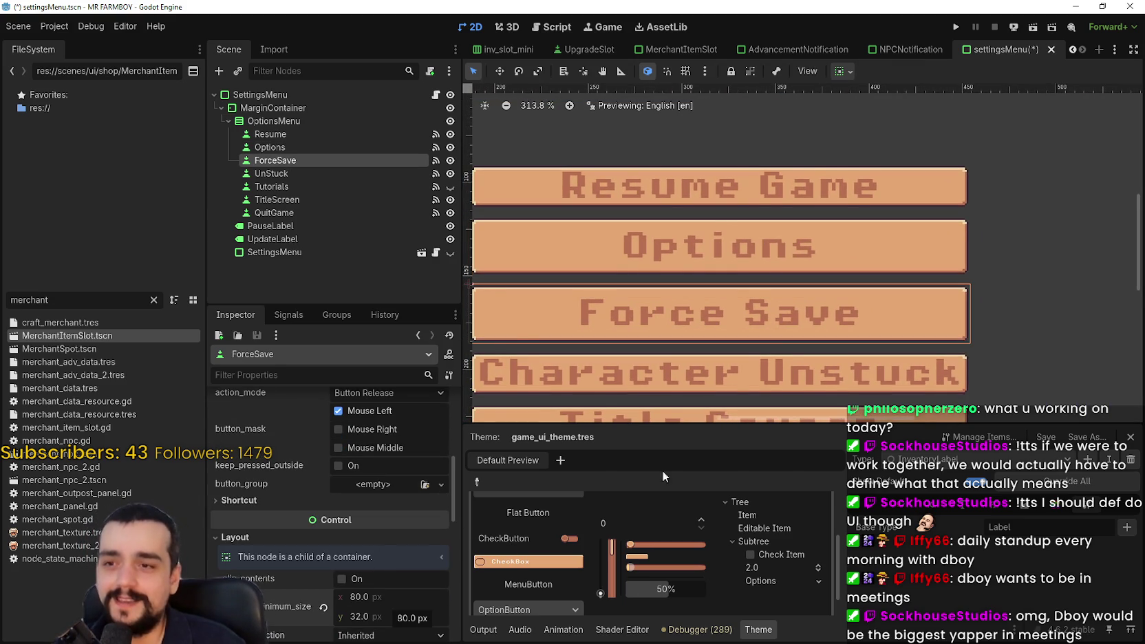
scroll(741, 320, down, 1)
click(331, 173)
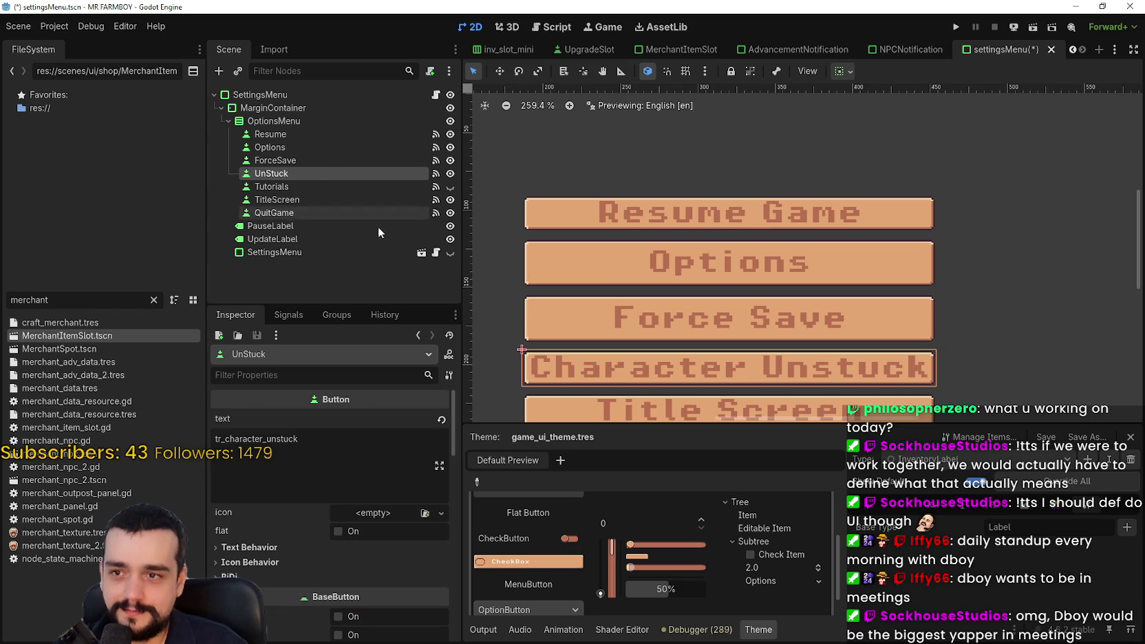
scroll(365, 554, down, 5)
scroll(382, 523, down, 4)
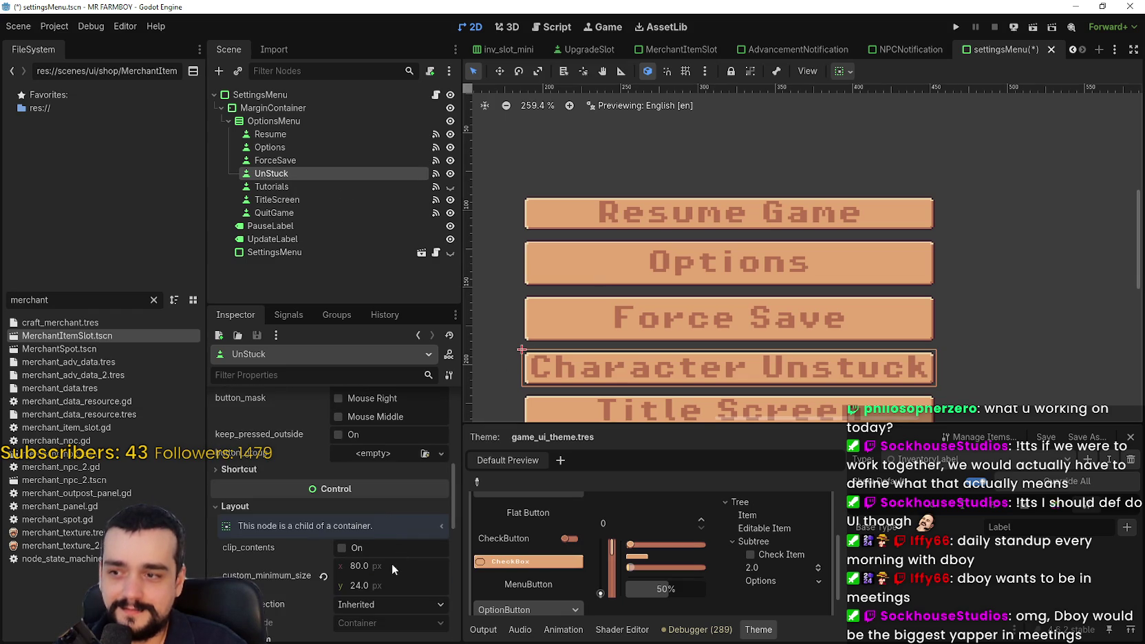
click(364, 585)
text(32)
key(Return)
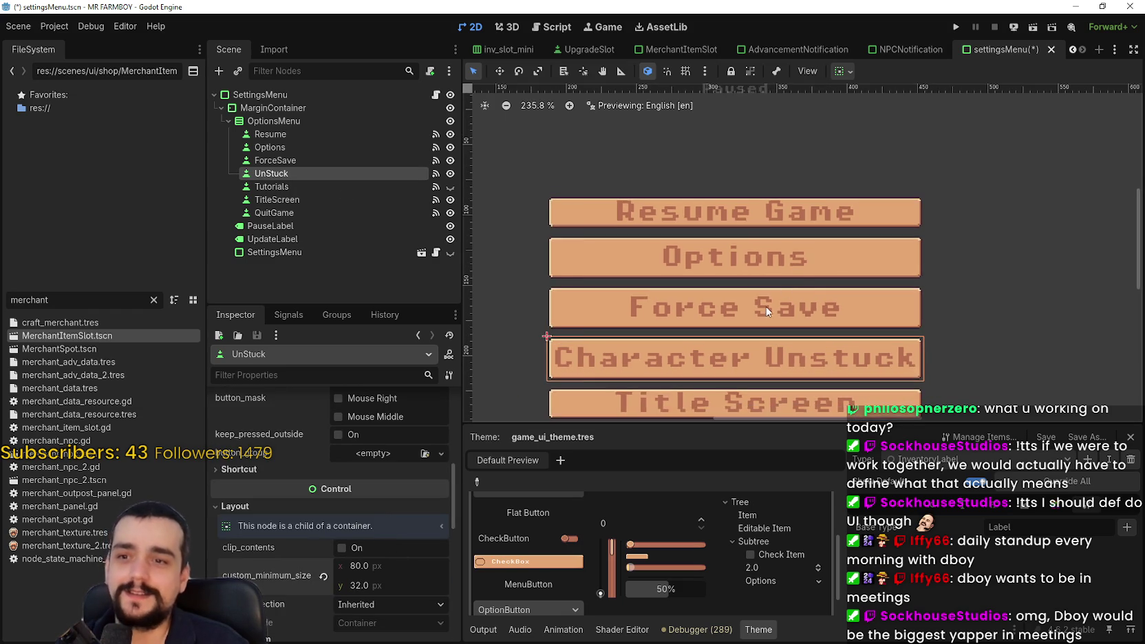
scroll(774, 258, down, 3)
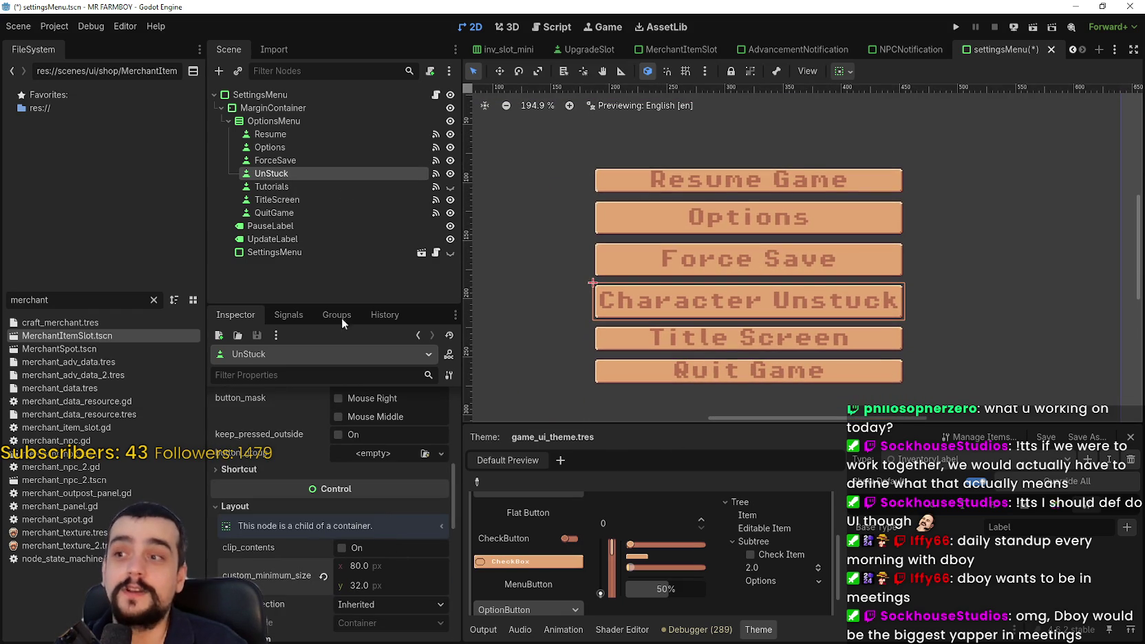
scroll(786, 307, up, 3)
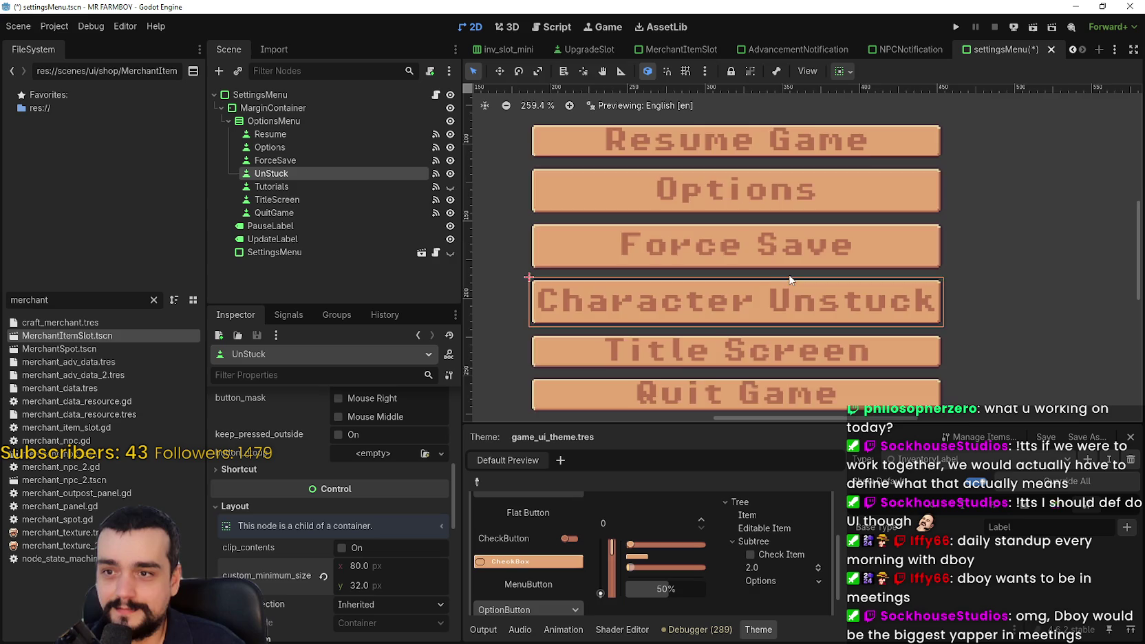
scroll(790, 280, up, 3)
scroll(809, 297, down, 8)
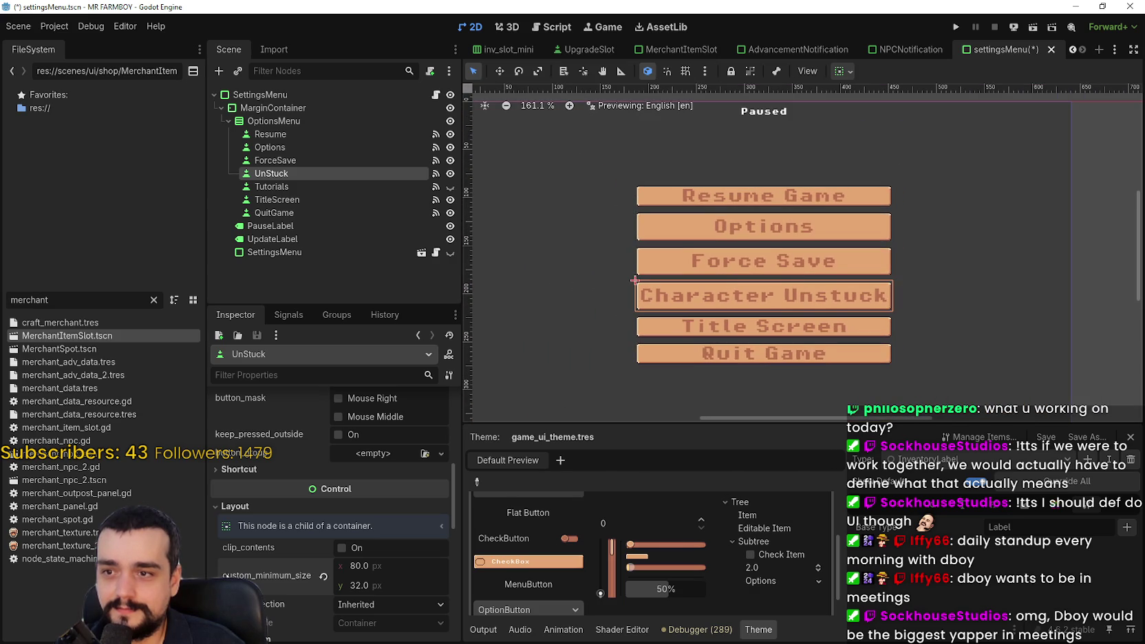
click(298, 186)
scroll(344, 551, down, 5)
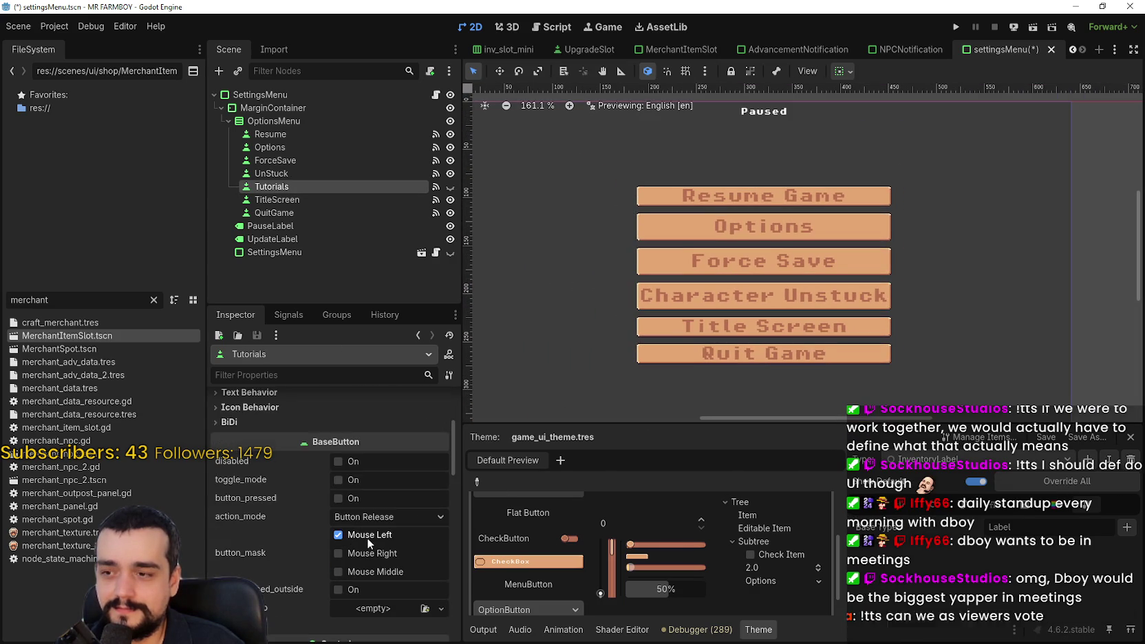
scroll(367, 538, down, 1)
scroll(394, 522, down, 5)
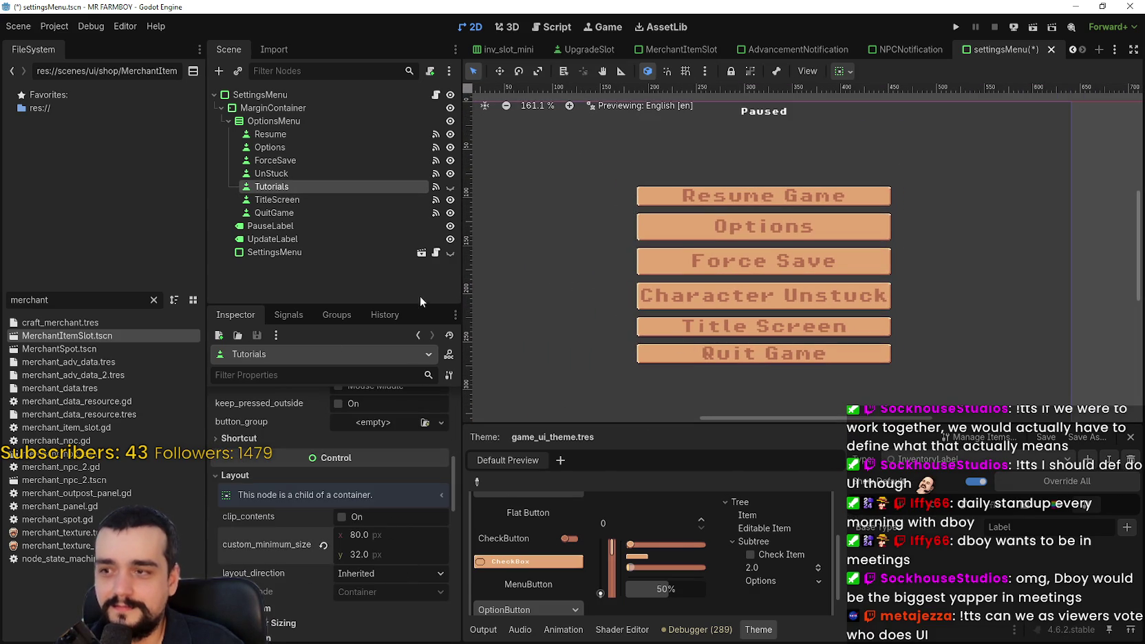
Delete the Tutorials button node from the Paused menu and confirm.
click(352, 199)
click(305, 185)
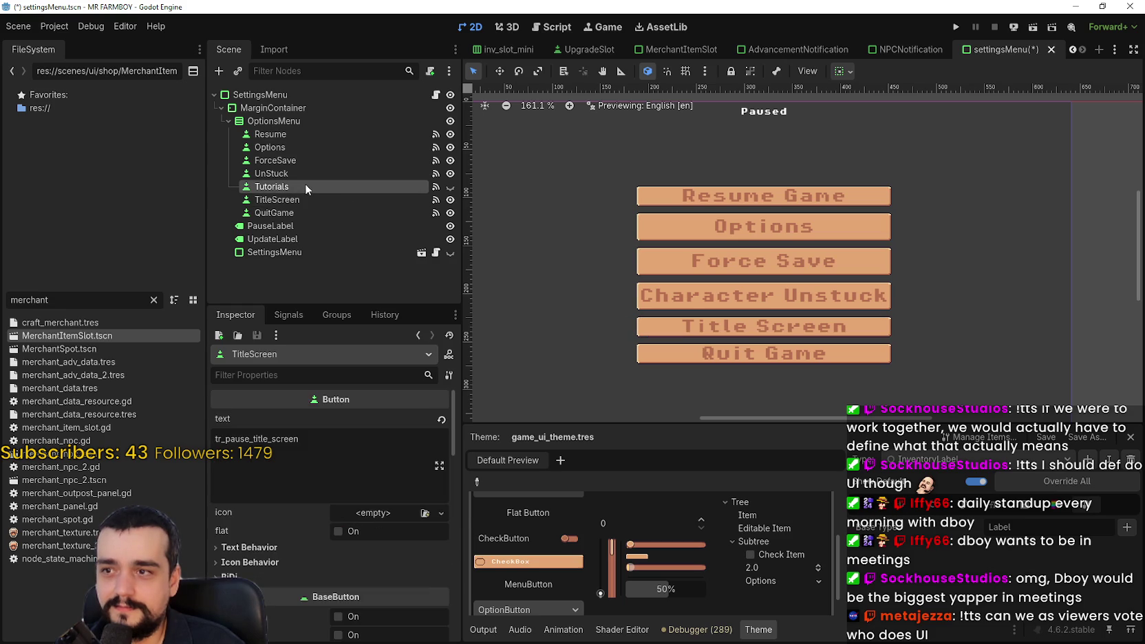
right_click(305, 183)
click(367, 513)
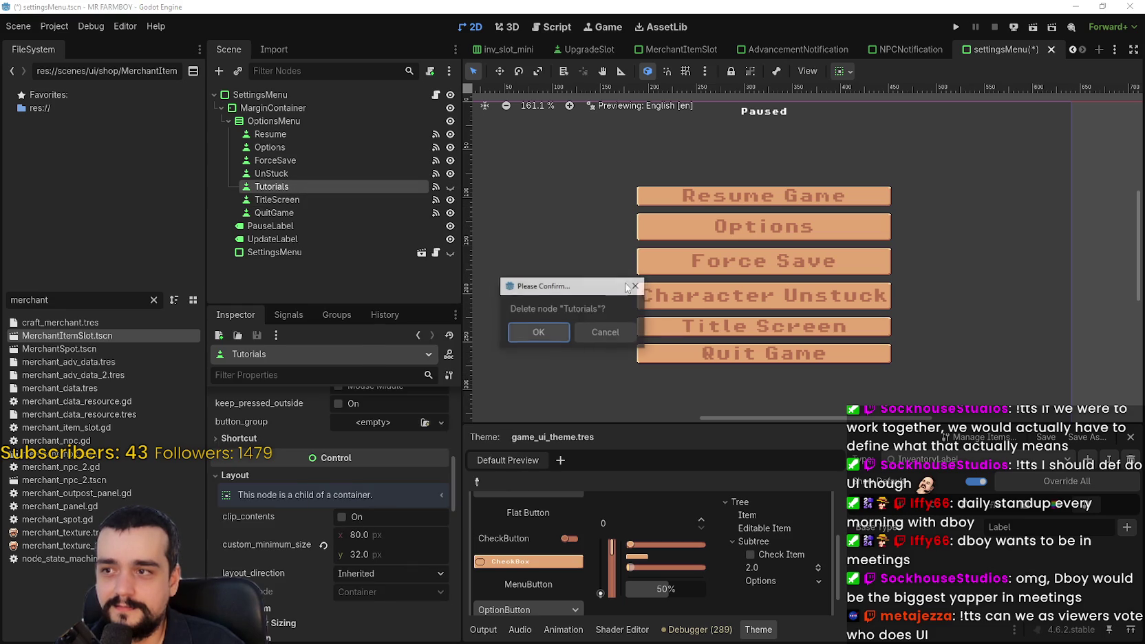
click(539, 332)
scroll(810, 275, up, 4)
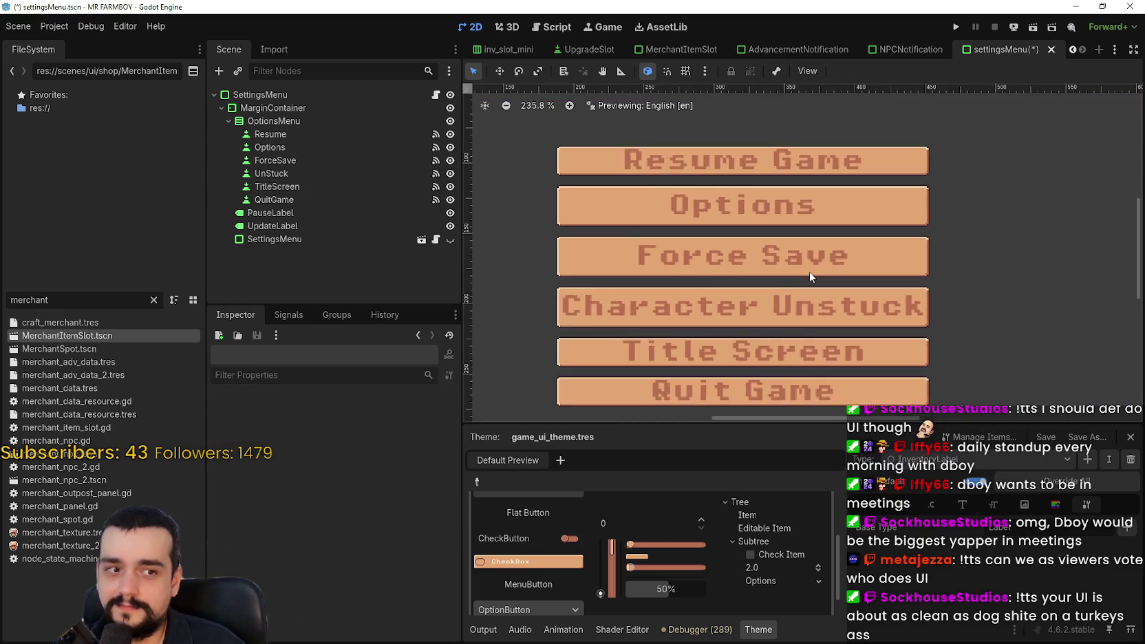
scroll(810, 275, down, 4)
scroll(810, 275, up, 5)
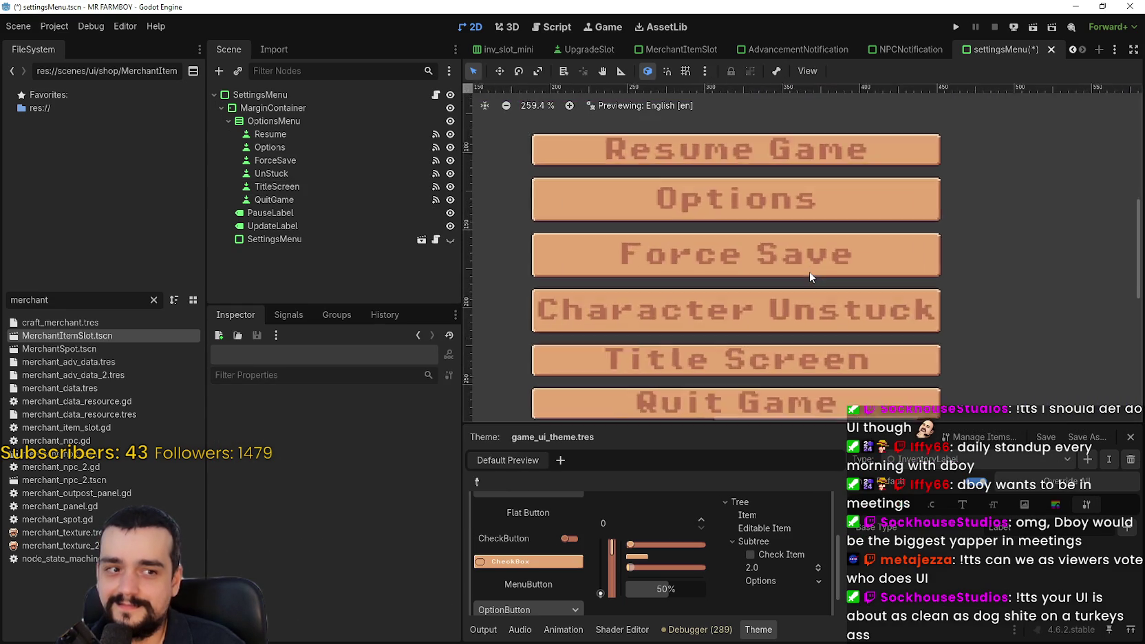
scroll(811, 276, down, 3)
scroll(810, 275, up, 2)
scroll(810, 276, down, 2)
scroll(812, 279, up, 1)
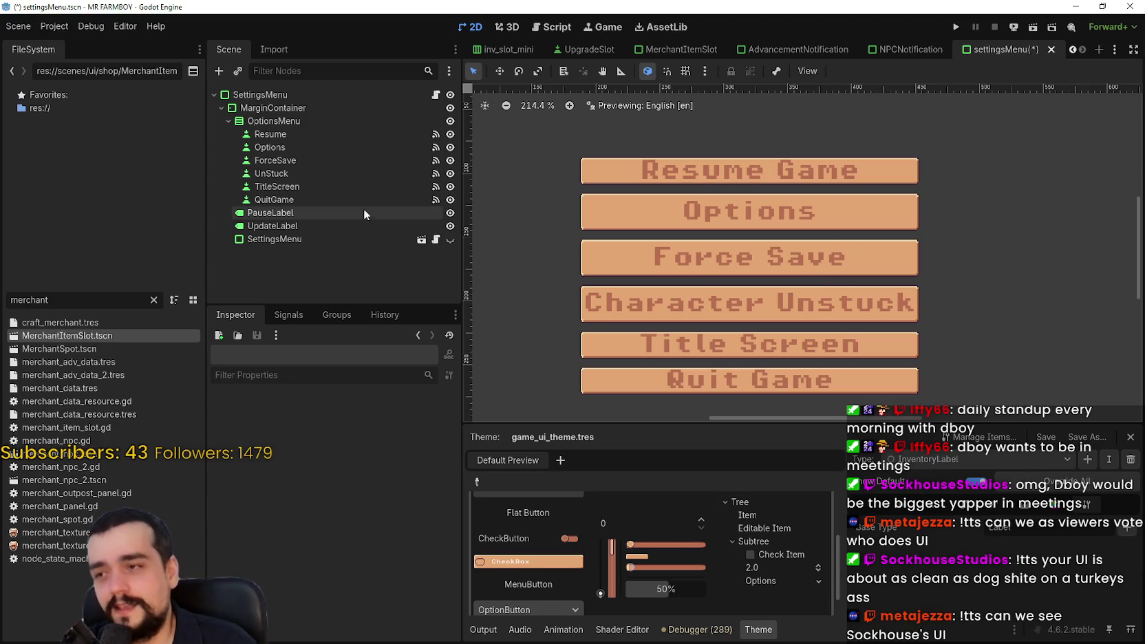
Set the TitleScreen button's minimum height to 32 px.
click(364, 189)
scroll(385, 555, down, 10)
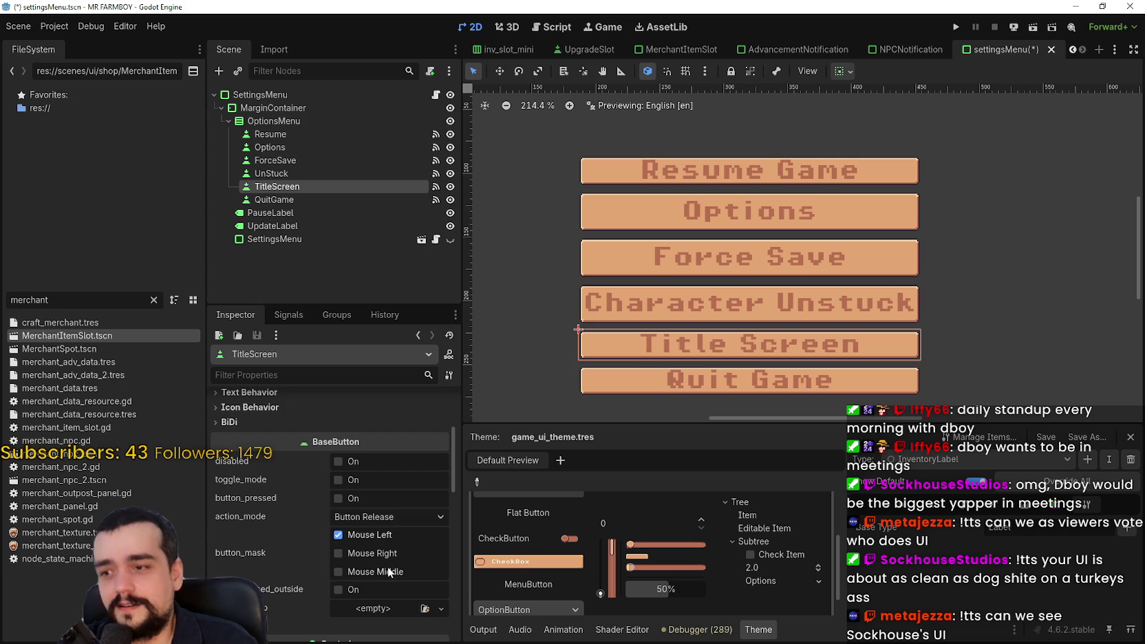
click(377, 520)
text(32)
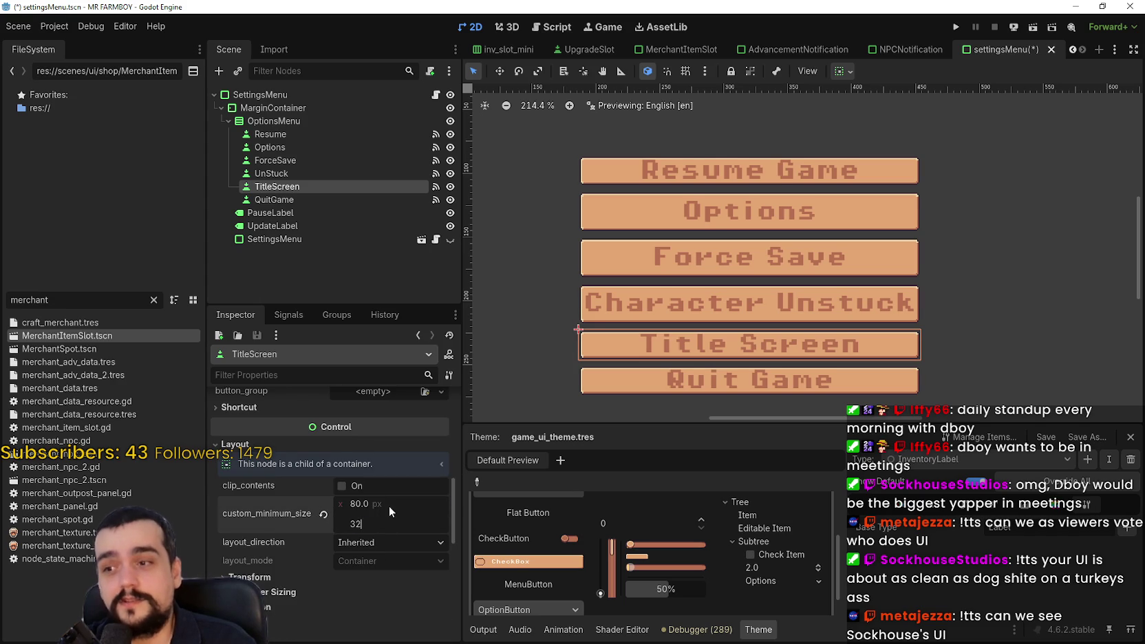
key(Return)
scroll(862, 316, up, 2)
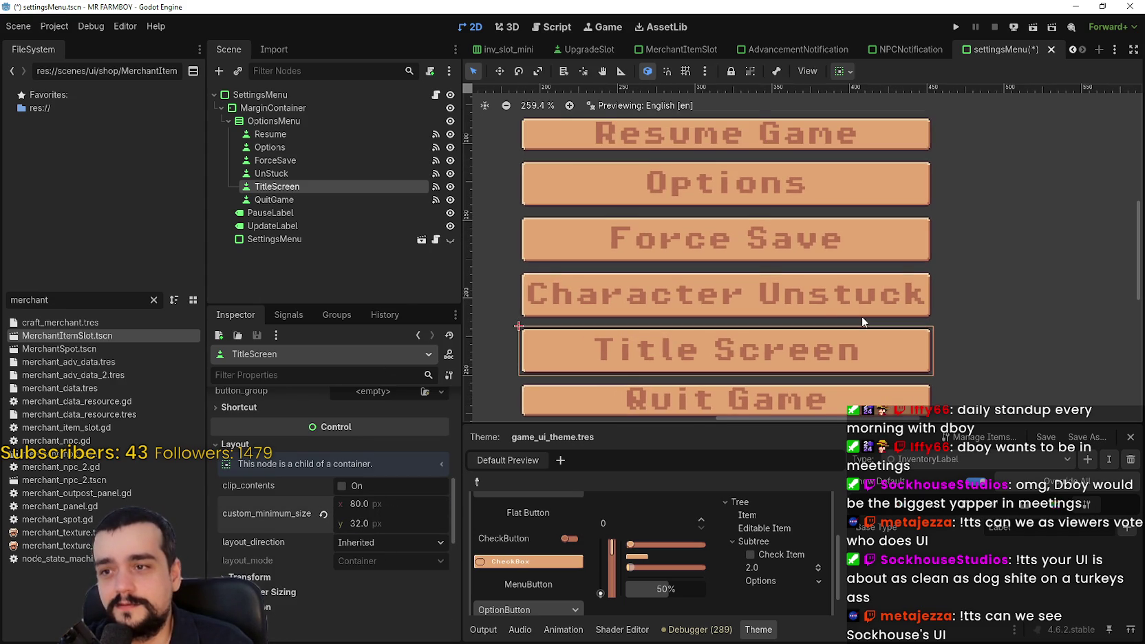
Raise Quit Game's minimum height to 32 px and save the scene.
click(320, 200)
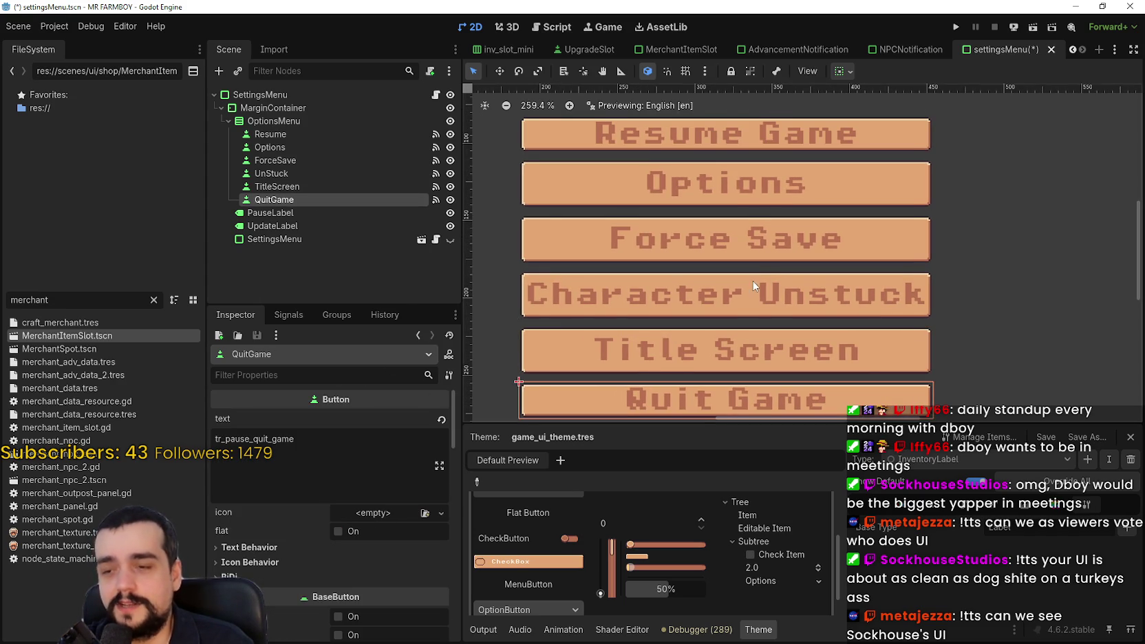
scroll(765, 283, down, 2)
scroll(309, 551, up, 5)
scroll(385, 550, down, 3)
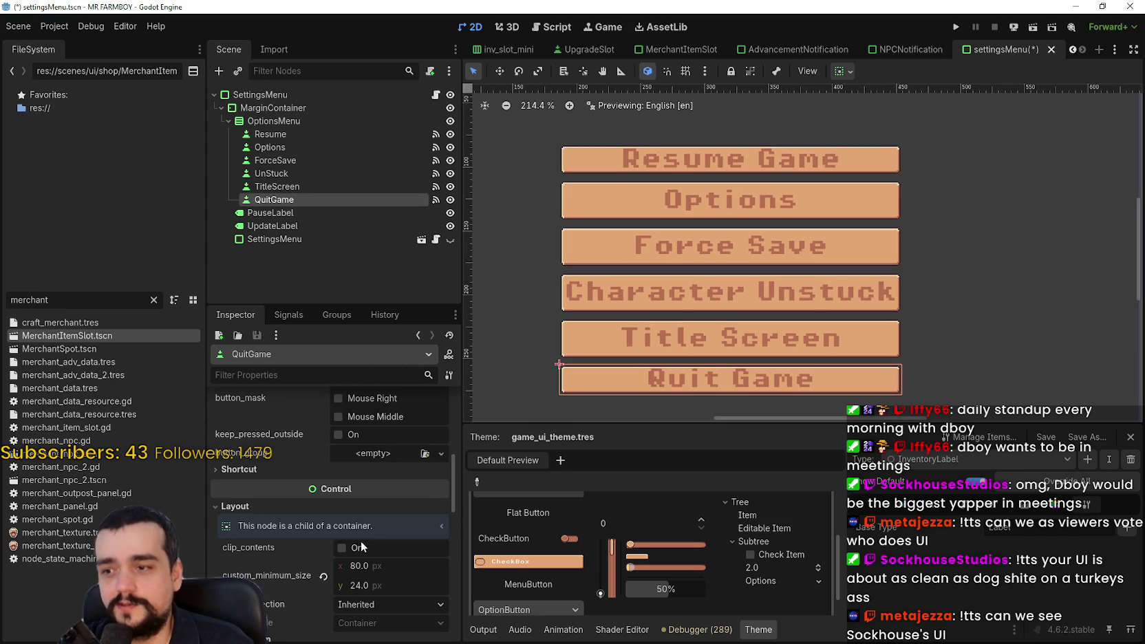
drag(391, 587, 397, 587)
scroll(899, 170, down, 1)
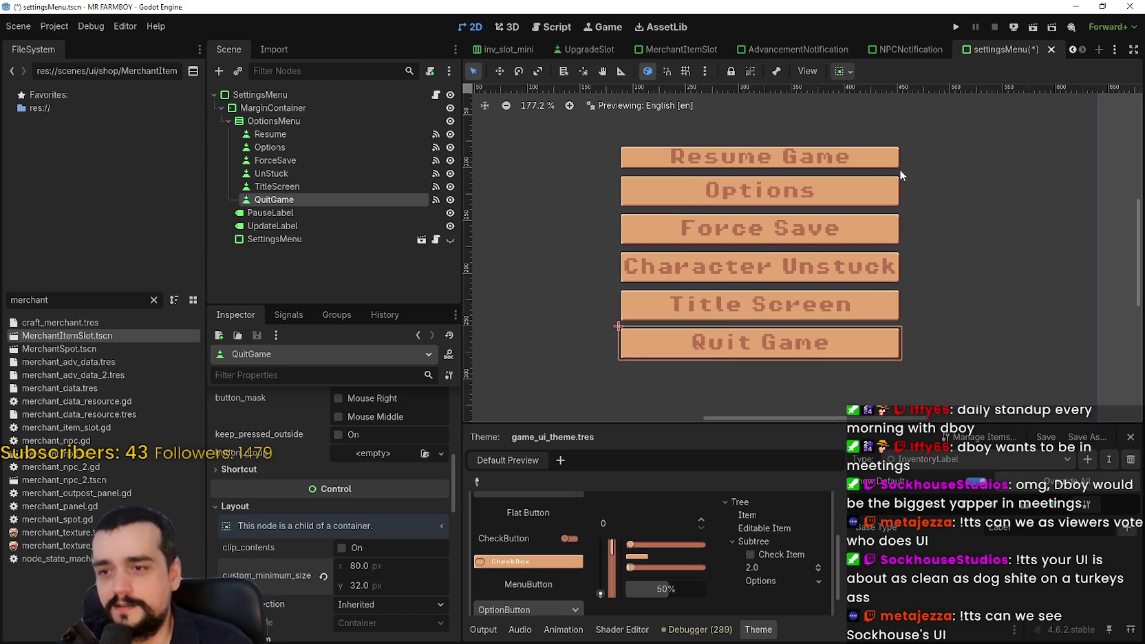
key(ctrl+s)
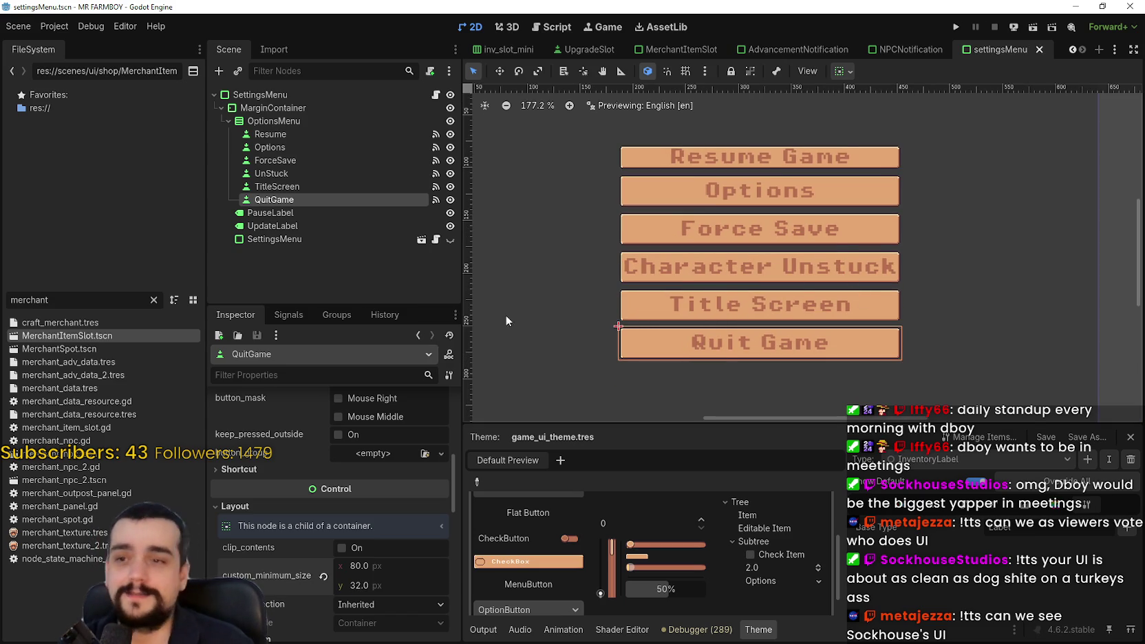
Set the Character Unstuck button's minimum height to 44 px.
click(334, 186)
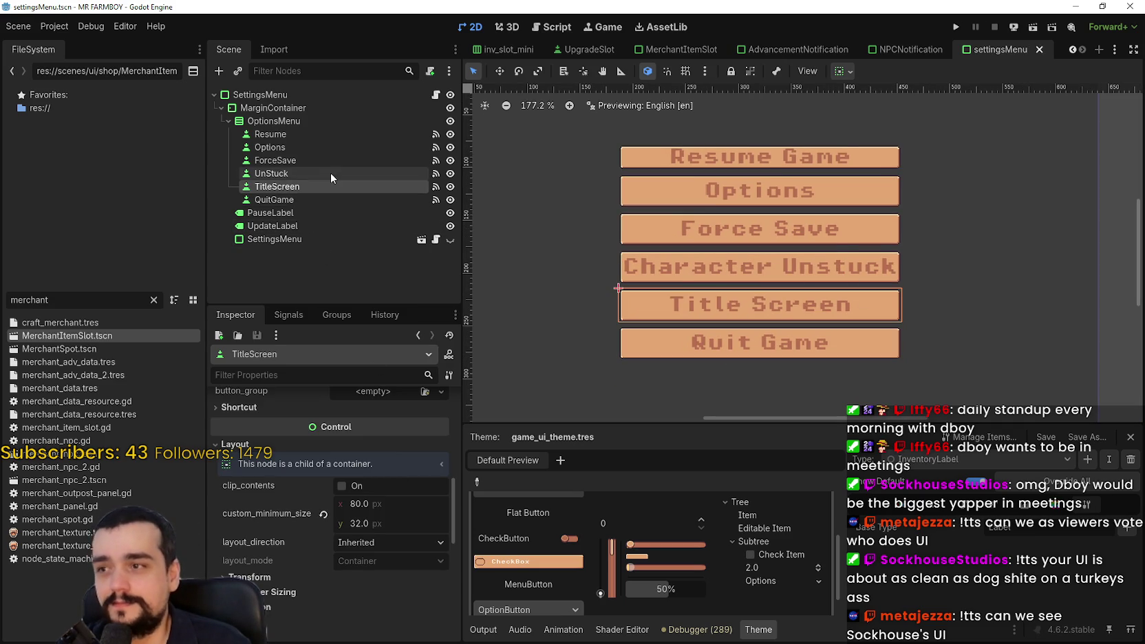
click(331, 174)
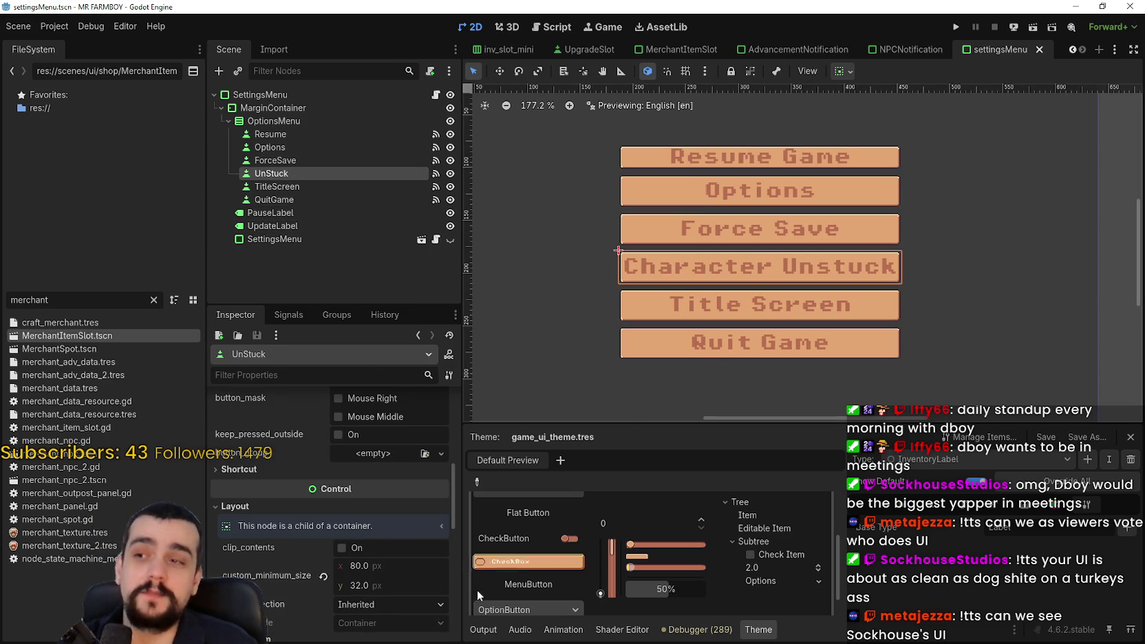
click(382, 584)
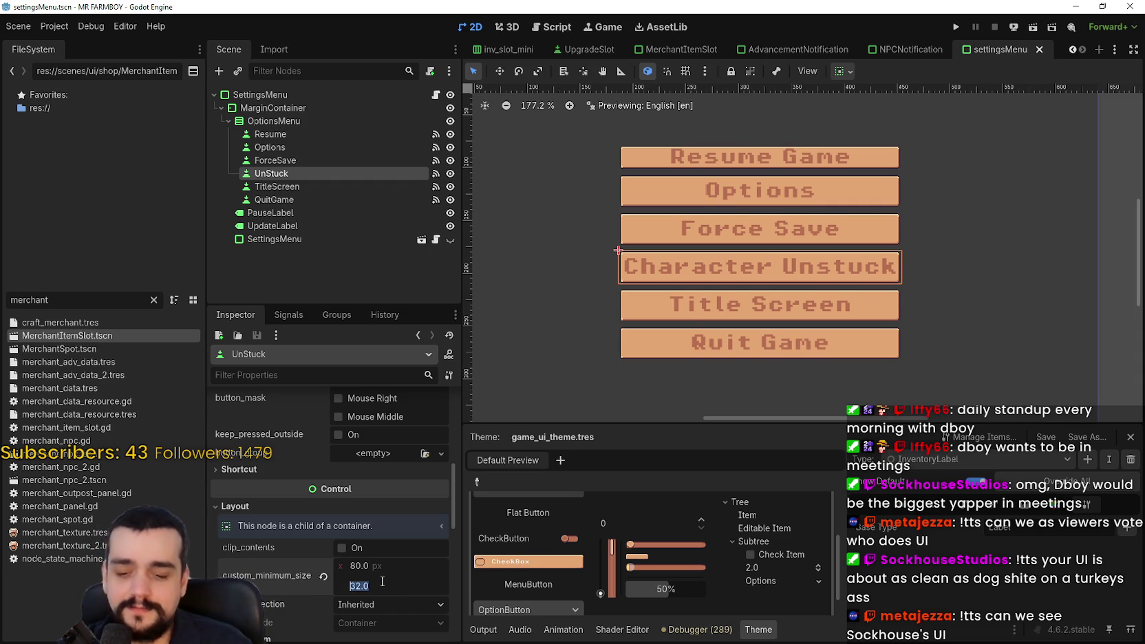
text(44)
key(Return)
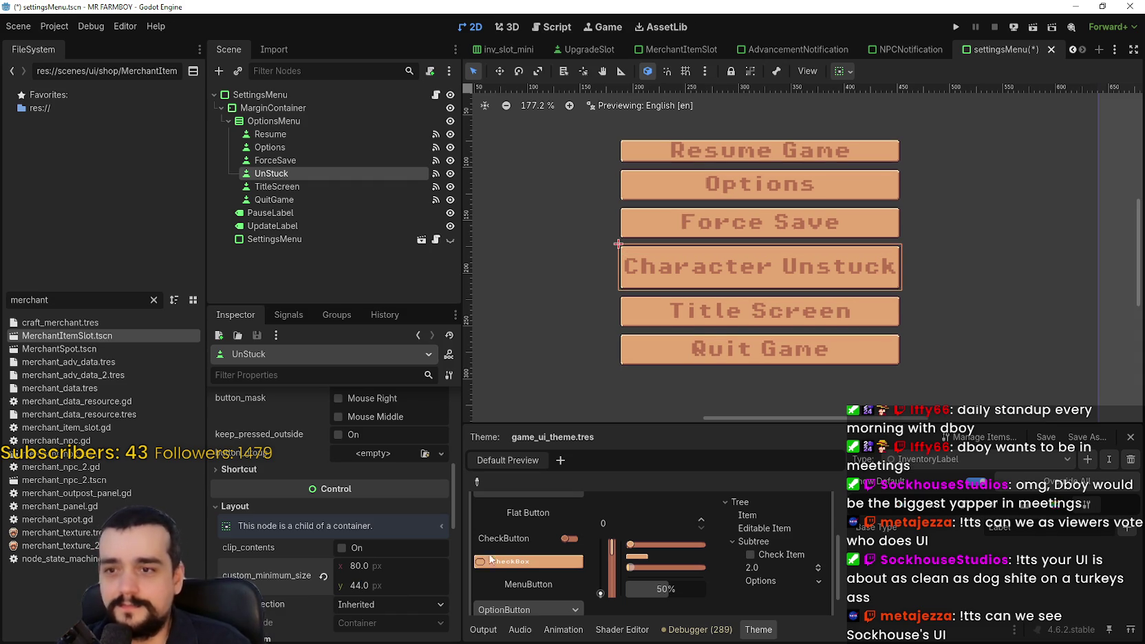
scroll(745, 234, down, 2)
scroll(826, 234, up, 5)
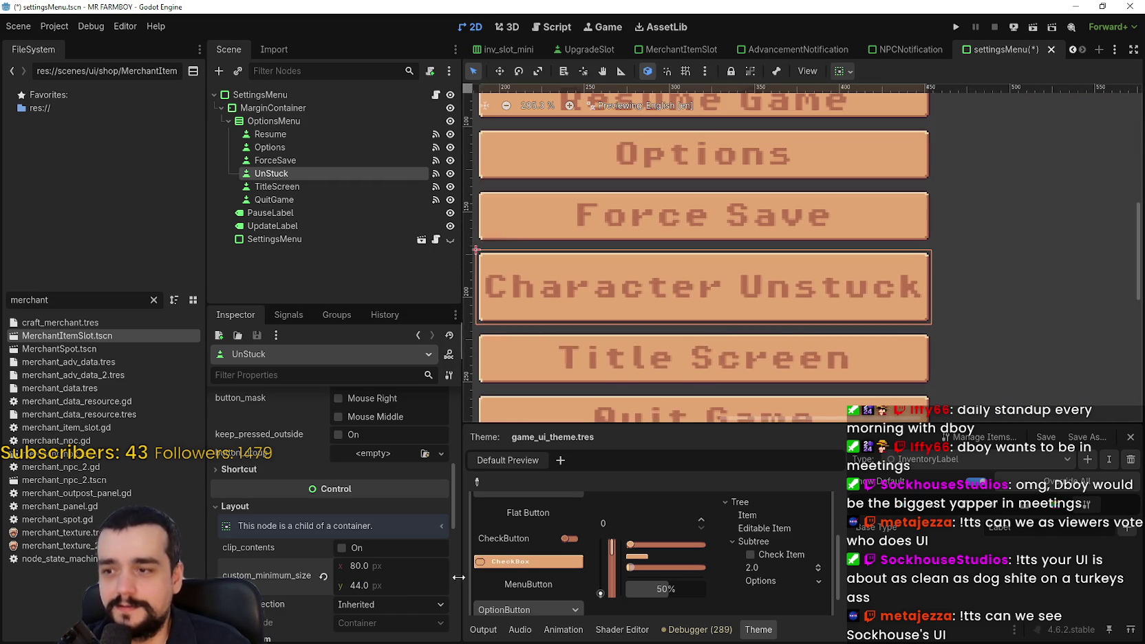
scroll(800, 321, down, 1)
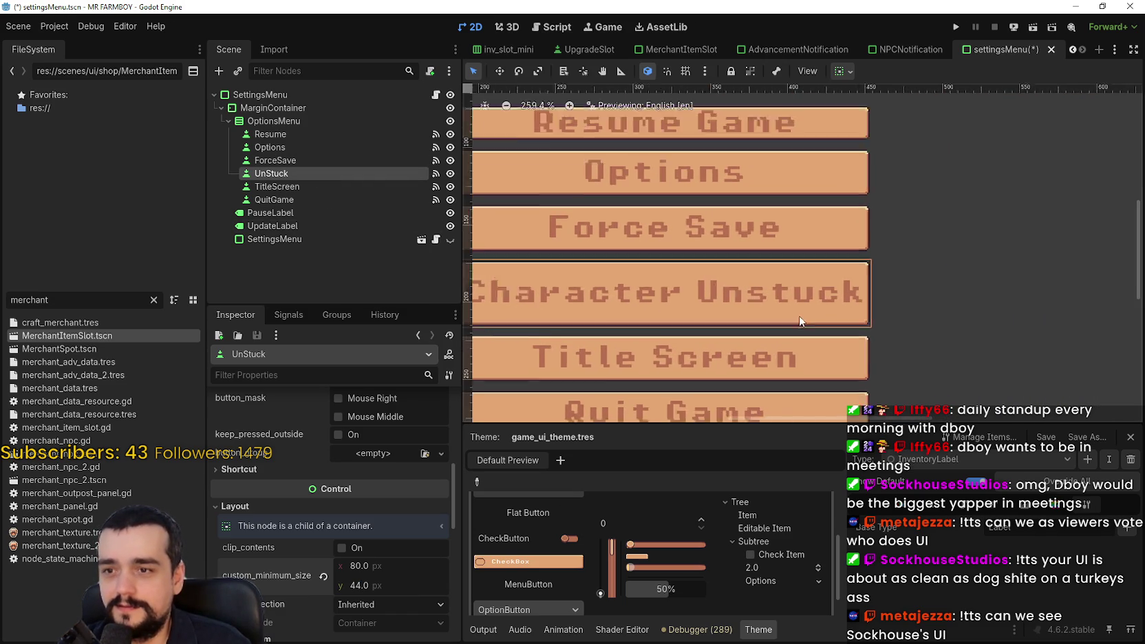
scroll(801, 310, up, 4)
scroll(675, 277, up, 1)
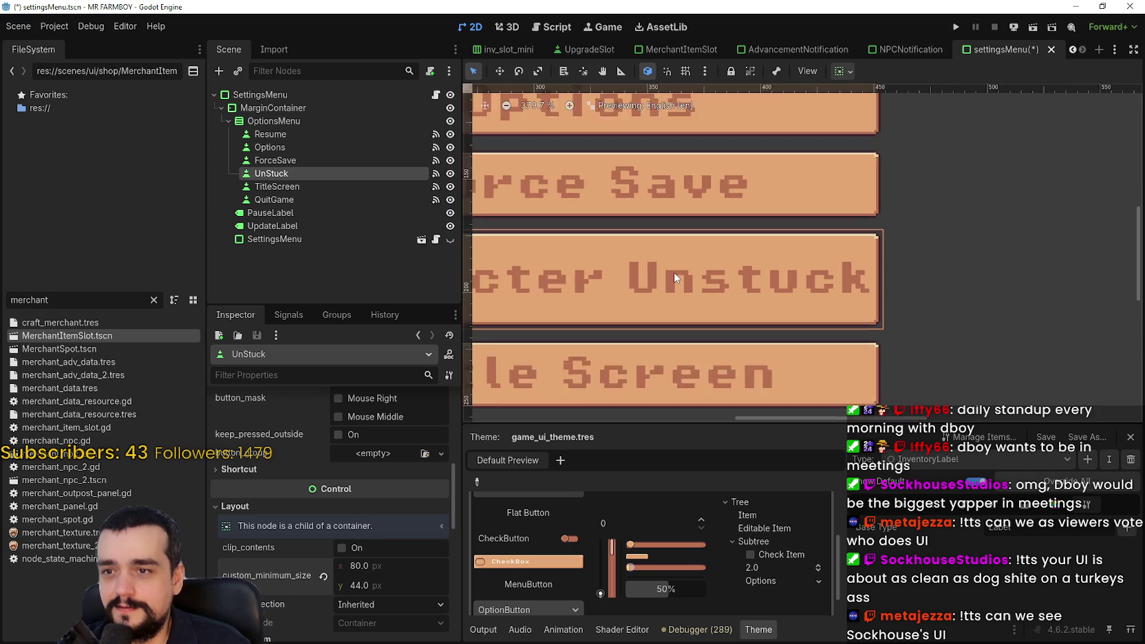
scroll(674, 278, down, 10)
Apply a 44 px minimum height to the Force Save and Options buttons.
click(345, 160)
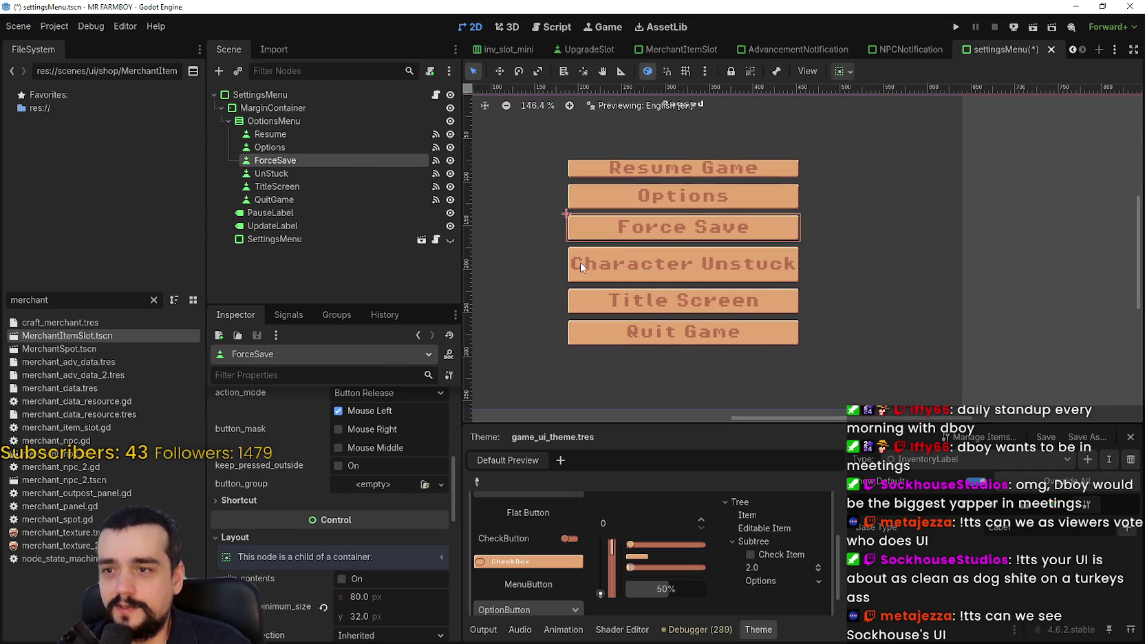
scroll(580, 262, up, 3)
scroll(360, 503, down, 1)
text(44)
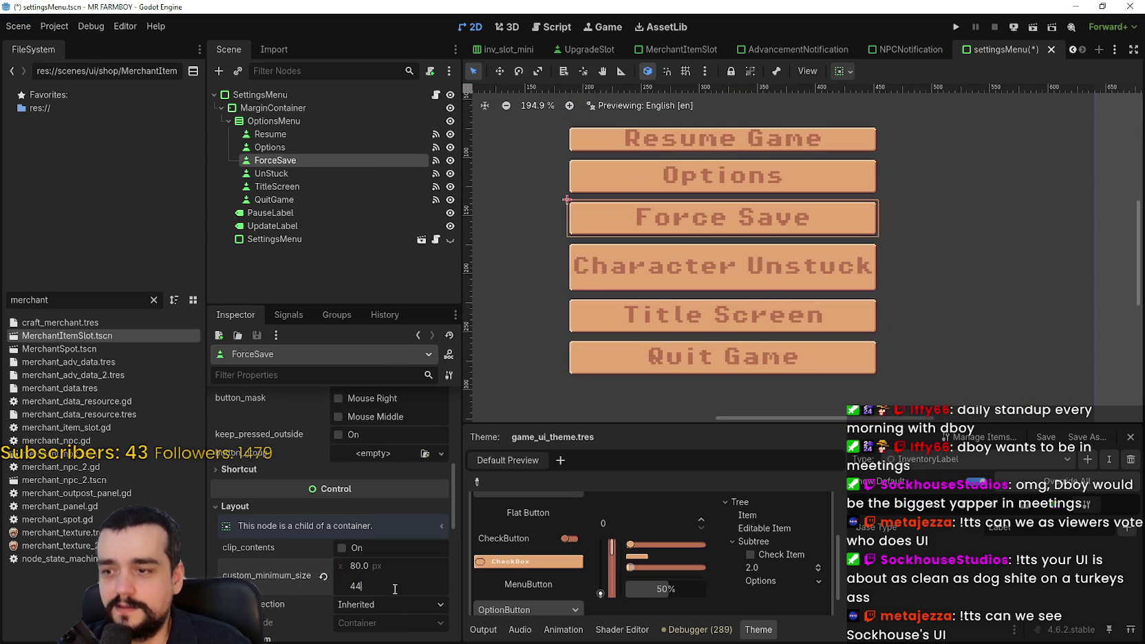
key(Return)
click(331, 147)
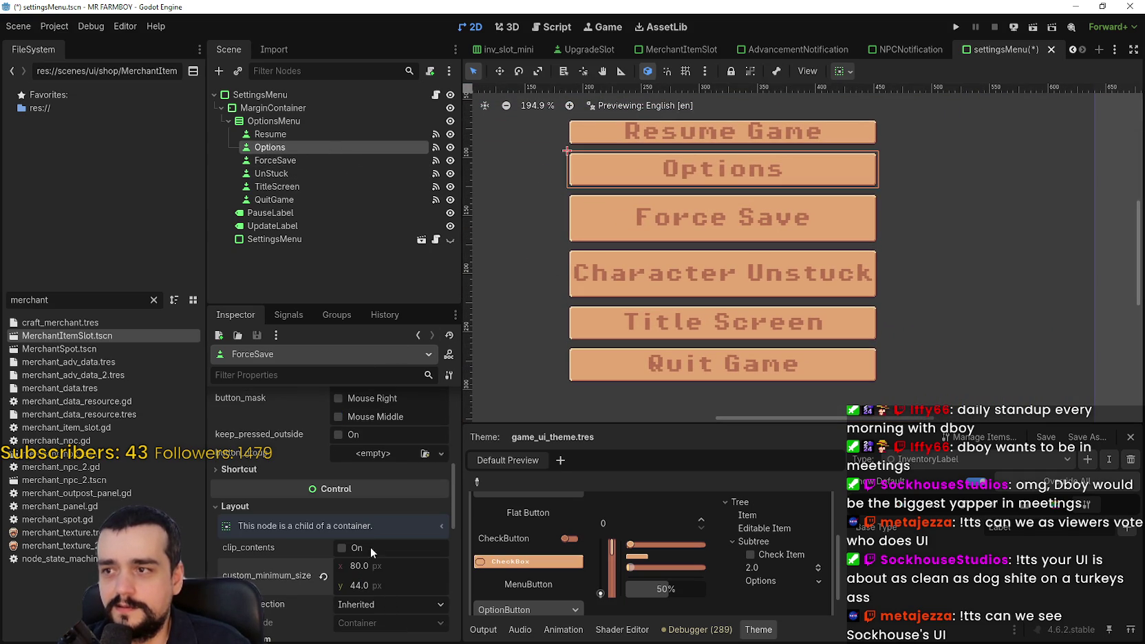
key(Return)
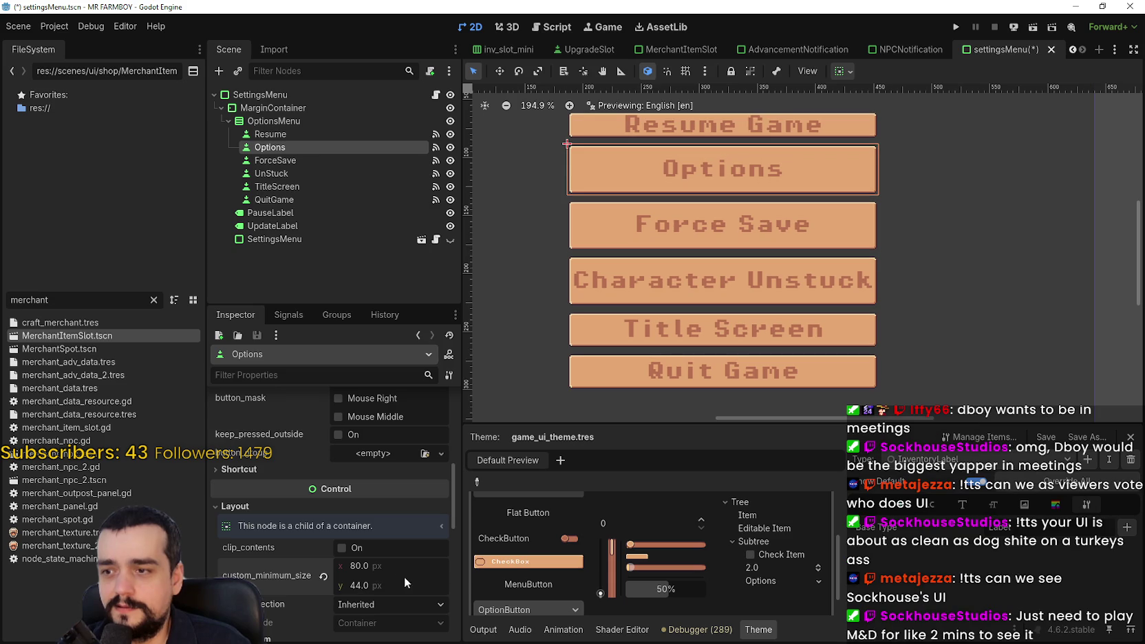
click(387, 586)
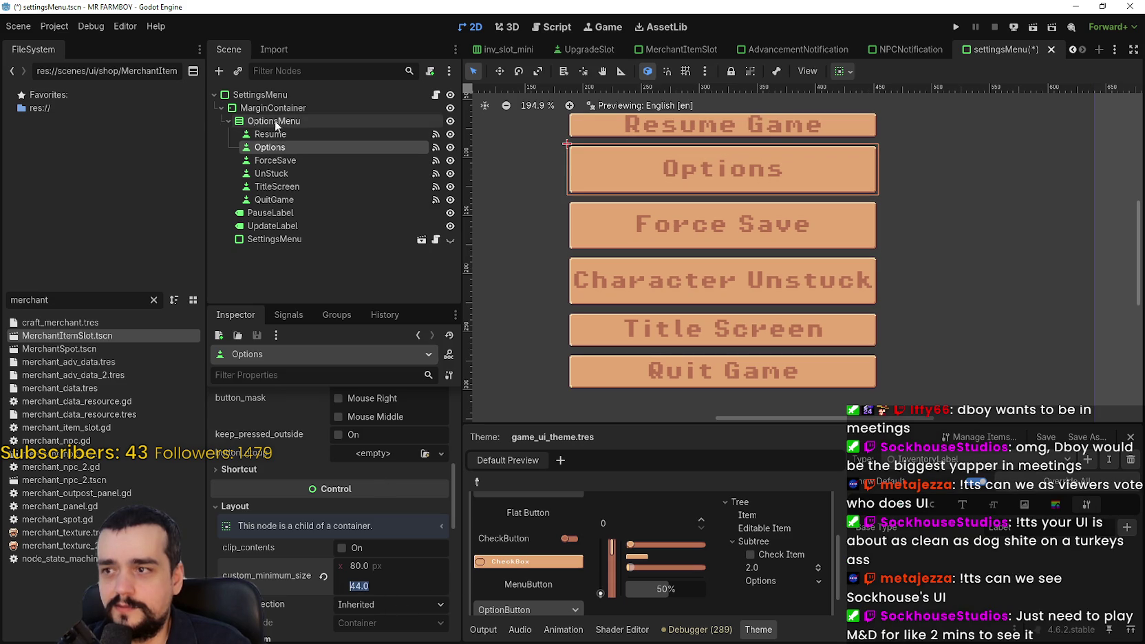
Set the Resume button's minimum height to 44 px.
click(321, 135)
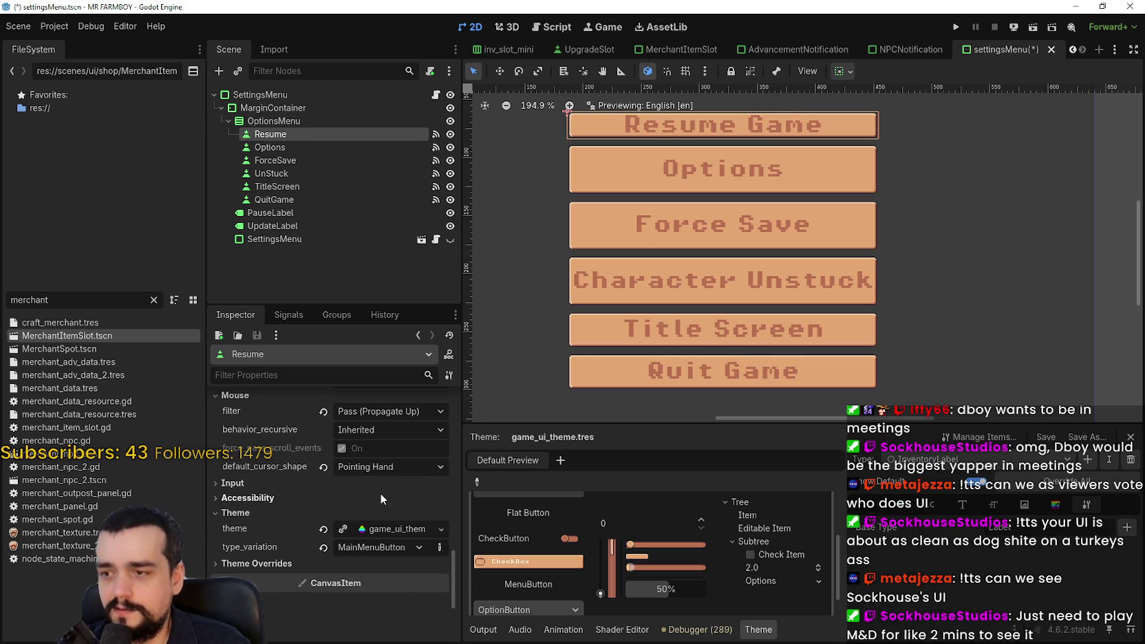
scroll(730, 167, down, 2)
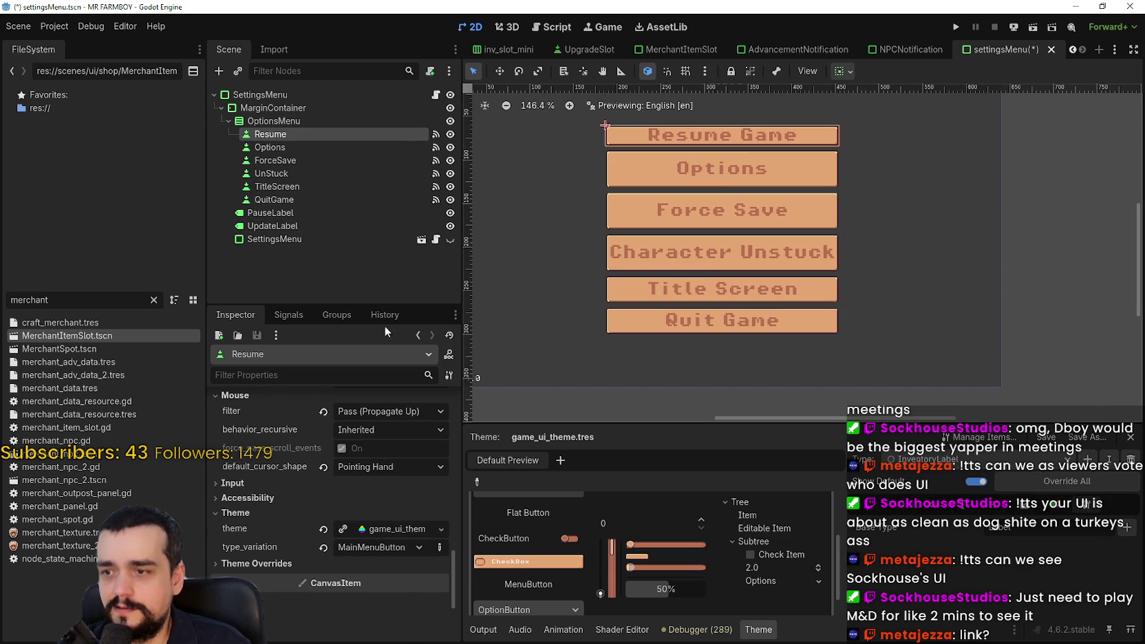
scroll(382, 536, up, 6)
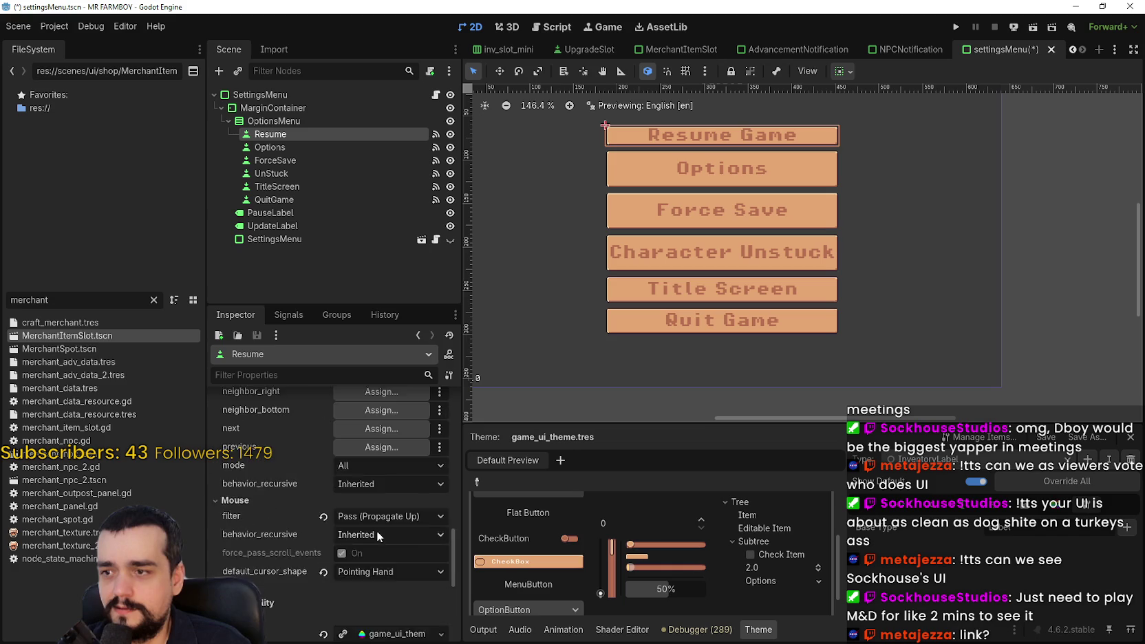
scroll(376, 535, up, 5)
click(396, 537)
text(44)
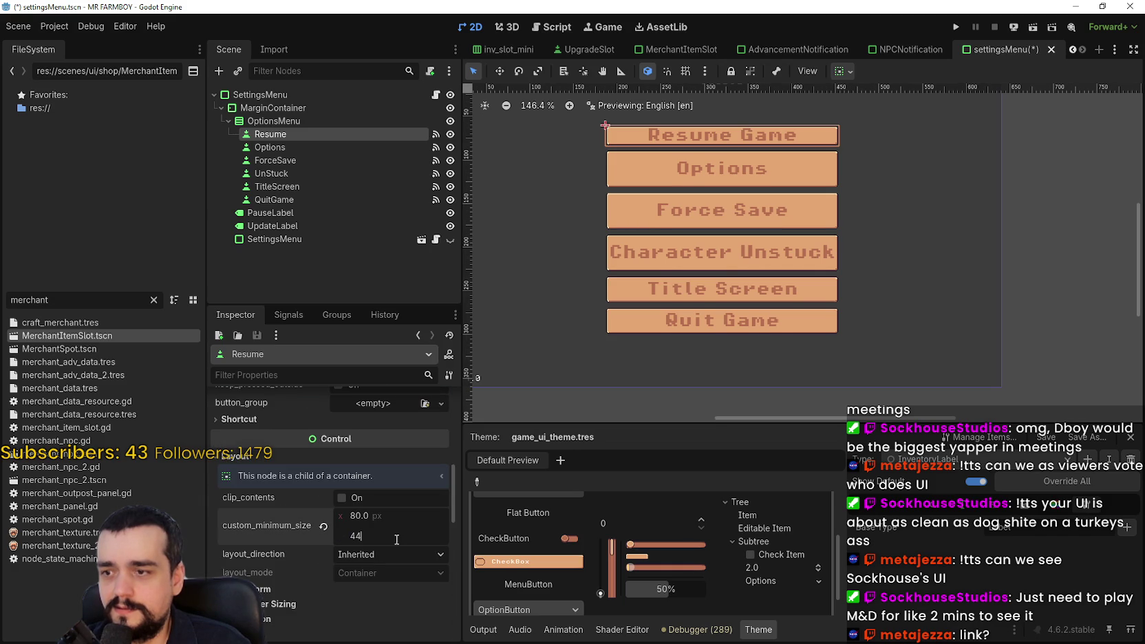
key(Return)
scroll(587, 313, down, 1)
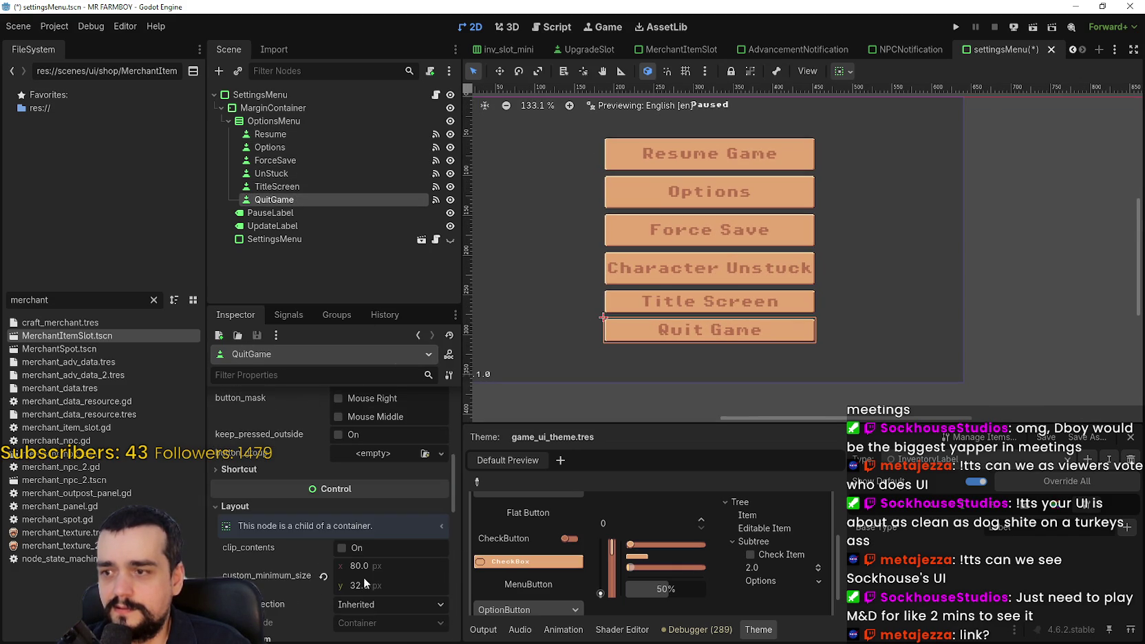
Give Quit Game and Title Screen a 44 px minimum height and save the scene.
drag(365, 585, 386, 583)
scroll(627, 386, down, 1)
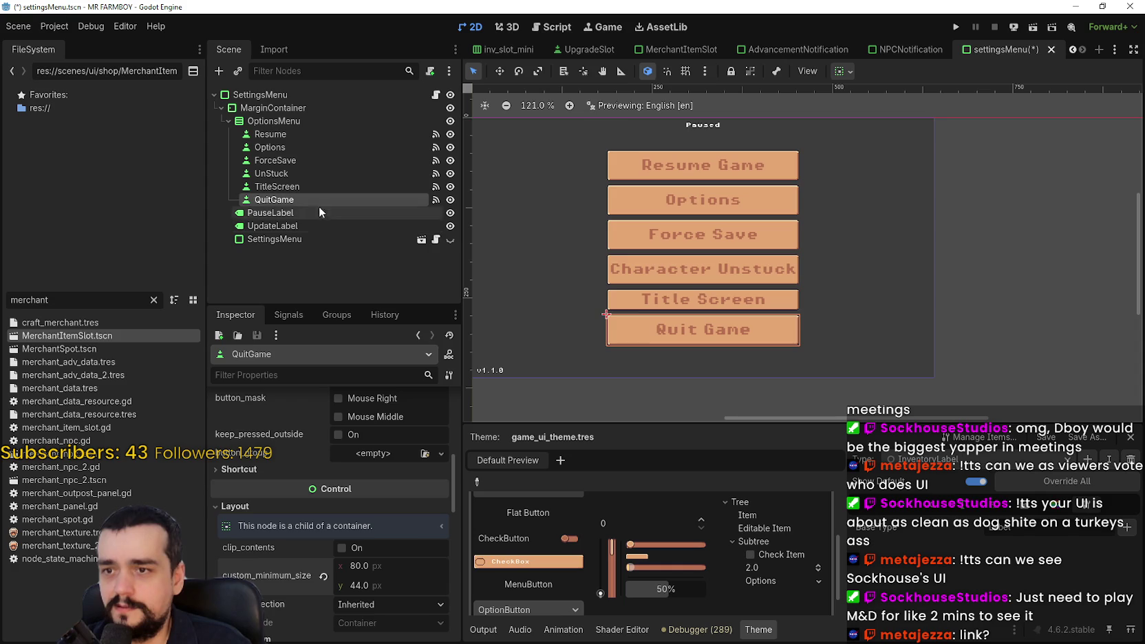
click(340, 188)
click(372, 523)
text(44)
key(Return)
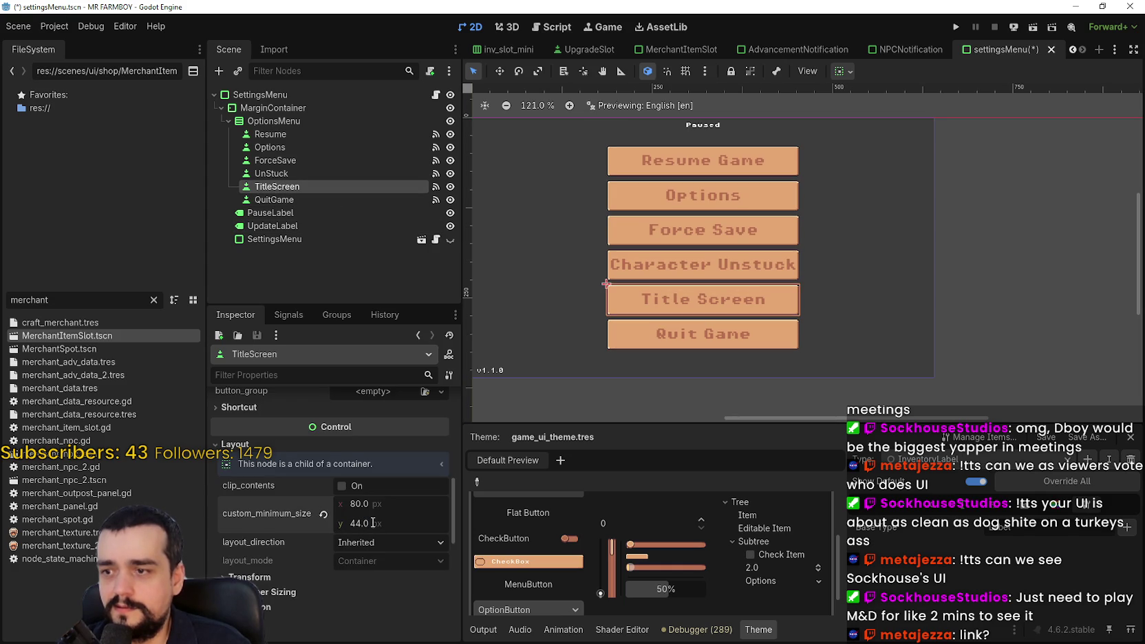
key(ctrl+s)
scroll(698, 177, up, 2)
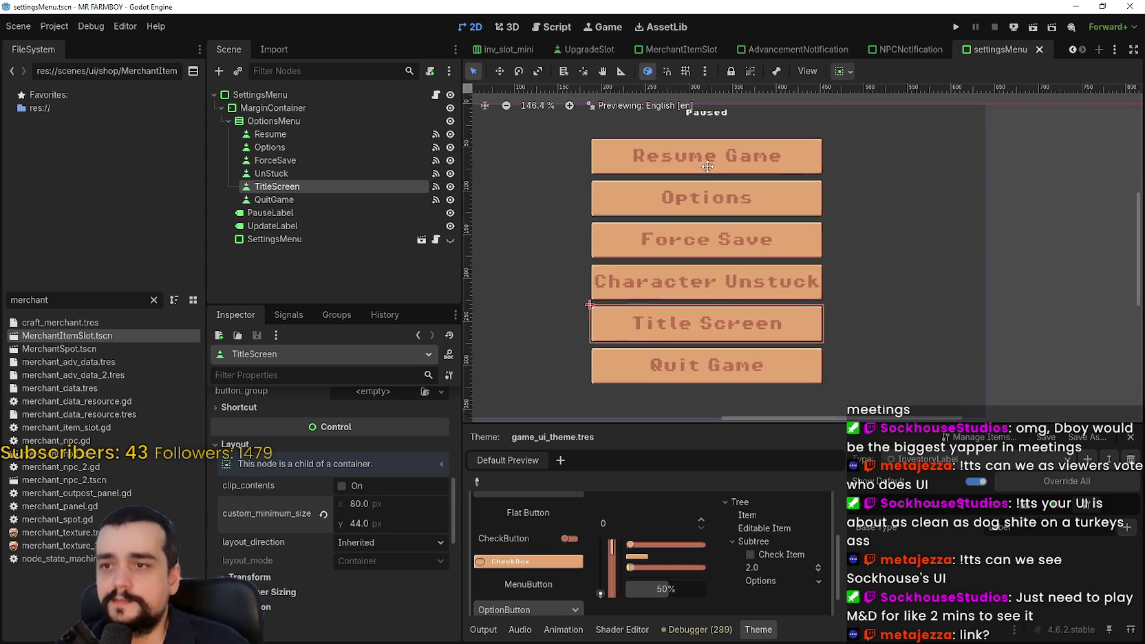
mouse_move(698, 178)
mouse_down()
mouse_move(794, 147)
mouse_move(778, 210)
mouse_move(773, 200)
mouse_up()
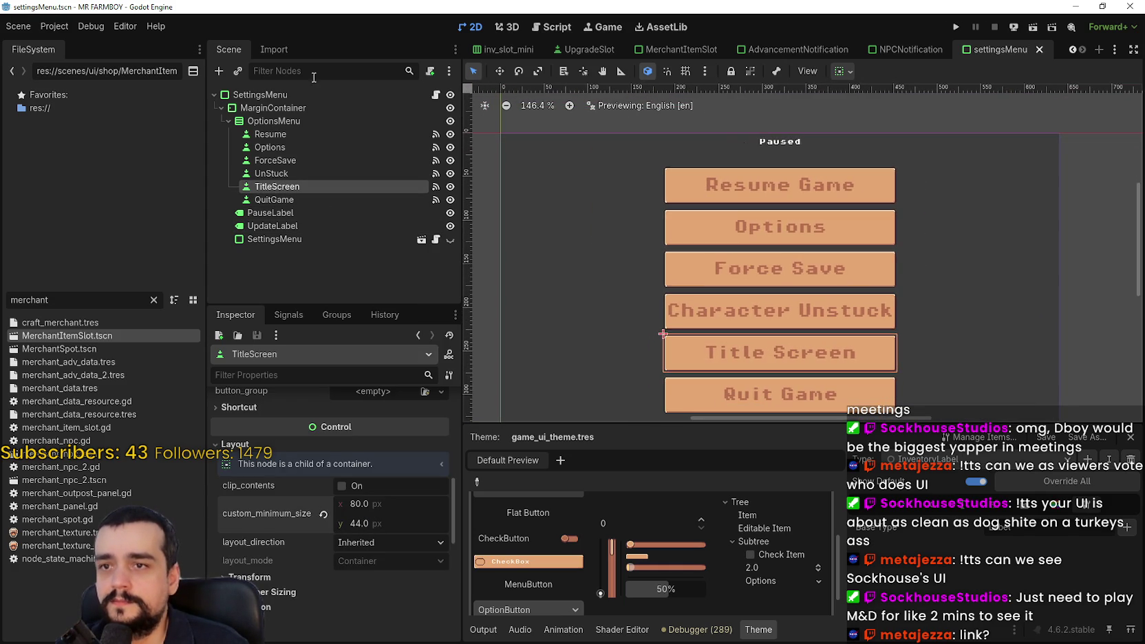
Give PauseLabel a 12 px font_size theme override and save the scene.
click(289, 212)
scroll(322, 563, down, 10)
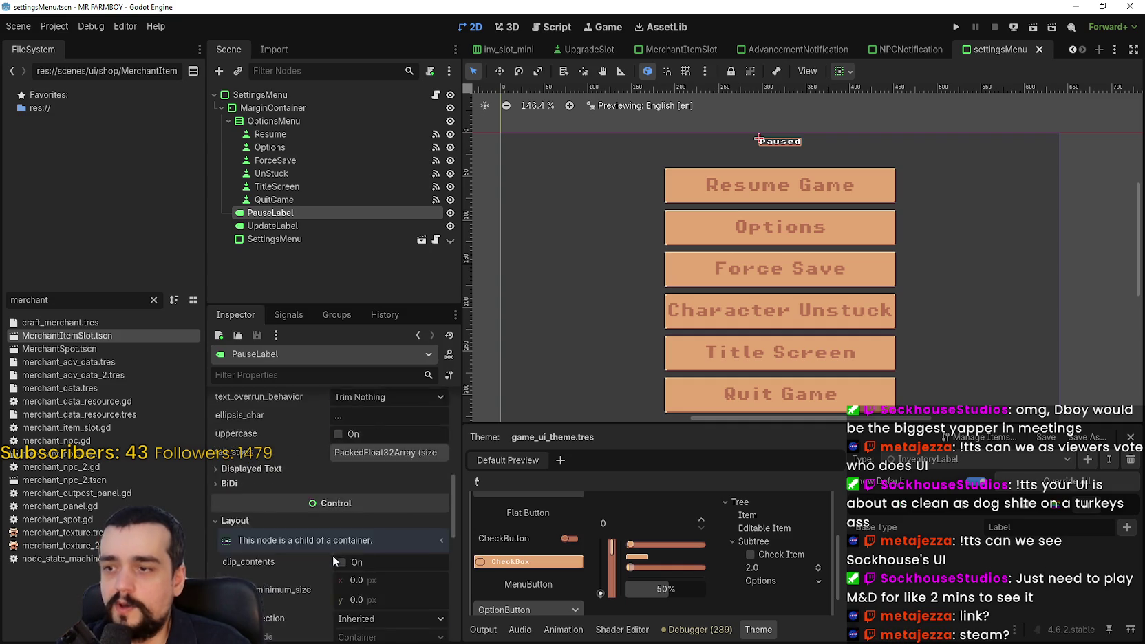
scroll(311, 546, down, 6)
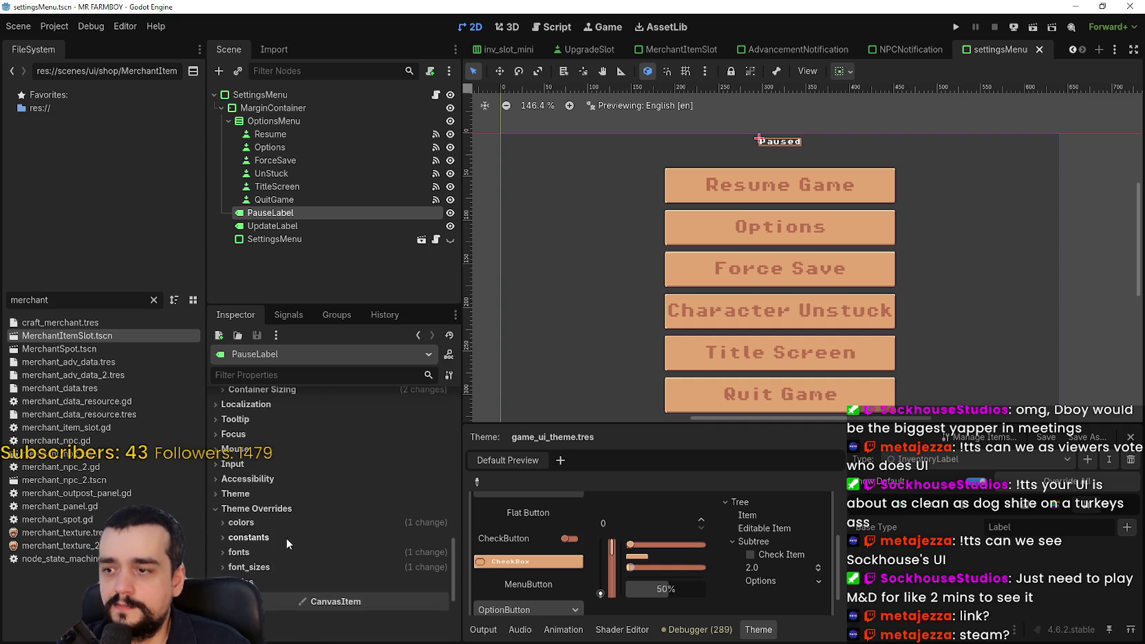
click(274, 490)
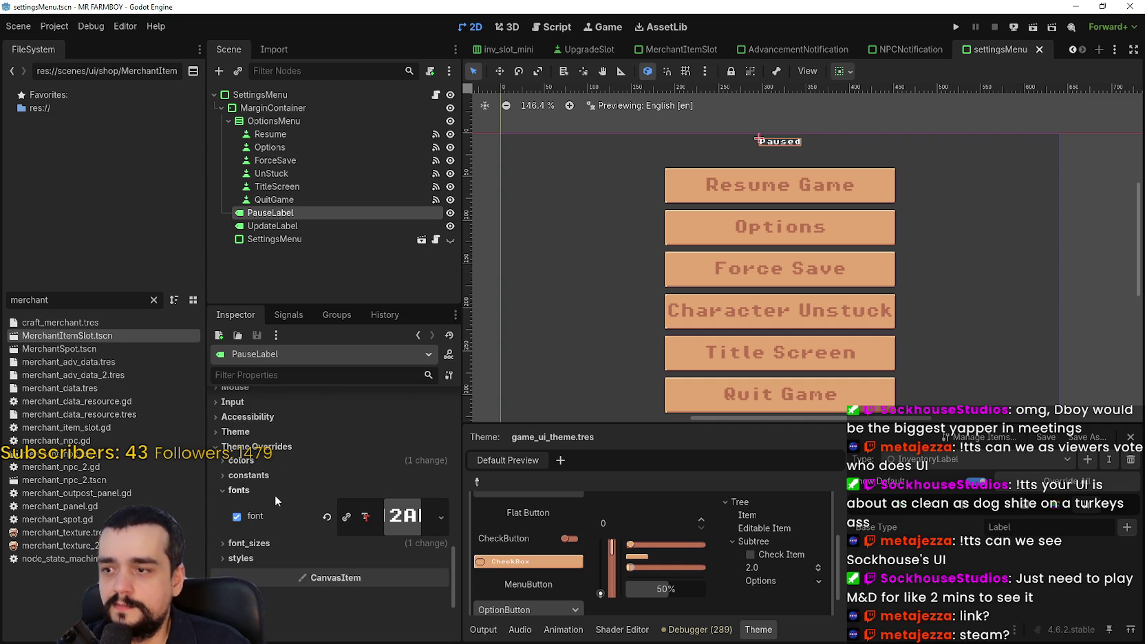
click(238, 544)
scroll(291, 552, down, 3)
click(402, 463)
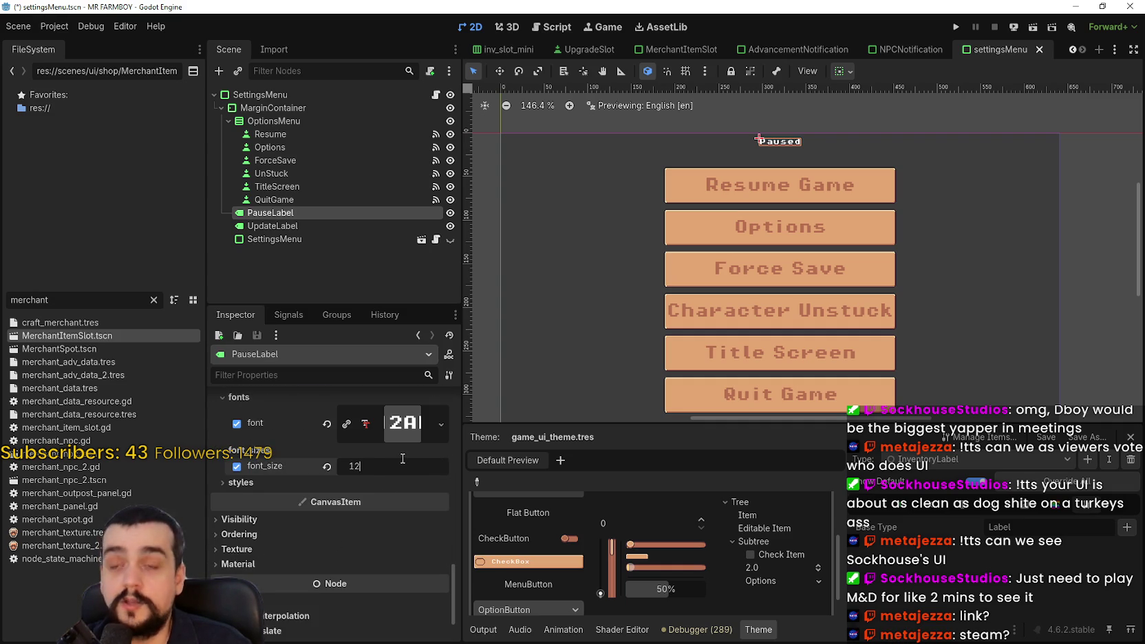
key(Return)
scroll(690, 168, down, 3)
key(ctrl+s)
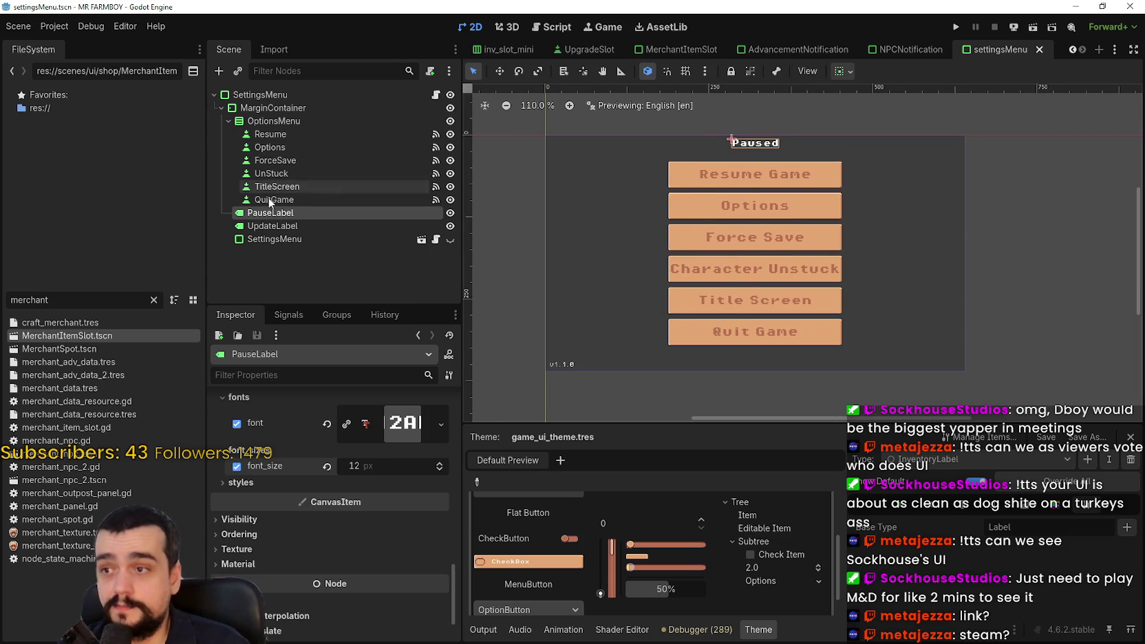
Give the v1.1.0 UpdateLabel a 12 px font_size override and save again.
click(274, 226)
scroll(329, 530, down, 6)
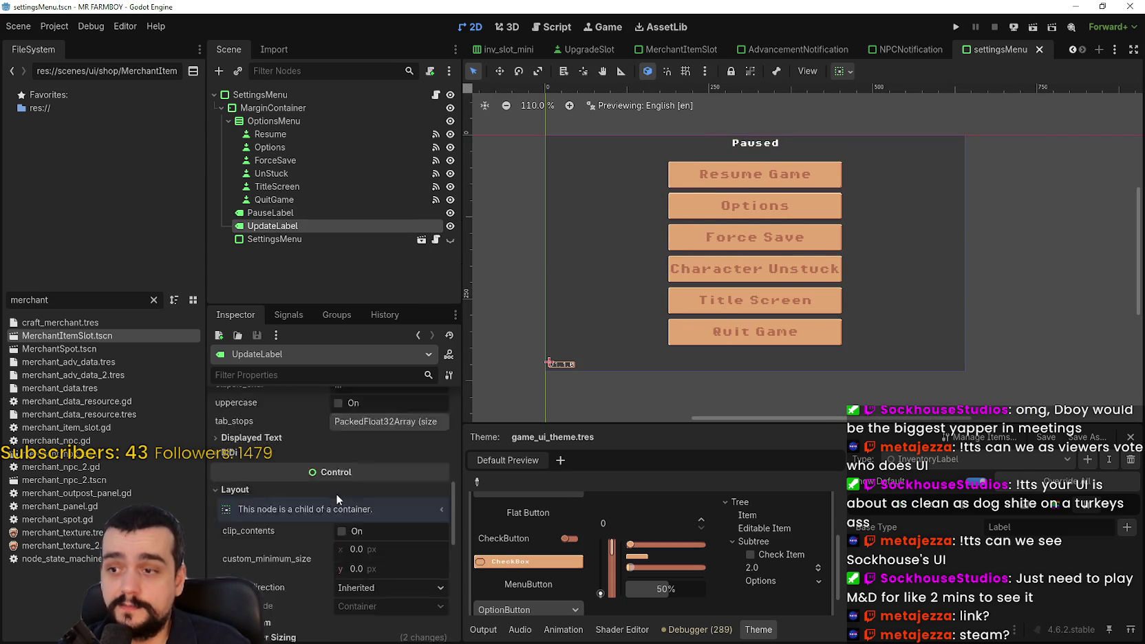
scroll(336, 494, down, 8)
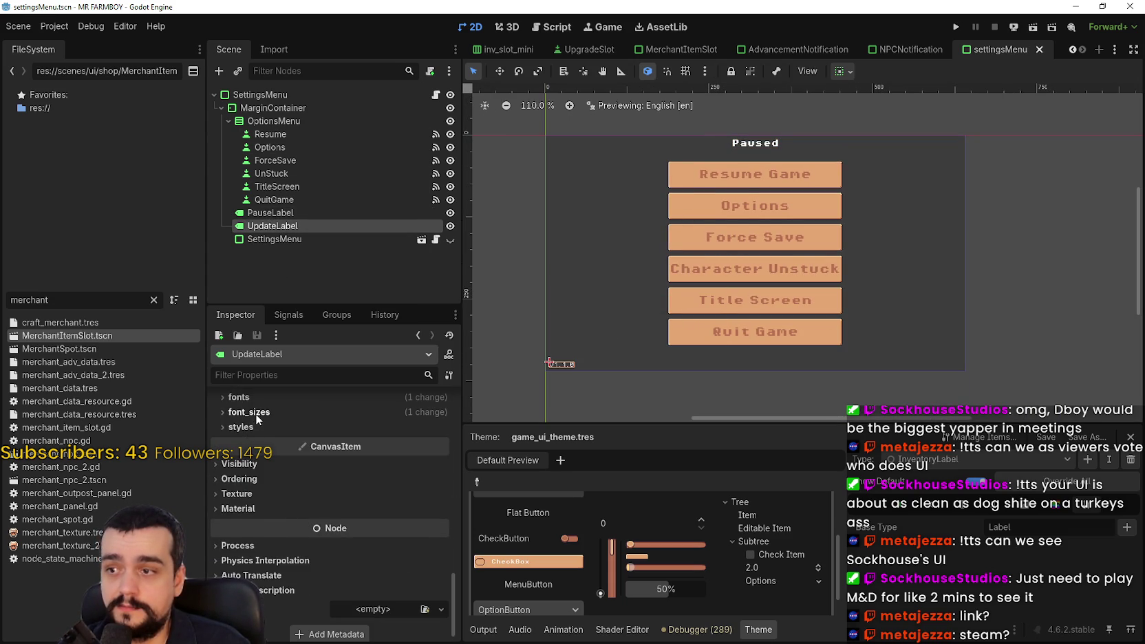
click(249, 412)
key(Return)
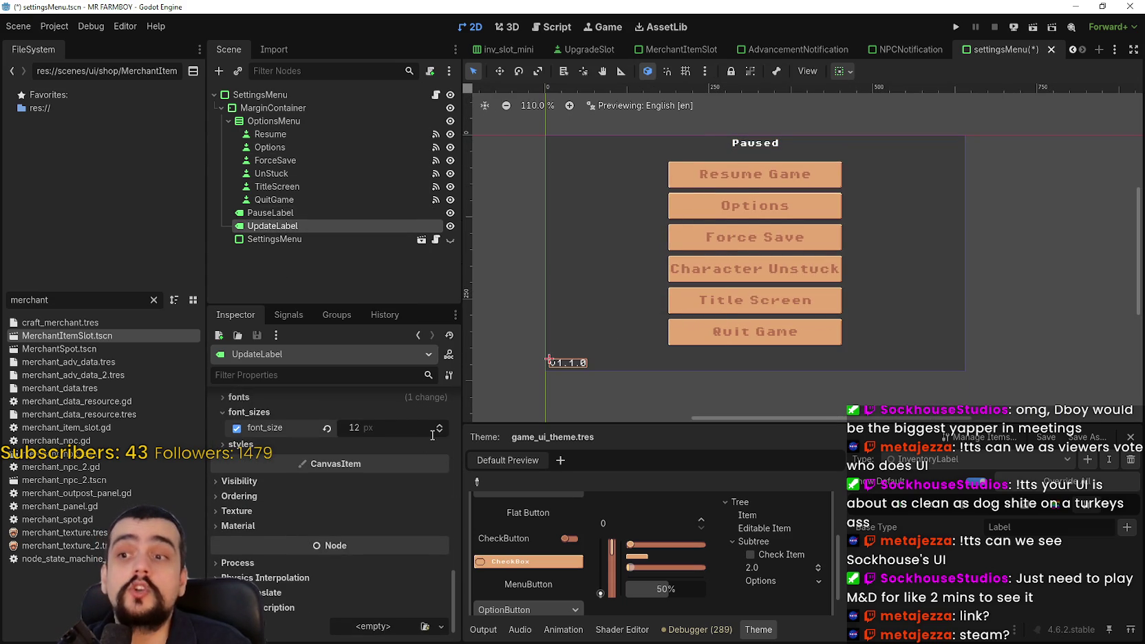
key(ctrl+s)
scroll(716, 292, up, 2)
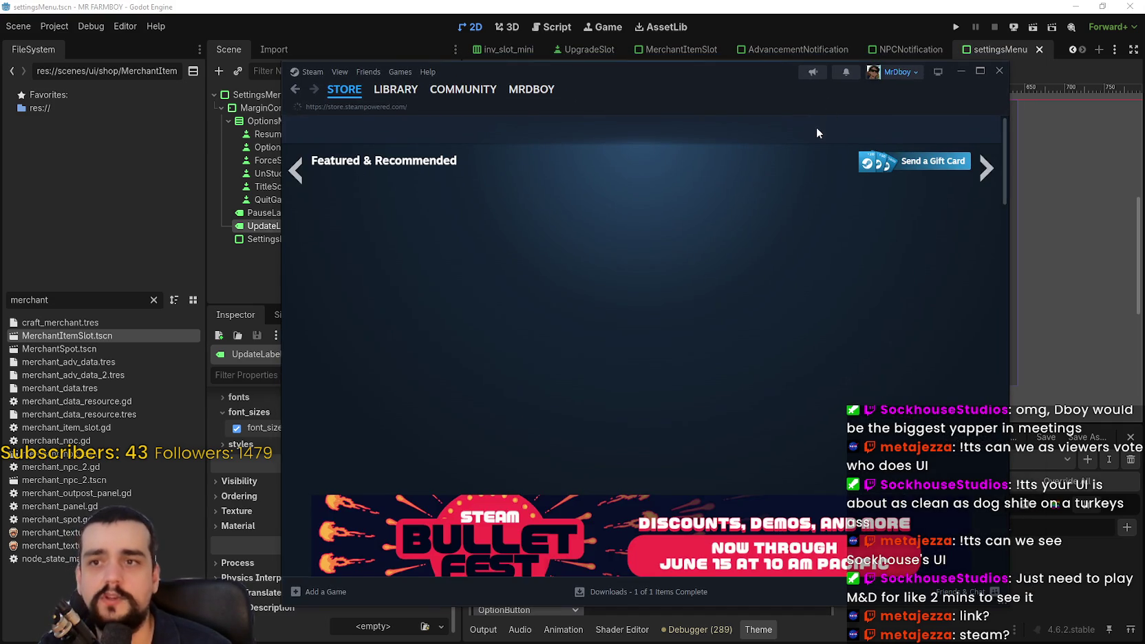
Search the Steam store for 'Click and con' and open the Click and Conquer page.
click(793, 128)
text(Click and )
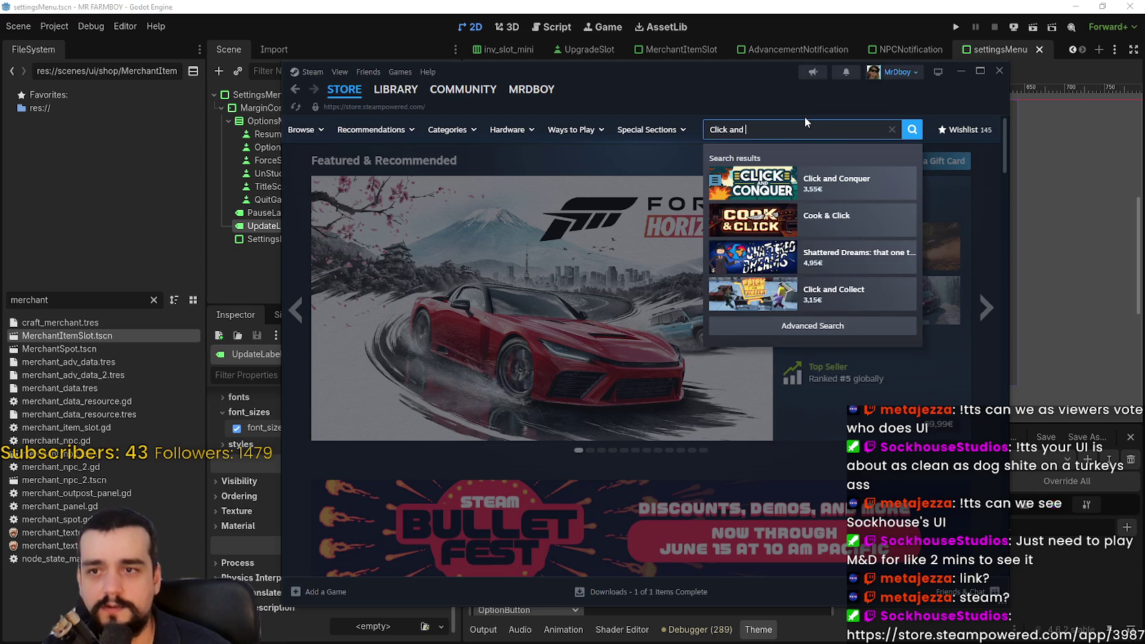
text(con)
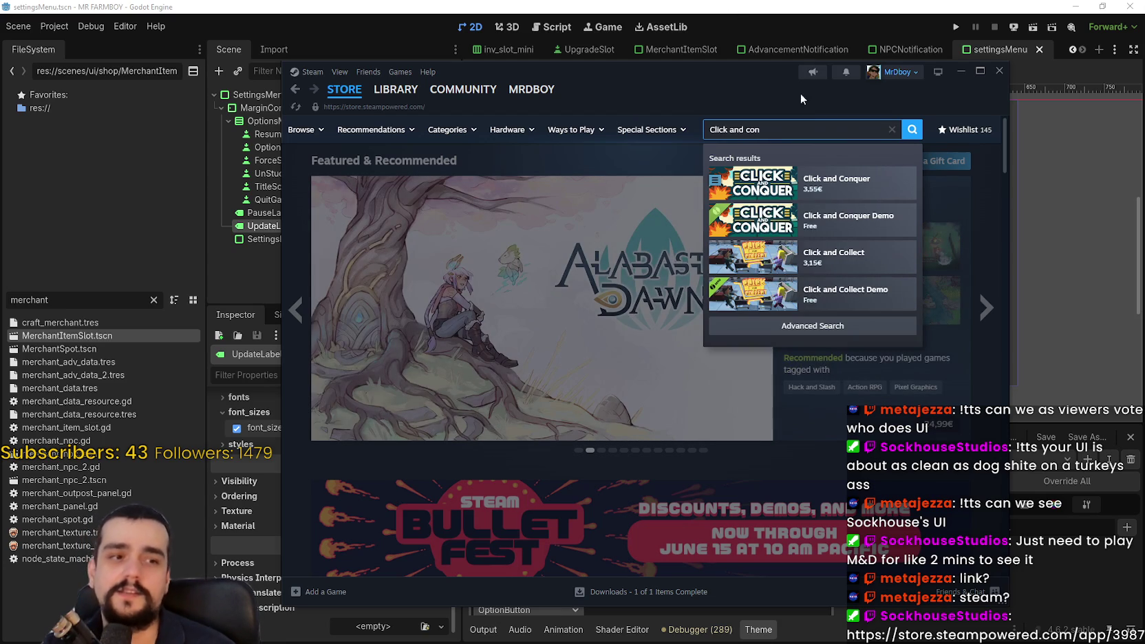
click(839, 179)
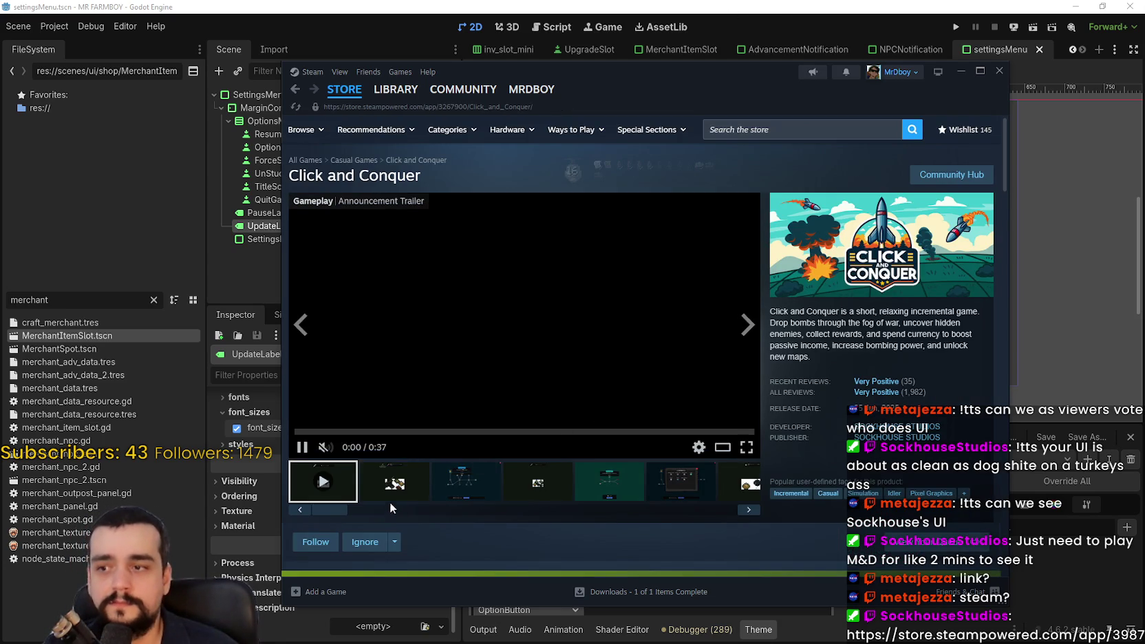
Page through all Click and Conquer screenshots in the full viewer, then close it.
click(393, 486)
click(537, 370)
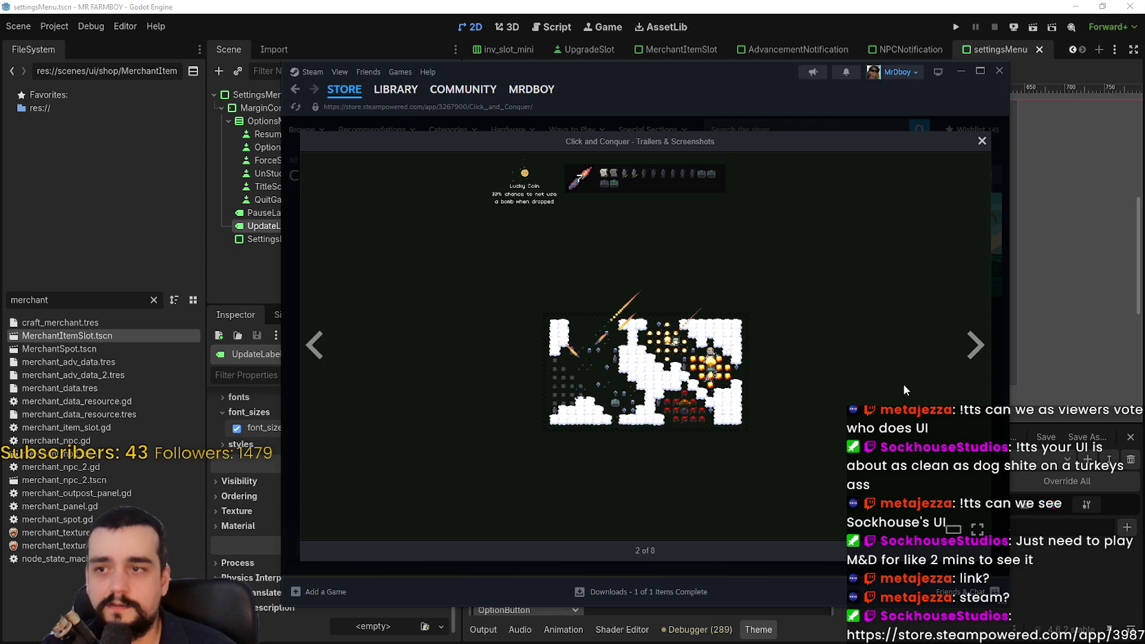
click(976, 348)
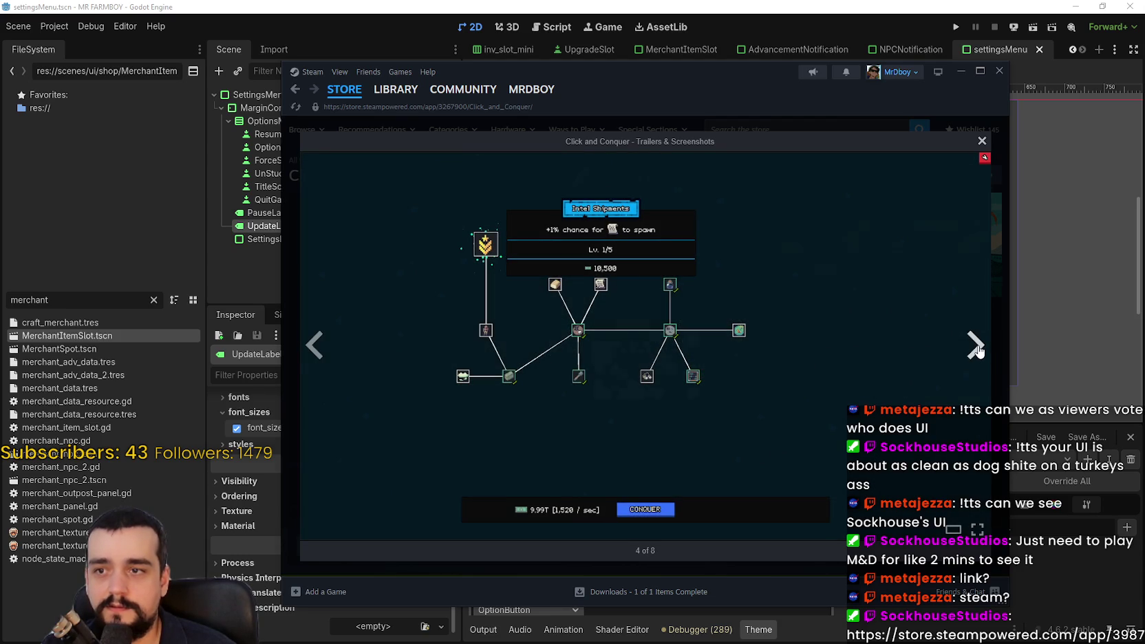
click(976, 348)
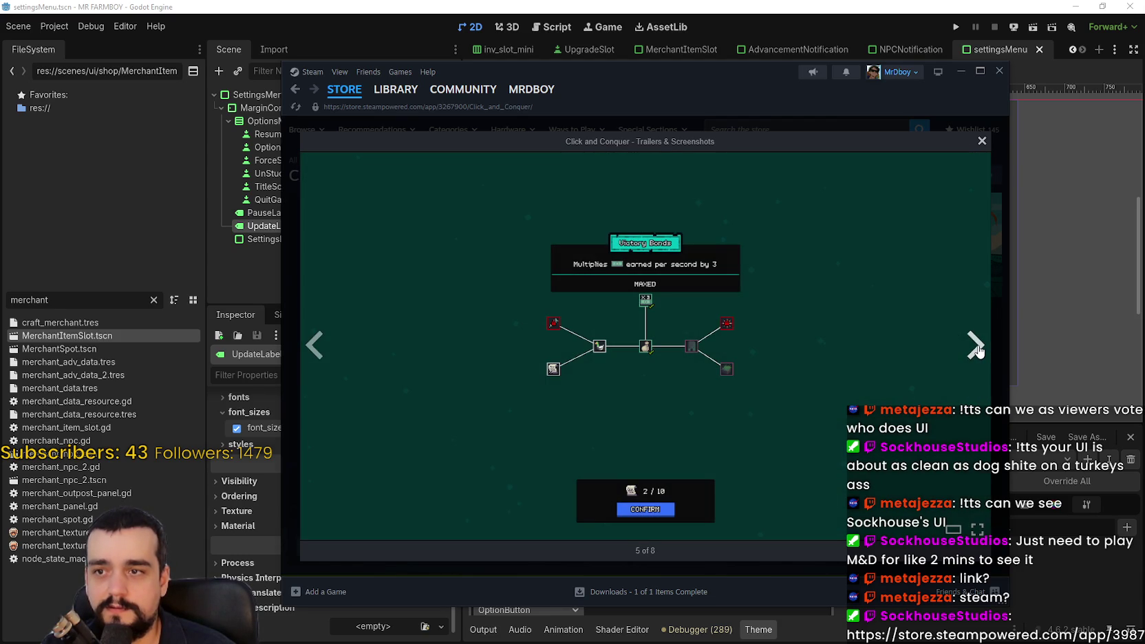
click(976, 347)
click(976, 347)
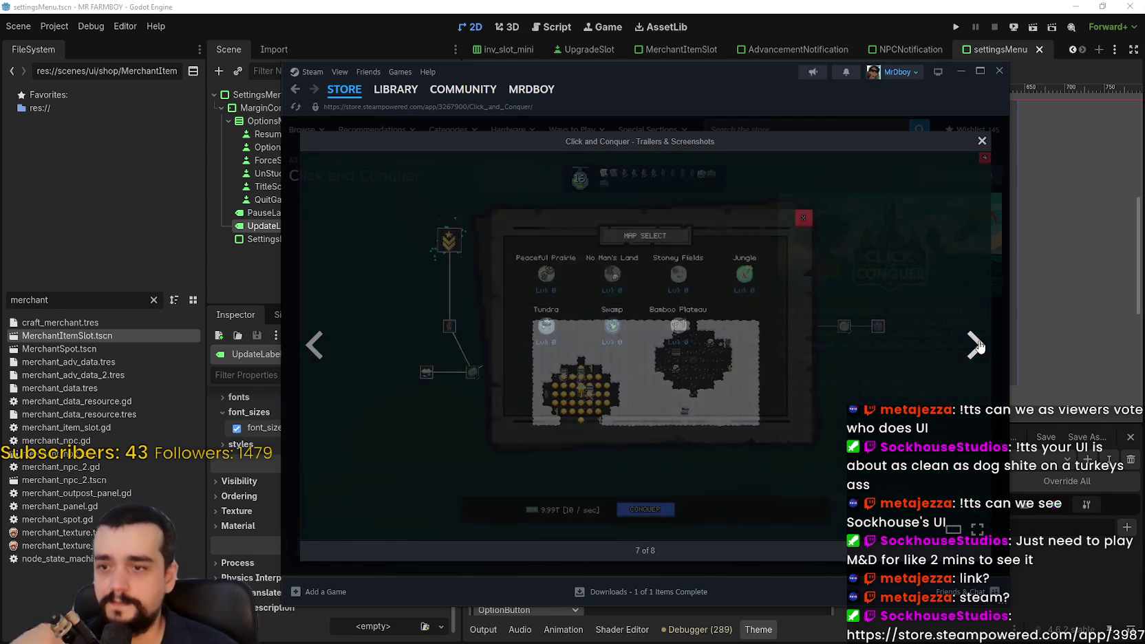
click(977, 348)
click(976, 346)
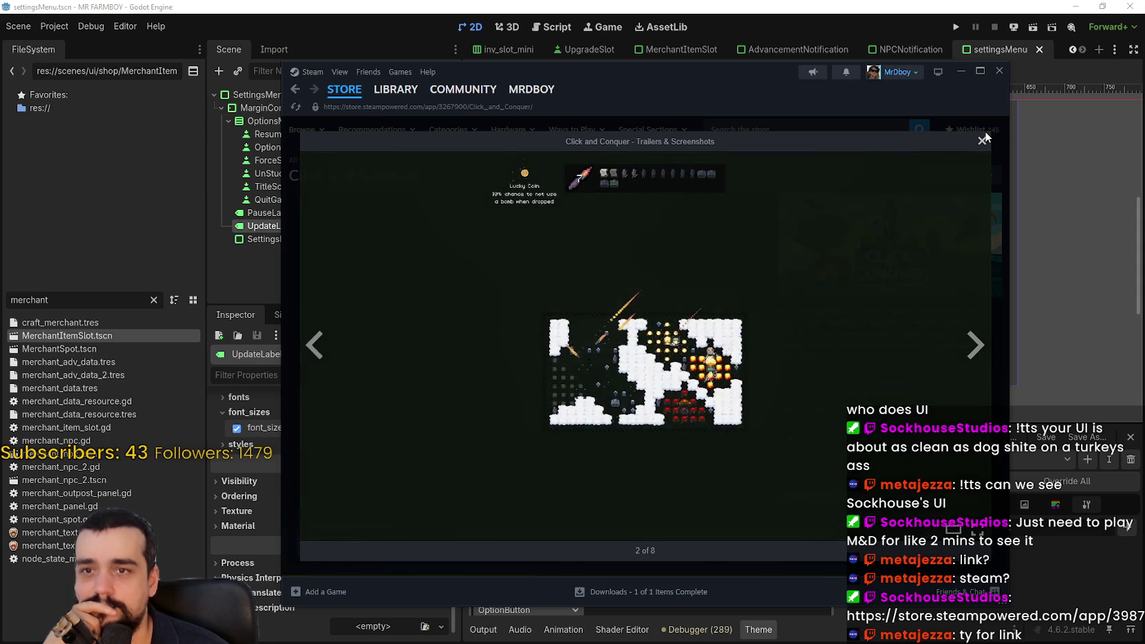
click(983, 141)
scroll(597, 407, down, 10)
scroll(597, 409, down, 3)
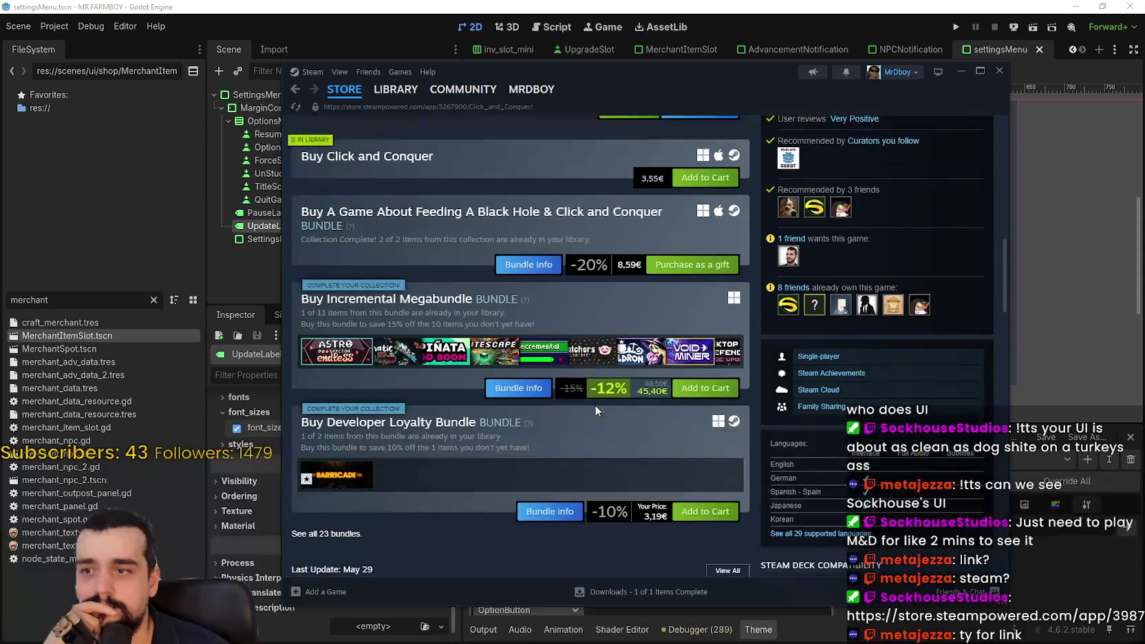
scroll(594, 410, up, 2)
scroll(597, 410, up, 8)
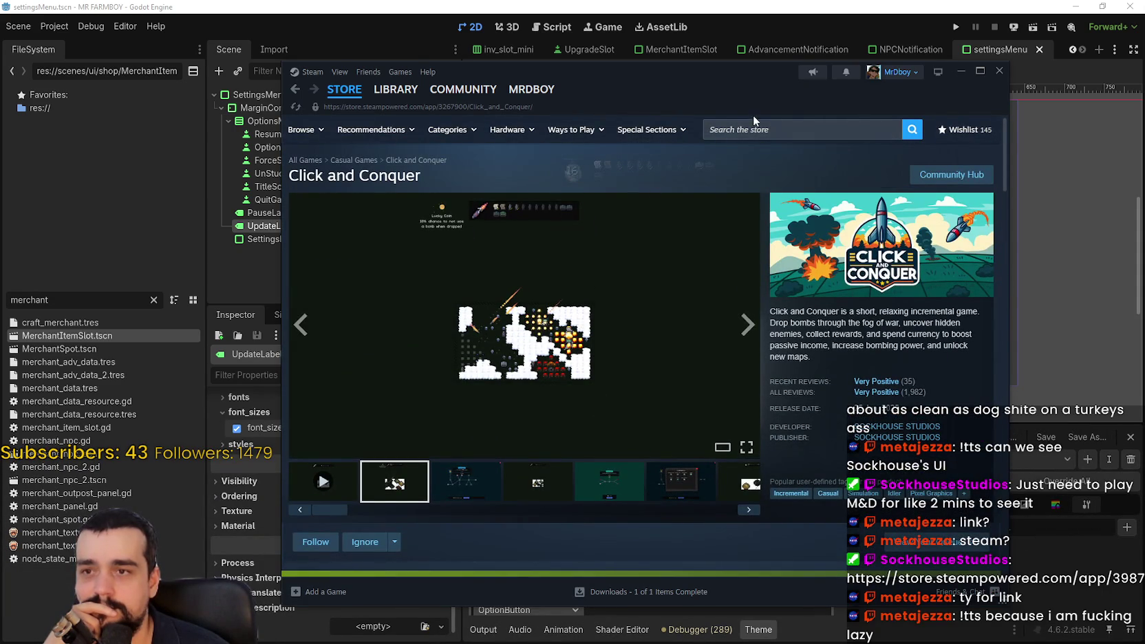
click(755, 135)
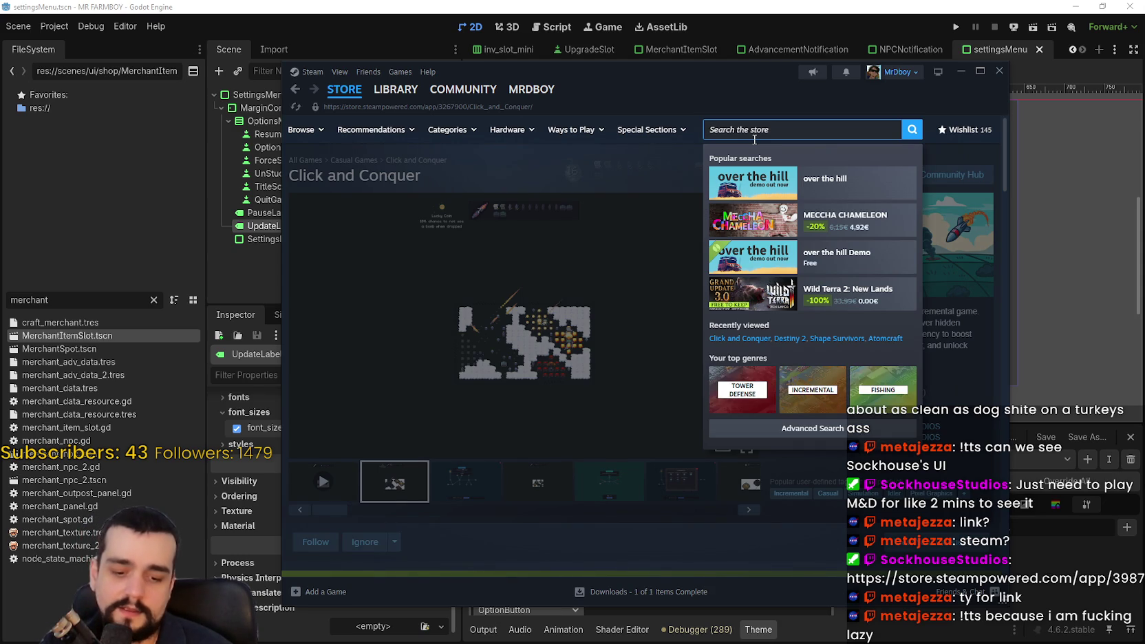
Open the Mining and Dwarves store page and view a gameplay screenshot.
text(mining and d)
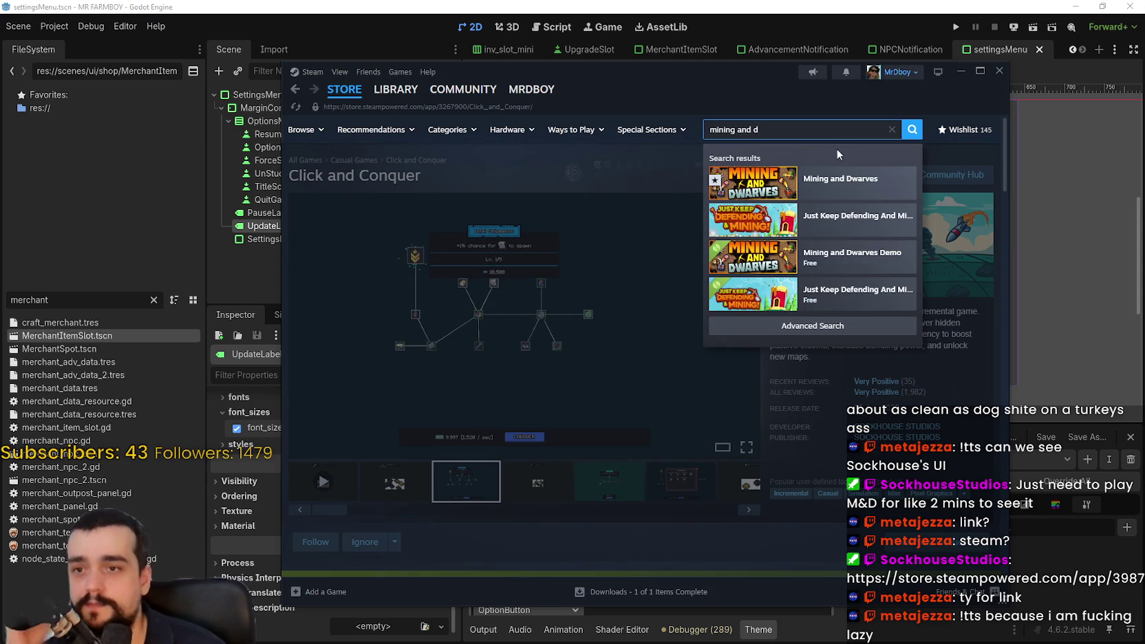
click(869, 181)
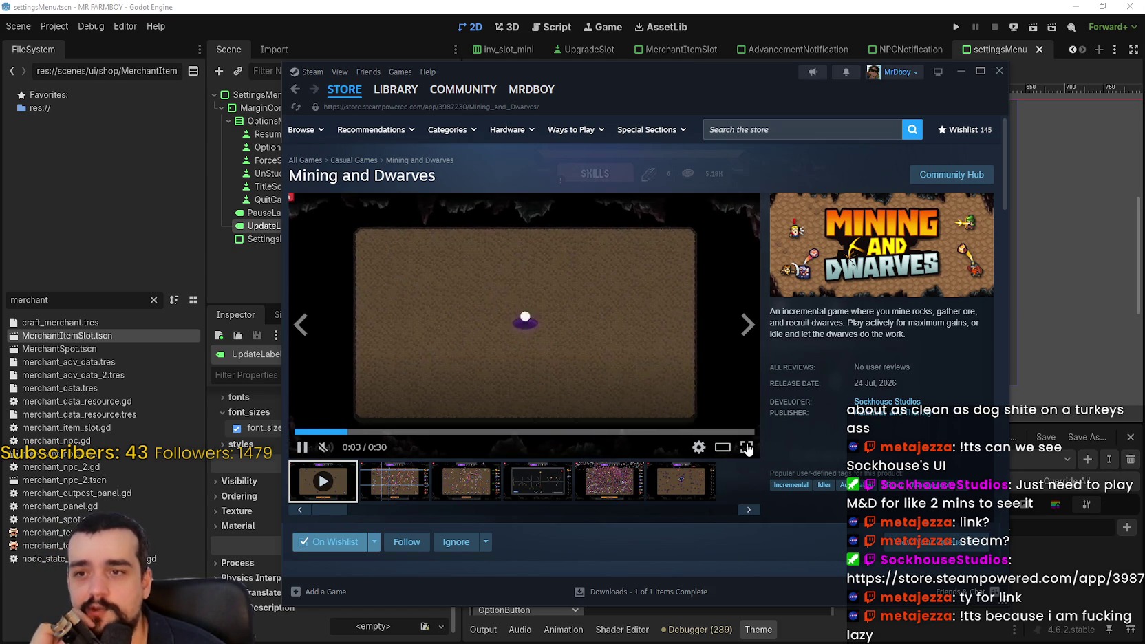
click(416, 494)
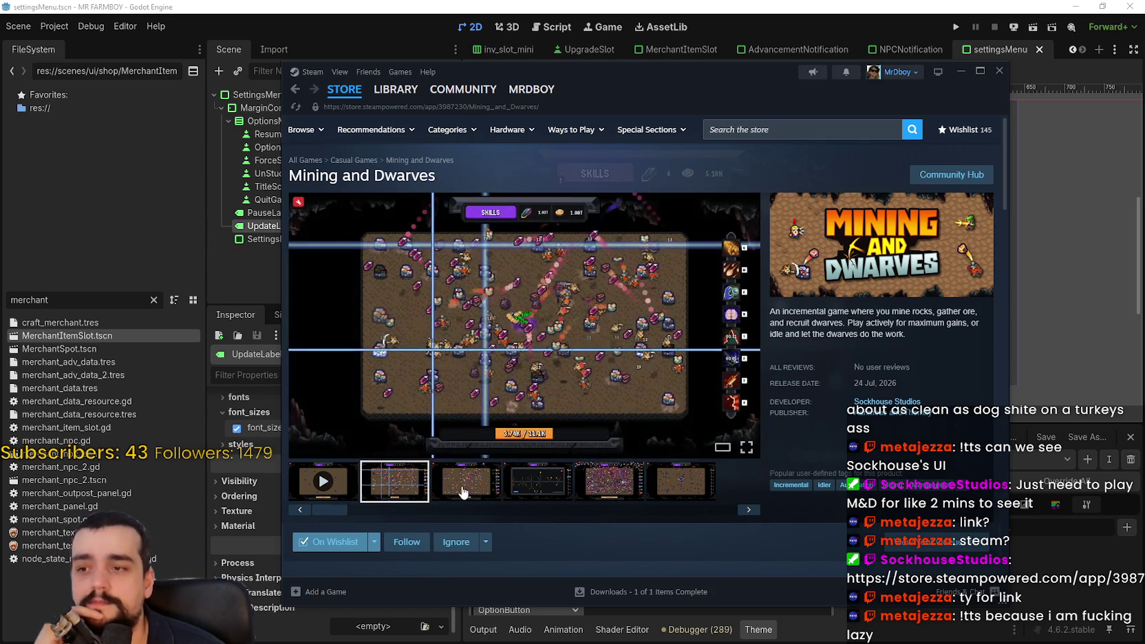
scroll(462, 493, down, 5)
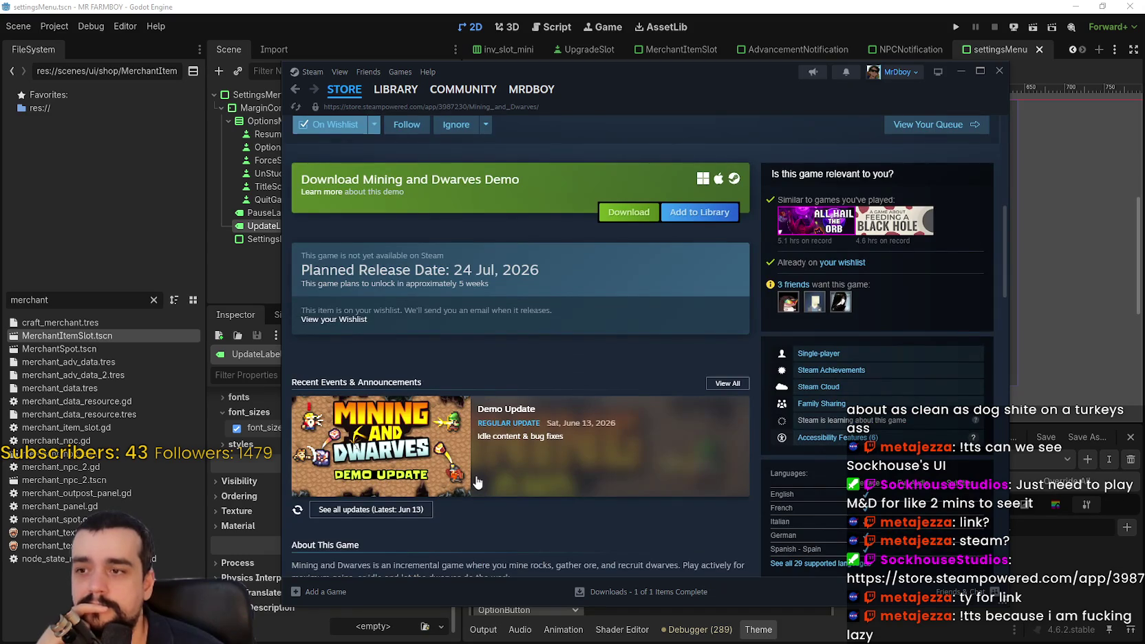
scroll(477, 482, down, 2)
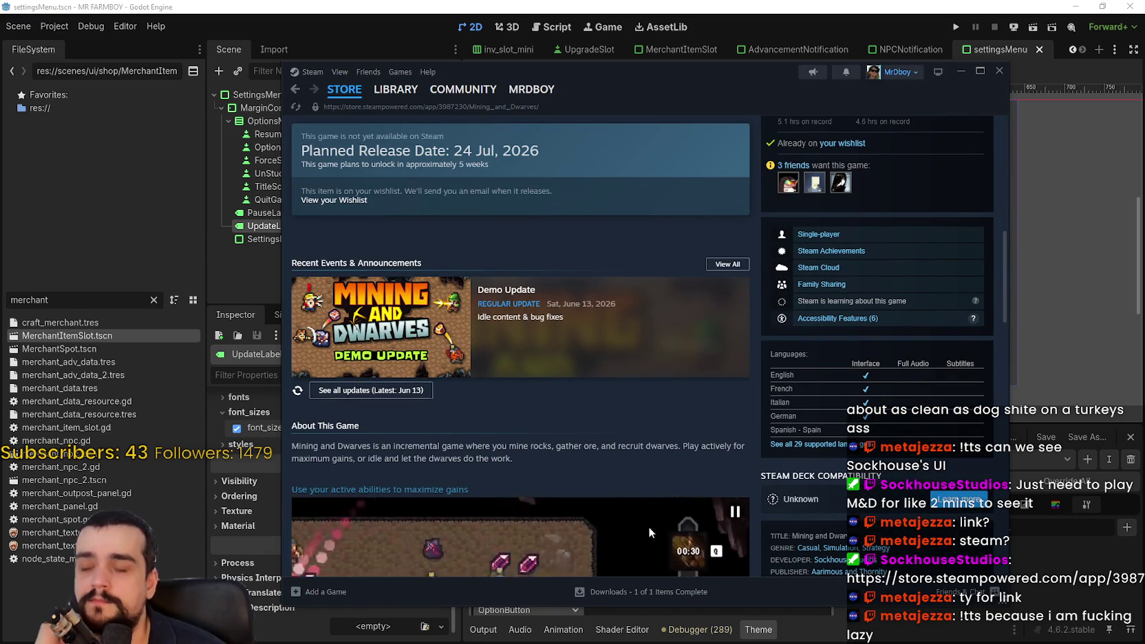
Open the Demo Update announcement and read through its contents.
click(389, 336)
scroll(671, 433, down, 2)
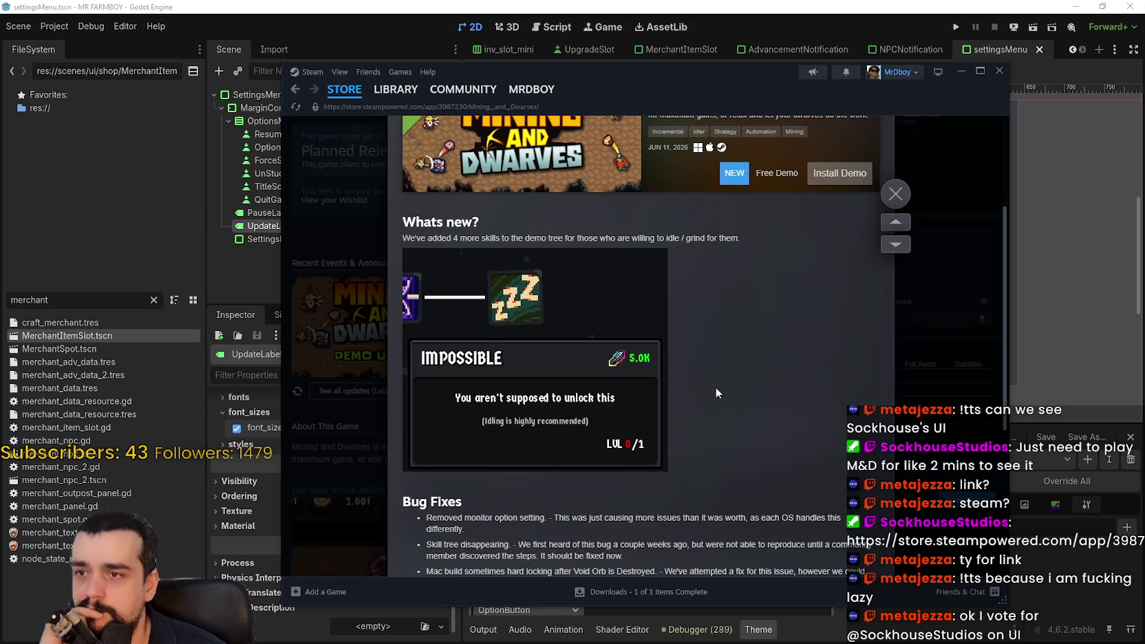
scroll(716, 388, up, 2)
scroll(716, 388, down, 4)
scroll(716, 393, down, 2)
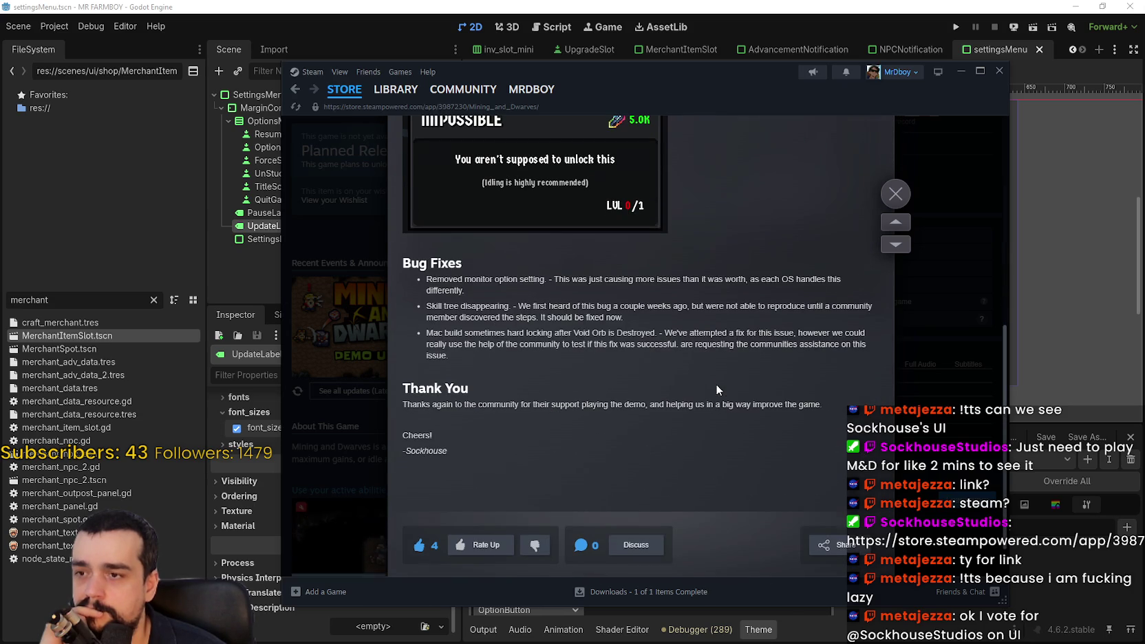
scroll(716, 384, up, 2)
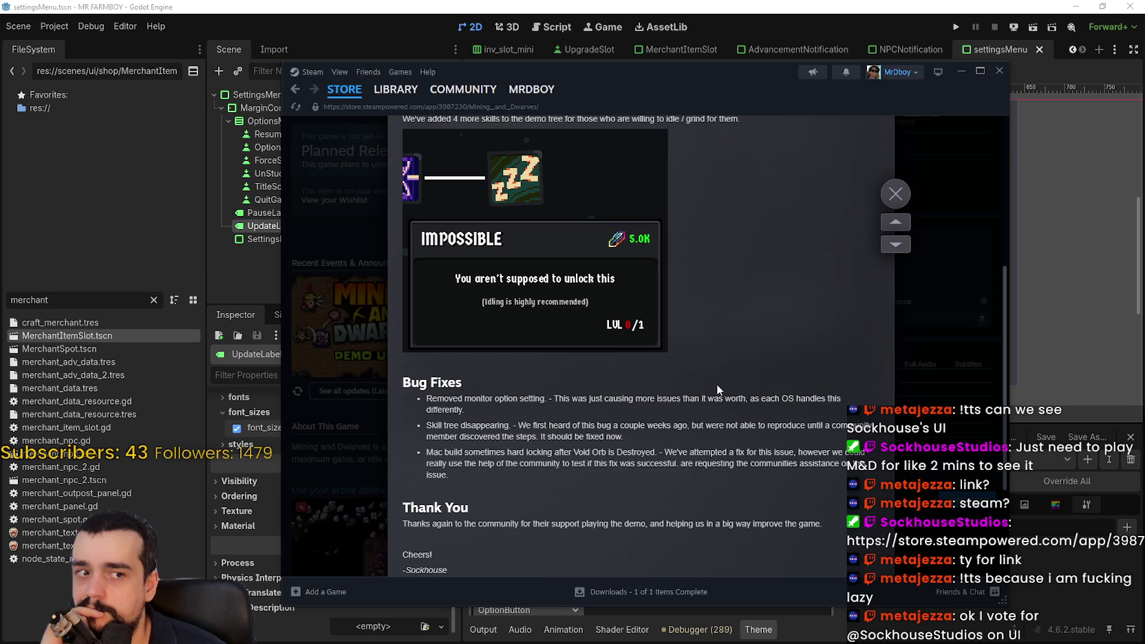
scroll(717, 384, down, 3)
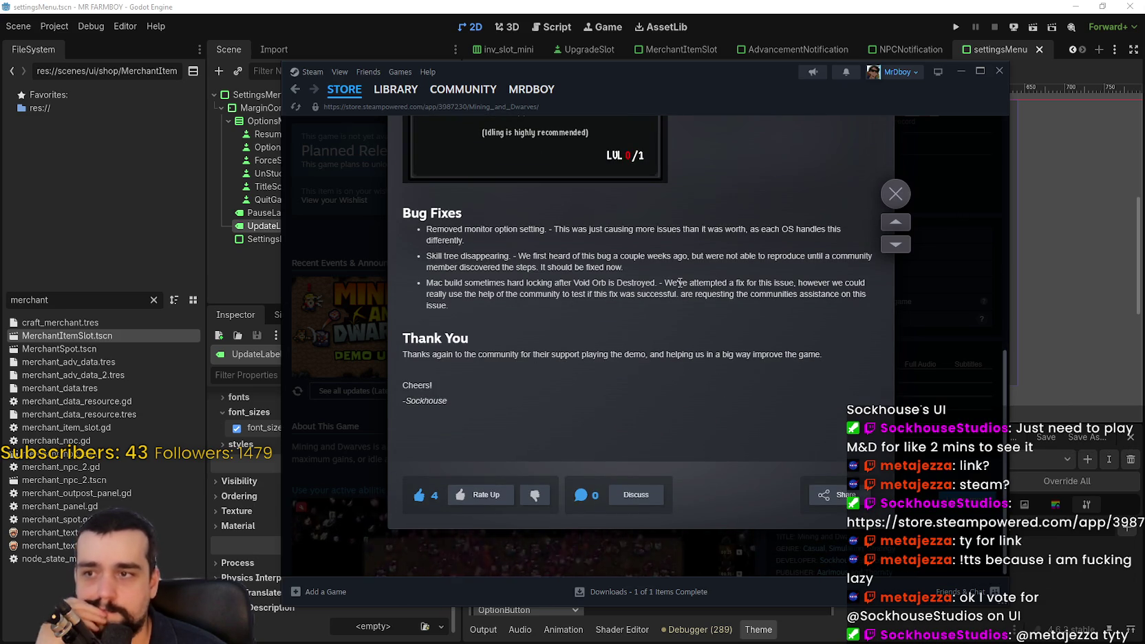
scroll(643, 378, up, 3)
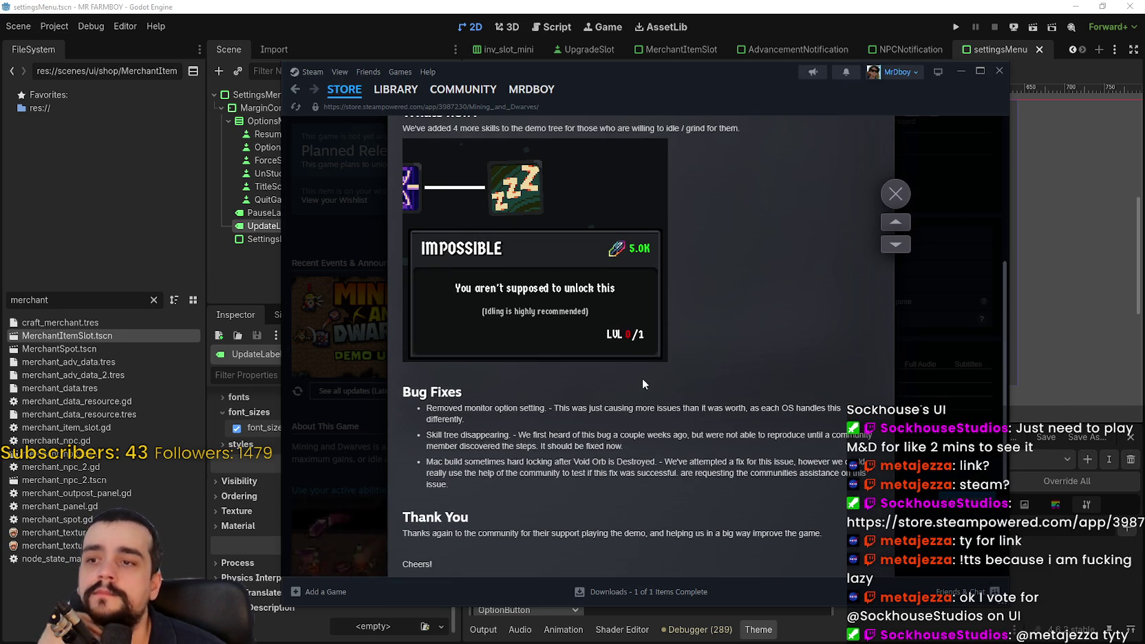
scroll(642, 376, up, 3)
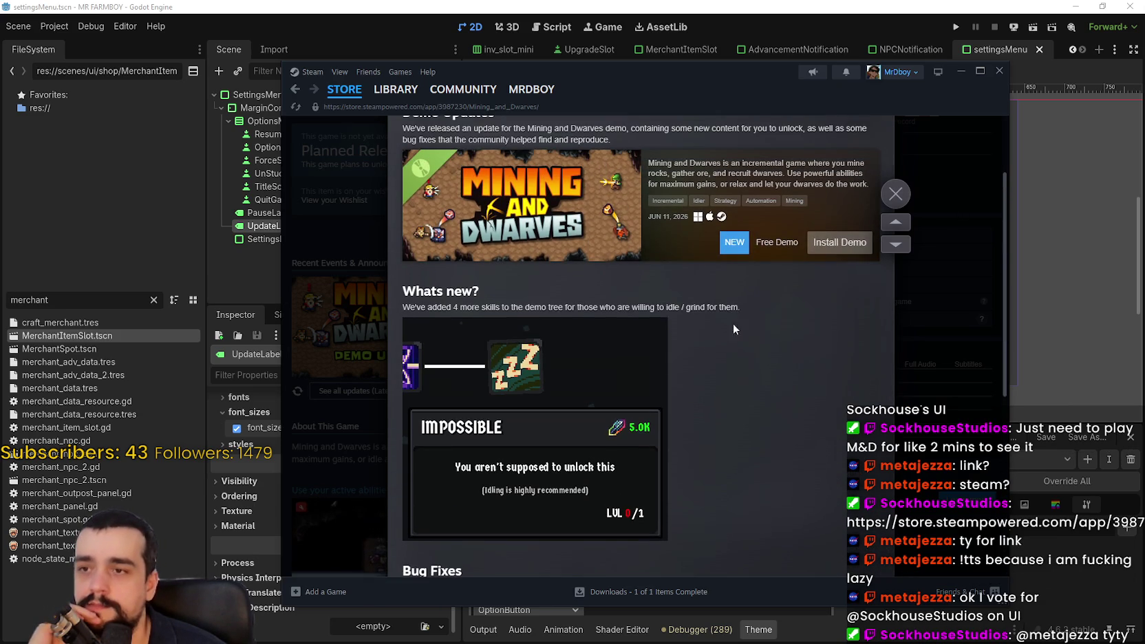
Close the demo update announcement, then pause and resume the gameplay trailer.
click(896, 195)
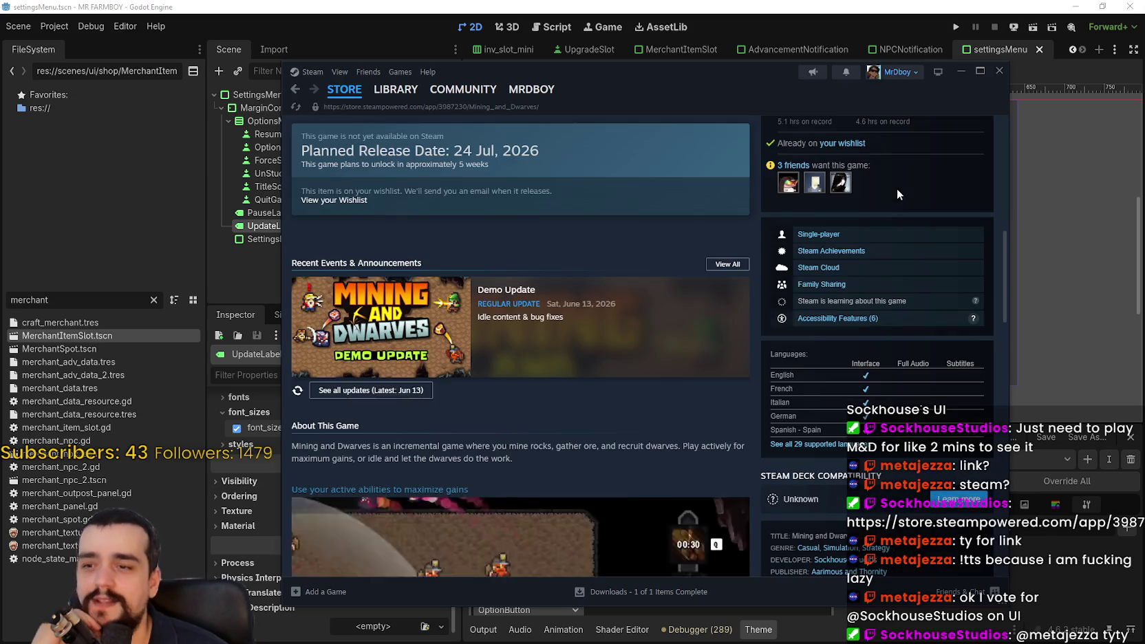
scroll(567, 365, down, 4)
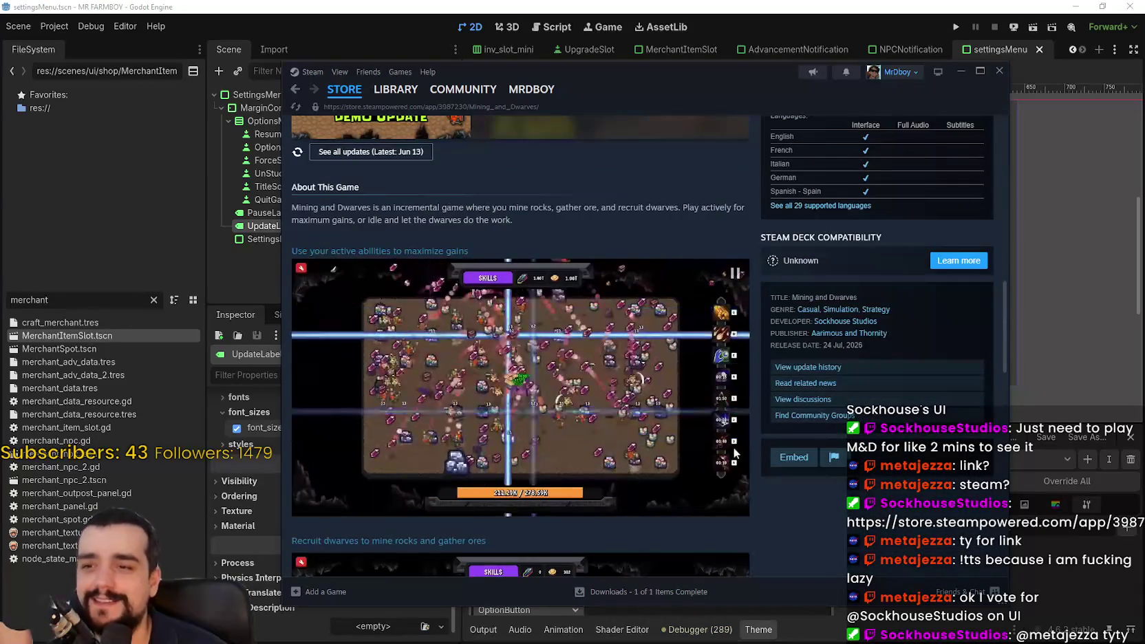
scroll(728, 434, down, 3)
scroll(619, 350, up, 1)
scroll(620, 350, up, 1)
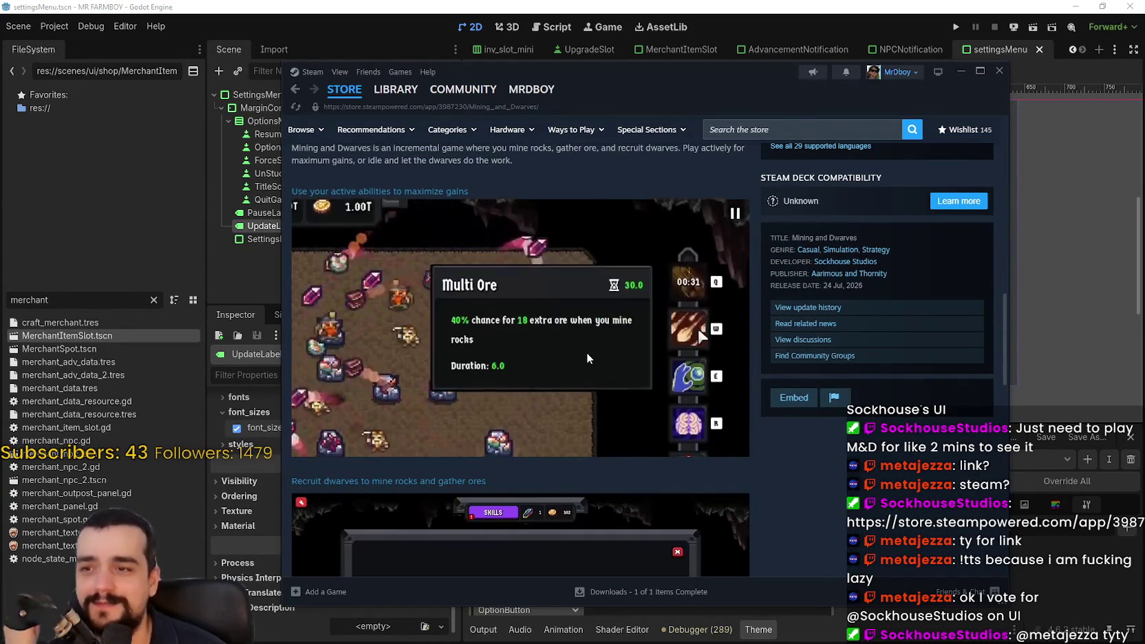
click(582, 351)
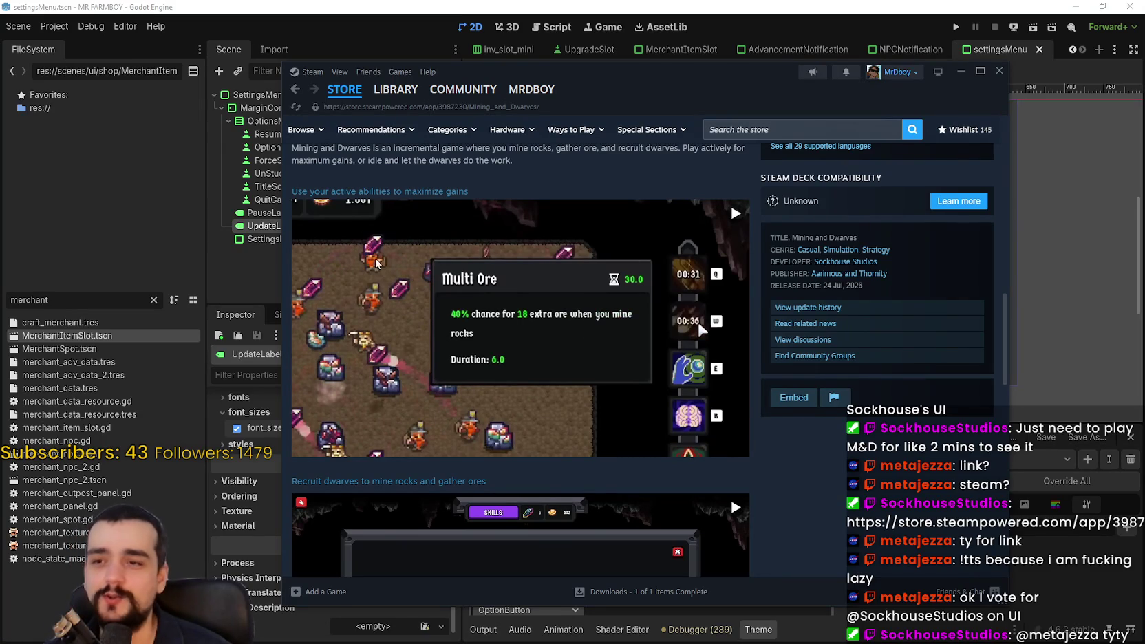
scroll(568, 502, down, 3)
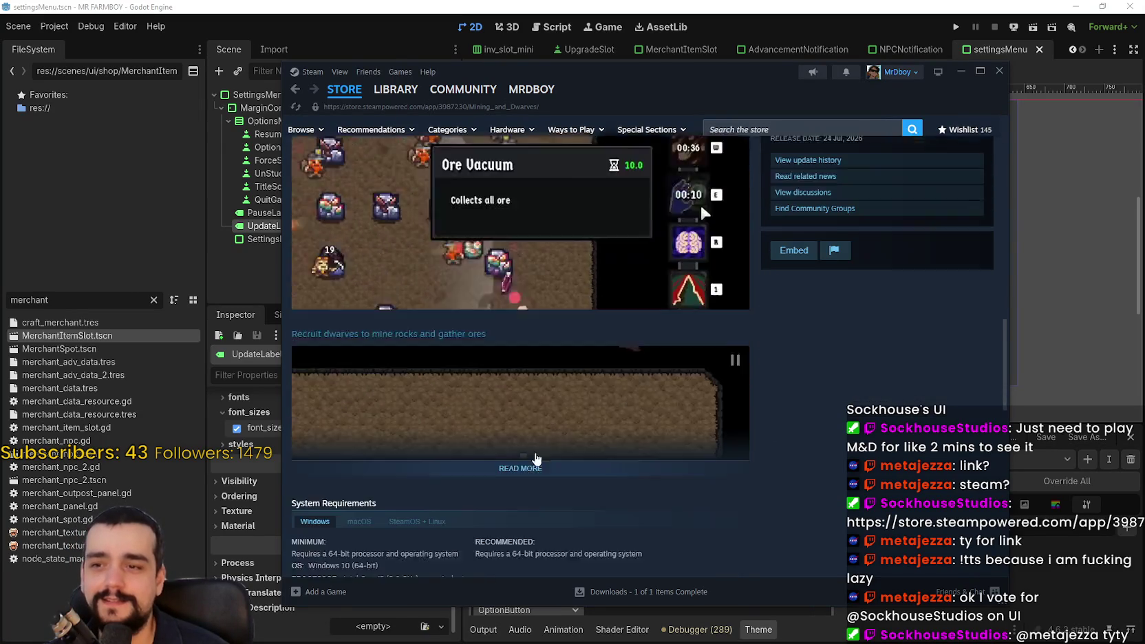
scroll(723, 499, up, 4)
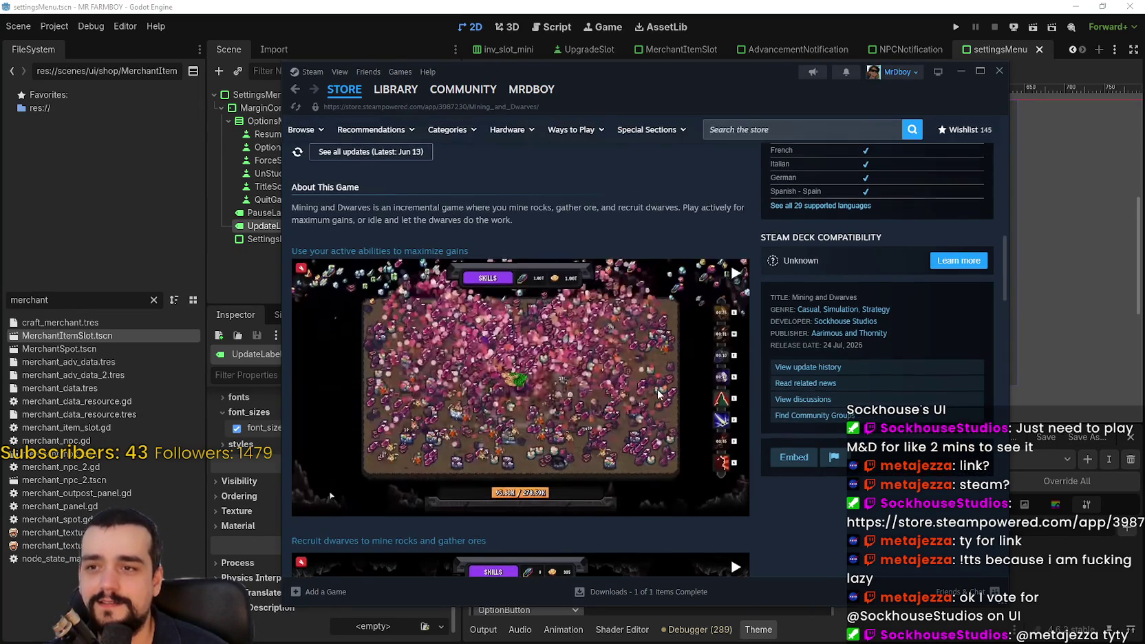
click(674, 403)
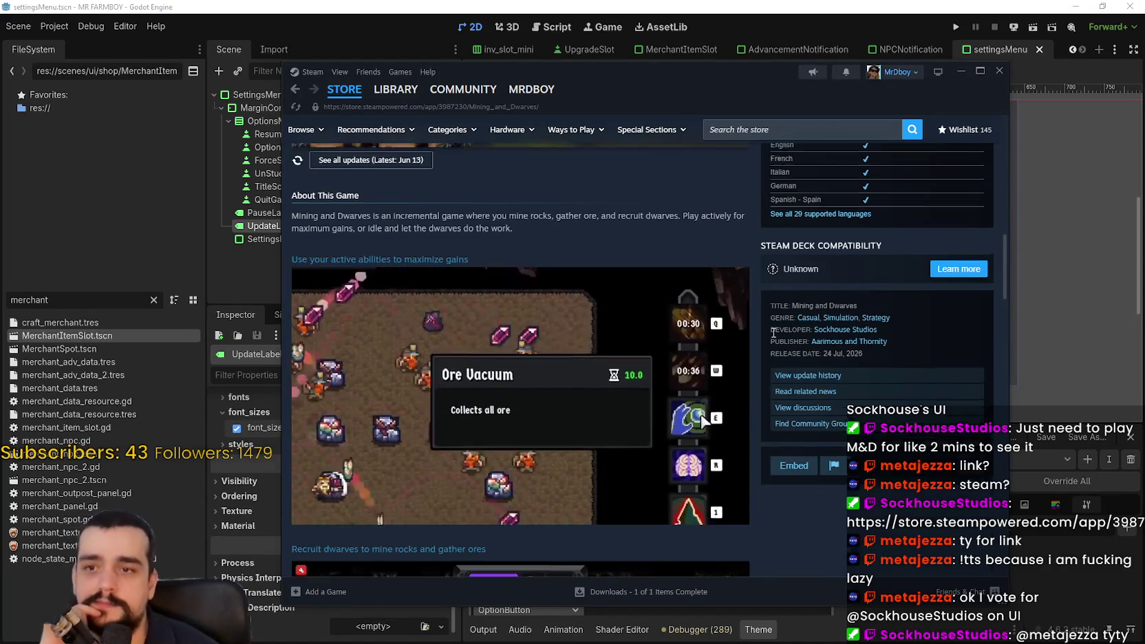
Look over the rest of the store page, then bring the Godot editor to the front.
scroll(722, 430, up, 10)
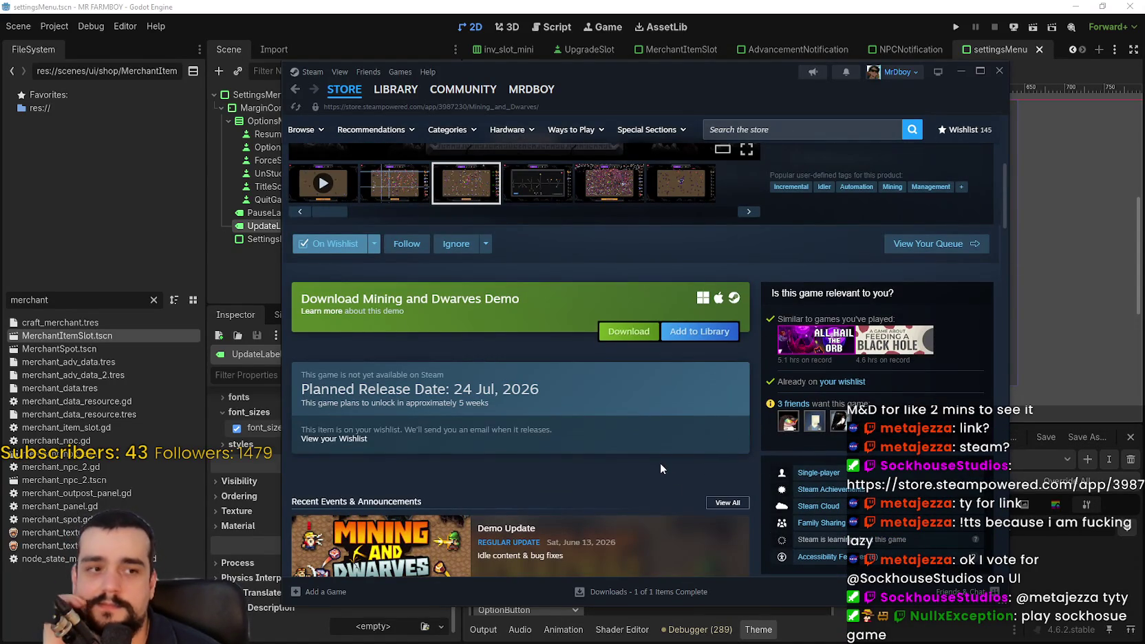
scroll(647, 447, down, 4)
scroll(642, 441, up, 3)
scroll(642, 435, up, 2)
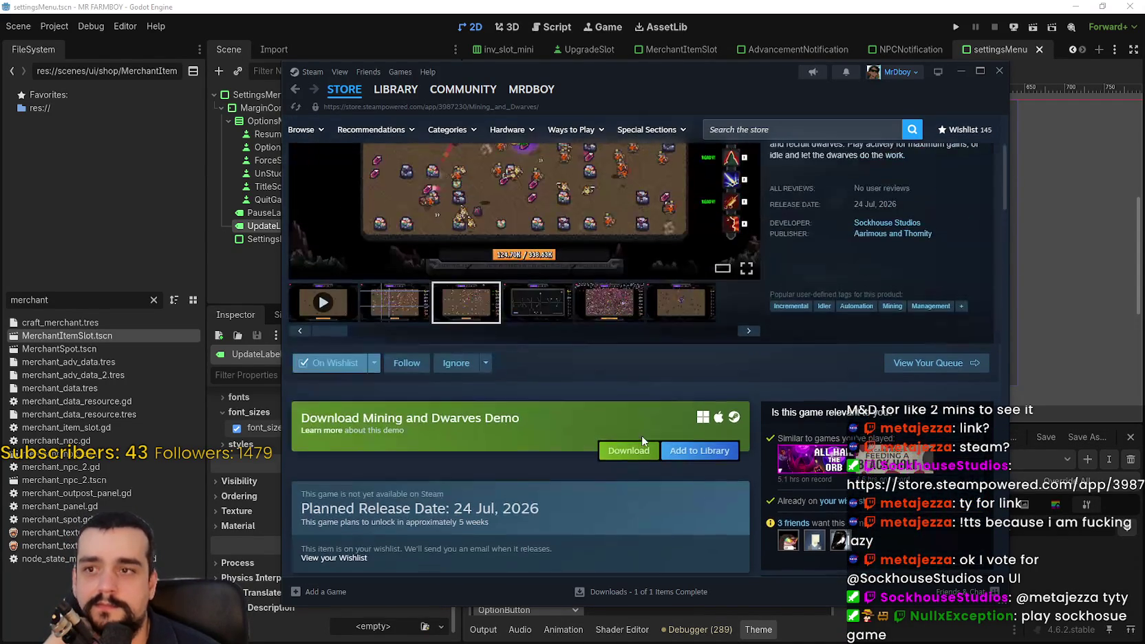
scroll(590, 377, up, 3)
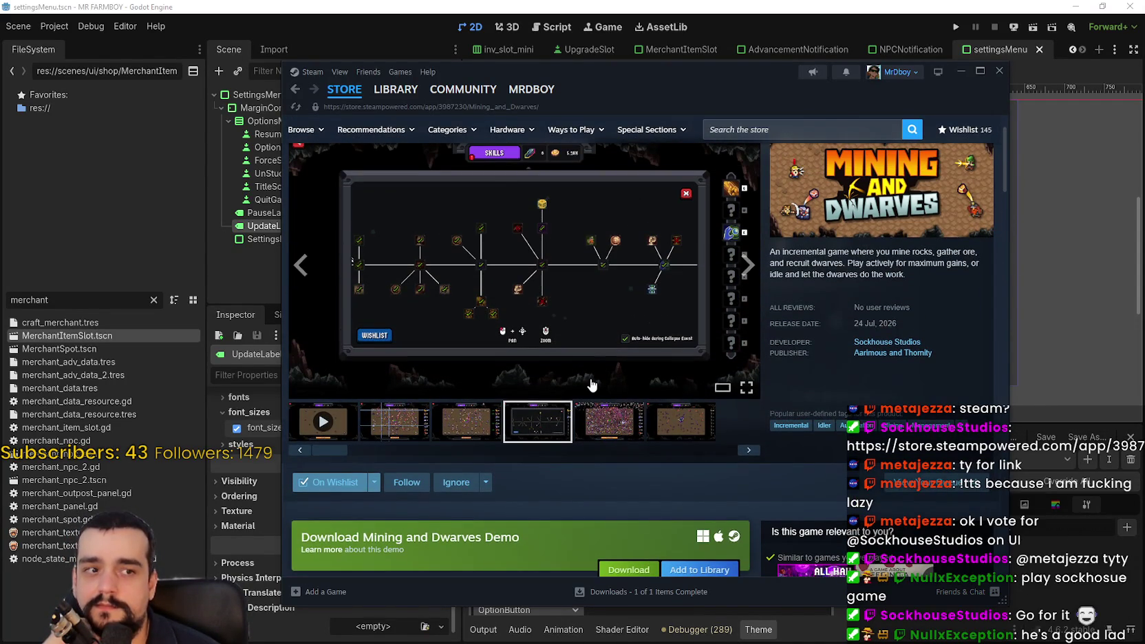
scroll(591, 385, up, 1)
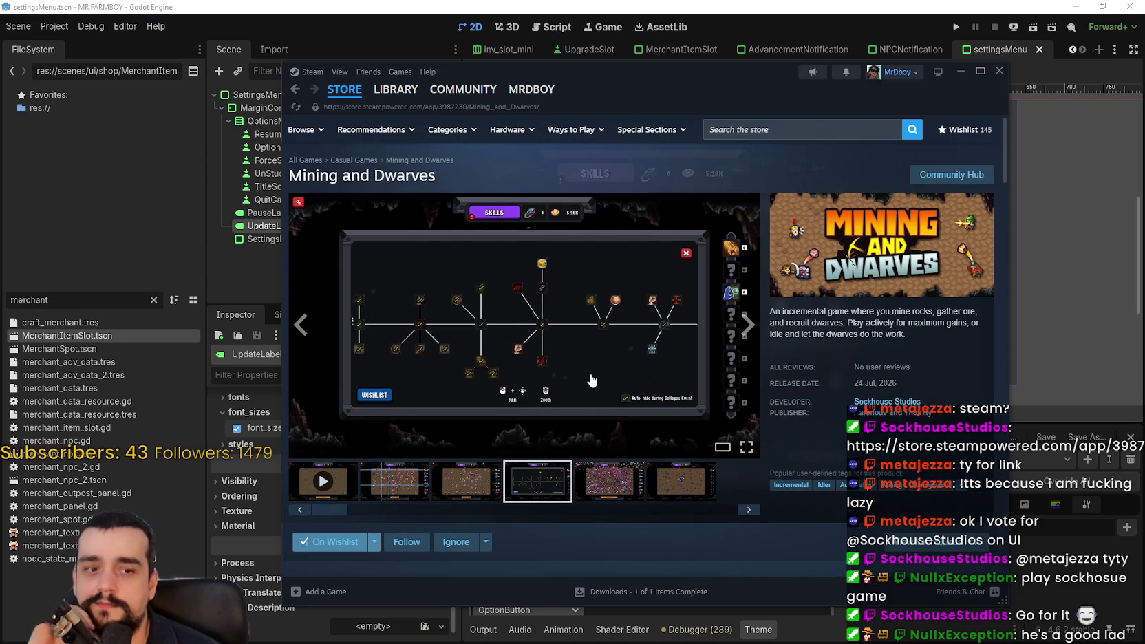
scroll(591, 379, down, 7)
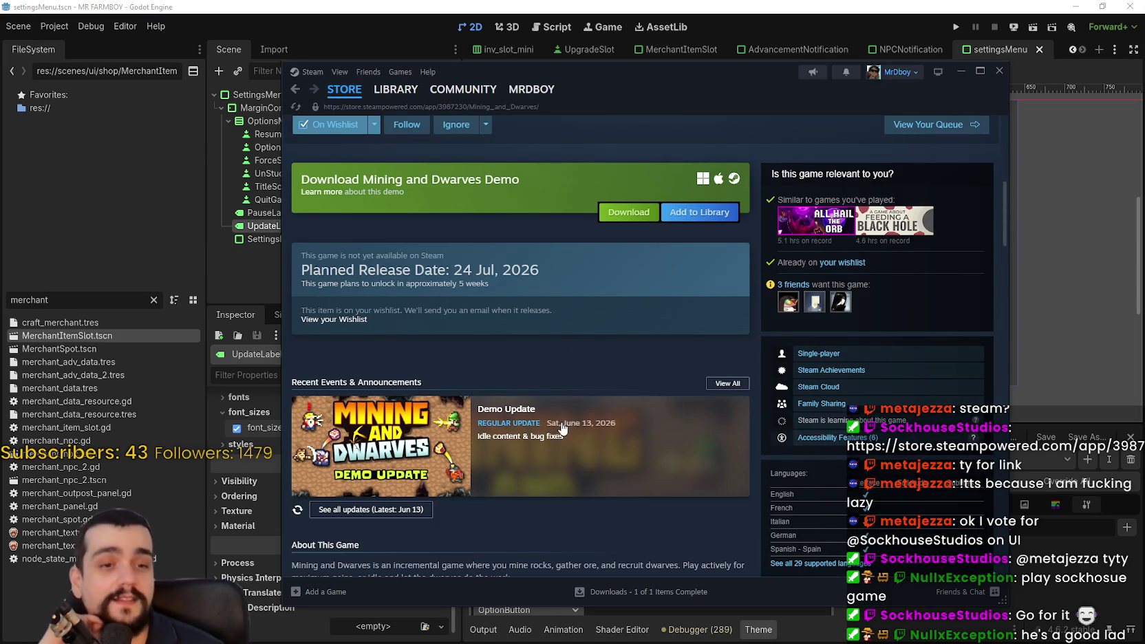
scroll(563, 425, up, 7)
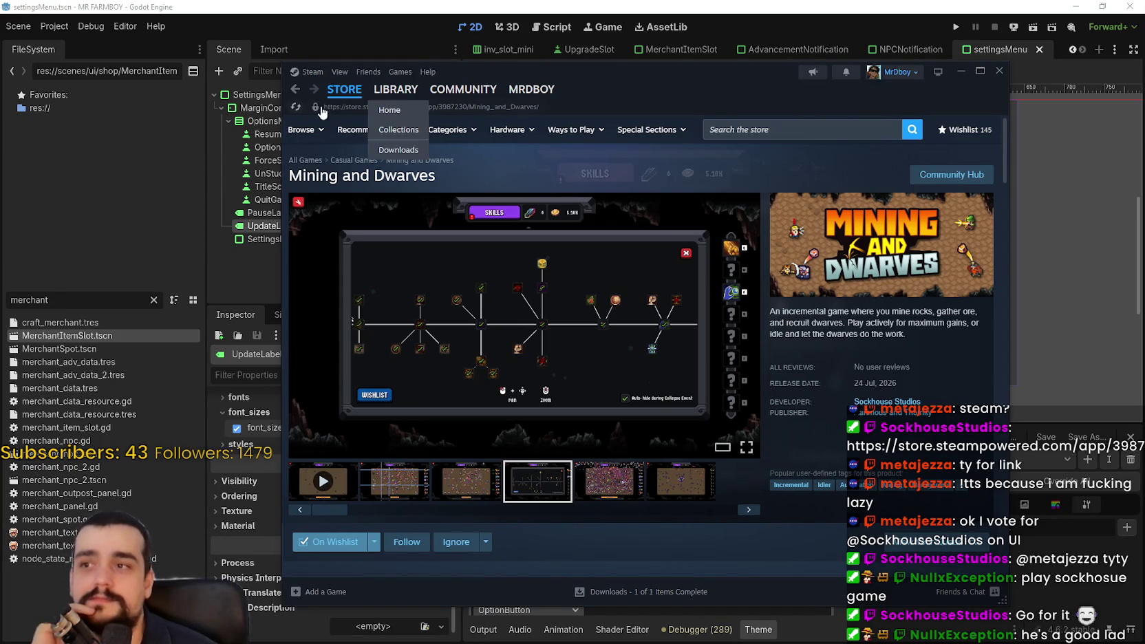
click(789, 5)
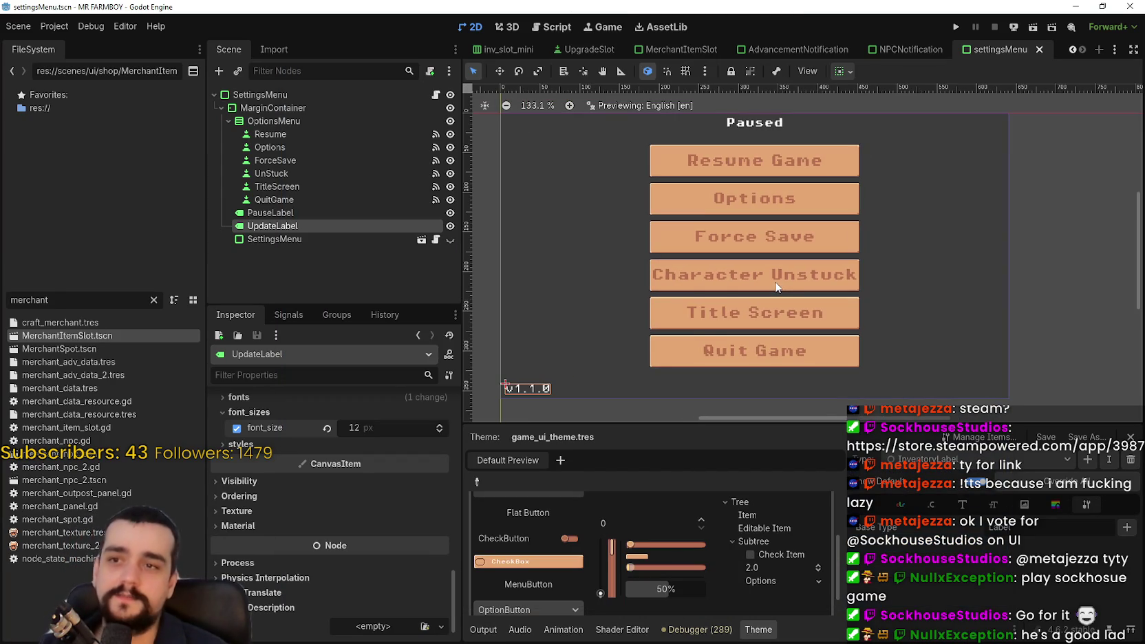
Save settingsMenu, check the pause menu buttons inside game_screen, and save game_screen.
key(ctrl+s)
scroll(848, 98, down, 2)
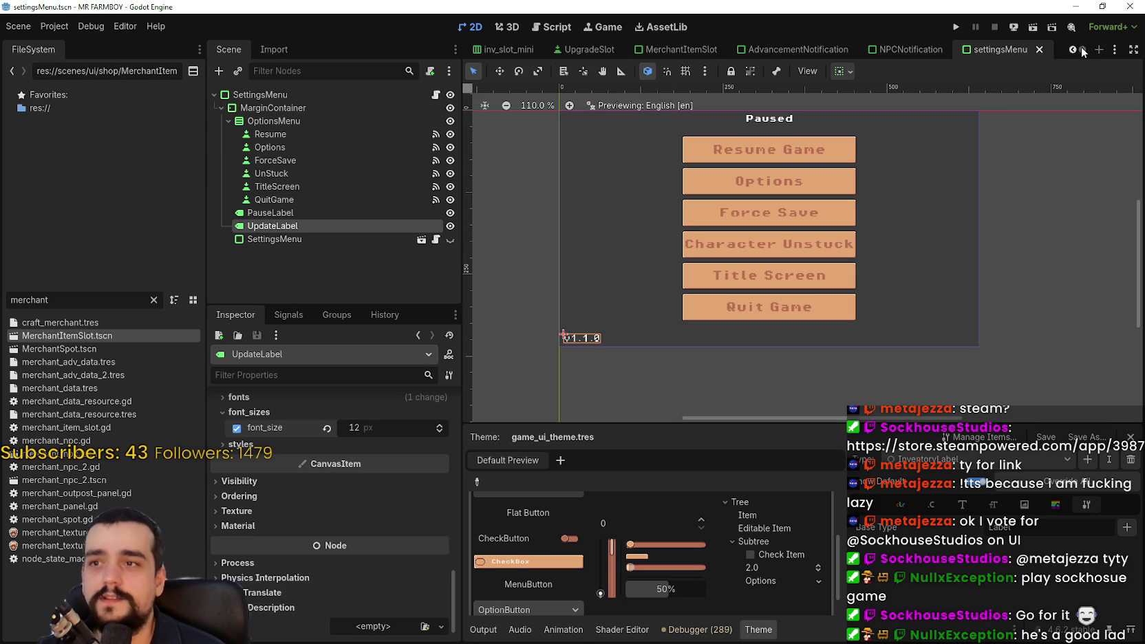
scroll(1077, 53, up, 8)
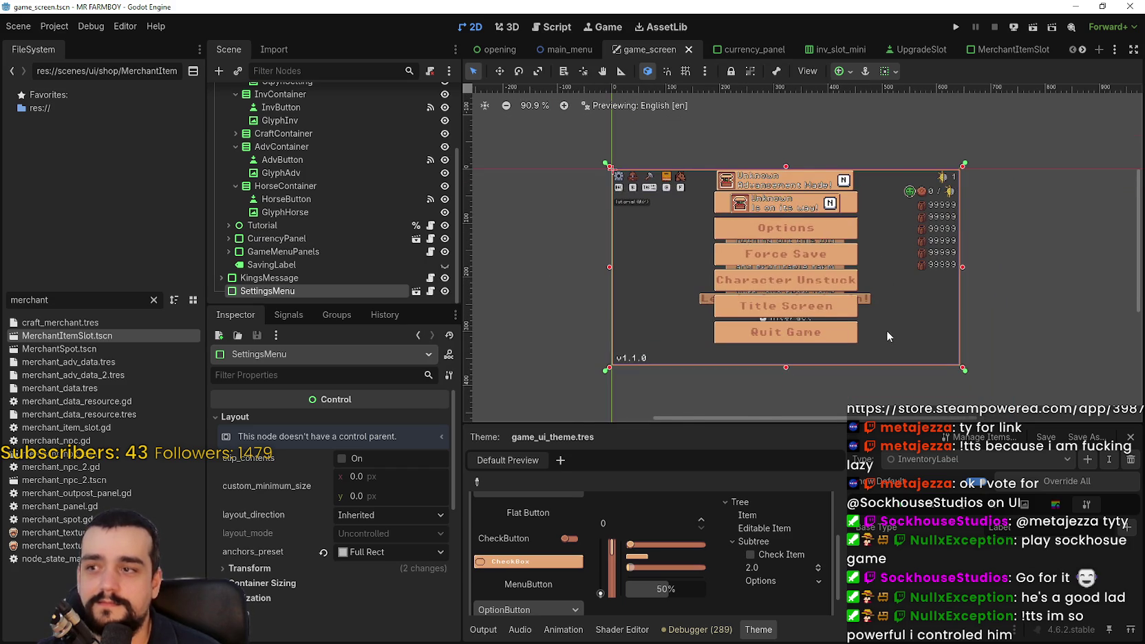
scroll(887, 331, up, 3)
scroll(812, 261, up, 3)
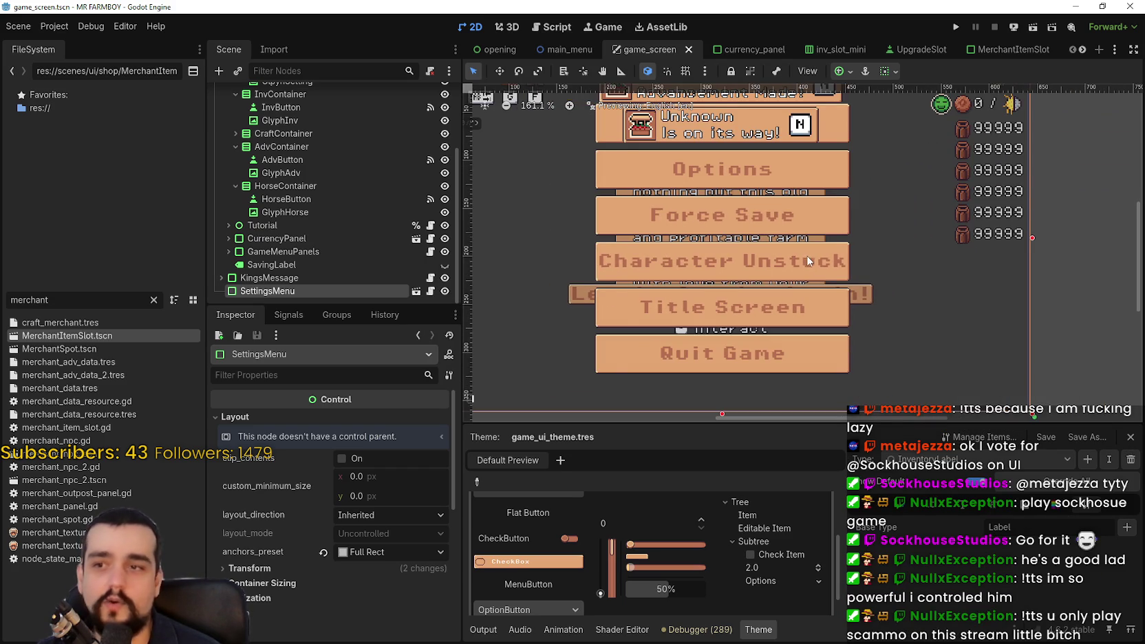
scroll(807, 260, down, 1)
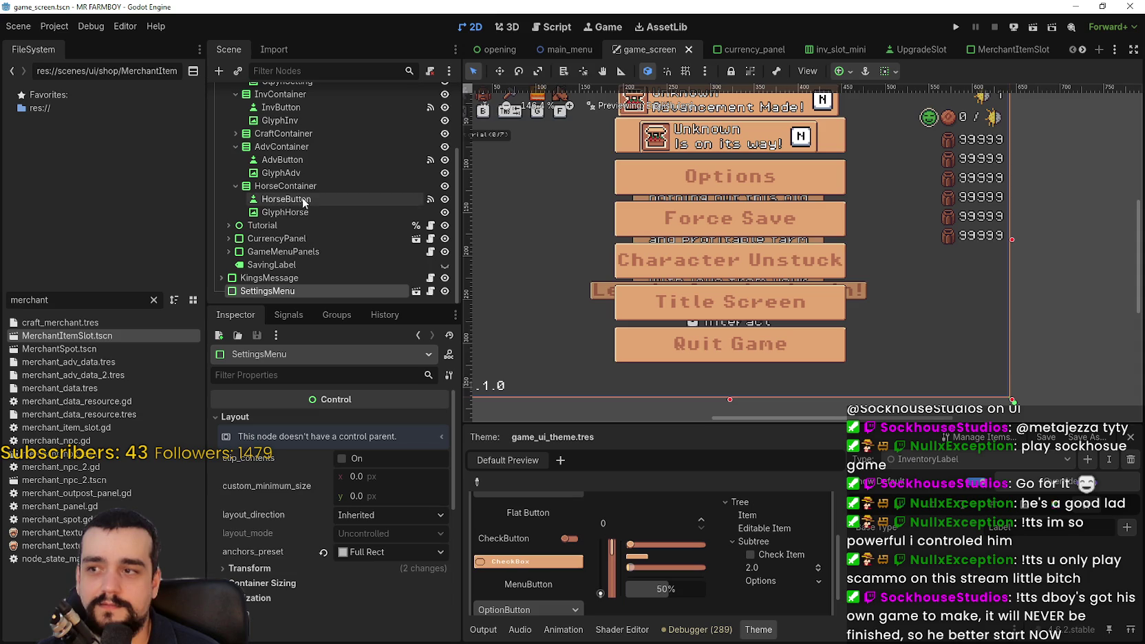
scroll(615, 244, left, 1)
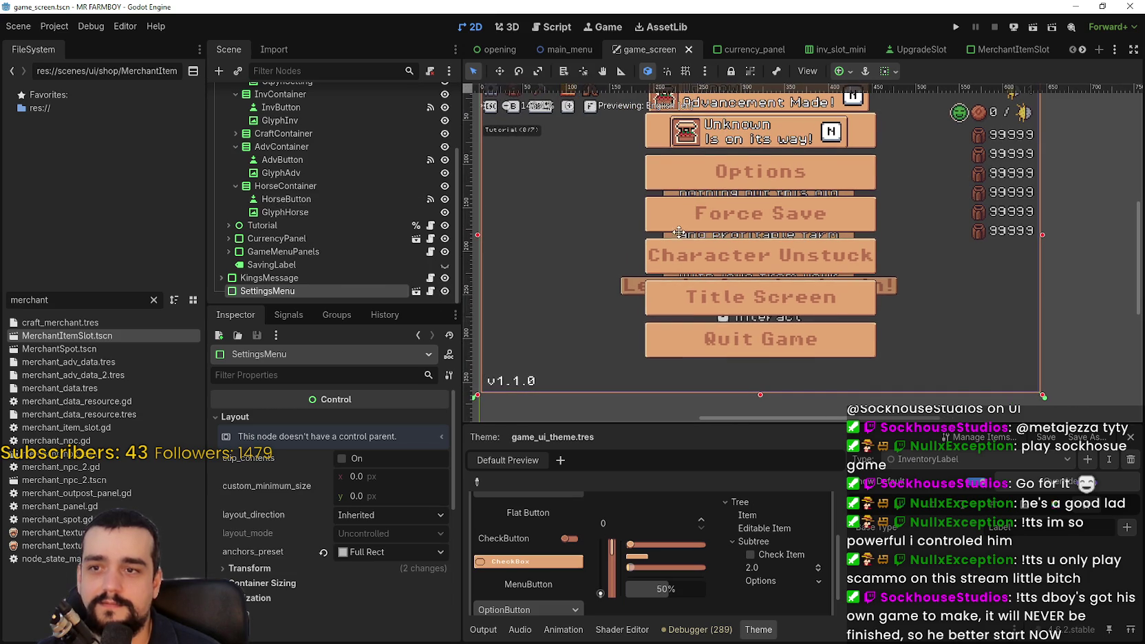
key(ctrl+s)
scroll(656, 196, down, 2)
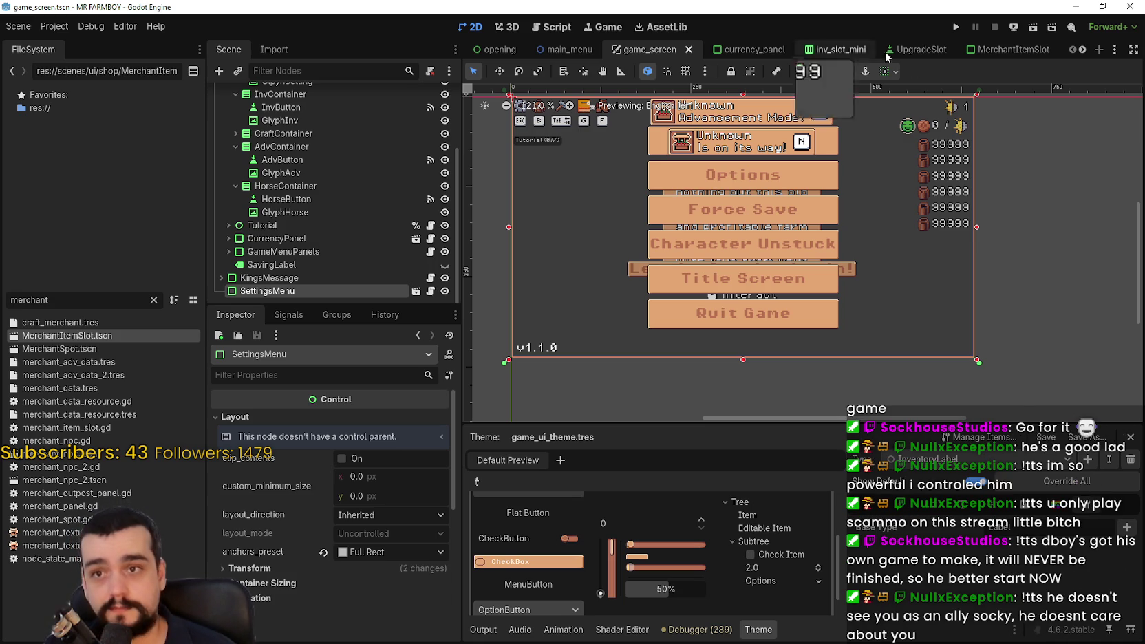
scroll(1081, 54, down, 4)
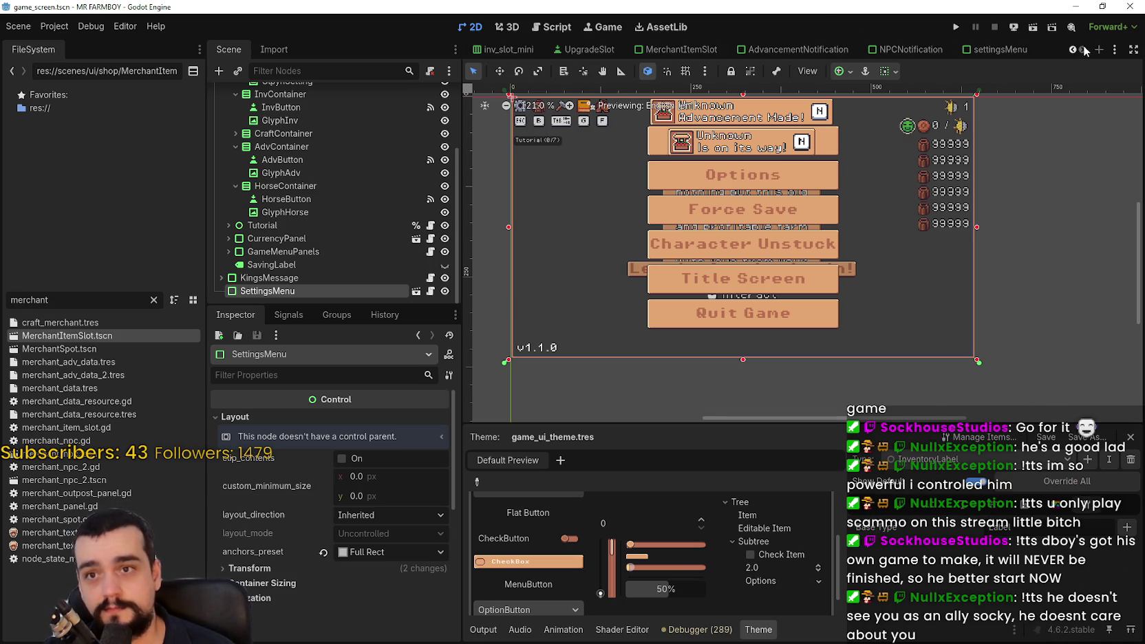
Return to the settingsMenu scene and inspect the Resume button's properties.
click(1007, 49)
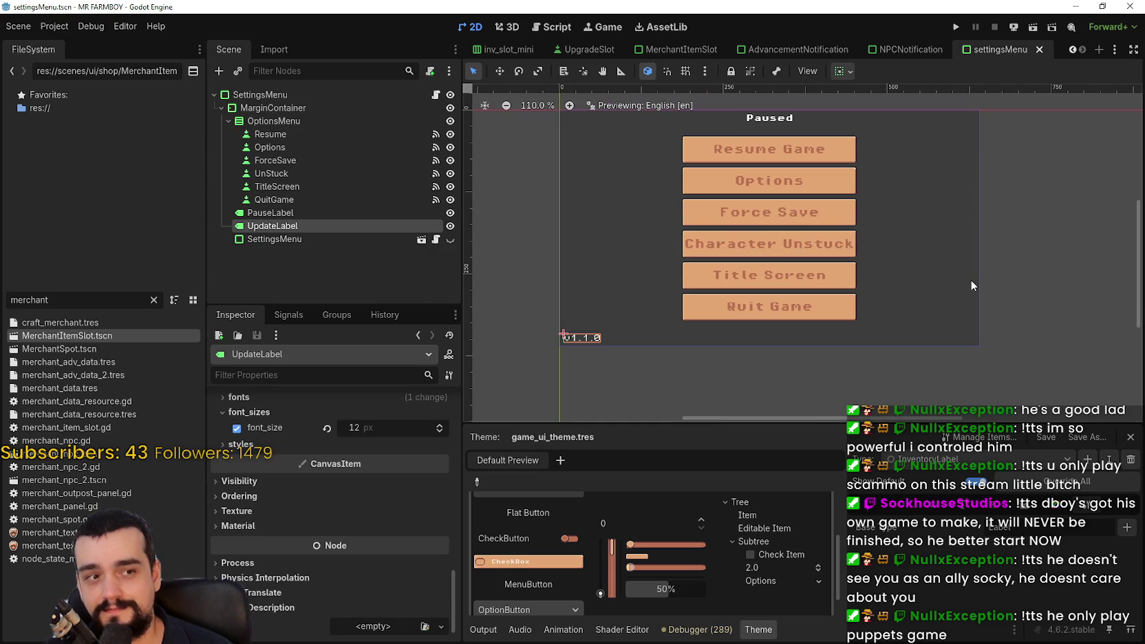
scroll(883, 262, up, 3)
click(297, 134)
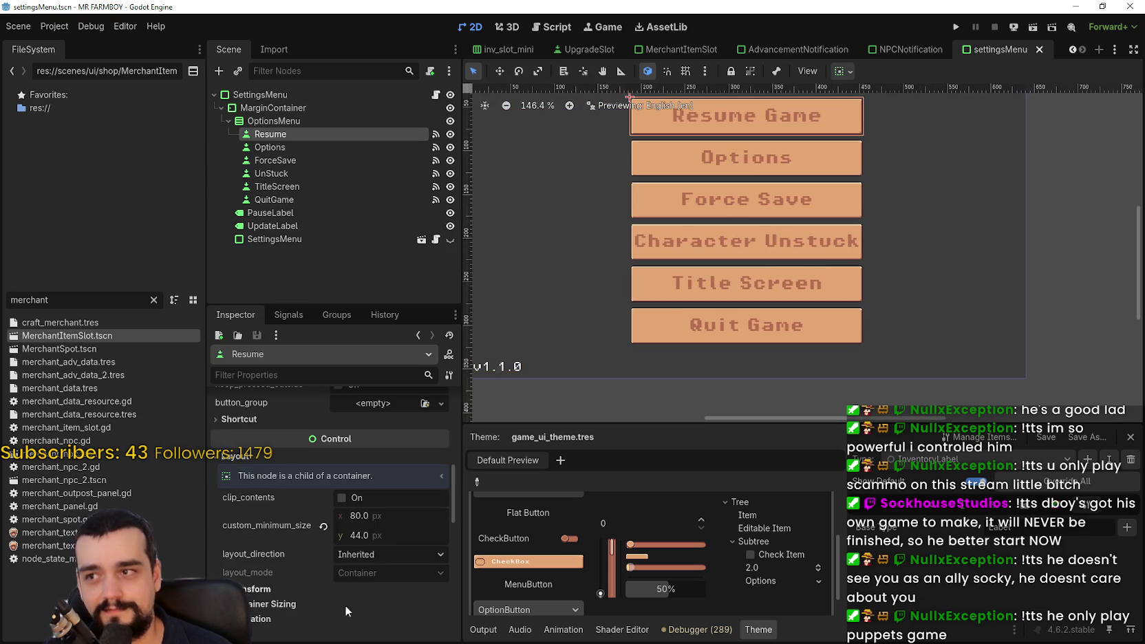
scroll(398, 550, down, 8)
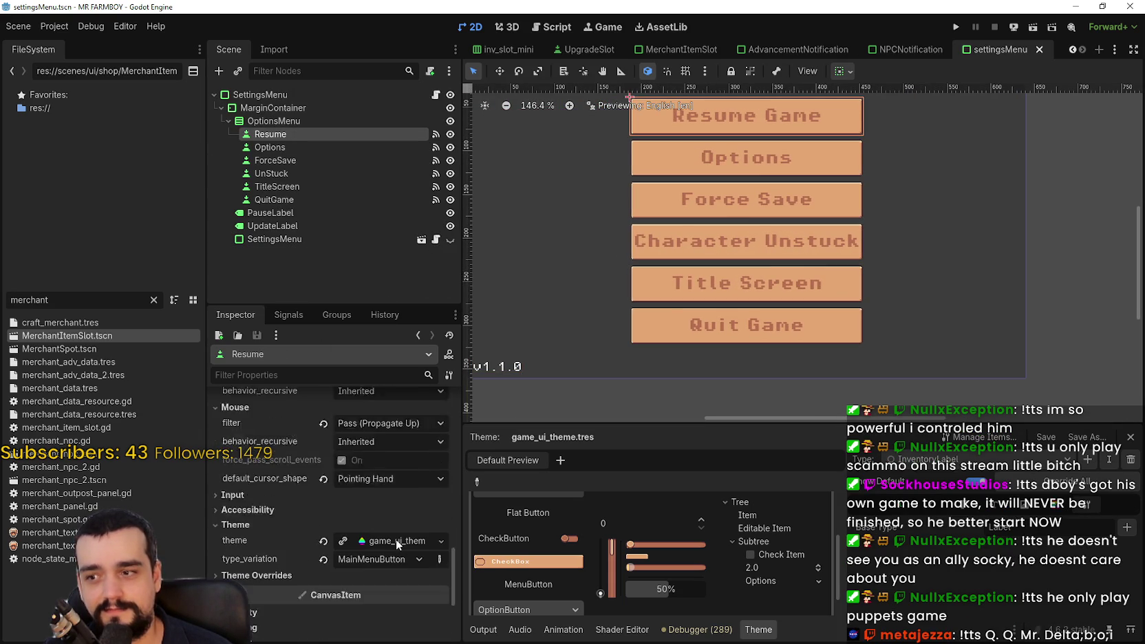
scroll(390, 531, down, 4)
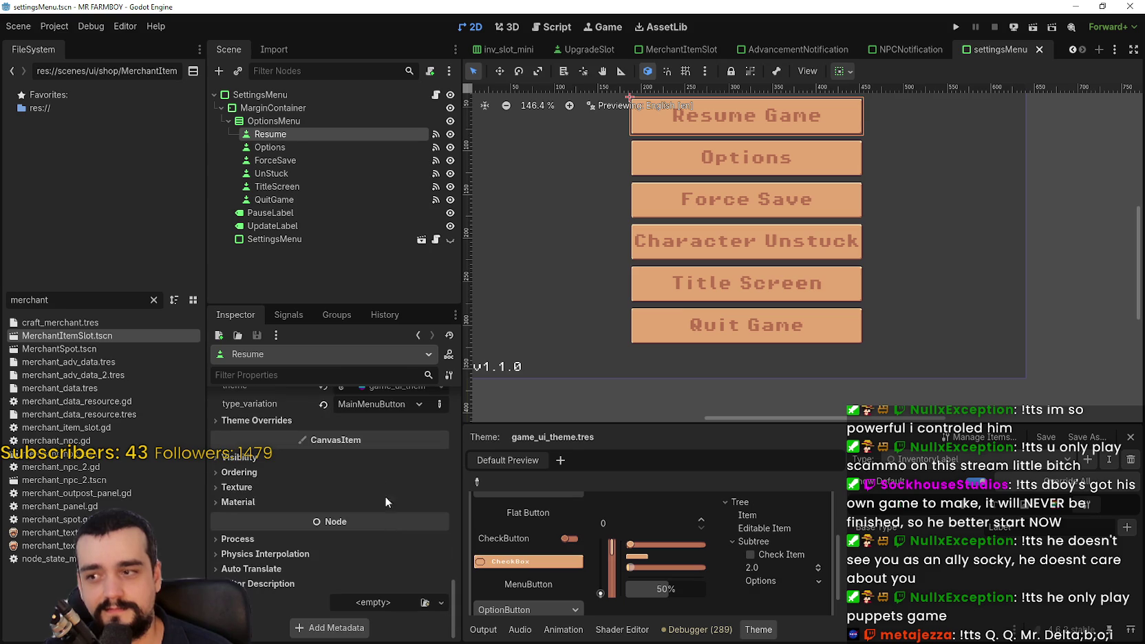
scroll(379, 482, up, 4)
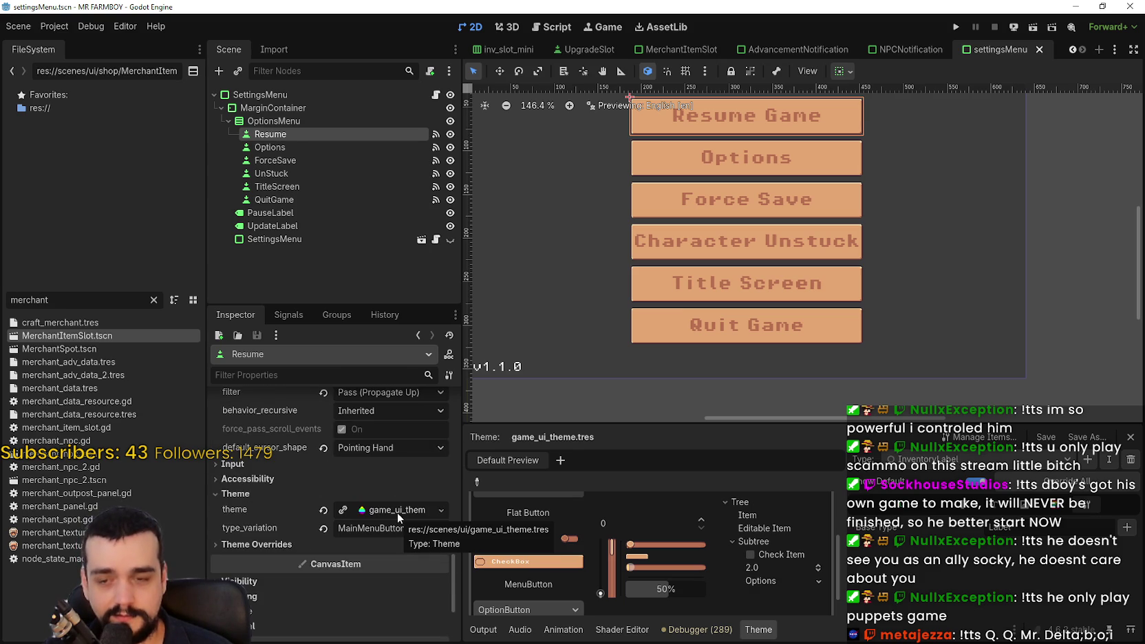
scroll(764, 126, up, 3)
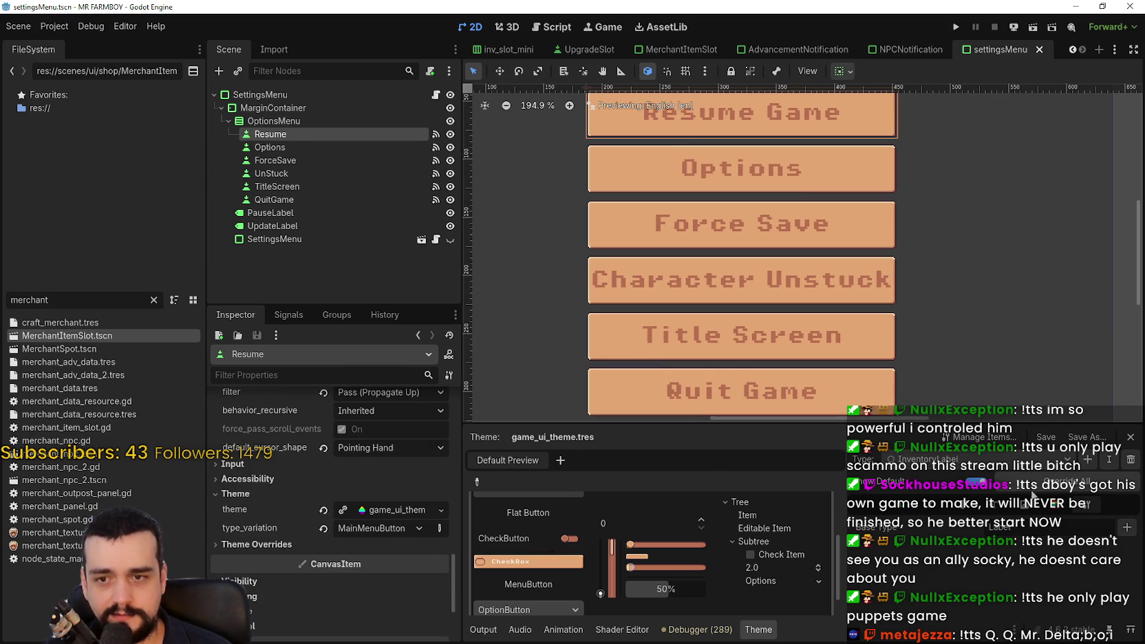
List the MainMenuButton theme type's font sizes, then edit Options' 44 px minimum height.
click(936, 459)
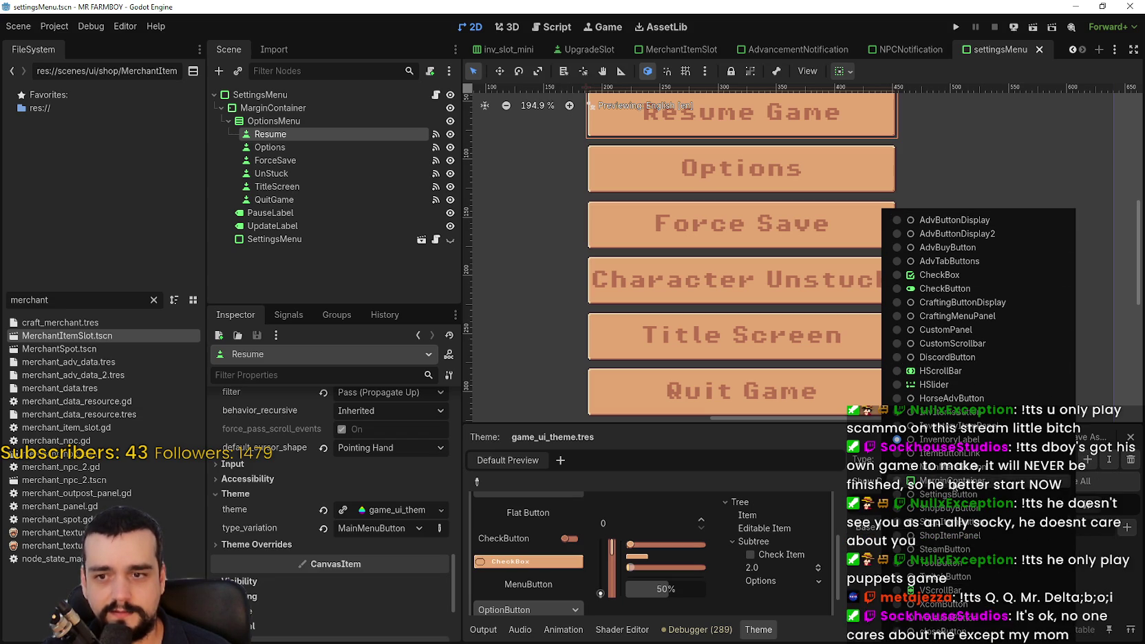
click(947, 467)
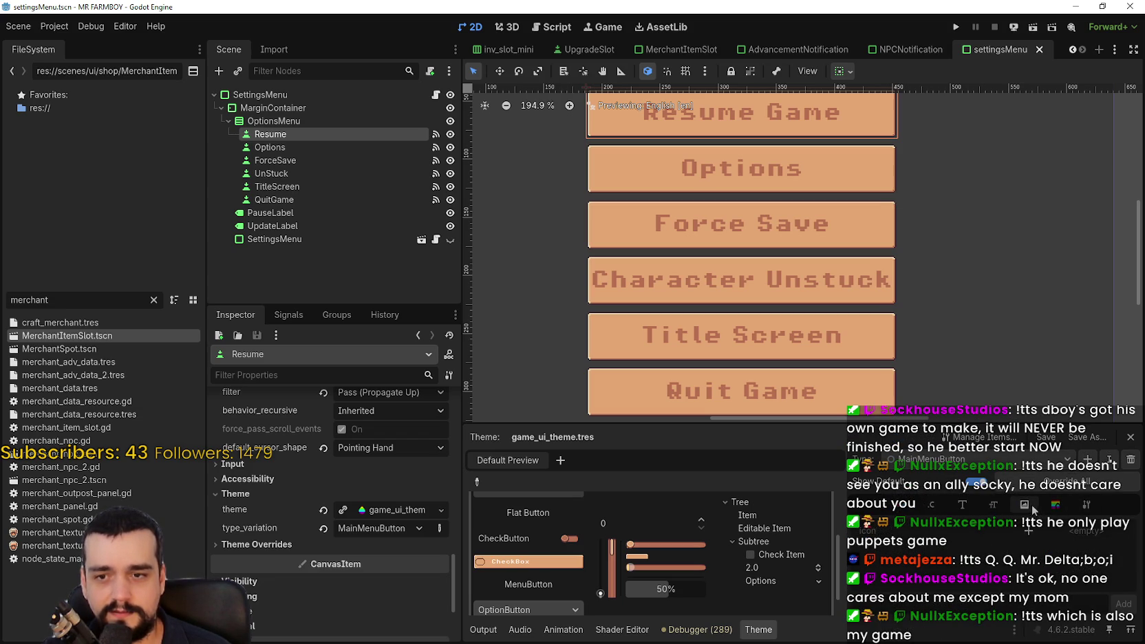
click(993, 504)
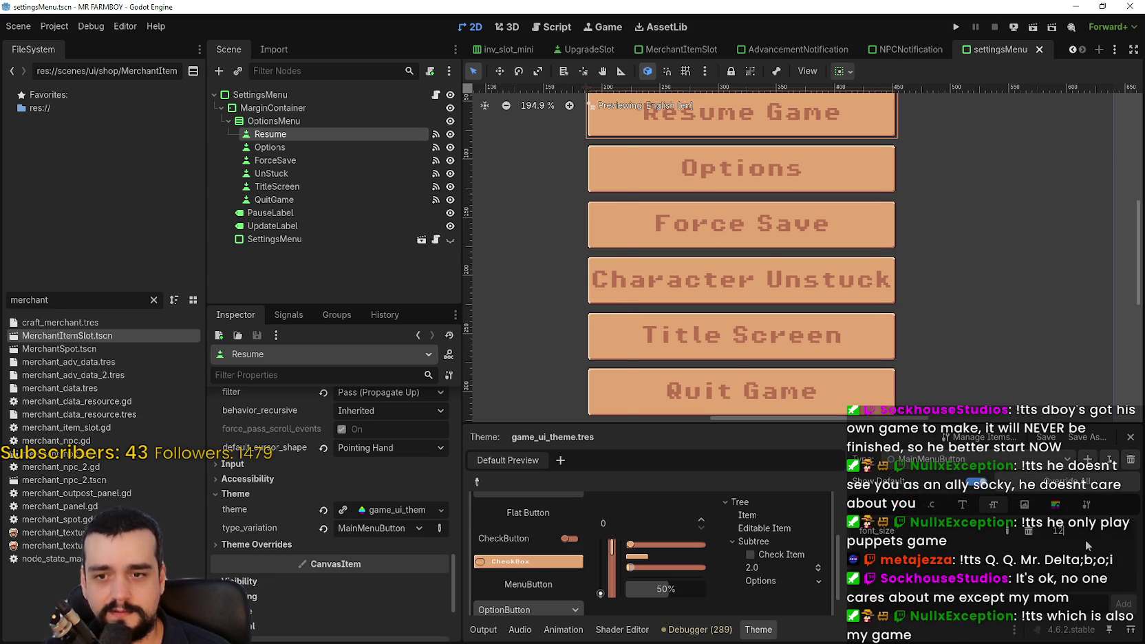
scroll(922, 322, down, 3)
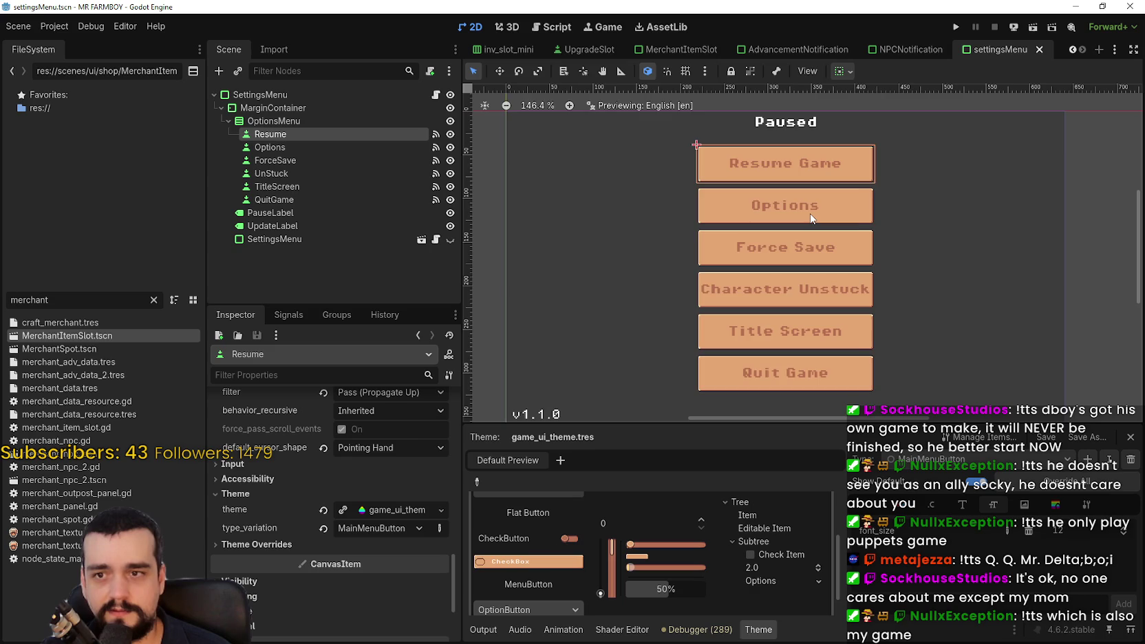
scroll(810, 218, up, 9)
scroll(812, 221, down, 10)
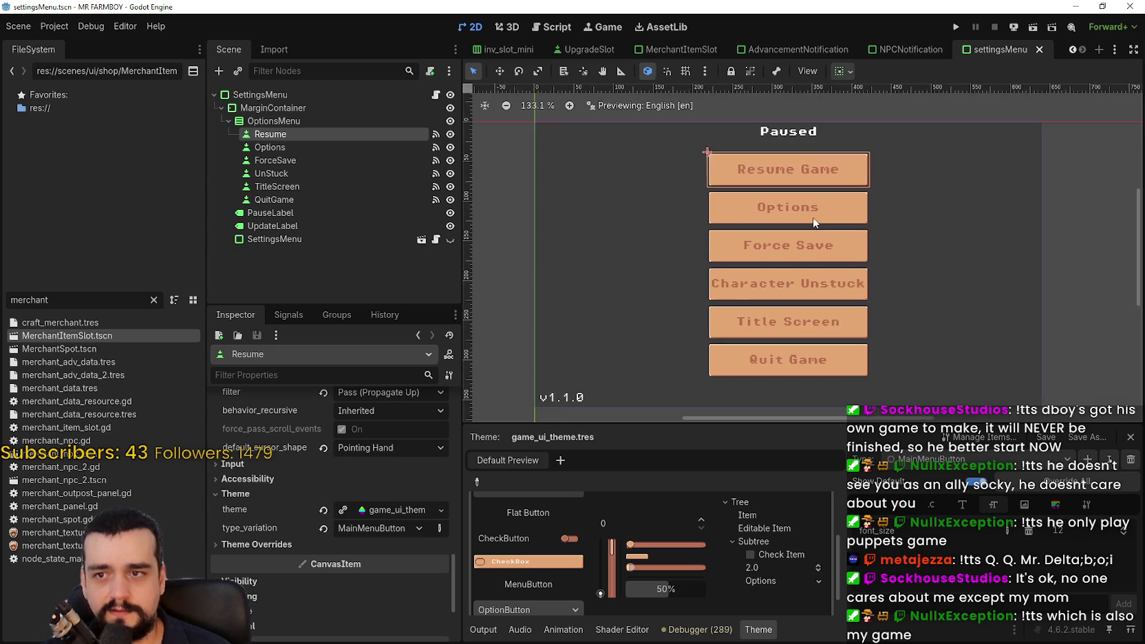
scroll(841, 238, up, 3)
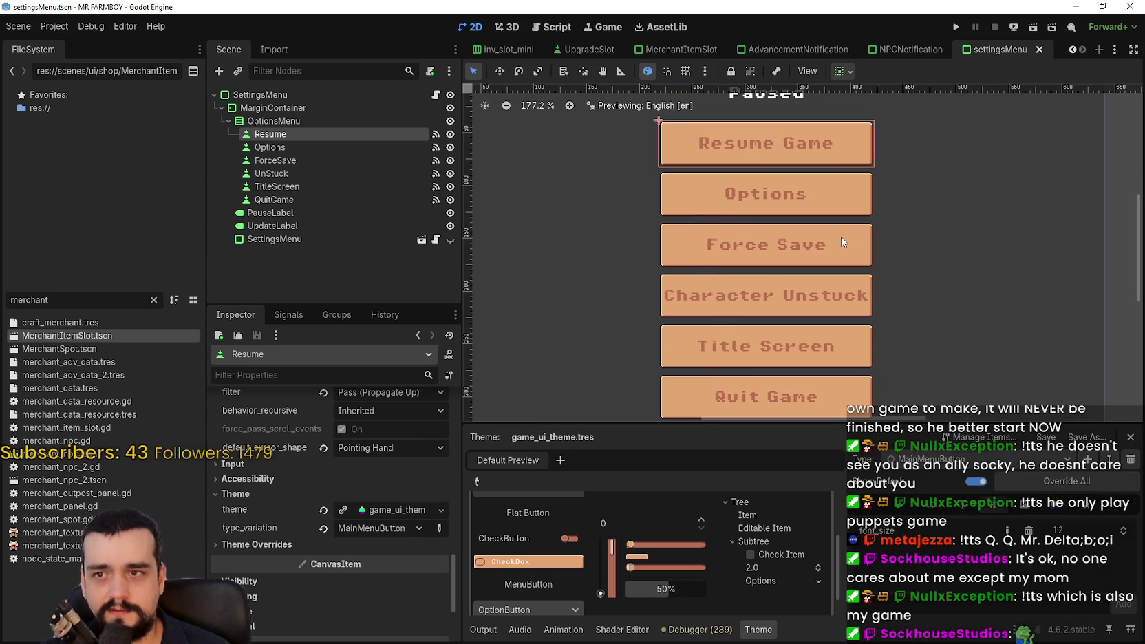
scroll(841, 237, down, 3)
click(320, 148)
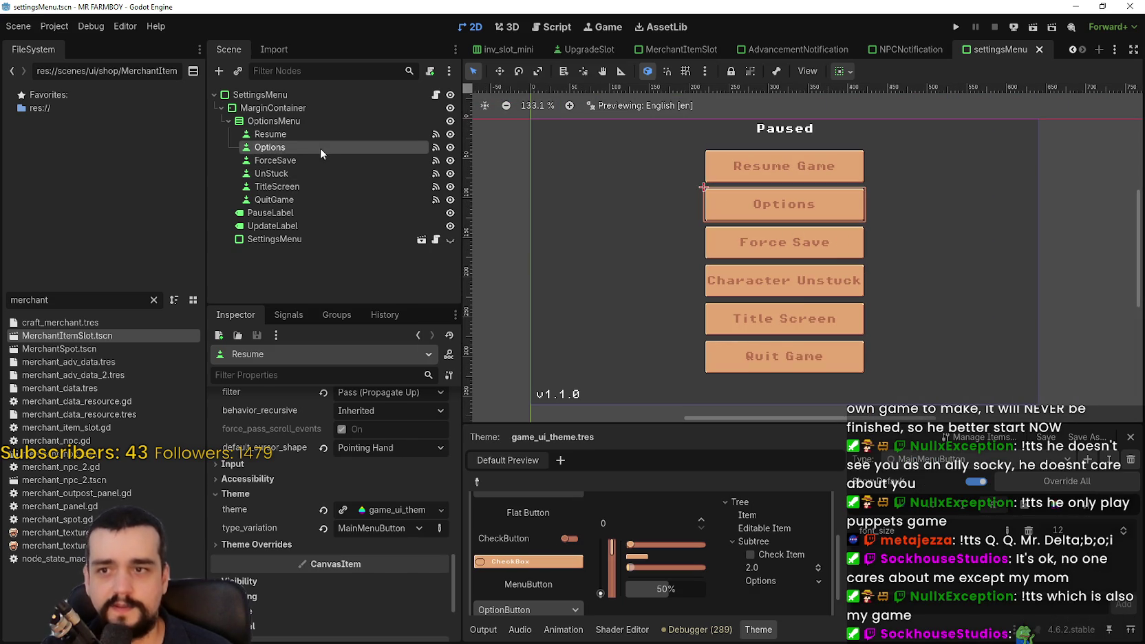
click(390, 585)
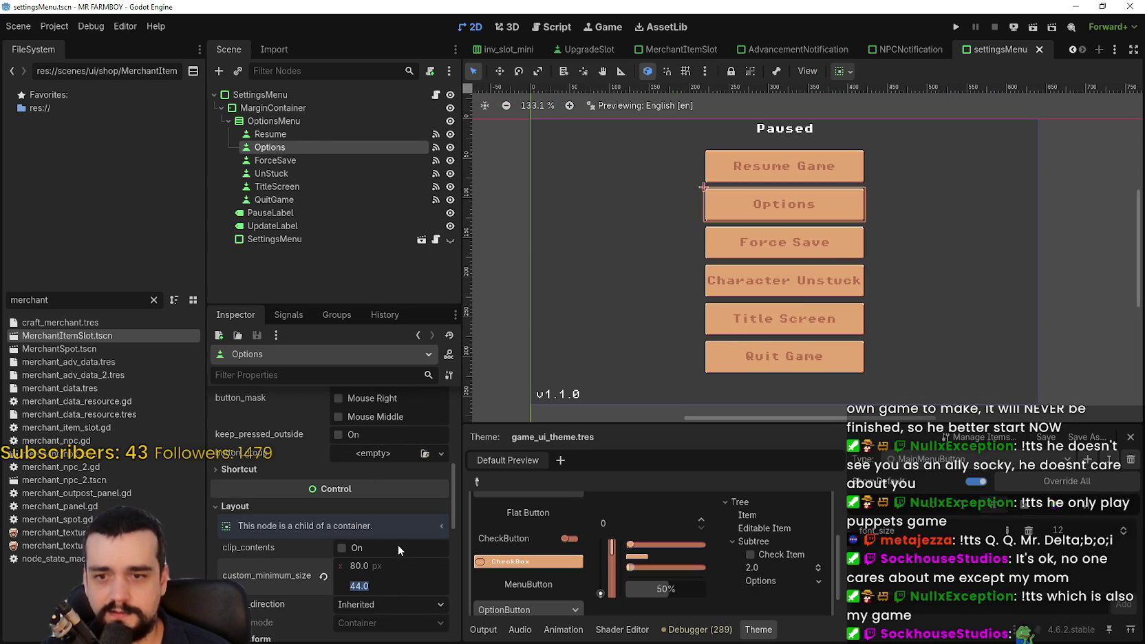
Lower the Options button's minimum height from 44 to 38 px.
text(44)
key(BackSpace)
text(0)
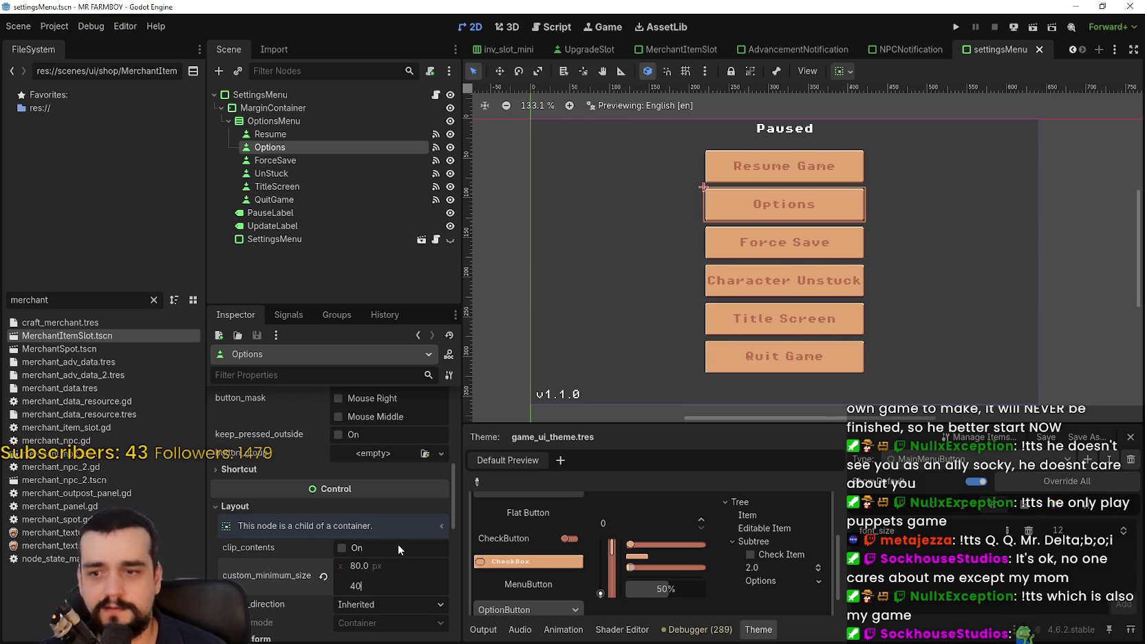
key(Return)
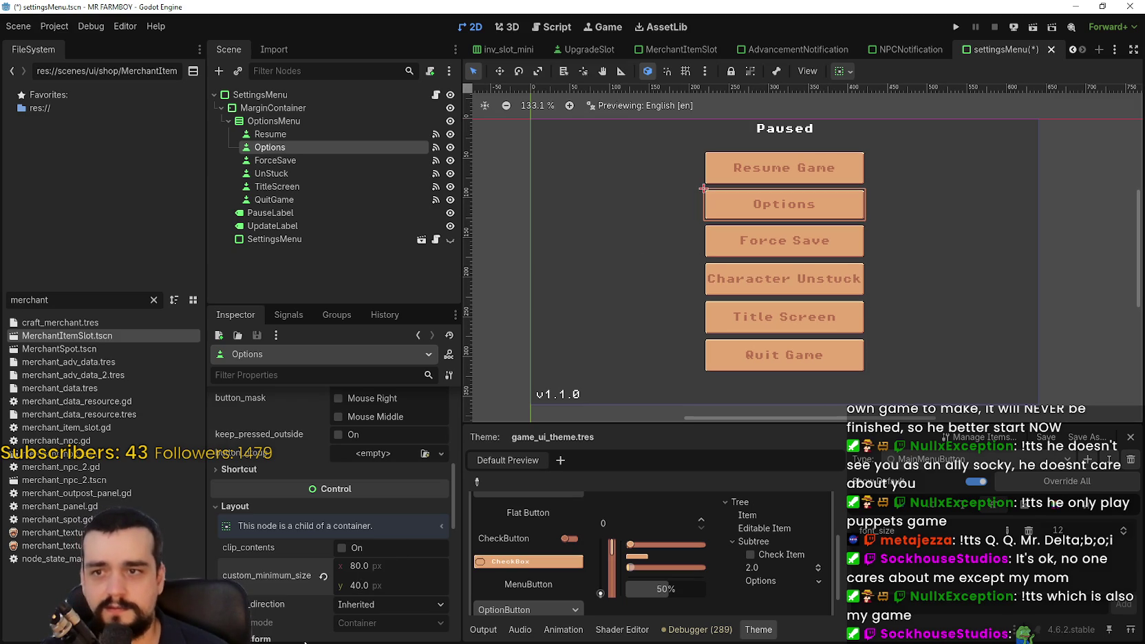
text(8)
key(Return)
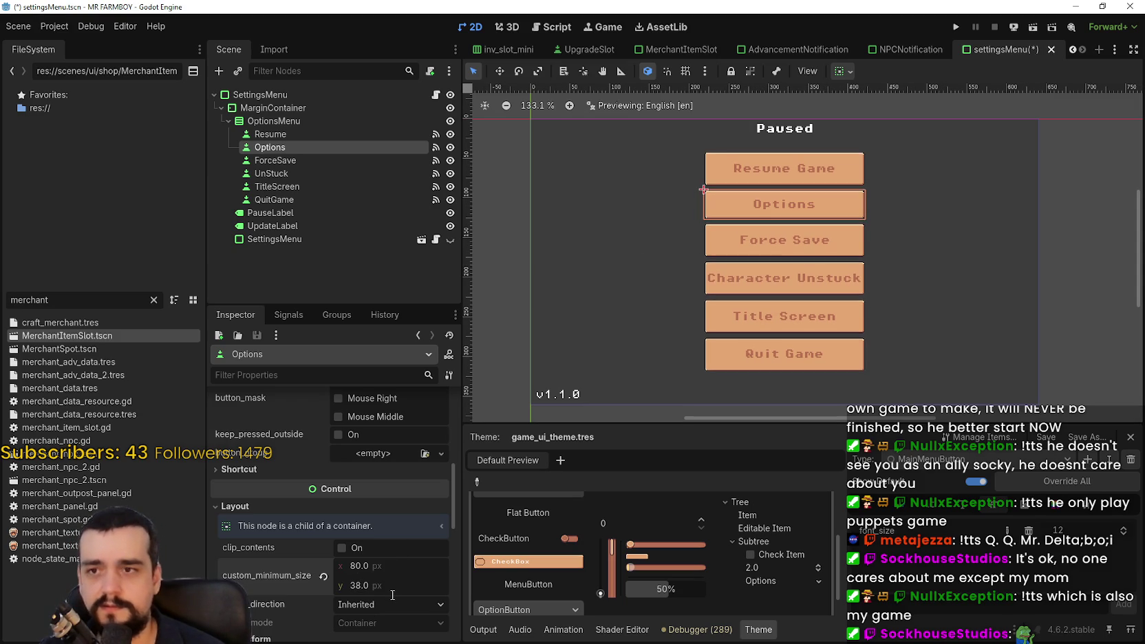
Set the Resume button's custom minimum height to 38 px.
scroll(837, 160, up, 3)
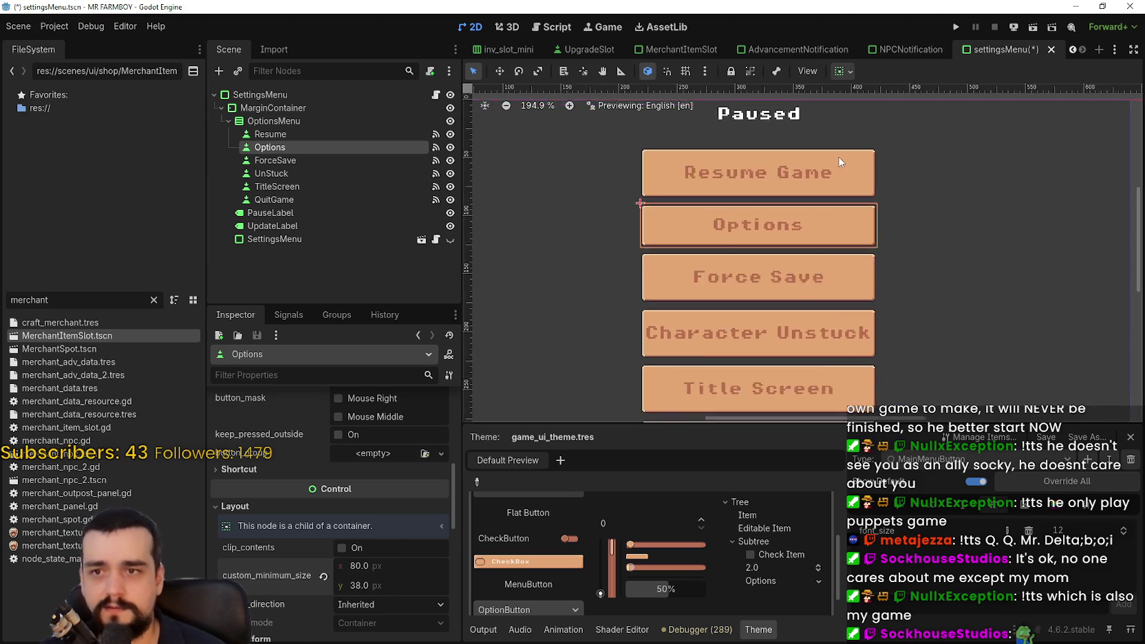
click(291, 160)
click(297, 134)
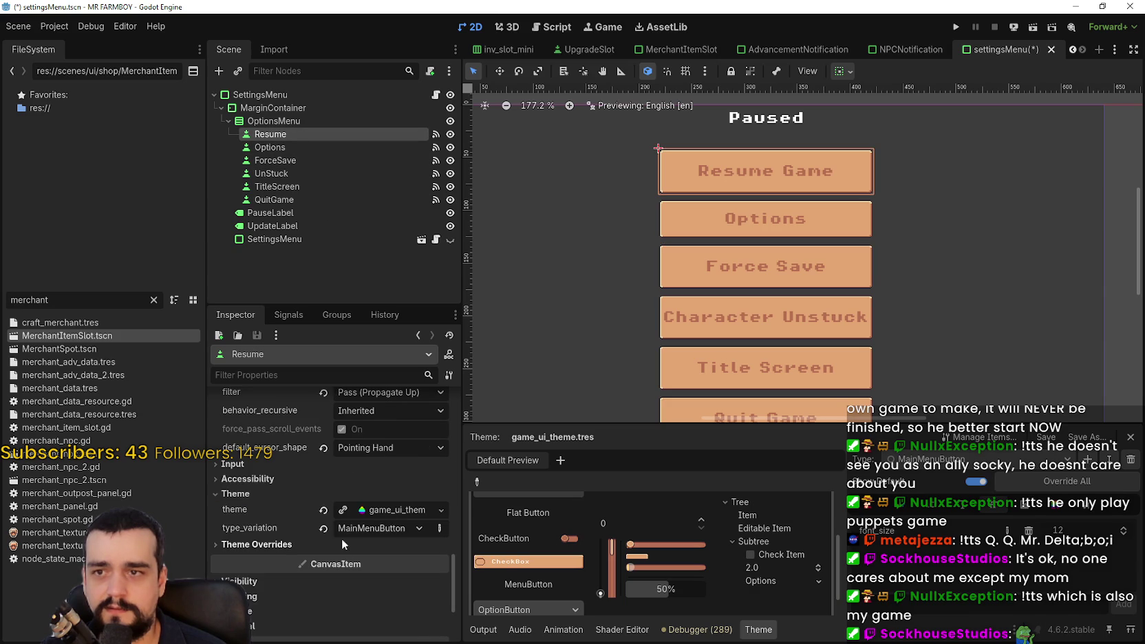
scroll(378, 523, up, 5)
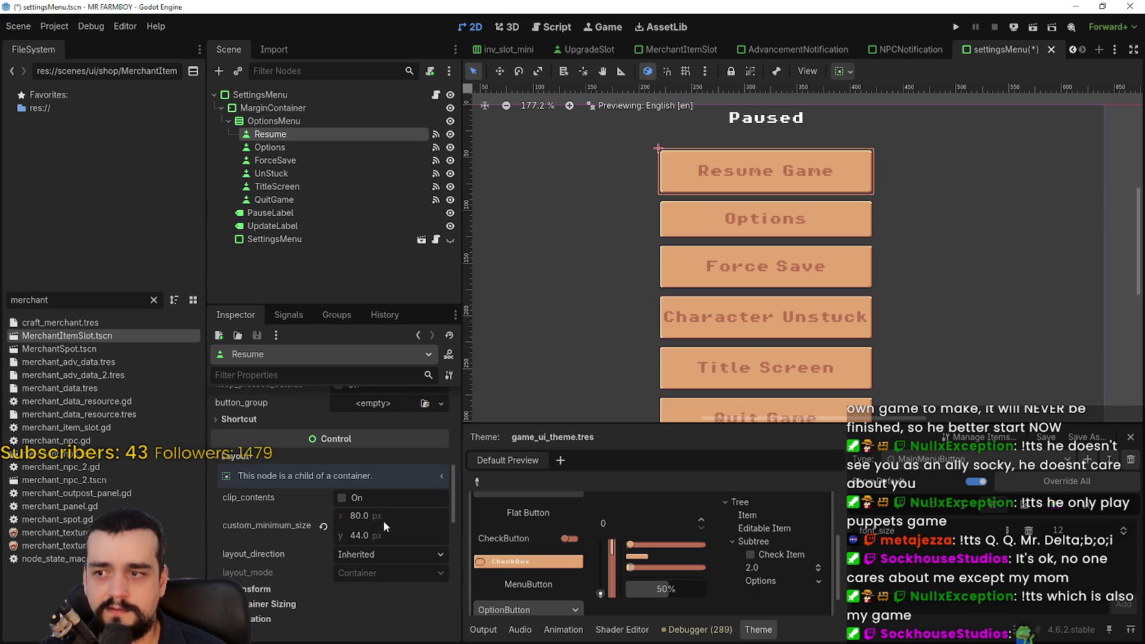
click(389, 538)
text(38)
key(Return)
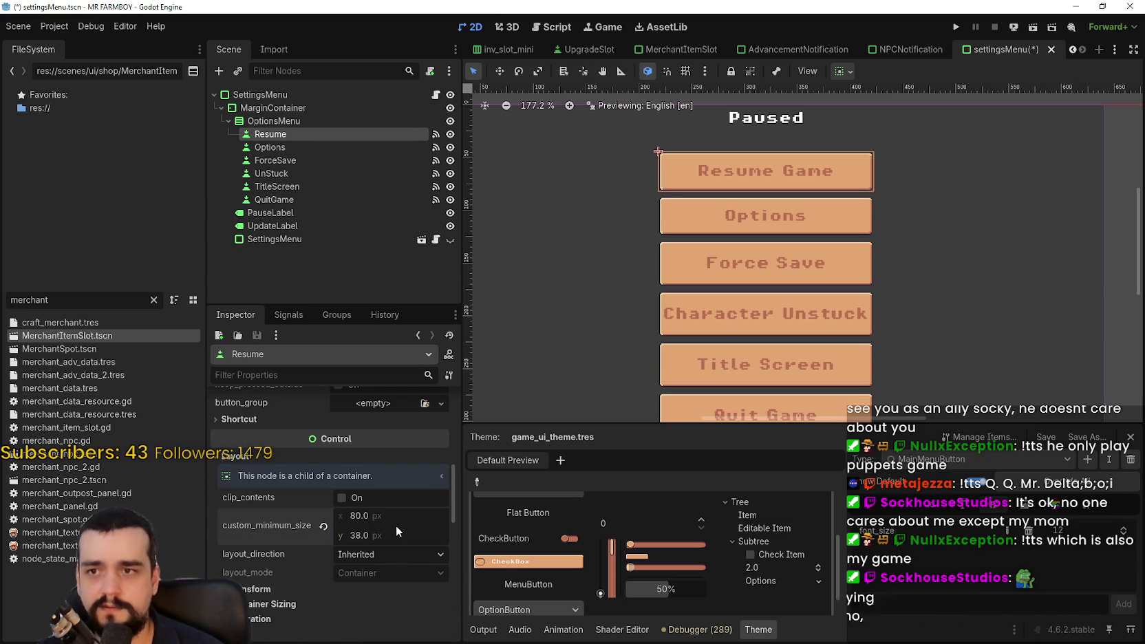
Set ForceSave and UnStuck minimum heights to 38 px.
click(328, 162)
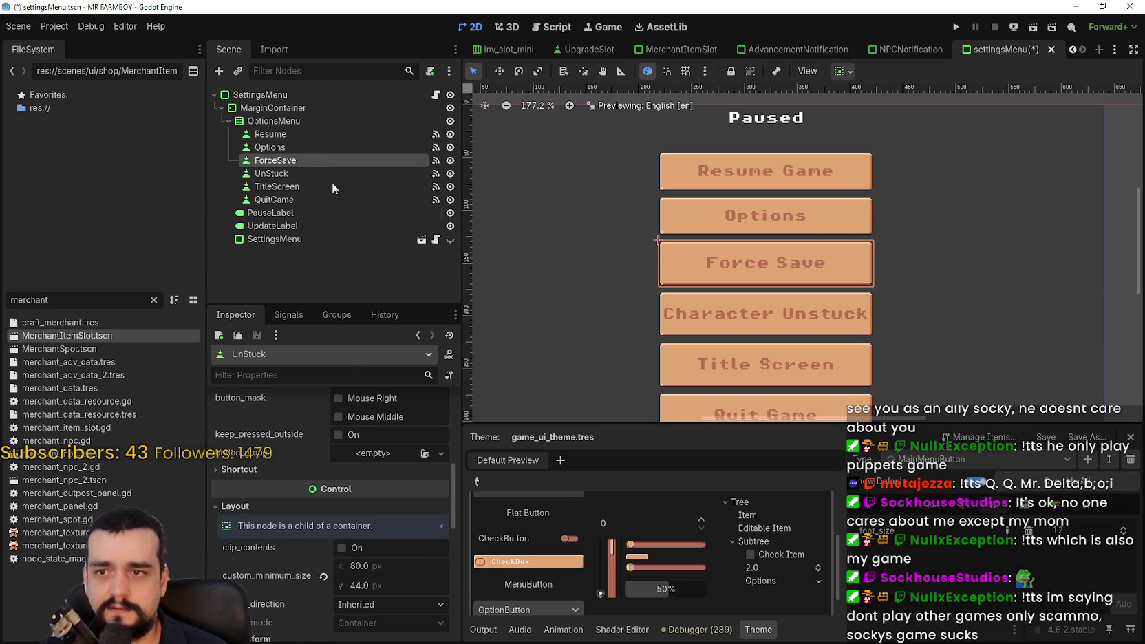
click(396, 585)
text(38)
key(Return)
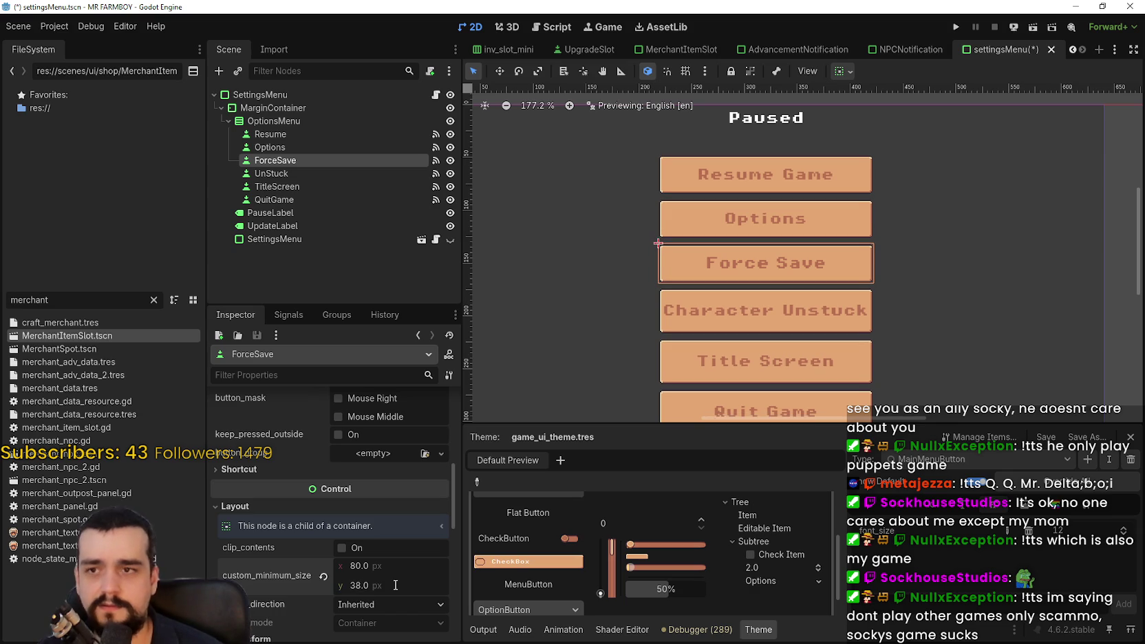
click(360, 175)
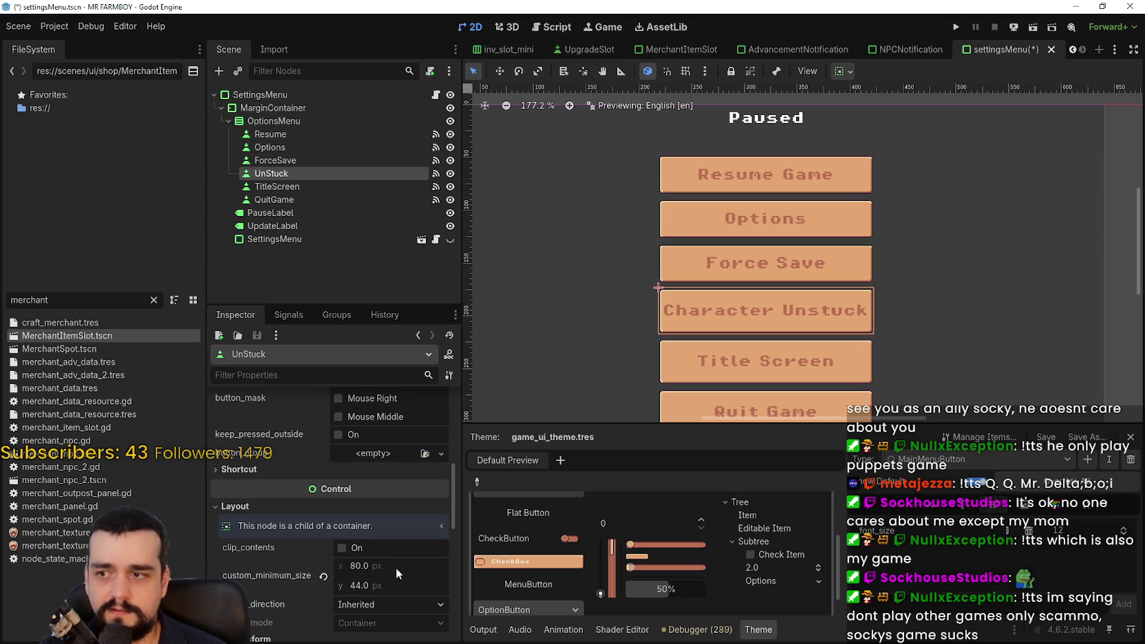
click(380, 578)
text(38)
key(Return)
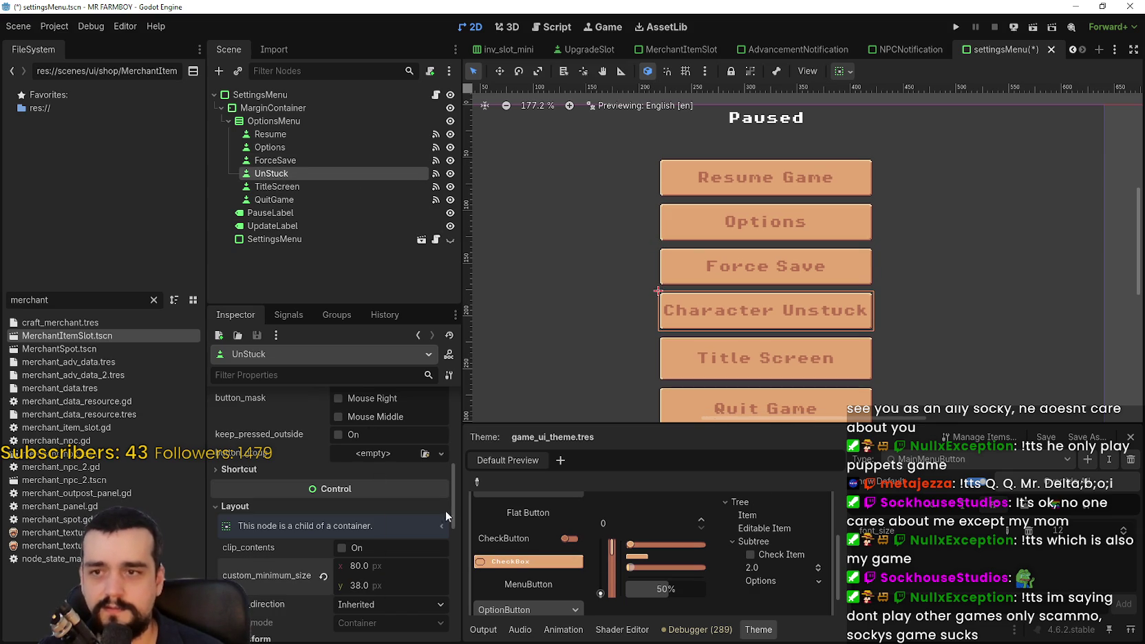
Set TitleScreen's minimum height to 38 px and save the scene.
click(275, 186)
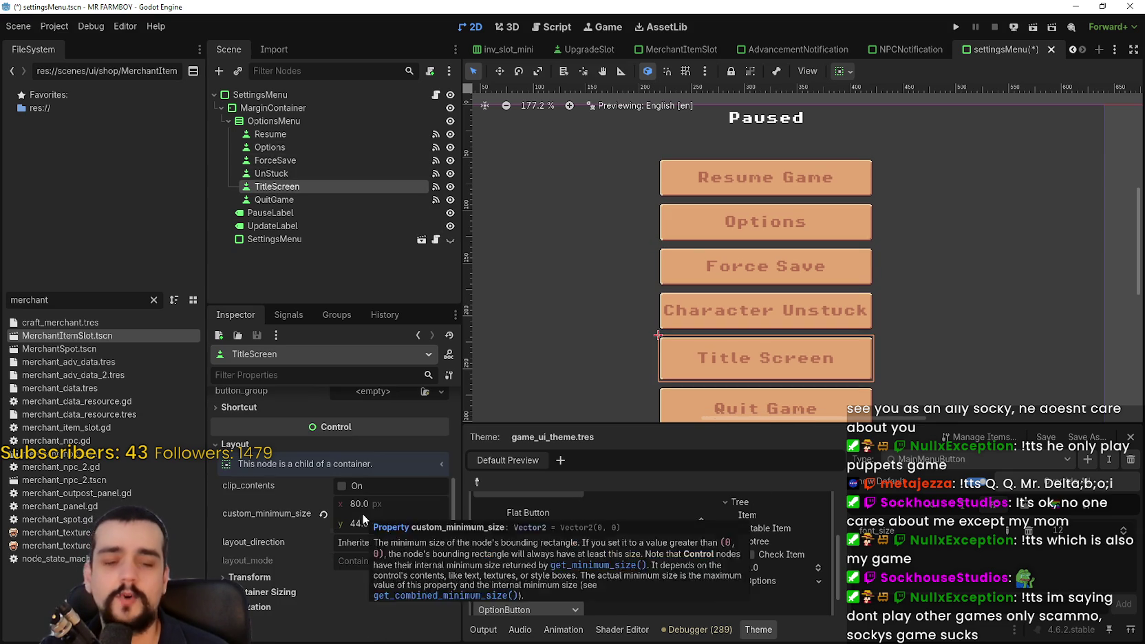
click(378, 524)
text(3)
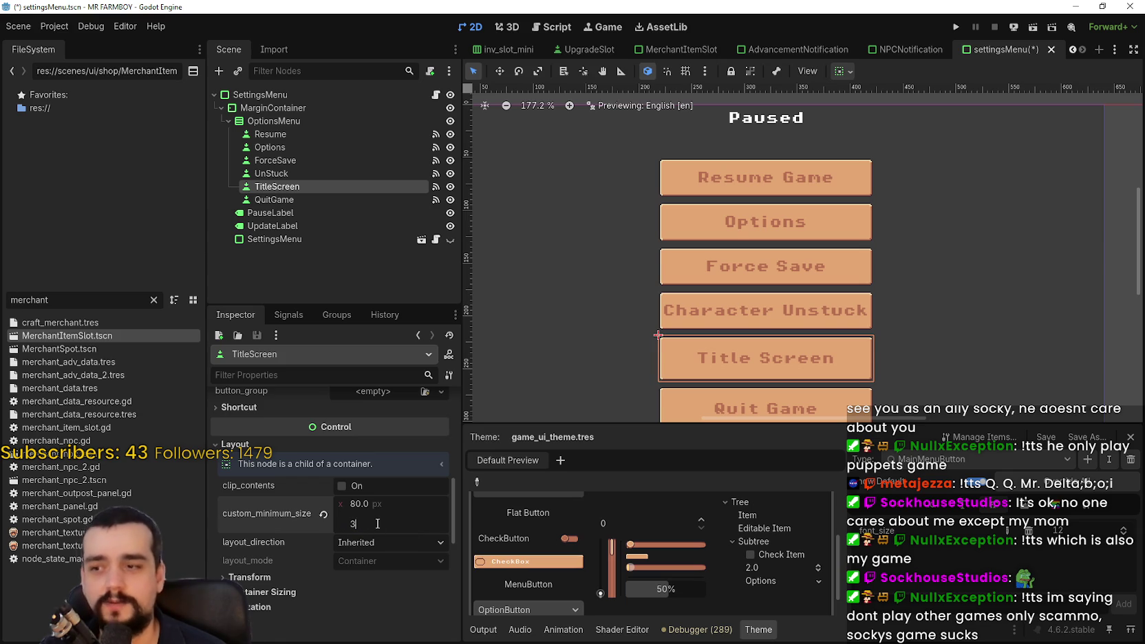
text(8)
key(Return)
key(ctrl+s)
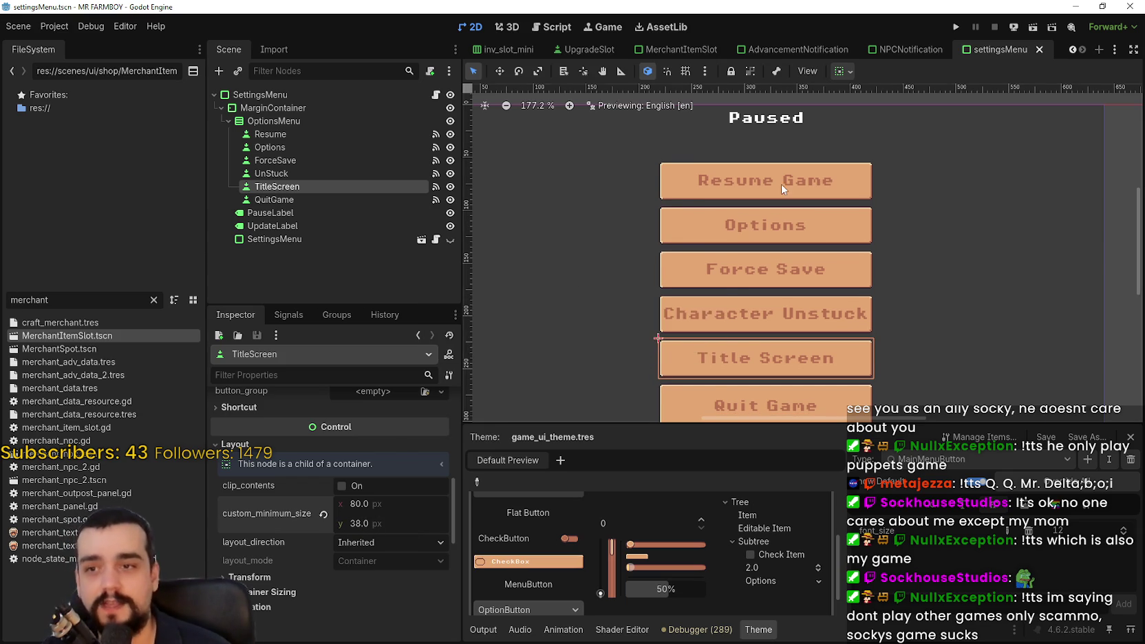
Set QuitGame's minimum height to 38 px and save settingsMenu.
scroll(781, 207, down, 3)
scroll(777, 319, up, 1)
click(360, 199)
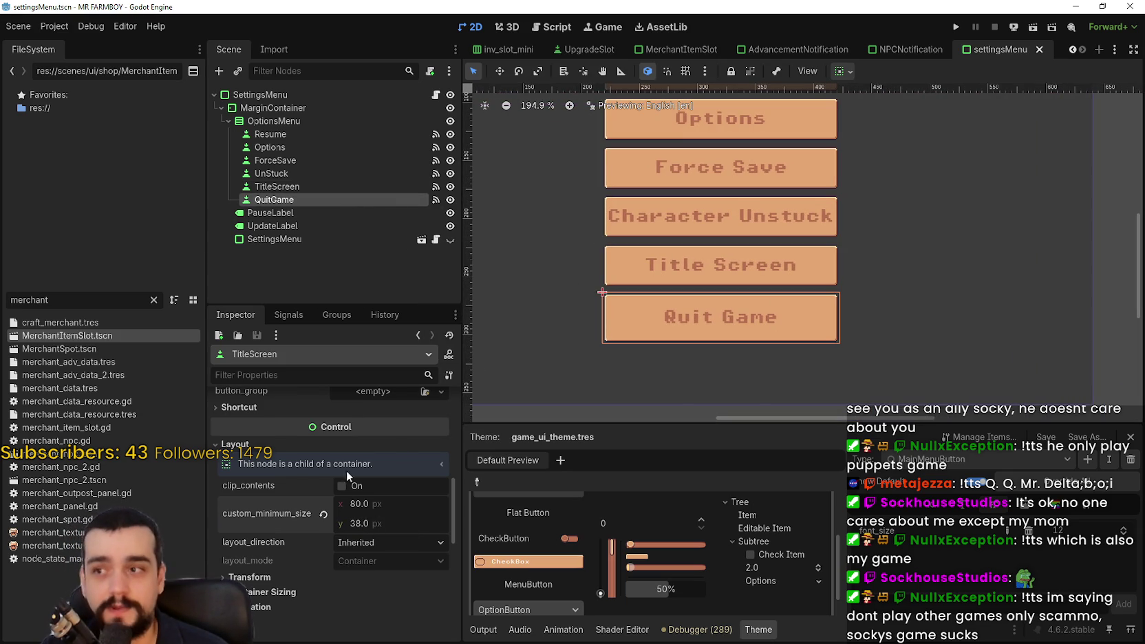
click(385, 585)
text(38)
key(Return)
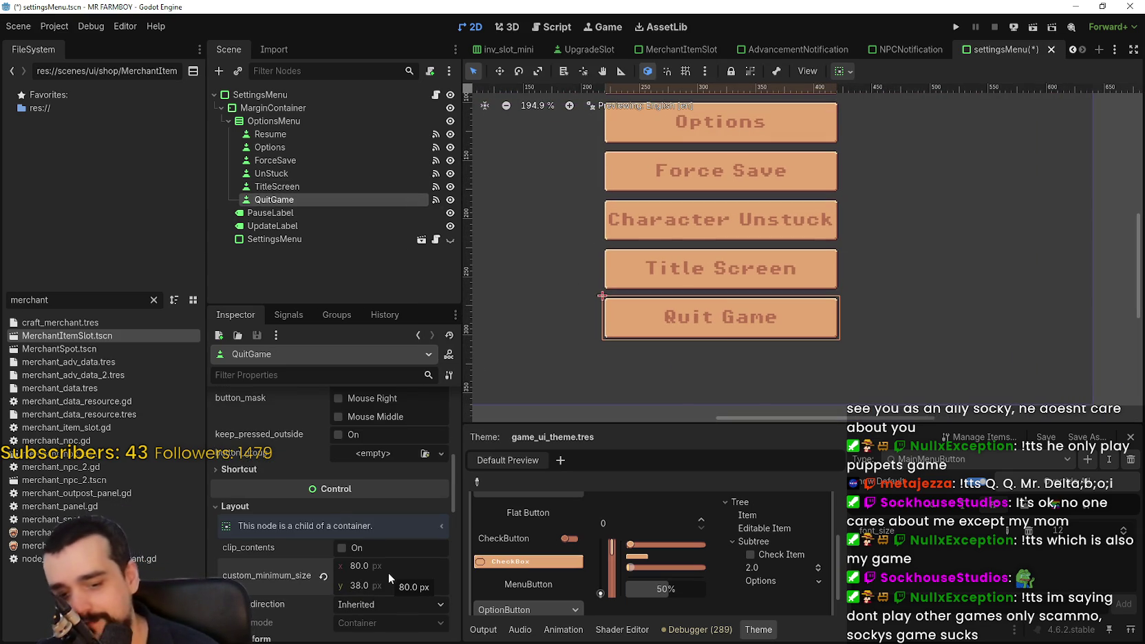
key(ctrl+s)
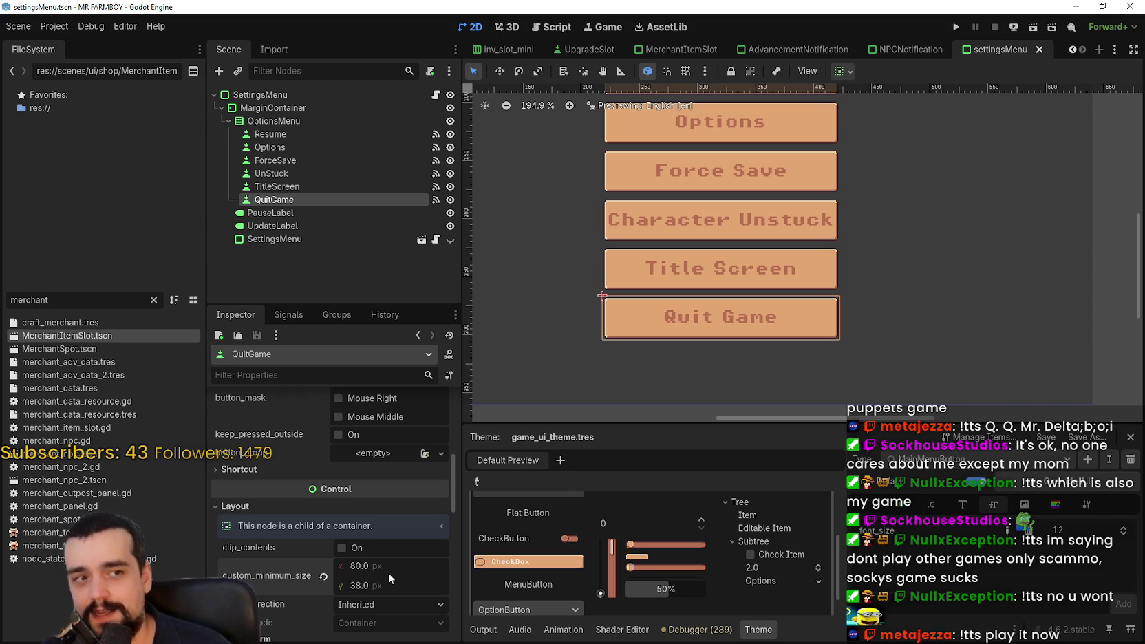
scroll(337, 469, down, 1)
scroll(380, 457, down, 3)
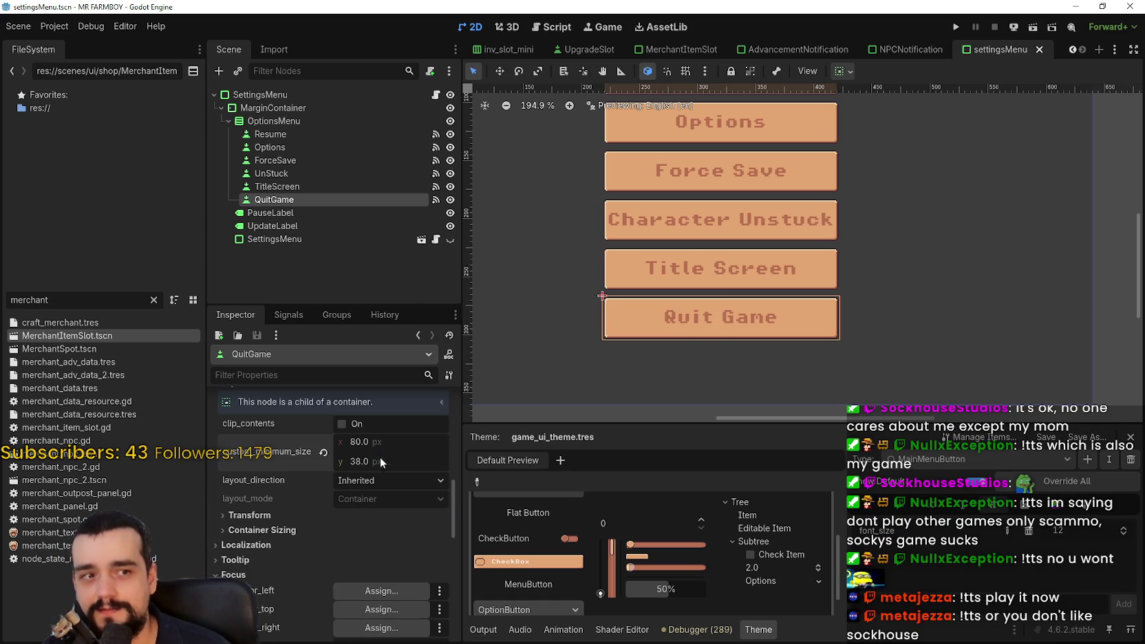
scroll(685, 304, down, 3)
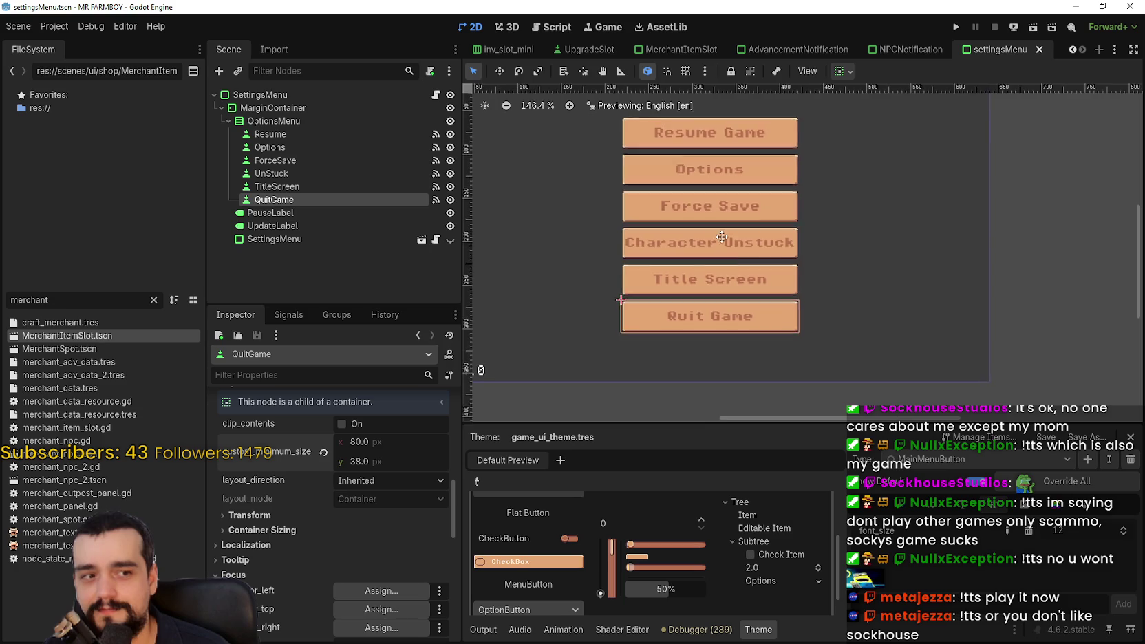
scroll(718, 200, up, 4)
key(ctrl+s)
scroll(720, 194, down, 2)
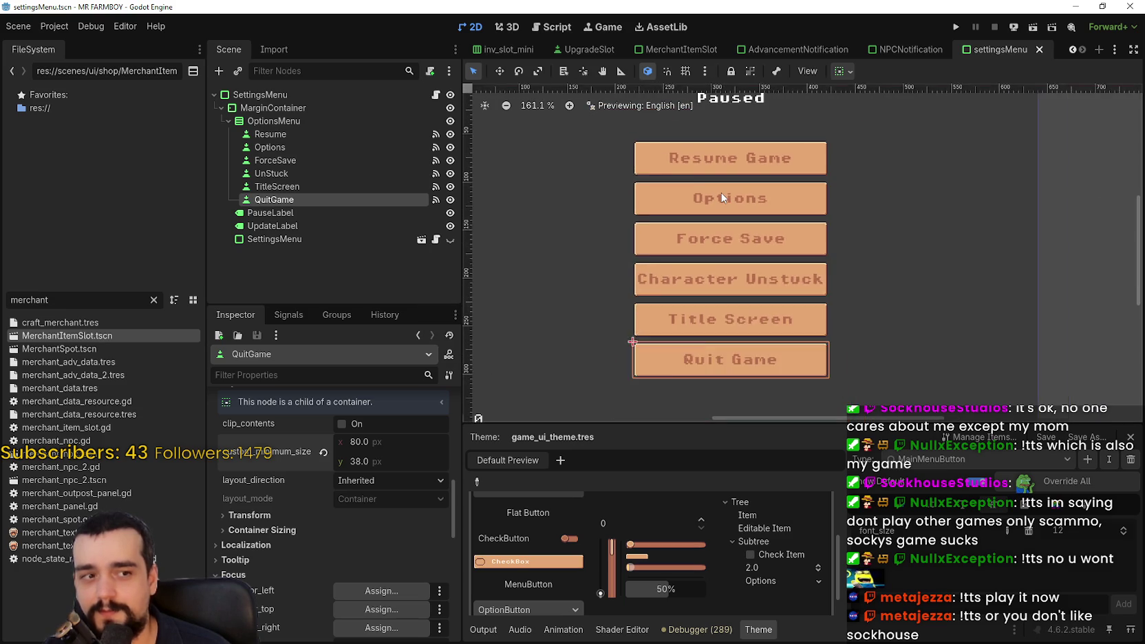
scroll(720, 194, up, 3)
scroll(720, 197, down, 2)
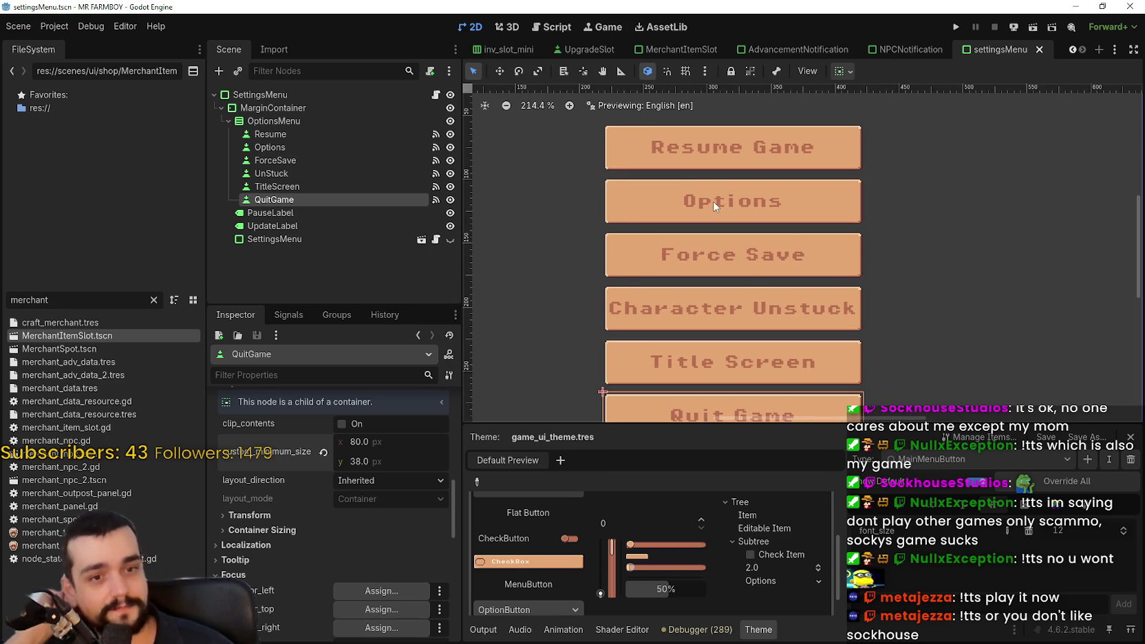
scroll(714, 203, down, 4)
scroll(714, 200, up, 1)
scroll(789, 221, down, 1)
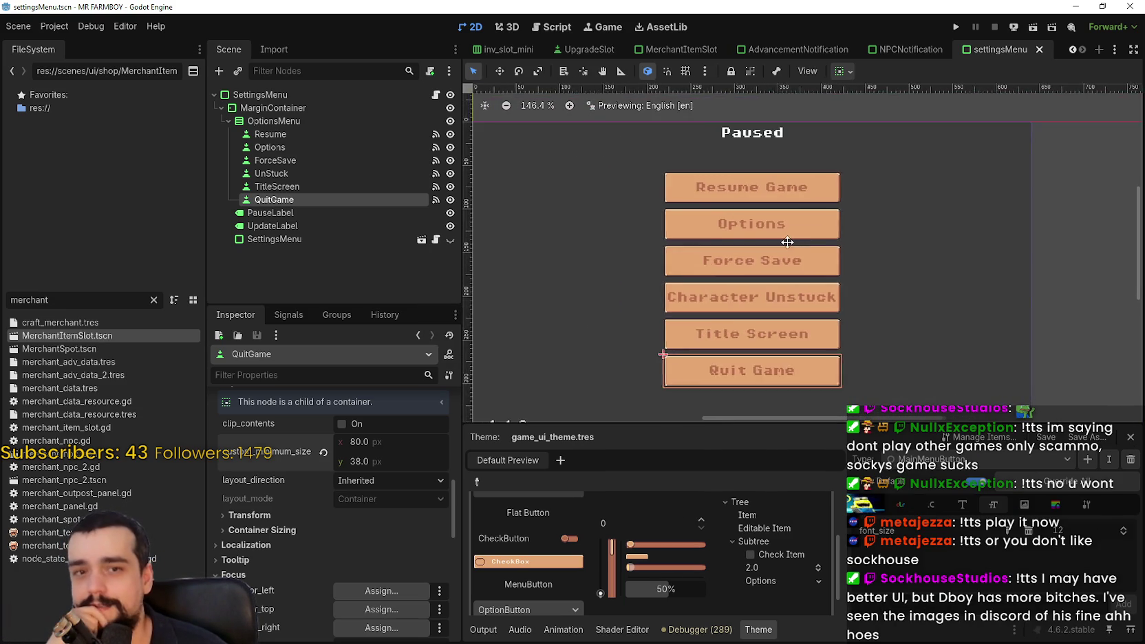
scroll(789, 221, up, 3)
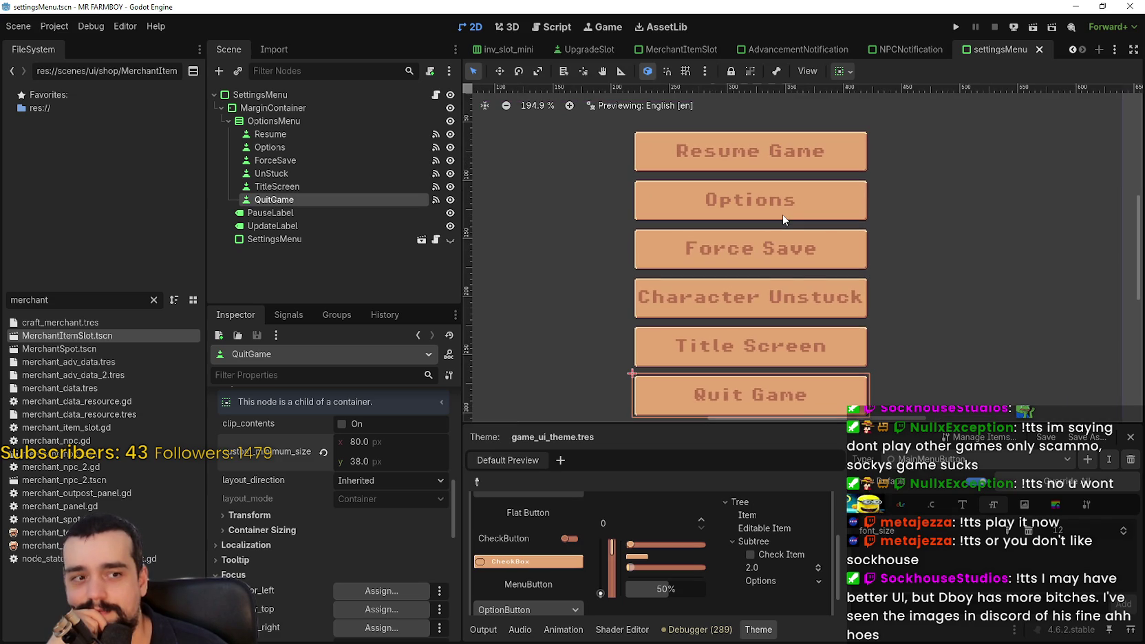
scroll(784, 219, down, 3)
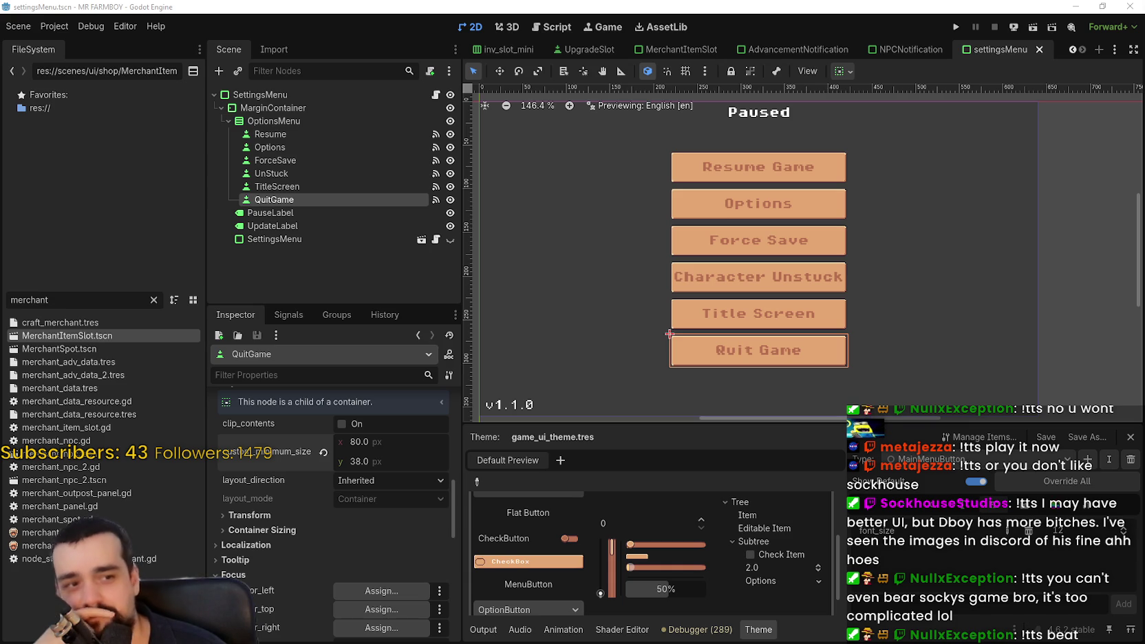
scroll(775, 269, down, 1)
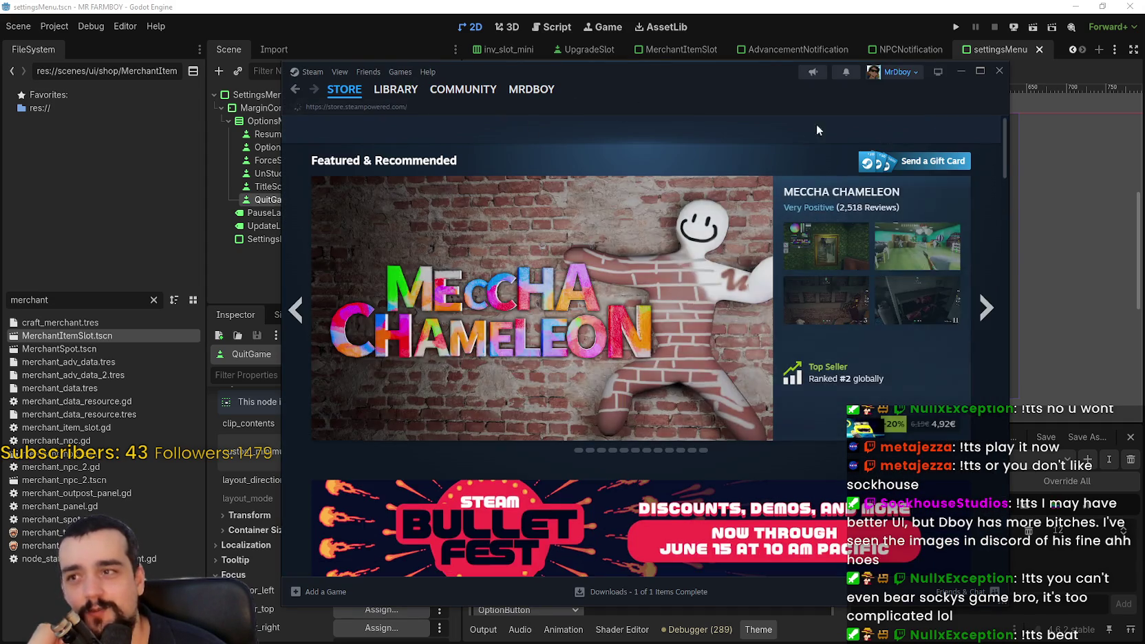
Search the store for 'mining and dwar' and install the demo to Local Drive (D:).
click(817, 128)
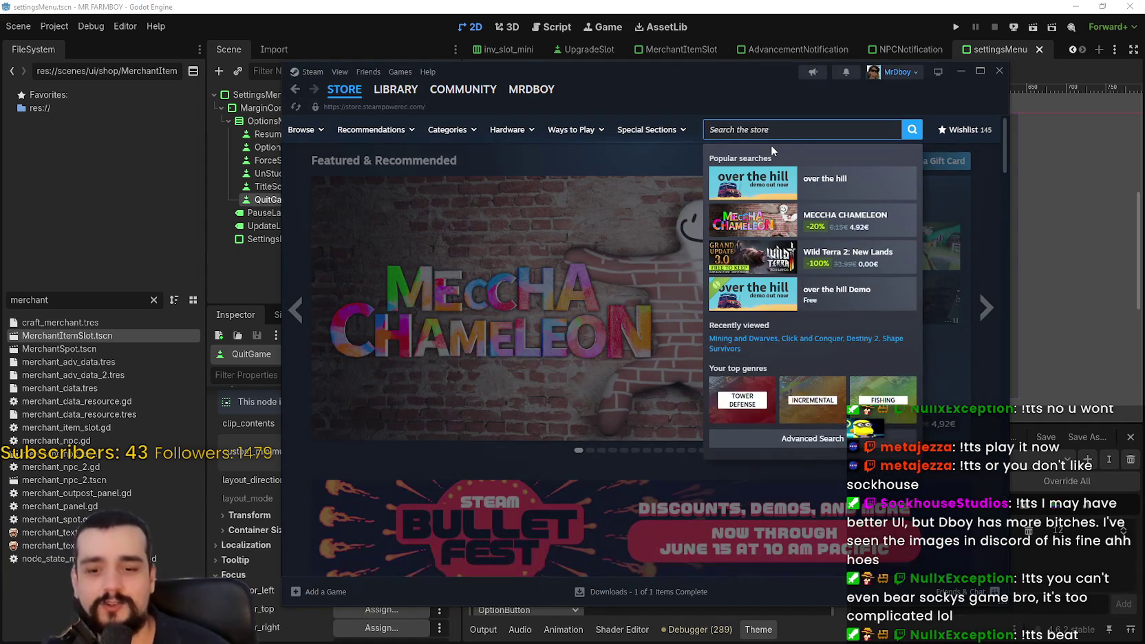
text(mining and dwa)
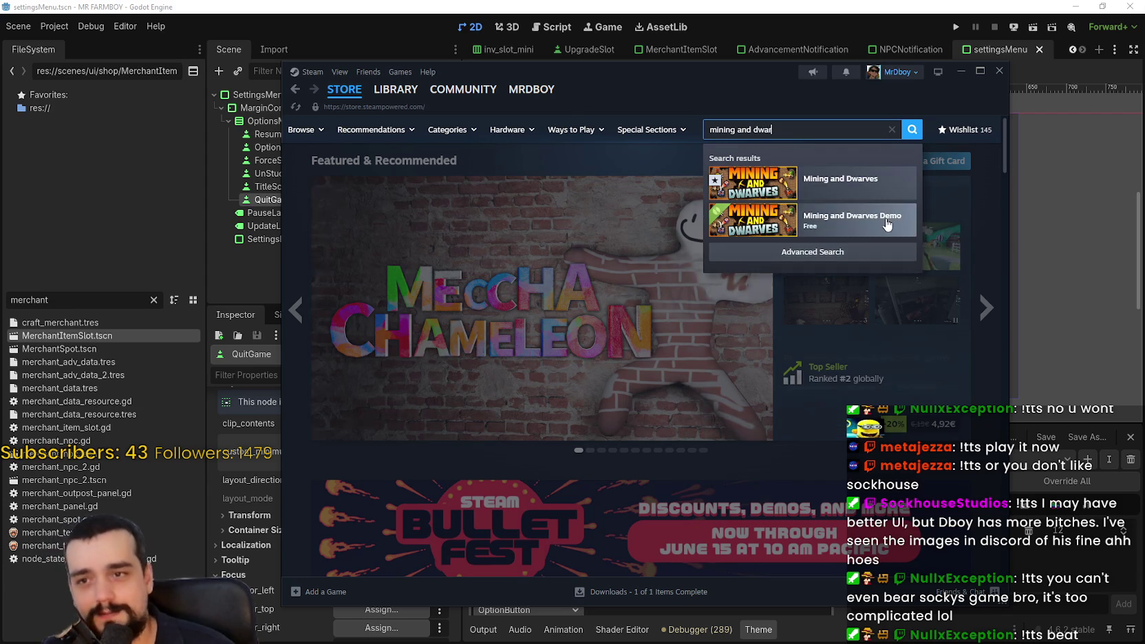
text(r)
scroll(589, 382, down, 2)
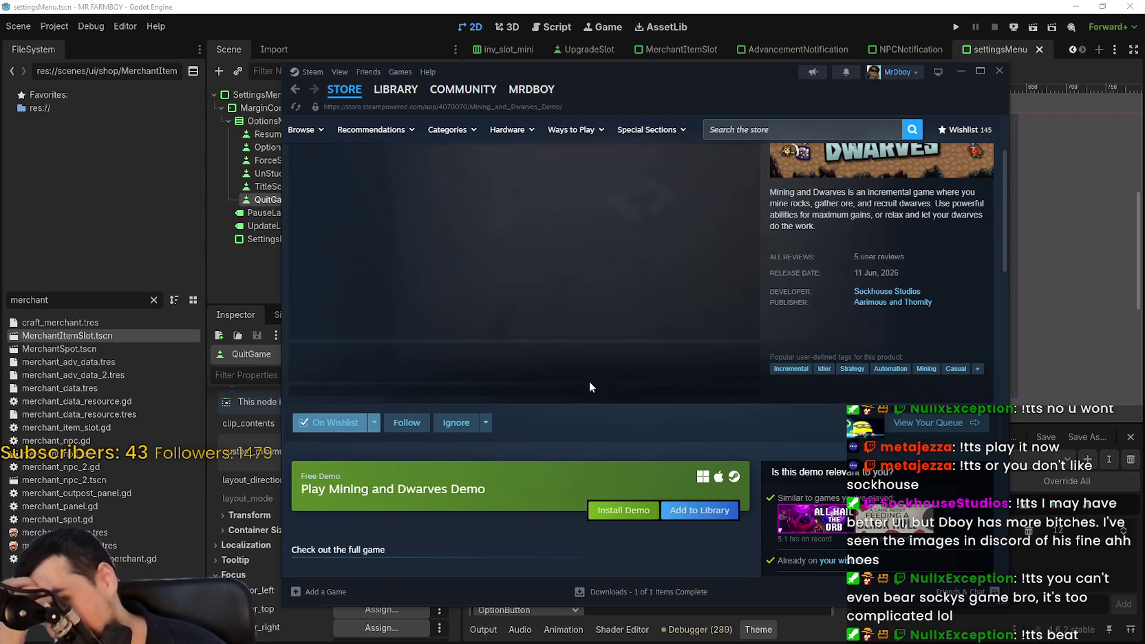
click(615, 523)
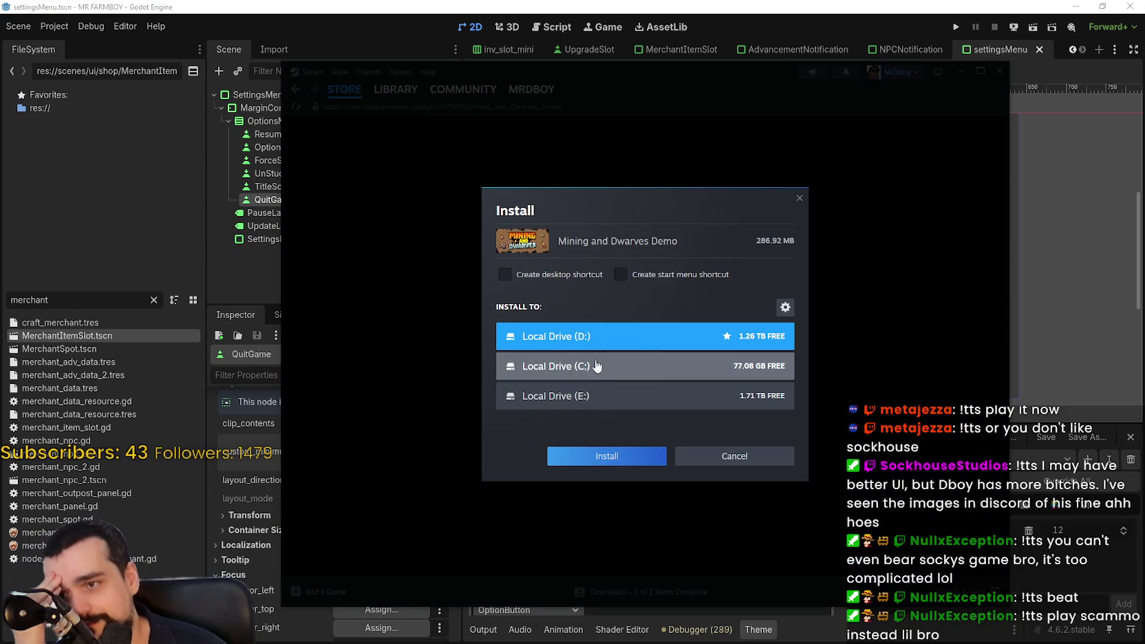
click(591, 369)
click(602, 337)
click(611, 470)
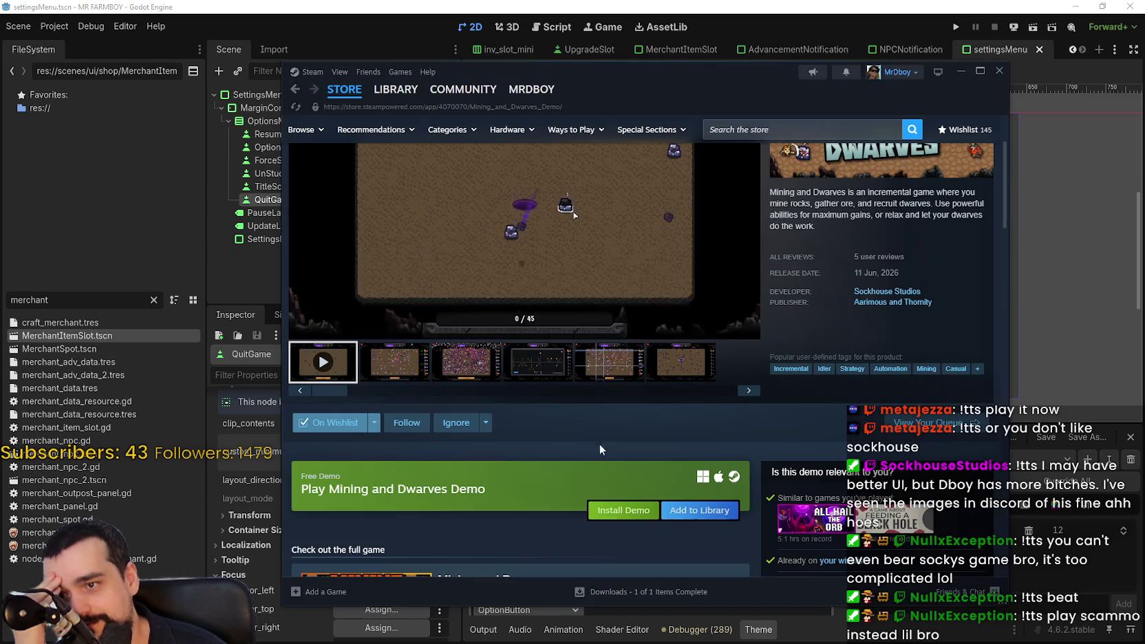
Check the demo's download progress in the library downloads list.
scroll(607, 390, up, 2)
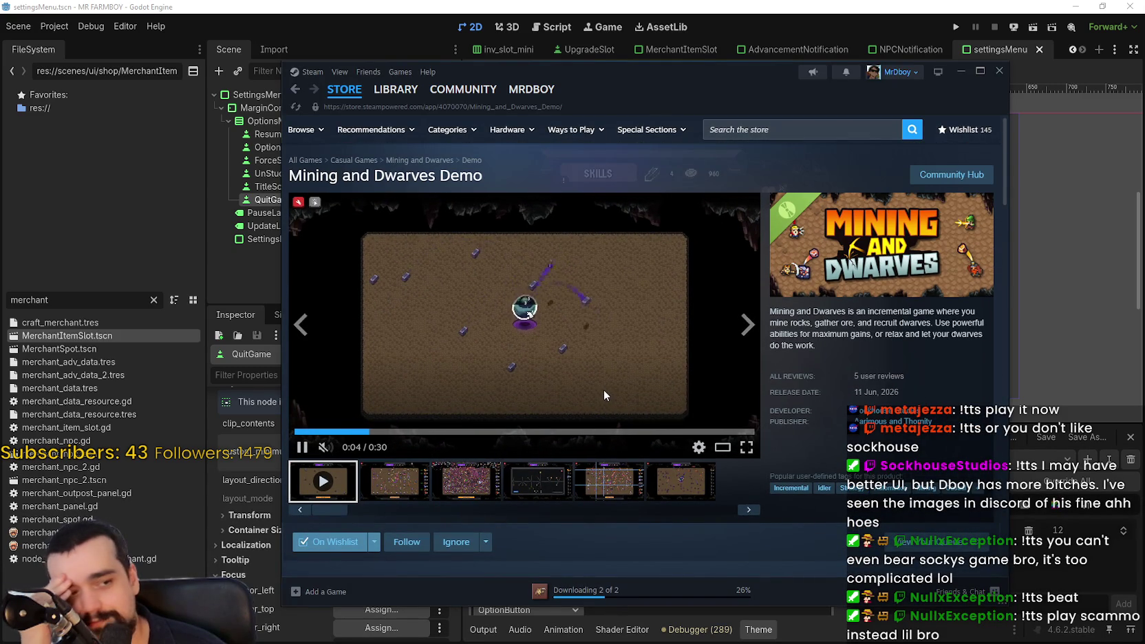
scroll(606, 409, down, 4)
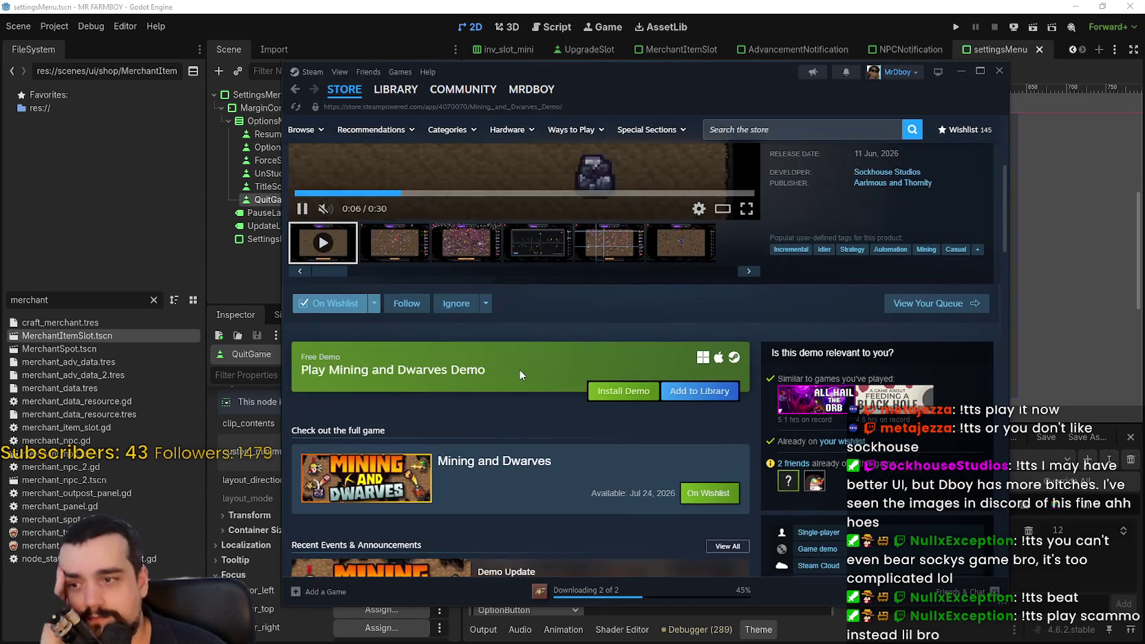
click(599, 590)
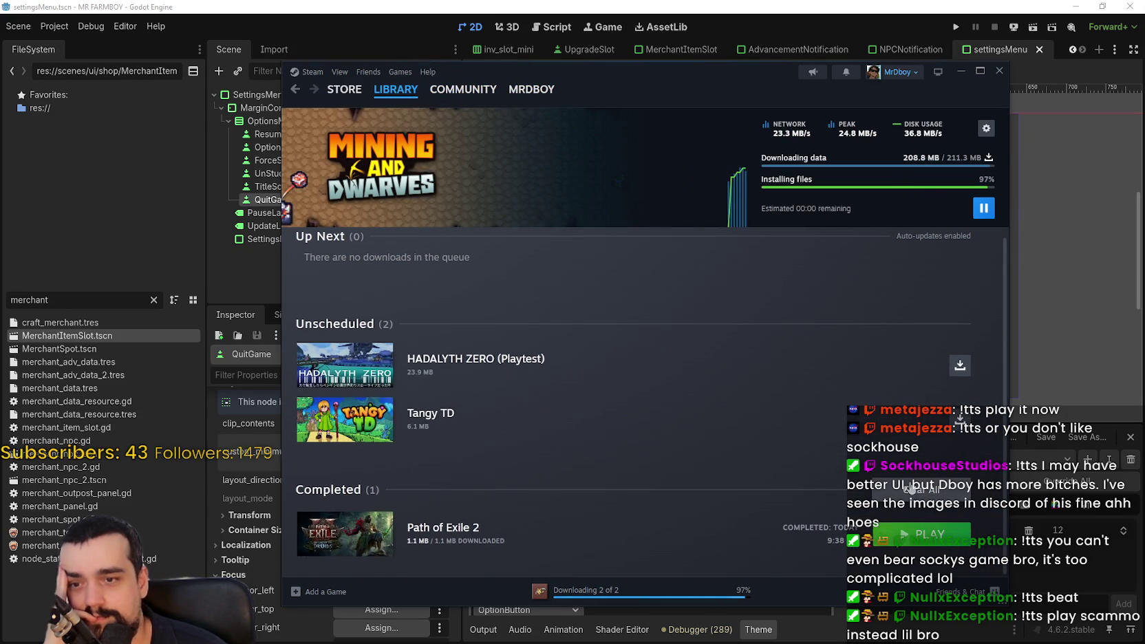
Open Mining and Dwarves Demo from Library Home and launch it with PLAY.
click(398, 93)
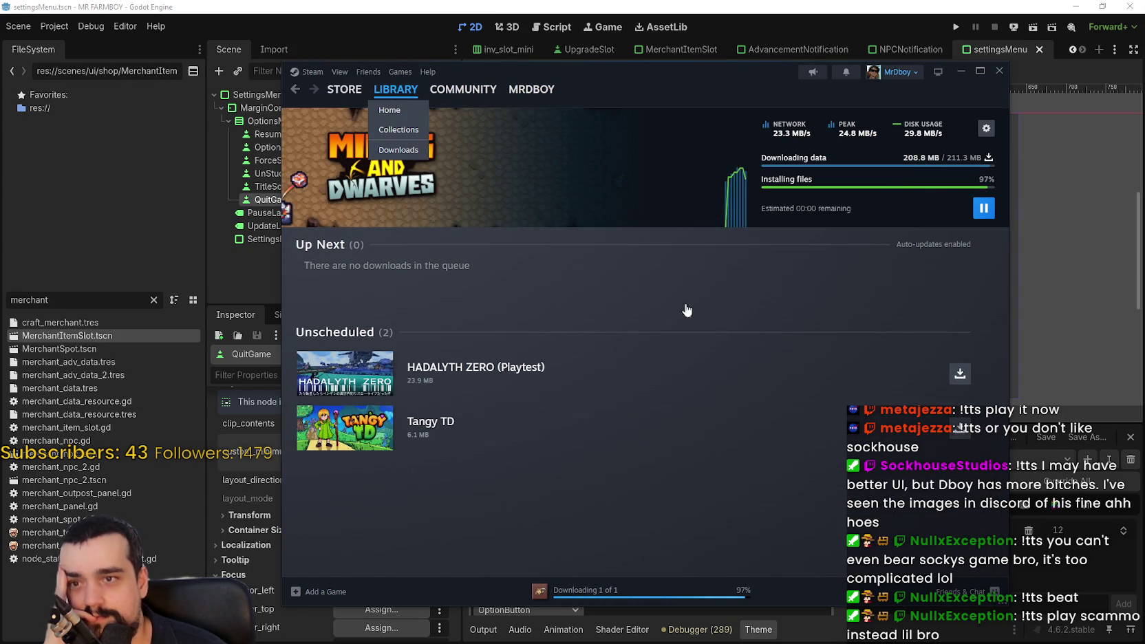
click(426, 209)
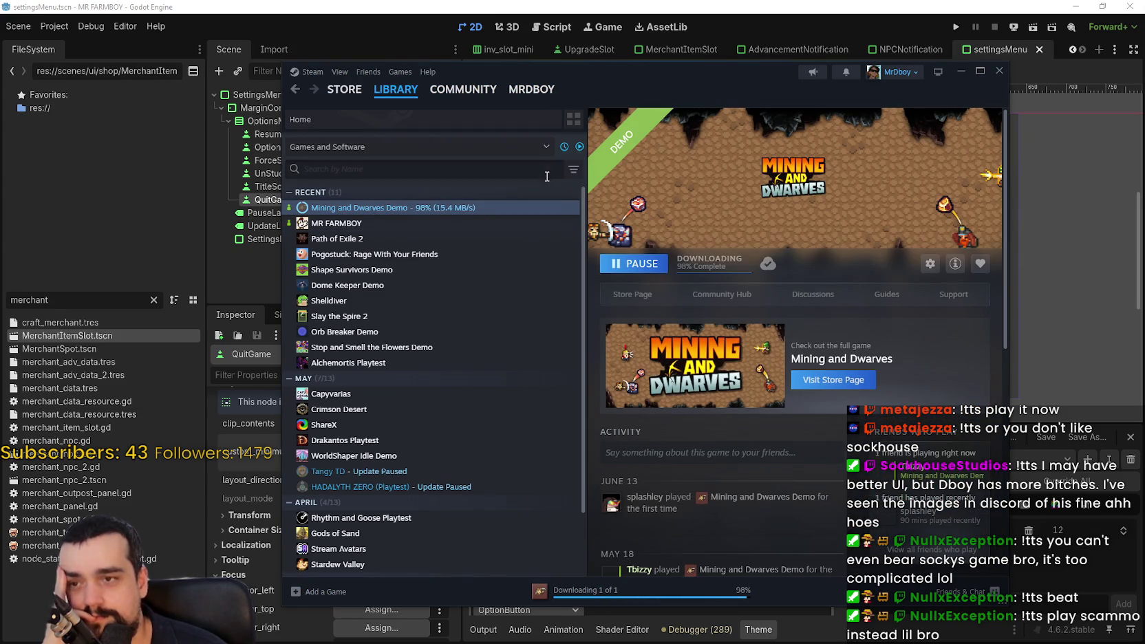
click(401, 98)
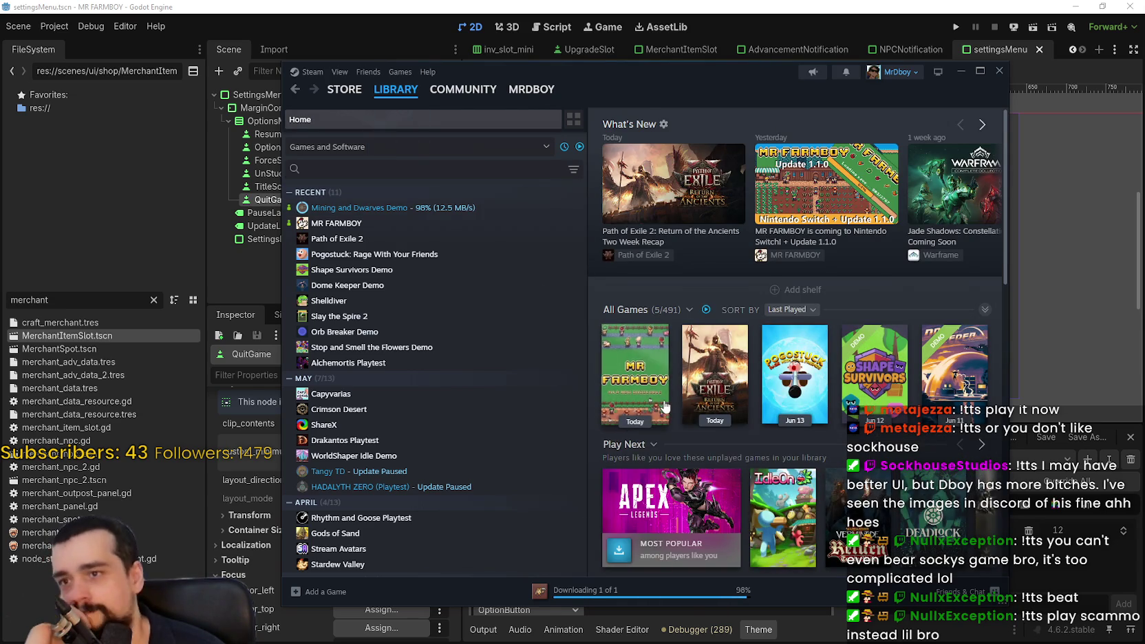
click(402, 208)
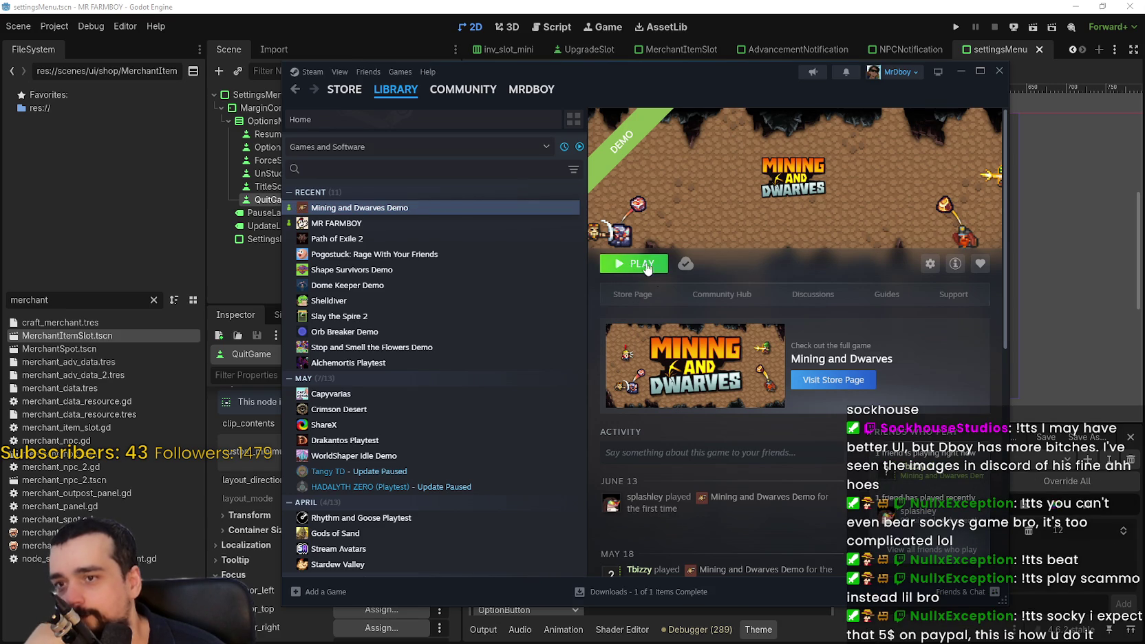
click(636, 266)
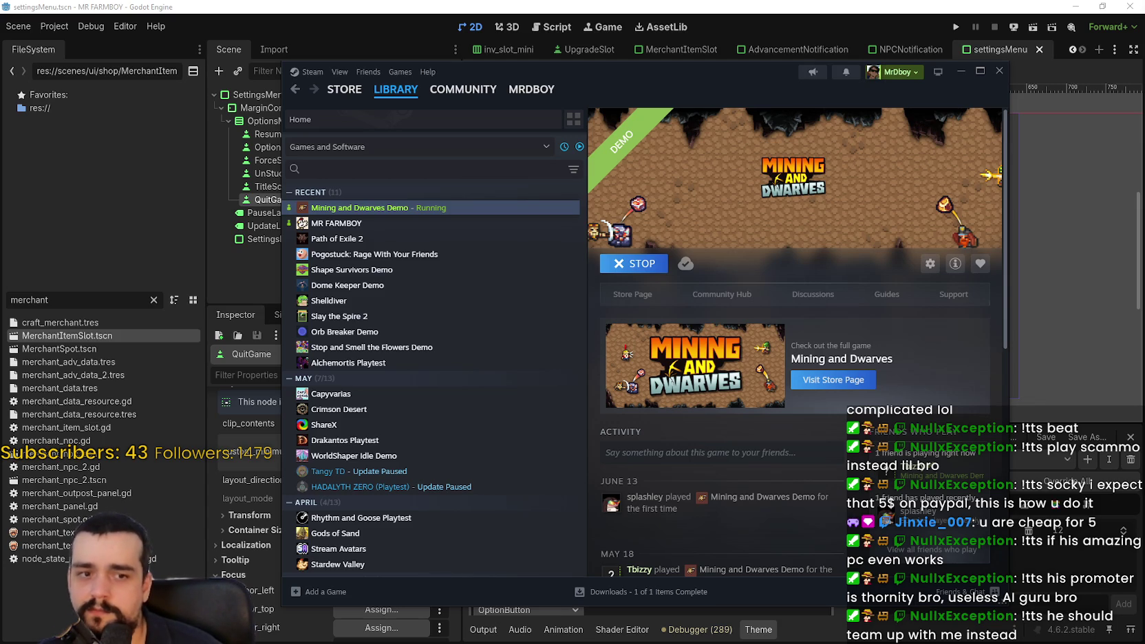
Open the Mining and Dwarves Demo's store page in Steam.
click(632, 293)
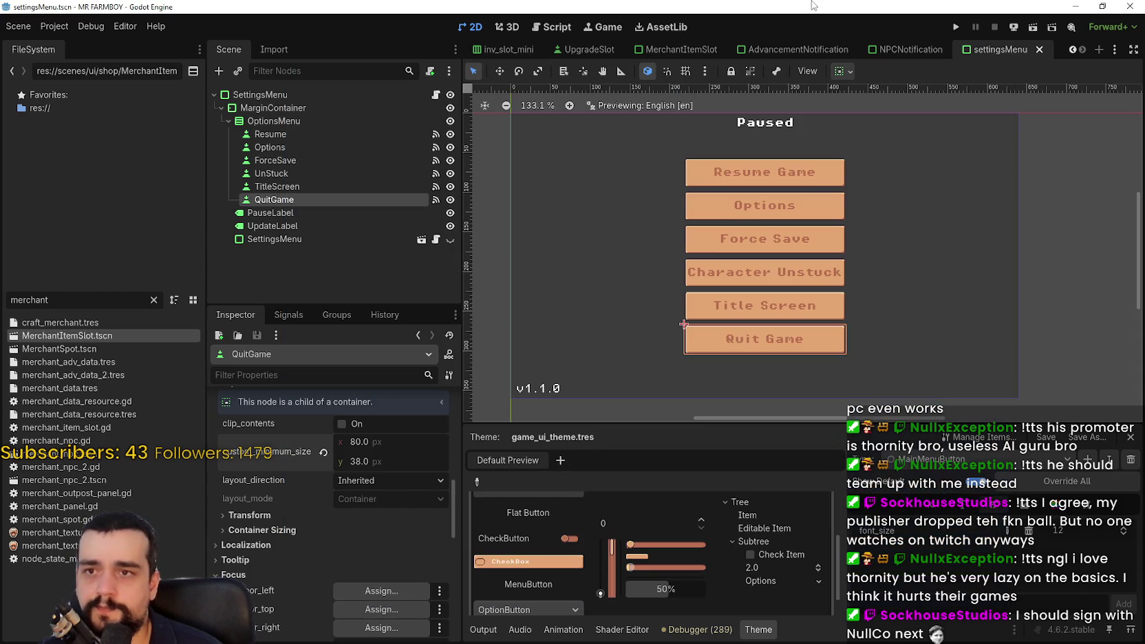
Hide Steam and switch from the Godot editor to the running Mining and Dwarves game.
key(alt+Tab)
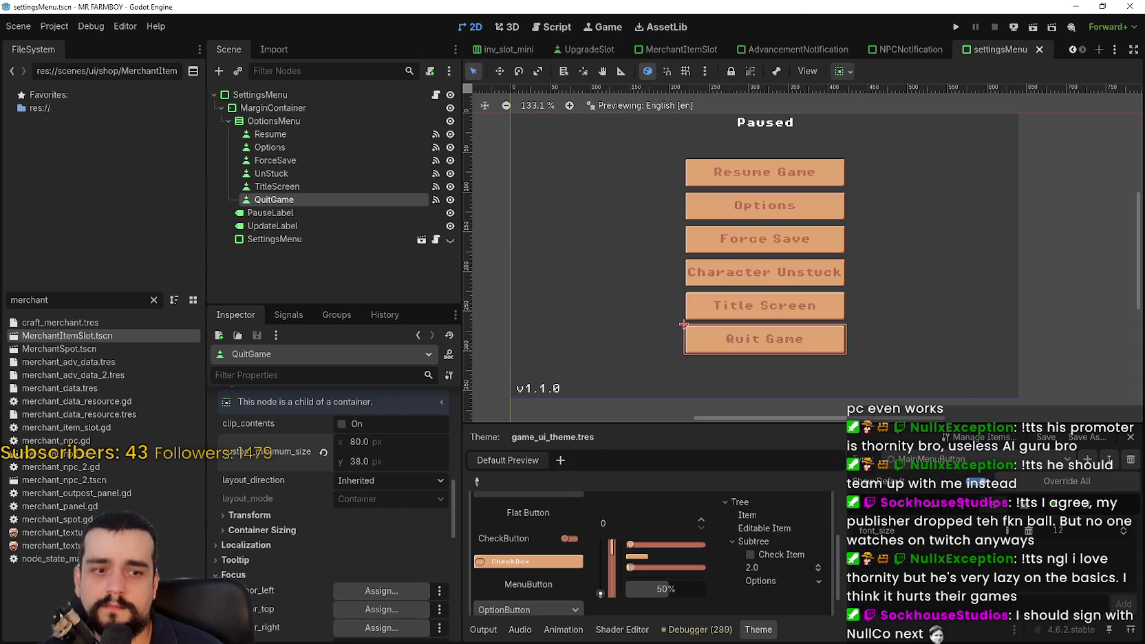
key(alt+Tab)
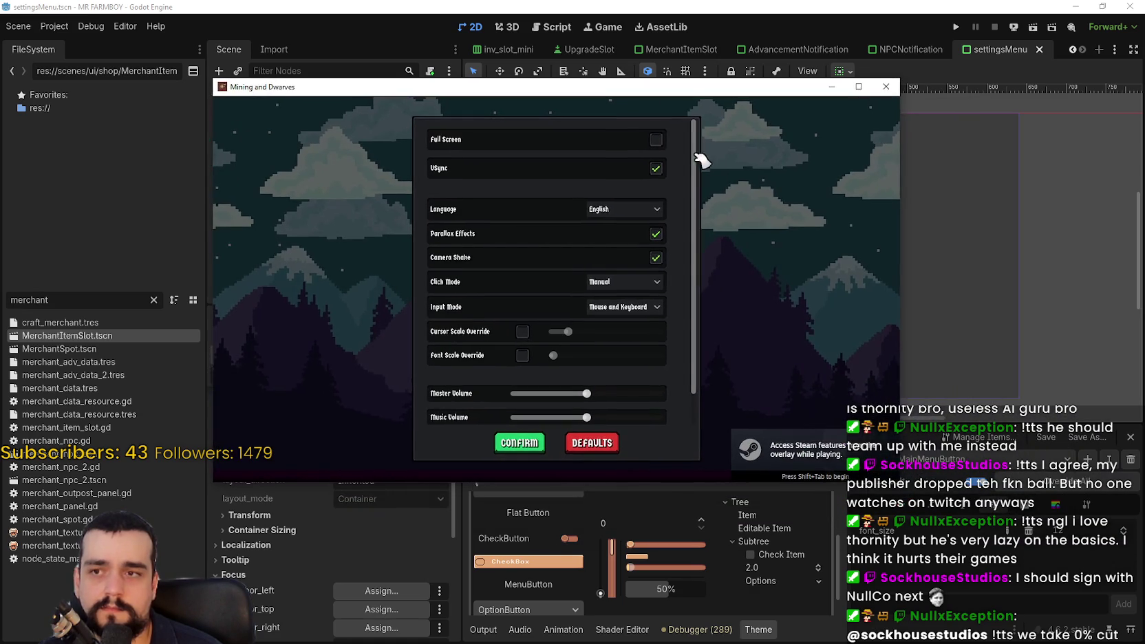
Turn on Full Screen in the game's settings, confirm, and start a new game.
click(654, 143)
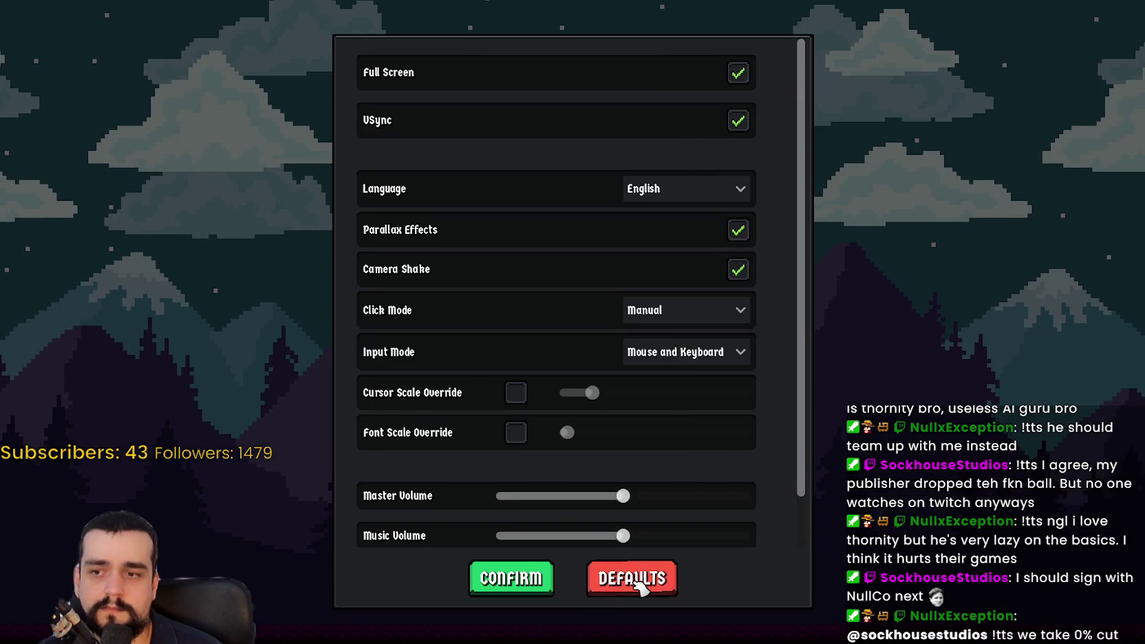
scroll(482, 462, down, 2)
click(511, 578)
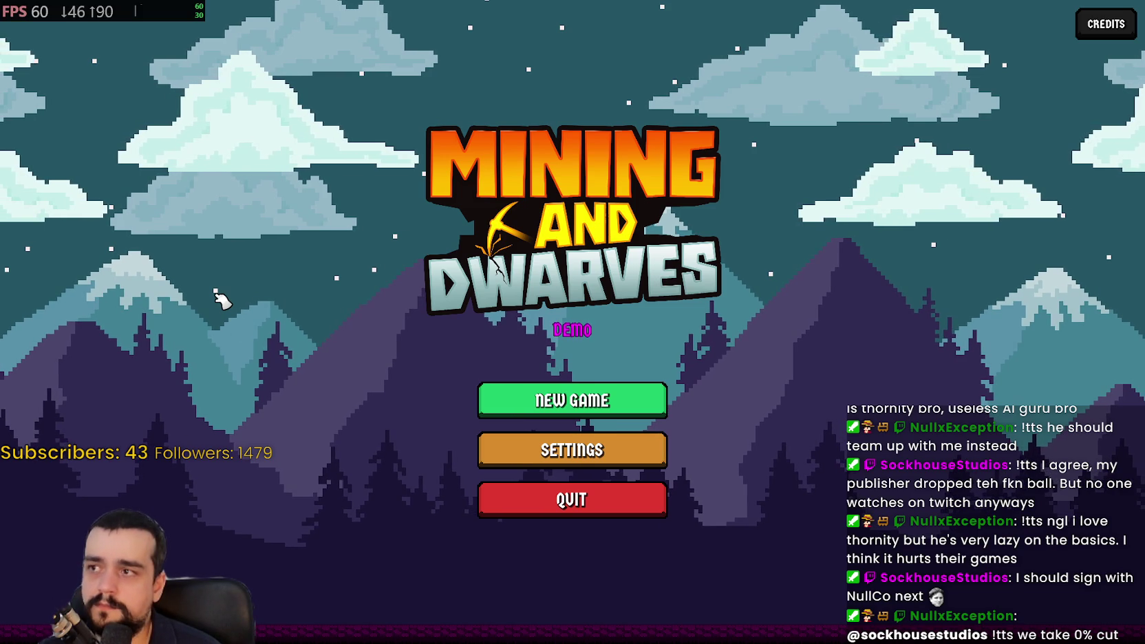
click(514, 401)
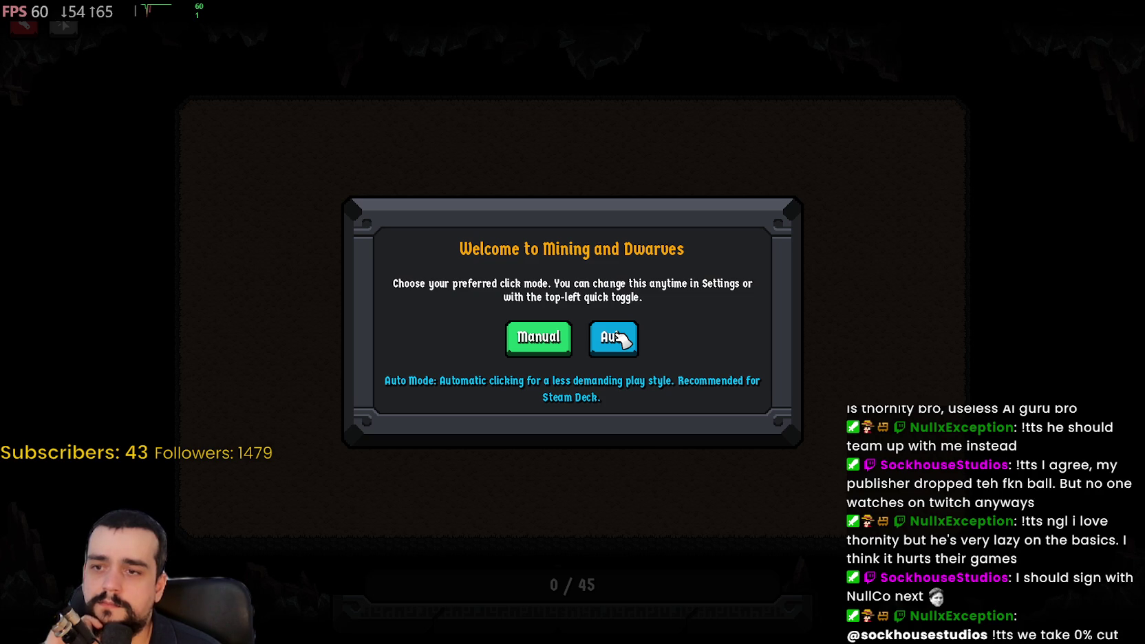
Pick Auto click mode, mine ore rocks up to 135 coins, then bring up the Steam overlay.
click(619, 337)
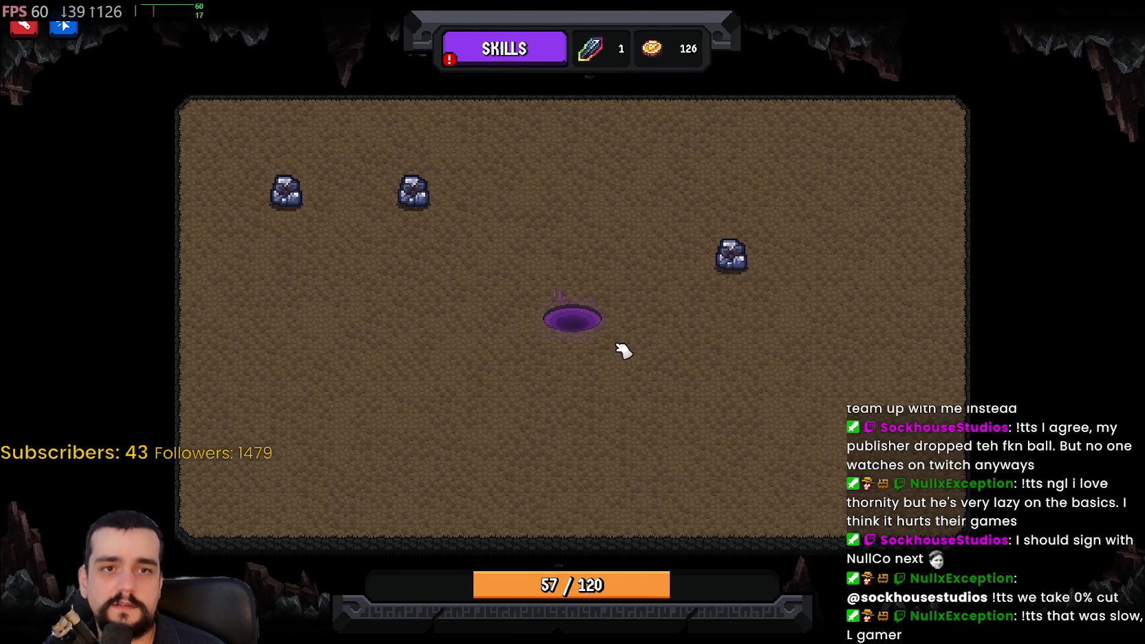
click(730, 262)
click(416, 200)
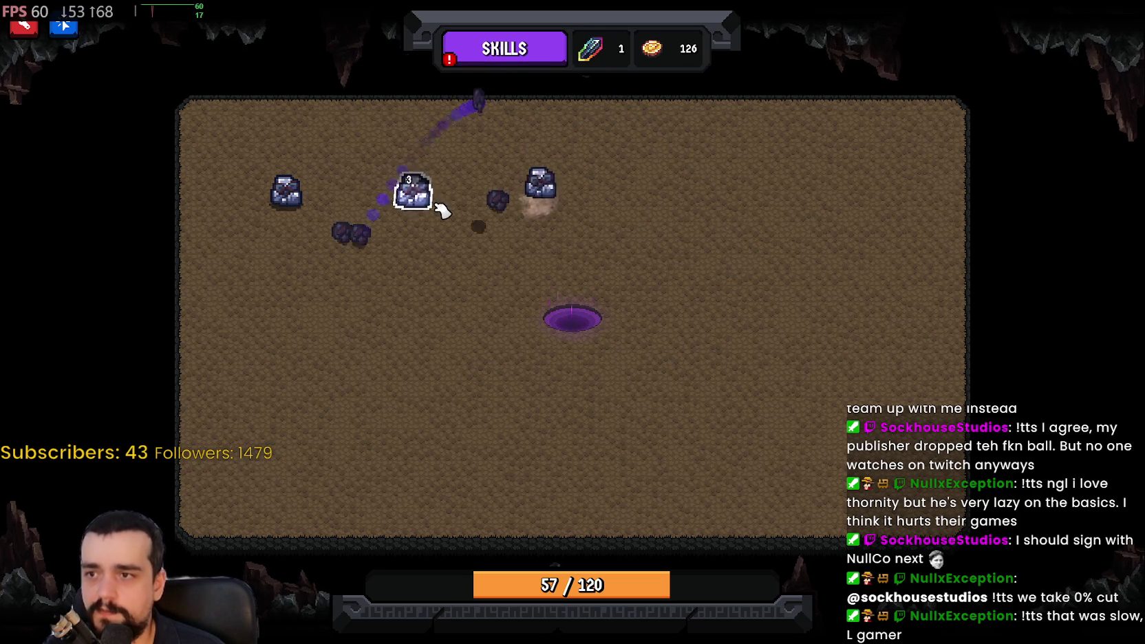
click(537, 189)
click(543, 199)
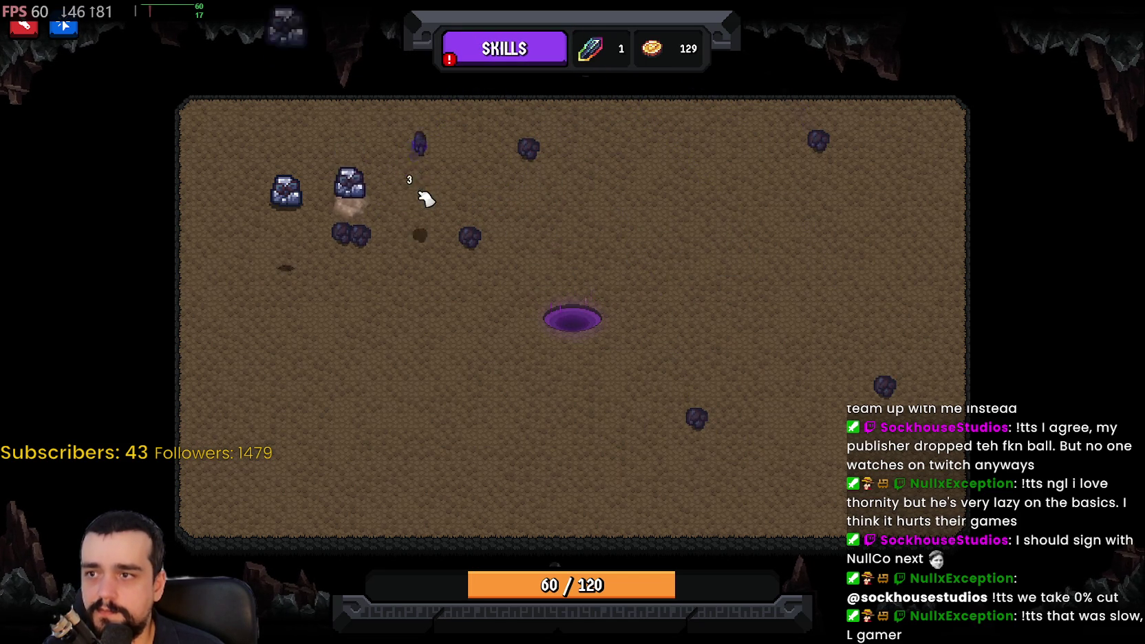
click(279, 187)
click(354, 196)
click(355, 196)
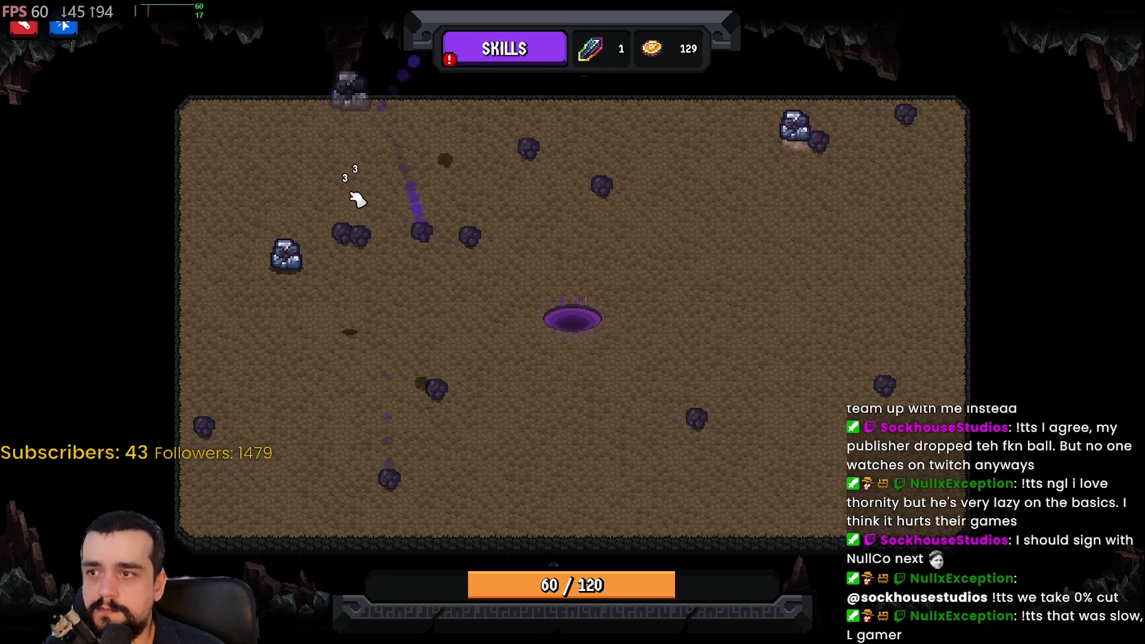
click(799, 127)
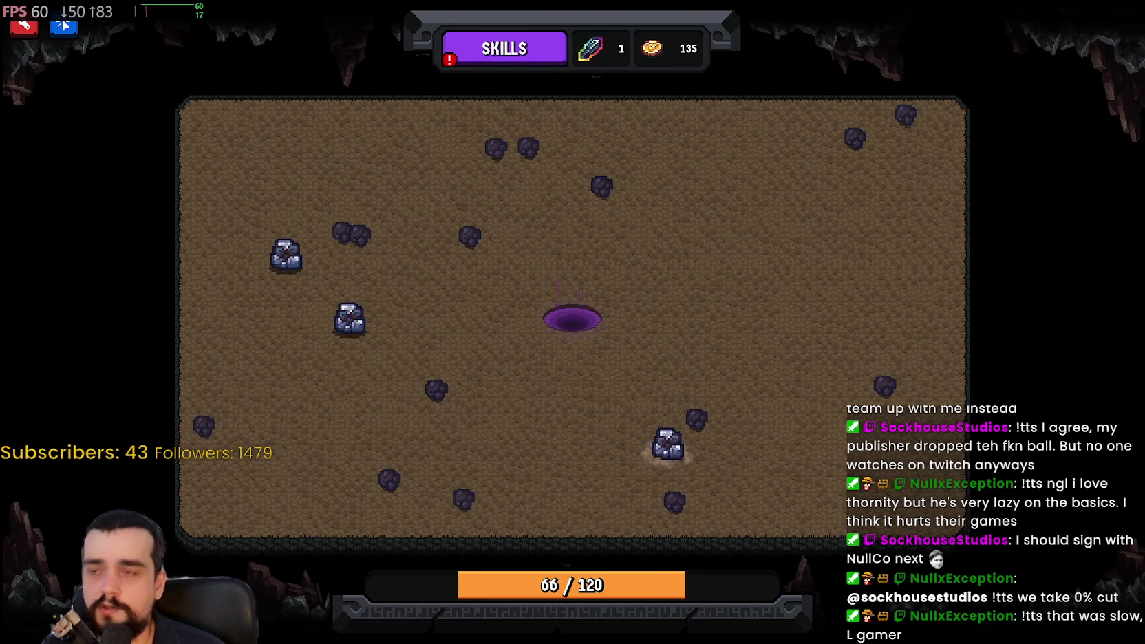
key(alt+Tab)
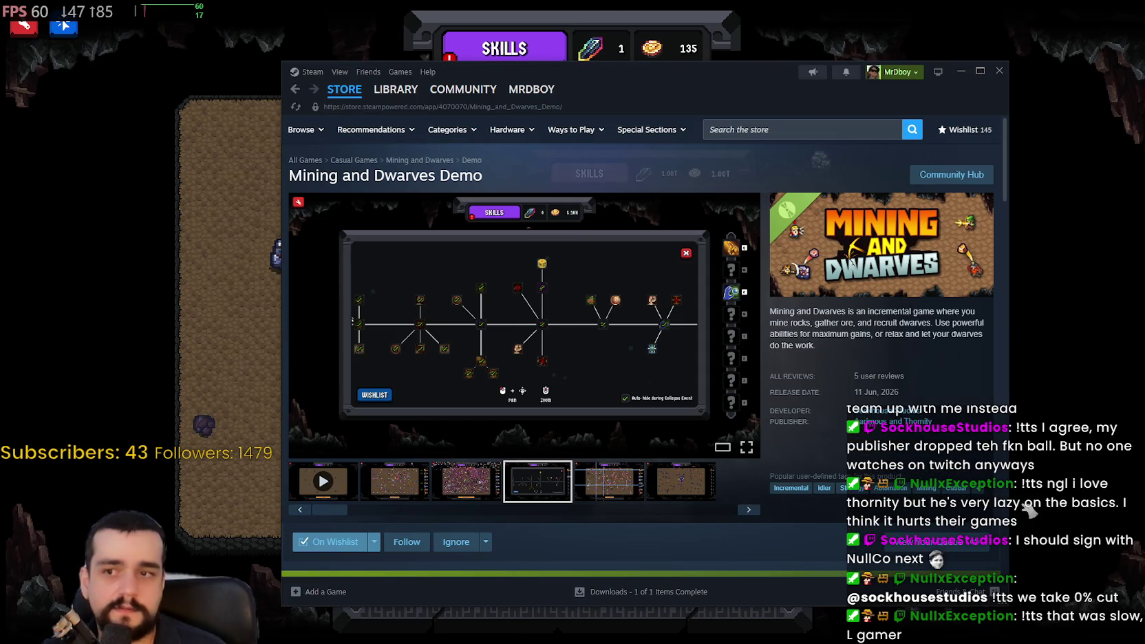
Close the Steam overlay to return to the mine showing 135 coins.
key(alt+Tab)
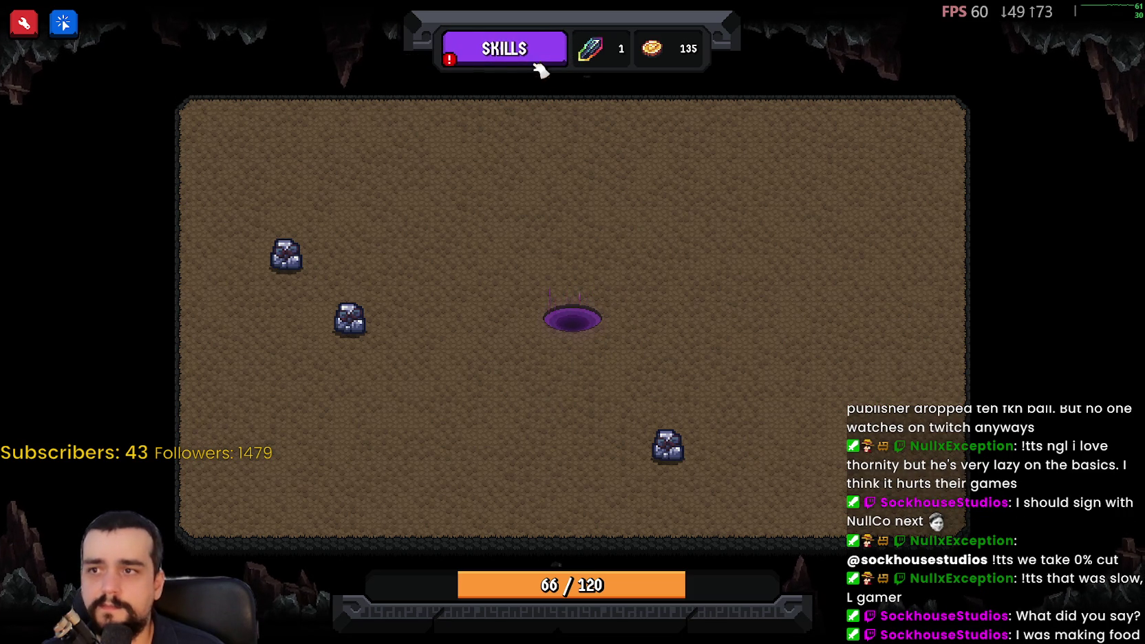
Open the skill tree with M, look over its upgrades, then close it.
key(m)
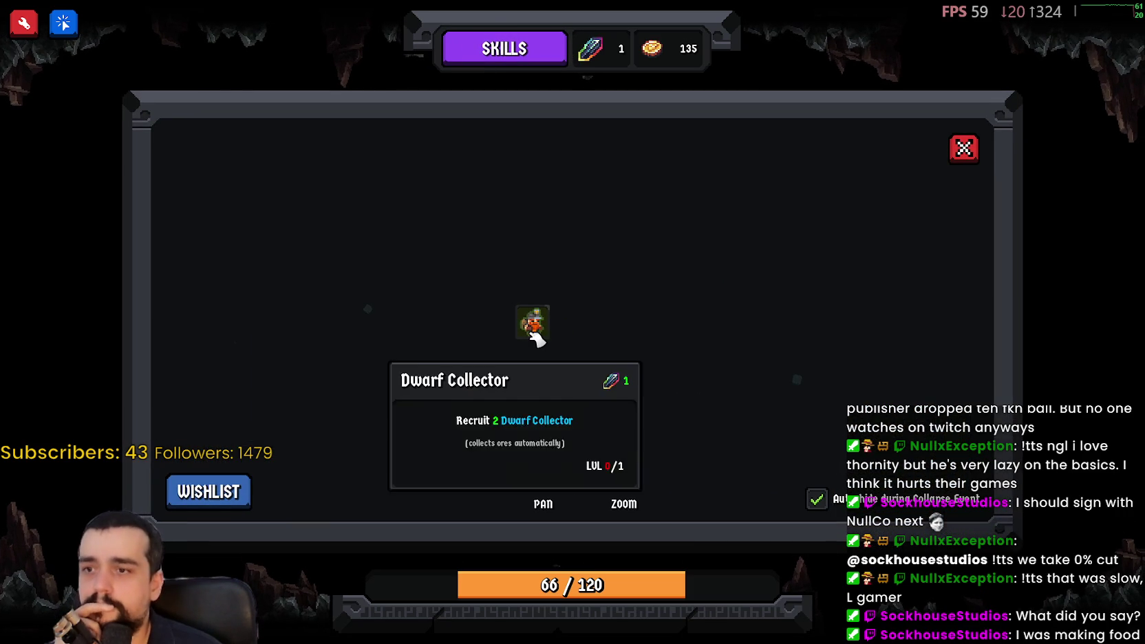
mouse_move(603, 288)
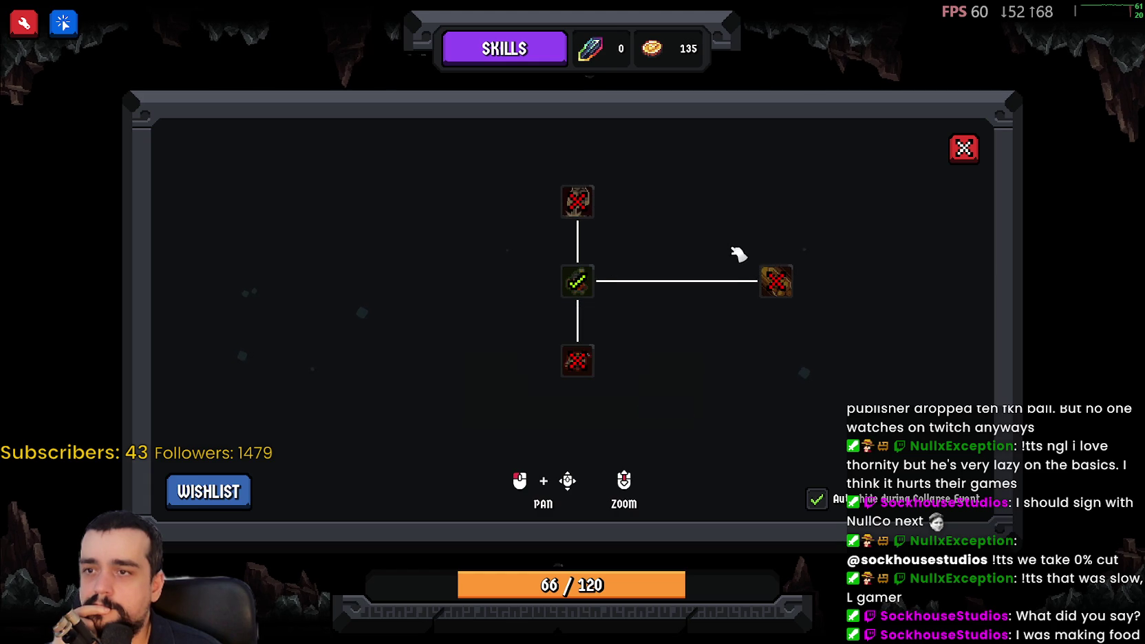
mouse_move(780, 289)
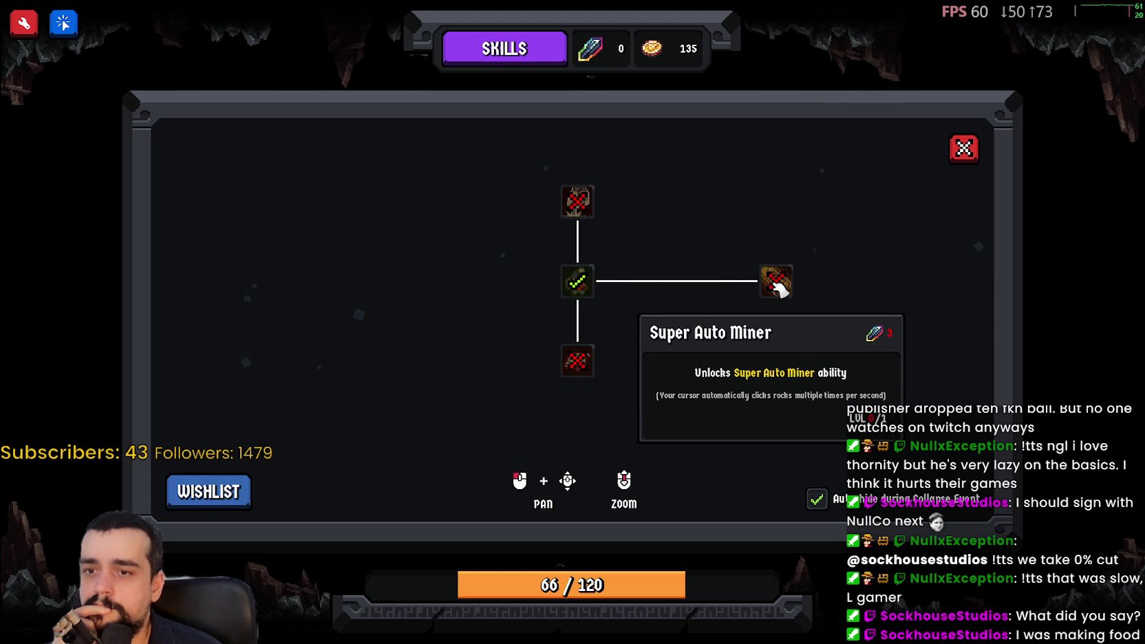
mouse_move(580, 209)
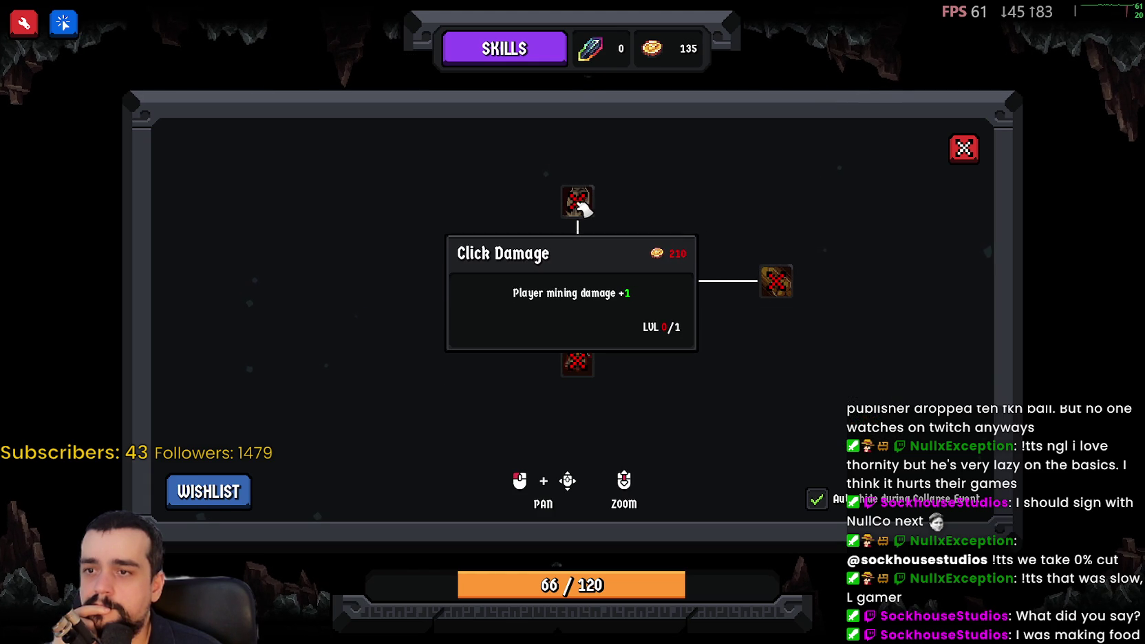
mouse_move(604, 367)
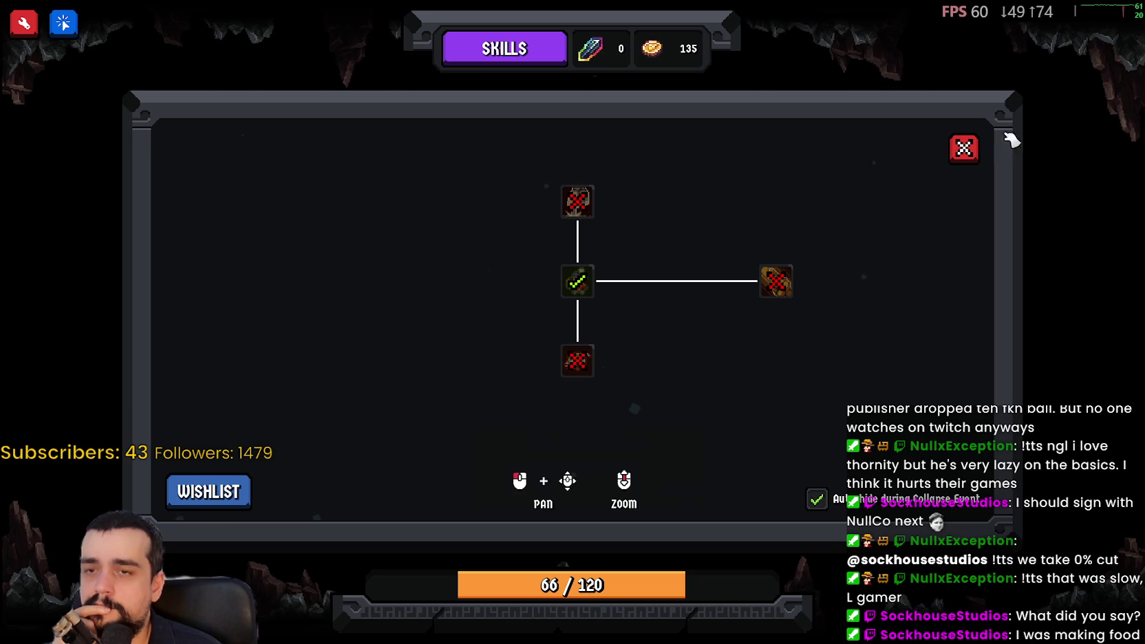
click(964, 148)
Mine more rocks until coins reach 186, then pause the game with Escape.
click(351, 320)
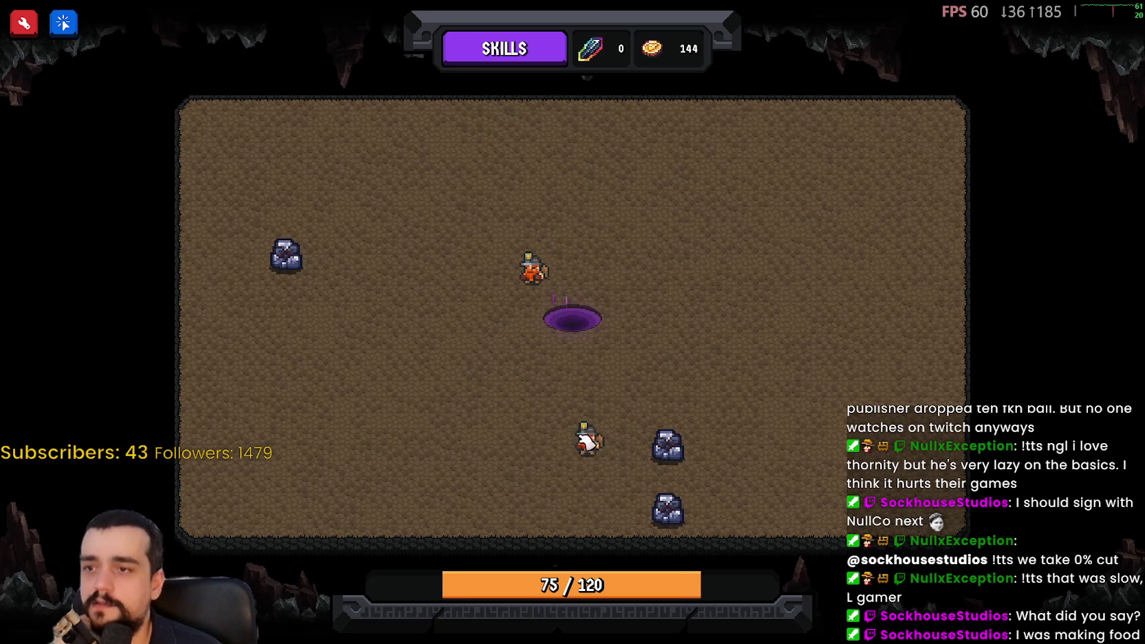
click(667, 509)
click(410, 428)
click(558, 435)
click(410, 428)
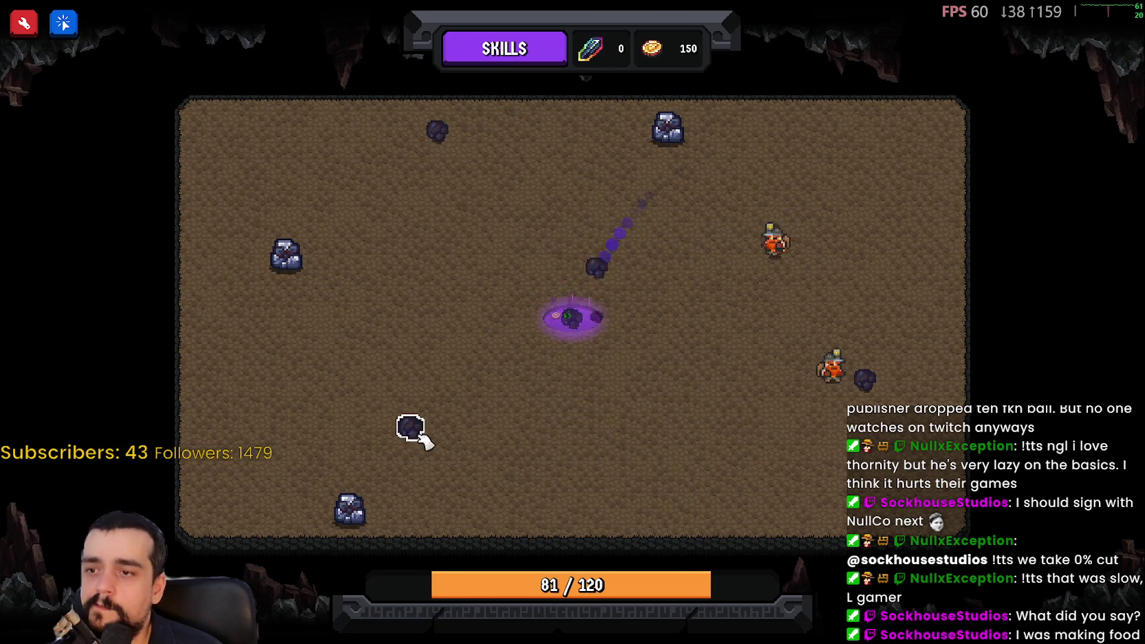
click(668, 127)
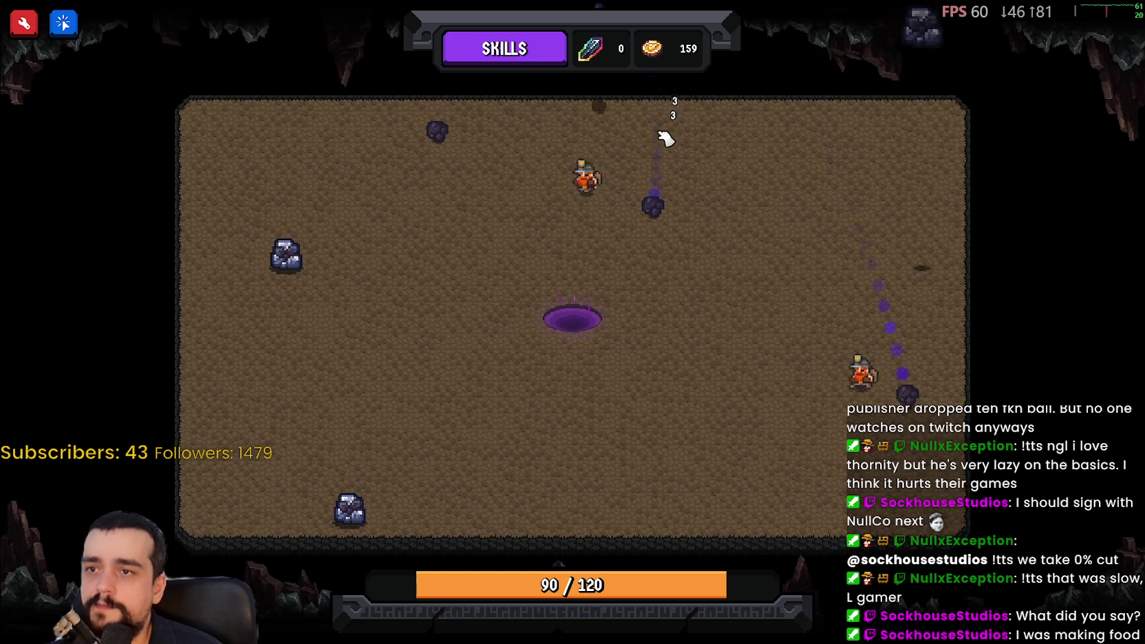
click(652, 205)
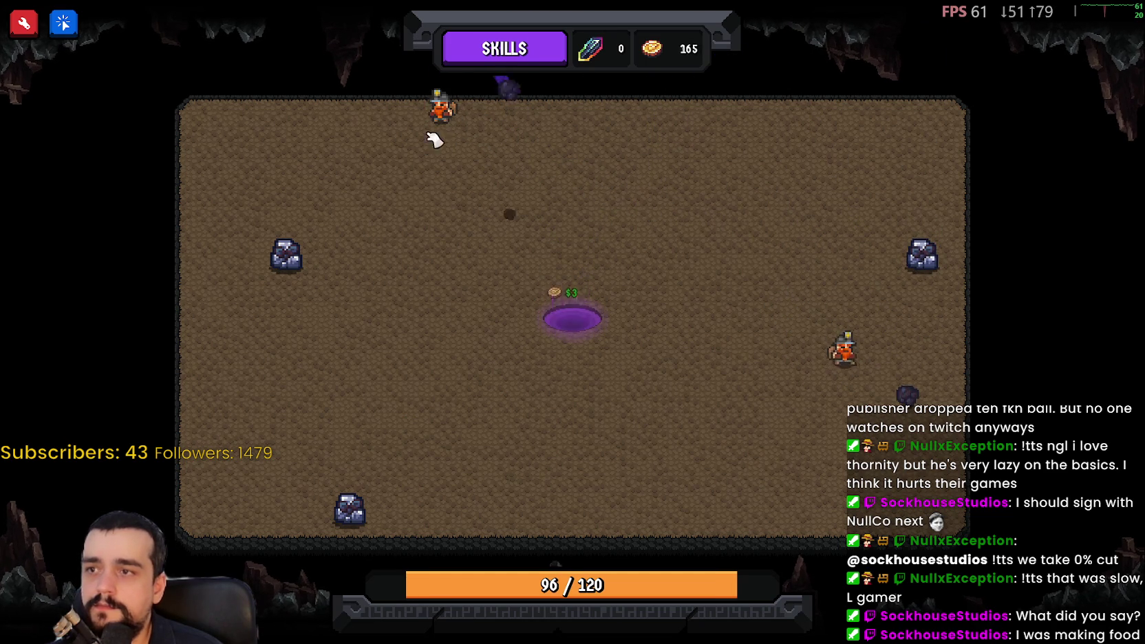
click(285, 255)
click(352, 513)
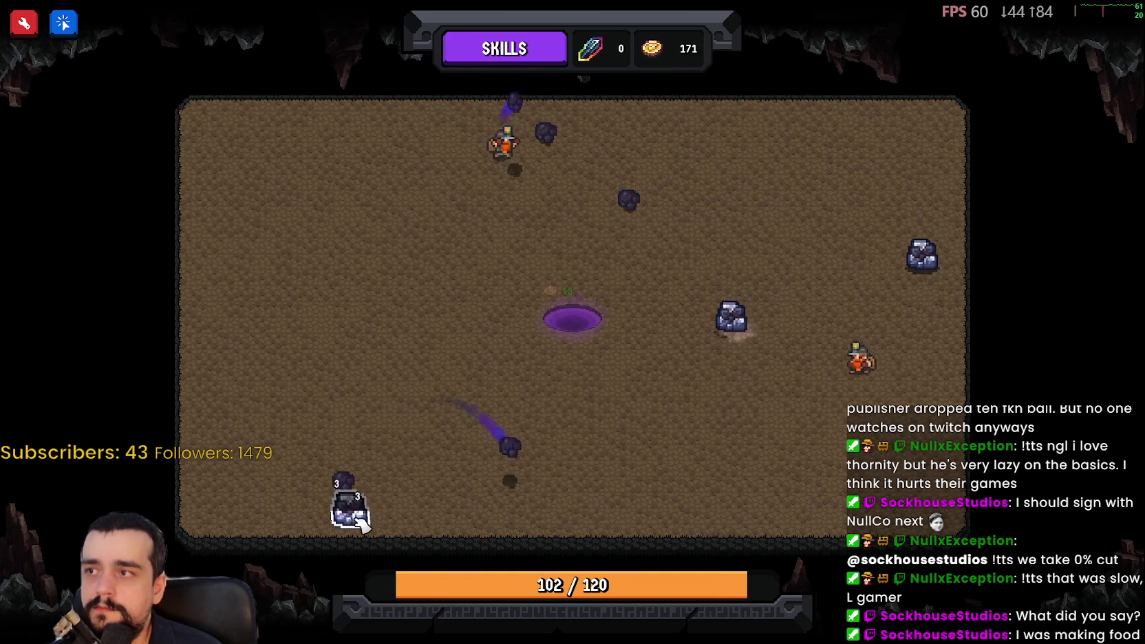
click(357, 518)
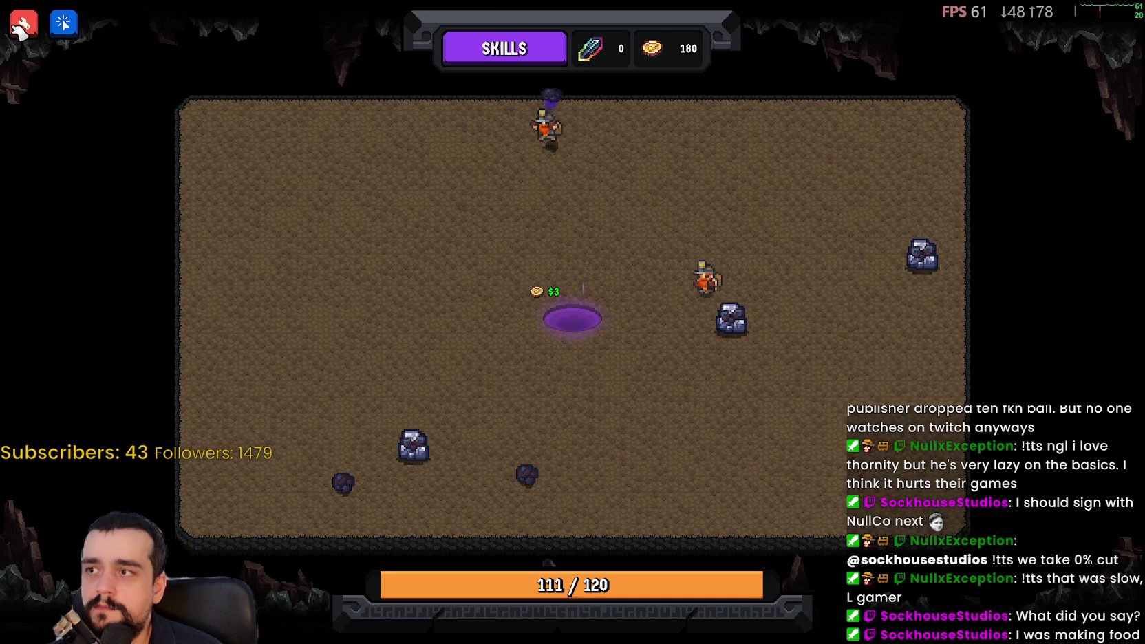
click(411, 446)
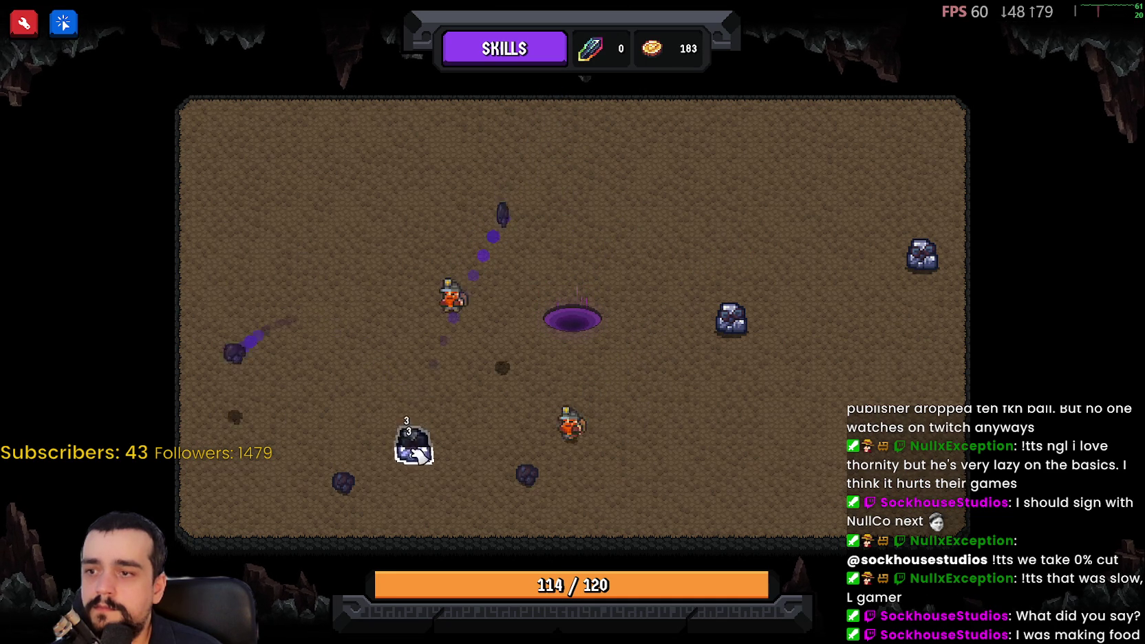
key(Escape)
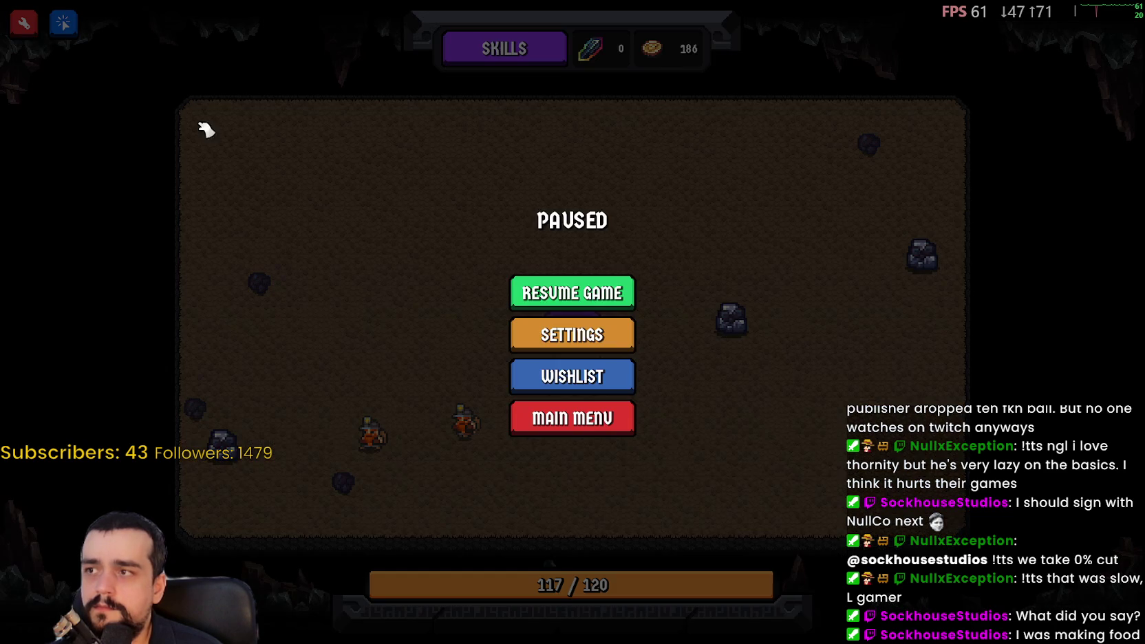
Resume the game and mine the rocks on the right.
click(577, 293)
click(731, 319)
click(922, 261)
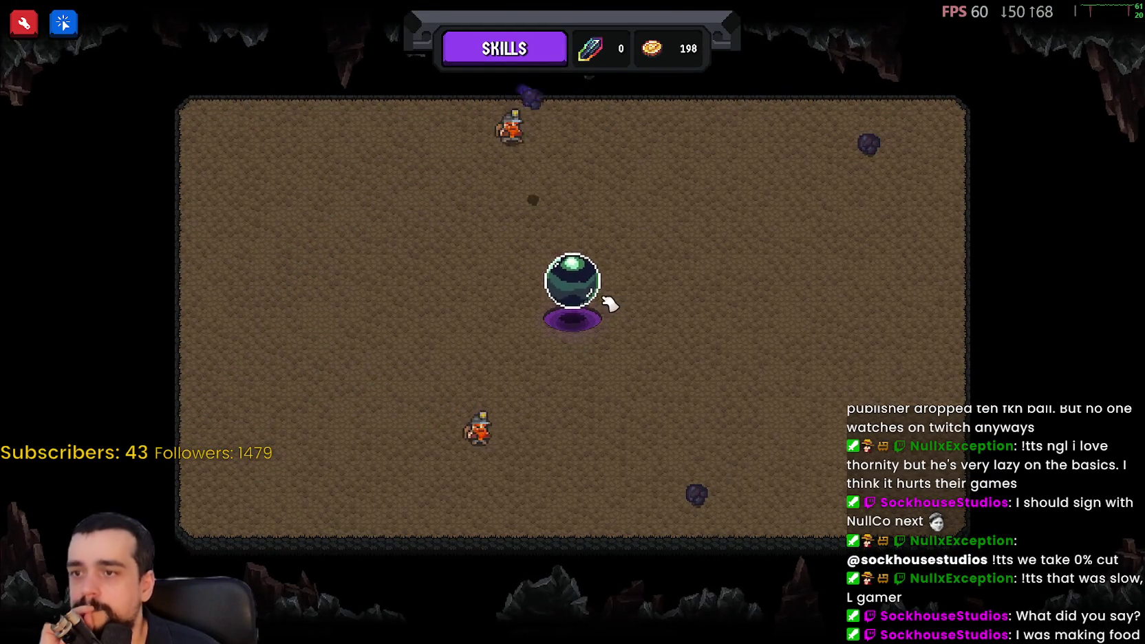
Break the green orb above the portal, mine one more rock, and open the skill tree.
click(585, 296)
click(586, 296)
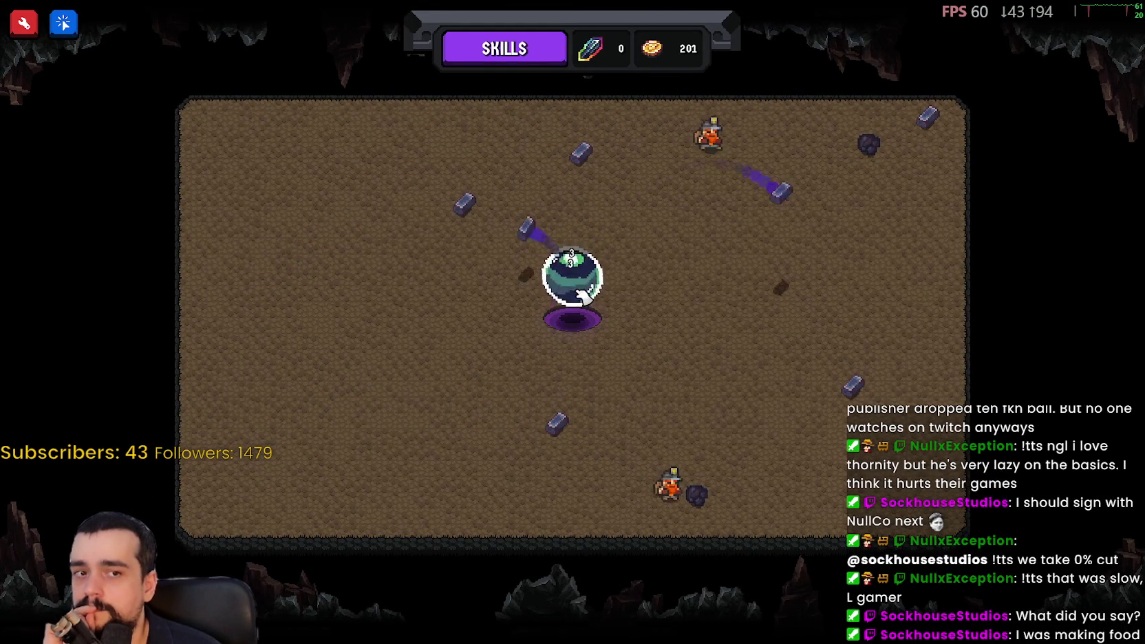
click(585, 296)
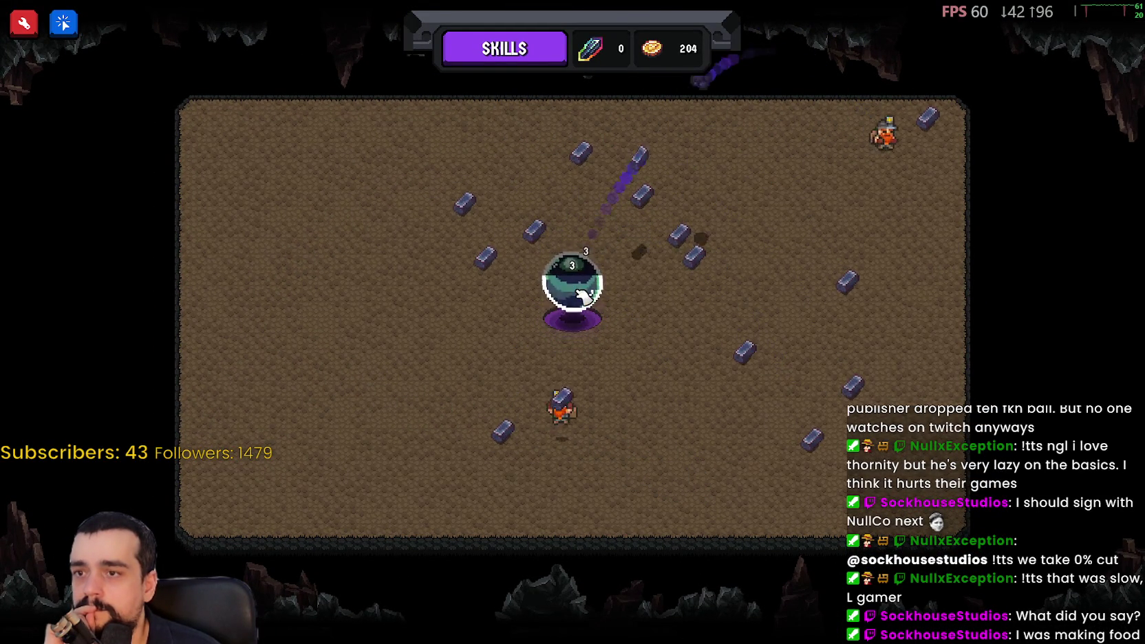
click(585, 296)
click(585, 296)
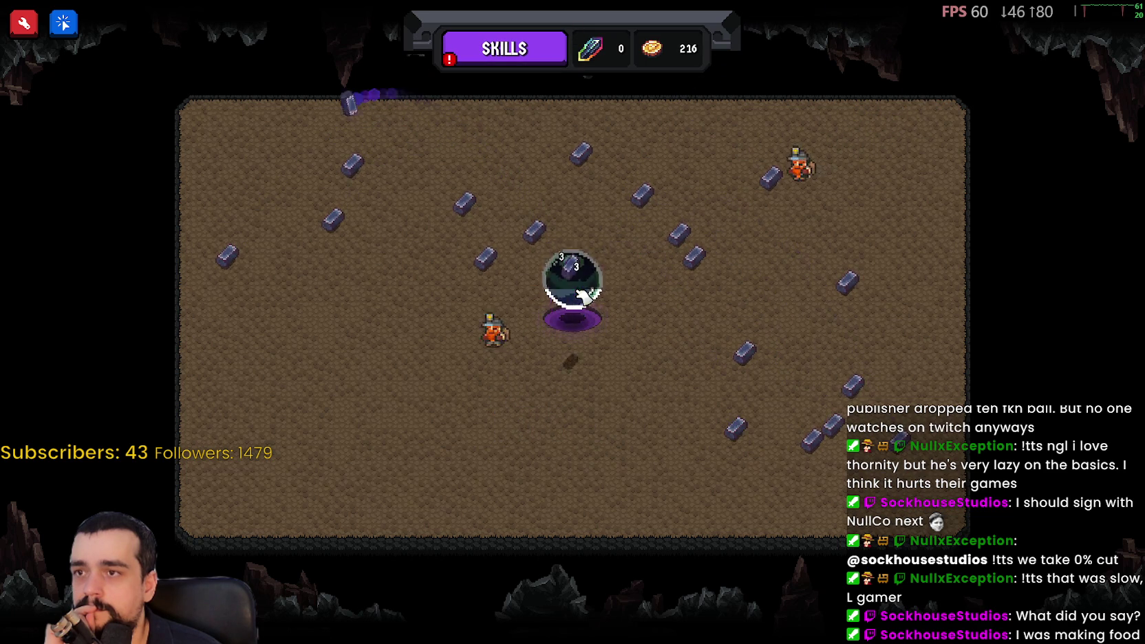
click(585, 296)
click(585, 296)
click(585, 296)
click(586, 296)
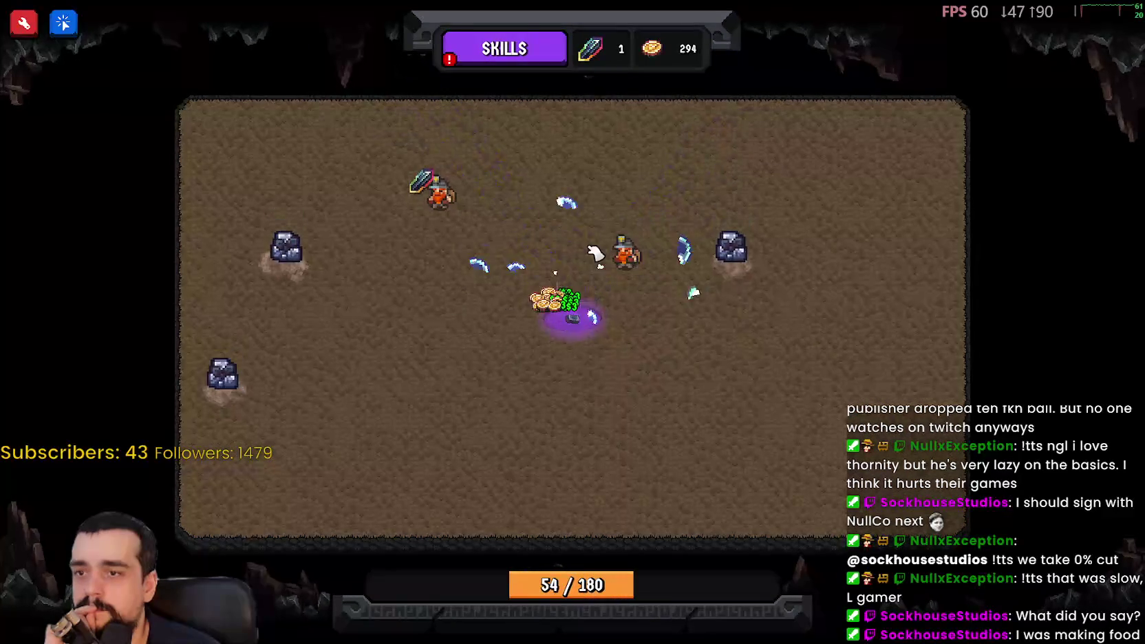
click(285, 256)
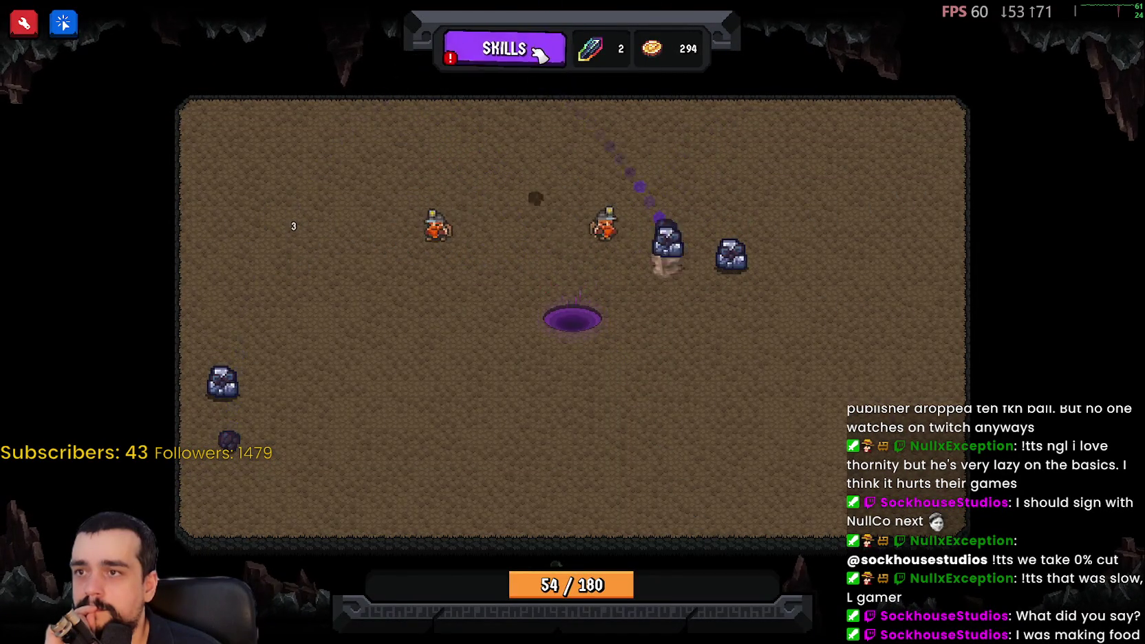
key(Tab)
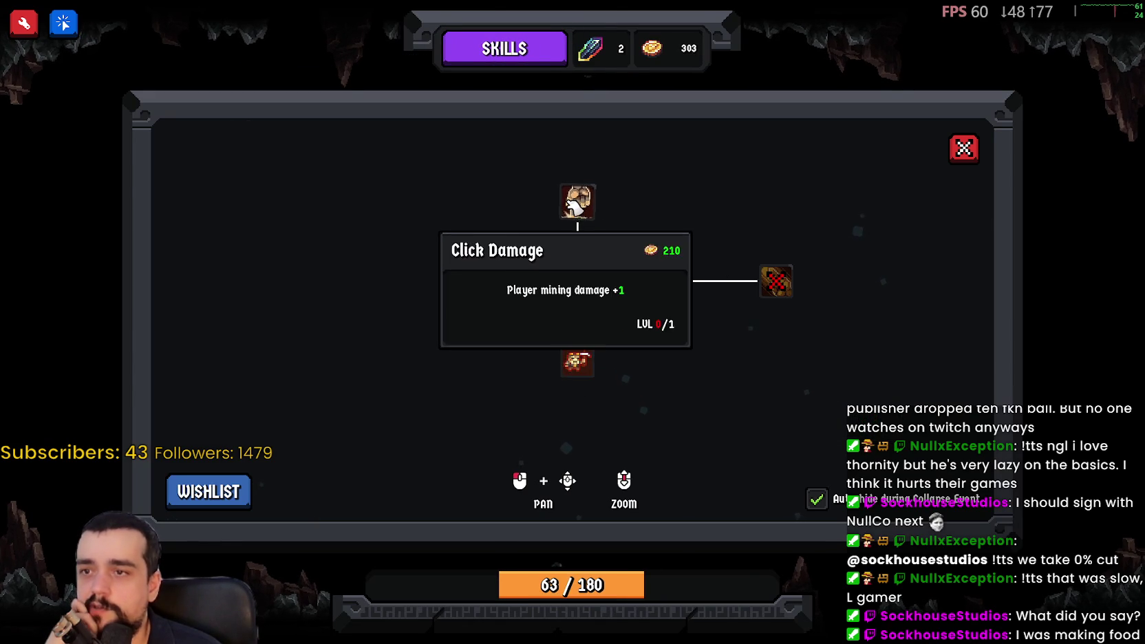
Buy the Click Damage and Dwarf Miners upgrades and close the skill tree.
click(575, 205)
click(590, 368)
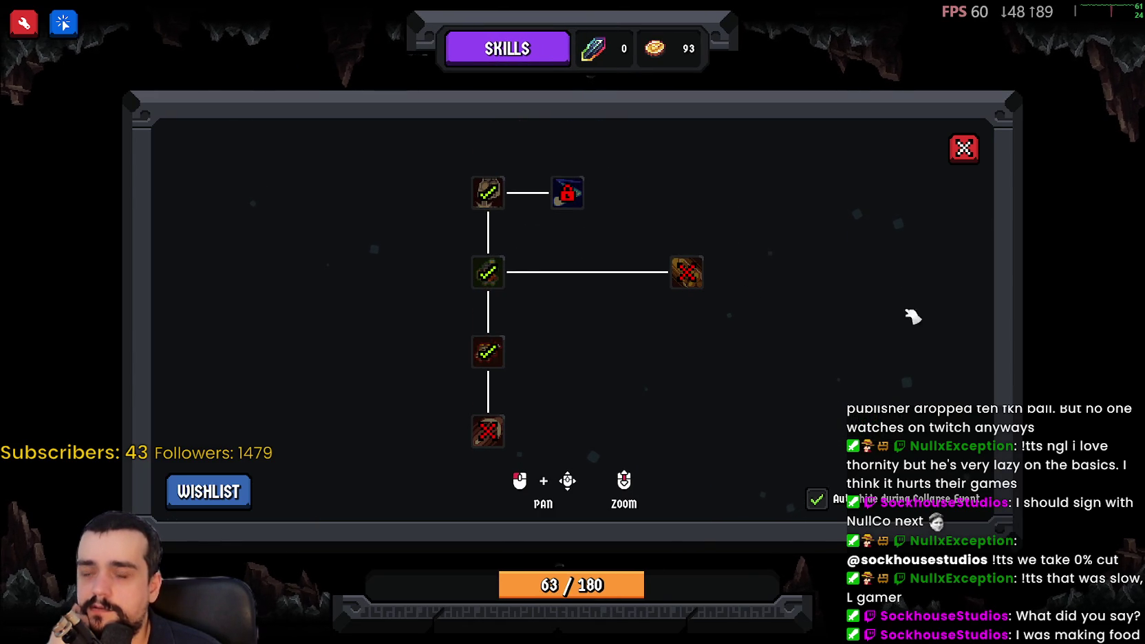
click(964, 149)
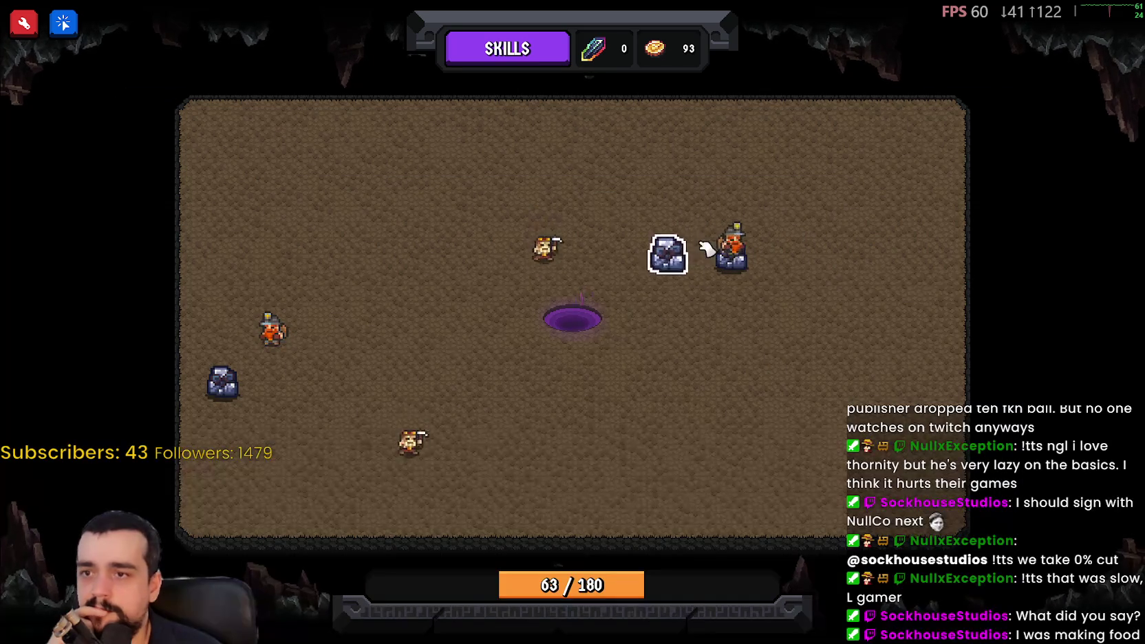
Mine the rocks and stone blocks with upgraded damage, raising coins to 178.
click(732, 261)
click(734, 263)
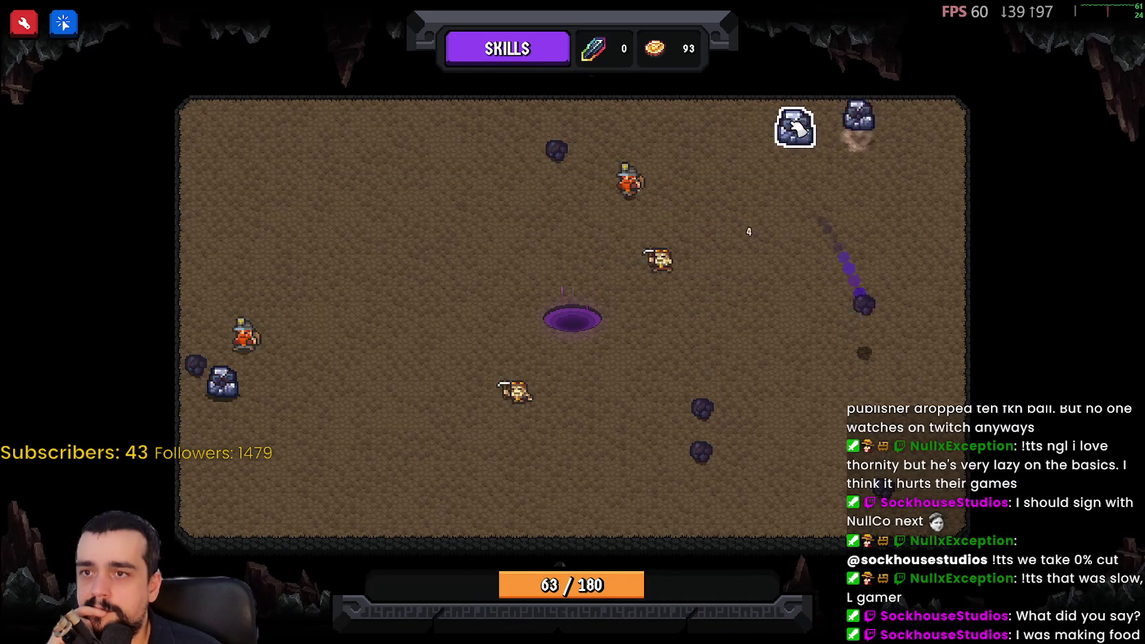
click(859, 130)
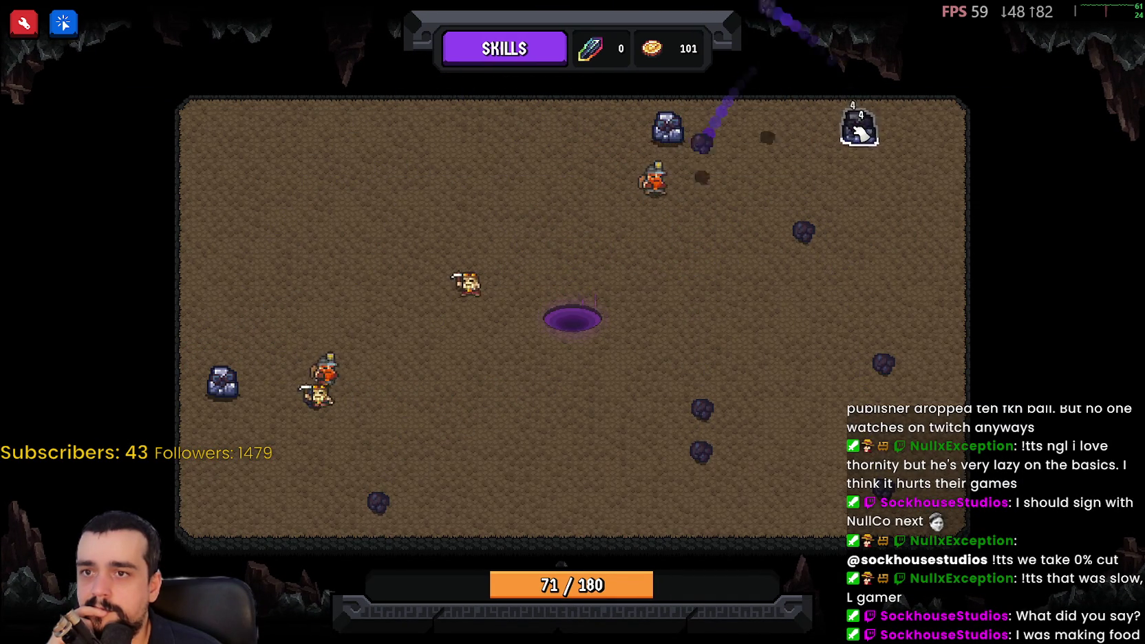
click(669, 125)
click(689, 178)
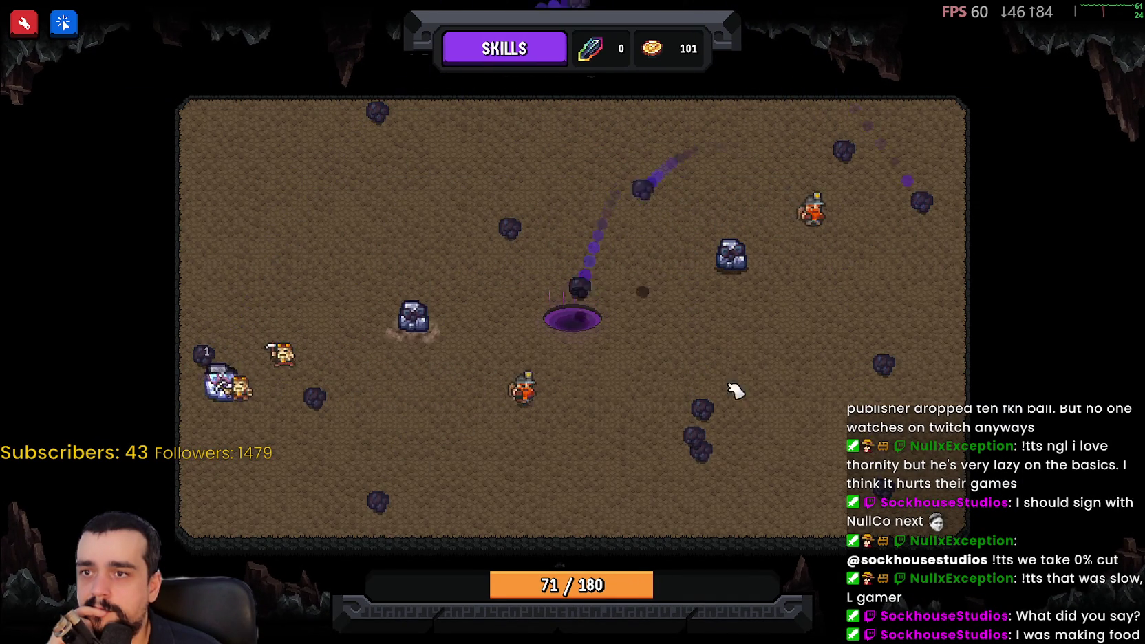
click(875, 236)
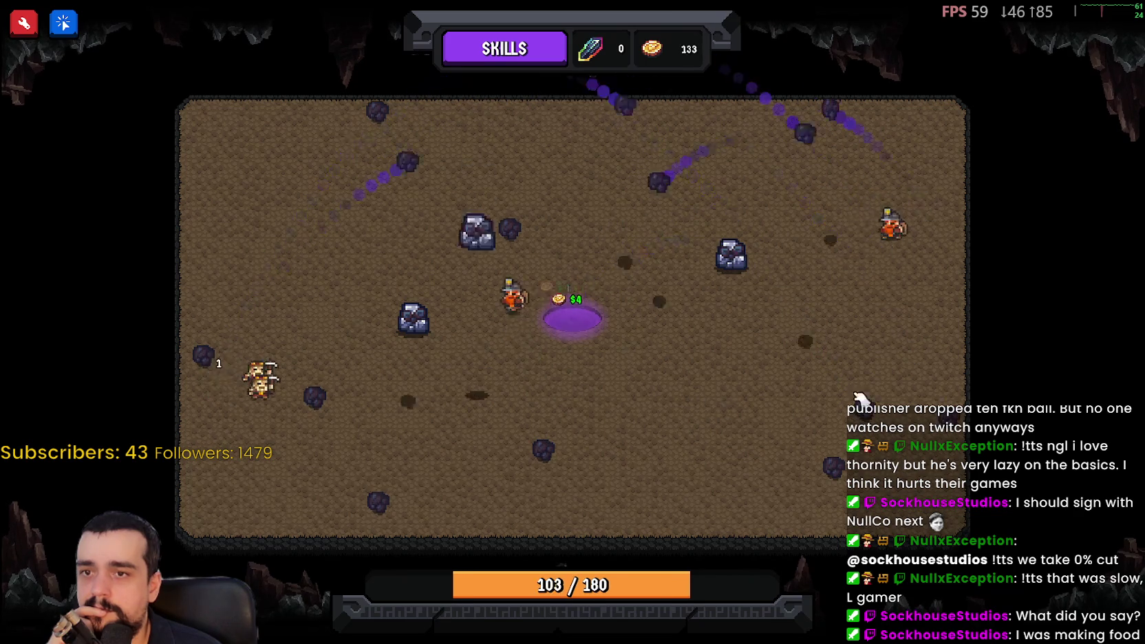
click(733, 253)
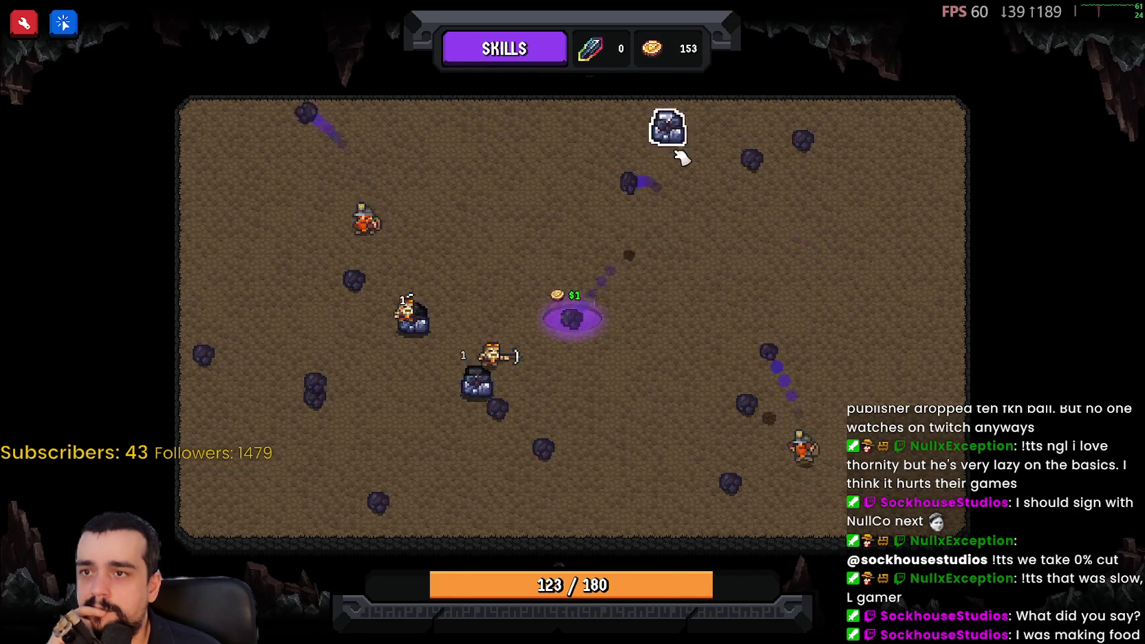
click(680, 136)
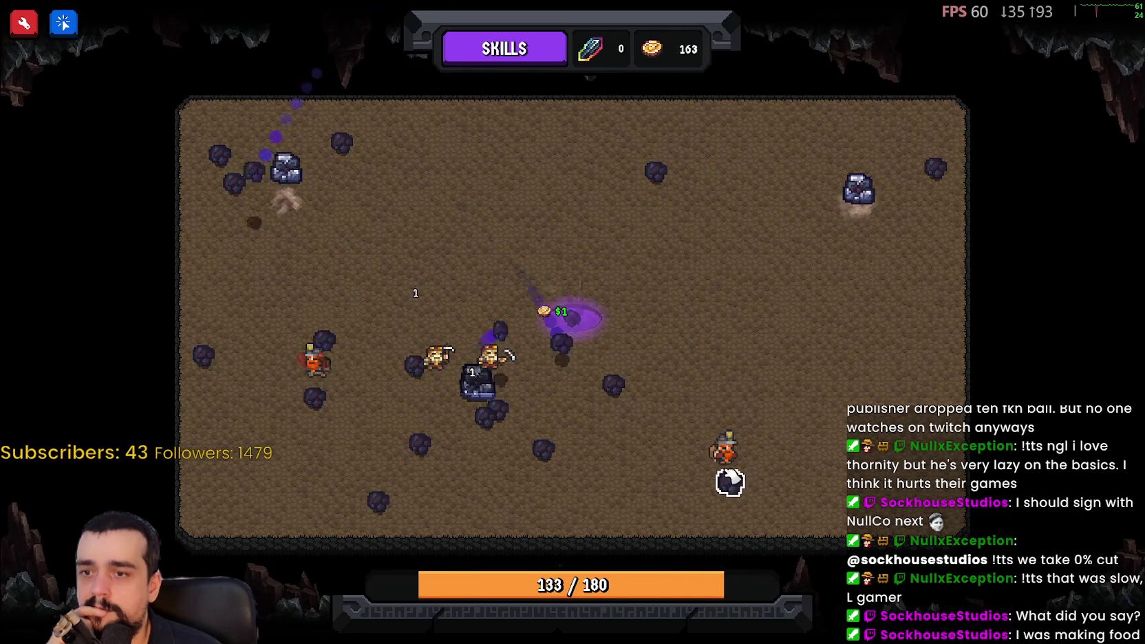
click(485, 392)
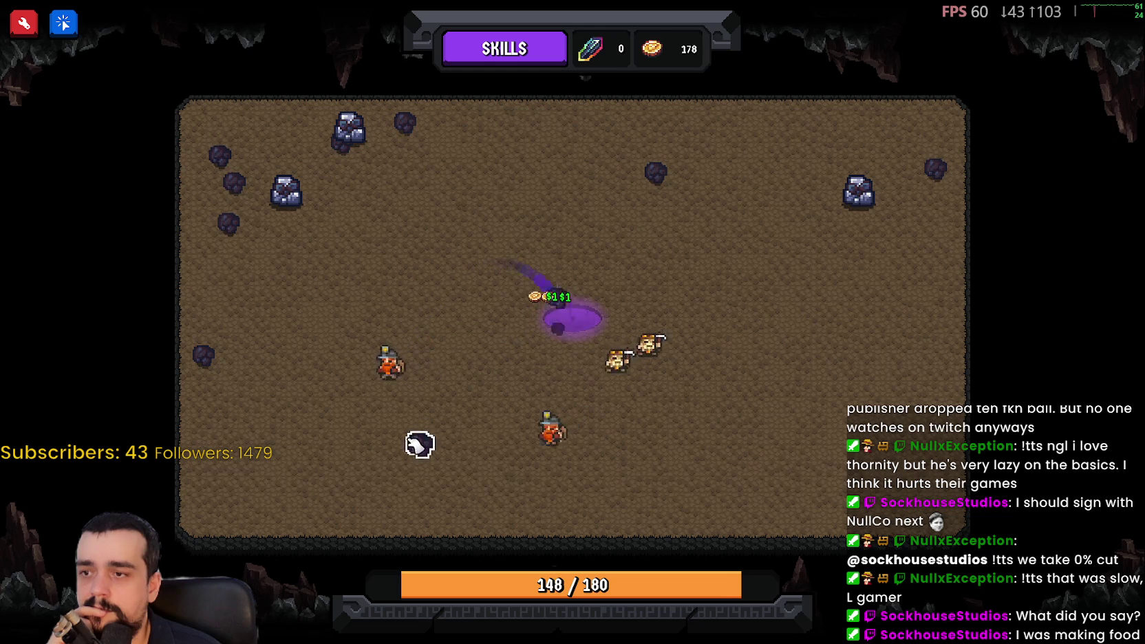